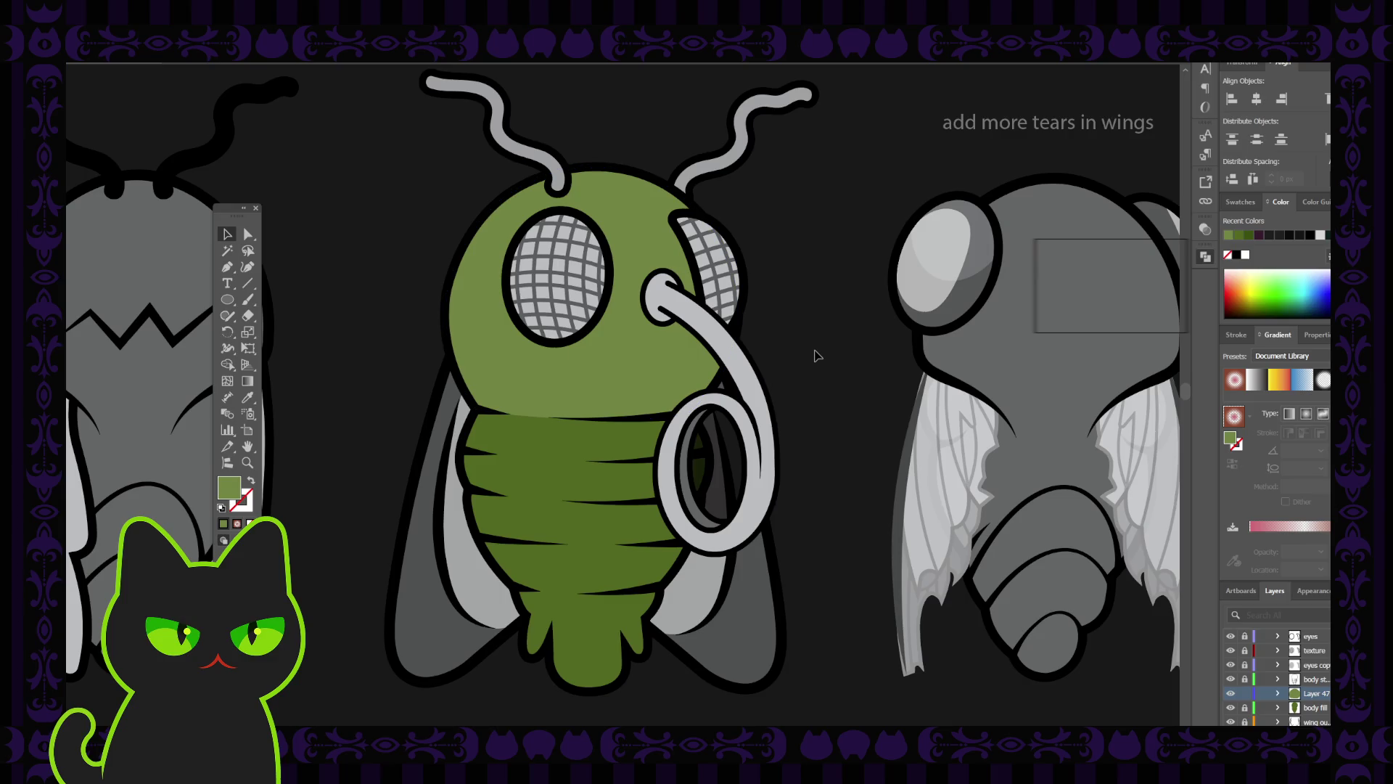
Set the Paintbrush to a magenta stroke with no fill, then undo a trial neck squiggle.
key("ctrl+minus")
key("ctrl+minus")
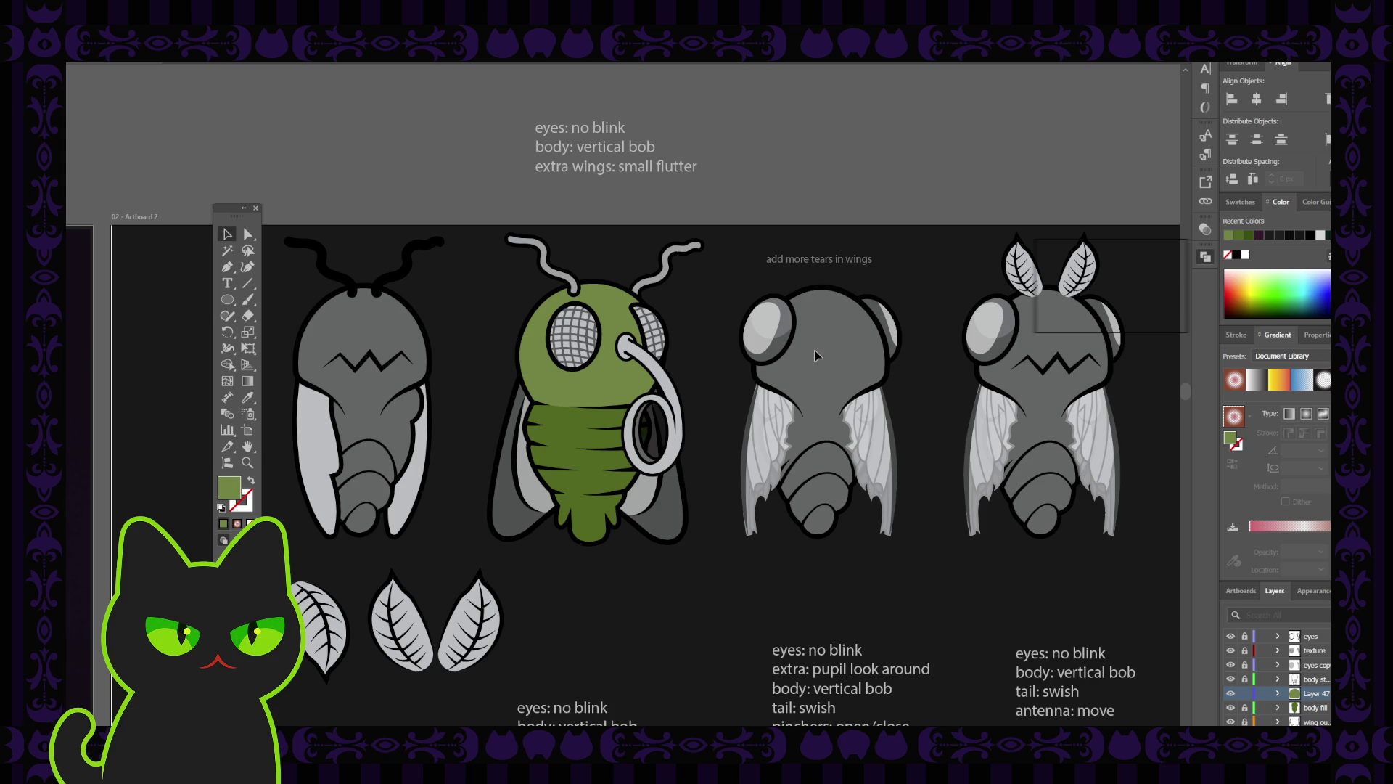
key("ctrl+plus")
key("ctrl+plus")
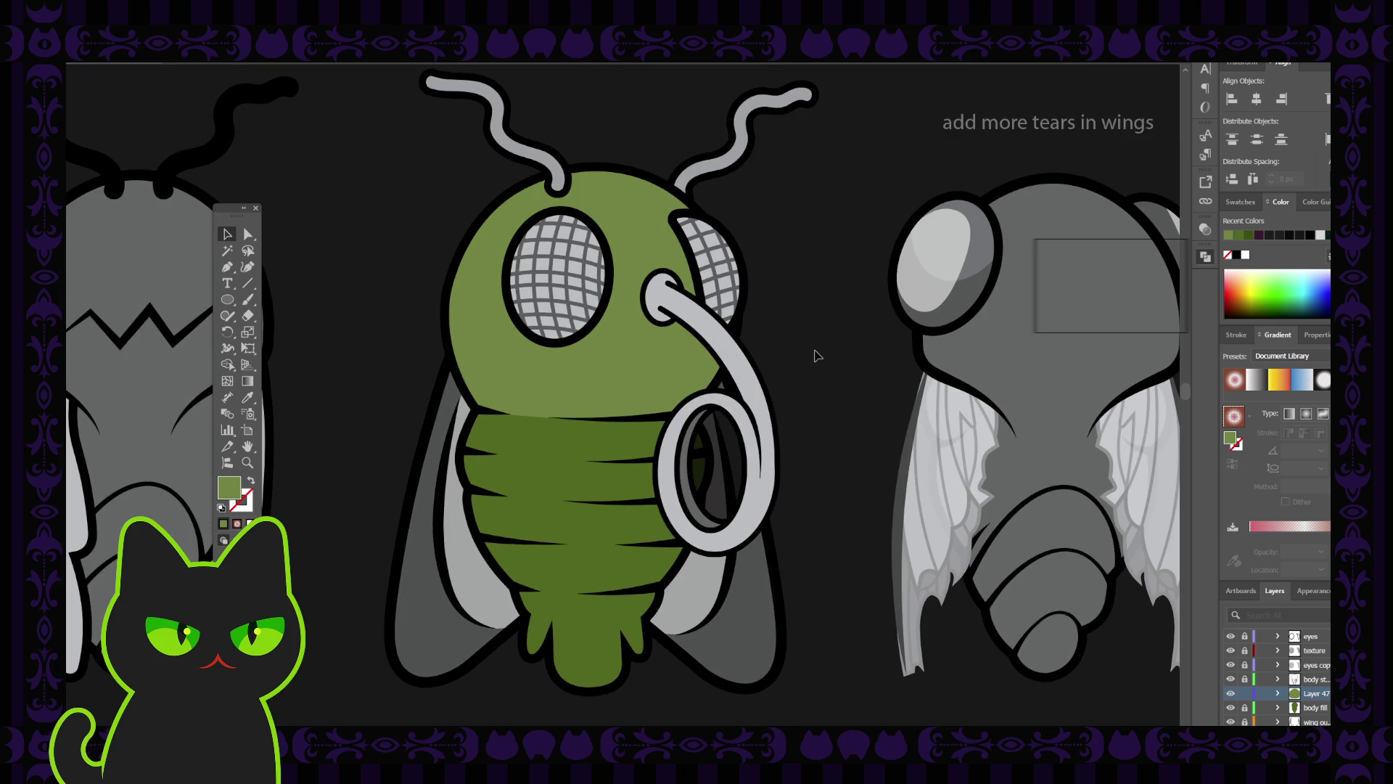
key("h")
left_click_drag(593, 476, 574, 439)
key("b")
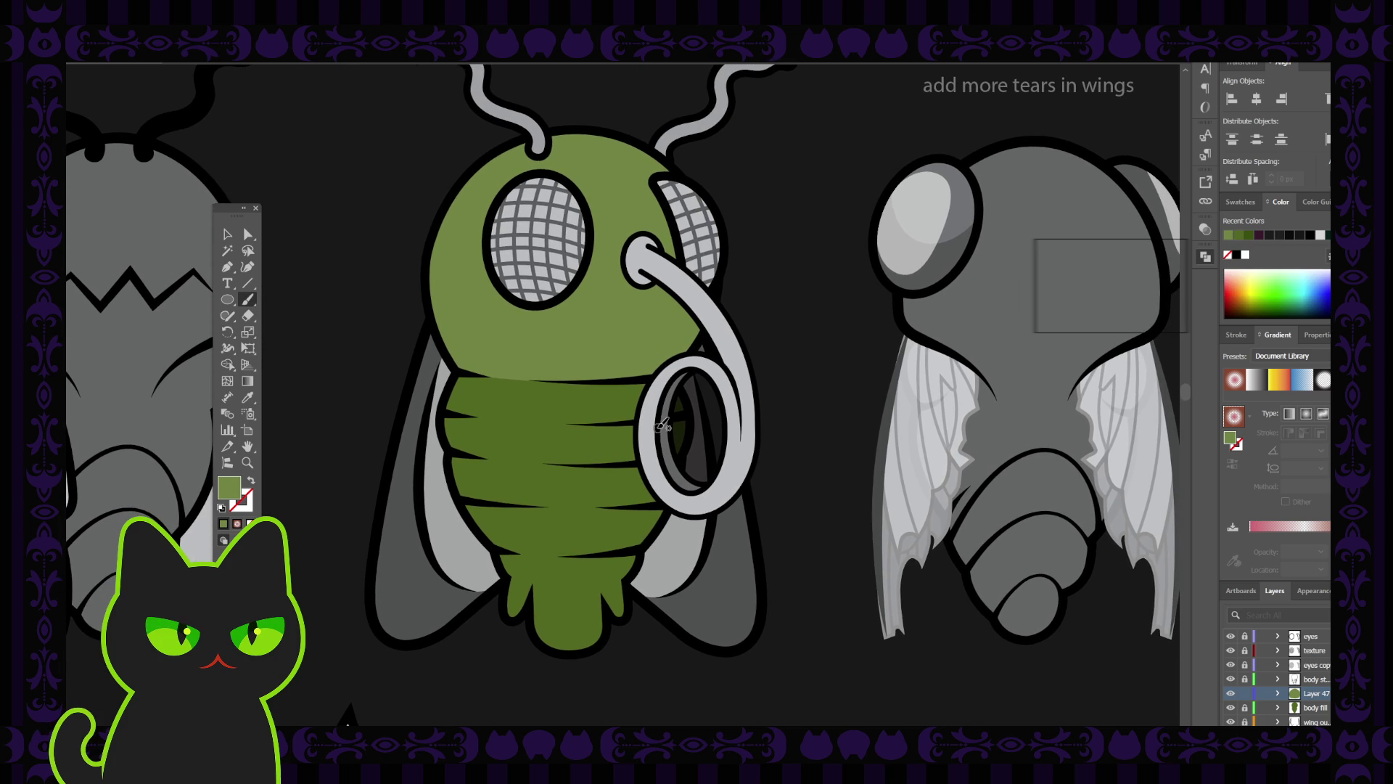
key("shift+x")
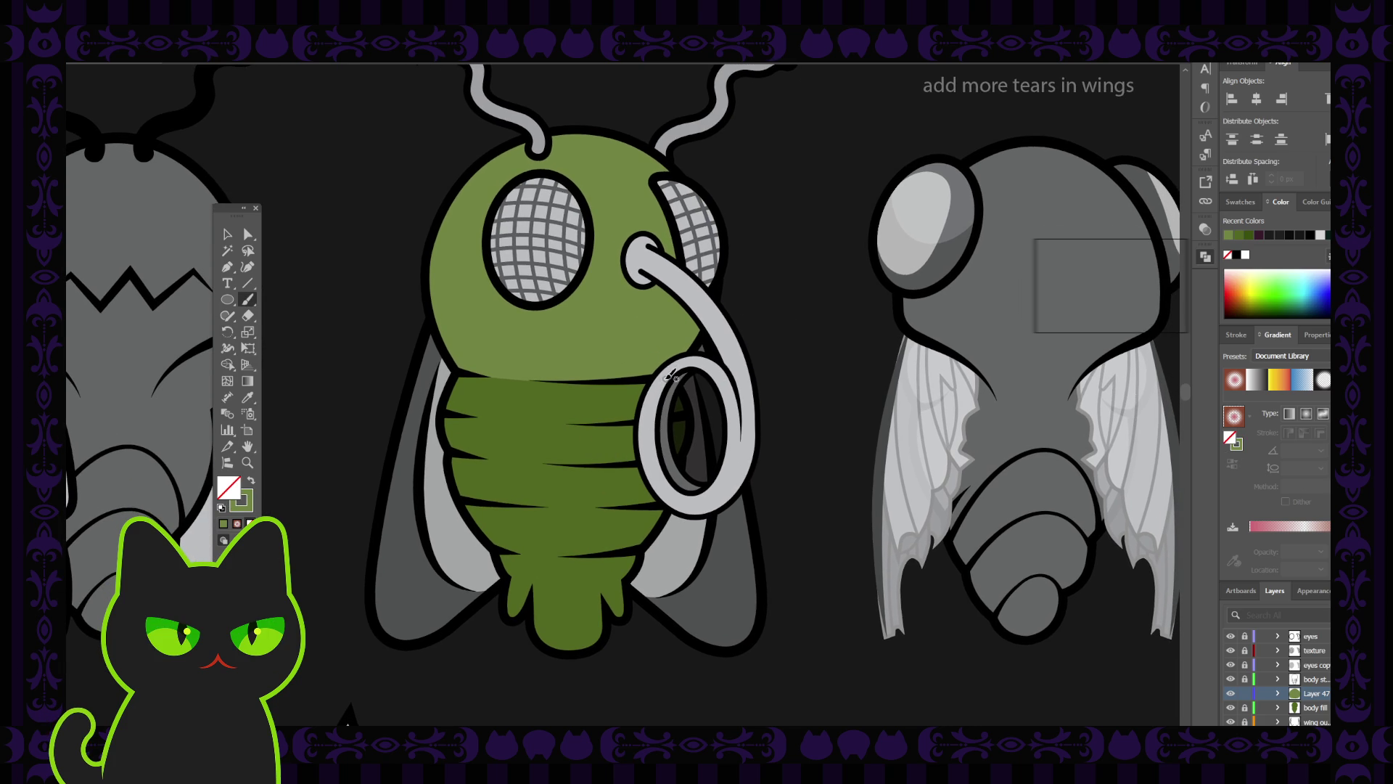
left_click(251, 501)
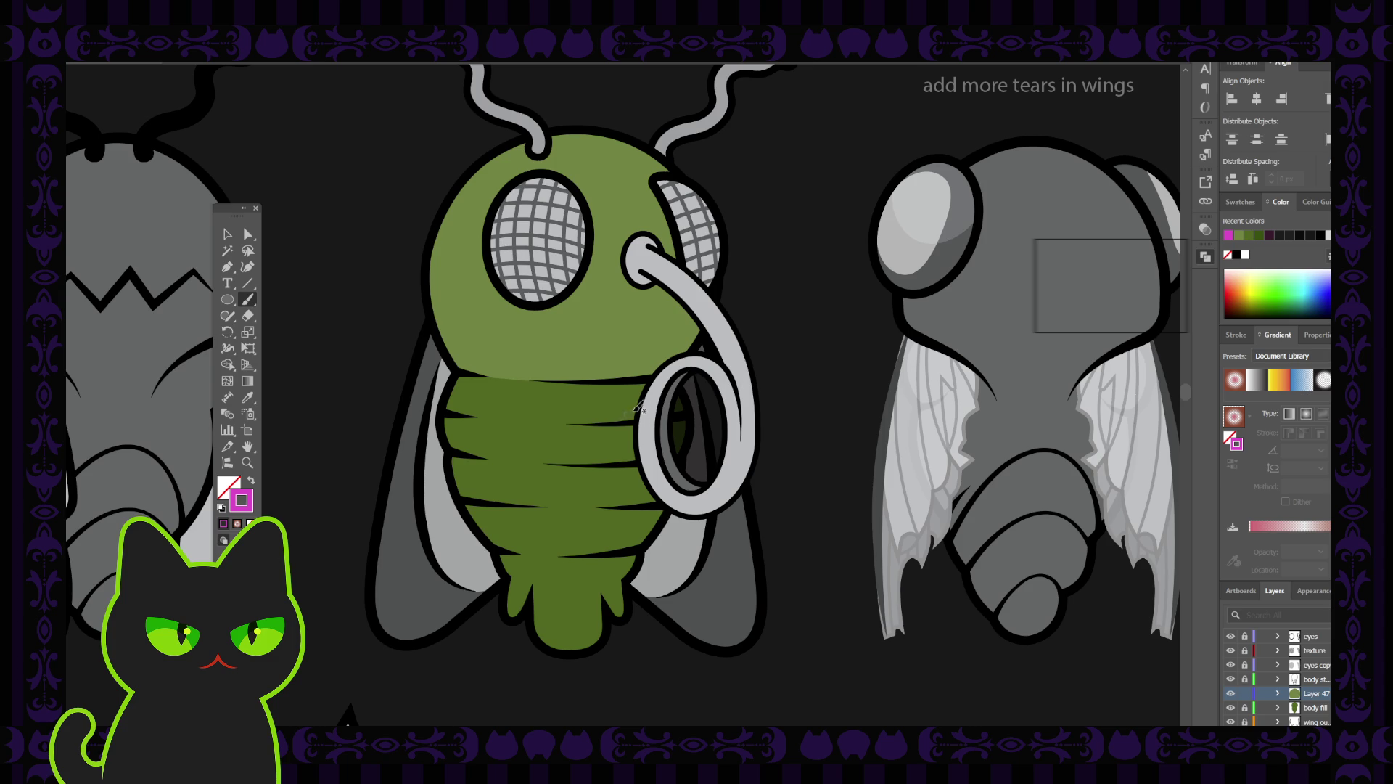
mouse_move(672, 370)
left_mouse_down()
mouse_move(491, 374)
mouse_move(461, 392)
mouse_move(471, 403)
mouse_move(482, 389)
mouse_move(487, 407)
mouse_move(537, 386)
left_mouse_up()
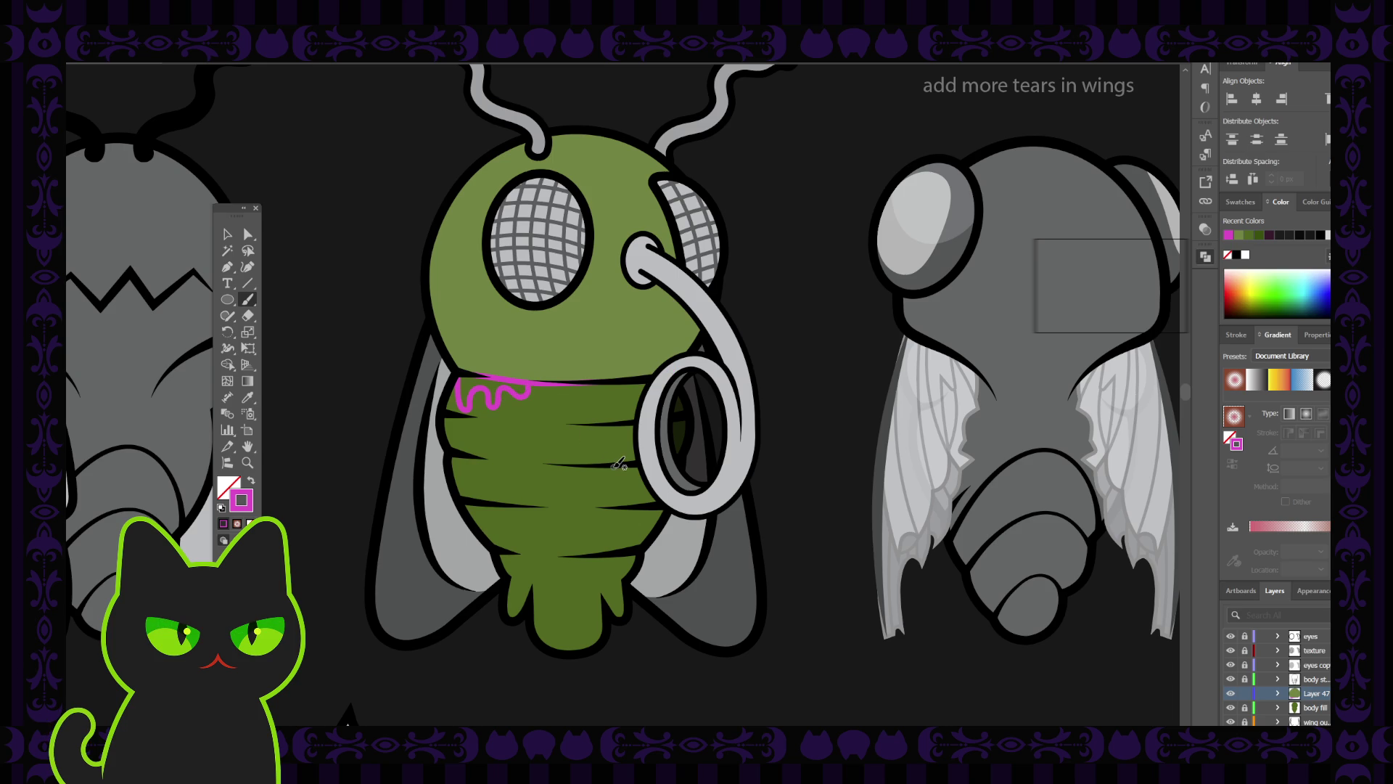
key("ctrl+z")
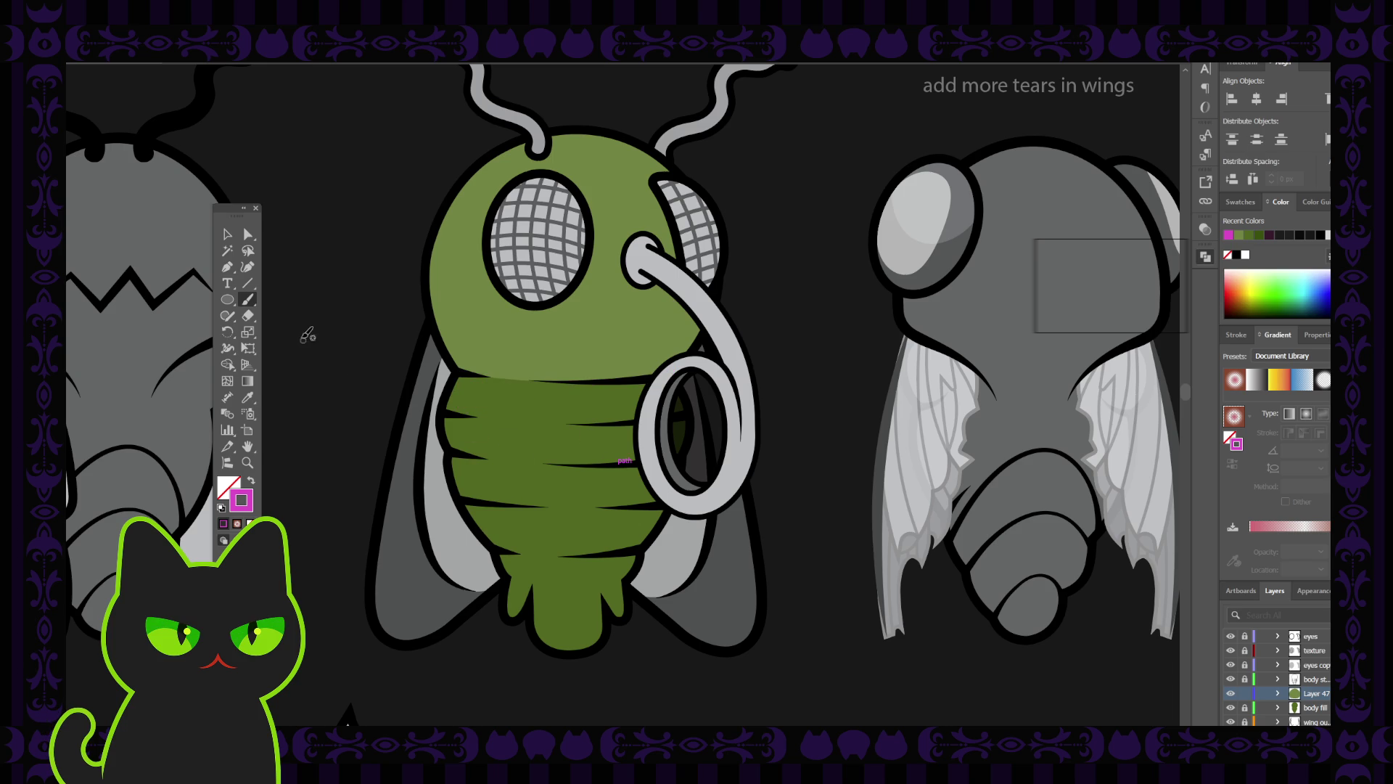
Hide the 'mouth s.' and 'fill' layers to clear the green fly's face.
left_click(247, 266)
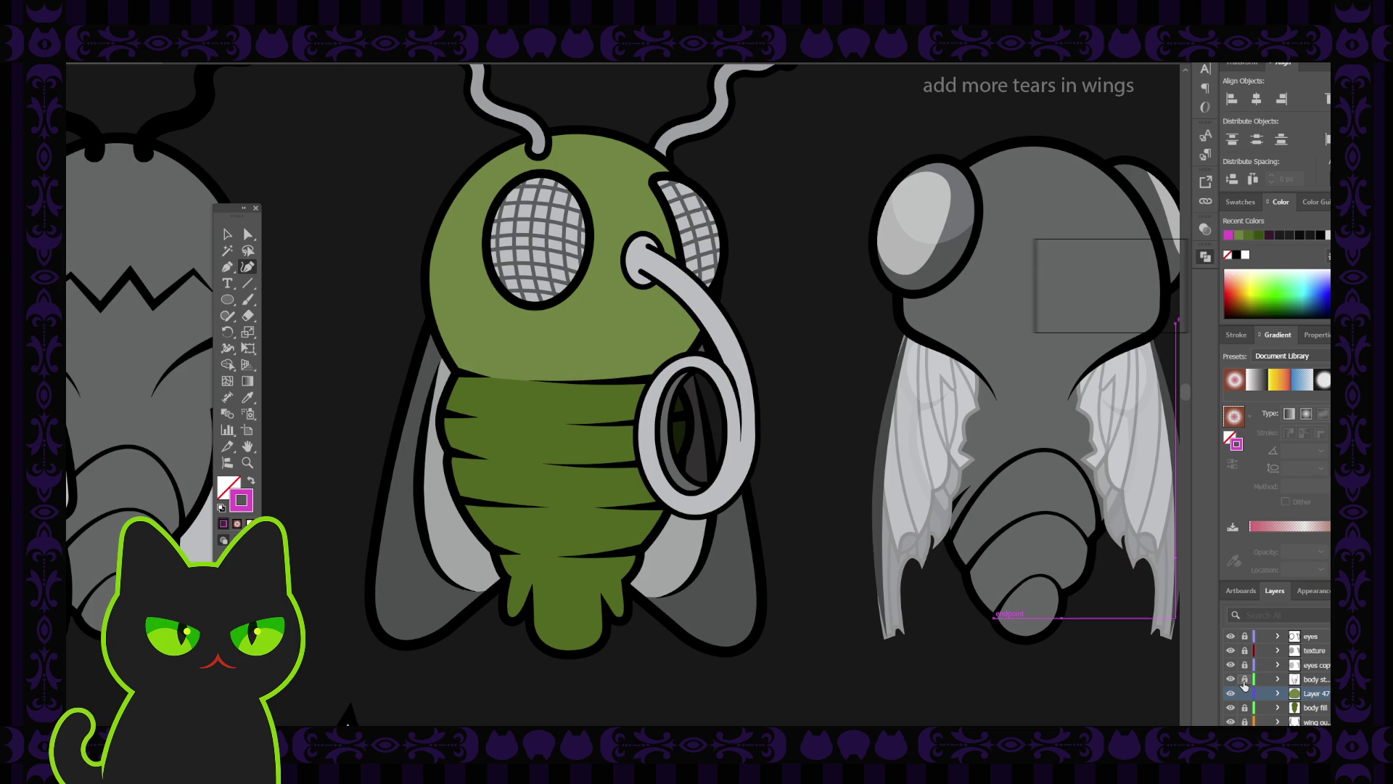
scroll(1244, 685, "down", 3)
scroll(1244, 685, "up", 3)
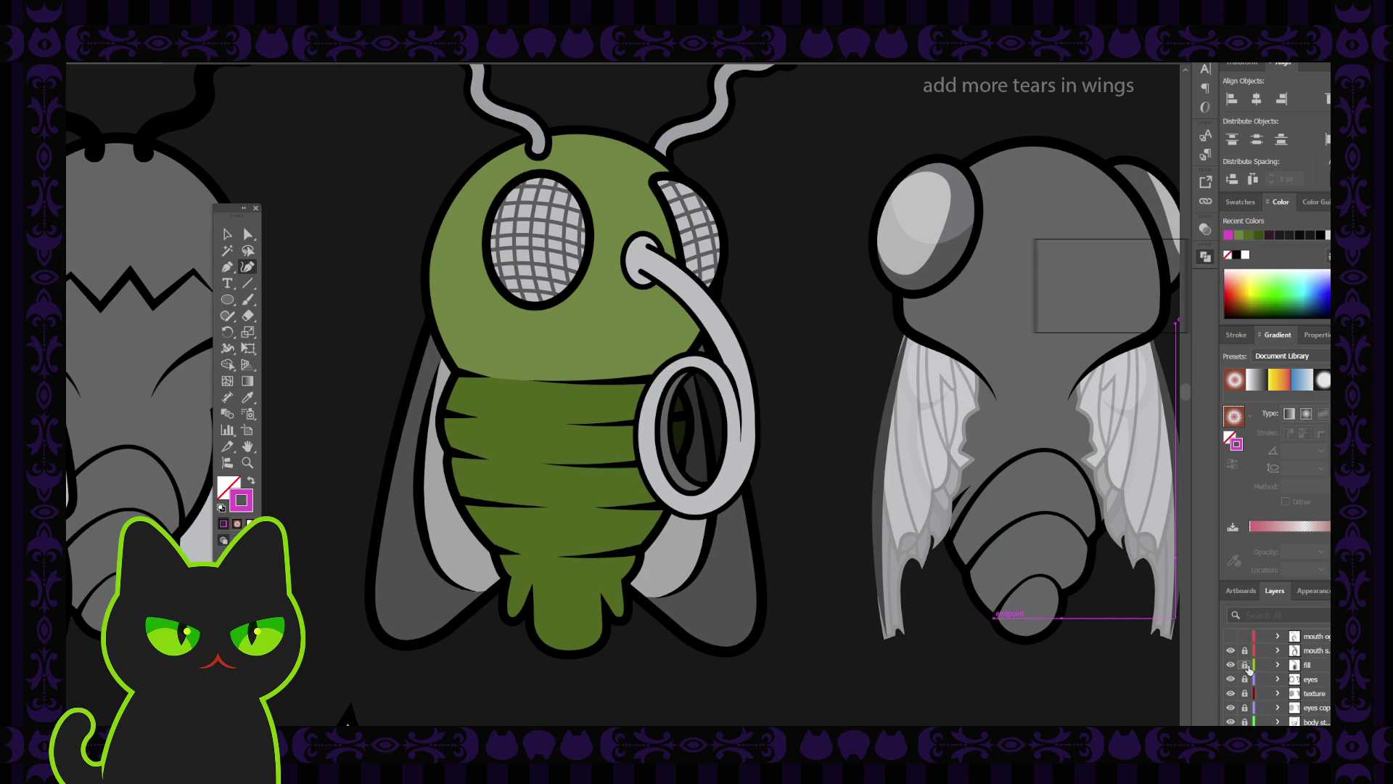
left_click(1231, 650)
left_click(1230, 665)
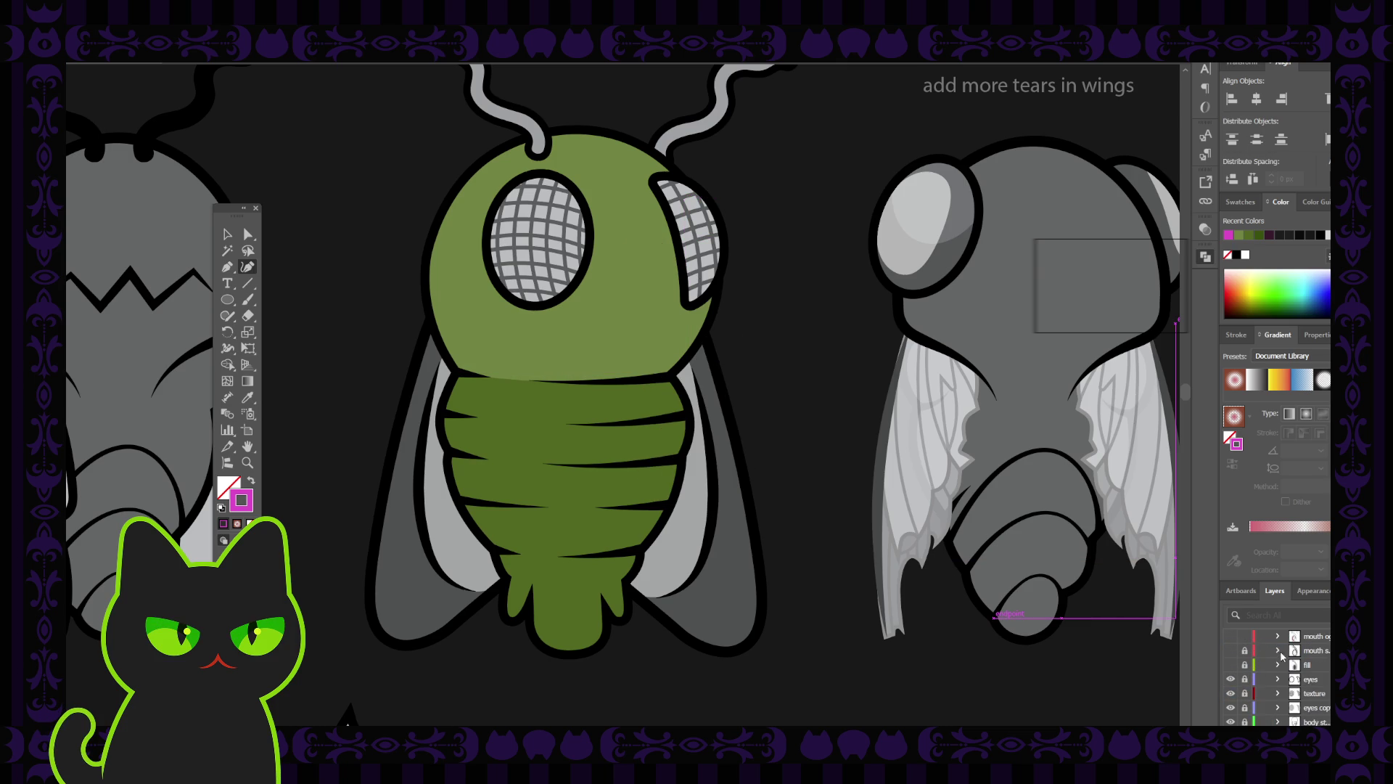
scroll(1296, 680, "down", 2)
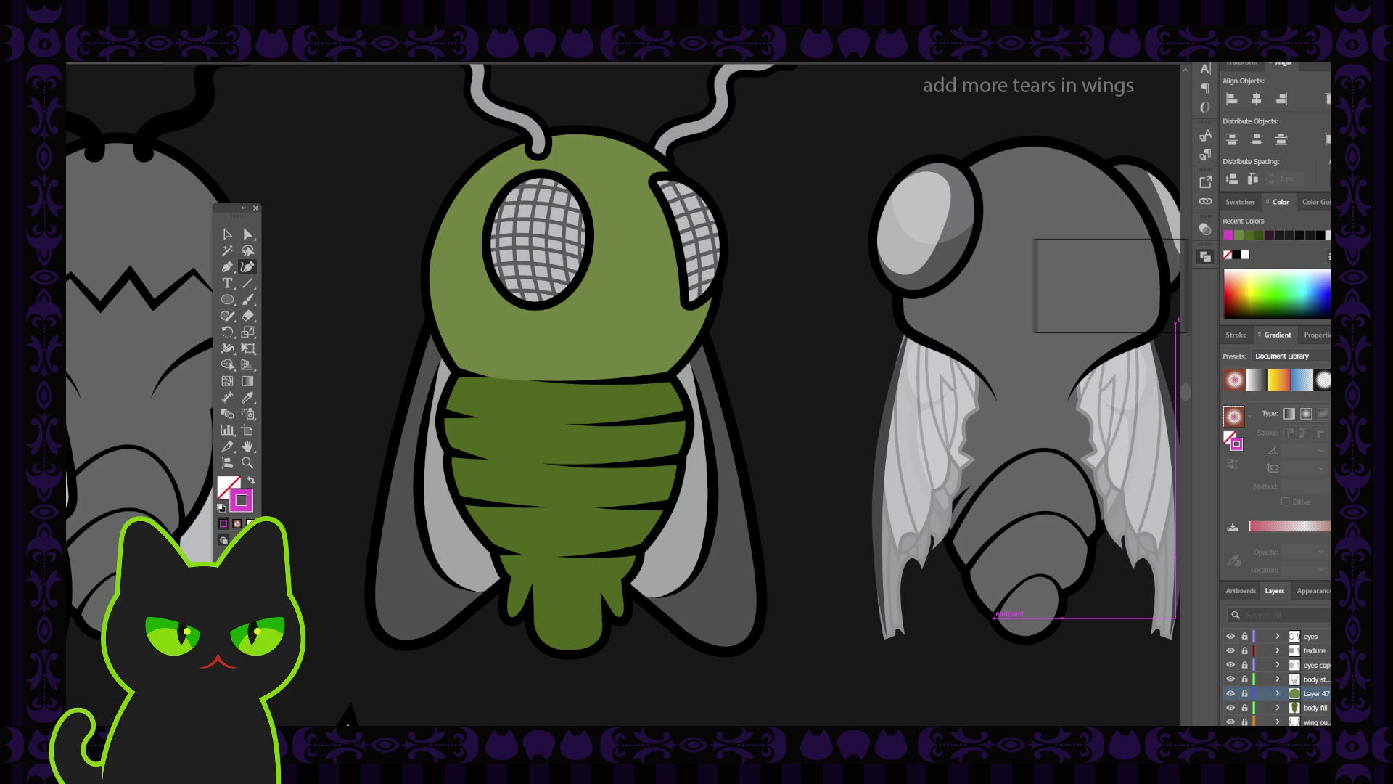
Create a new layer and draw a Pen path across the fly's neck seam.
key("ctrl+l")
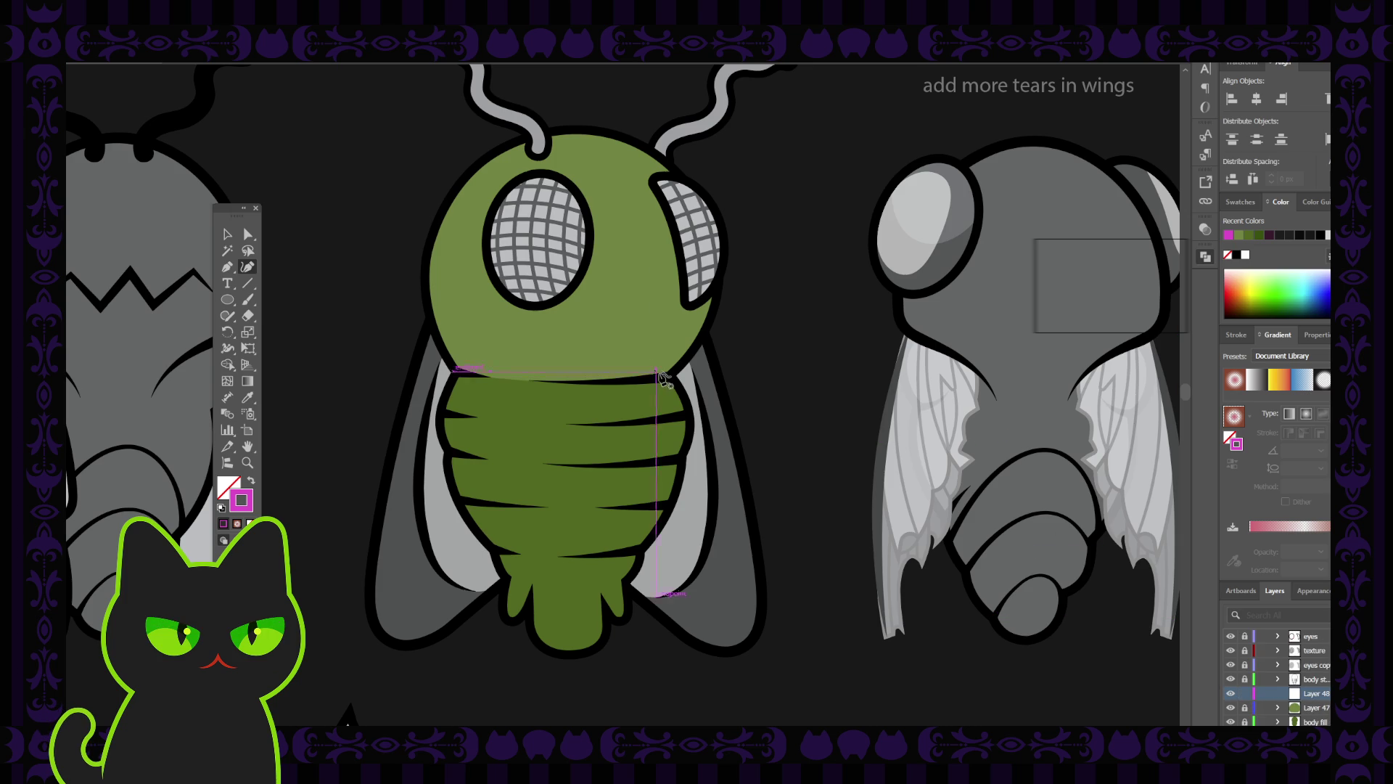
left_click(673, 377)
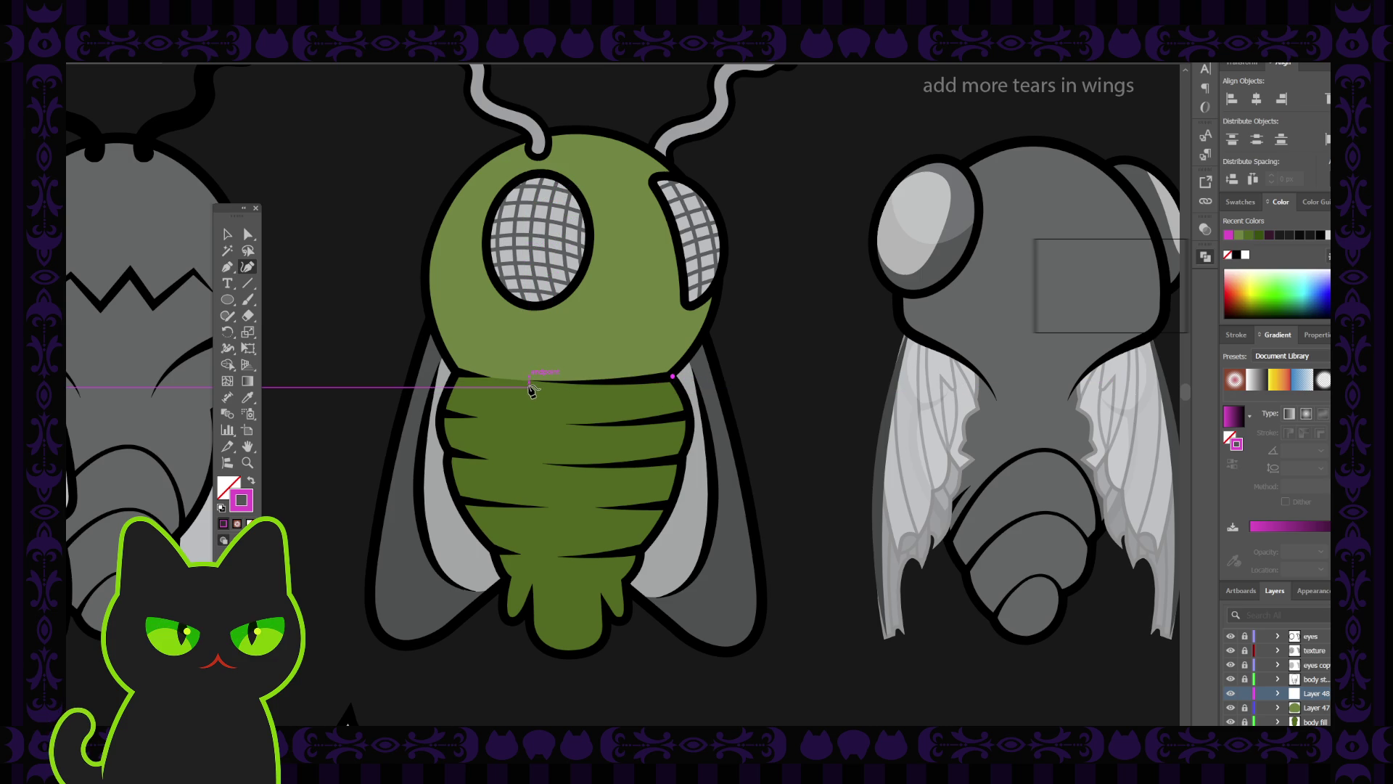
left_click(531, 379)
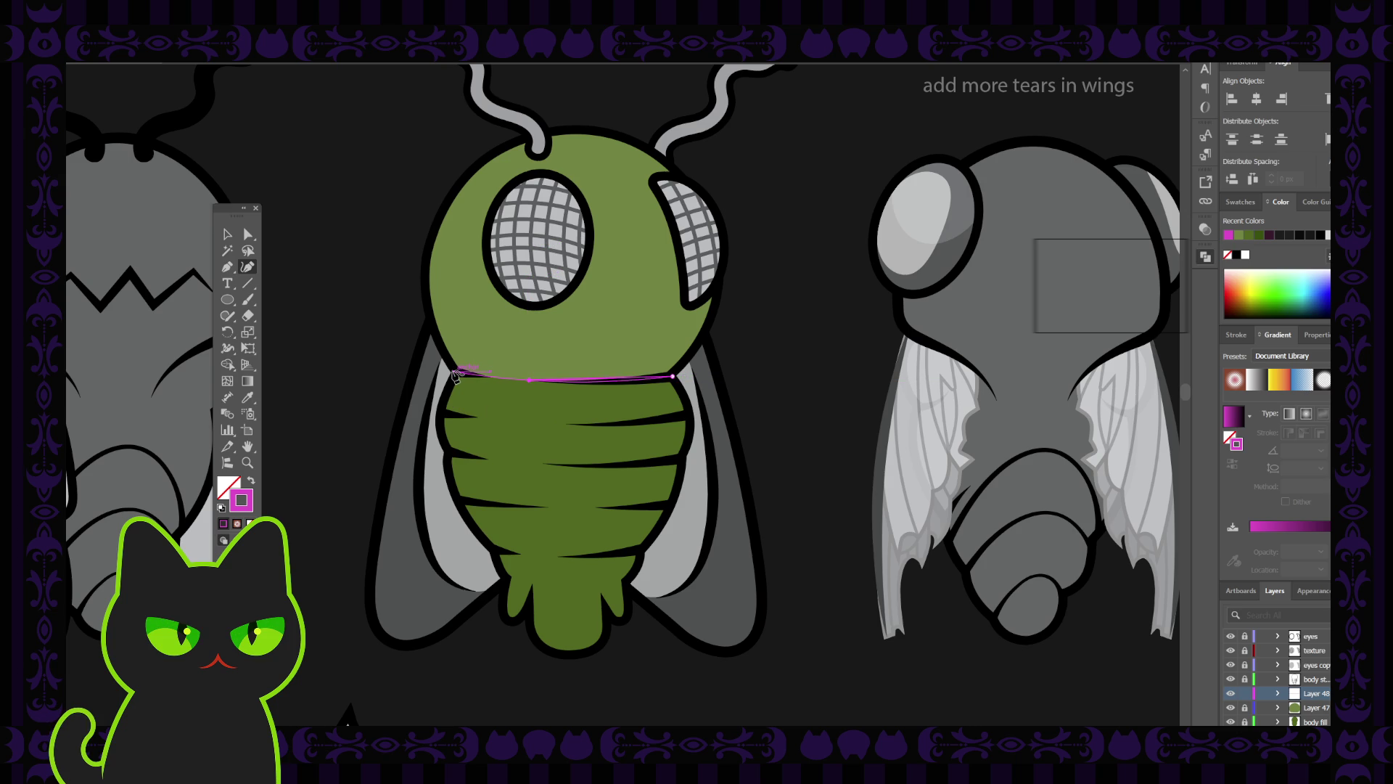
left_click(228, 234)
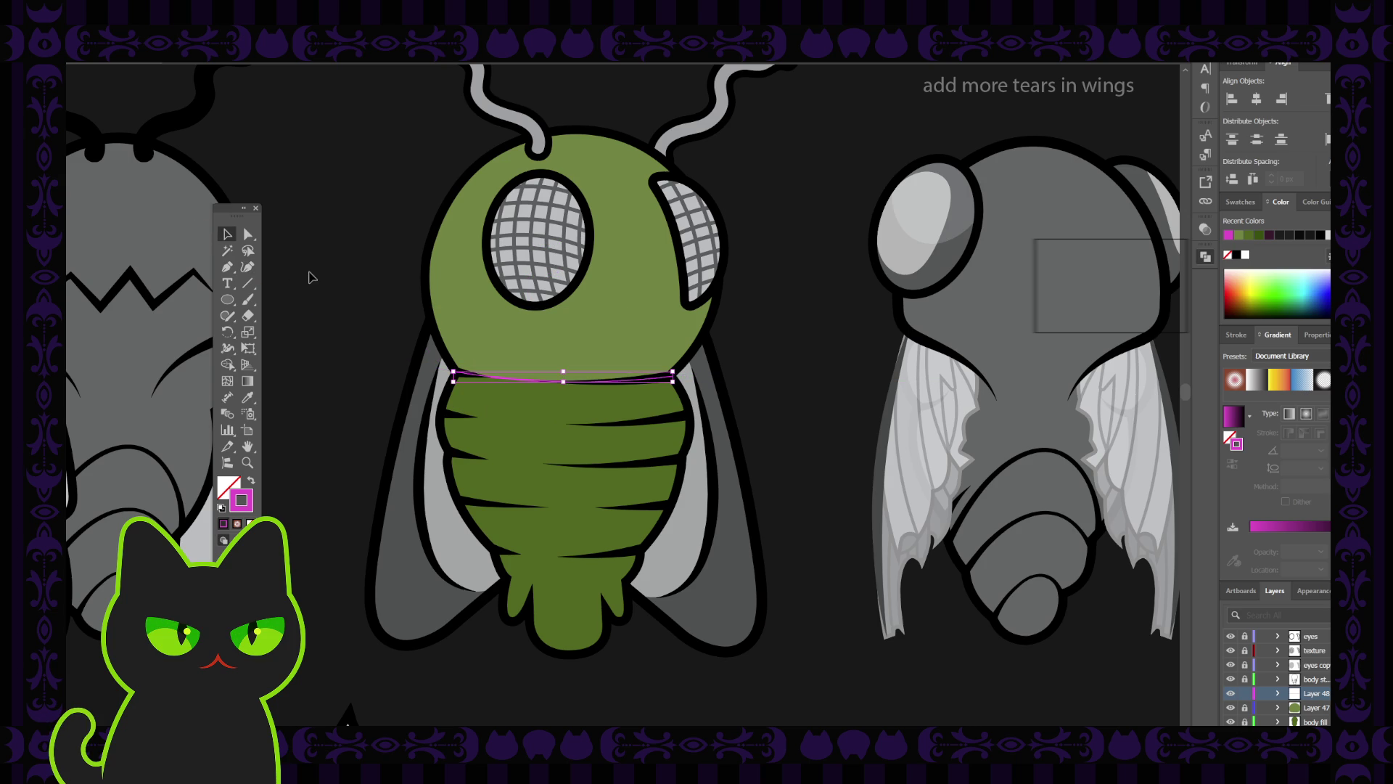
left_click(459, 368)
left_click_drag(514, 355, 537, 402)
left_click(310, 187)
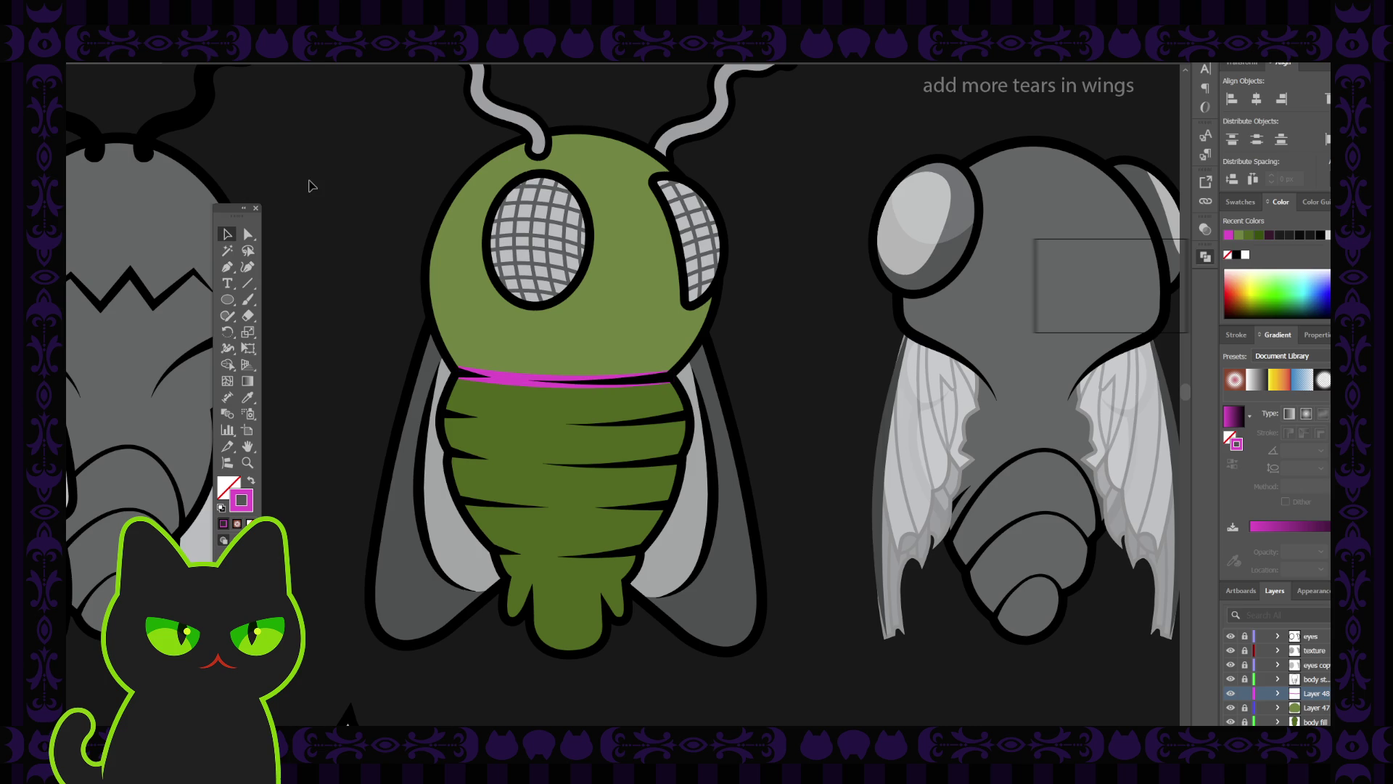
left_click(520, 383)
left_click(486, 381)
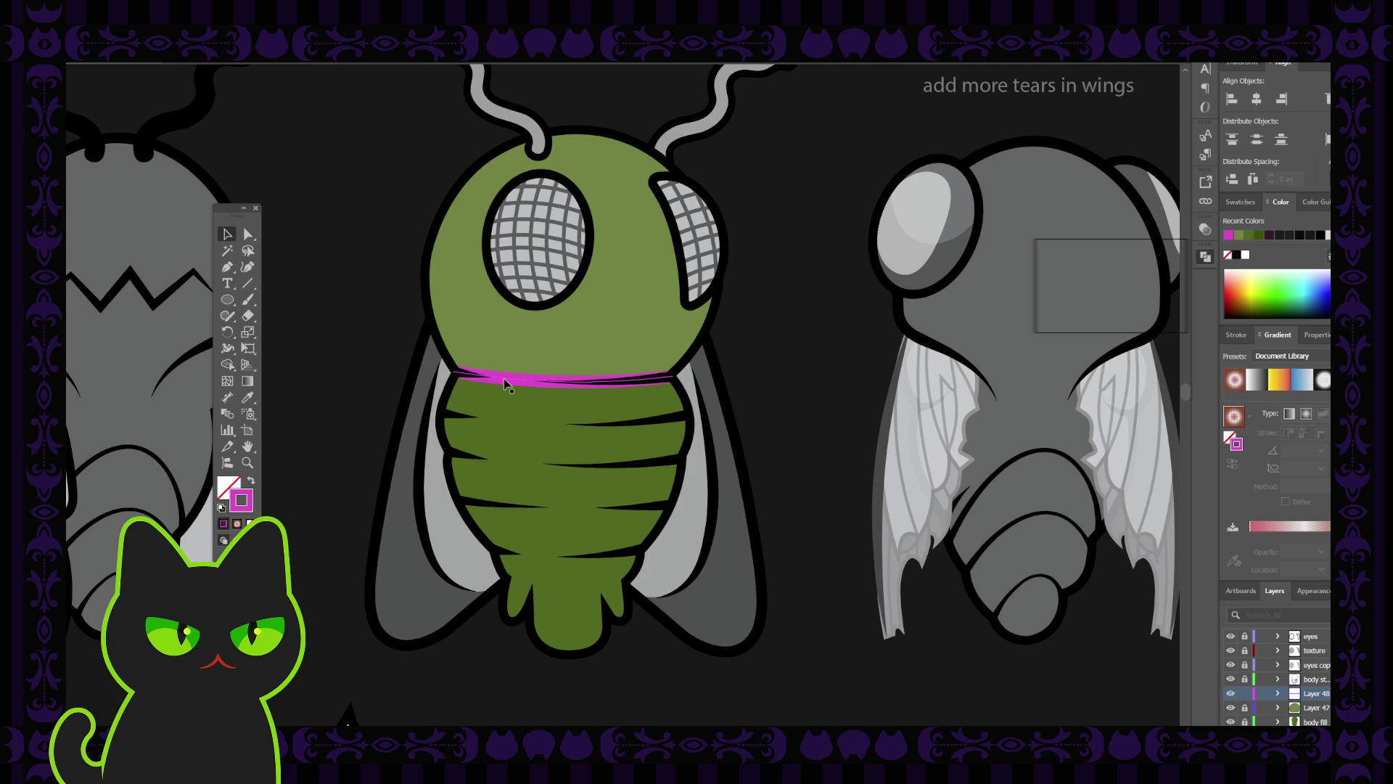
left_click(506, 384)
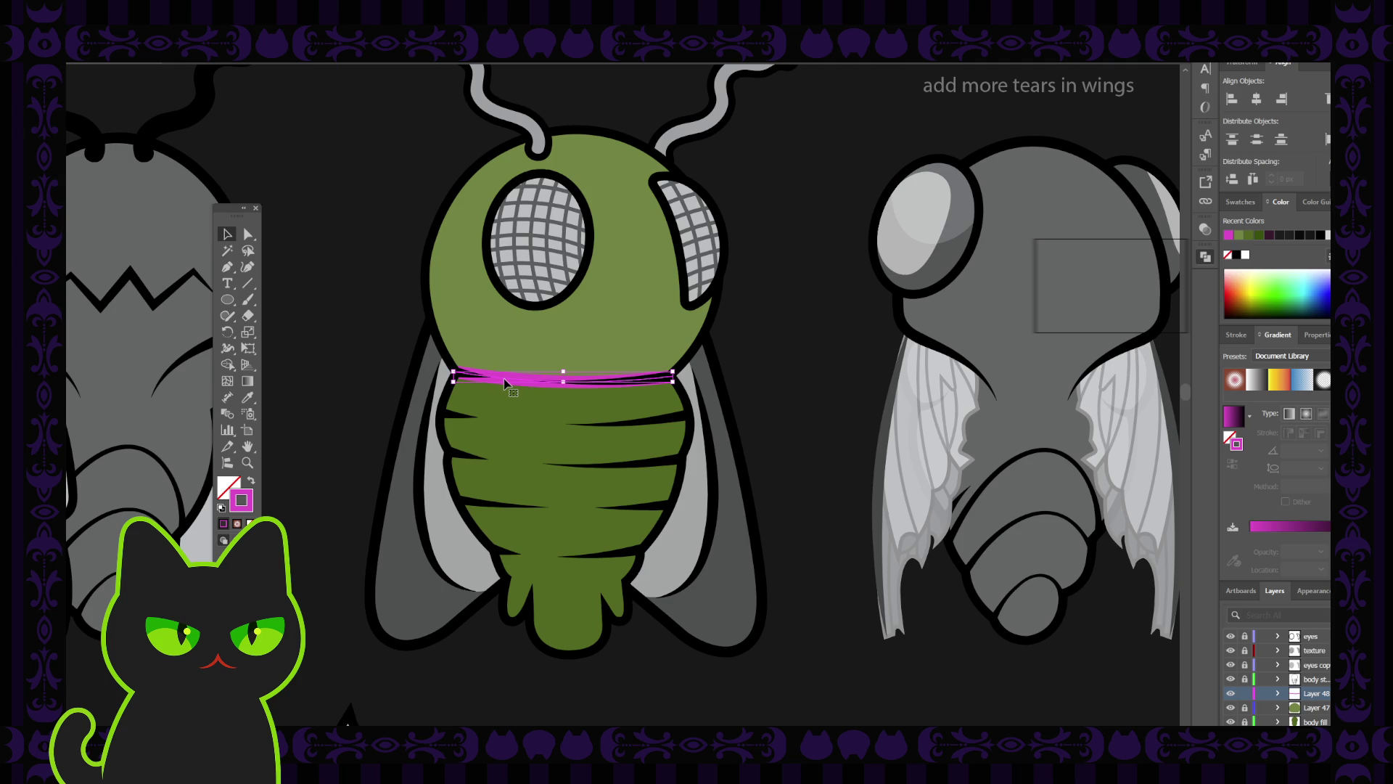
Sample the fly's green onto the seam path with the Eyedropper and preview the band.
key("i")
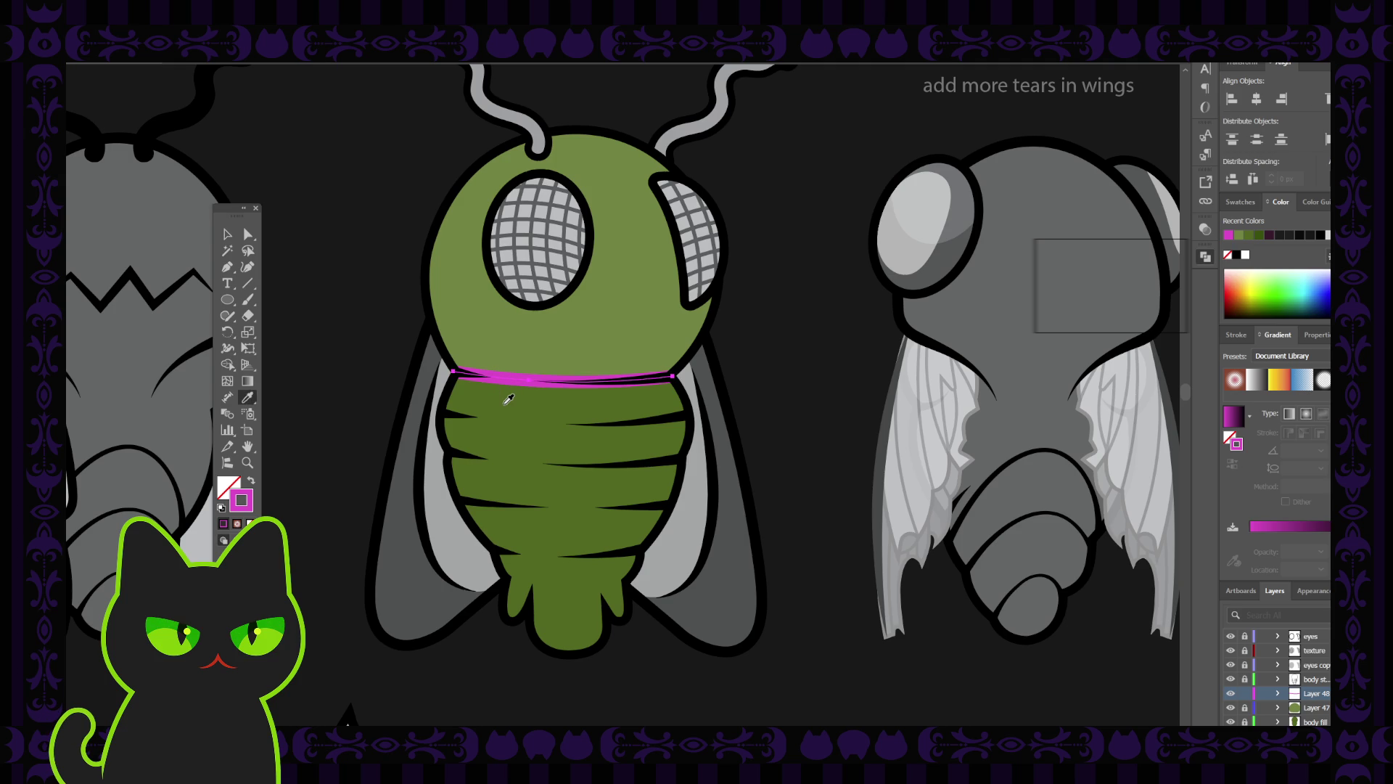
left_click(507, 398)
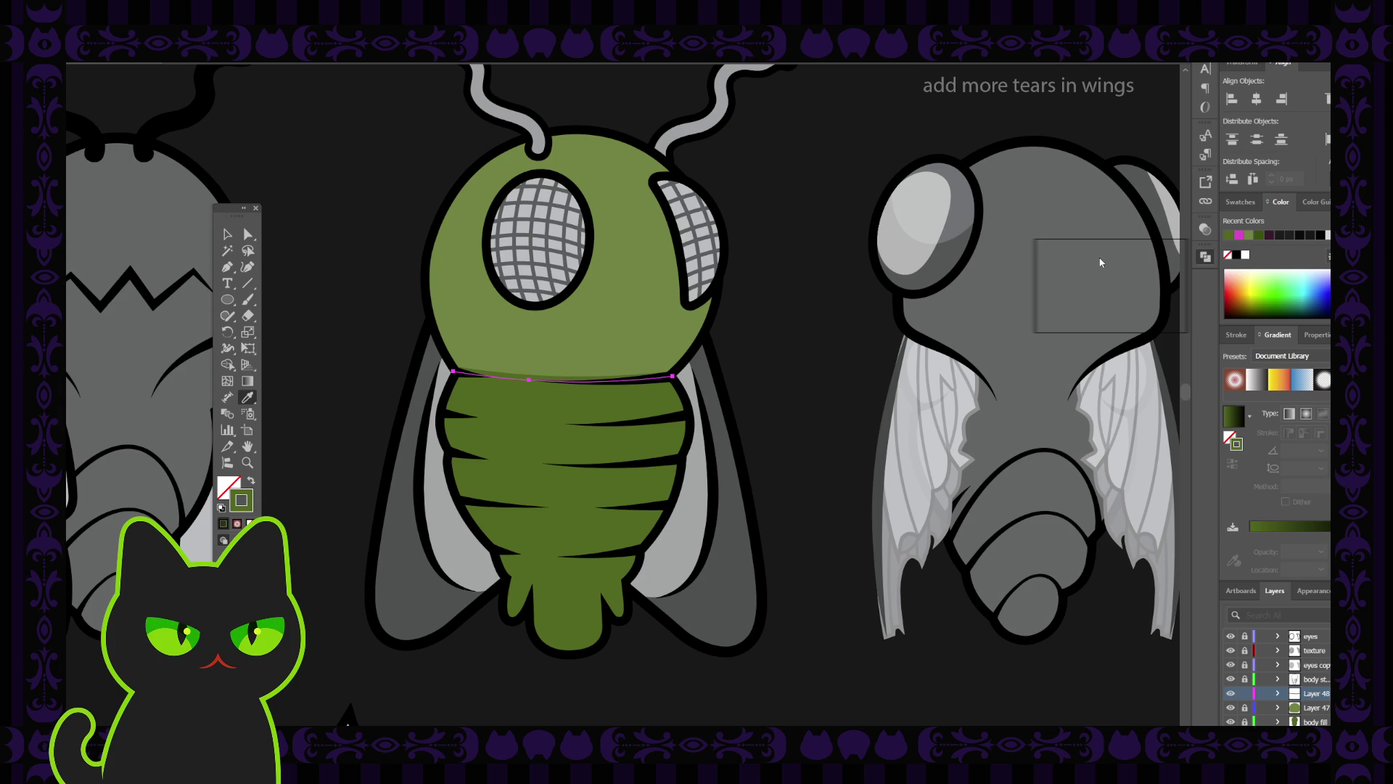
key("ctrl+shift+a")
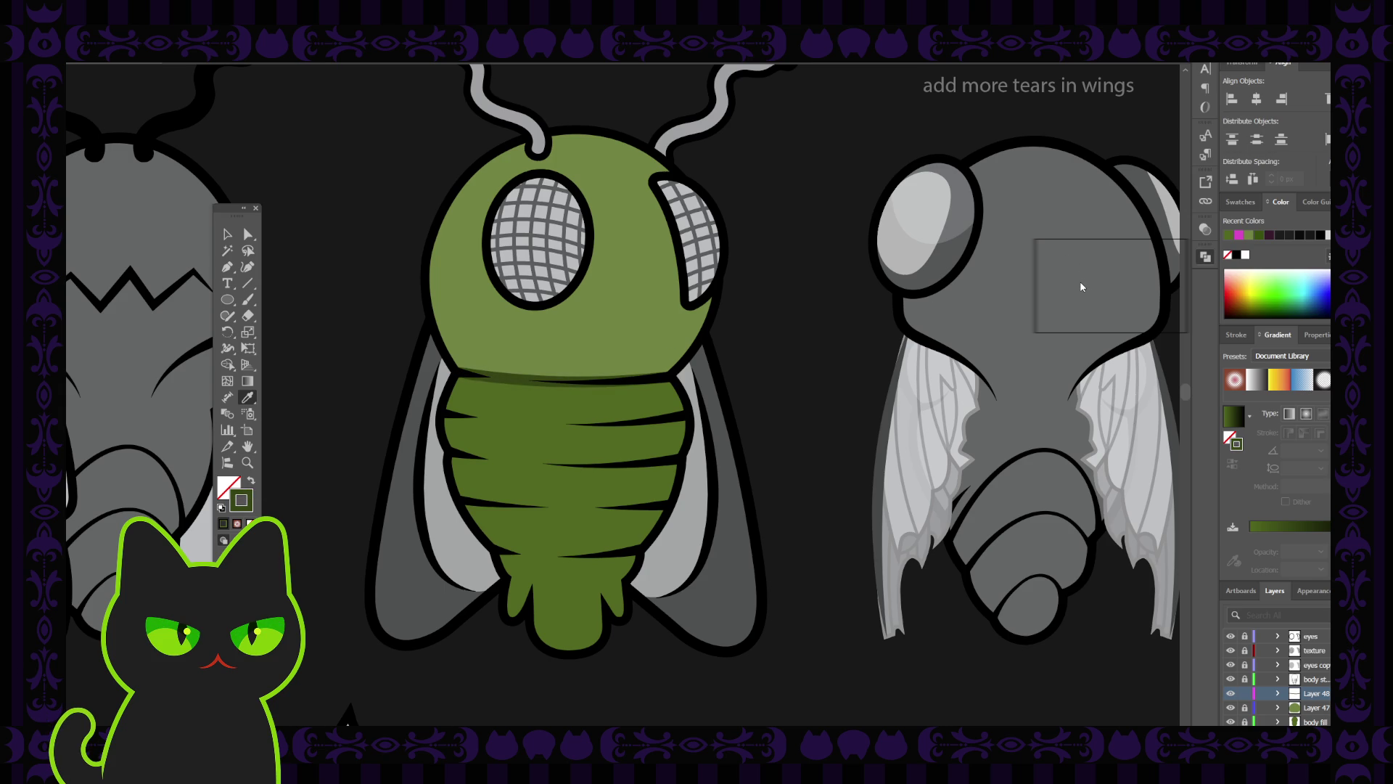
key("ctrl+z")
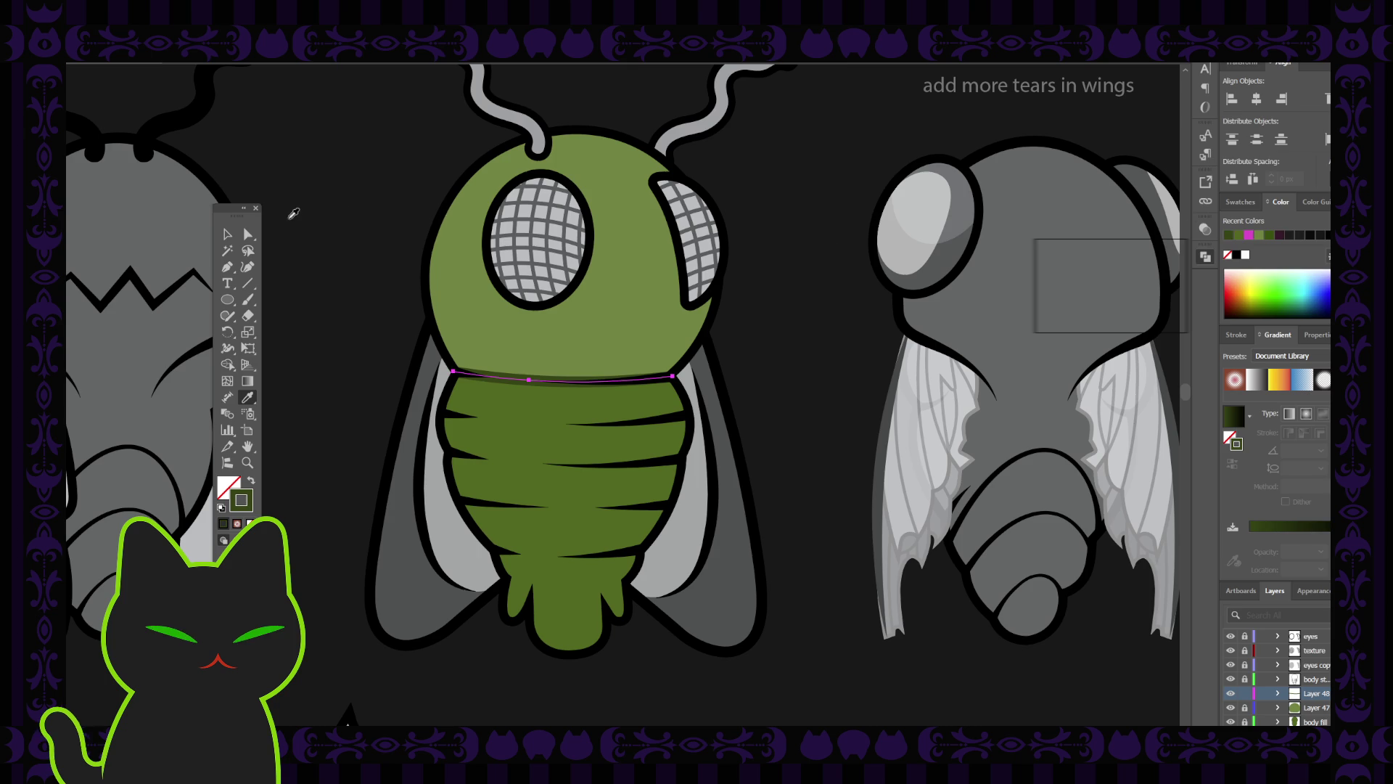
left_click(227, 234)
left_click(356, 222)
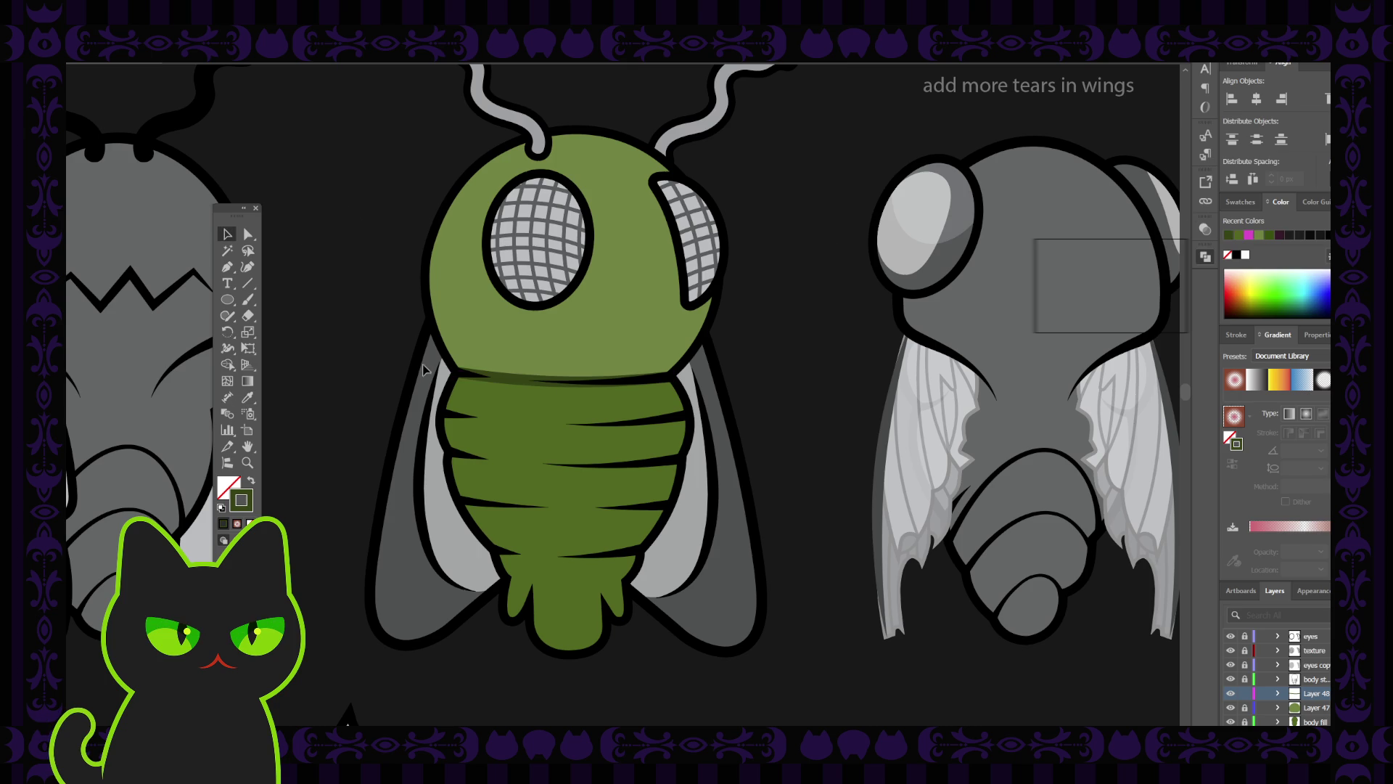
left_click(501, 378)
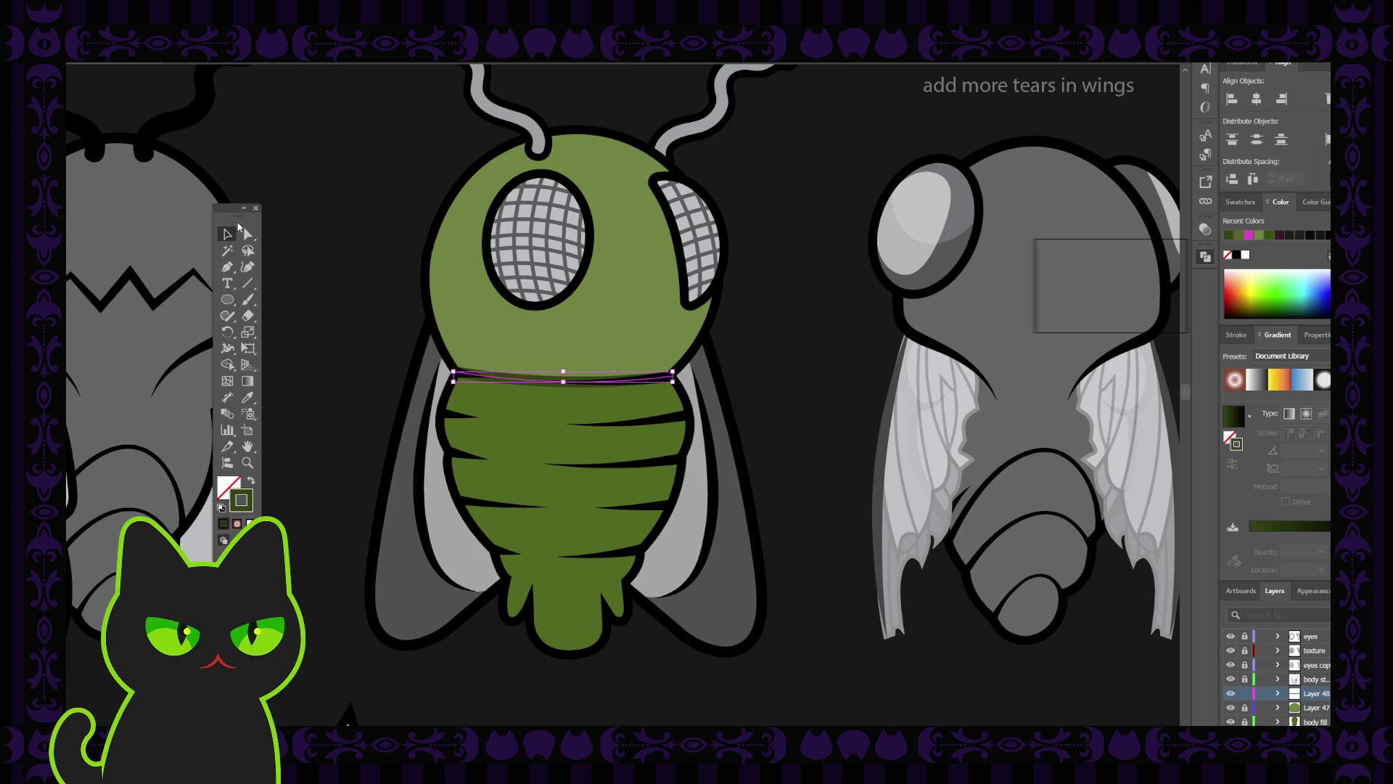
left_click(330, 209)
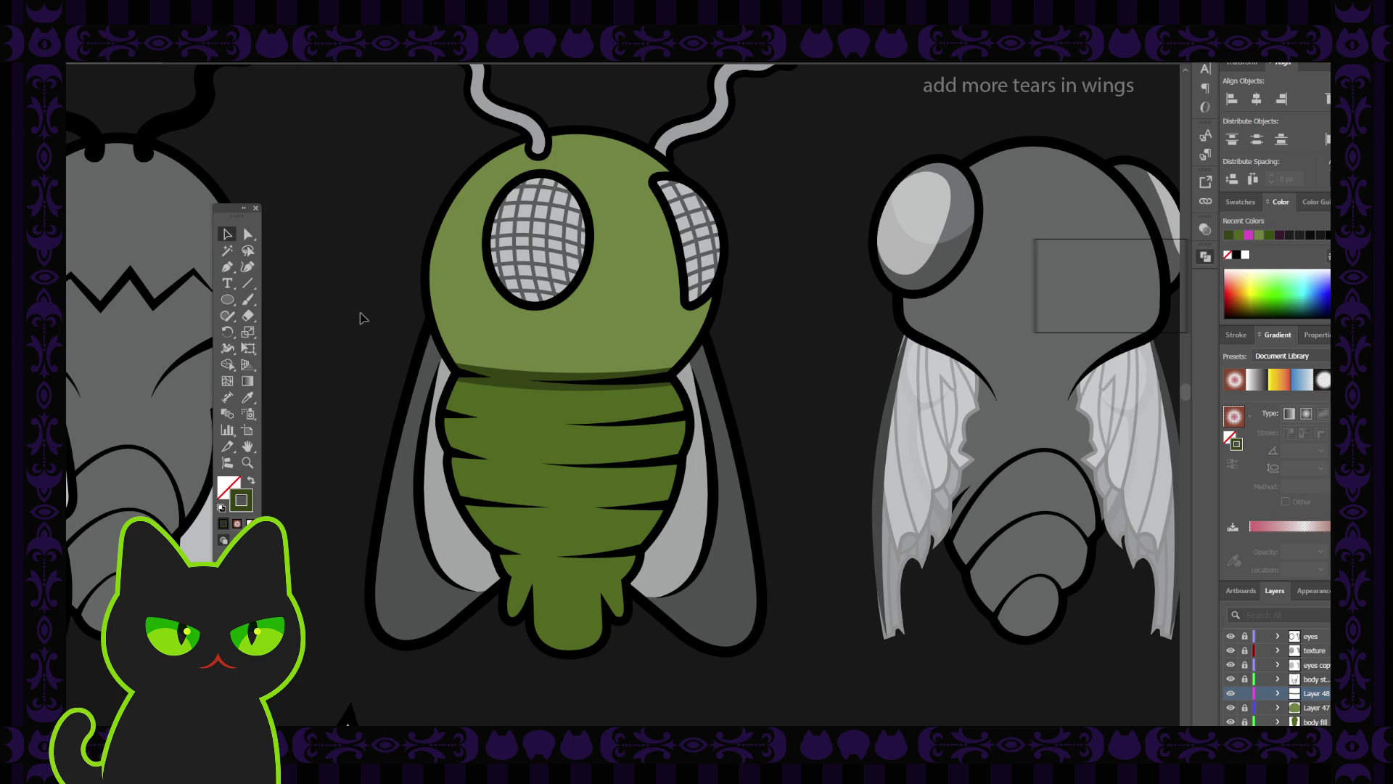
Turn the mouth outline layer back on and show the mouth tube's grey fill layer.
scroll(361, 318, "down", 5)
scroll(361, 318, "up", 3)
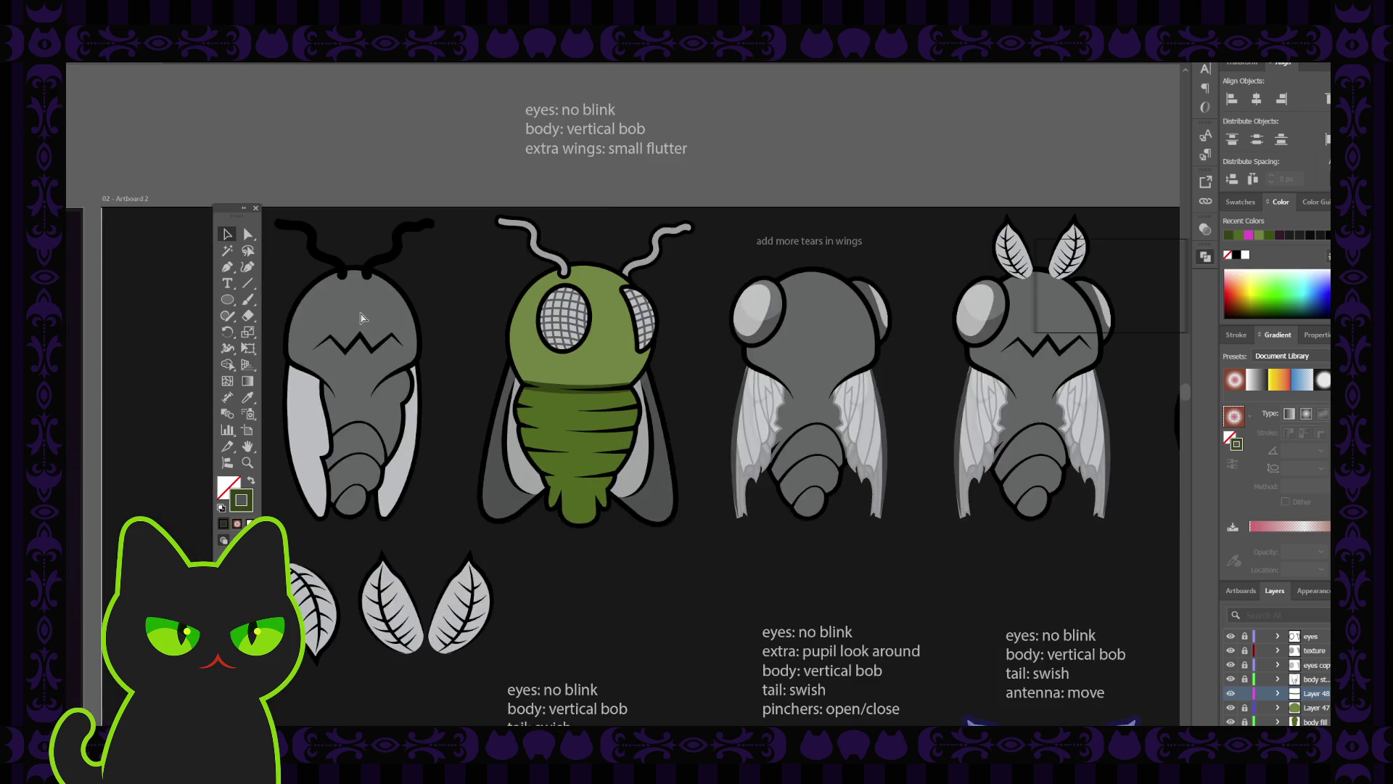
key("ctrl+plus")
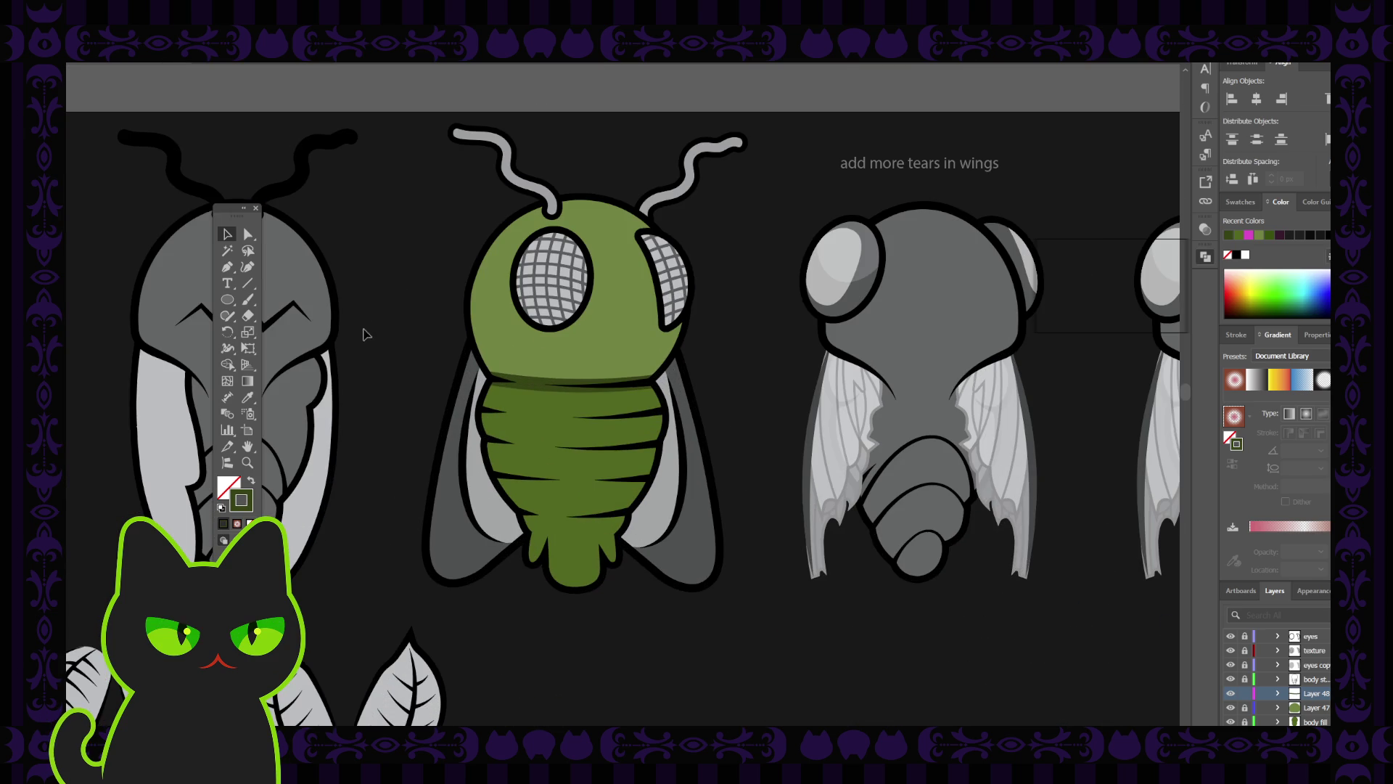
scroll(1254, 649, "up", 1)
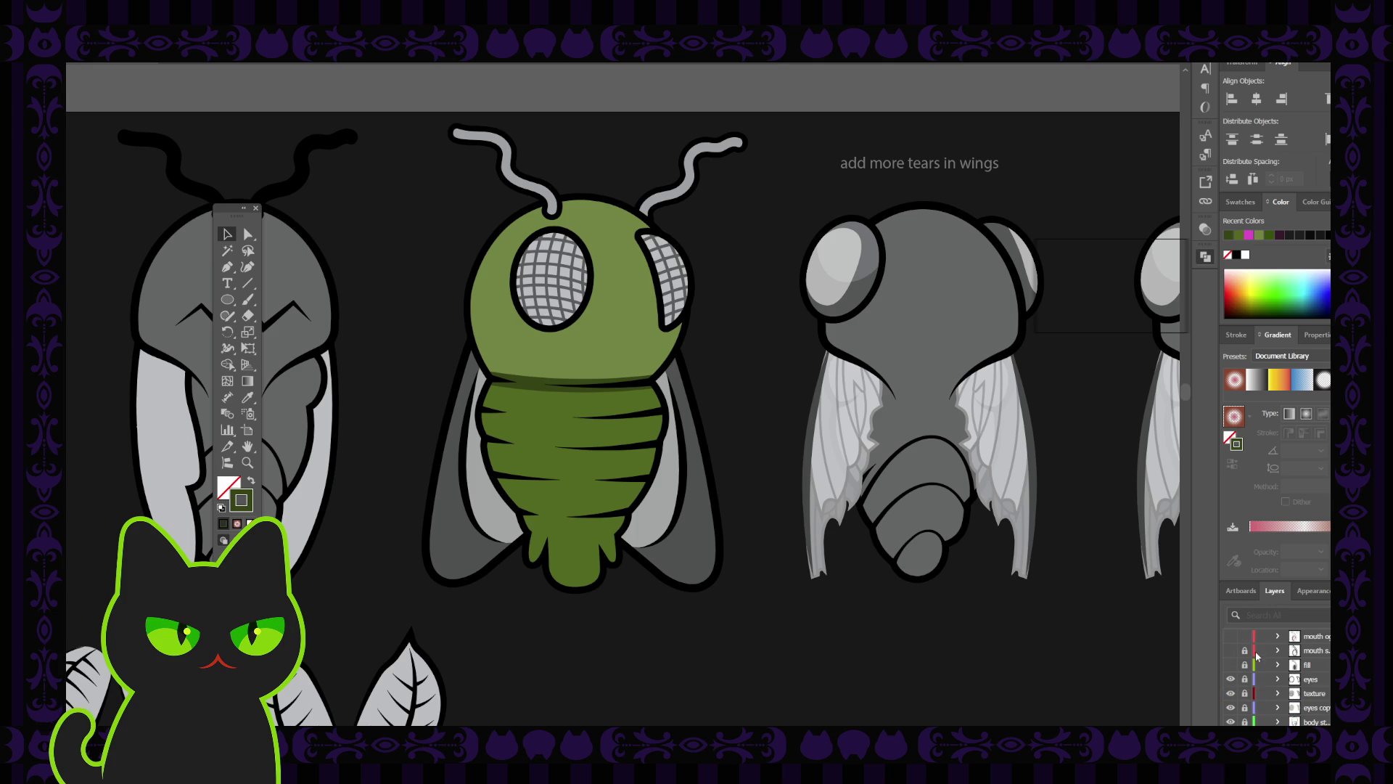
left_click(1230, 636)
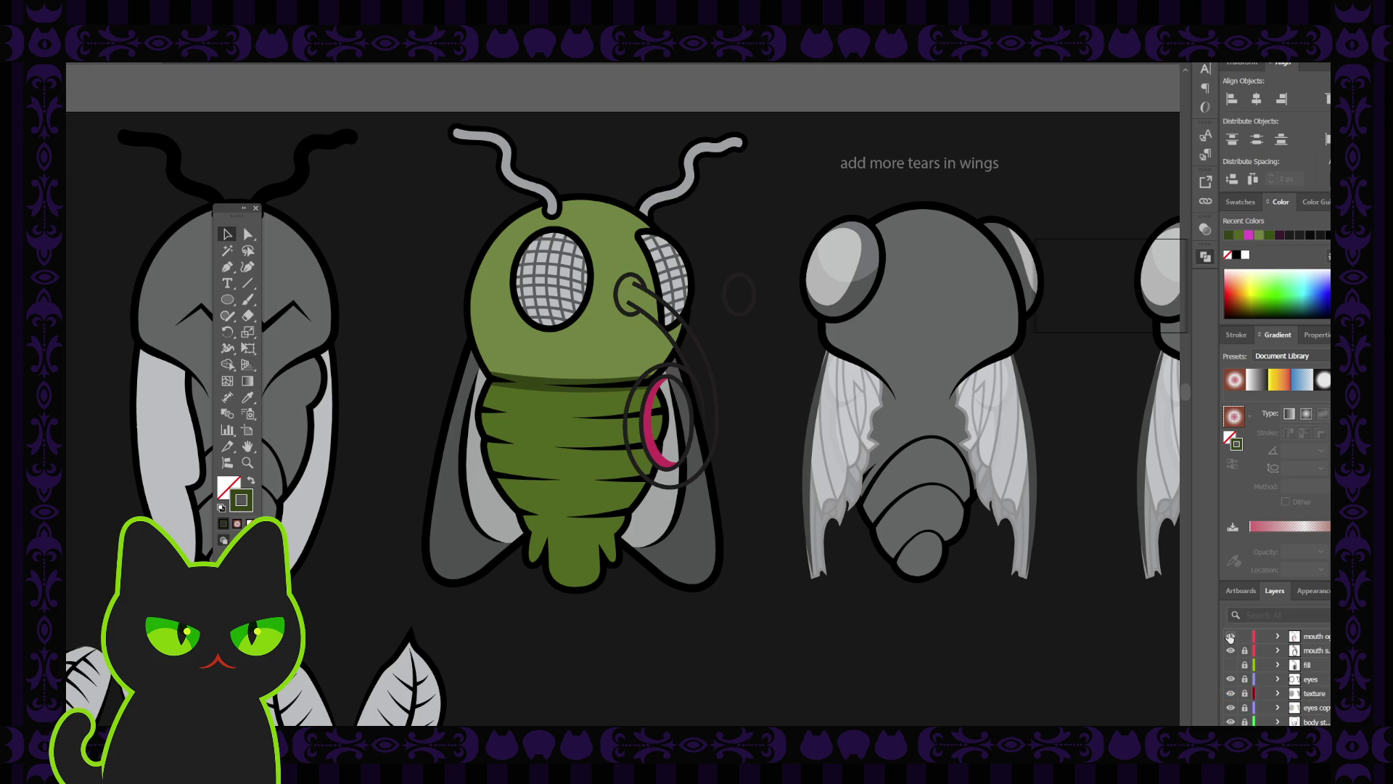
left_click(1230, 637, "ctrl")
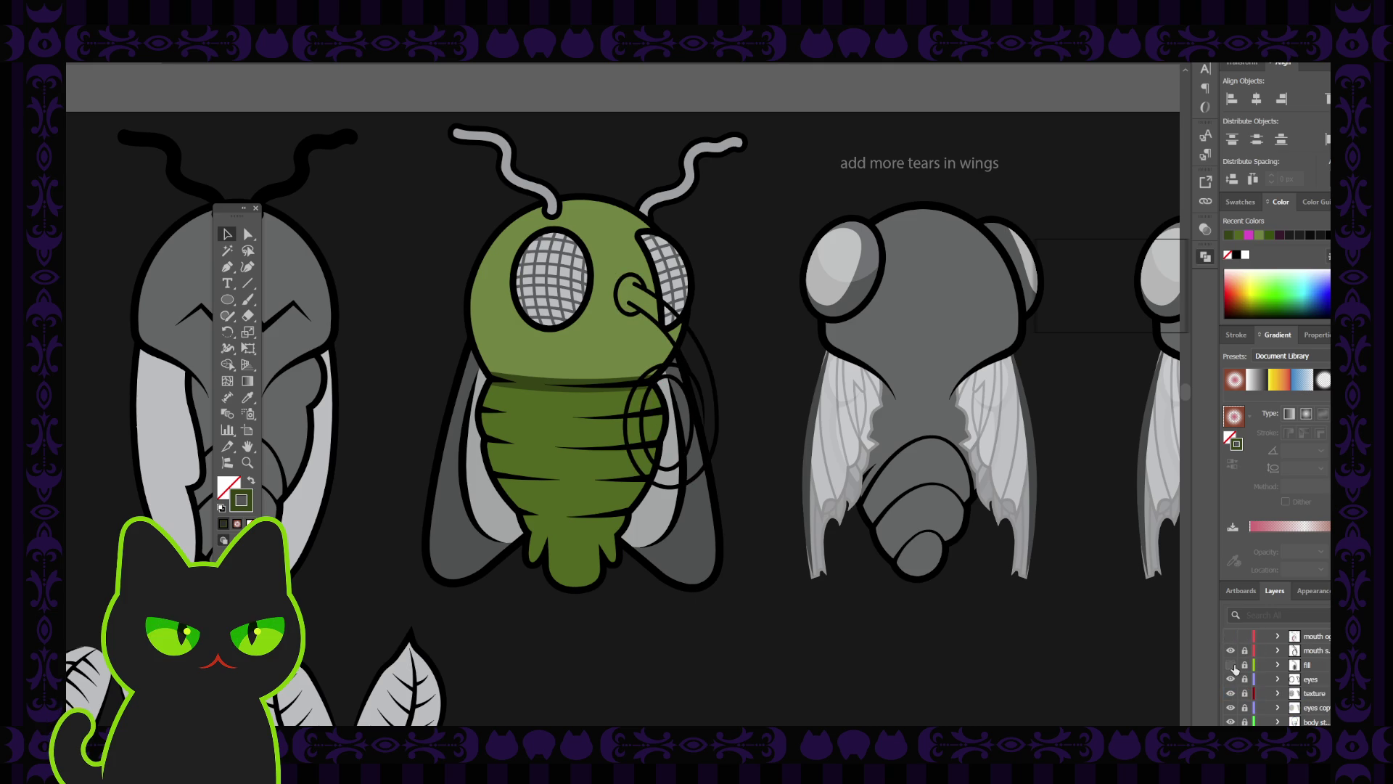
left_click(1232, 666)
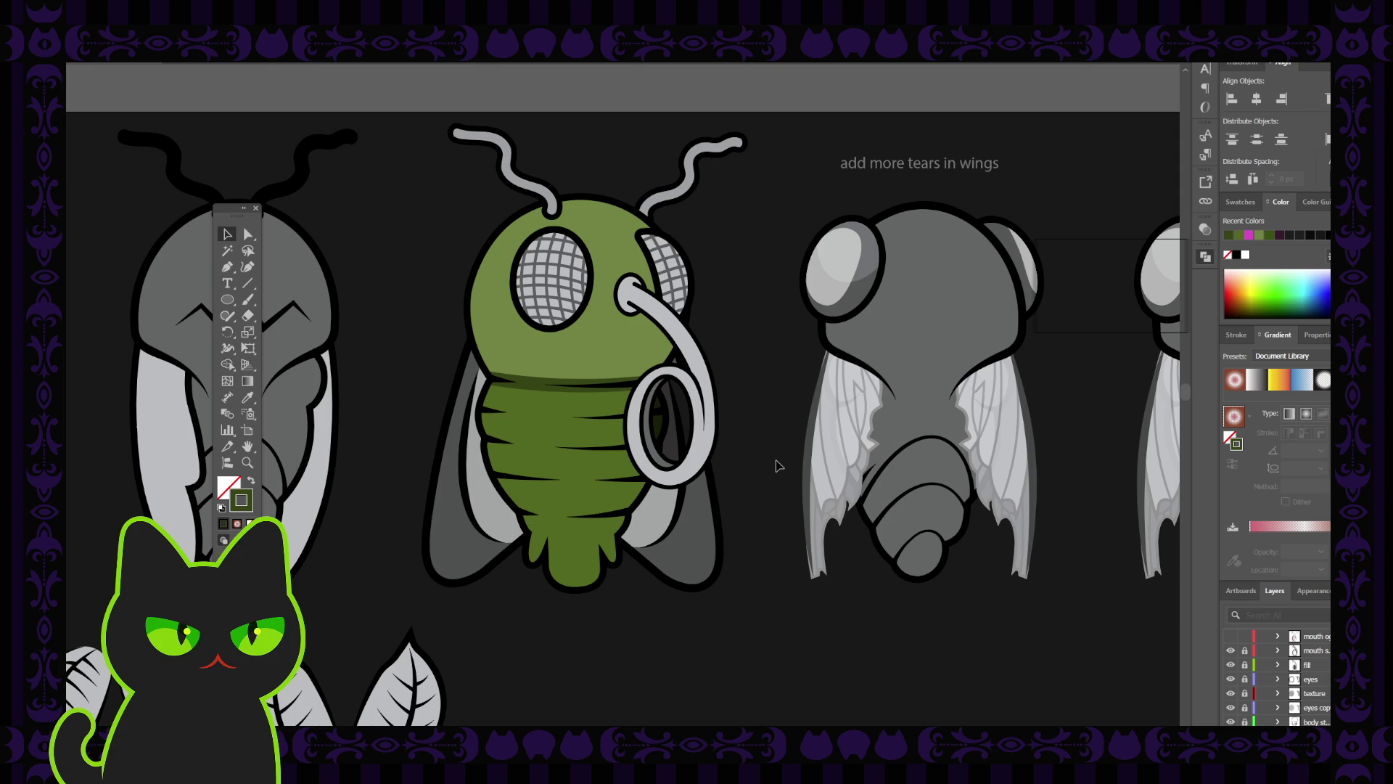
scroll(776, 464, "up", 4)
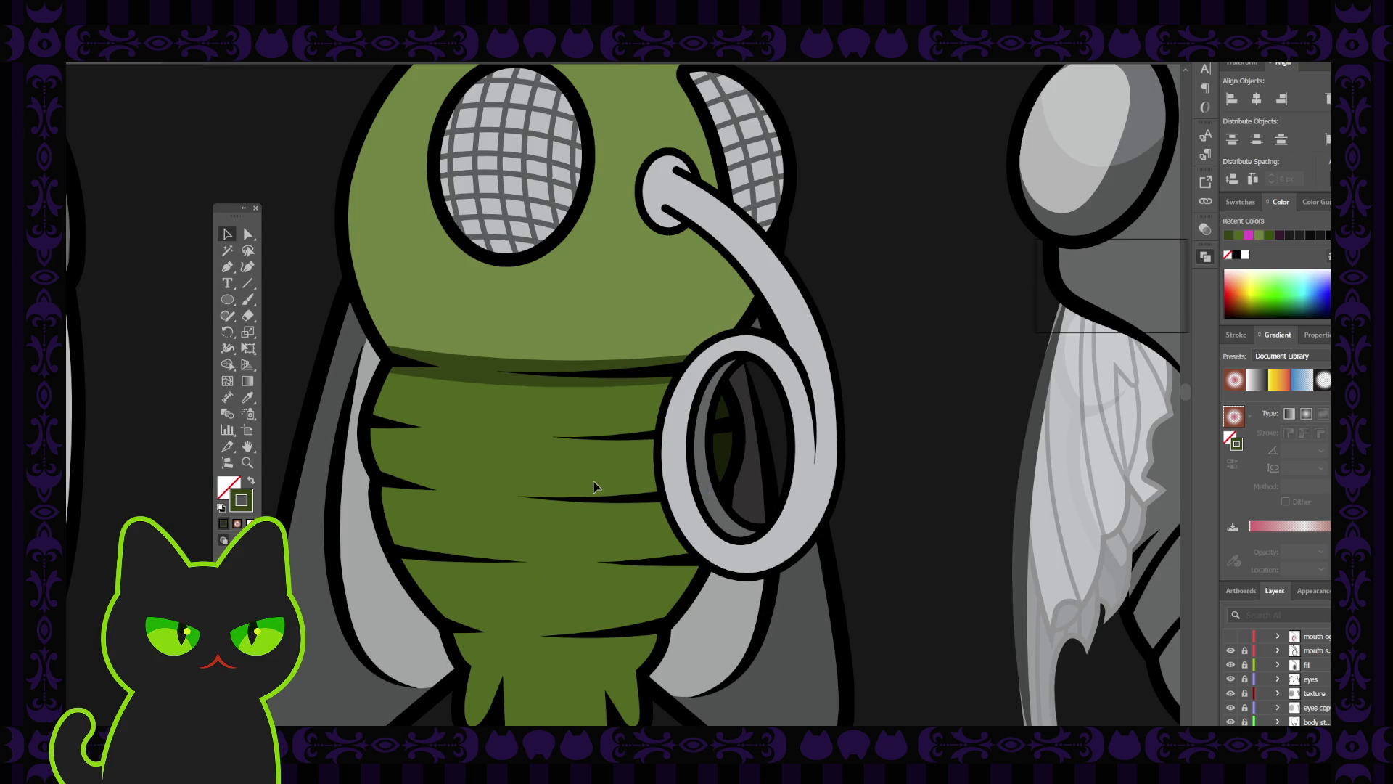
Hide both mouth layers and draw a Curvature stripe across the middle of the abdomen.
left_click(1229, 651)
left_click(1230, 664)
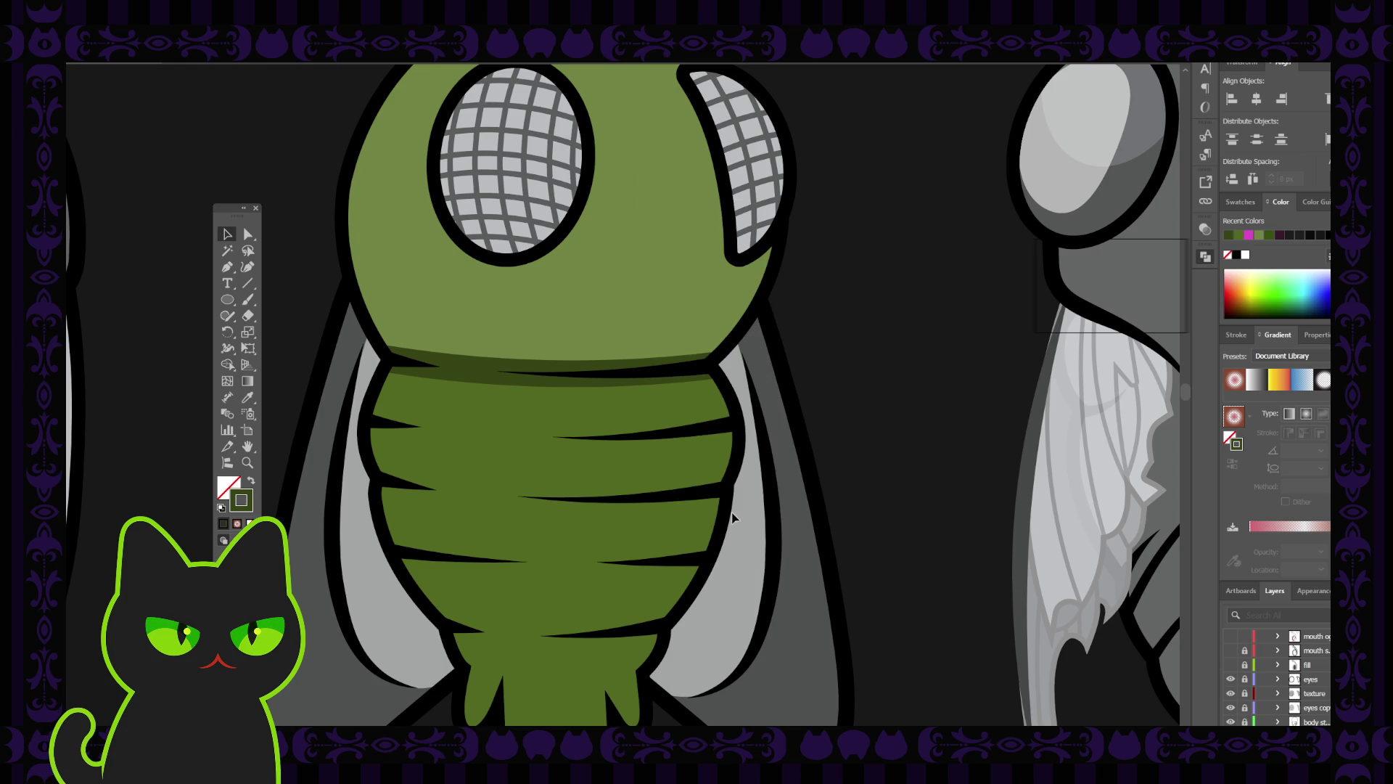
left_click(247, 266)
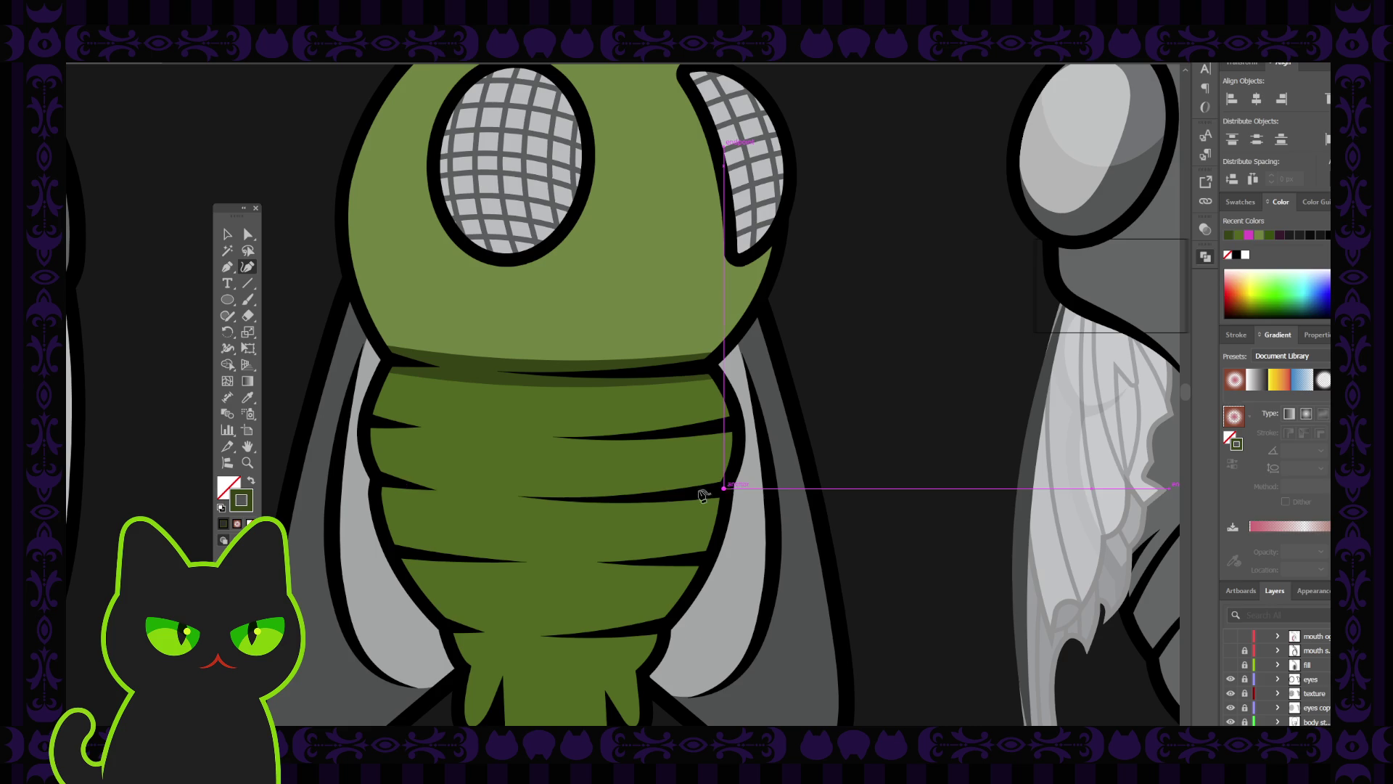
left_click(724, 489)
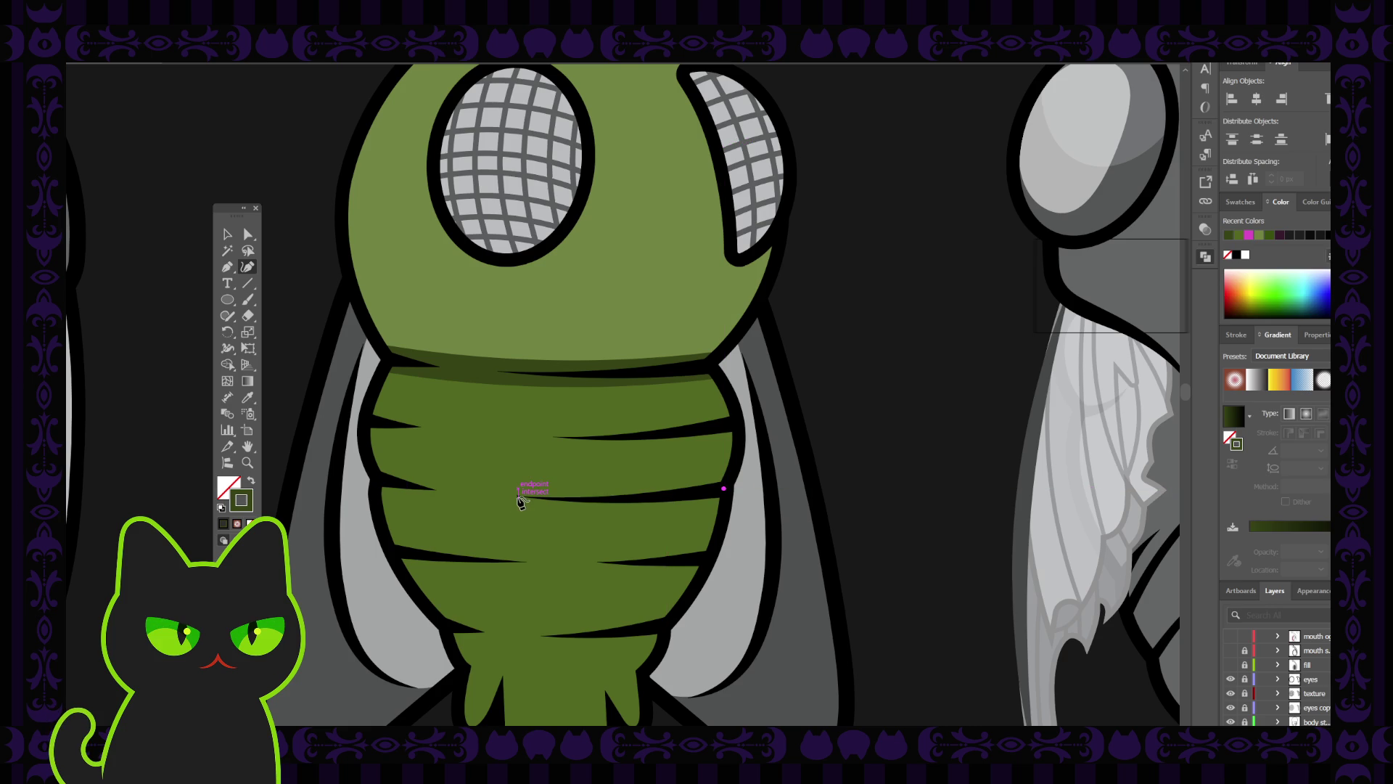
left_click(472, 494)
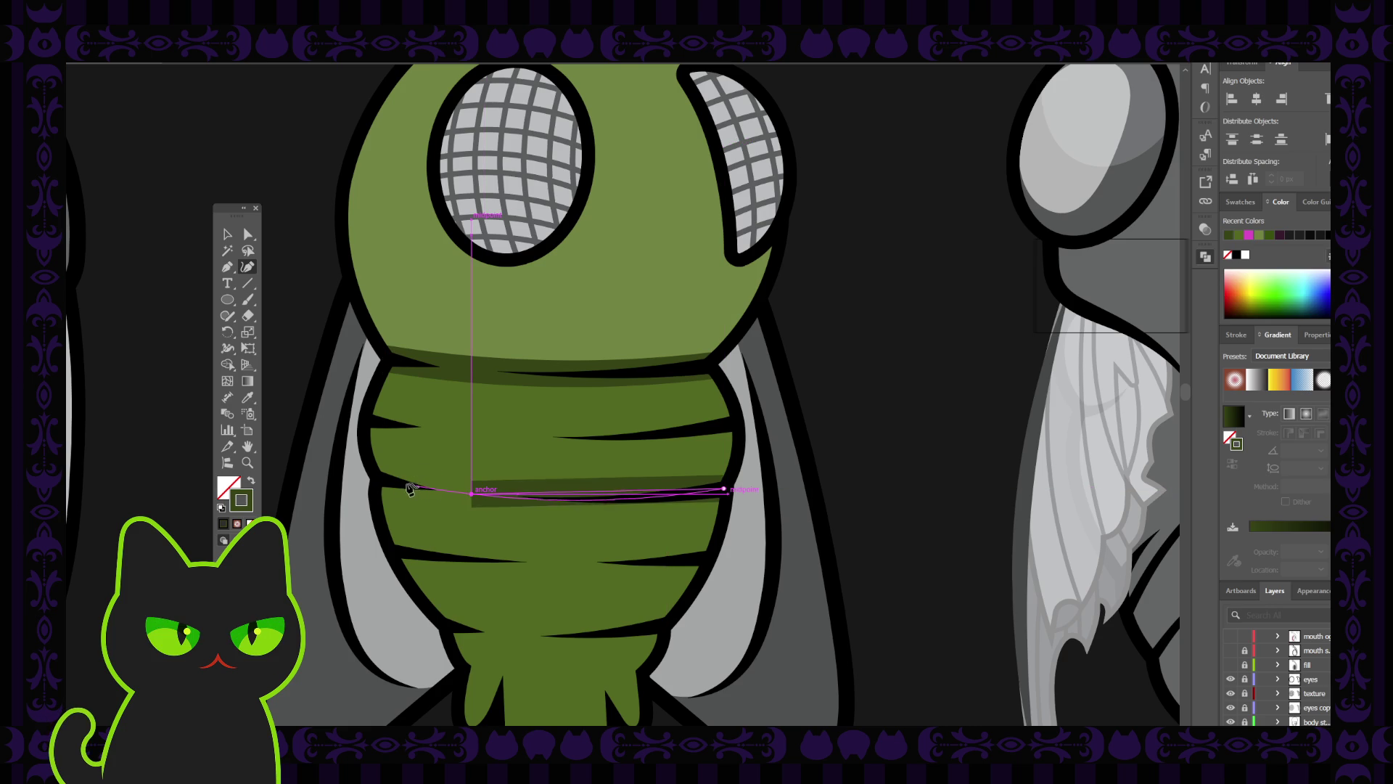
left_click_drag(377, 479, 339, 451)
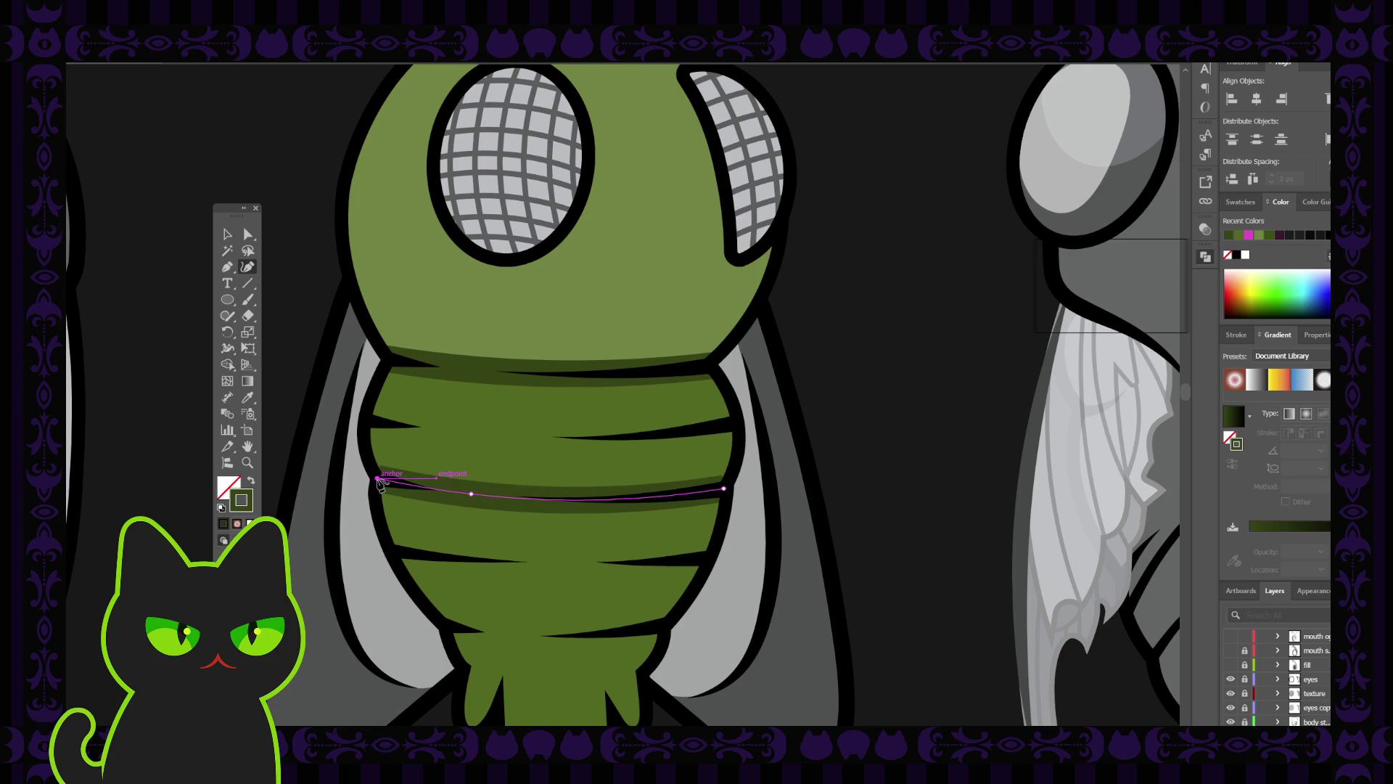
left_click(226, 234)
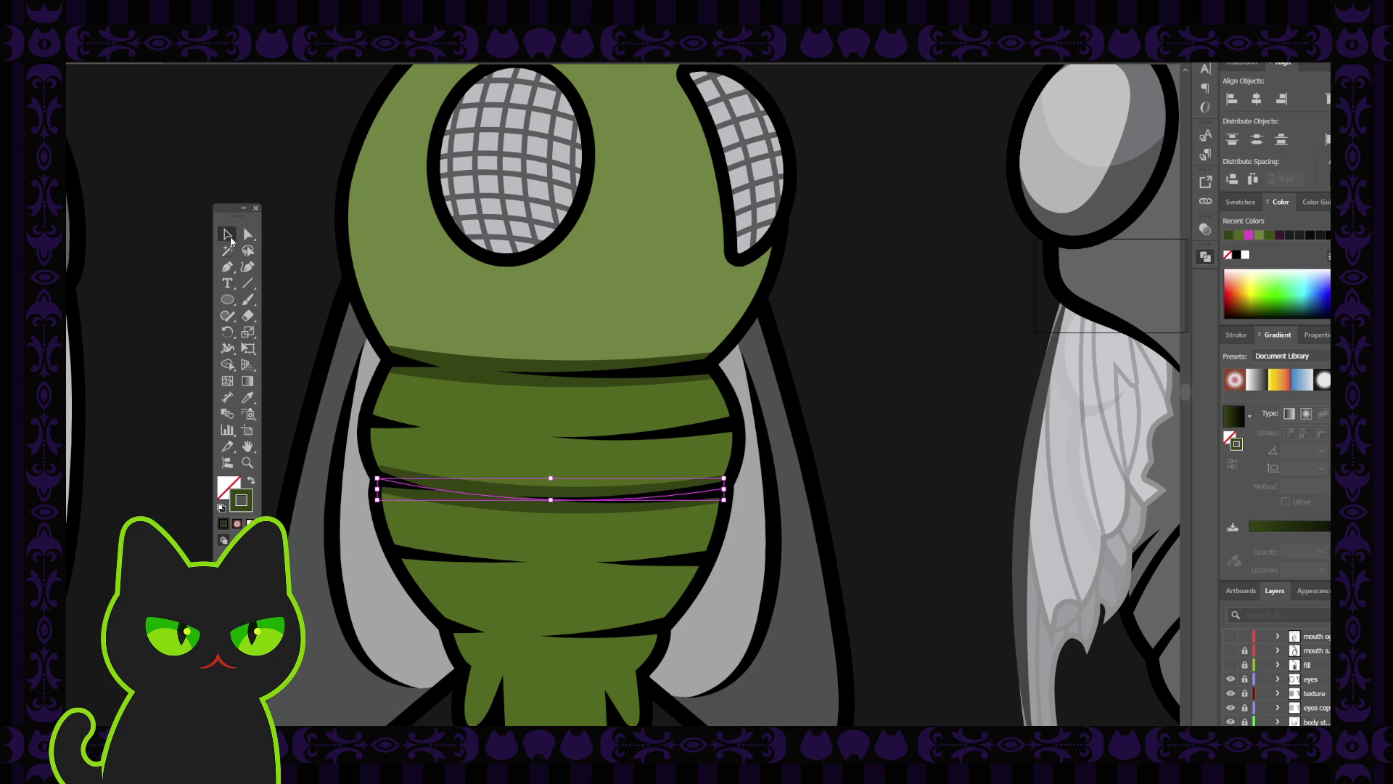
left_click(289, 307)
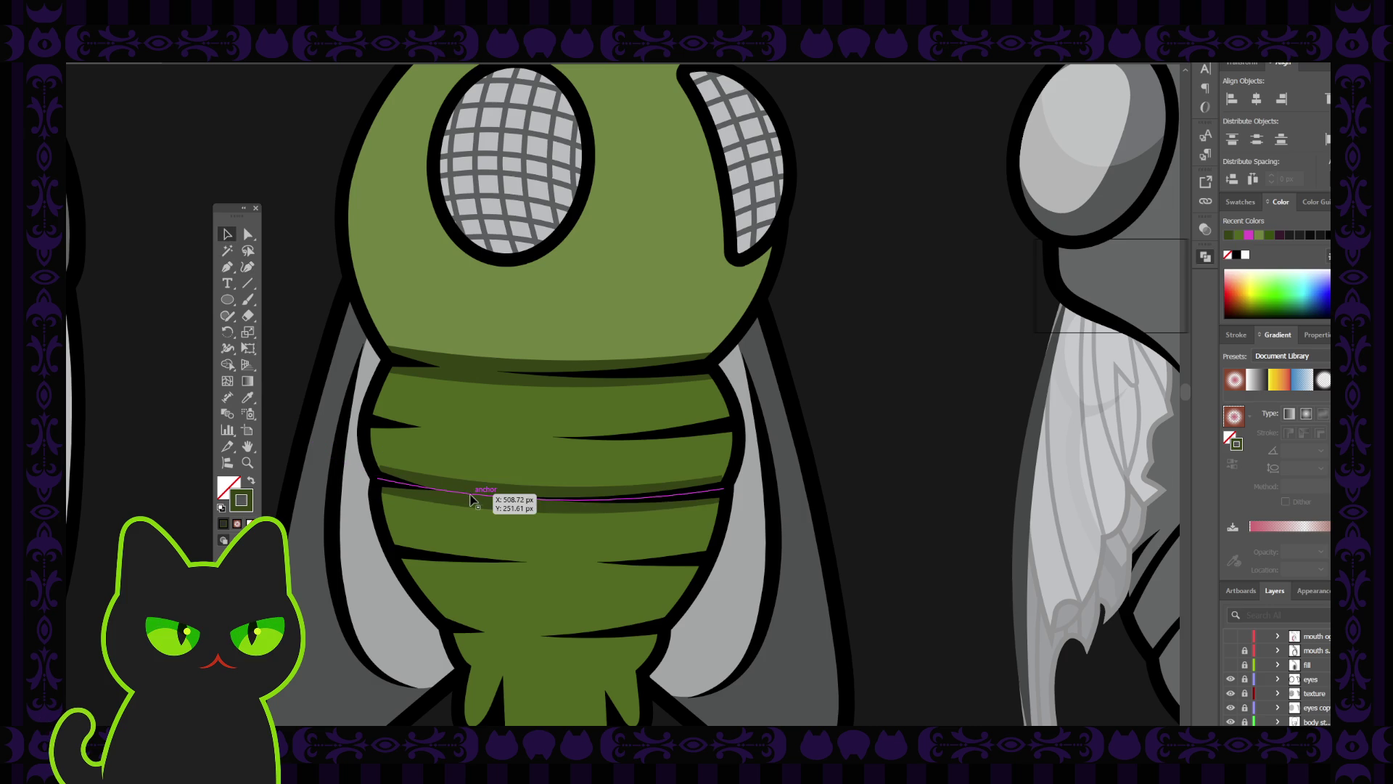
left_click(501, 494)
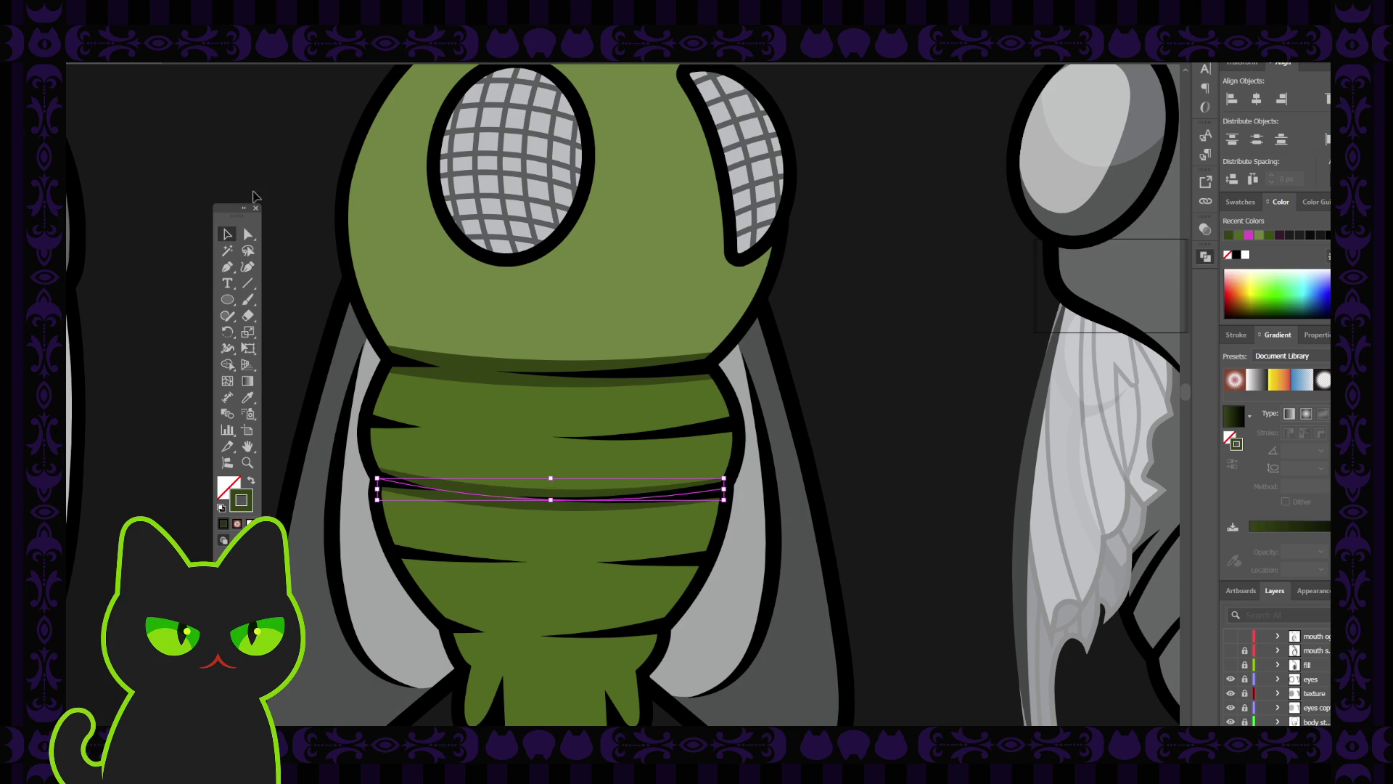
left_click(289, 191)
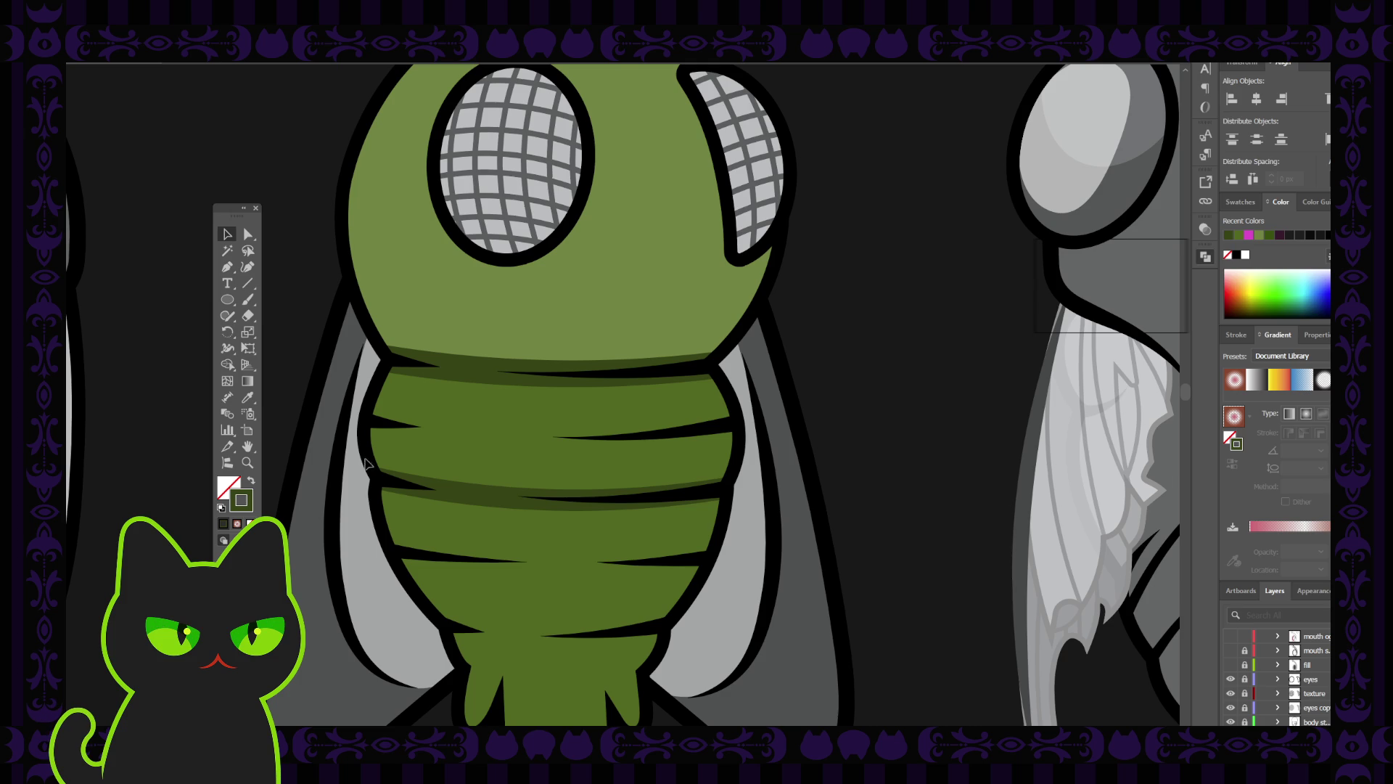
Draw a three-point Curvature stripe along the bottom of the abdomen above the drips.
scroll(458, 480, "down", 3)
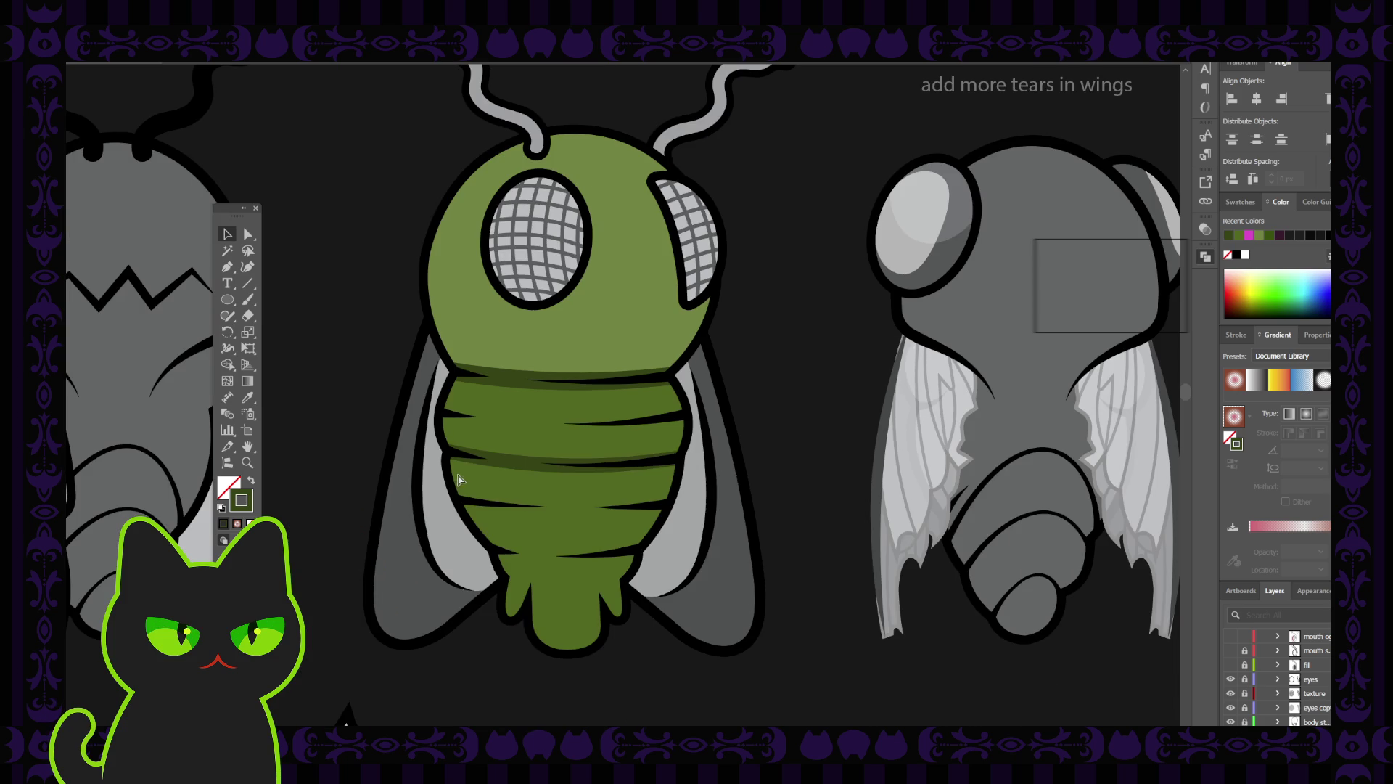
key("space")
left_click_drag(516, 506, 522, 461)
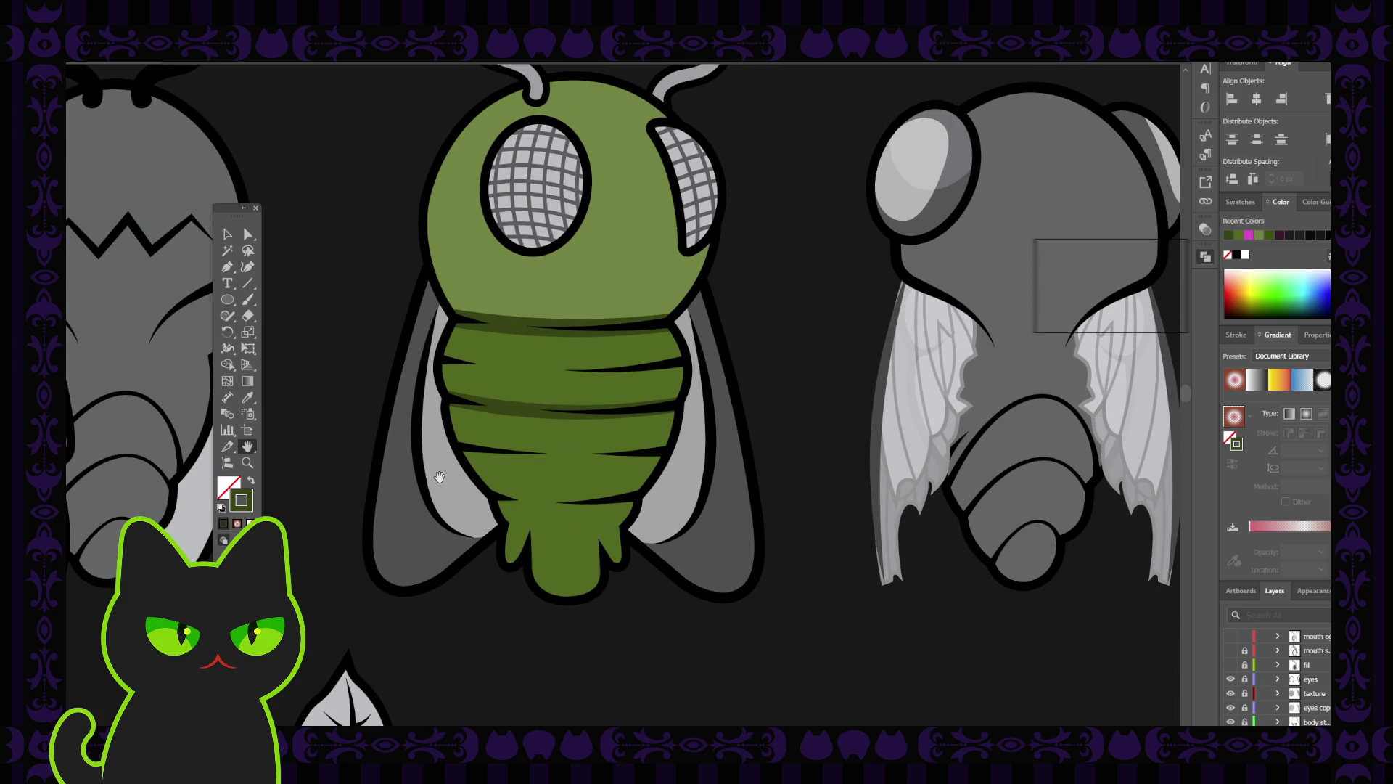
left_click(247, 268)
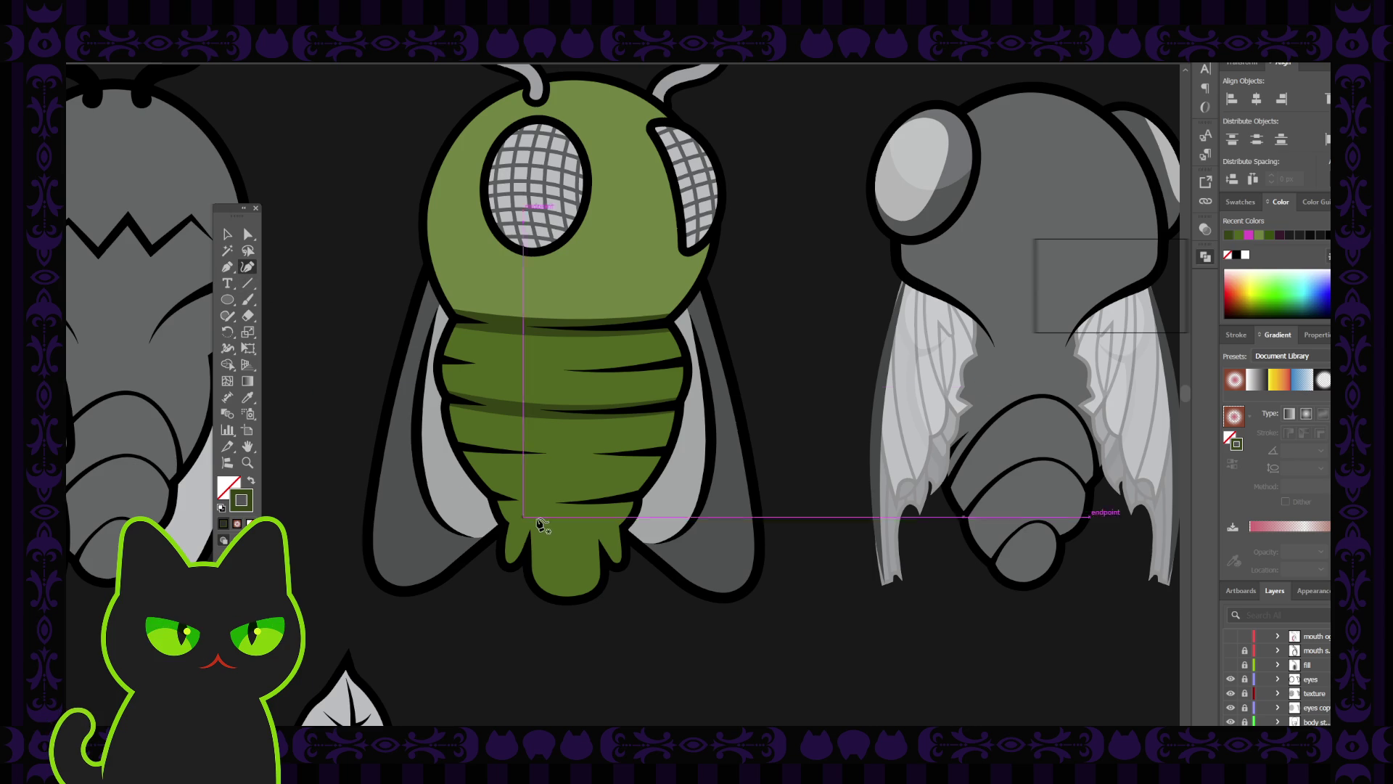
left_click(638, 497)
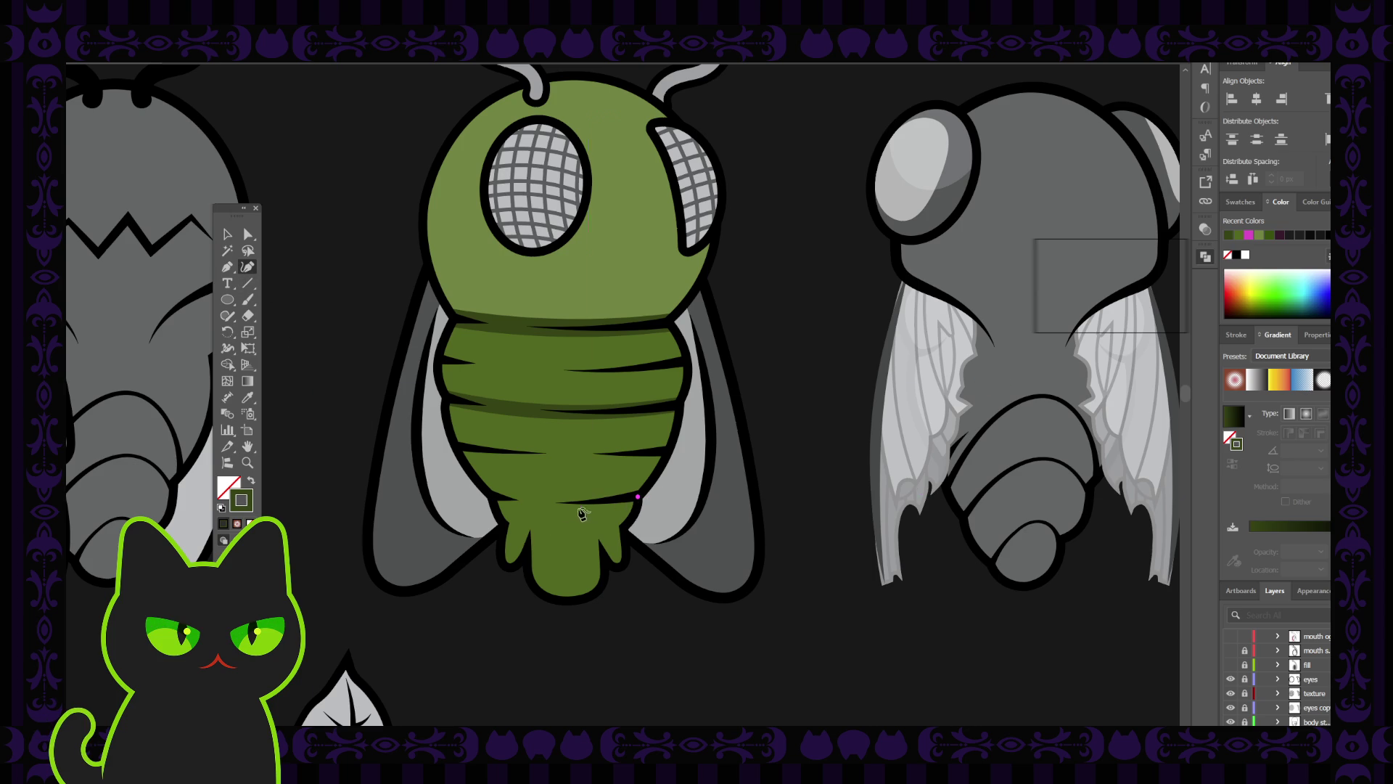
left_click(537, 503)
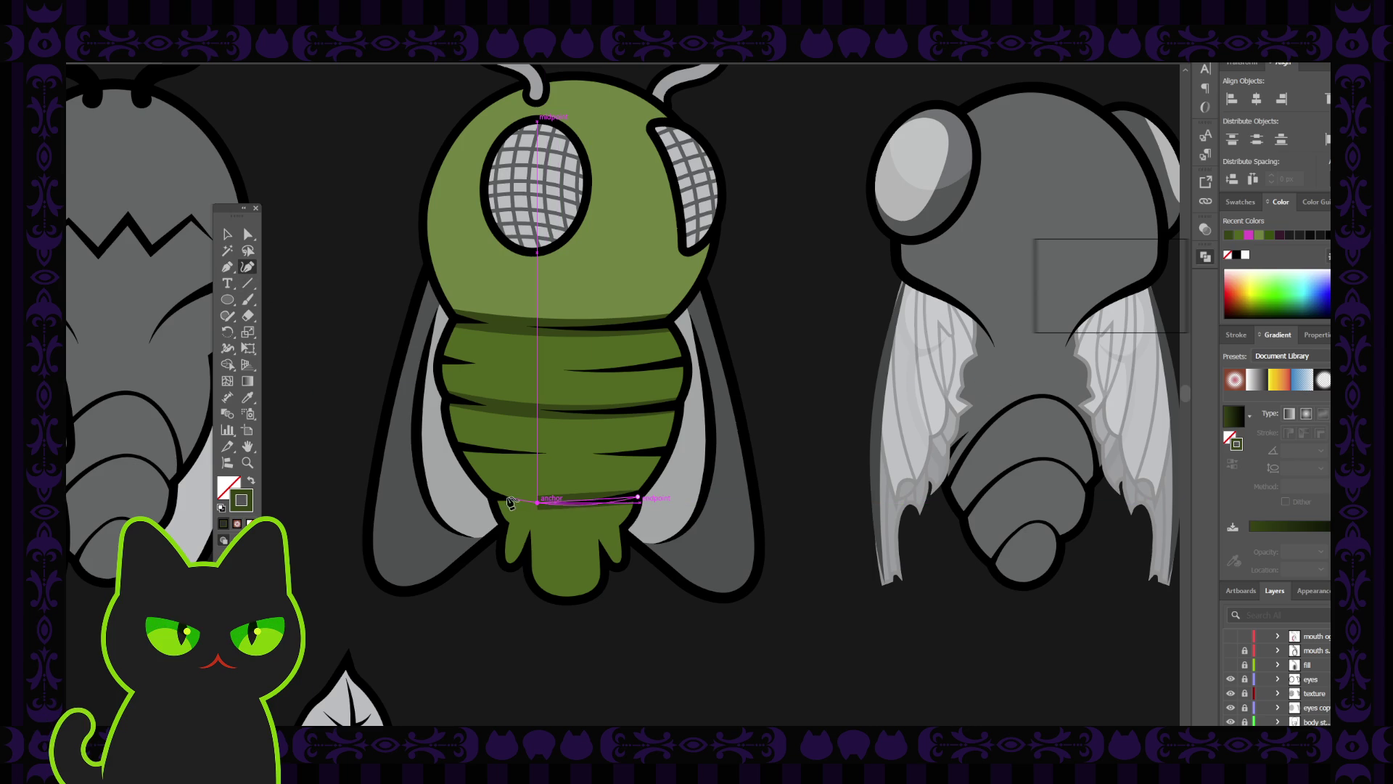
left_click(492, 498)
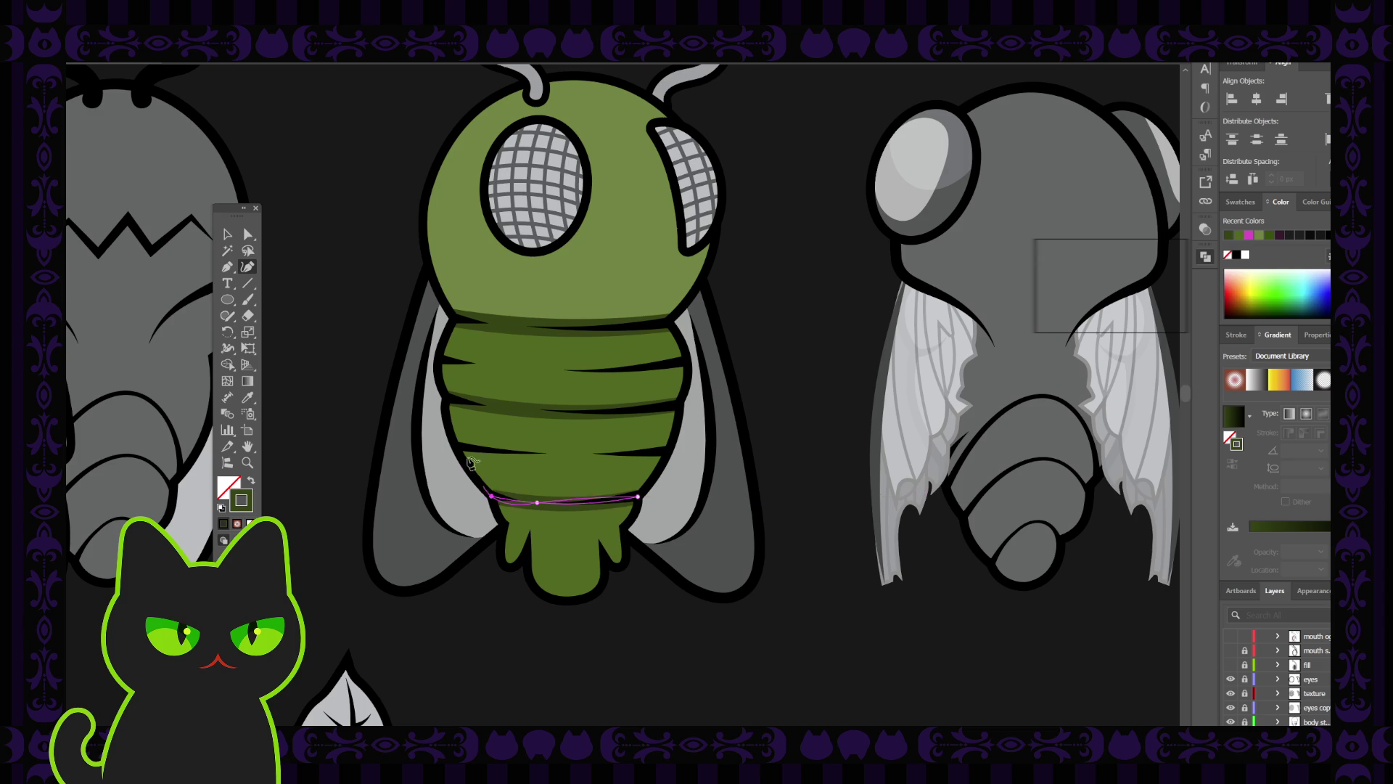
key("v")
left_click(516, 484)
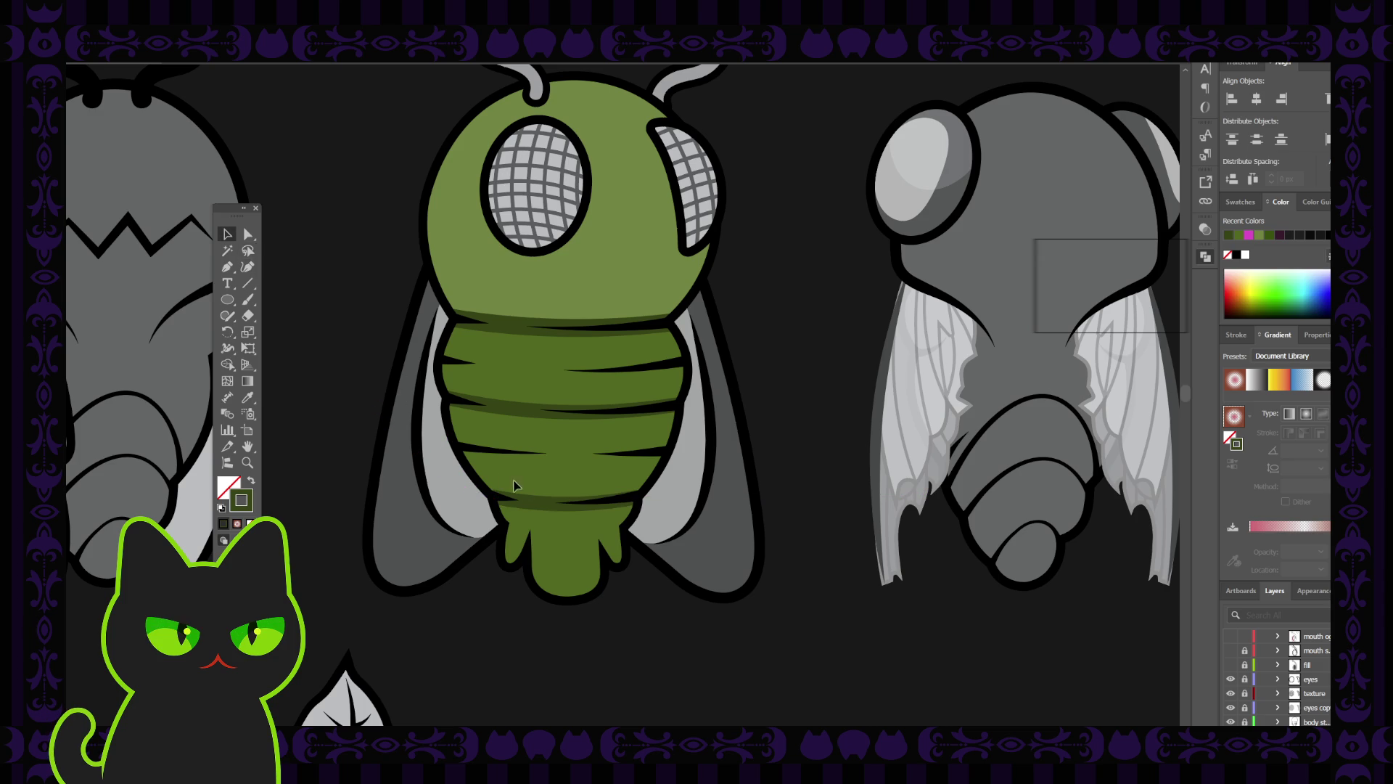
left_click(548, 509)
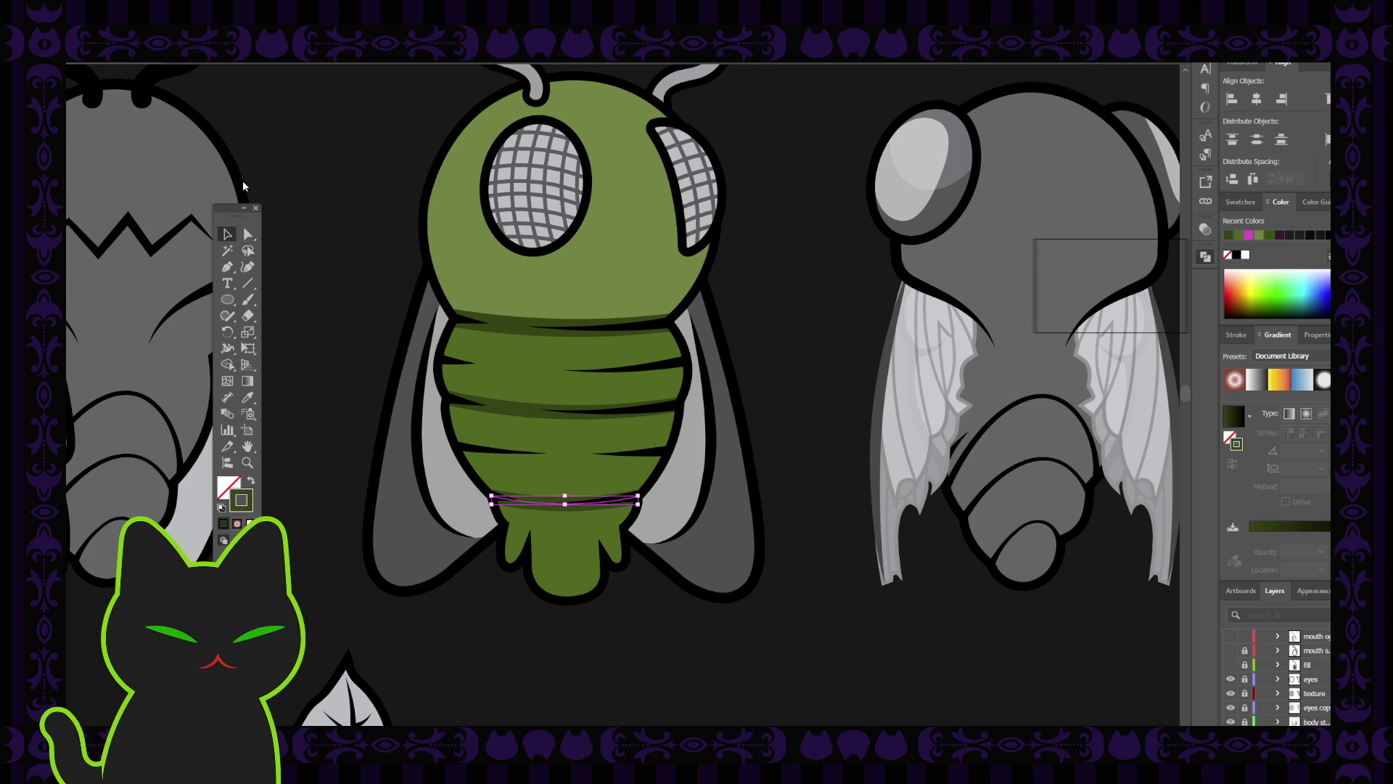
left_click(317, 219)
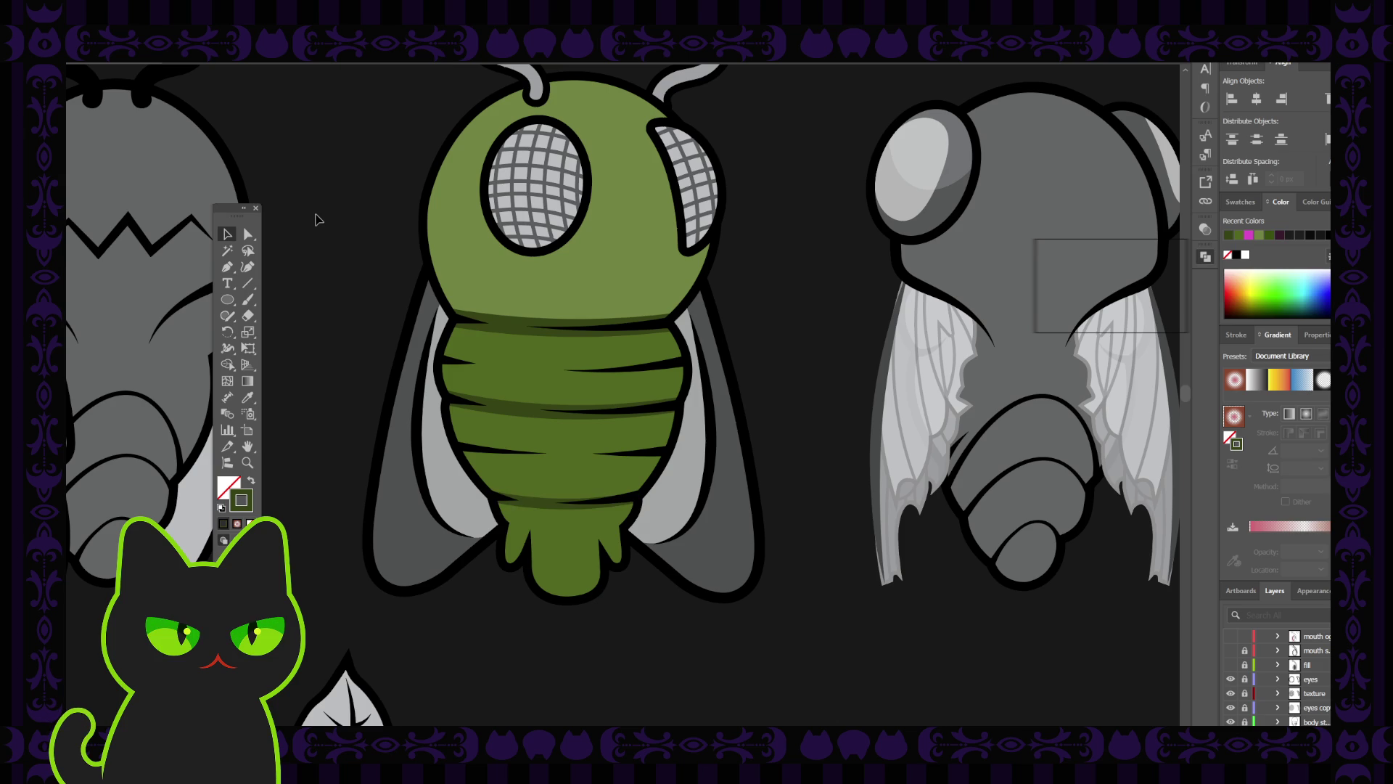
key("ctrl+minus")
key("ctrl+minus")
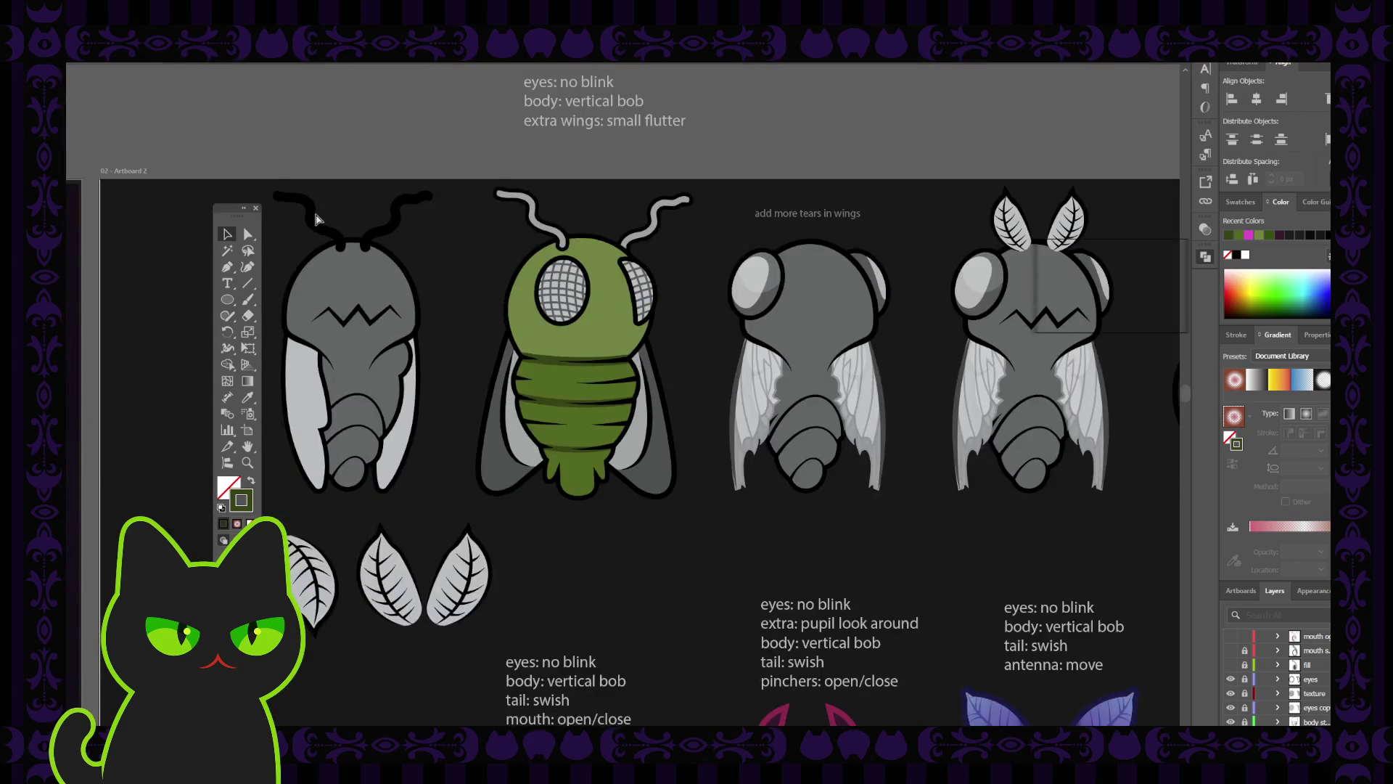
Drag the lower band's middle anchor and right endpoint so it follows the body edge.
key("ctrl+plus")
key("ctrl+plus")
key("ctrl+plus")
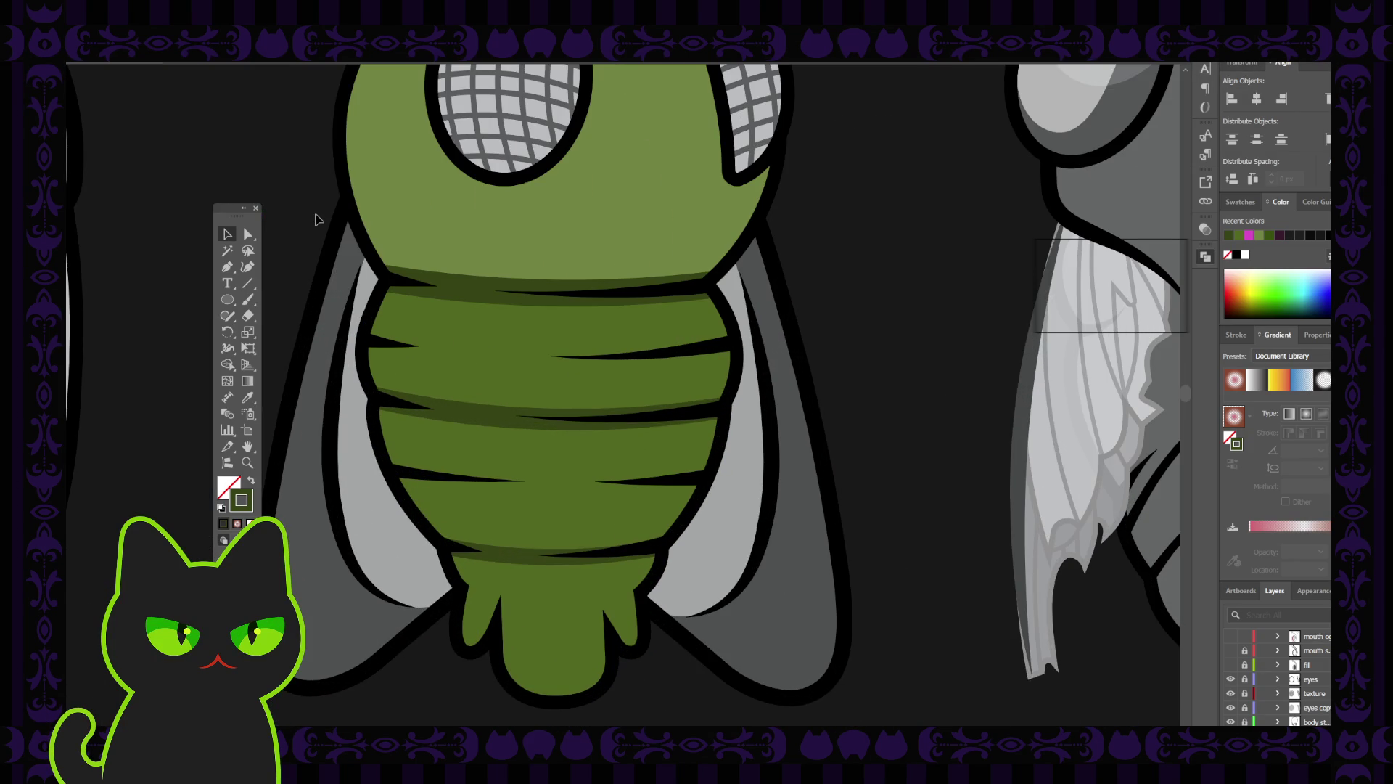
left_click(533, 558)
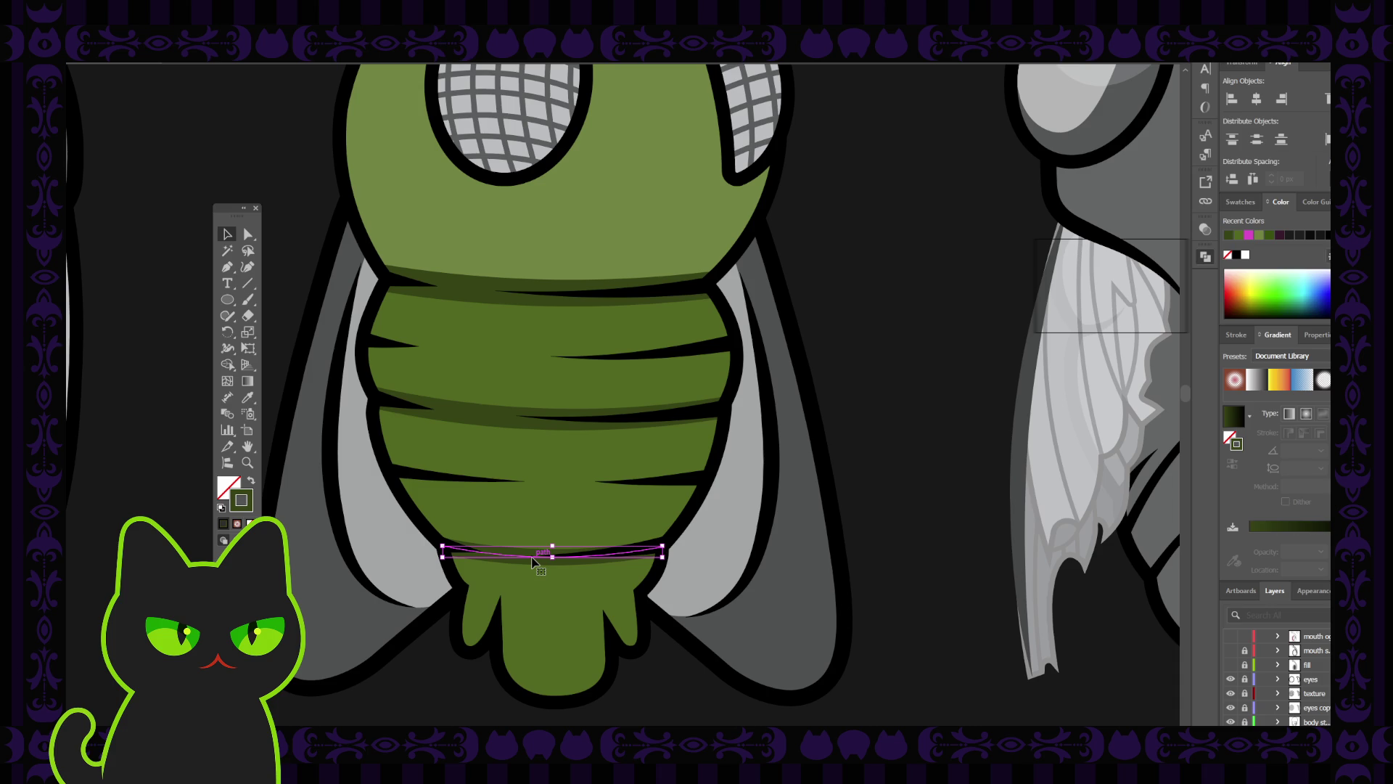
key("ctrl+plus")
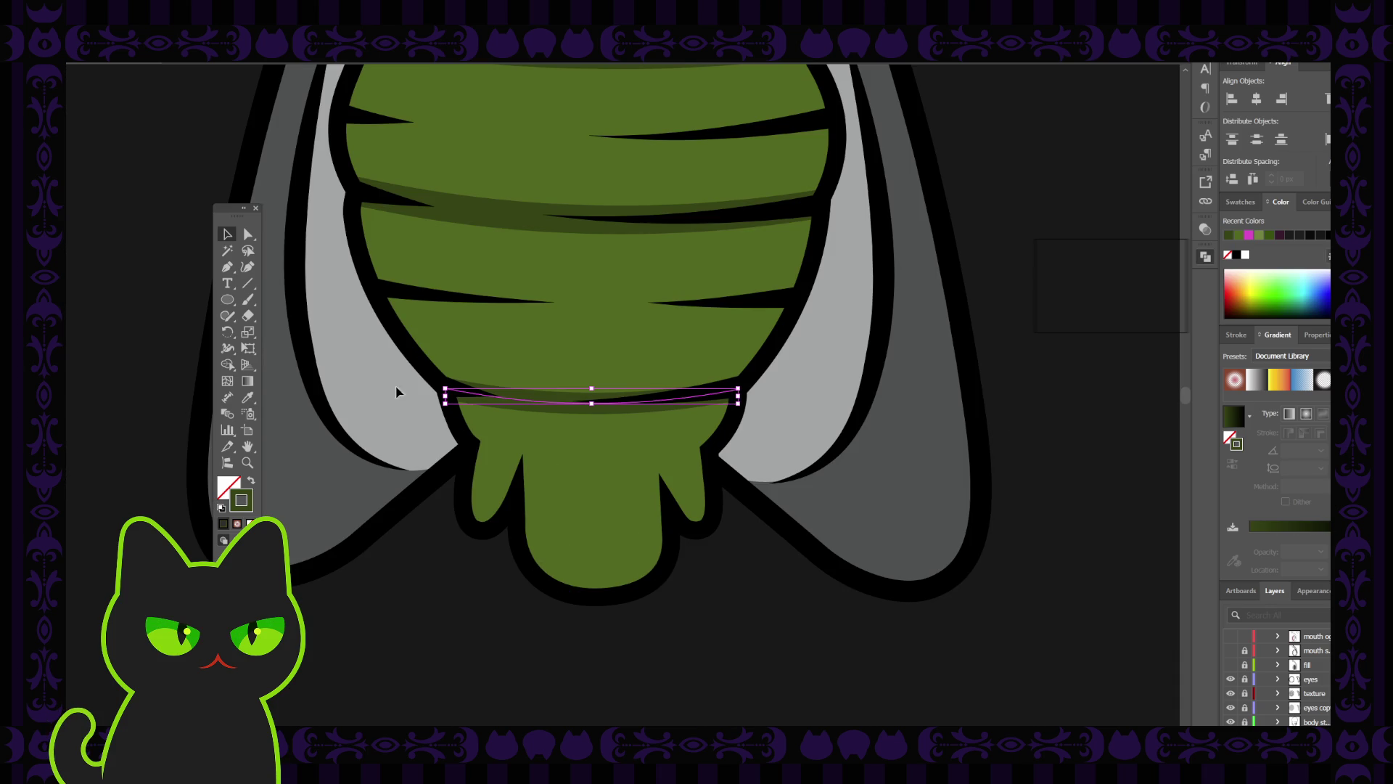
left_click(249, 234)
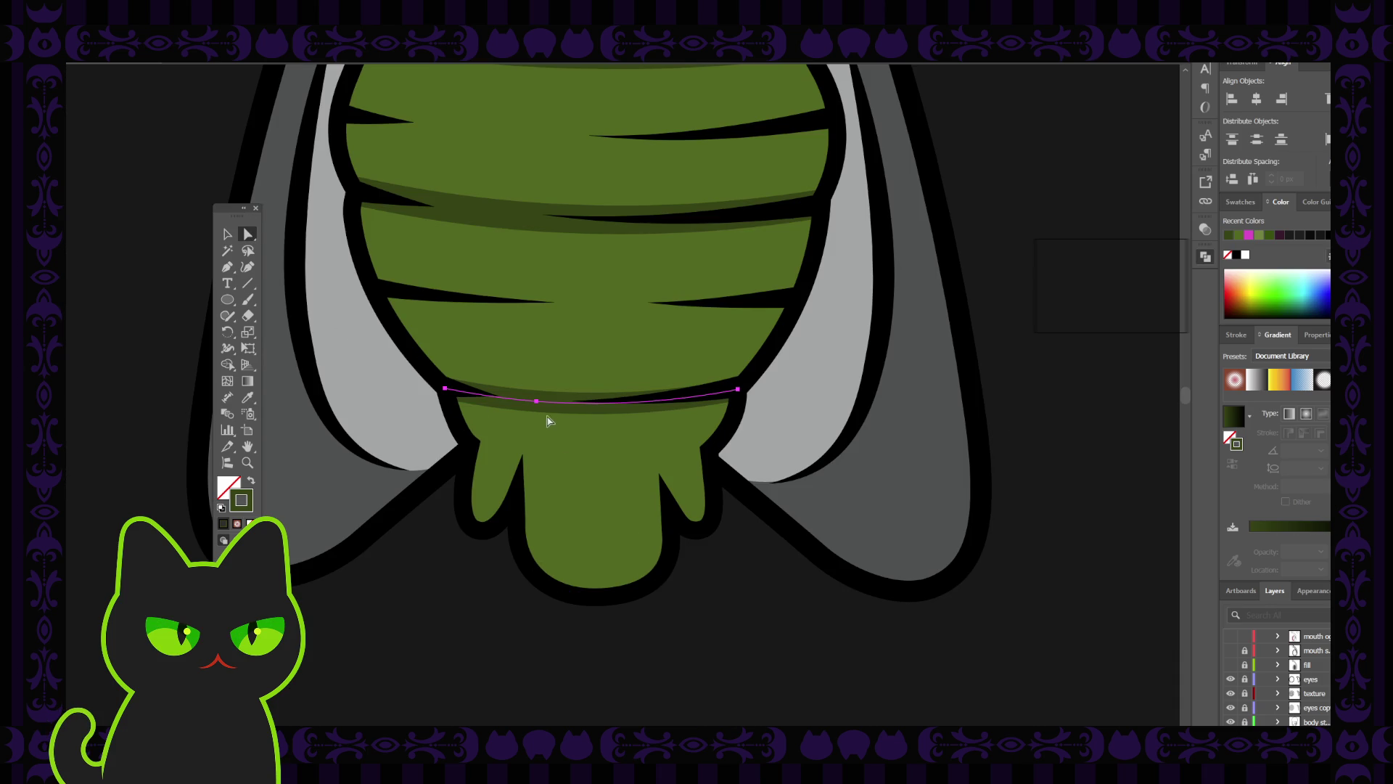
left_click(538, 401)
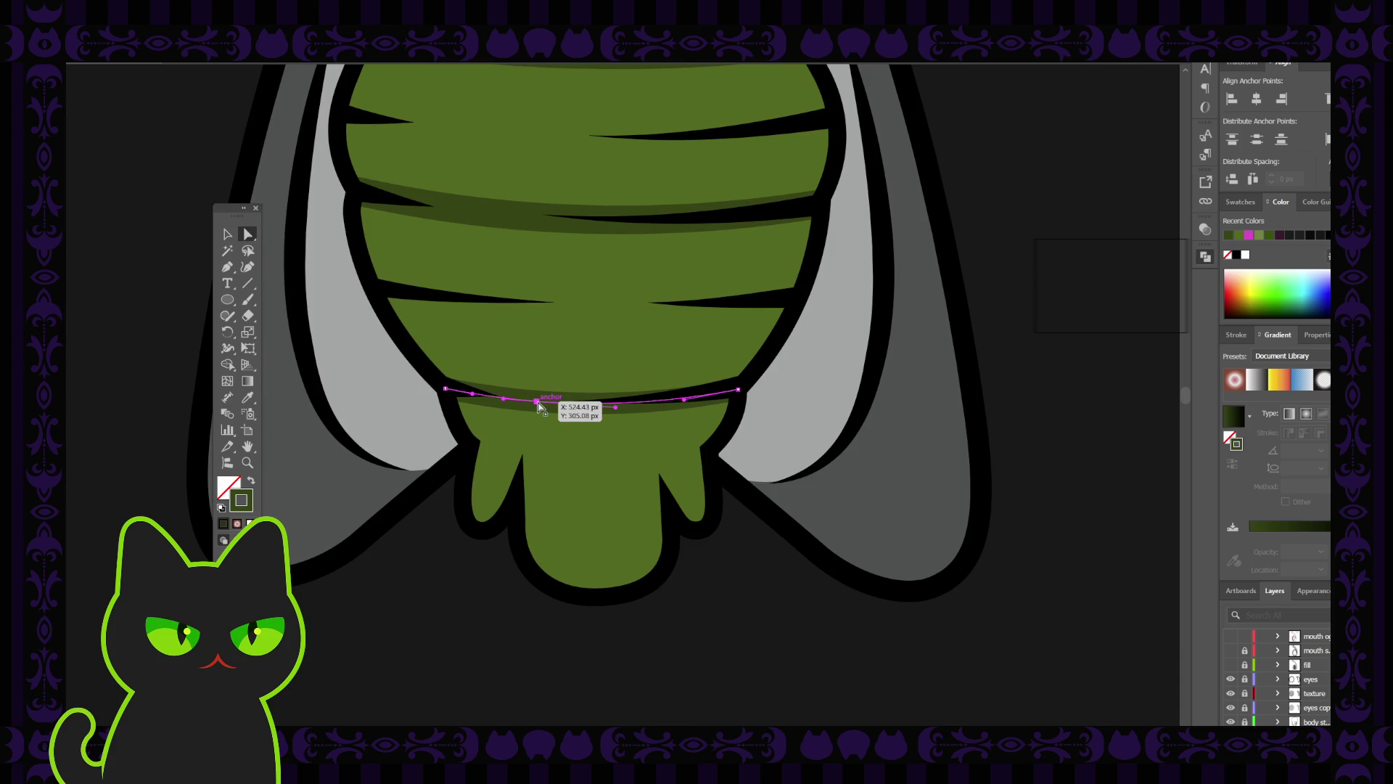
left_click_drag(537, 402, 541, 402)
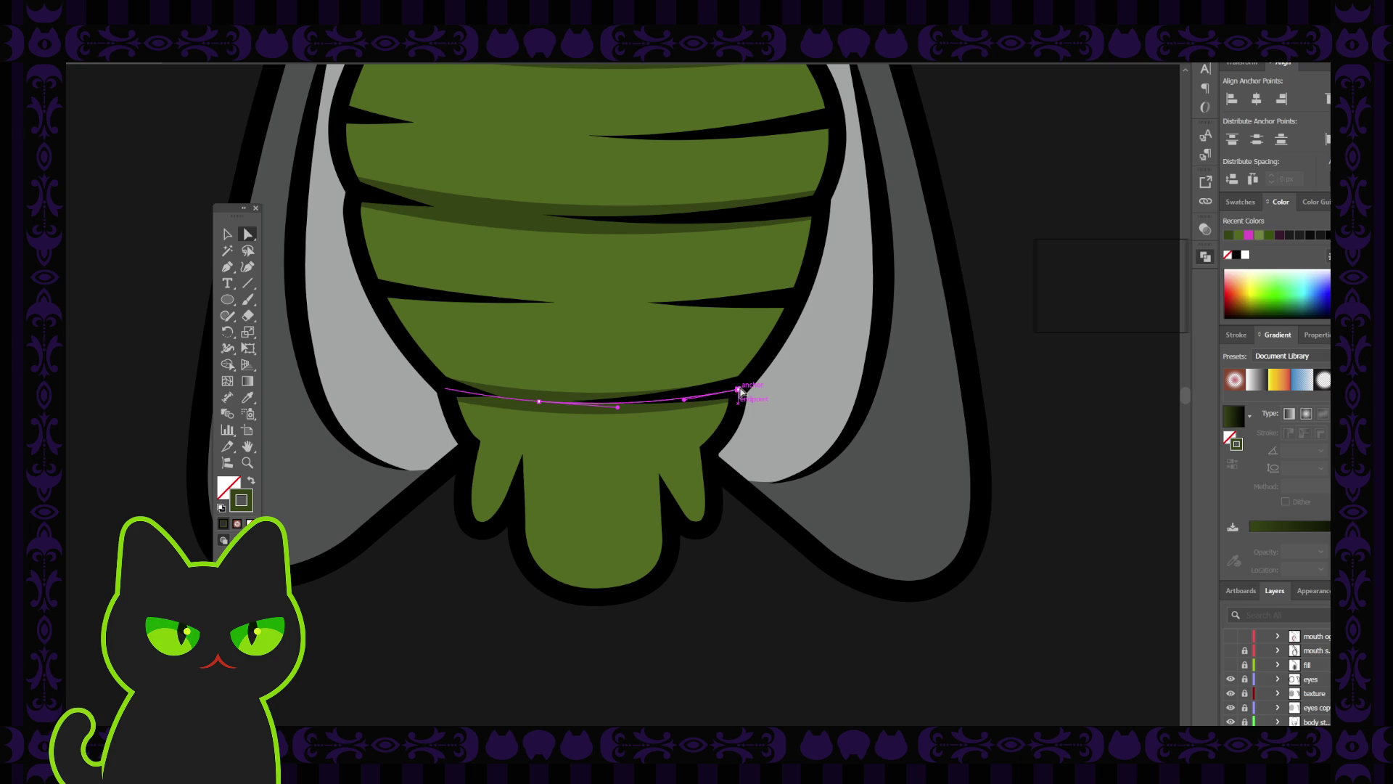
left_click_drag(738, 390, 741, 390)
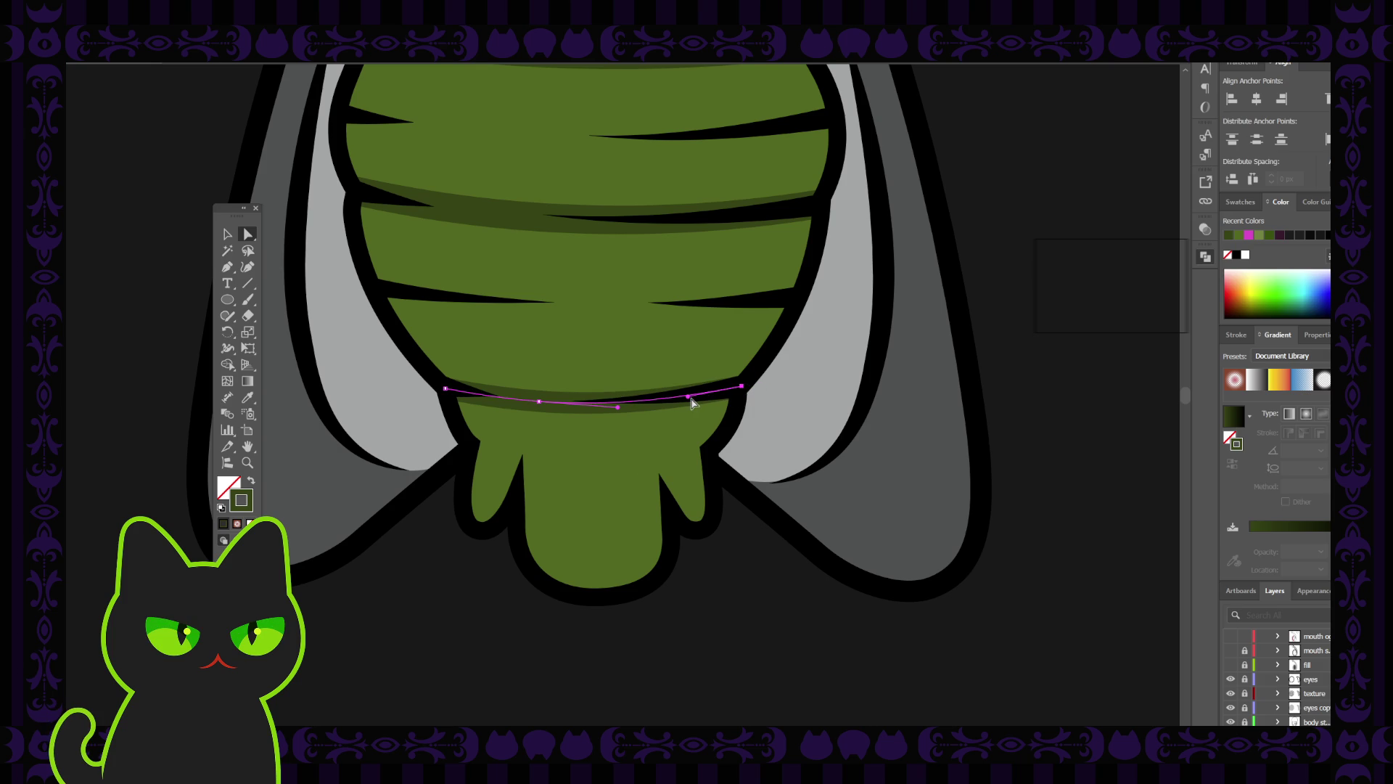
left_click(446, 510)
key("ctrl+minus")
key("ctrl+minus")
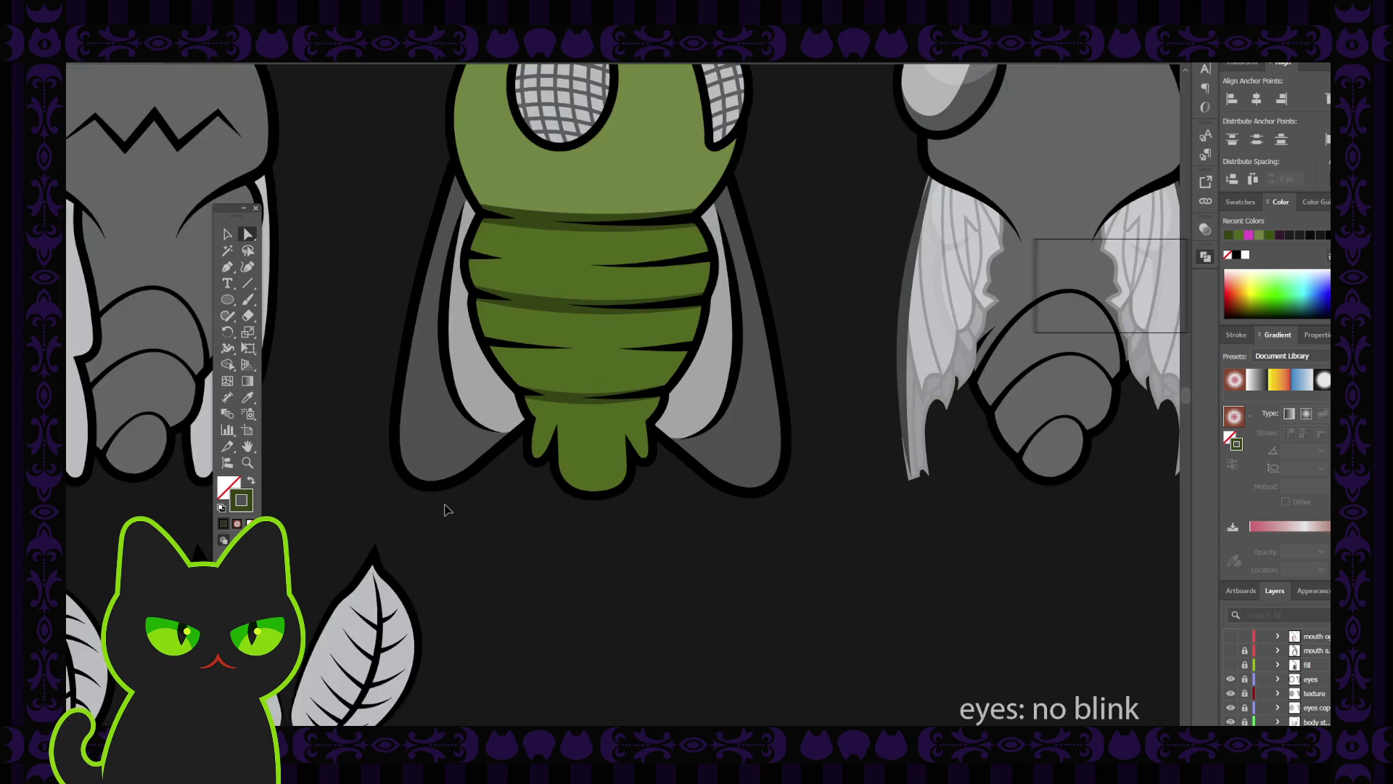
left_click_drag(496, 338, 478, 453)
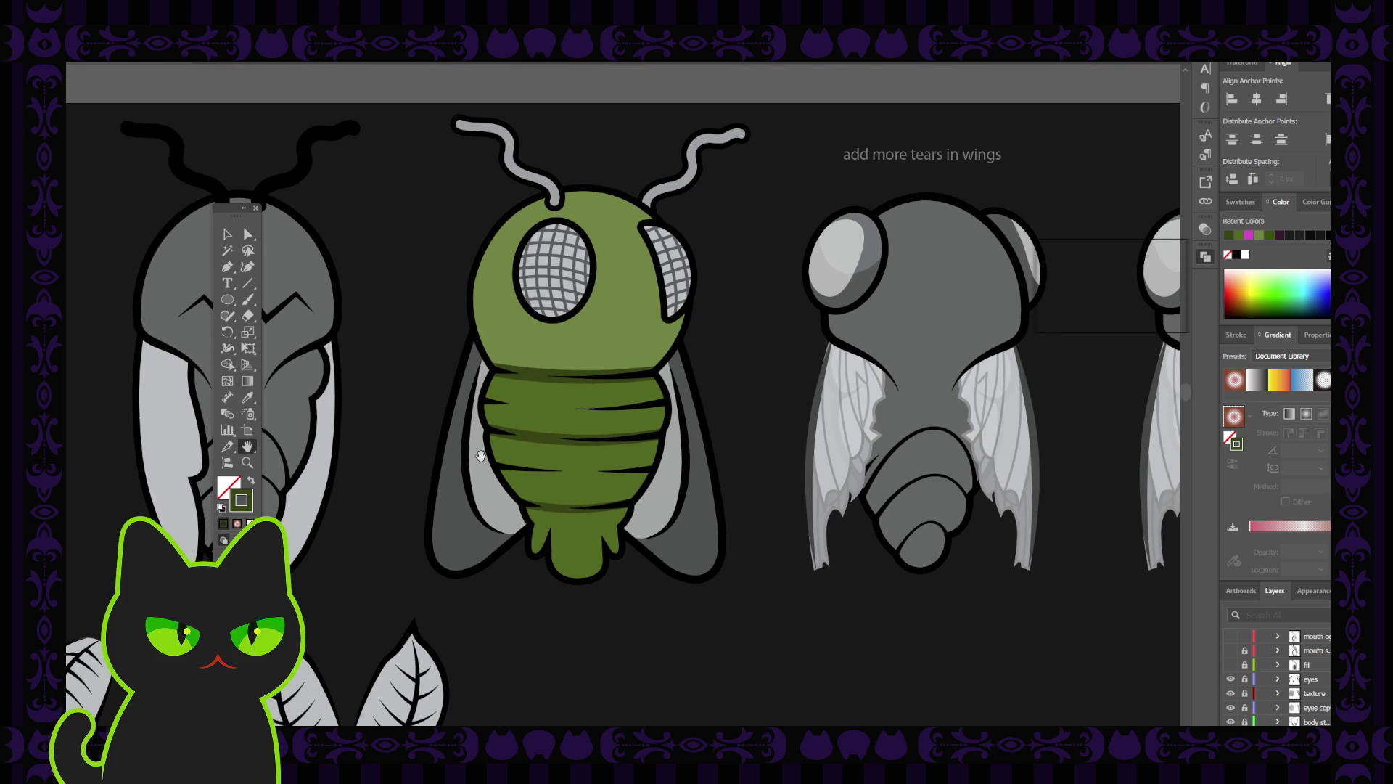
left_click_drag(475, 465, 482, 459)
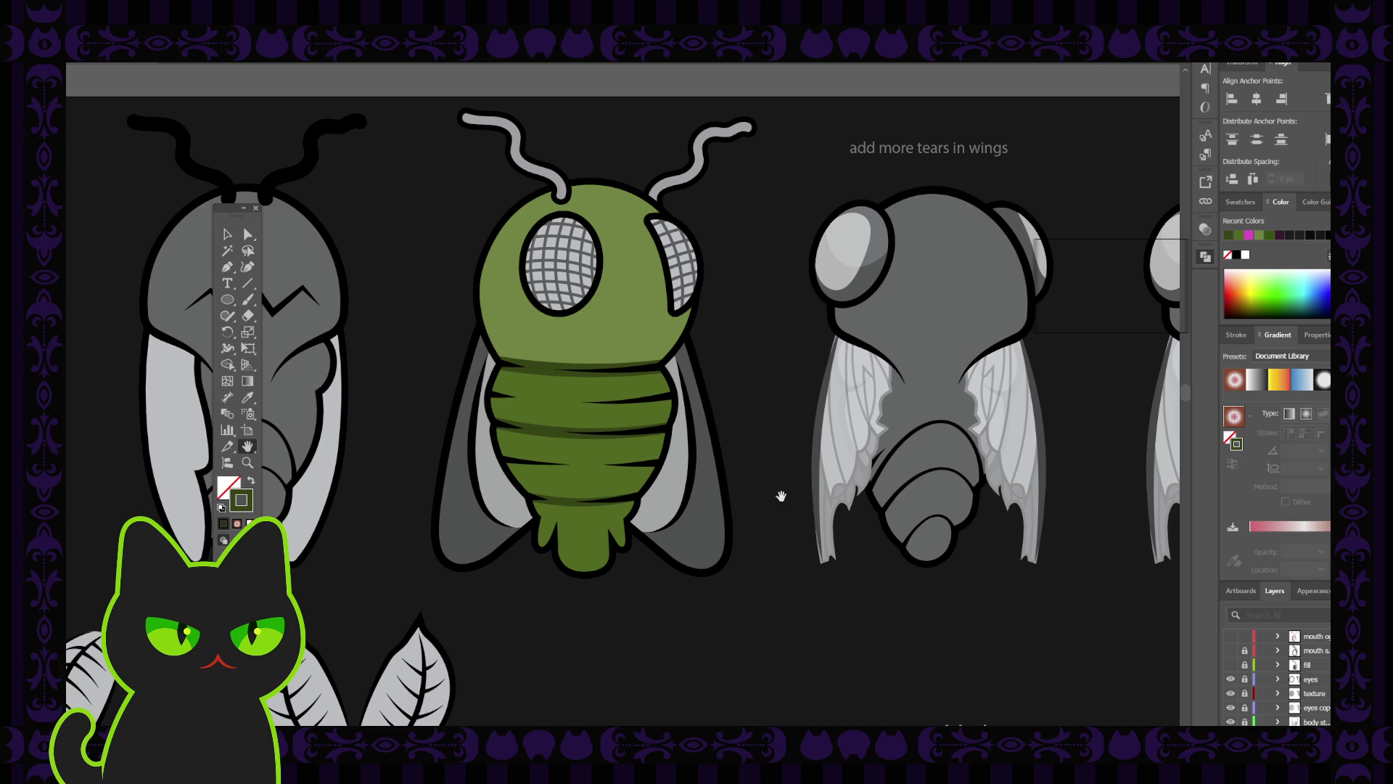
left_click_drag(734, 459, 732, 474)
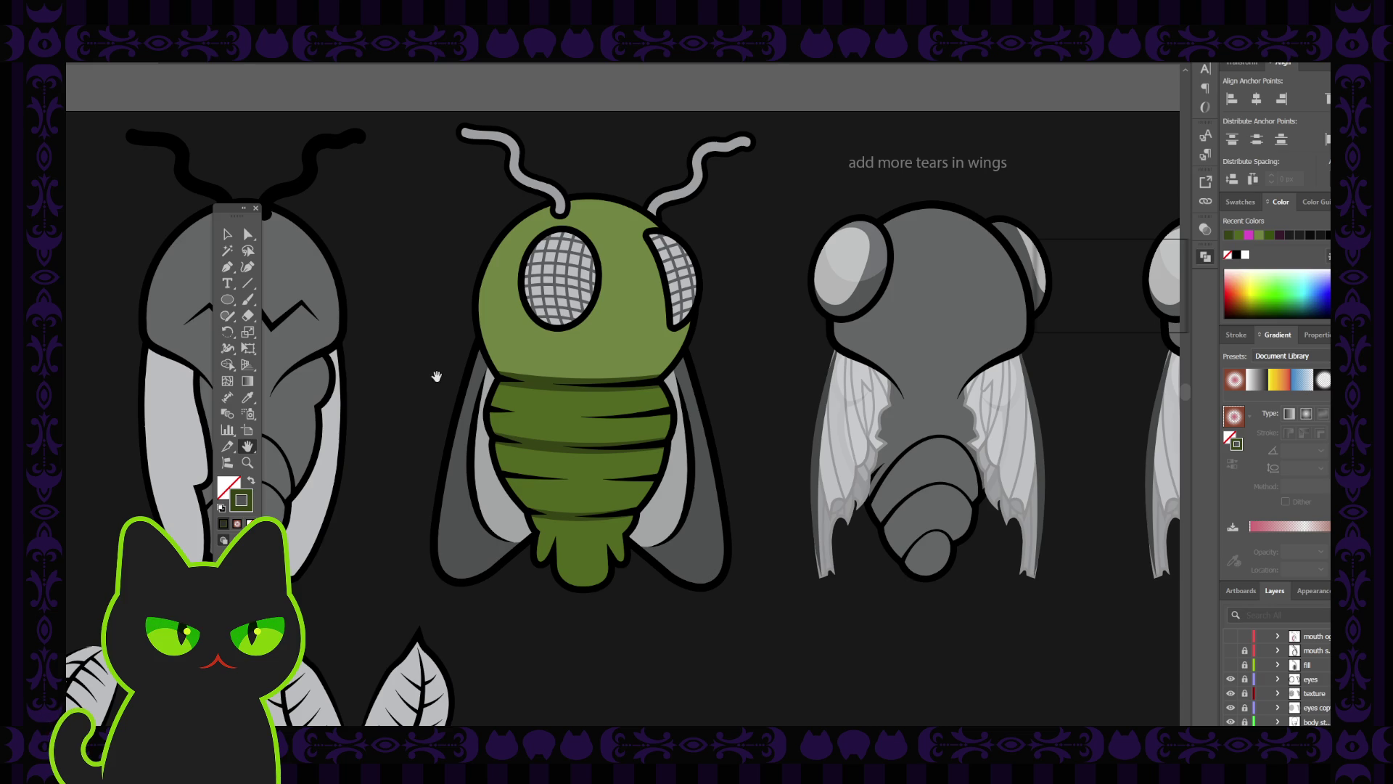
left_click(228, 236)
left_click(538, 383)
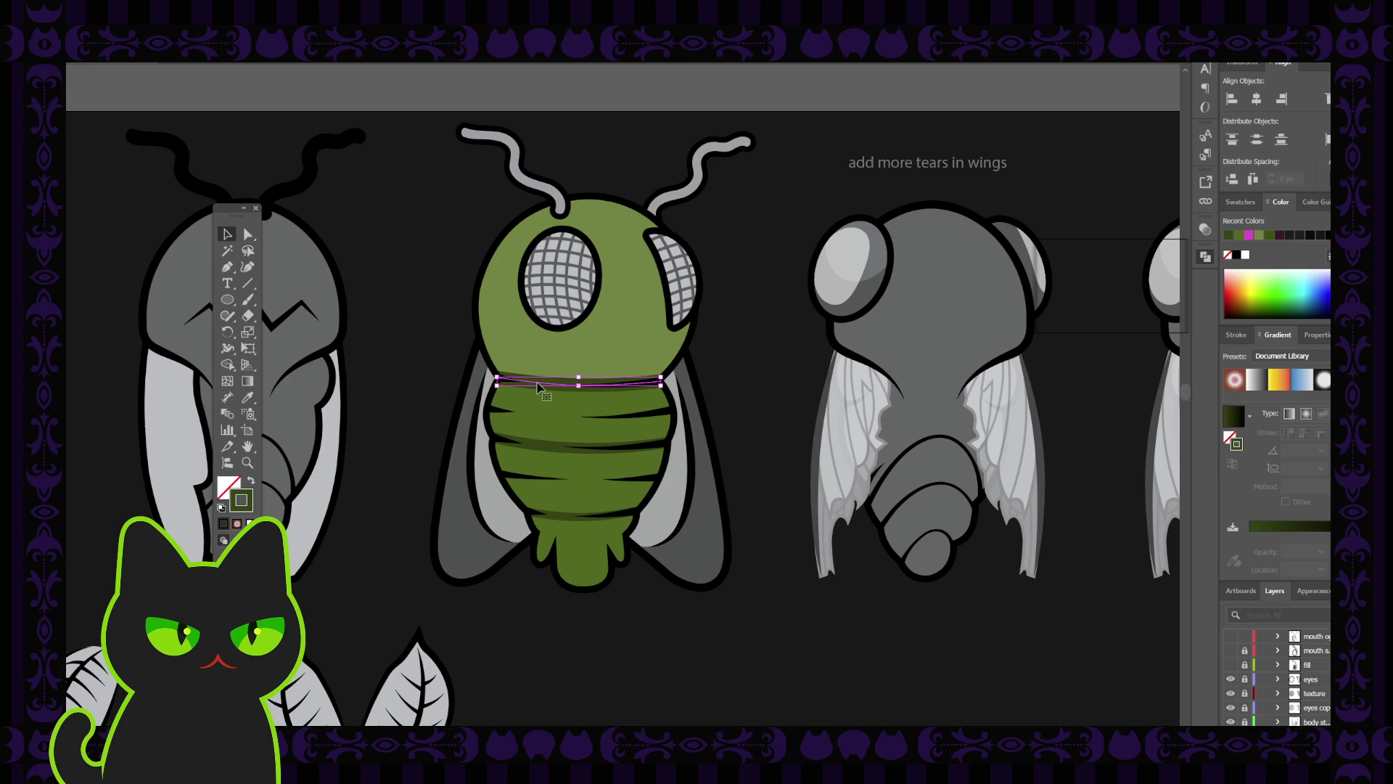
key("a")
key("v")
left_click(1078, 285)
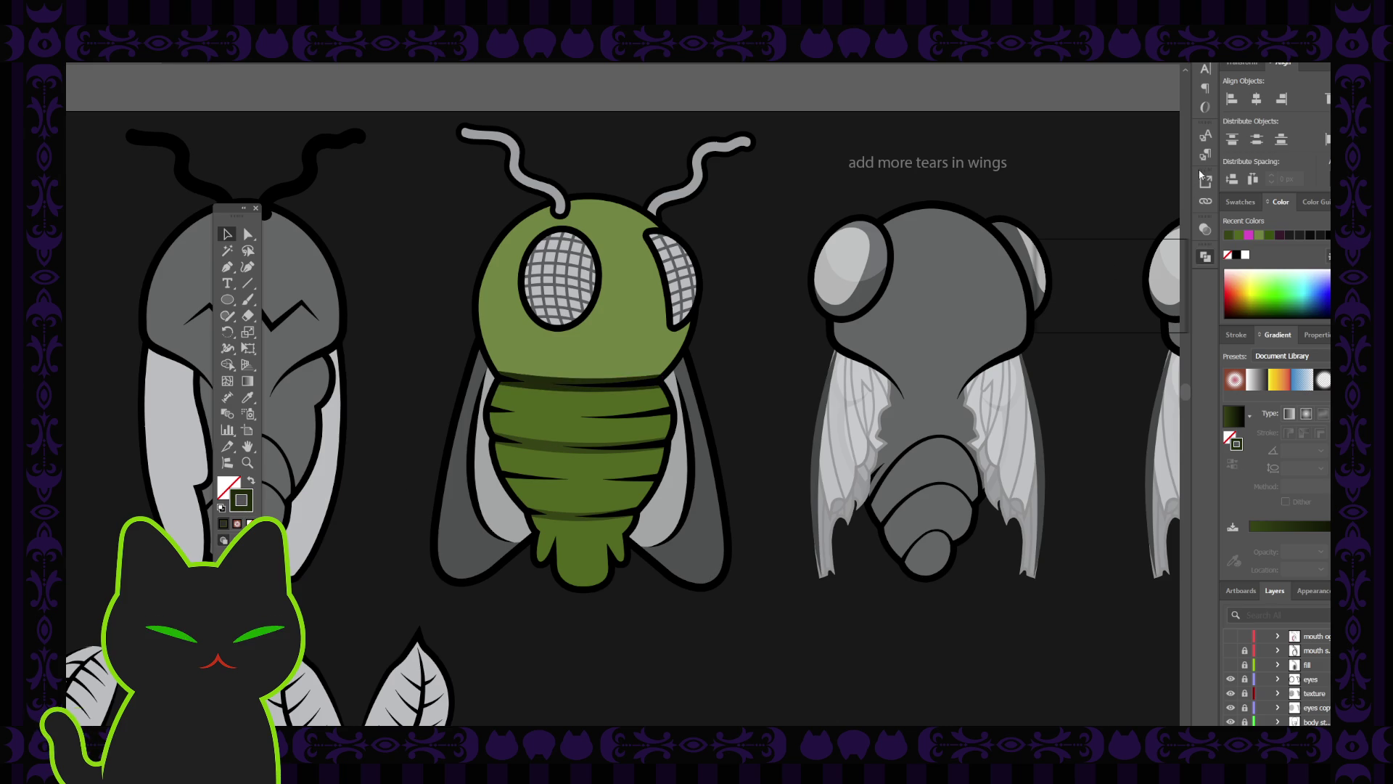
key("ctrl+z")
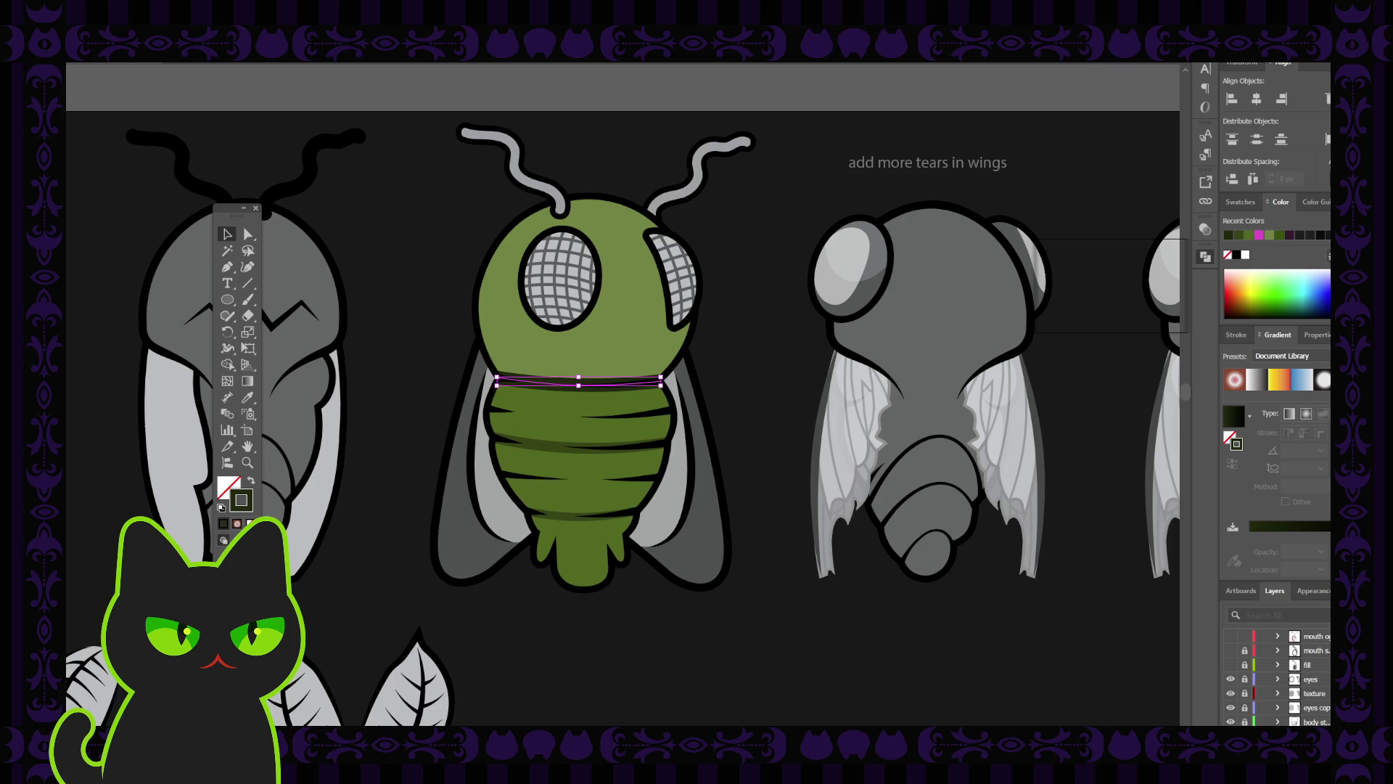
left_click(237, 156)
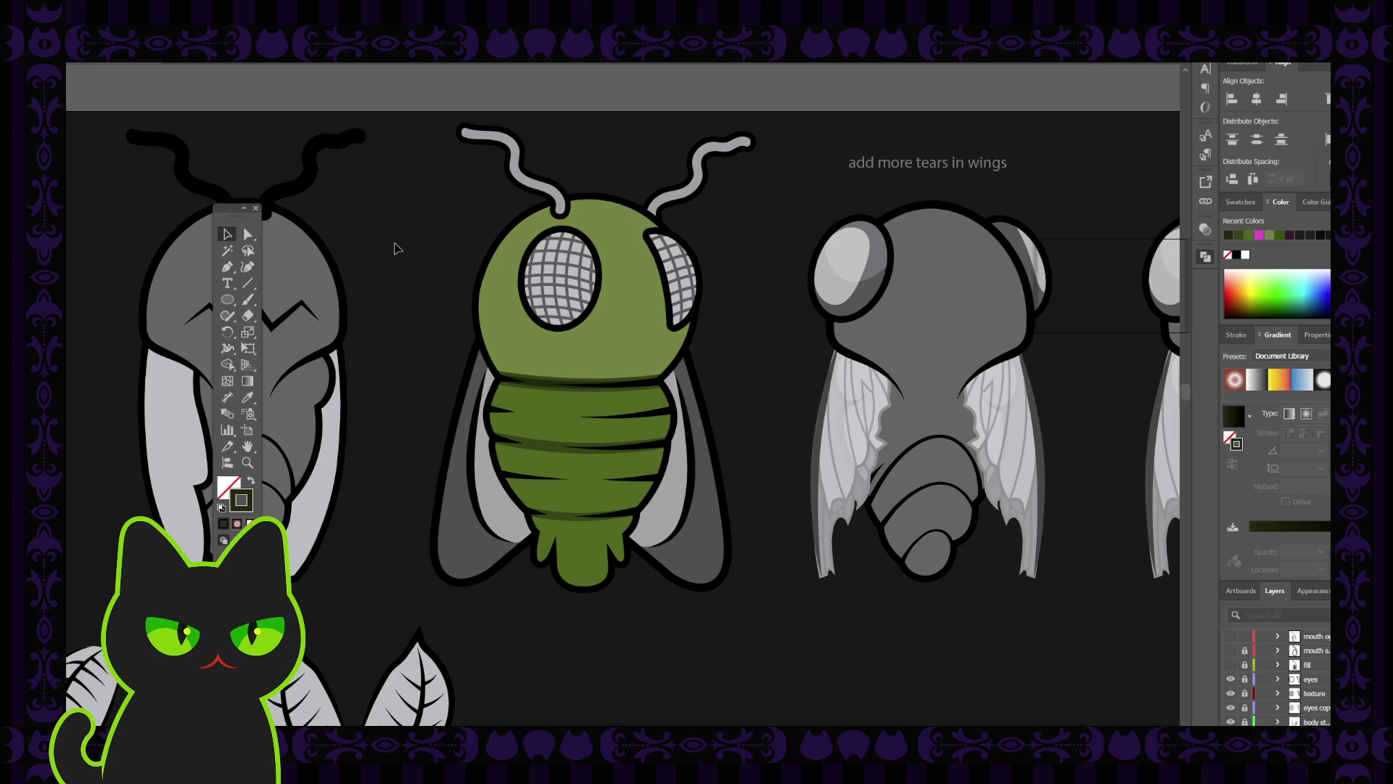
left_click(545, 381)
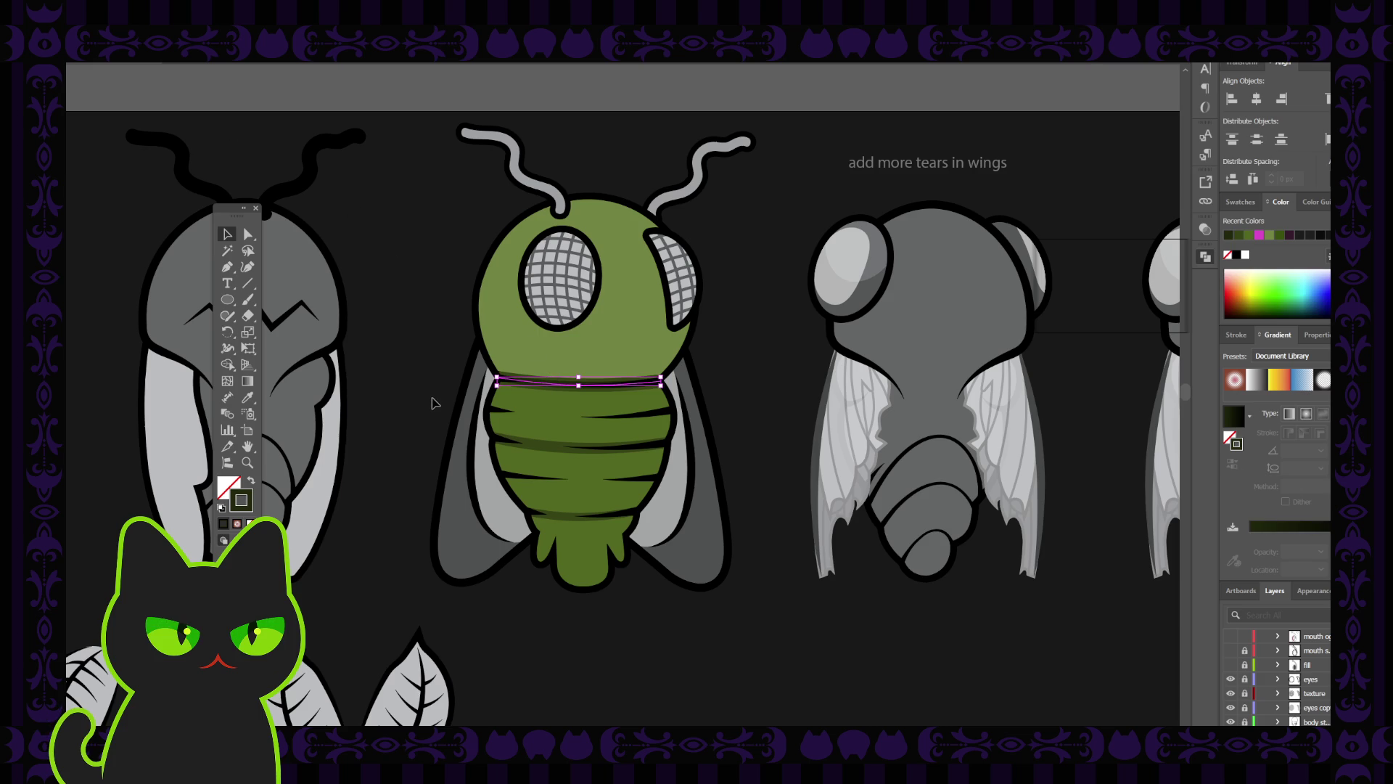
key("ctrl+plus")
key("ctrl+plus")
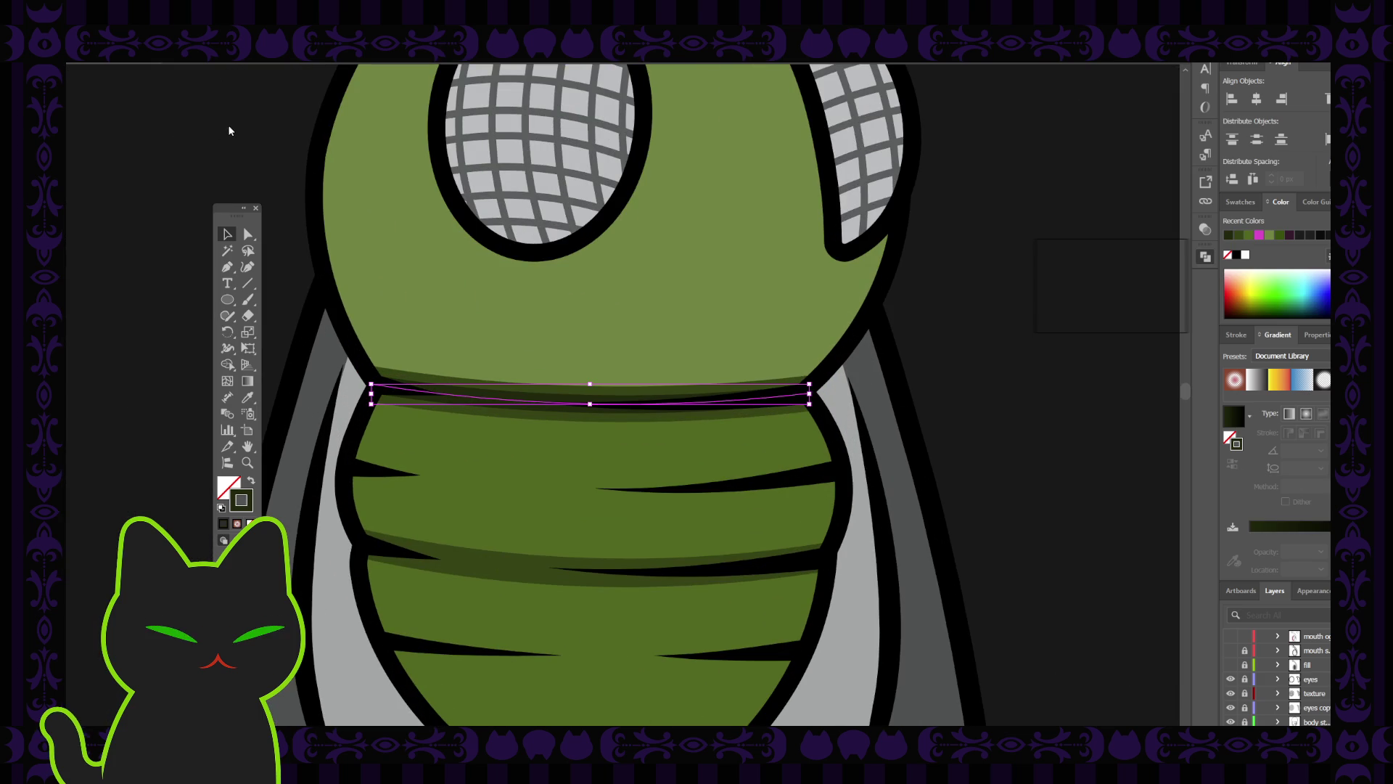
left_click(279, 168)
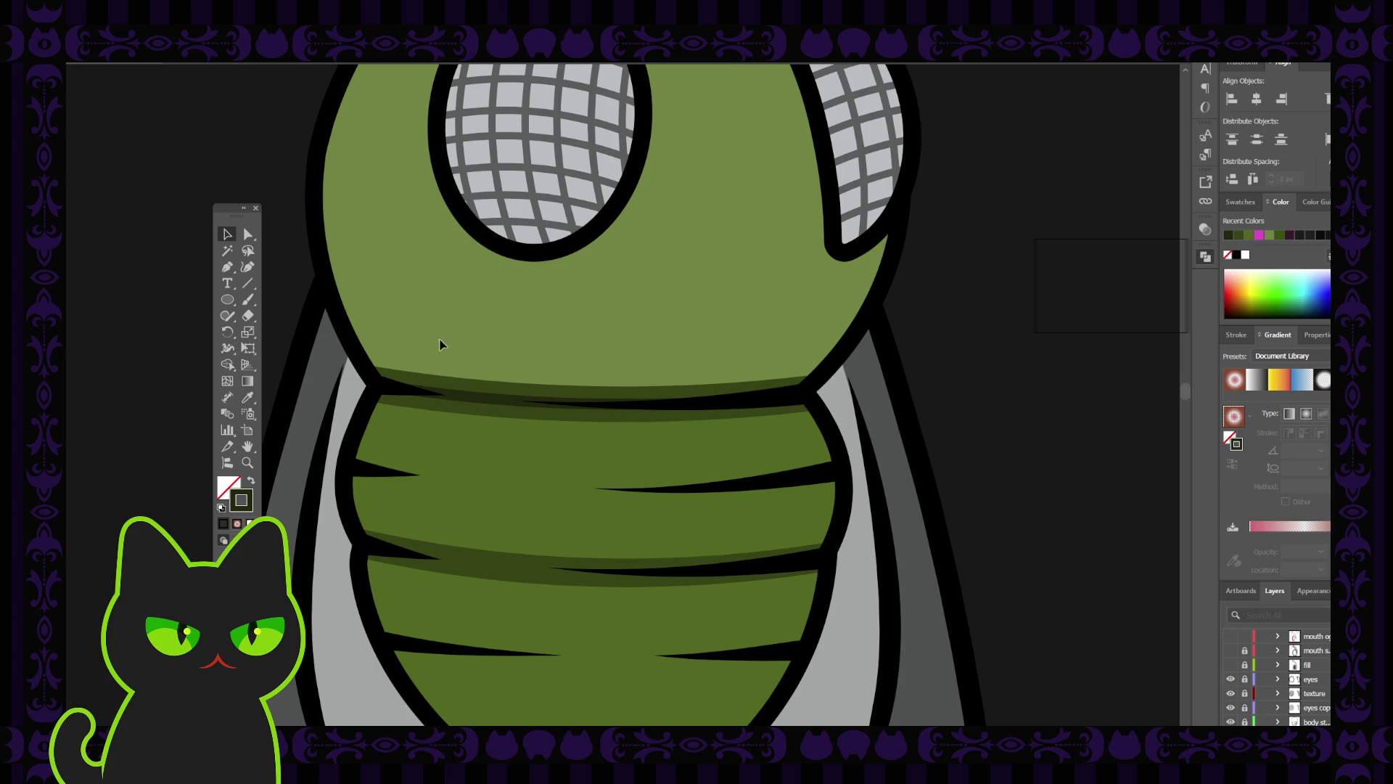
left_click(496, 398)
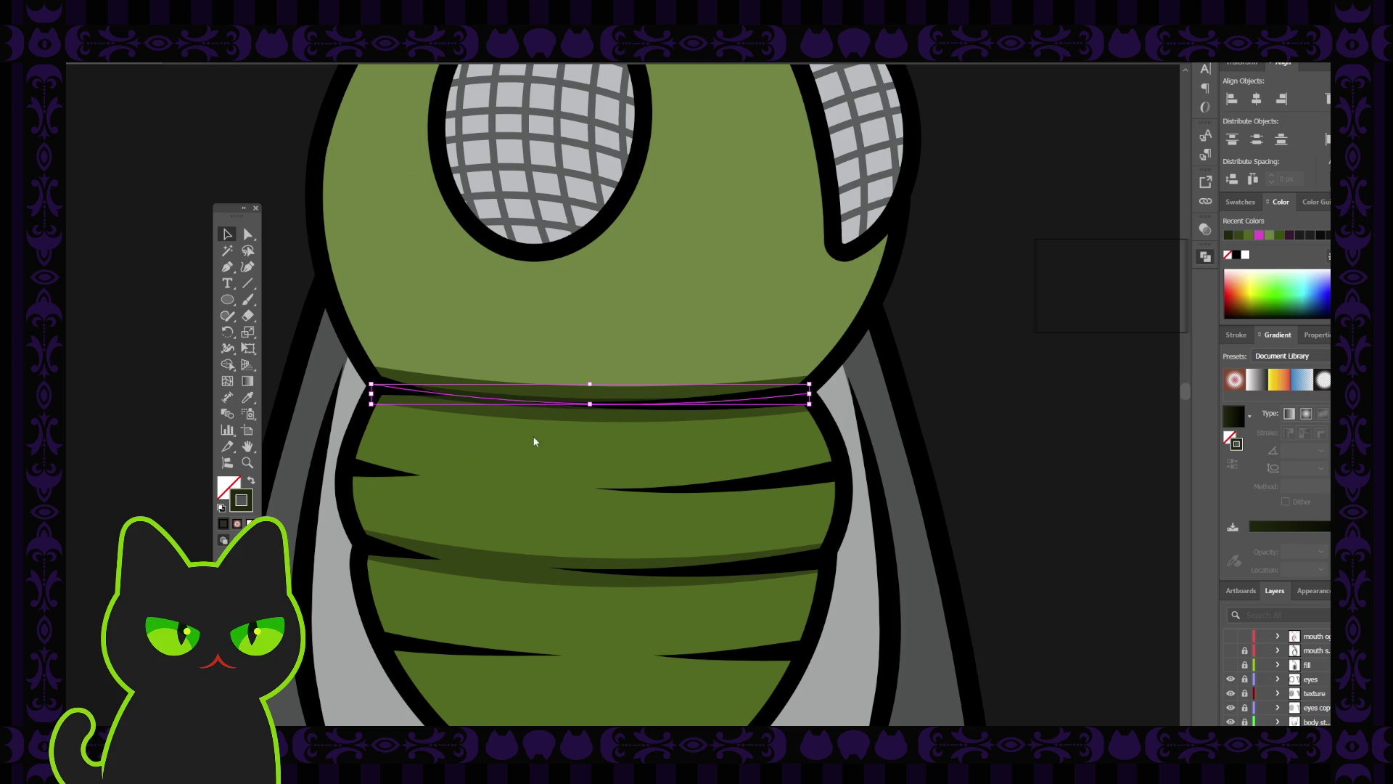
left_click(1084, 309)
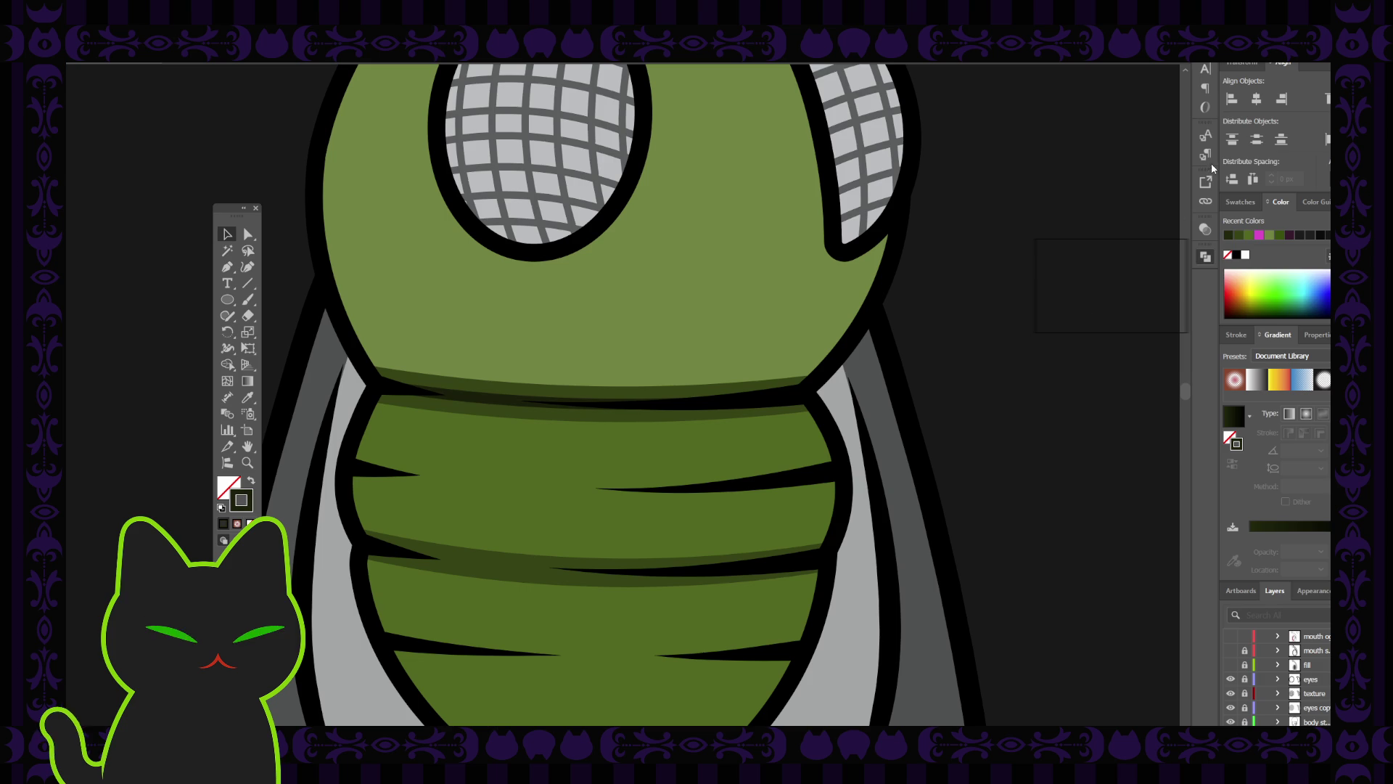
key("ctrl+z")
left_click(1070, 210)
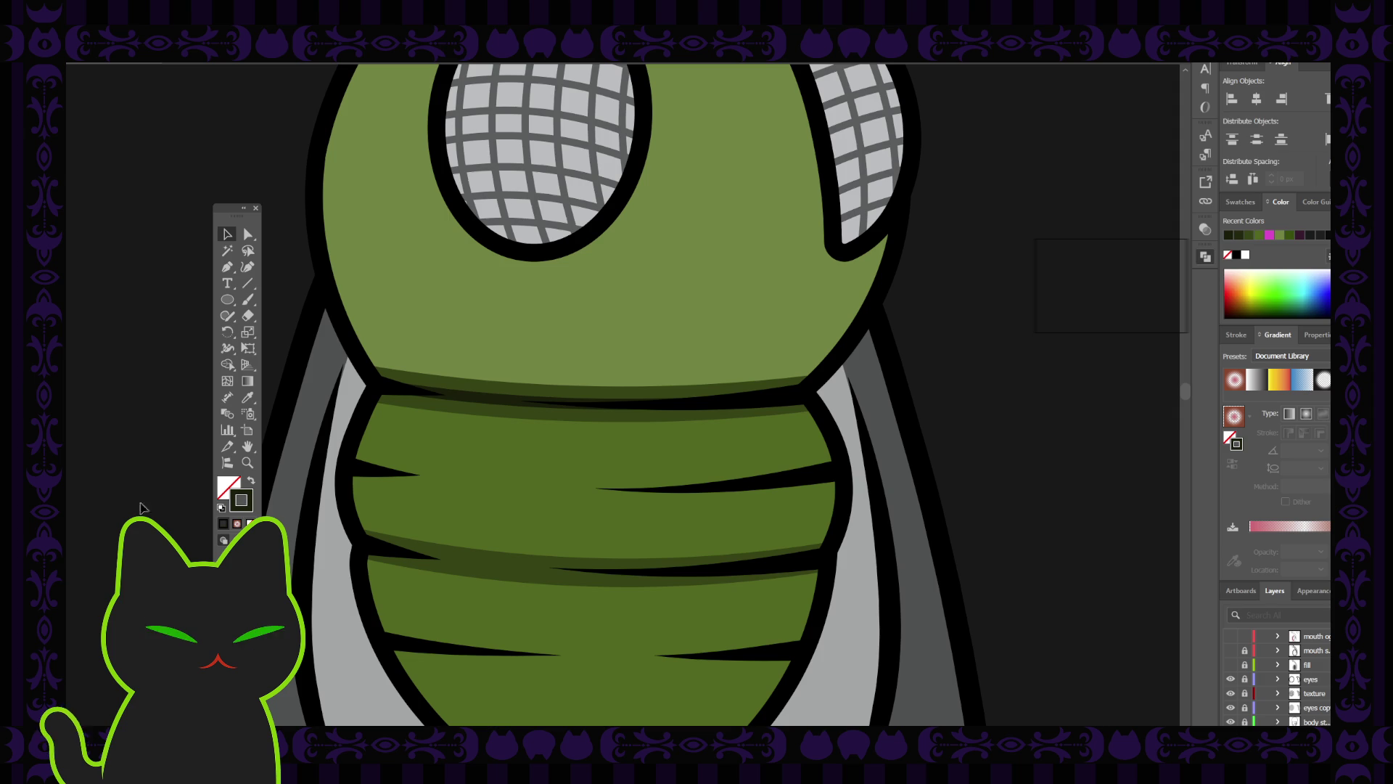
left_click(507, 405)
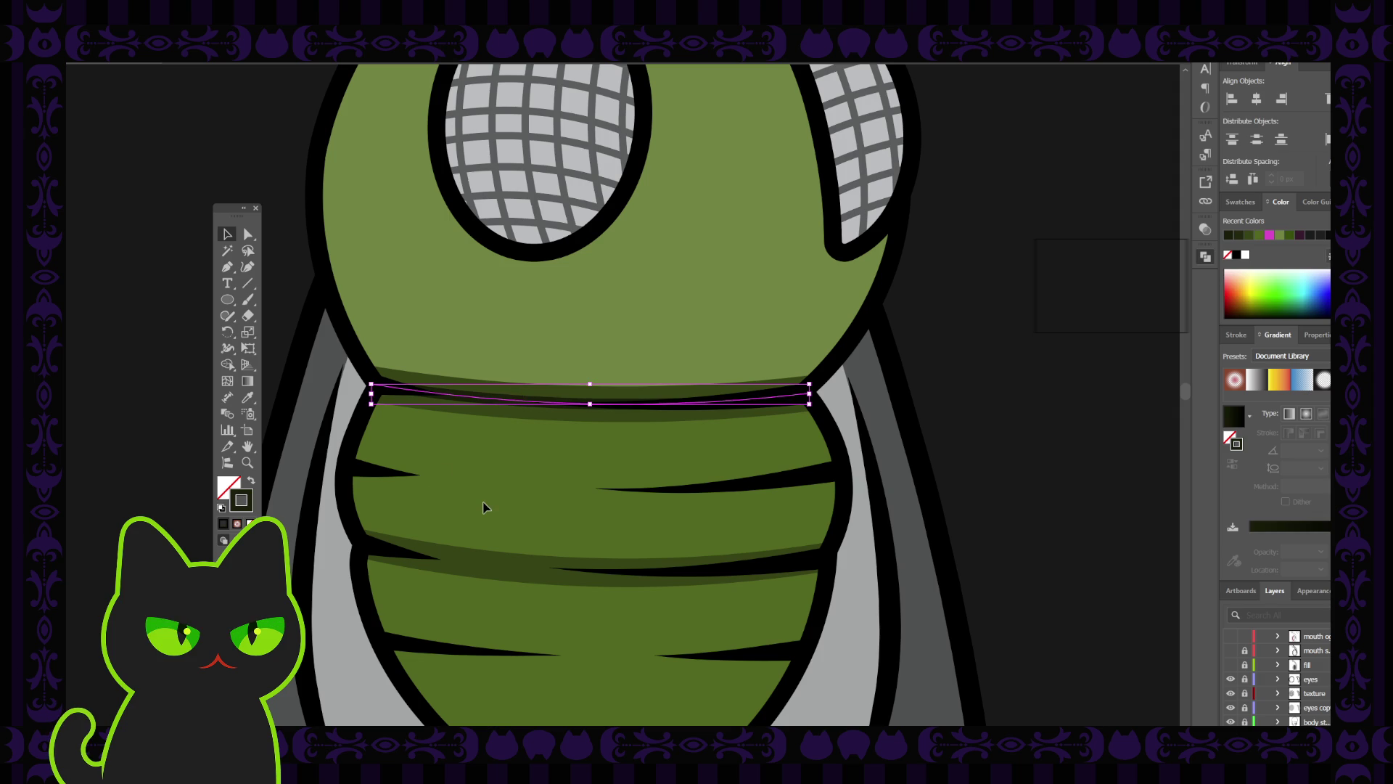
key("ctrl+minus")
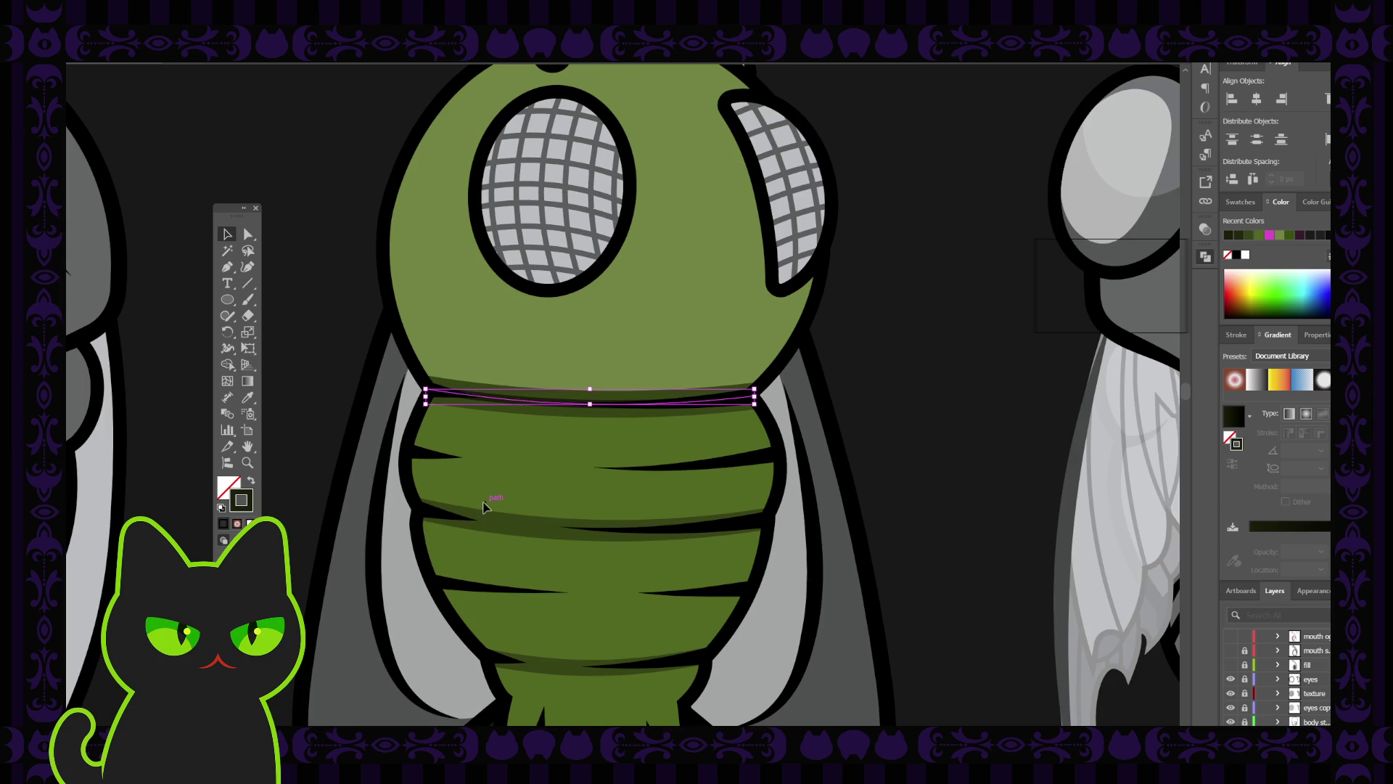
left_click(516, 473)
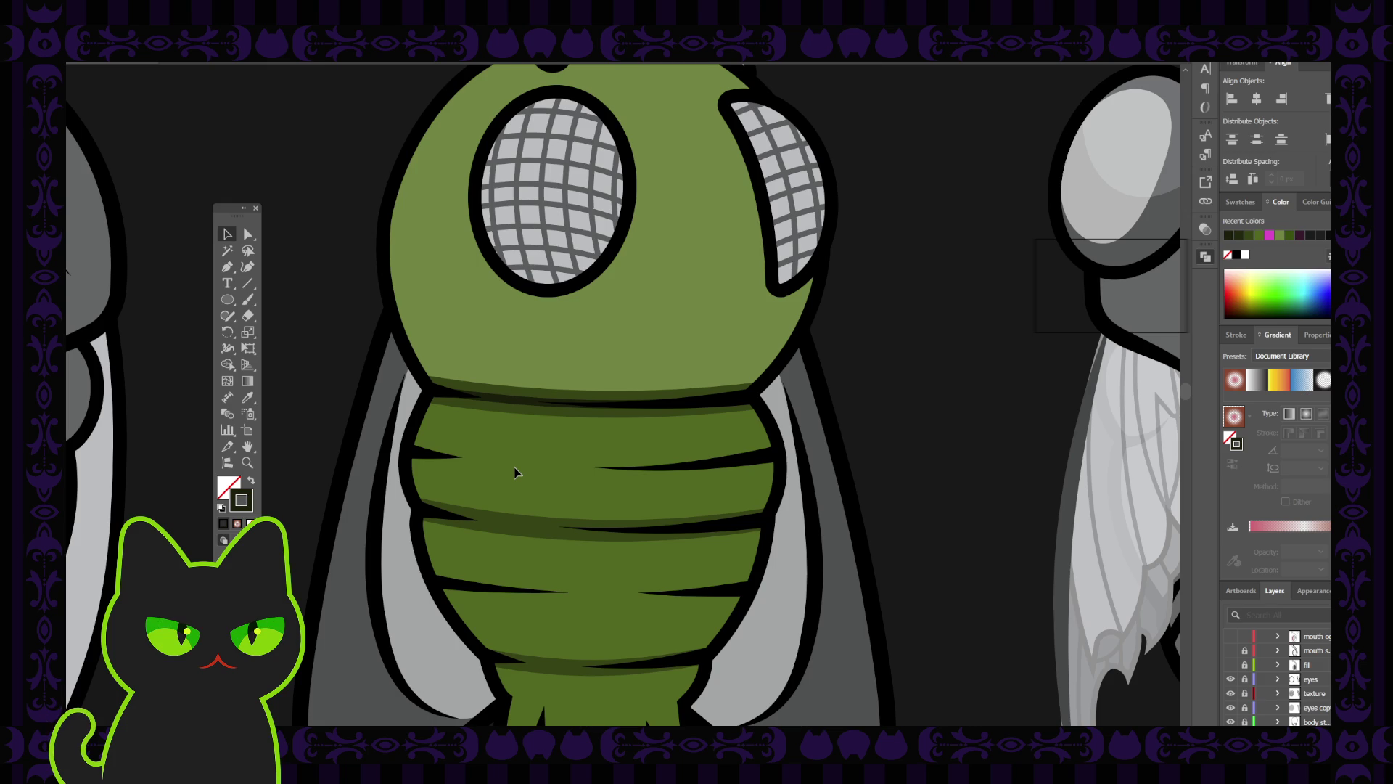
scroll(516, 473, "up", 1)
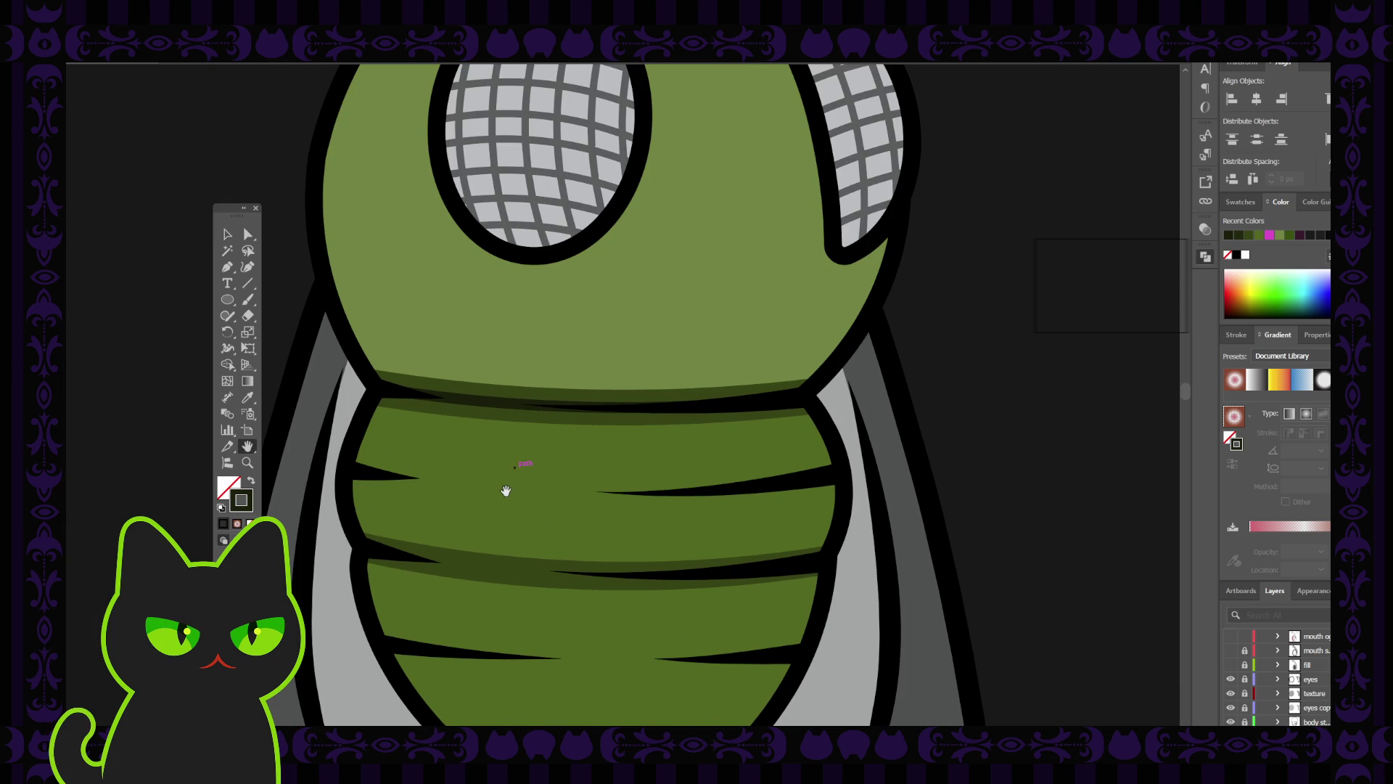
left_click_drag(508, 488, 513, 457)
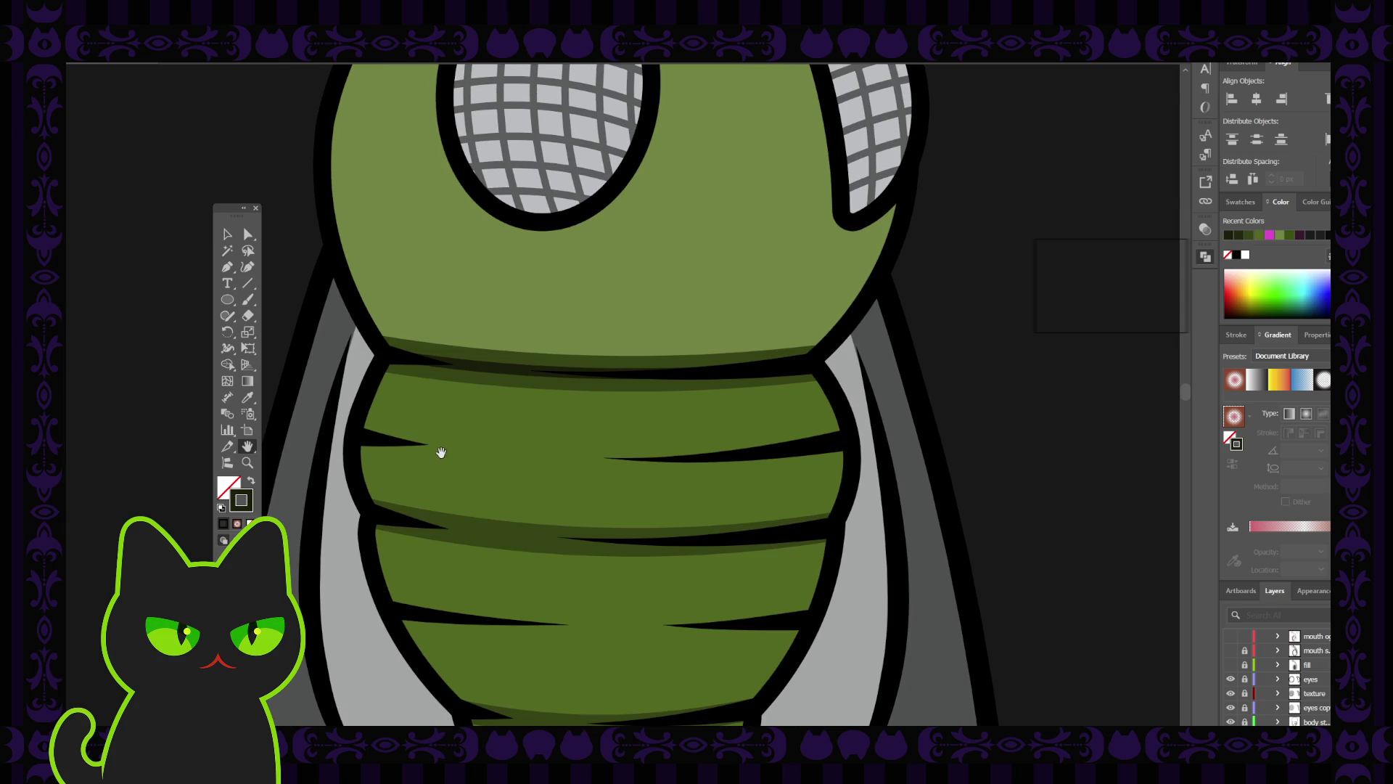
left_click(227, 234)
left_click(482, 366)
key("F5")
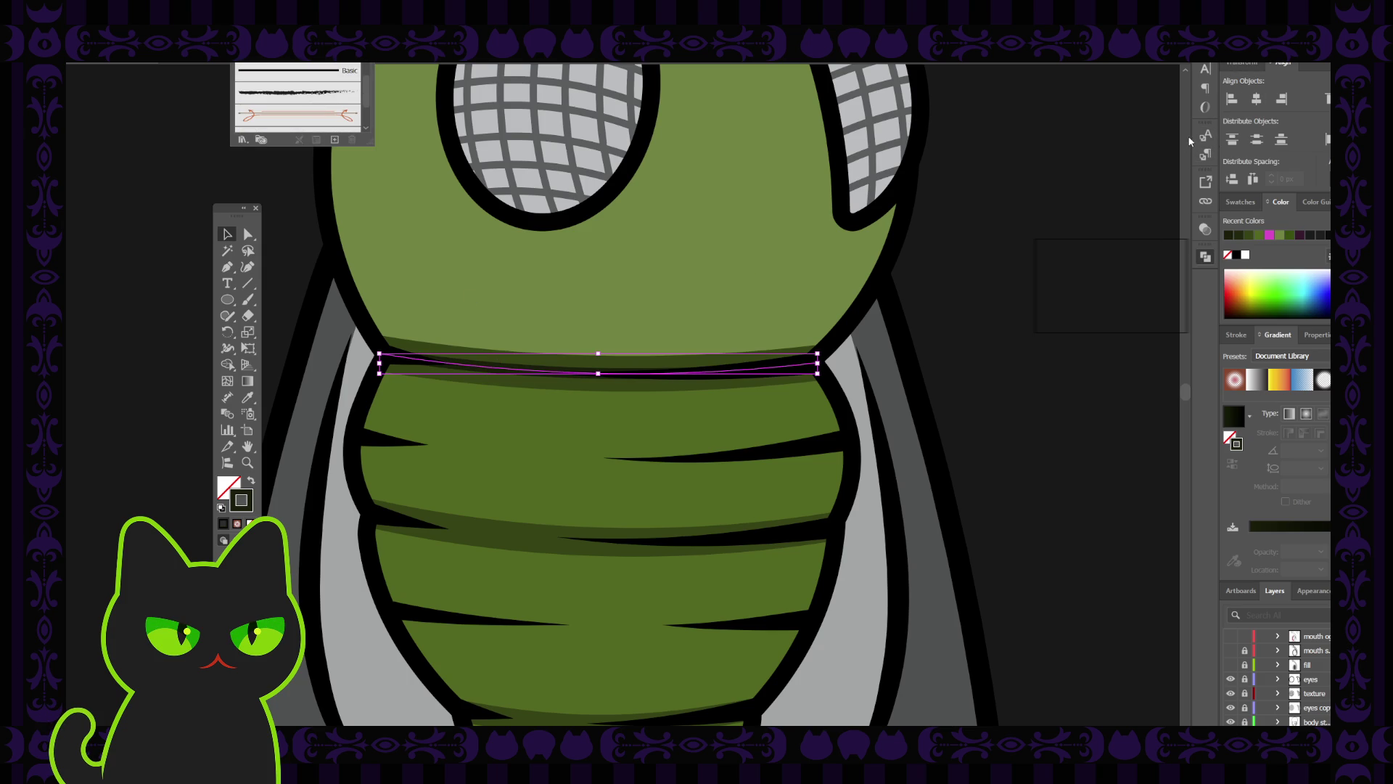
key("F5")
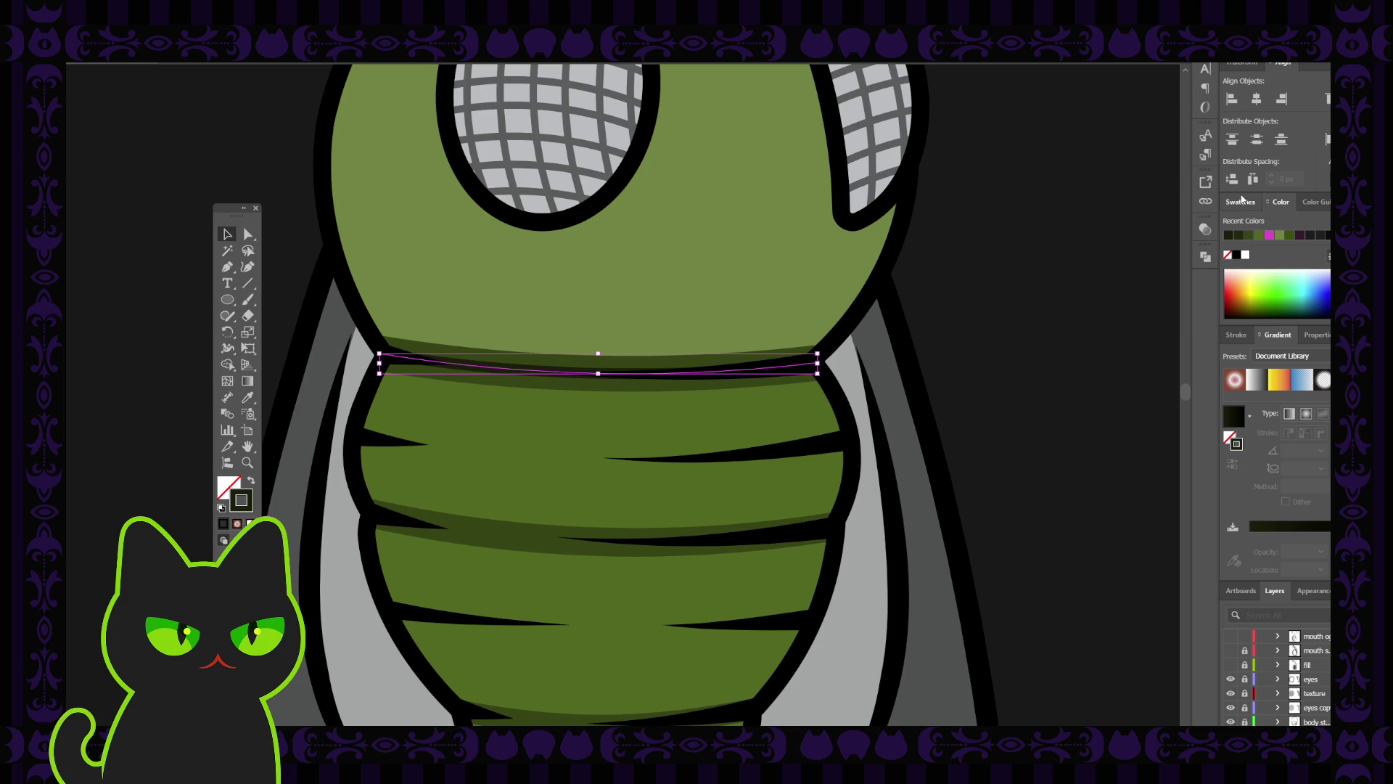
Turn on Dashed Line for the neck seam stroke in the Stroke panel.
left_click(1236, 334)
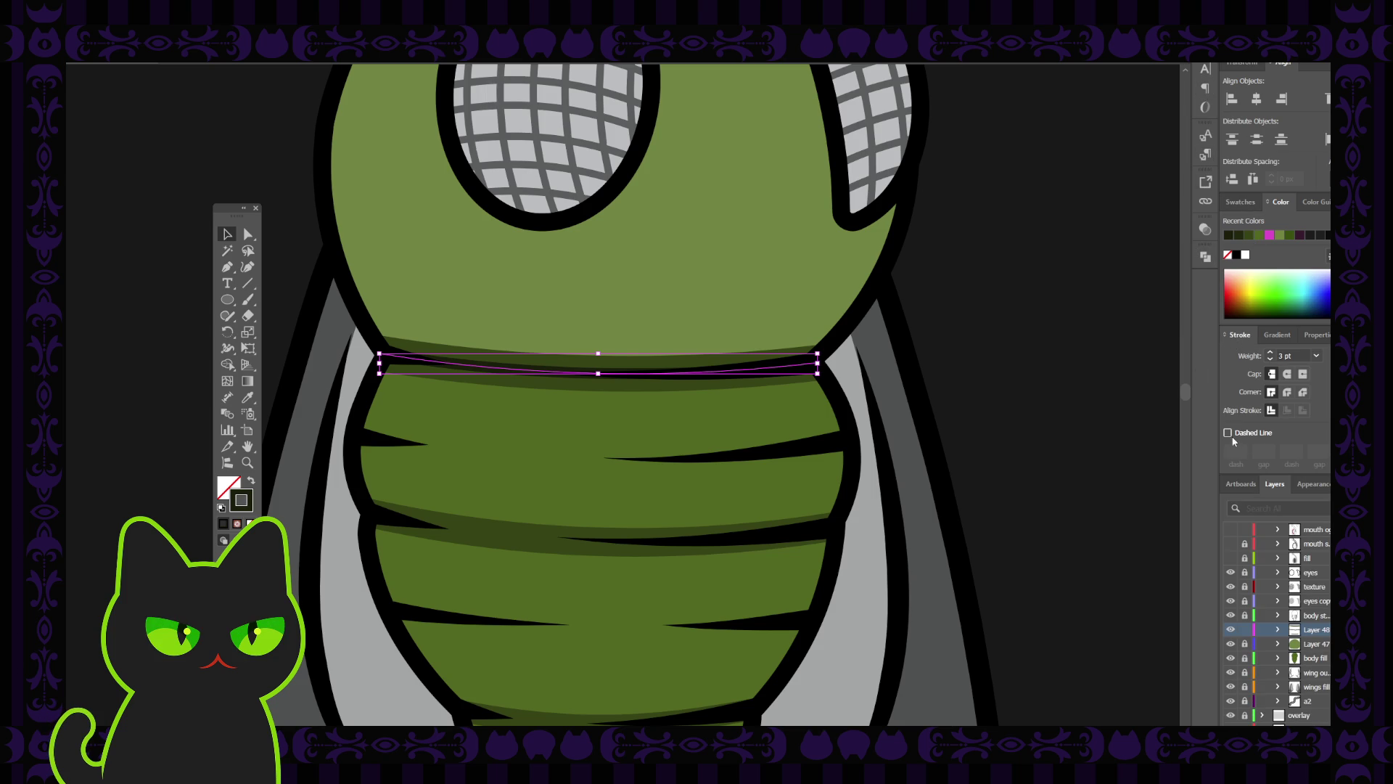
left_click(1227, 433)
left_click(1078, 411)
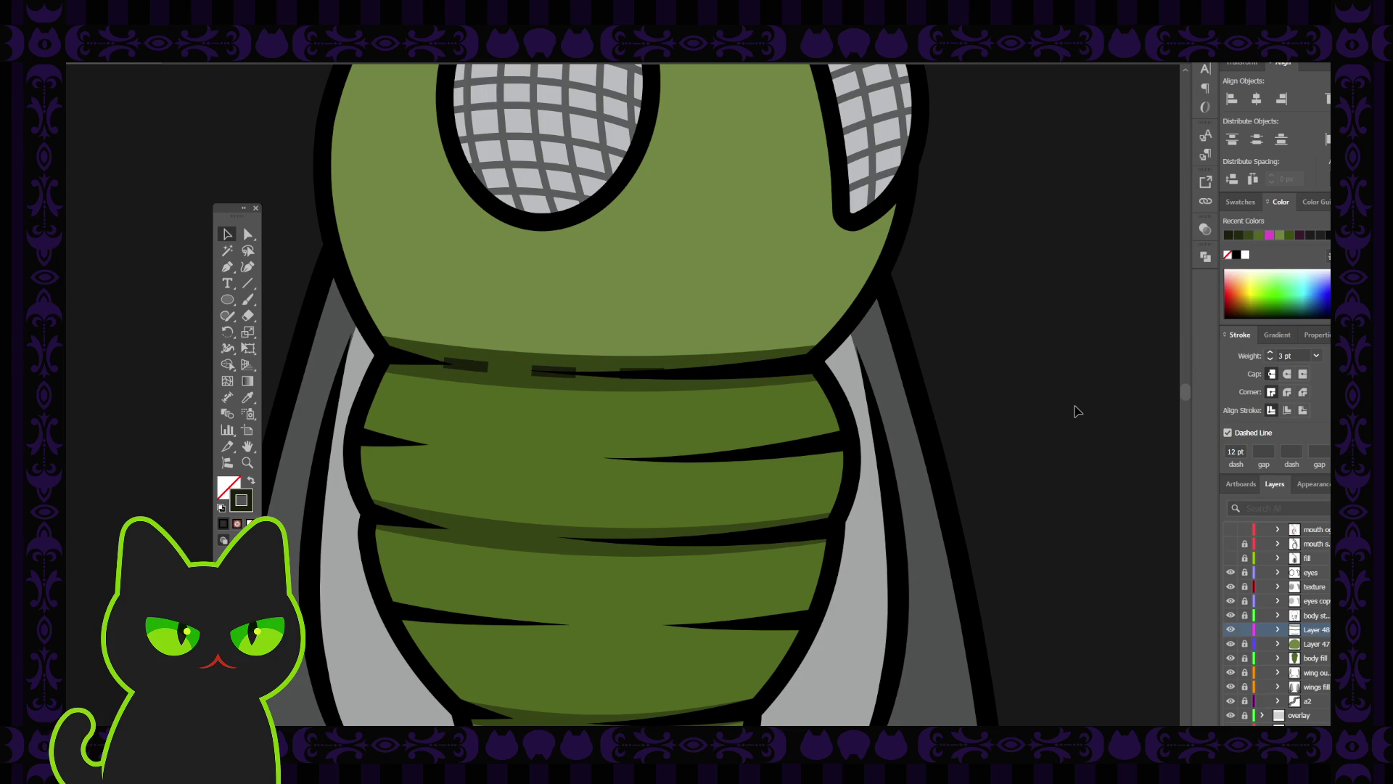
key("ctrl+minus")
key("ctrl+minus")
key("ctrl+minus")
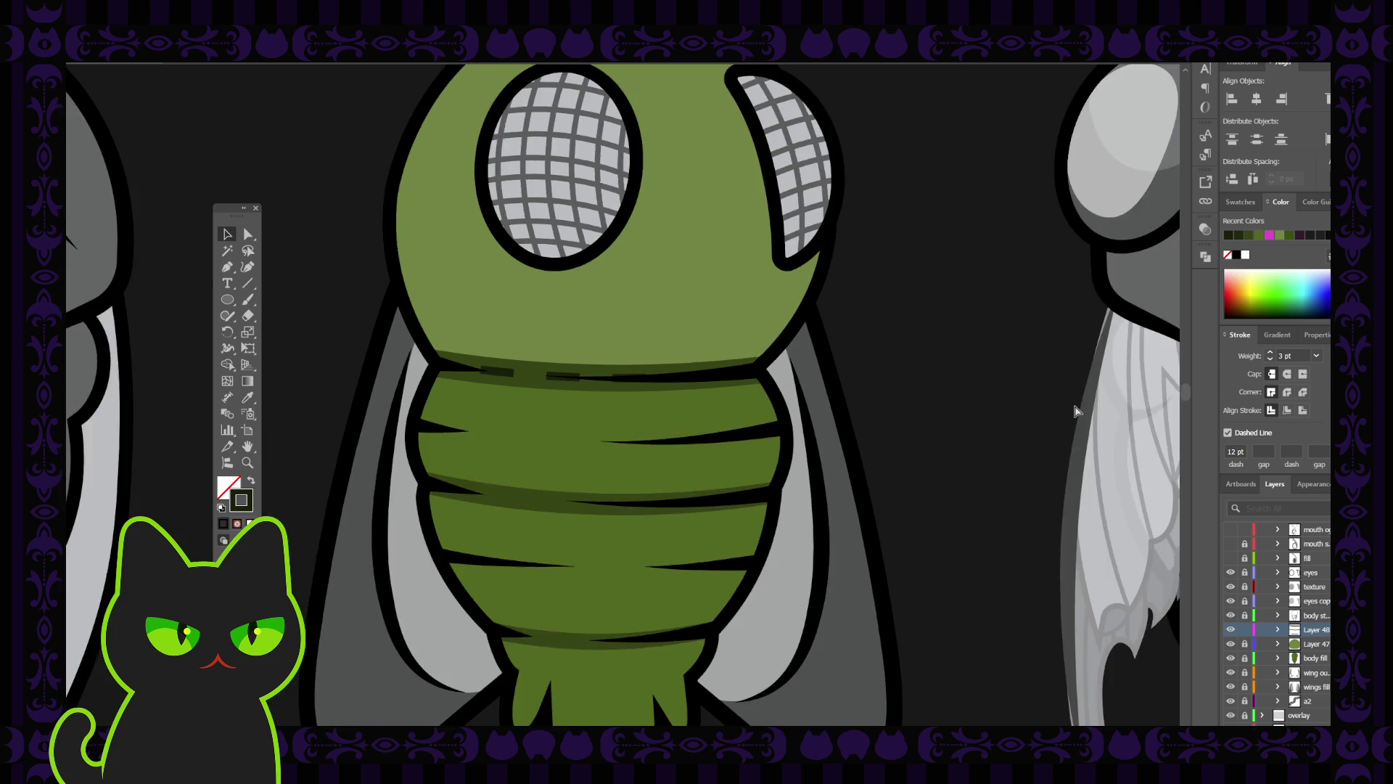
key("ctrl+plus")
key("ctrl+plus")
key("ctrl+plus")
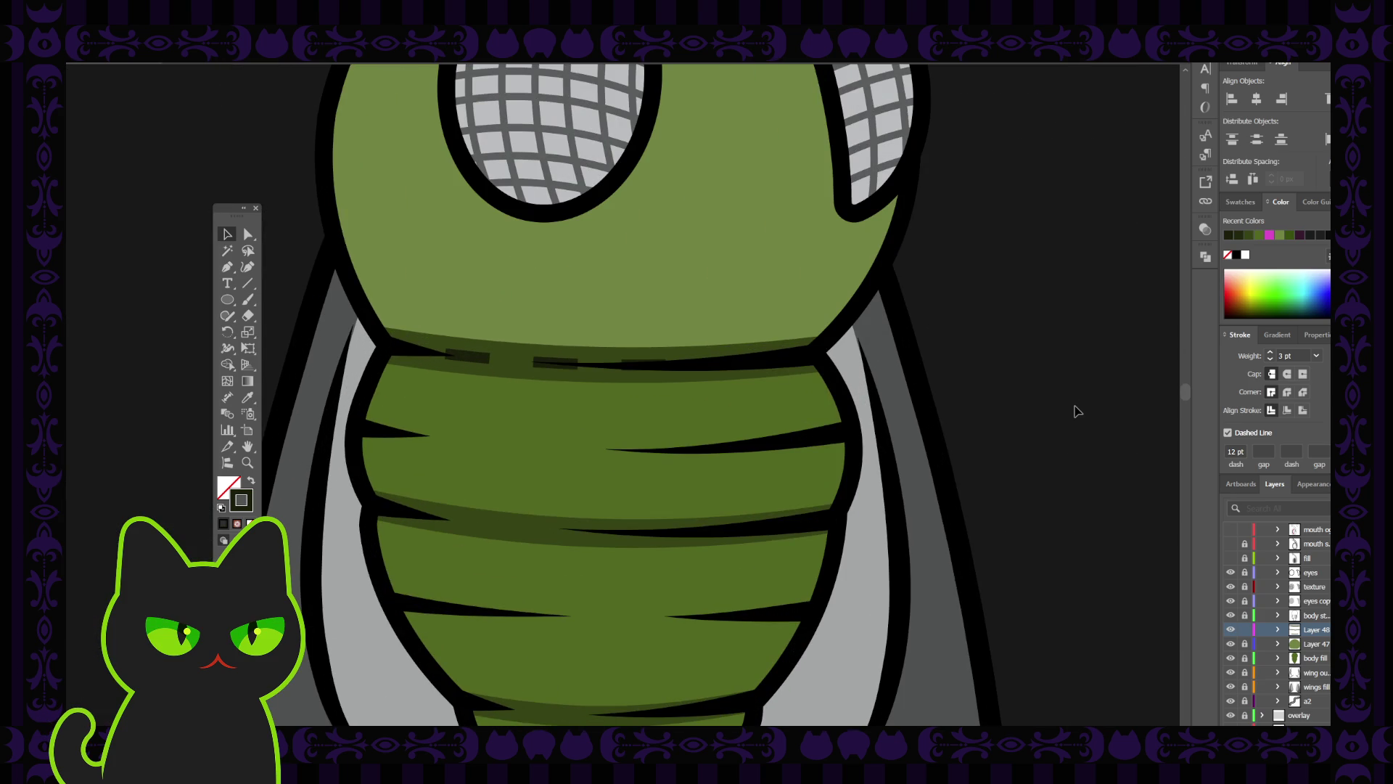
Shorten the seam's dash length from 12 pt to 10 pt, then 8 pt.
left_click(487, 359)
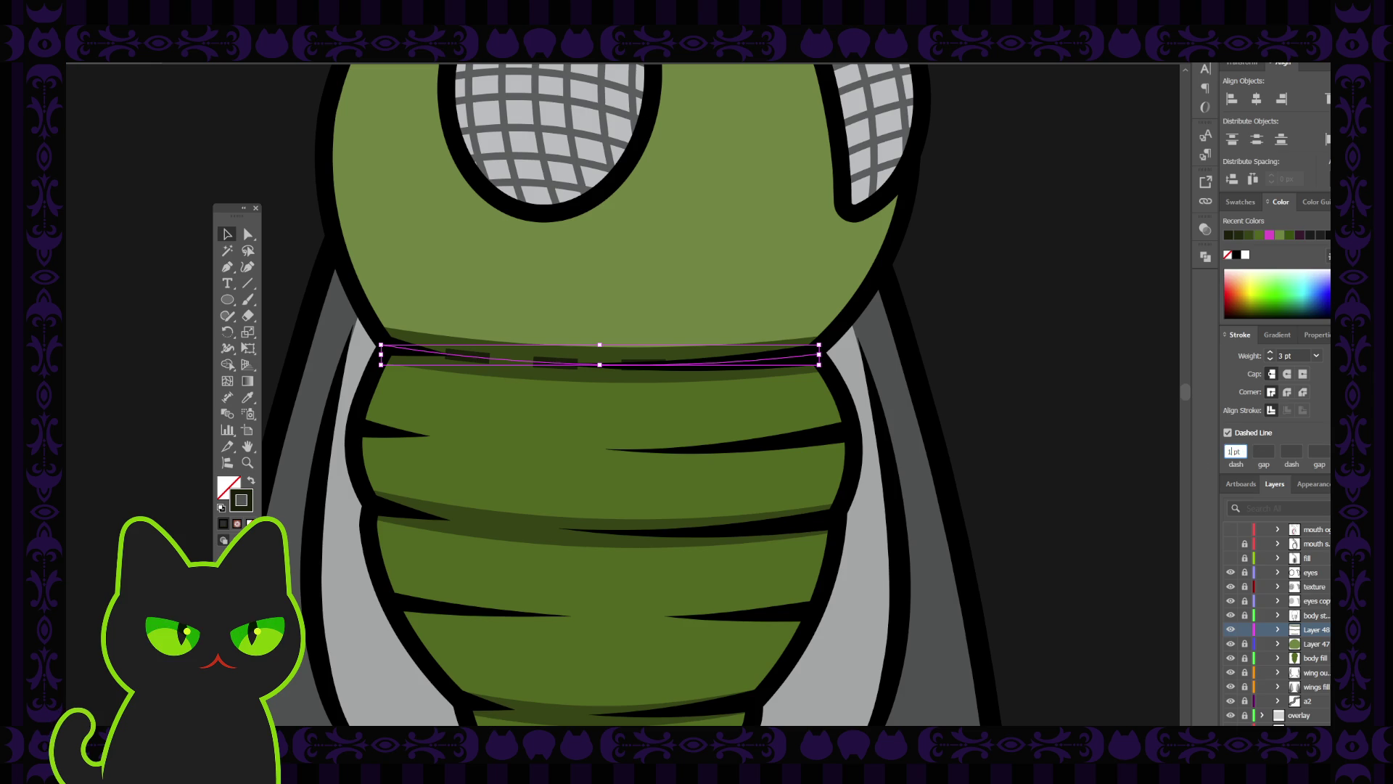
double_click(1234, 451)
type("10")
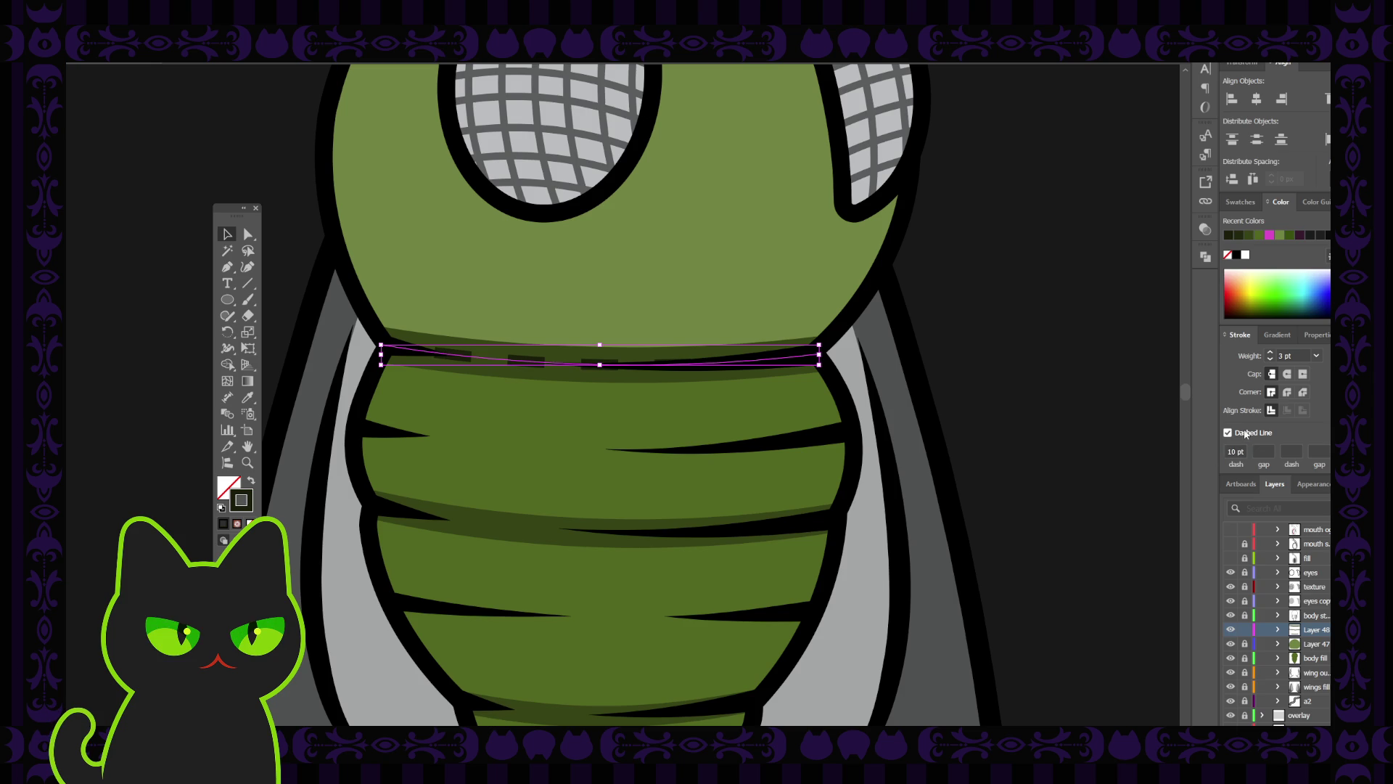
double_click(1233, 451)
type("8")
key("Return")
left_click(1075, 426)
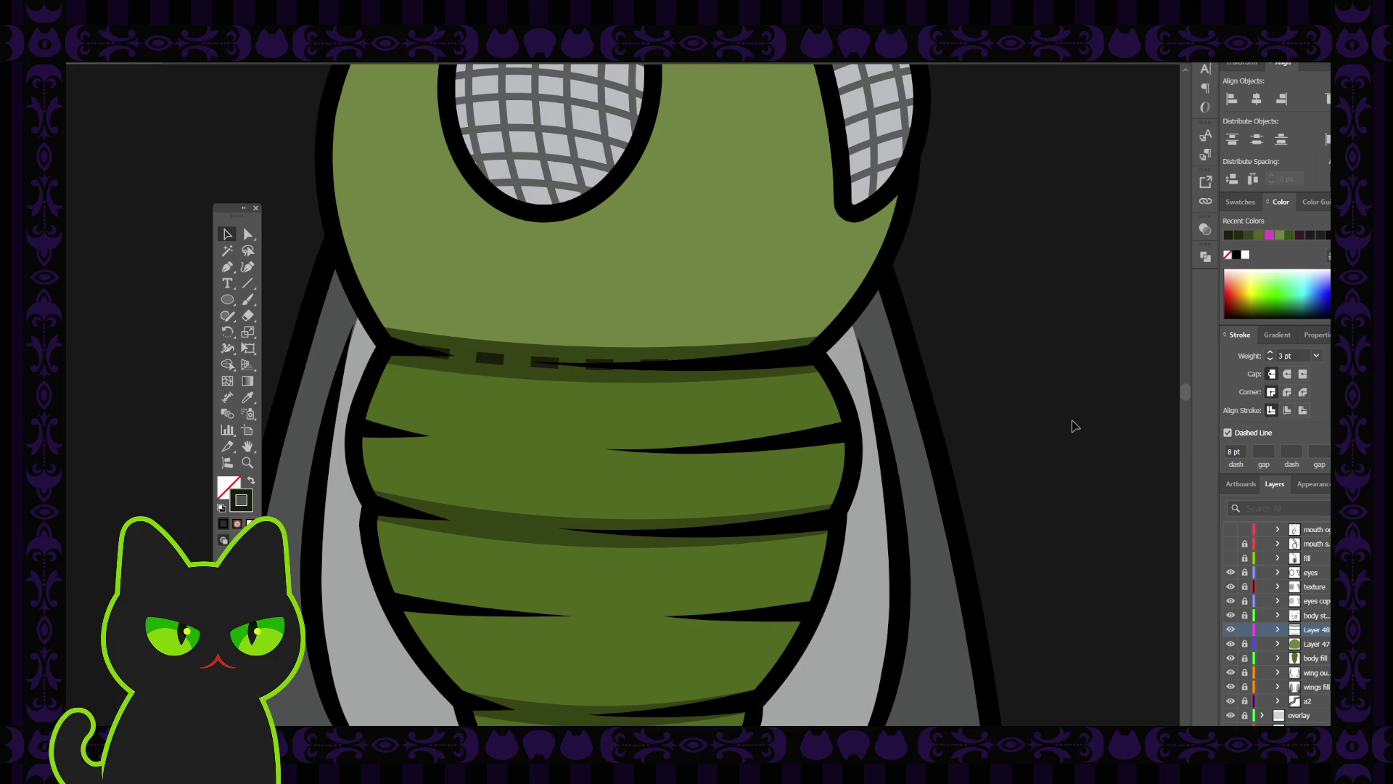
key("ctrl+0")
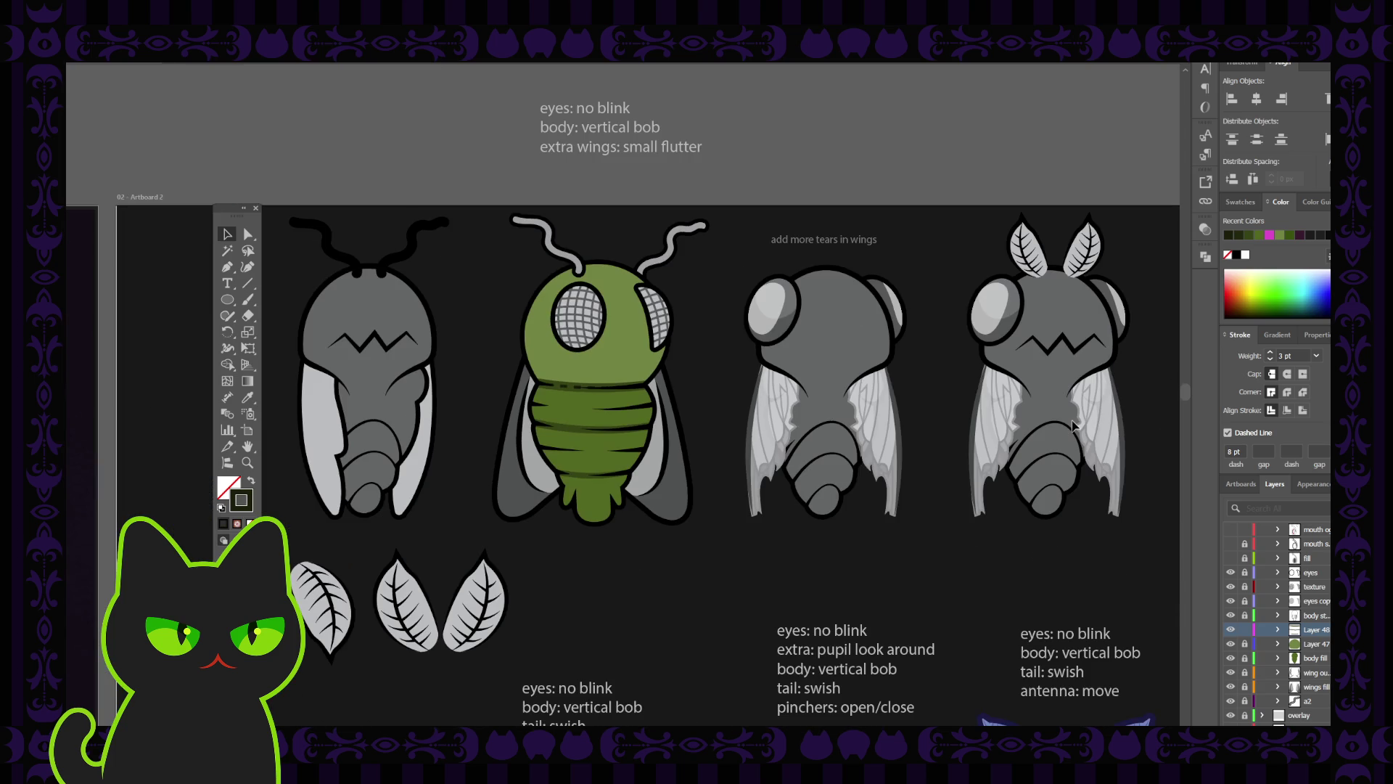
key("ctrl+equal")
key("ctrl+equal")
key("ctrl+equal")
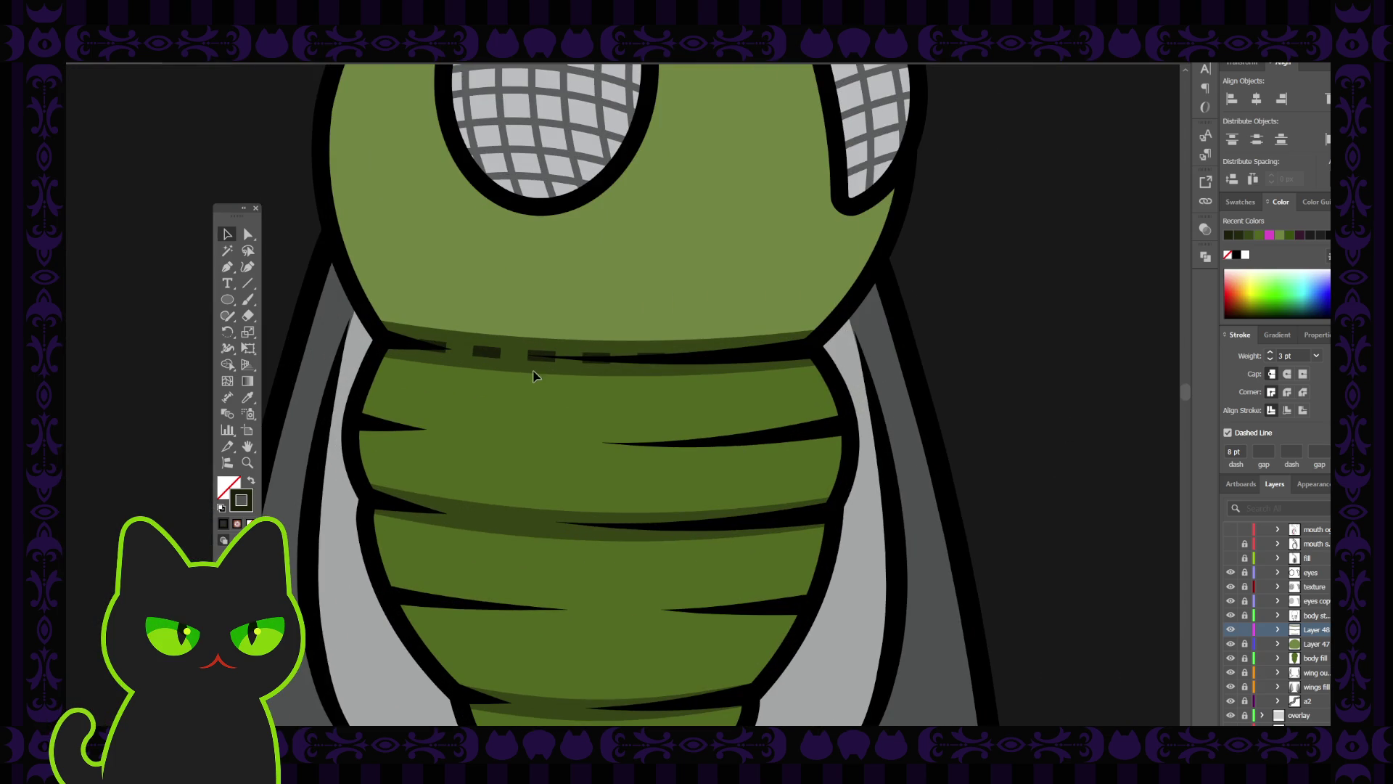
Reduce the seam's dash length to 5 pt and preview the result.
left_click(492, 353)
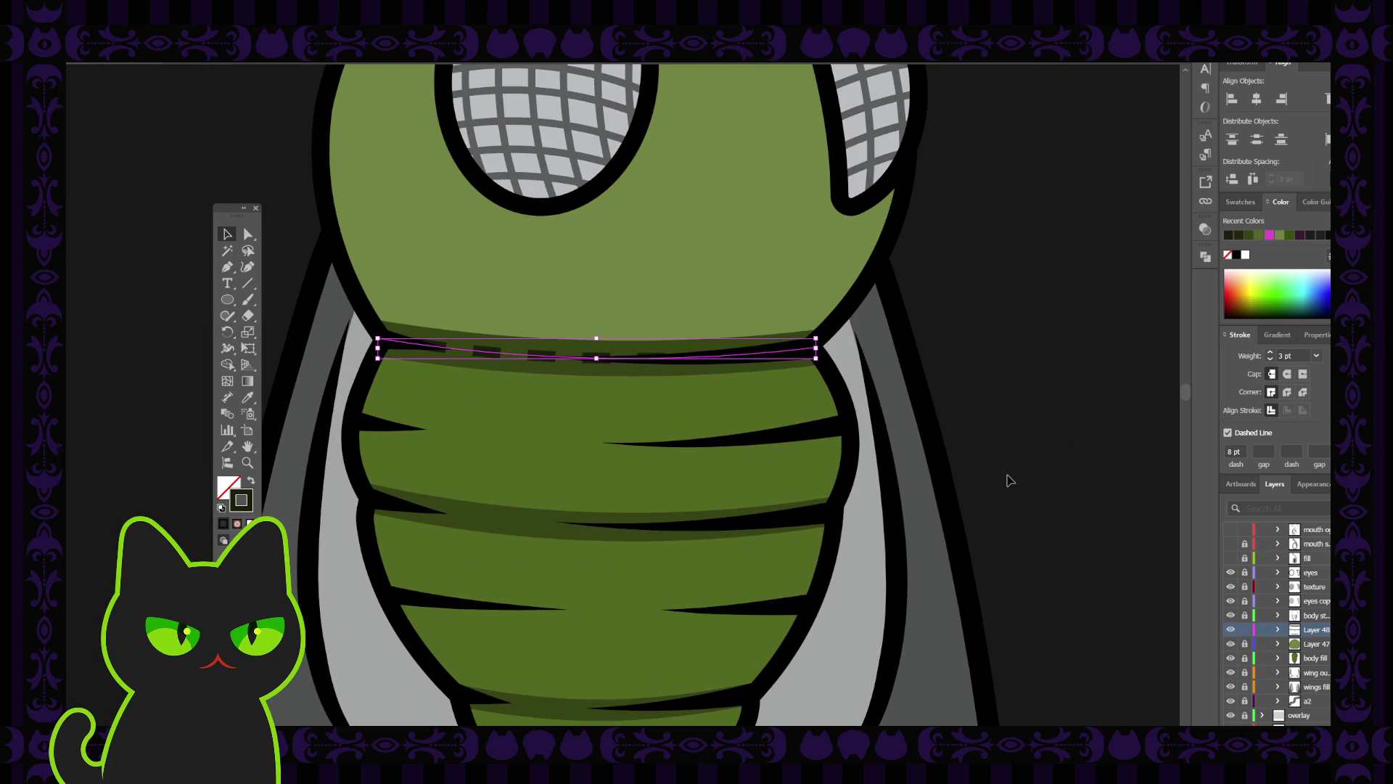
left_click(1222, 451)
type("5")
key("Return")
left_click(1056, 455)
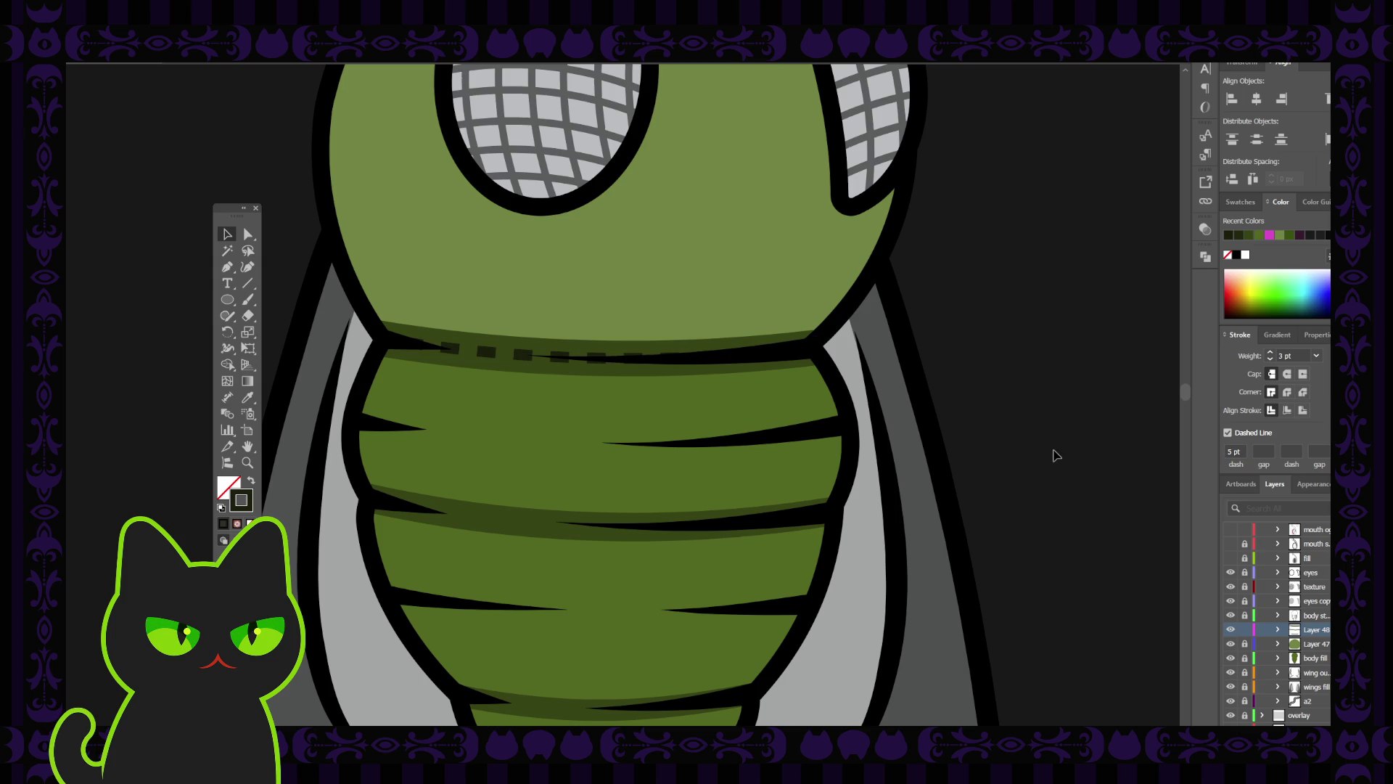
key("ctrl+minus")
key("ctrl+minus")
key("ctrl+minus")
scroll(1056, 455, "up", 2)
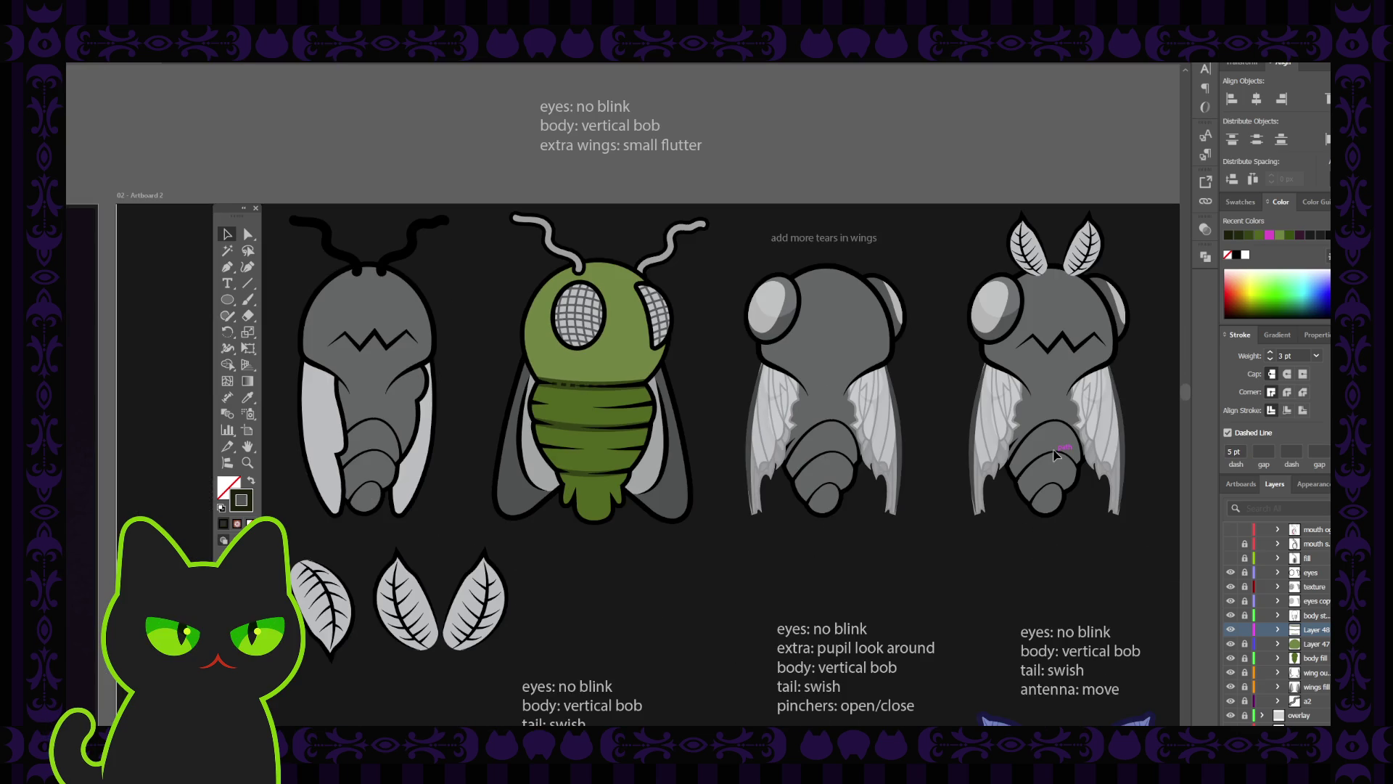
key("ctrl+plus")
key("ctrl+plus")
key("ctrl+plus")
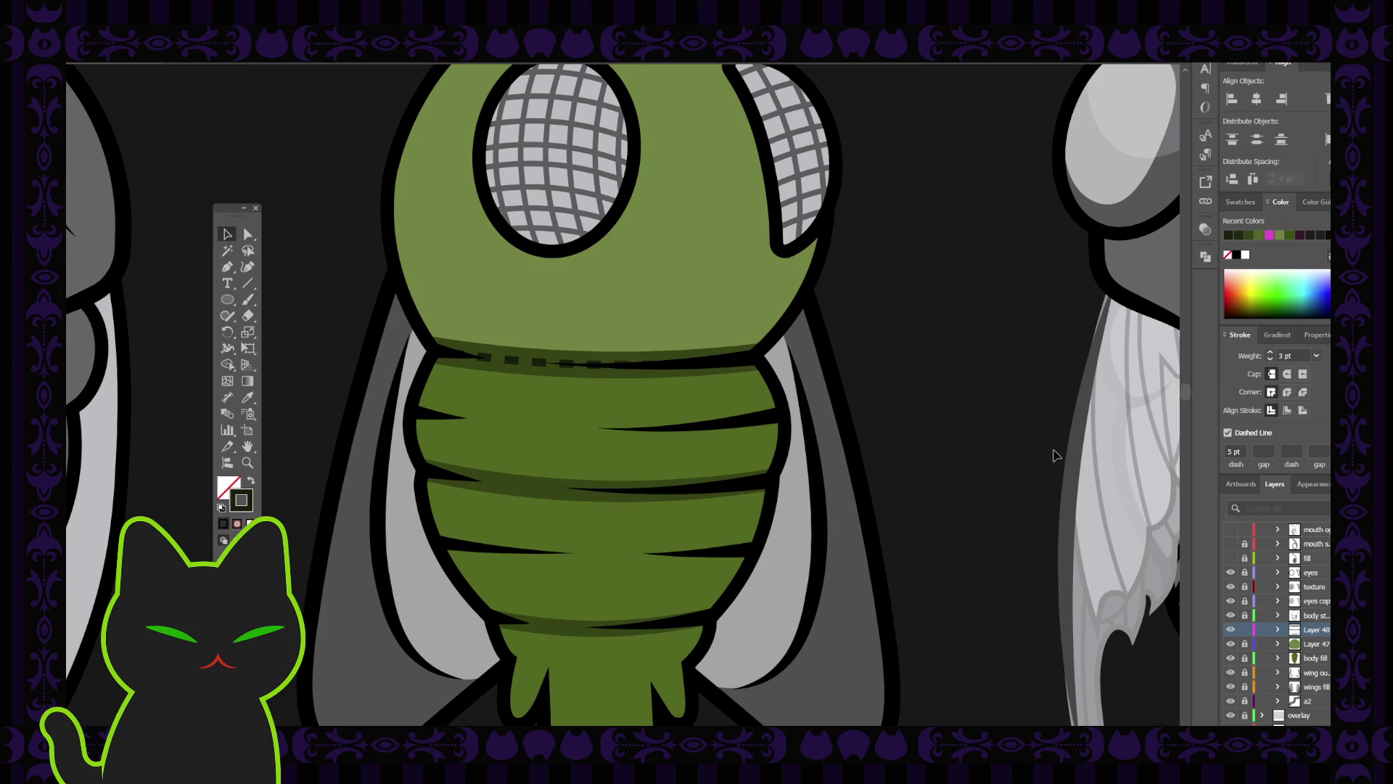
Turn Dashed Line off so the neck seam is a solid stroke again.
left_click(1228, 432)
left_click(559, 361)
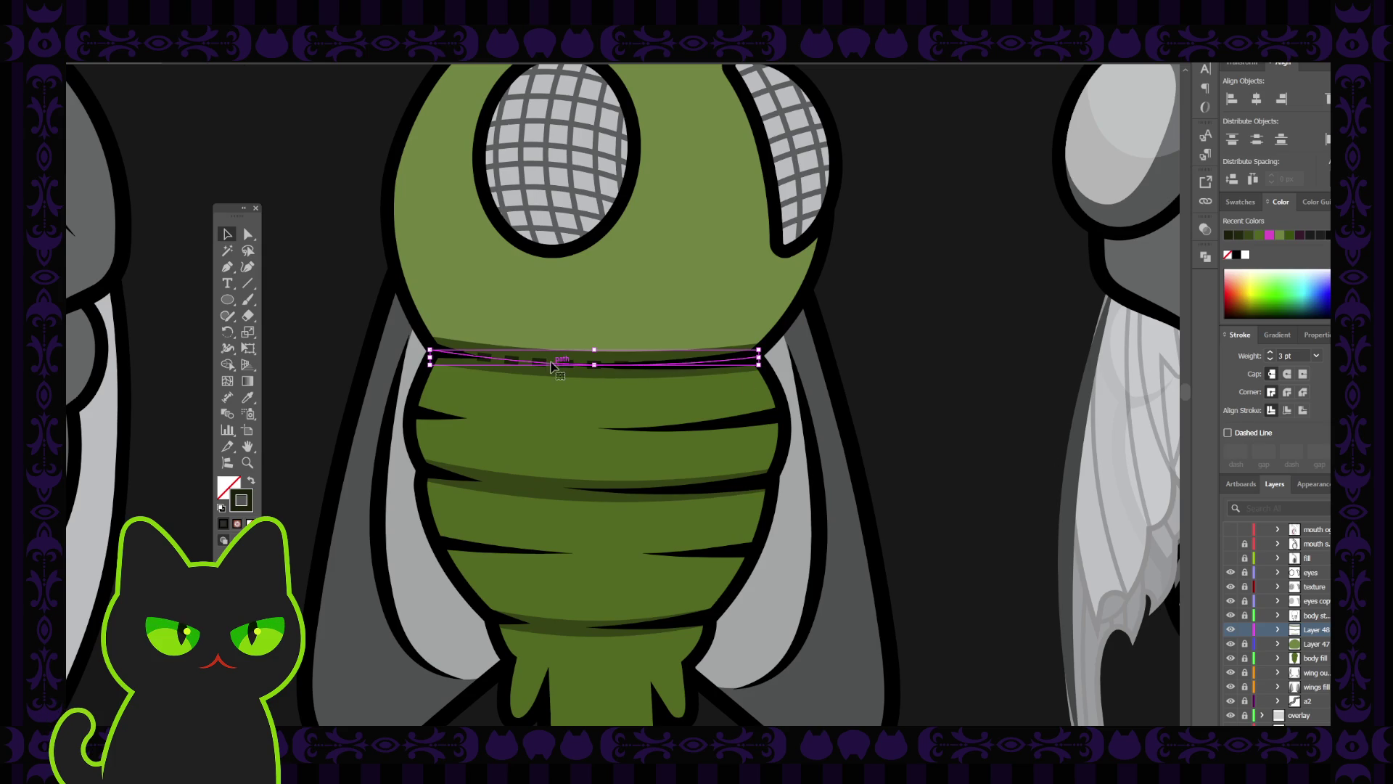
left_click(1227, 434)
left_click(1228, 433)
left_click(1005, 369)
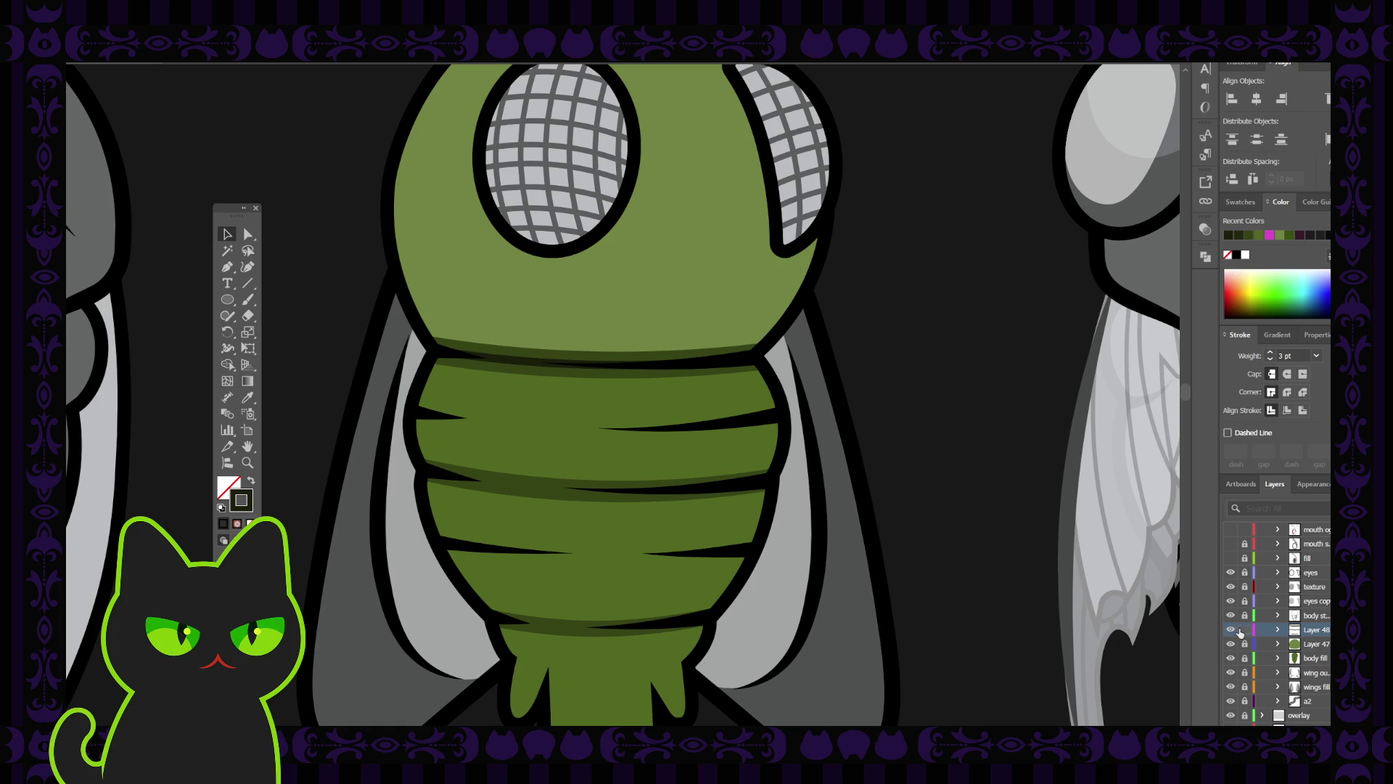
Create Layer 49, move the abdomen's top band into it, and lock Layers 48 and 49.
left_click(1293, 645)
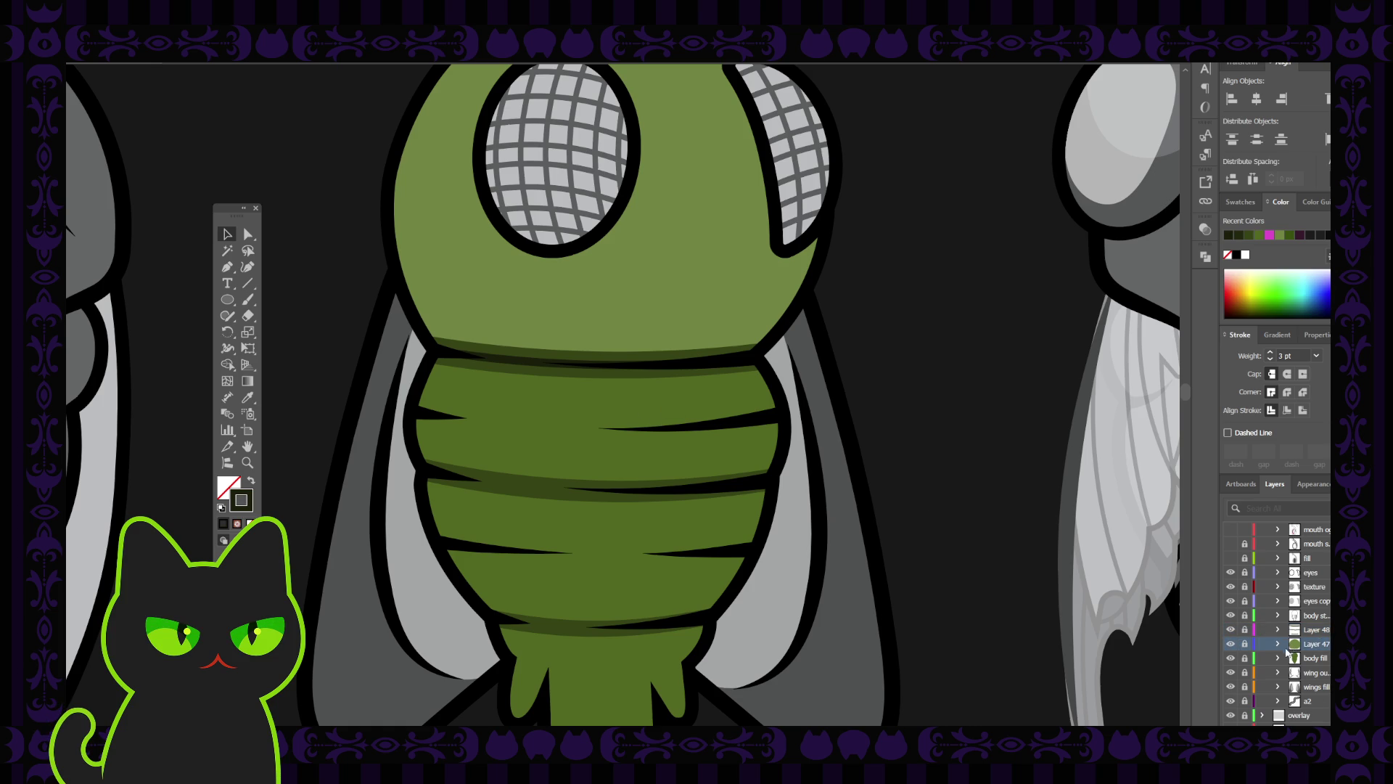
left_click(1293, 631)
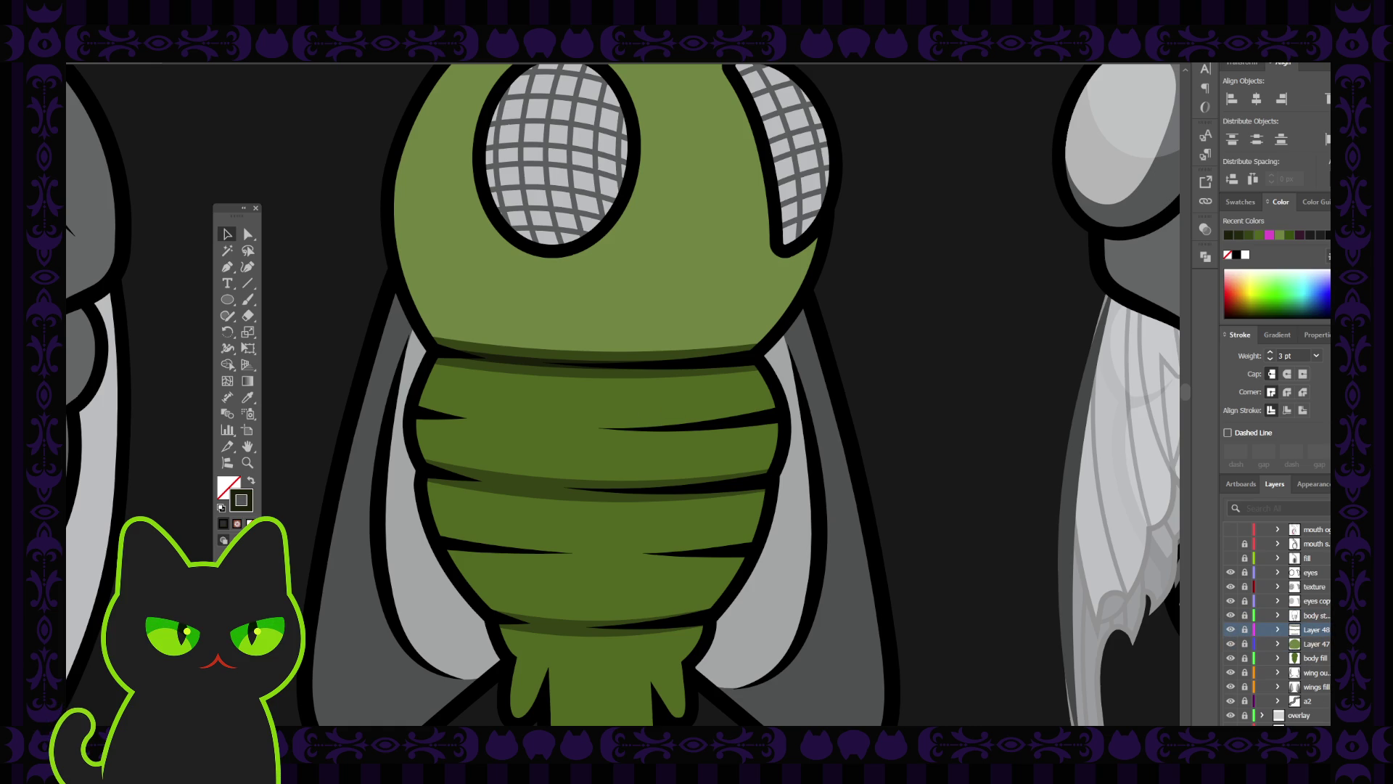
key("ctrl+l")
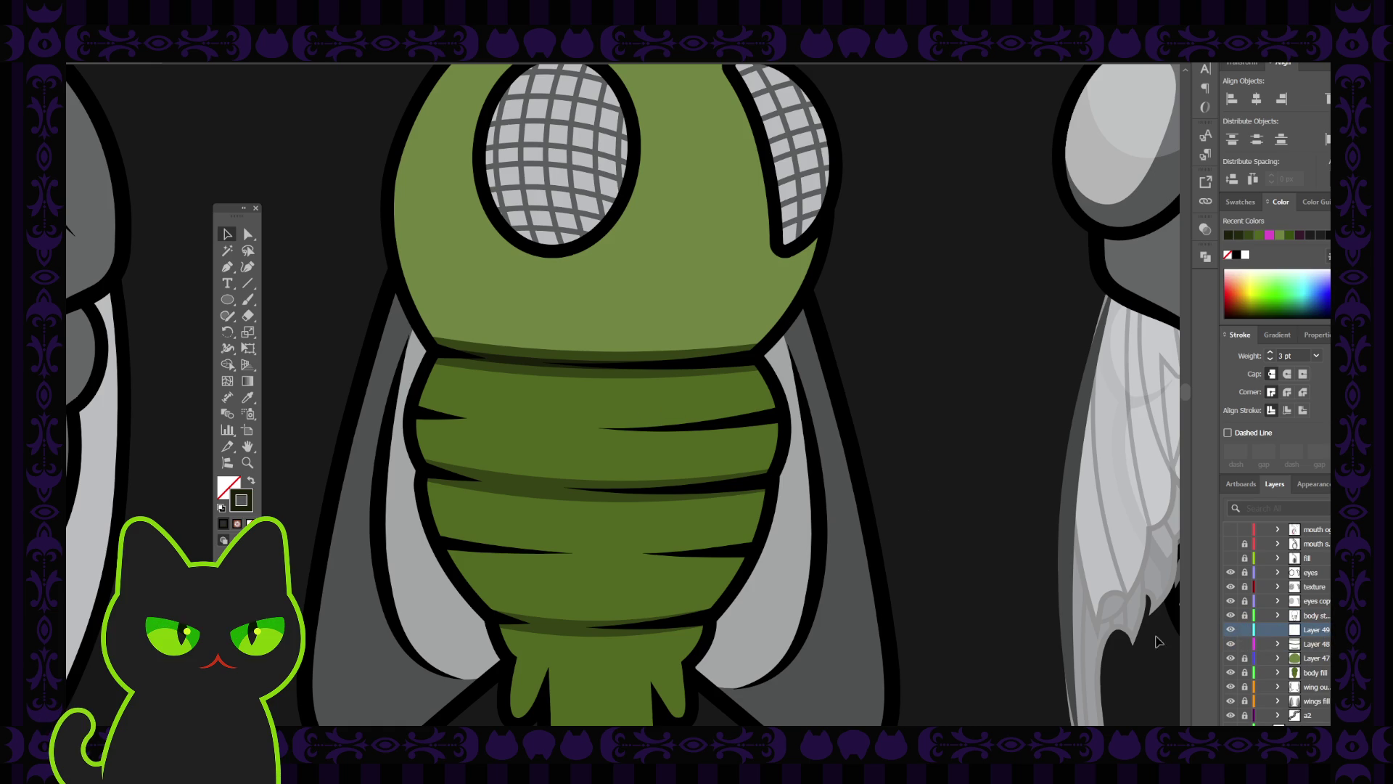
left_click(537, 363)
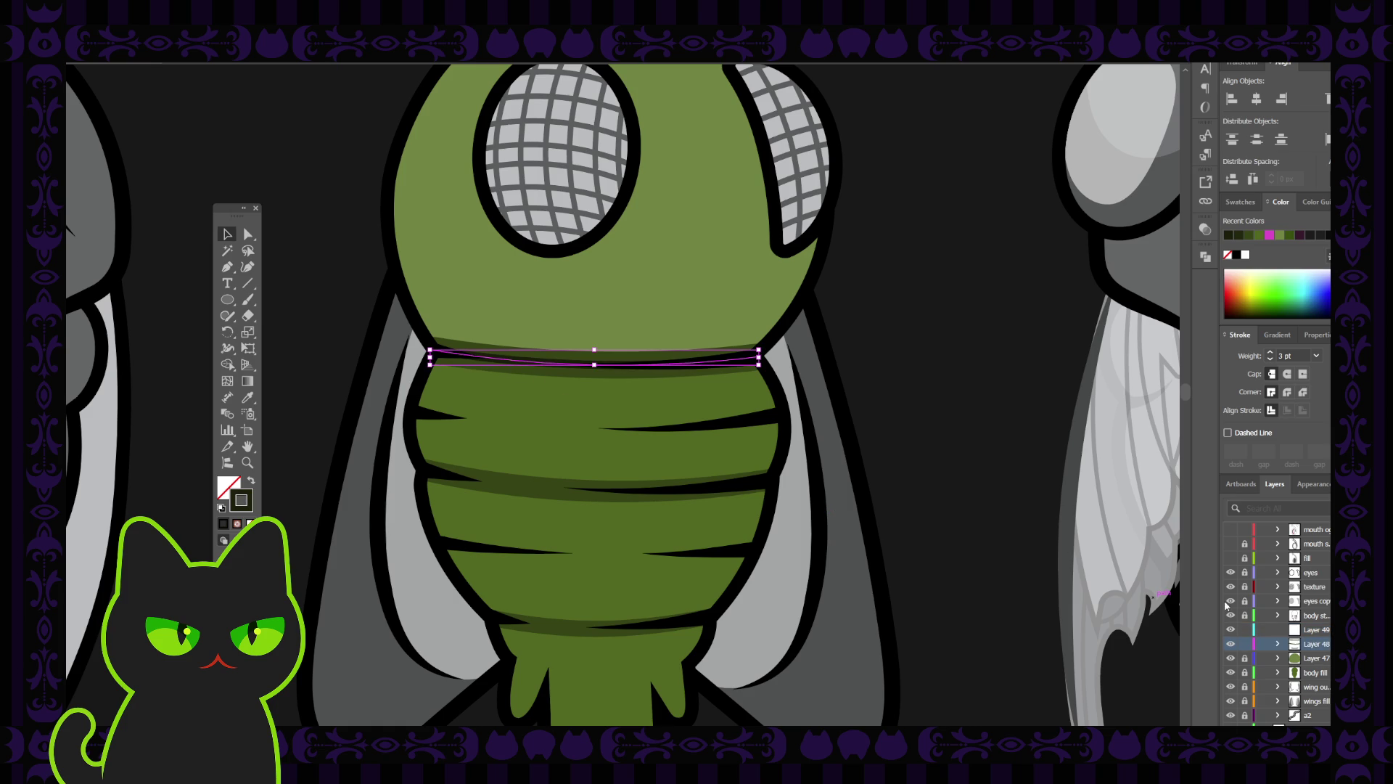
left_click_drag(1248, 643, 1248, 631)
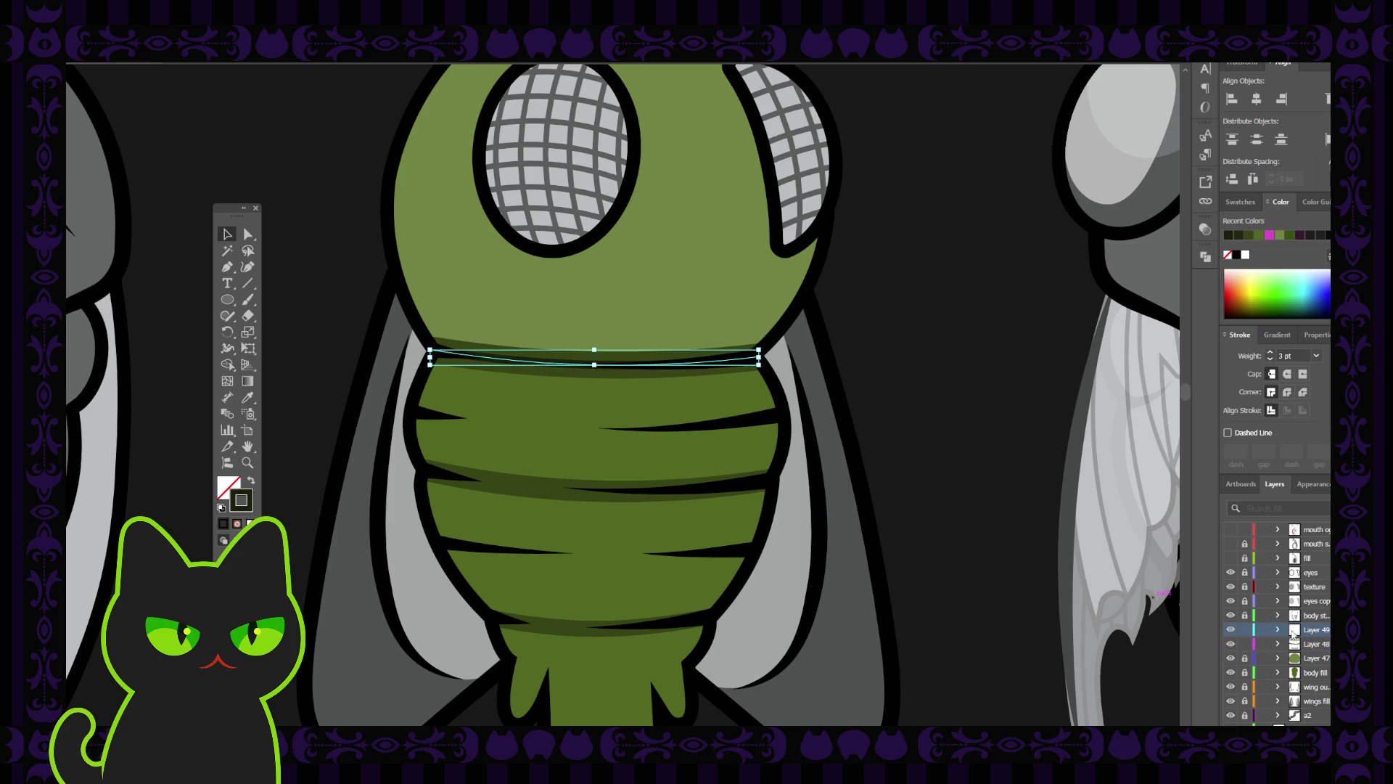
left_click(1246, 630)
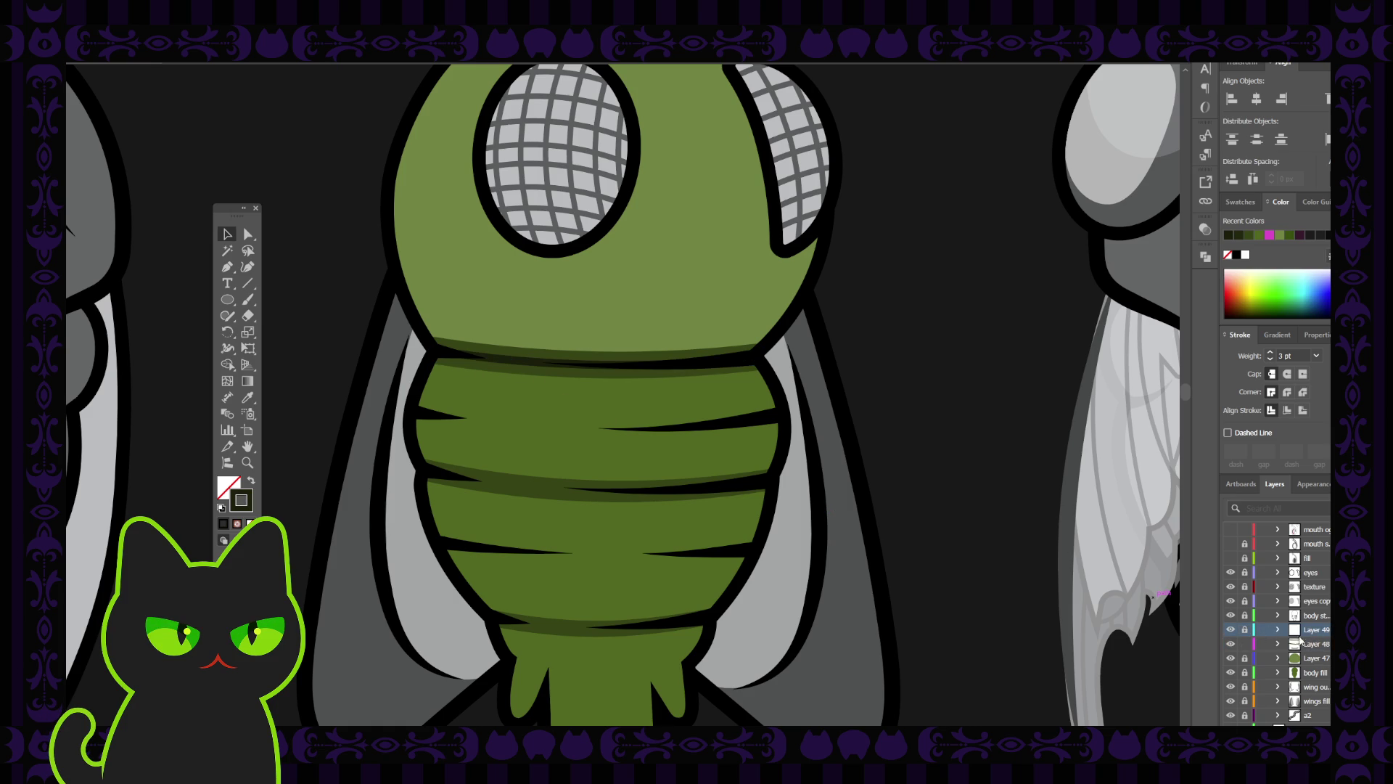
left_click(1246, 644)
Add an empty Layer 50 above Layer 48 for the drip.
left_click(1266, 644)
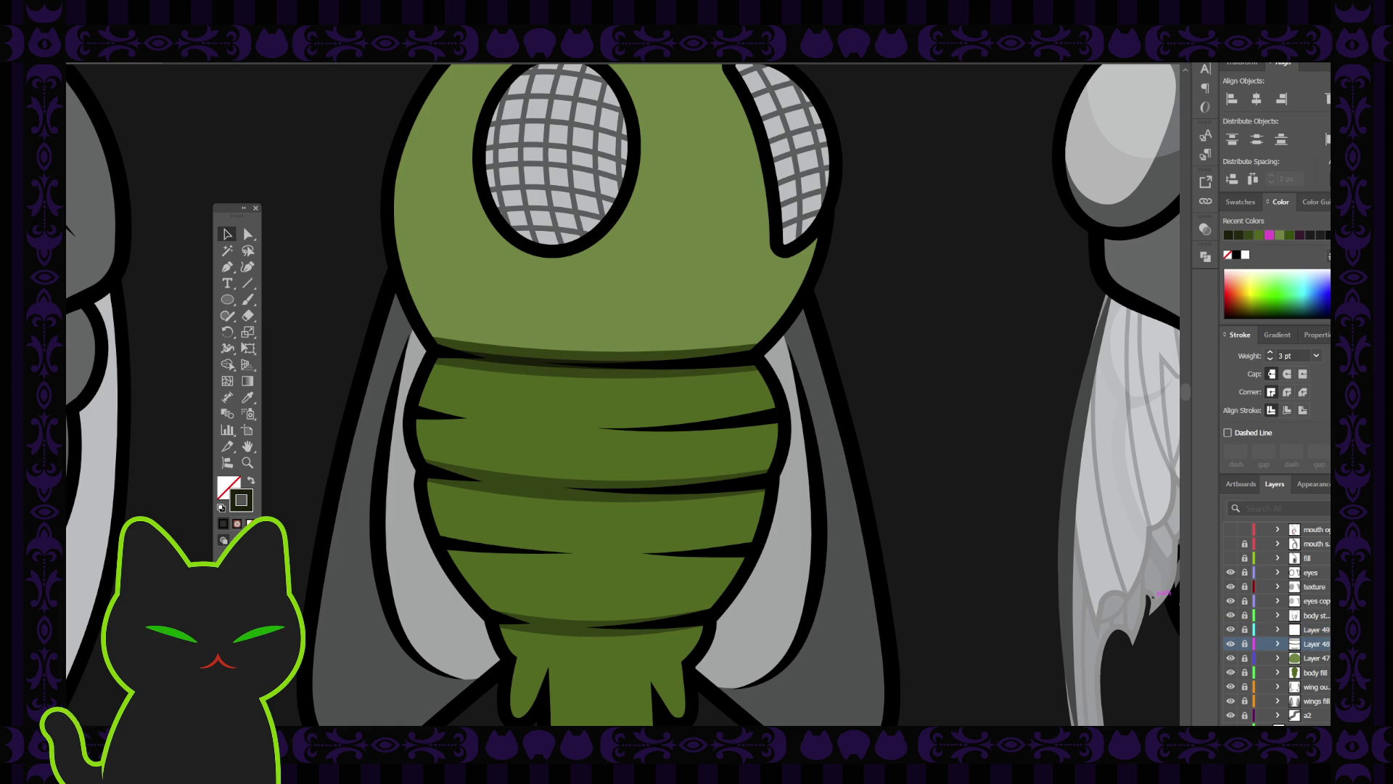
key("ctrl+l")
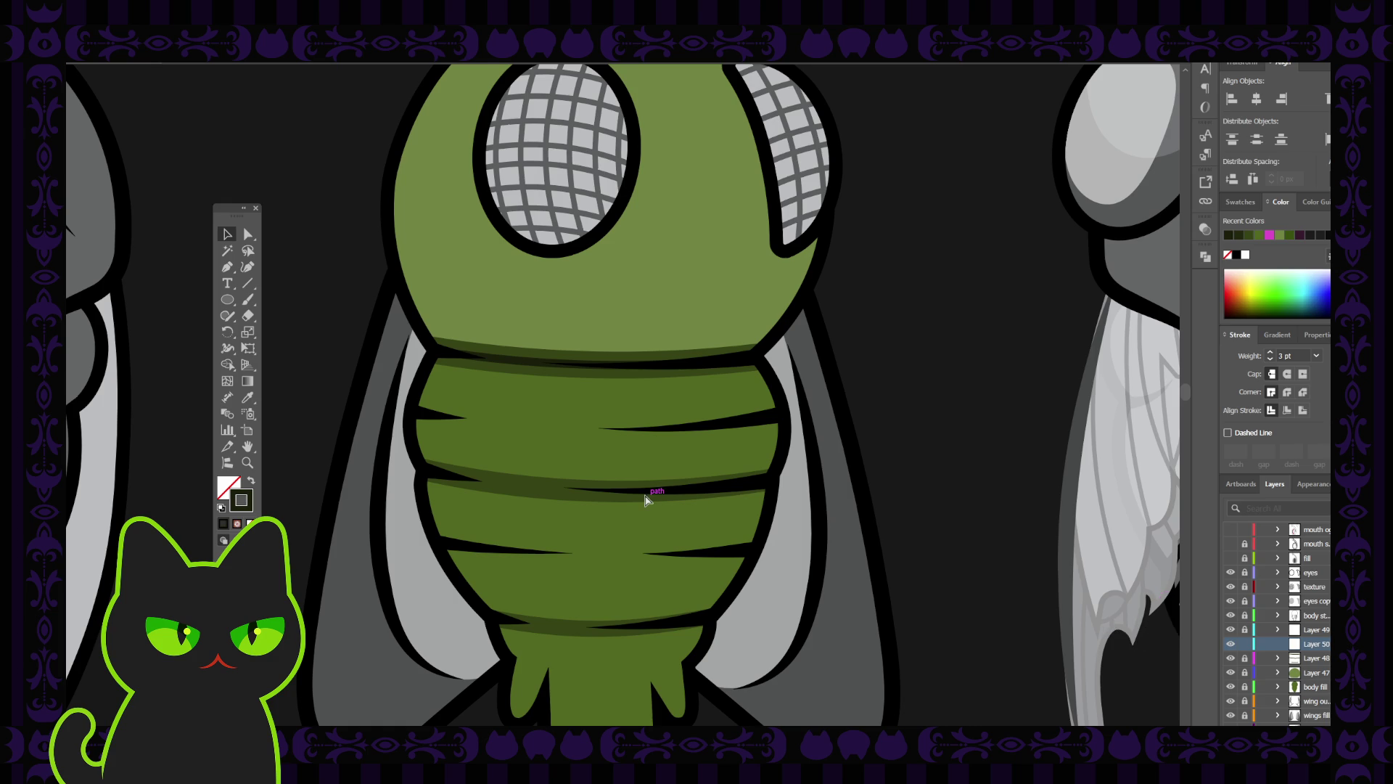
scroll(645, 497, "up", 2)
Set the Paintbrush to a 1 pt red stroke and try two drip strokes, undoing both.
key("space")
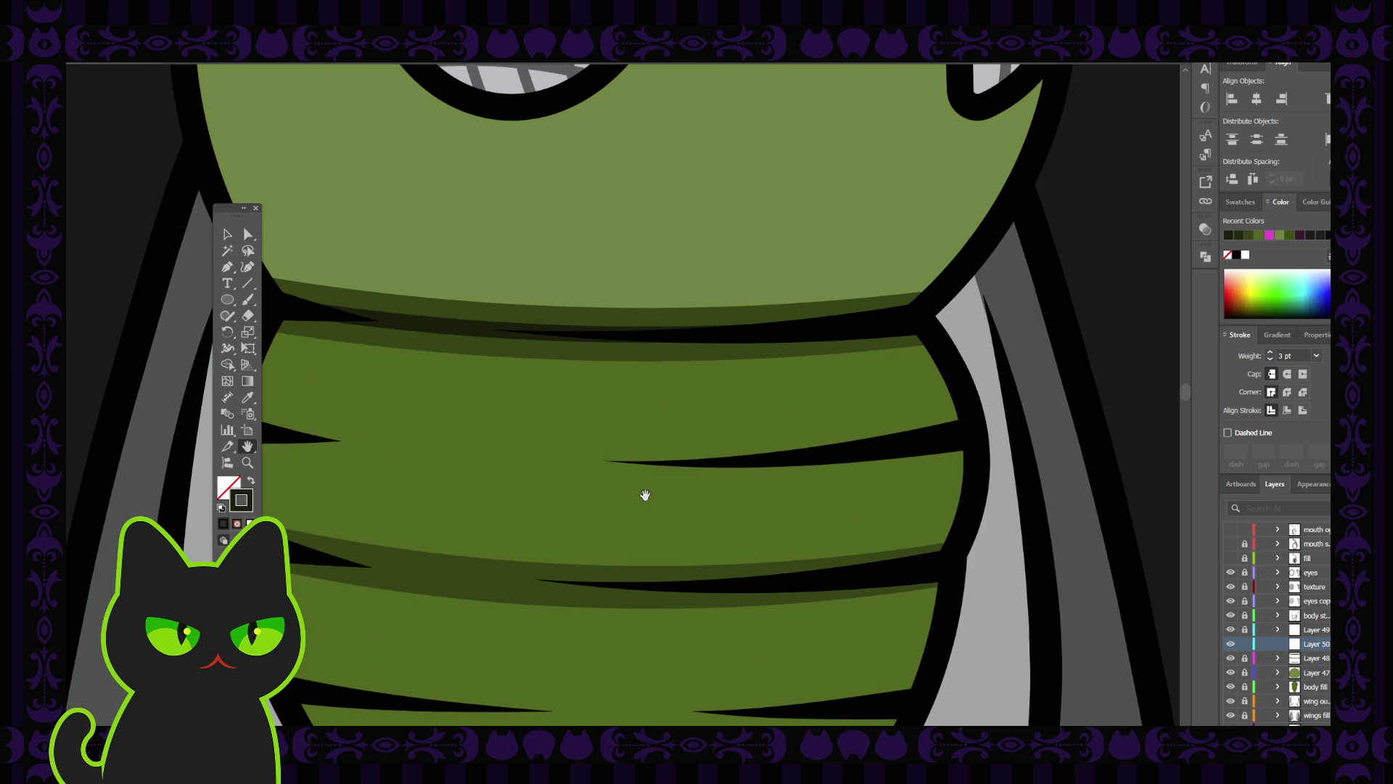
left_click_drag(525, 428, 596, 410)
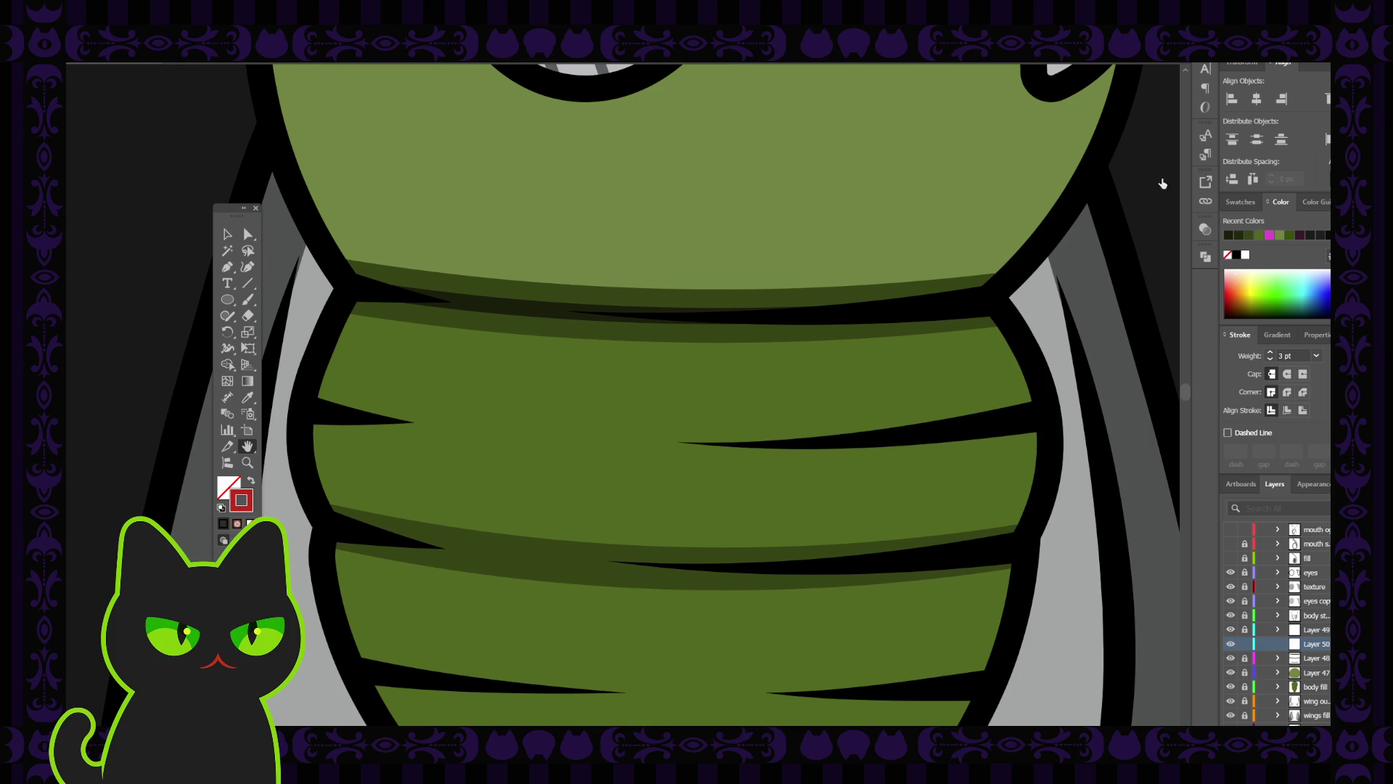
key("b")
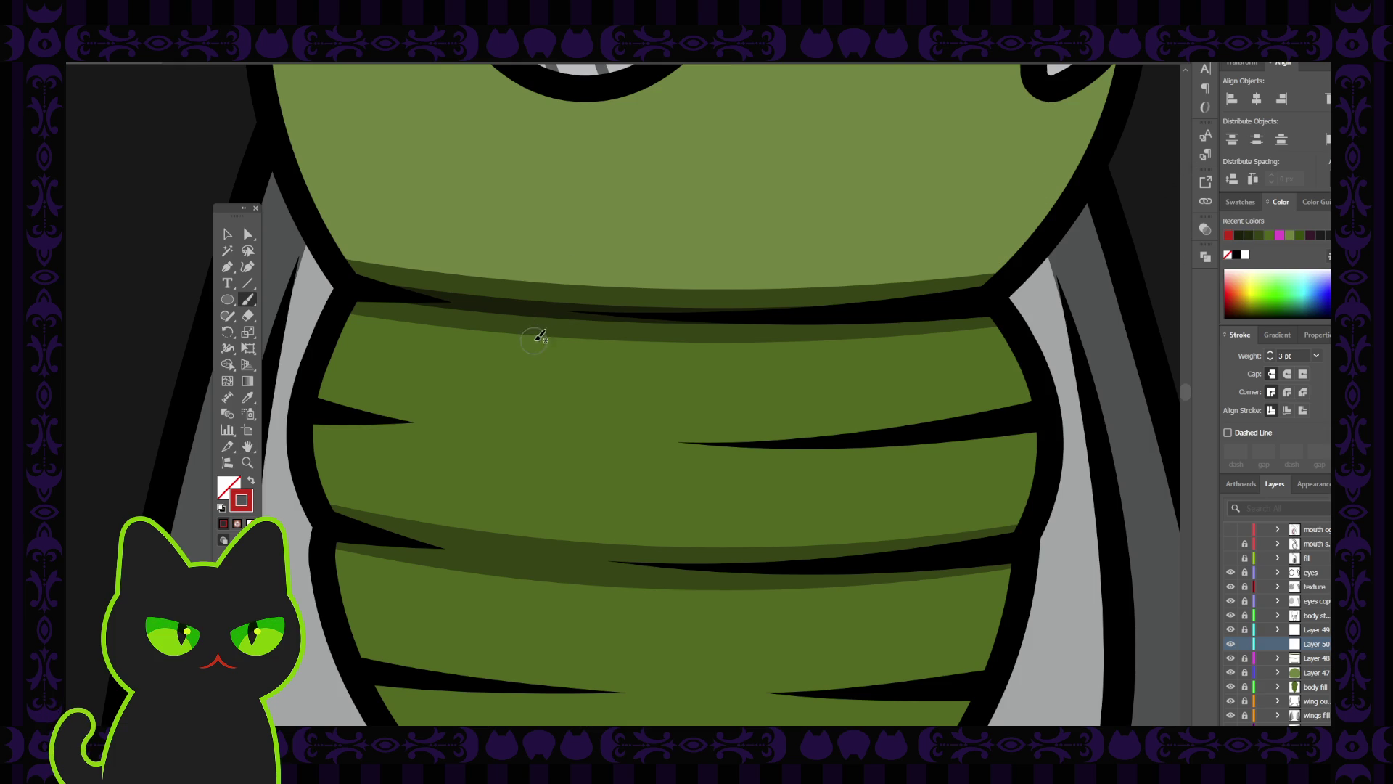
key("bracketleft")
key("bracketleft")
left_click_drag(483, 306, 483, 306)
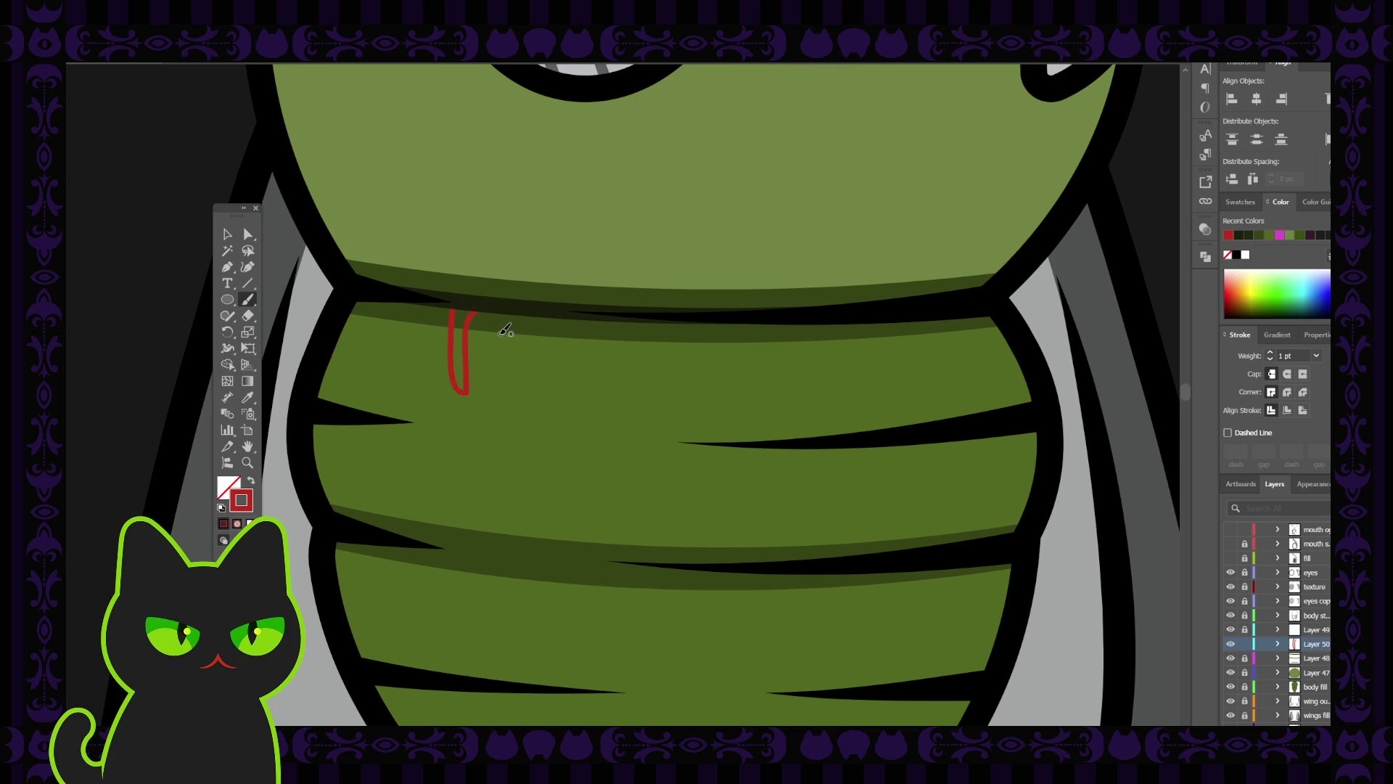
key("ctrl+z")
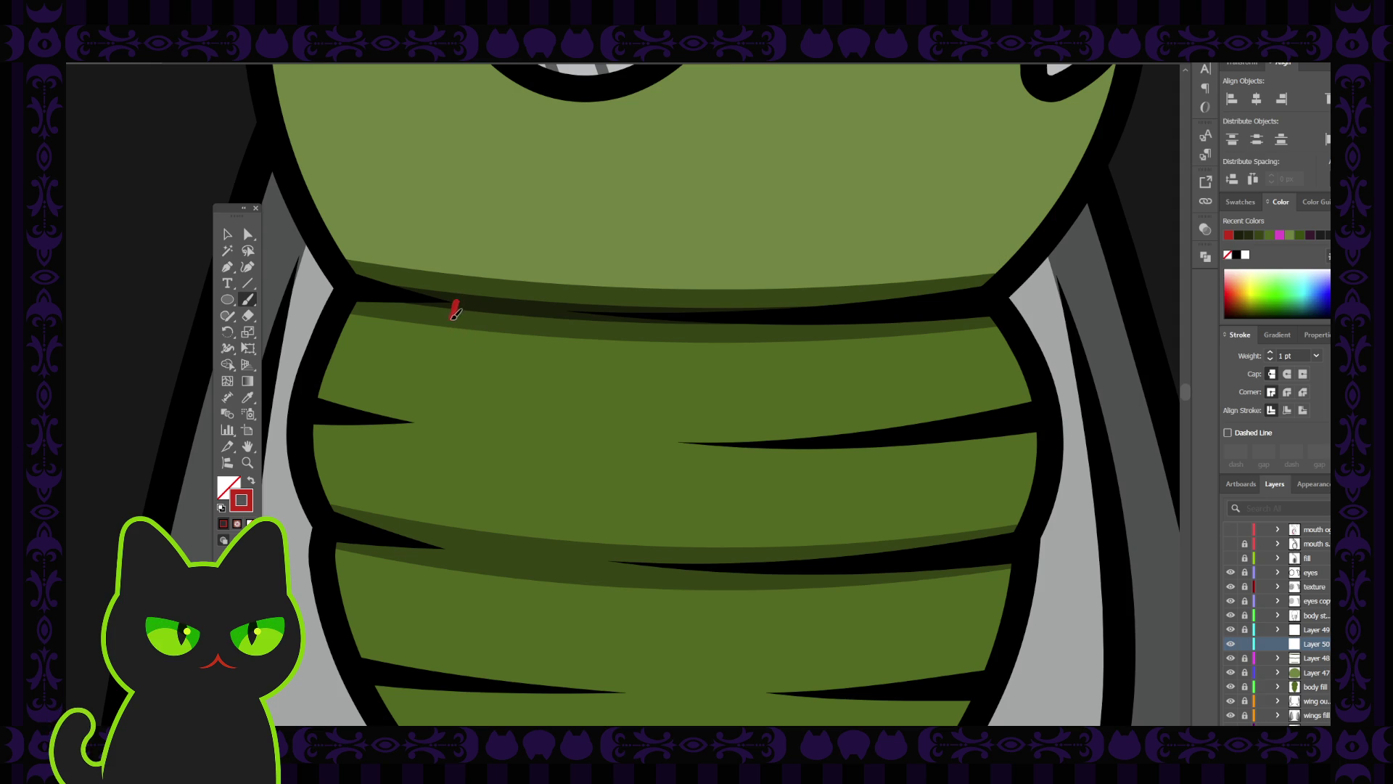
left_click_drag(454, 388, 455, 390)
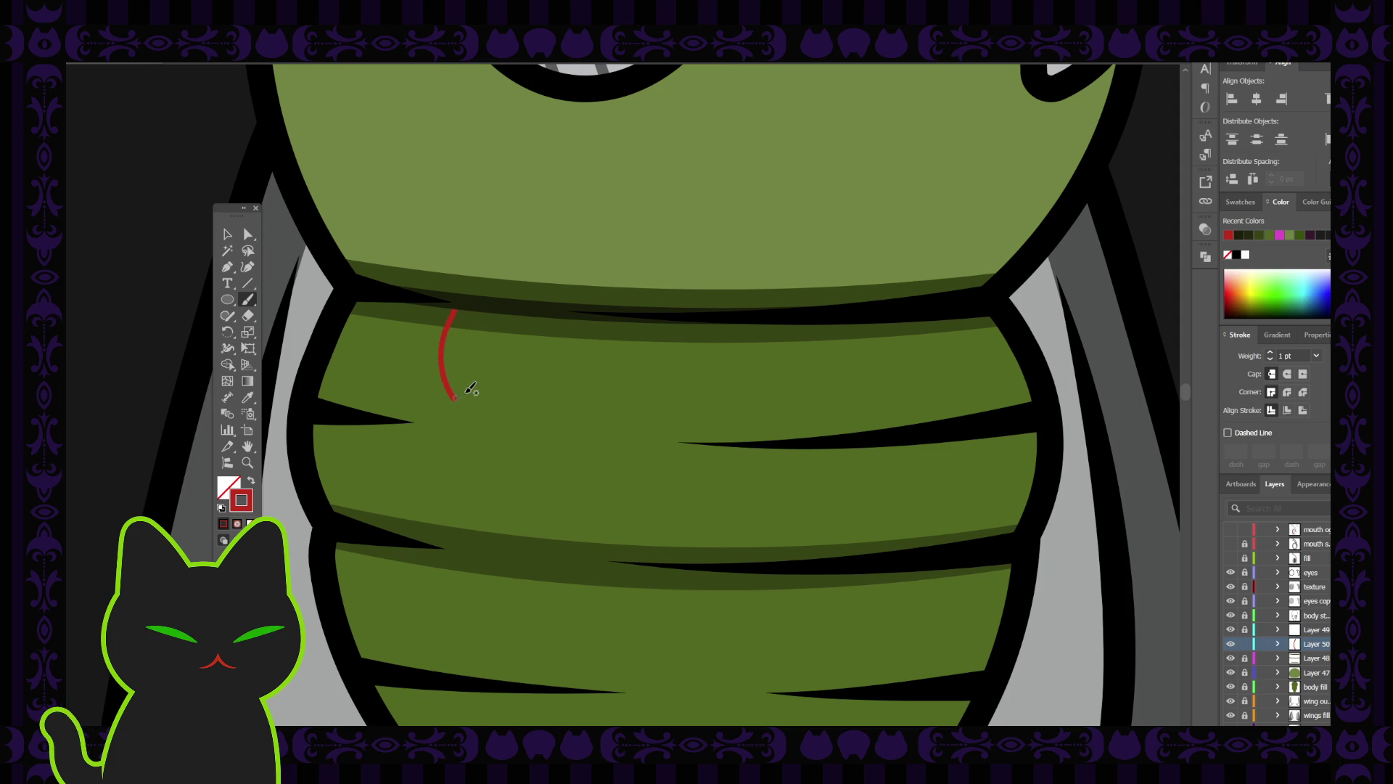
key("ctrl+z")
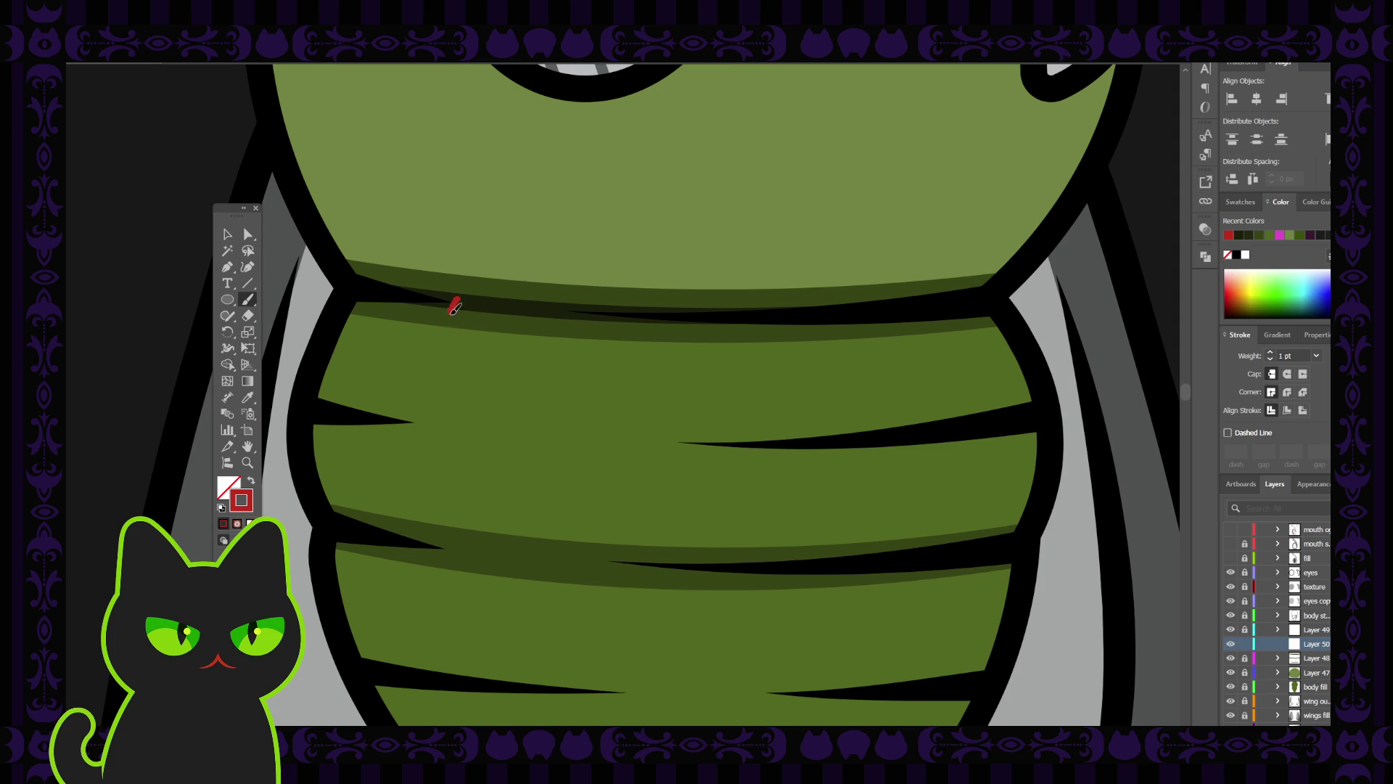
After undoing a wavy attempt, paint a multi-lobed red drip below the neck seam and select it.
left_click_drag(447, 363, 451, 385)
left_click_drag(460, 325, 476, 310)
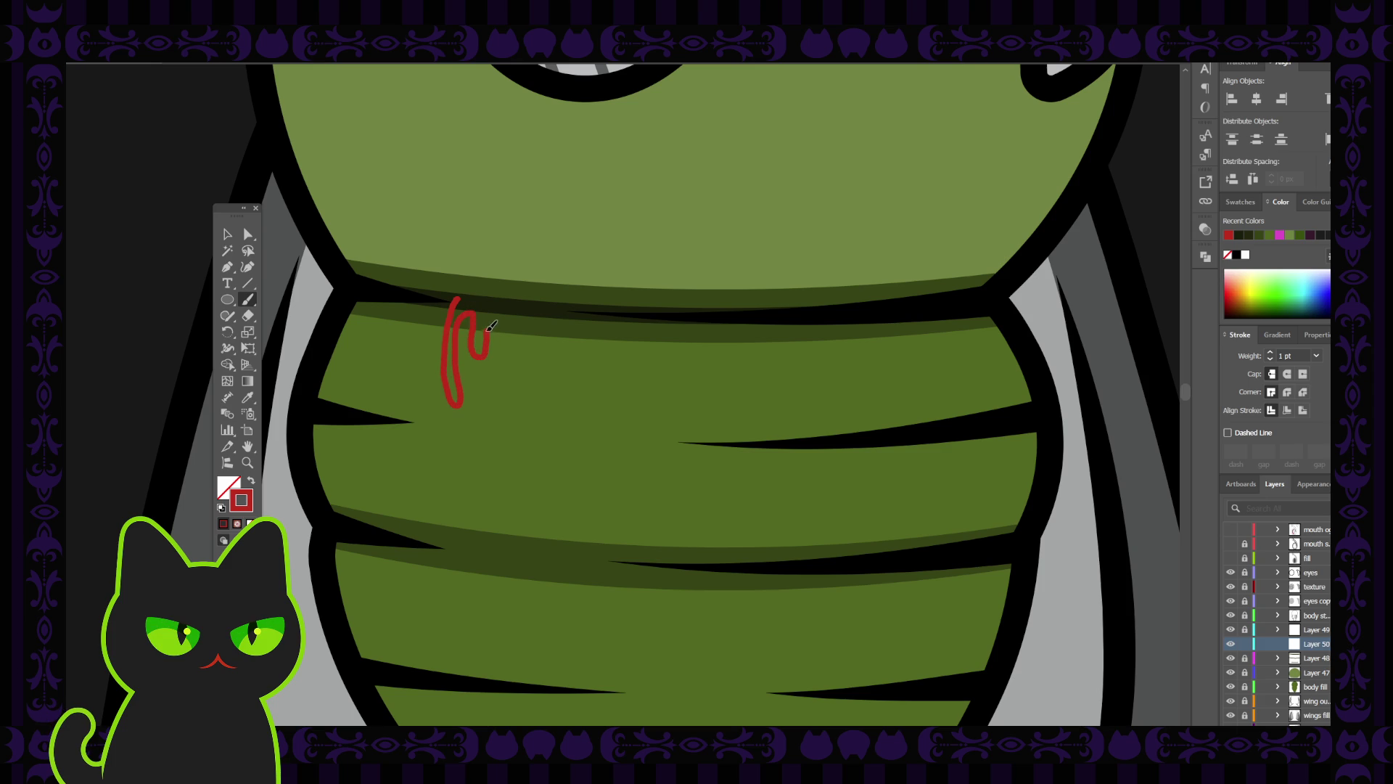
left_click_drag(488, 331, 490, 328)
key("ctrl+z")
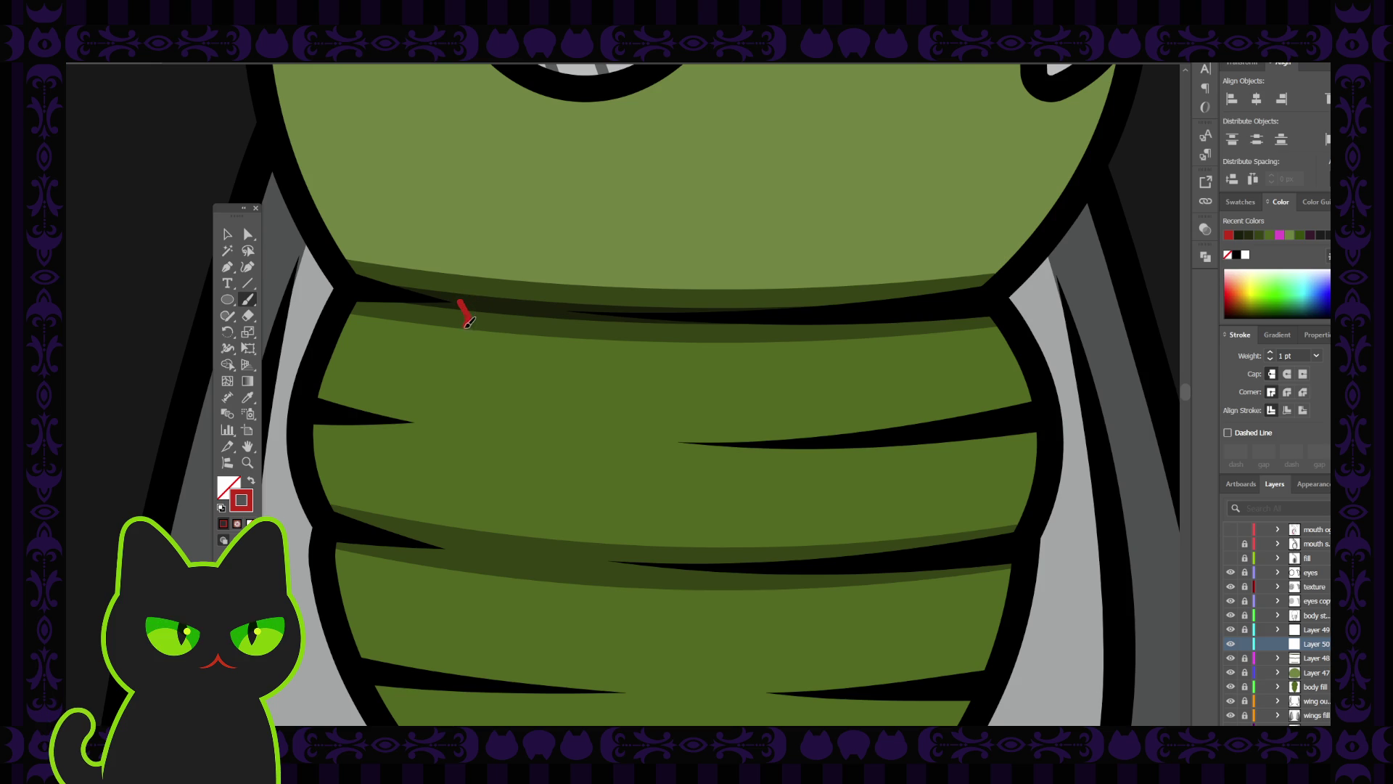
mouse_move(459, 365)
left_mouse_down()
mouse_move(468, 388)
mouse_move(480, 329)
left_mouse_up()
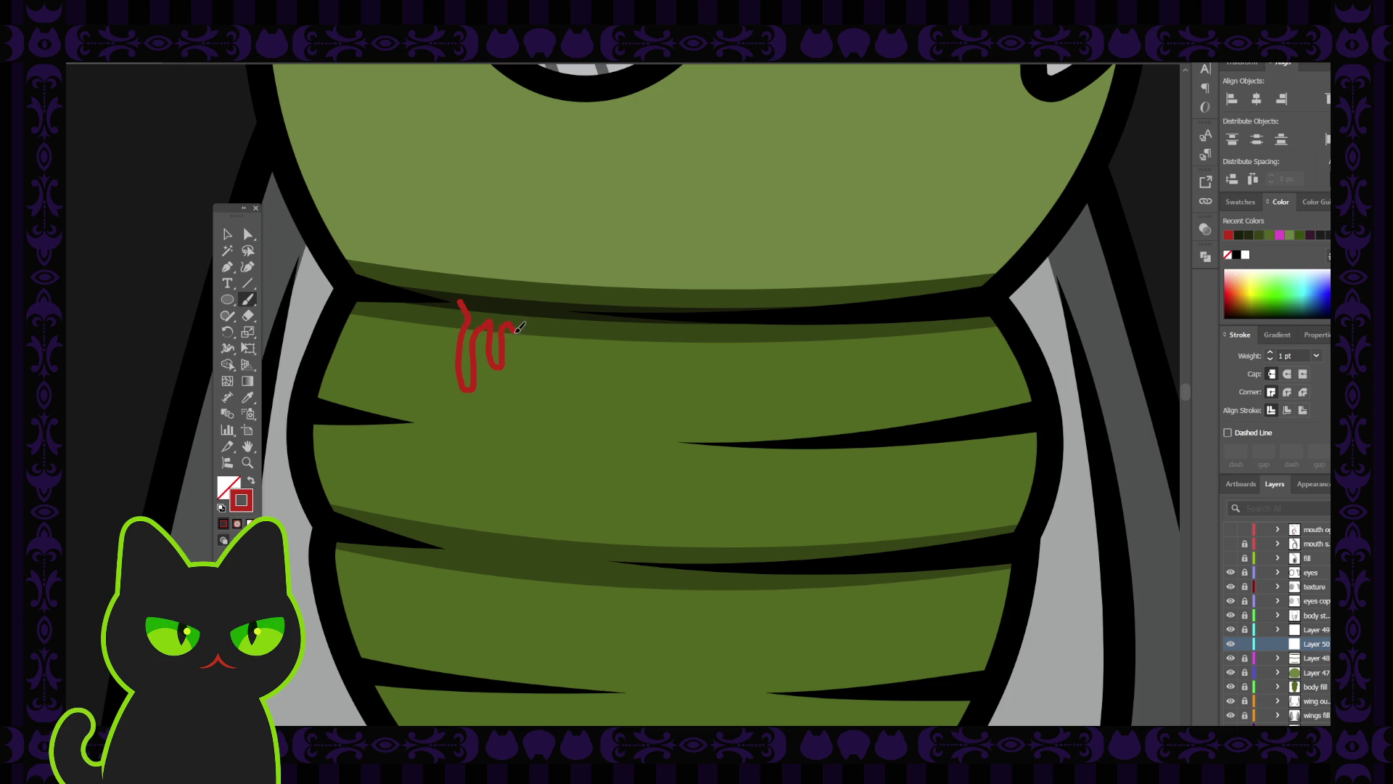
left_click_drag(528, 309, 530, 310)
left_click(226, 234)
left_click(478, 373)
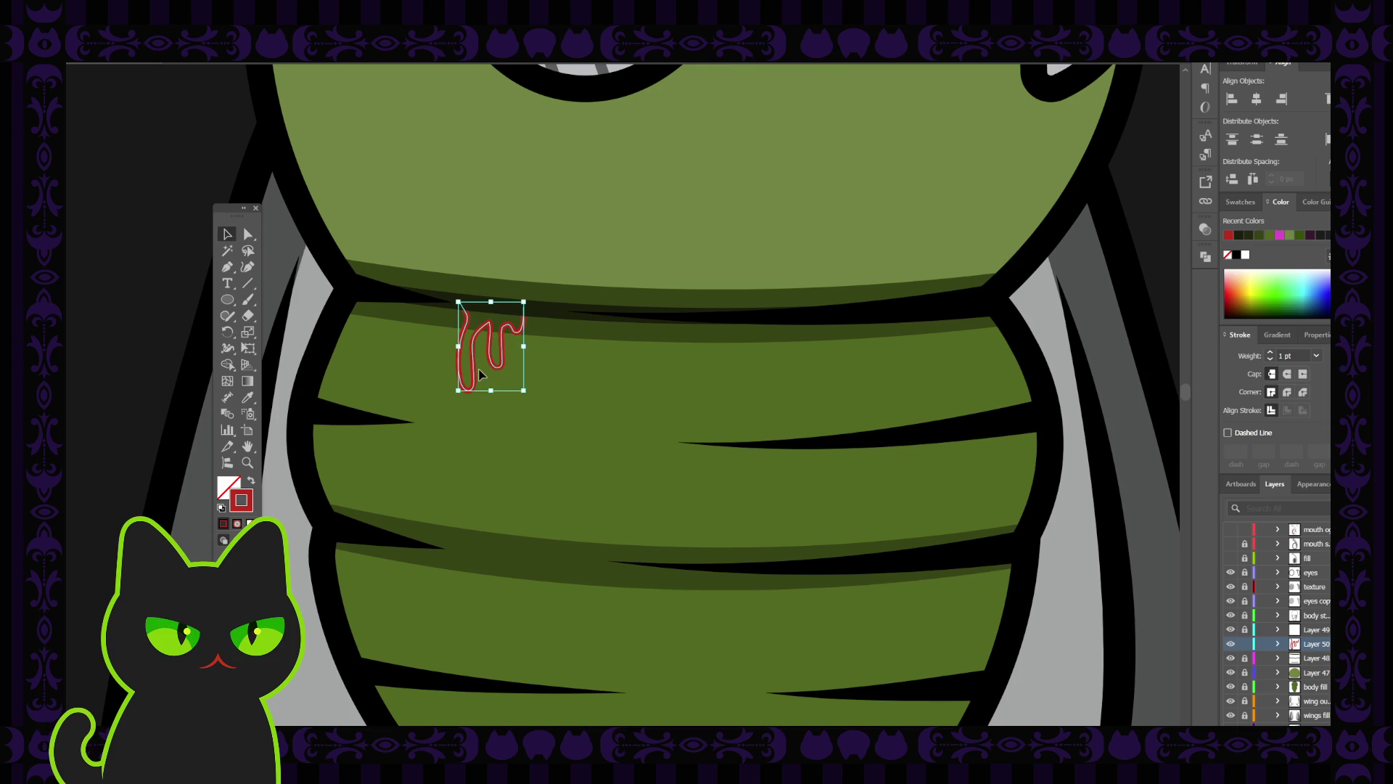
Delete the brushed drip and trace a new drip's left edge from the neck seam to its bottom.
key("Delete")
left_click(248, 267)
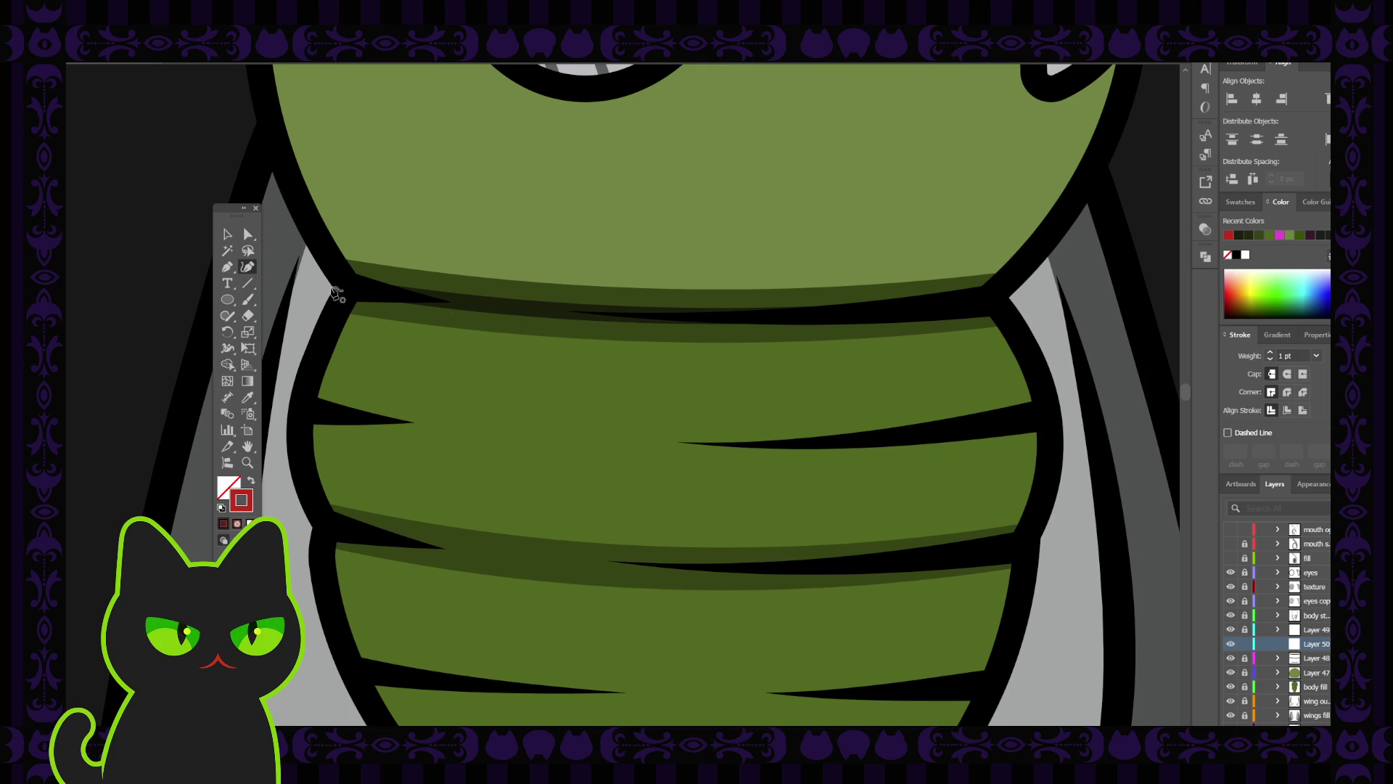
left_click(466, 302)
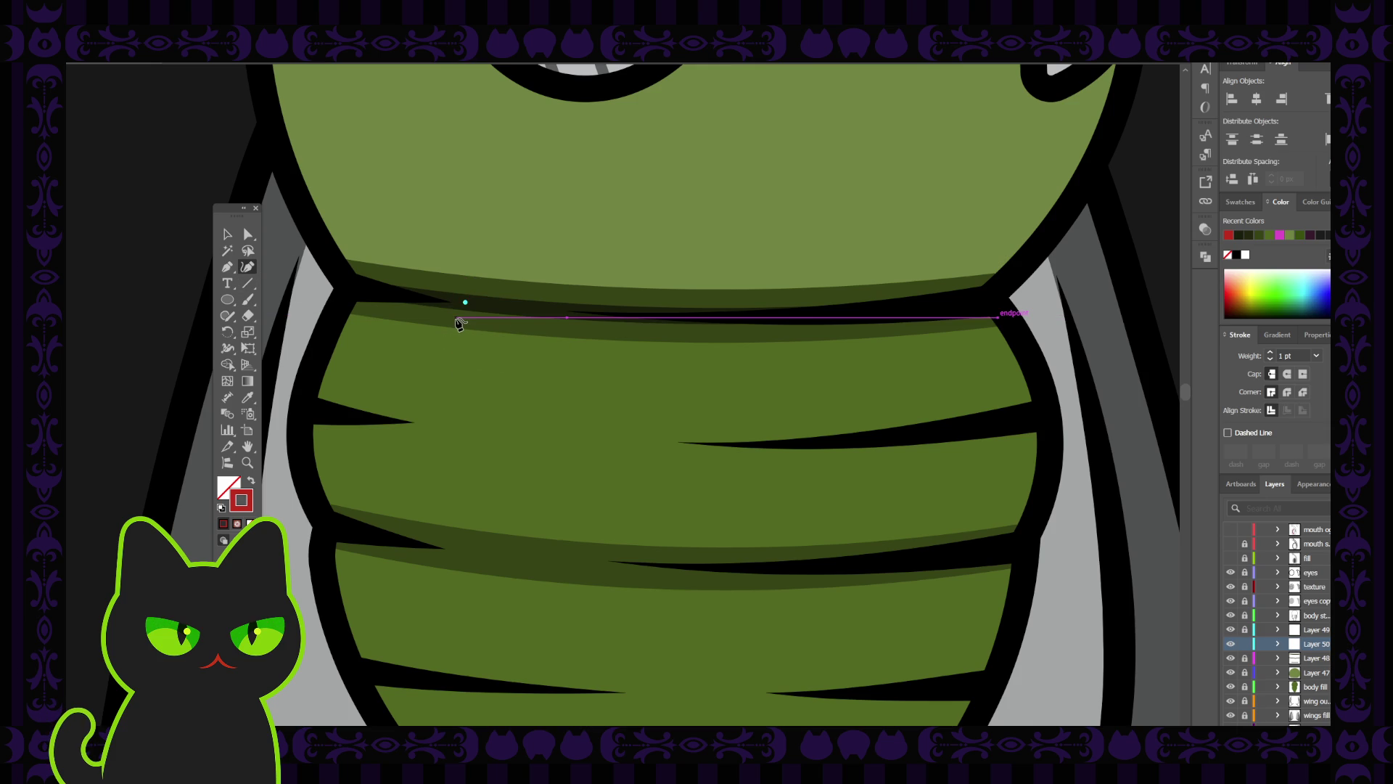
left_click(456, 317)
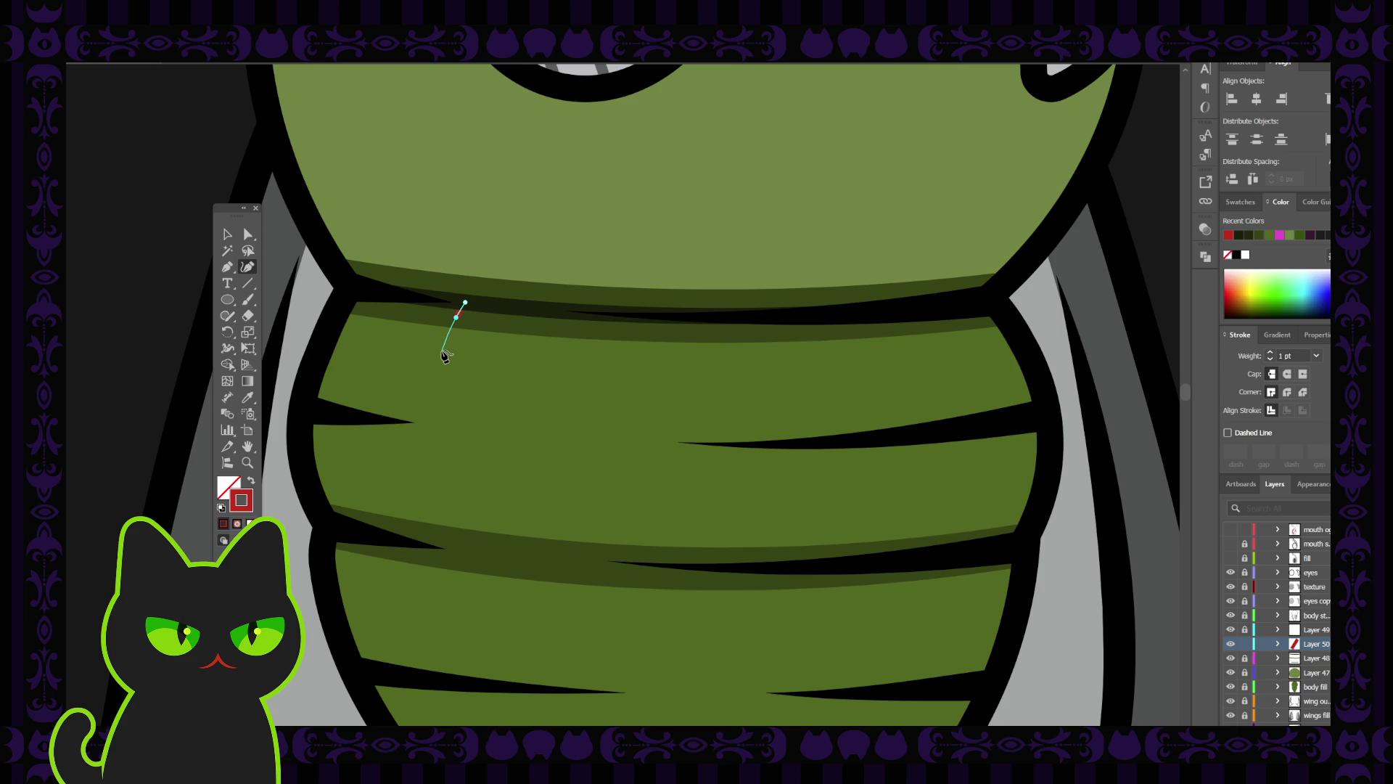
left_click(444, 352)
left_click(439, 413)
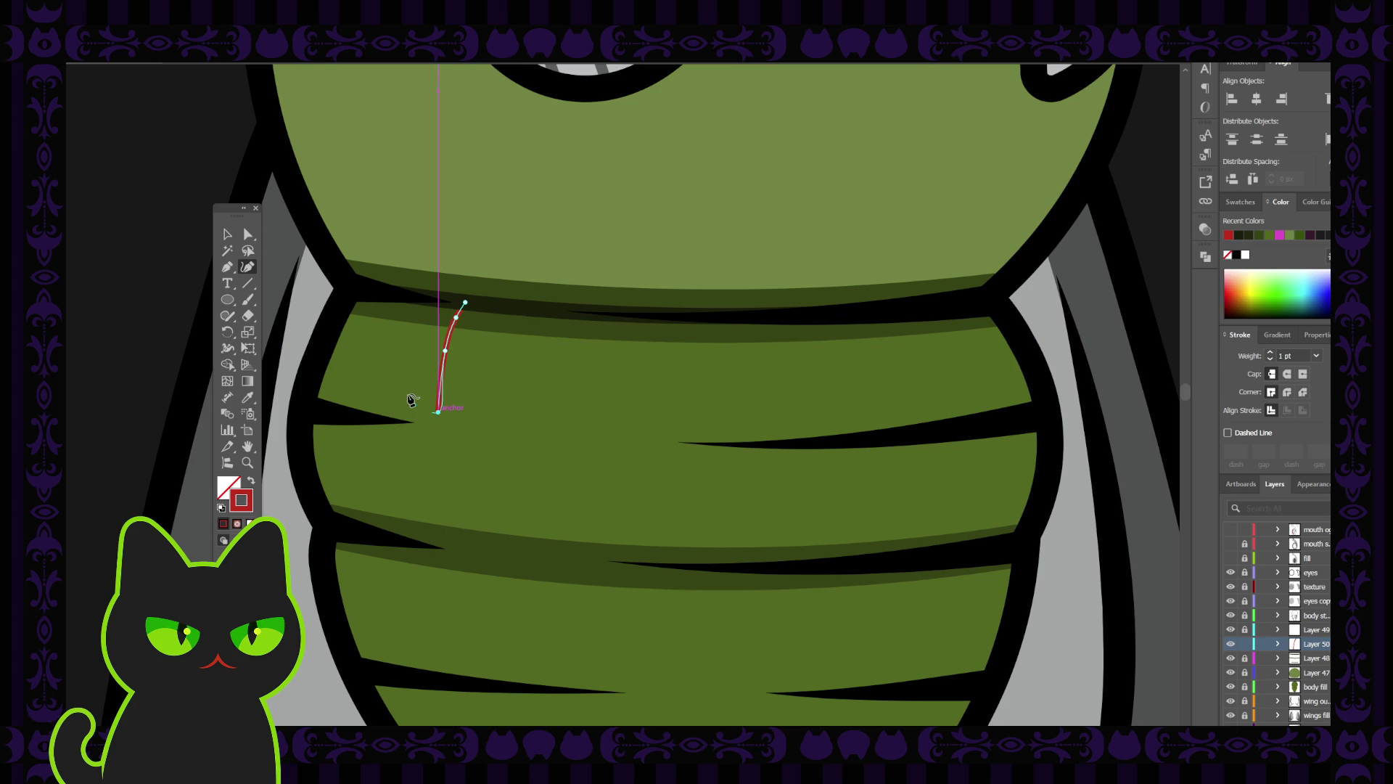
Make the drip's bottom a sharp corner and close the outline back up at the seam.
left_click(227, 268)
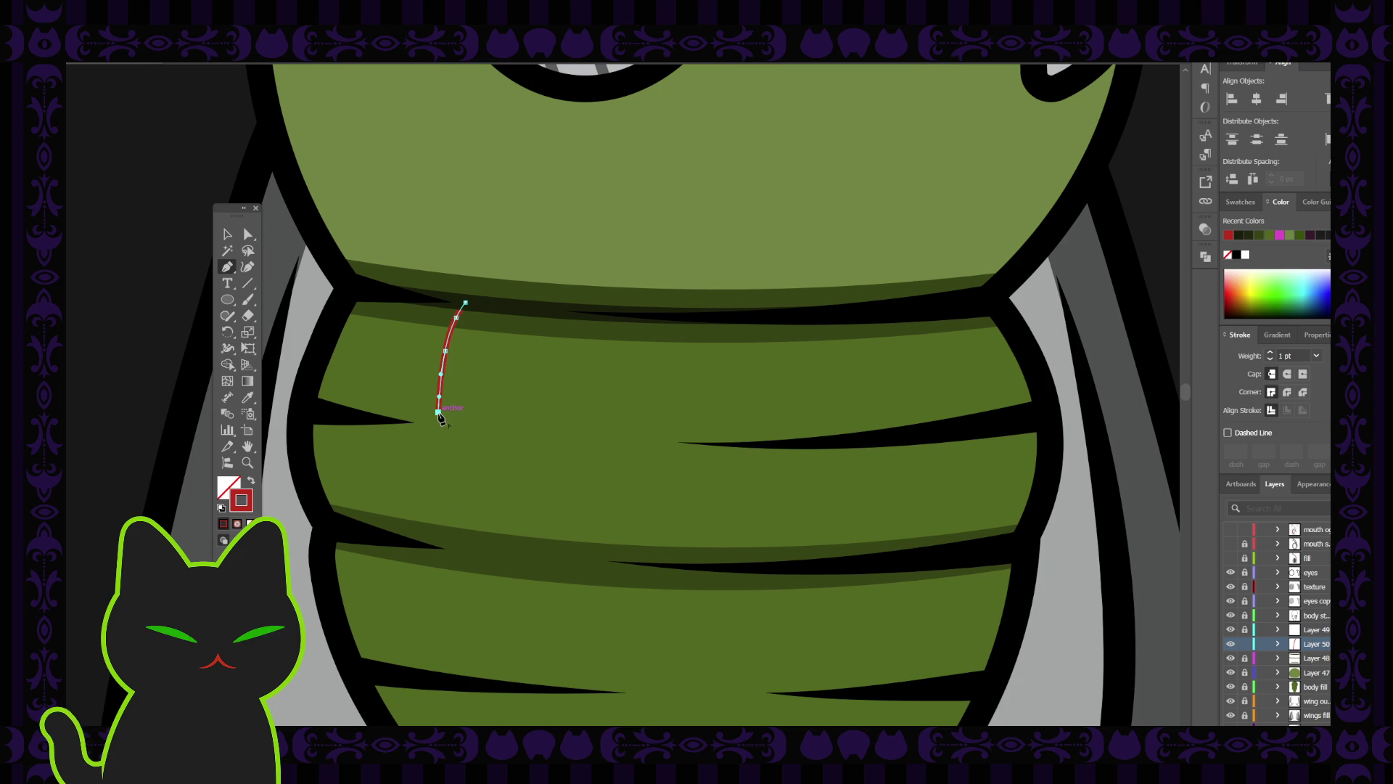
mouse_move(439, 415)
left_mouse_down()
mouse_move(456, 419)
mouse_move(459, 404)
mouse_move(248, 268)
left_mouse_up()
left_click(248, 267)
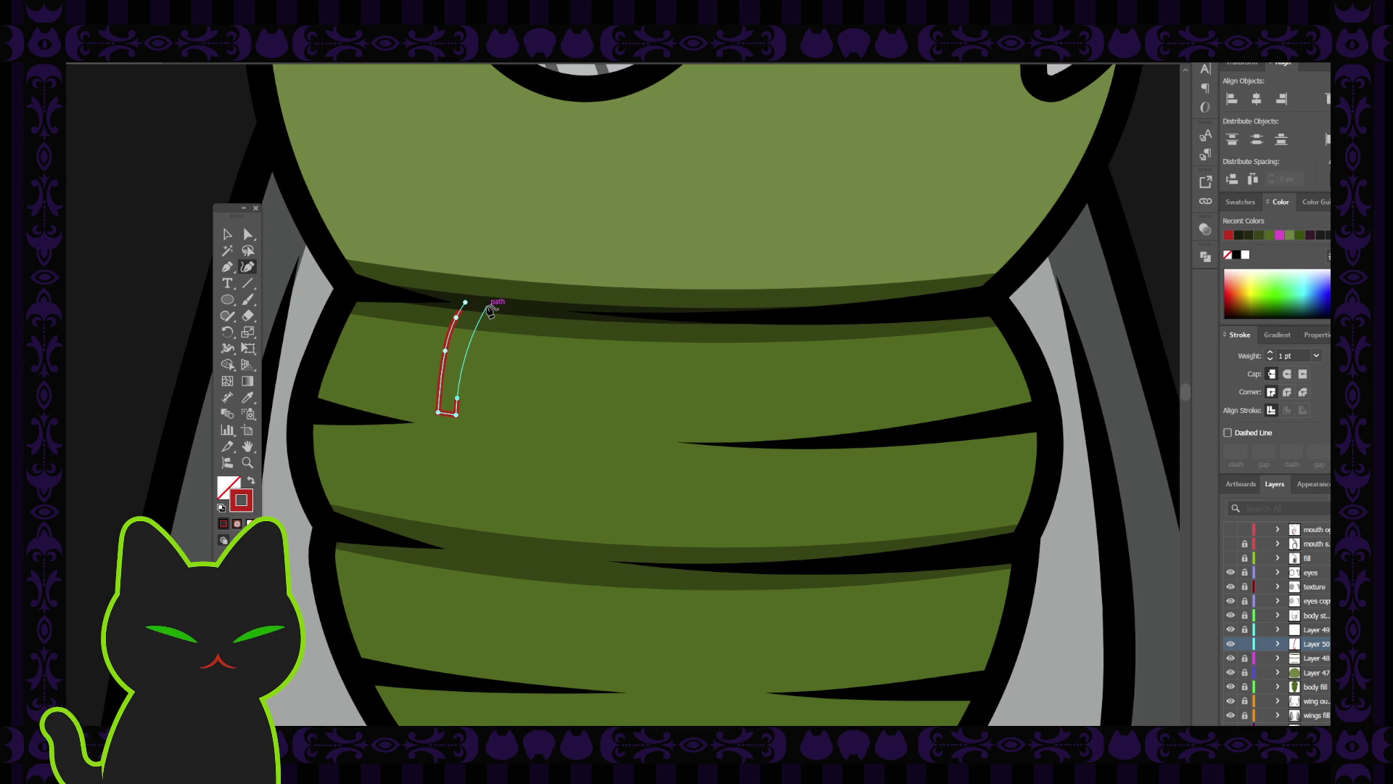
left_click(487, 305)
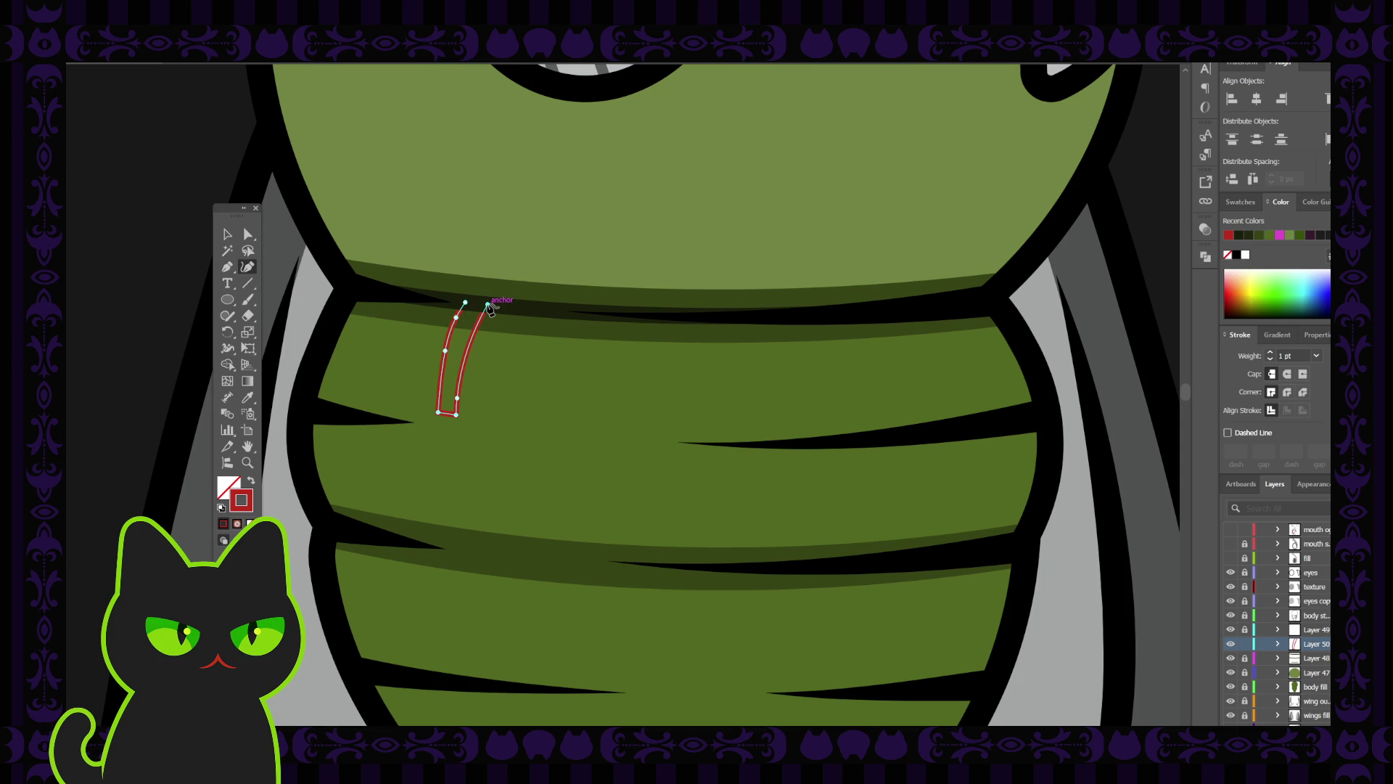
key("p")
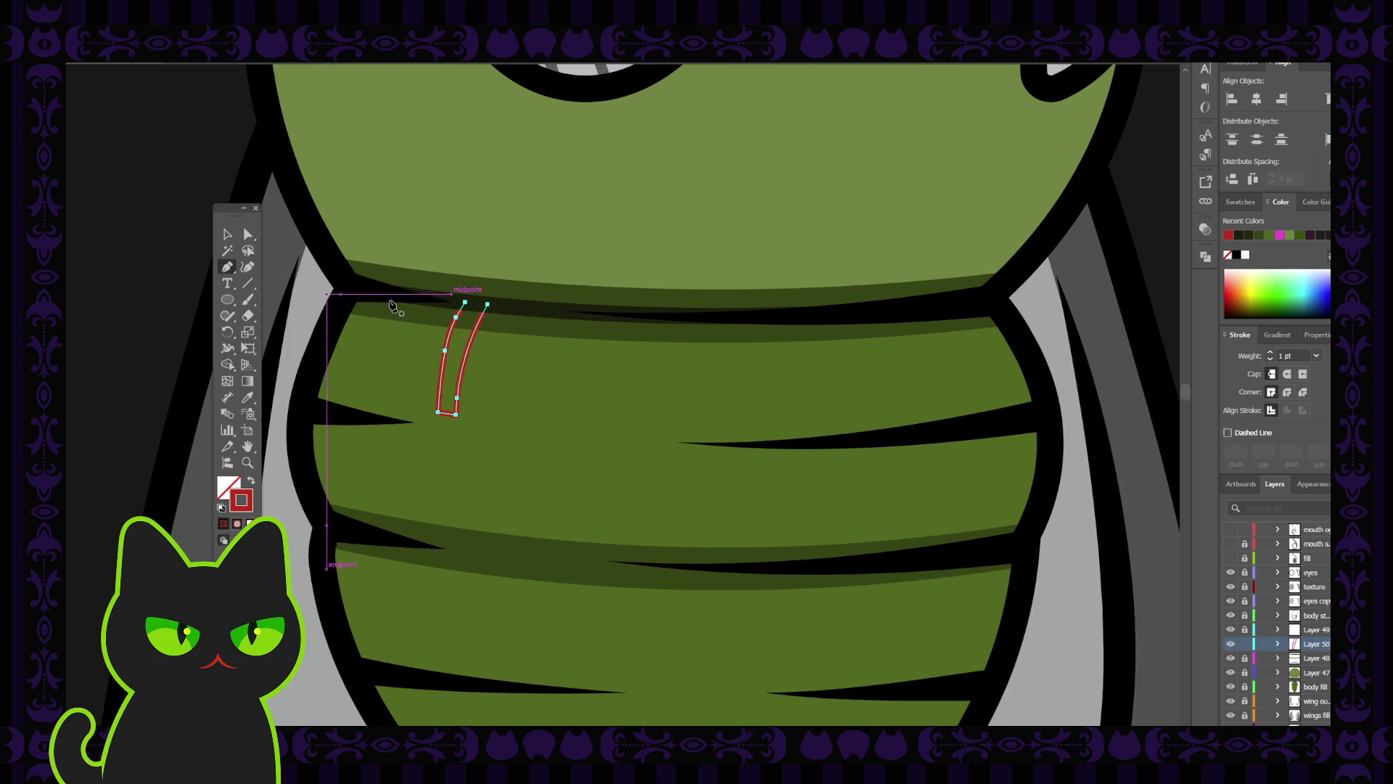
left_click(466, 302)
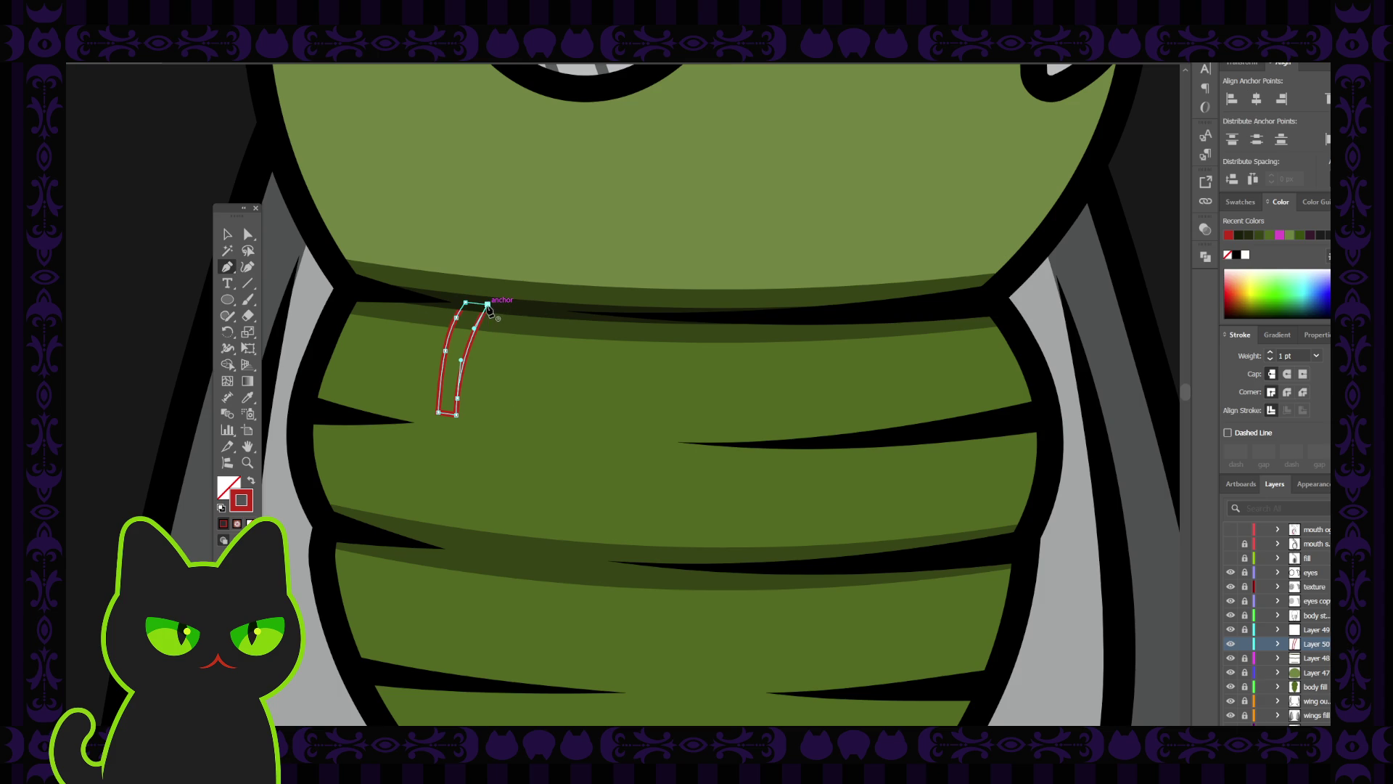
left_click(311, 270, "ctrl")
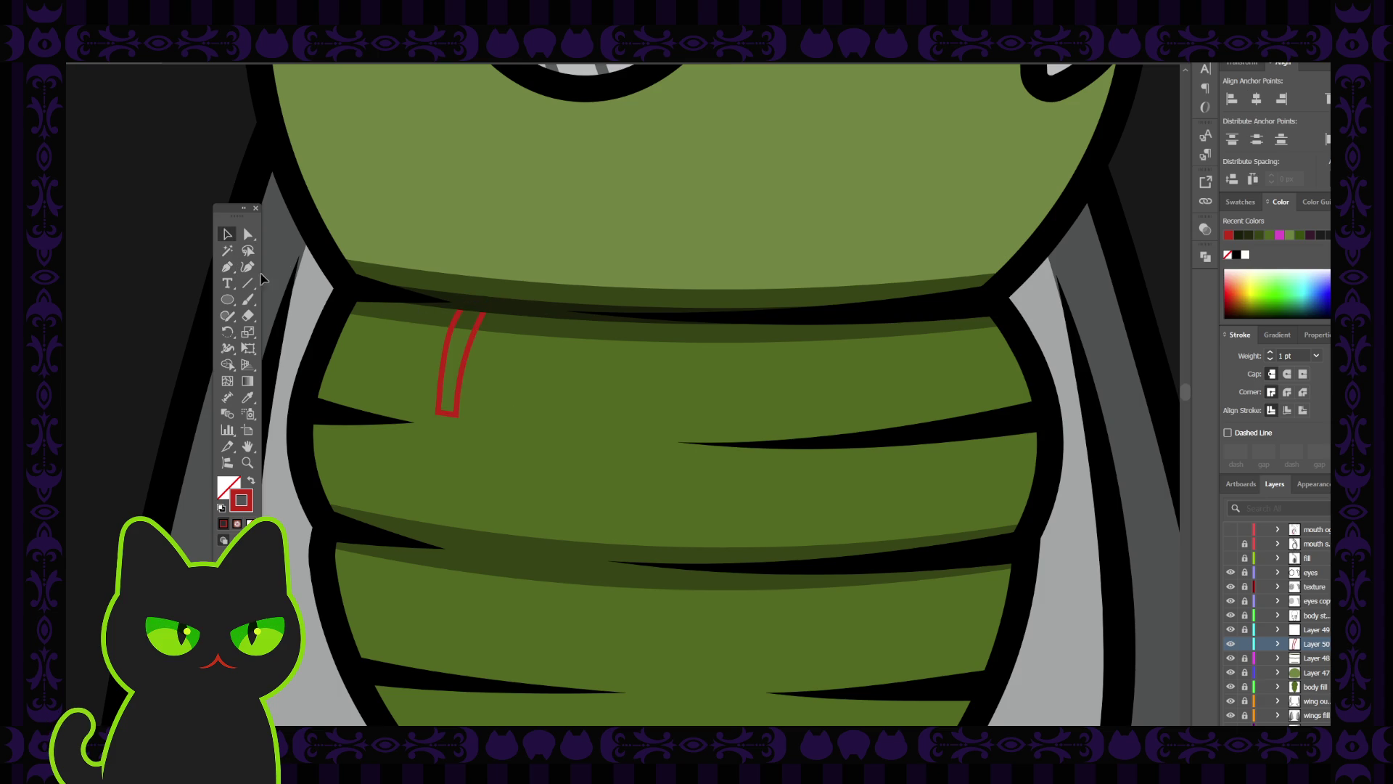
left_click(247, 267)
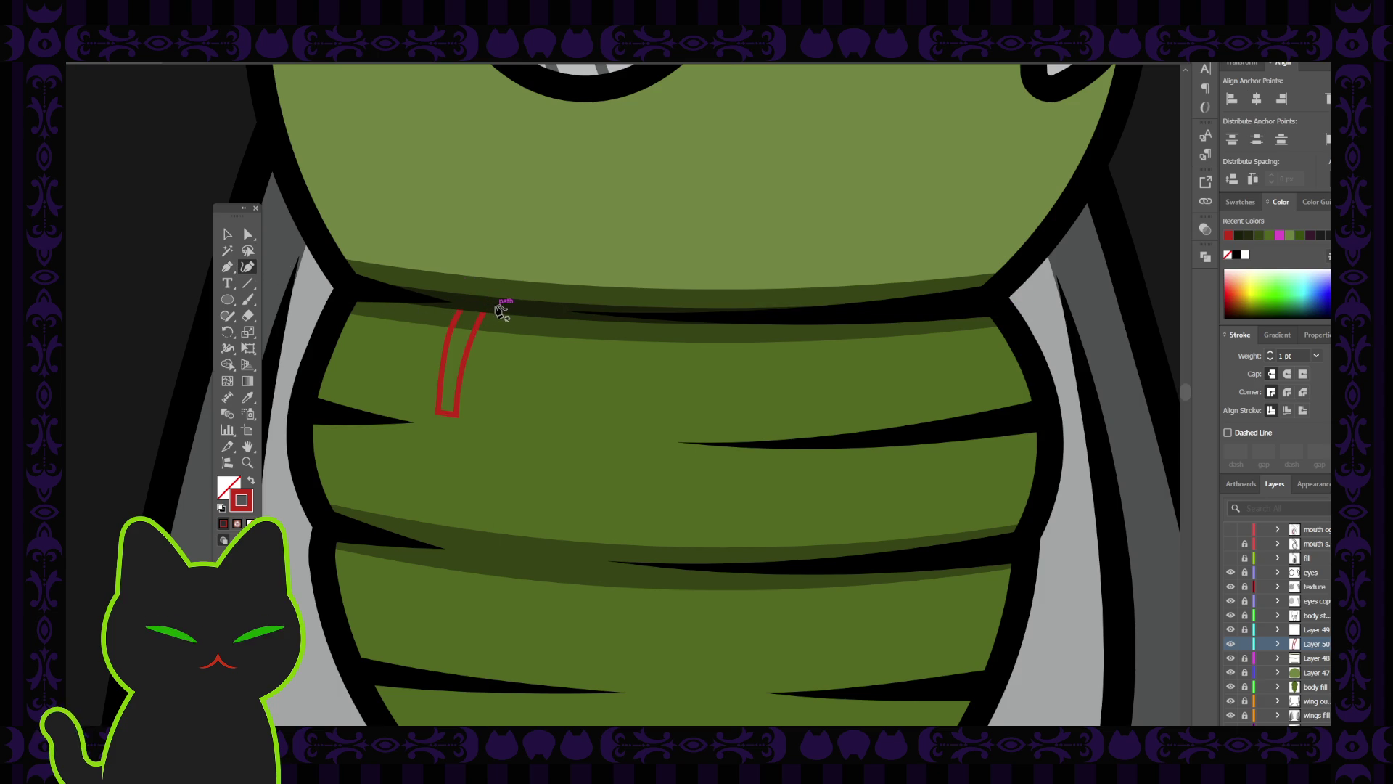
Draw a second narrow closed drip stripe just right of the first, below the head seam.
left_click(496, 306)
left_click(487, 330)
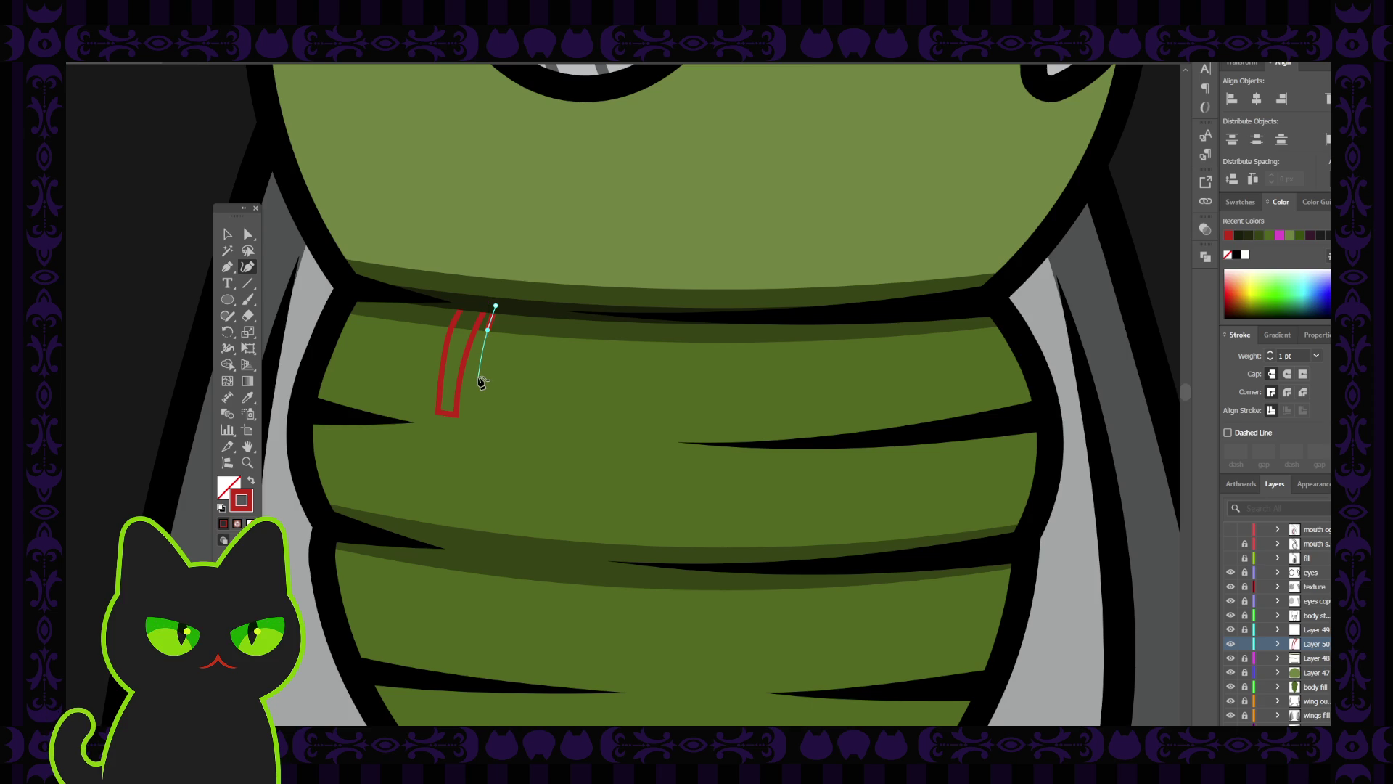
left_click(478, 377)
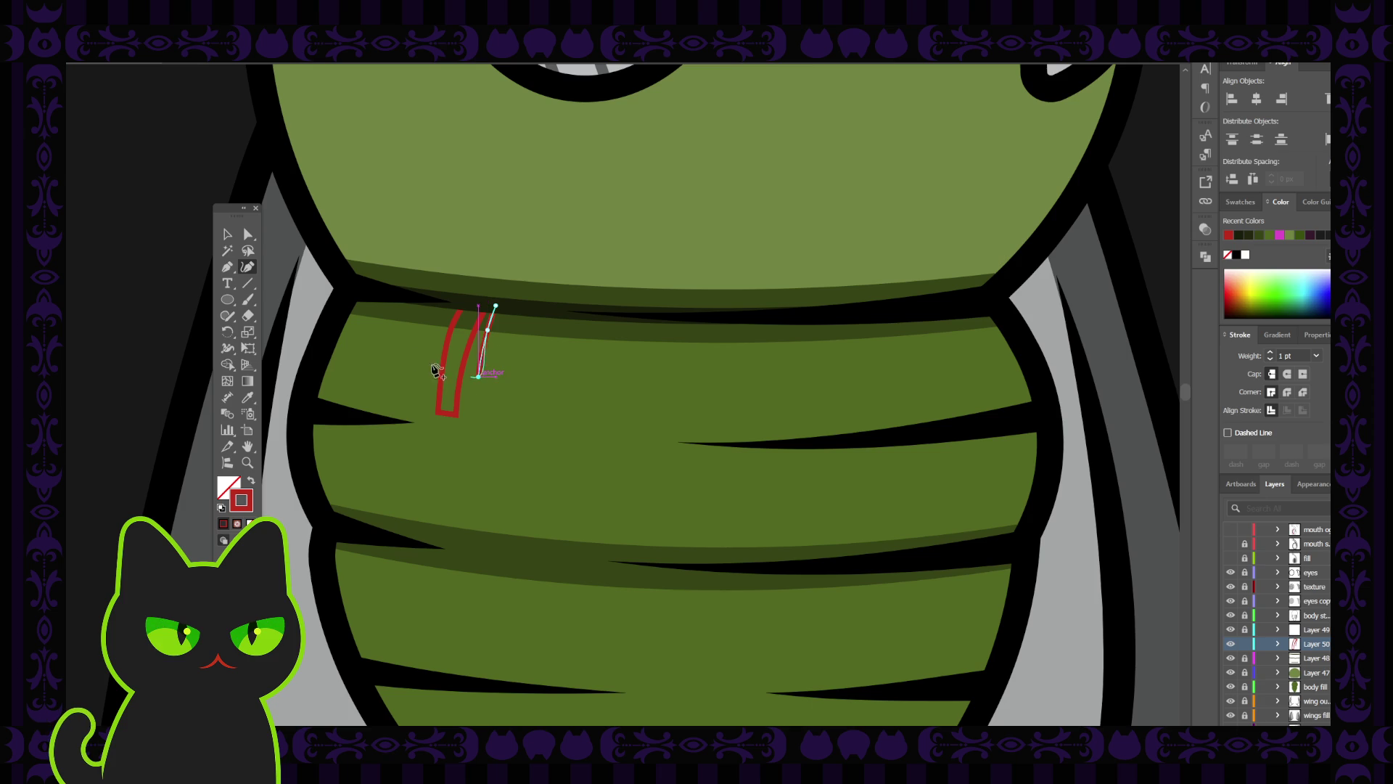
left_click(231, 271)
mouse_move(479, 377)
left_mouse_down()
mouse_move(494, 380)
mouse_move(249, 263)
mouse_move(483, 359)
left_mouse_up()
left_click(496, 305)
key("shift+grave")
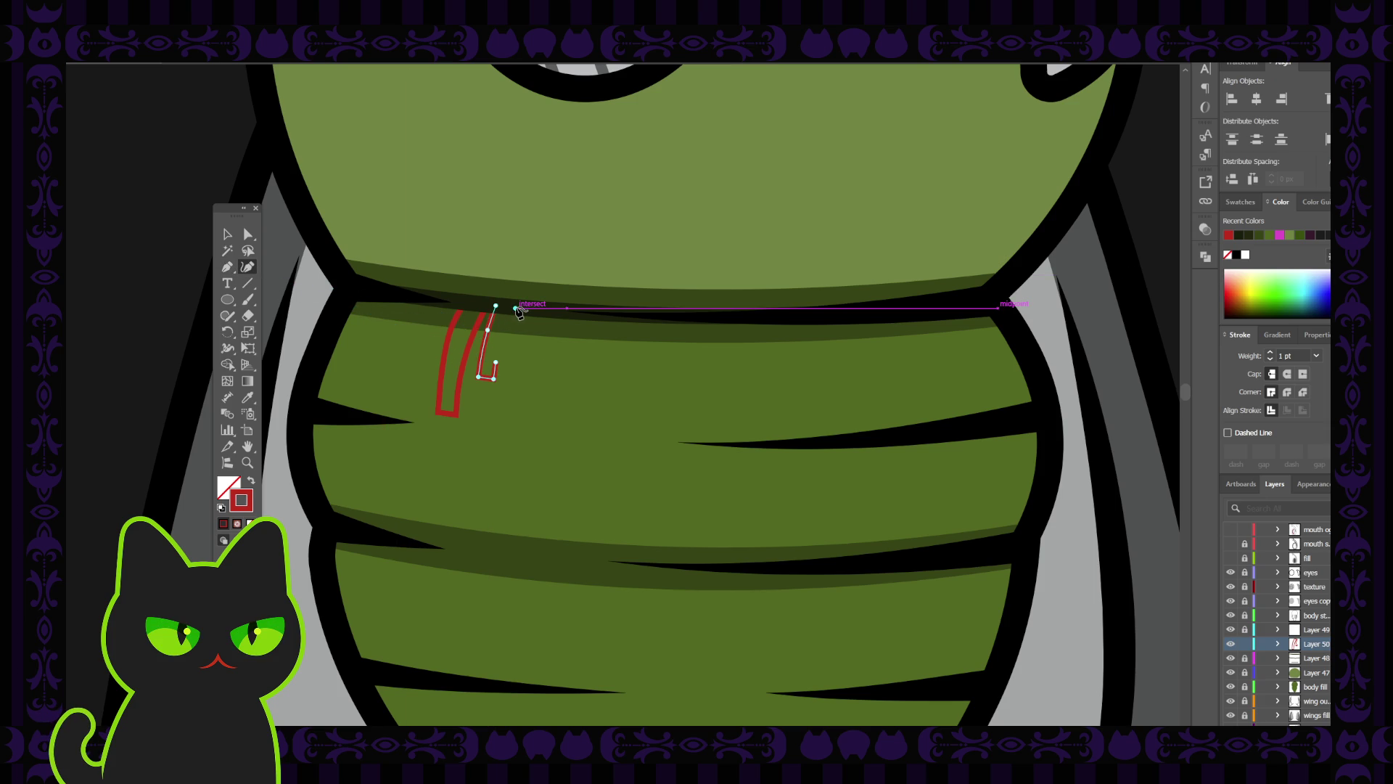
left_click(515, 308)
key("p")
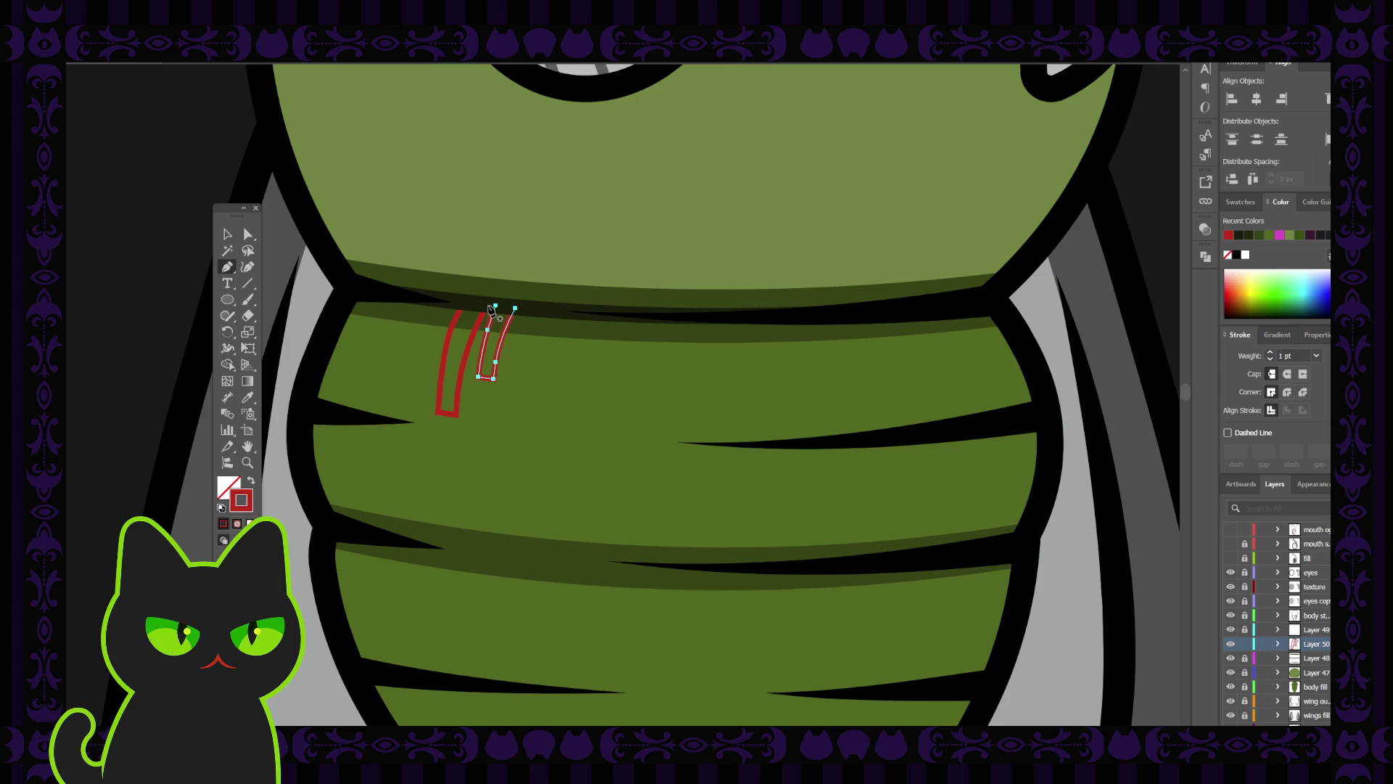
left_click(496, 307)
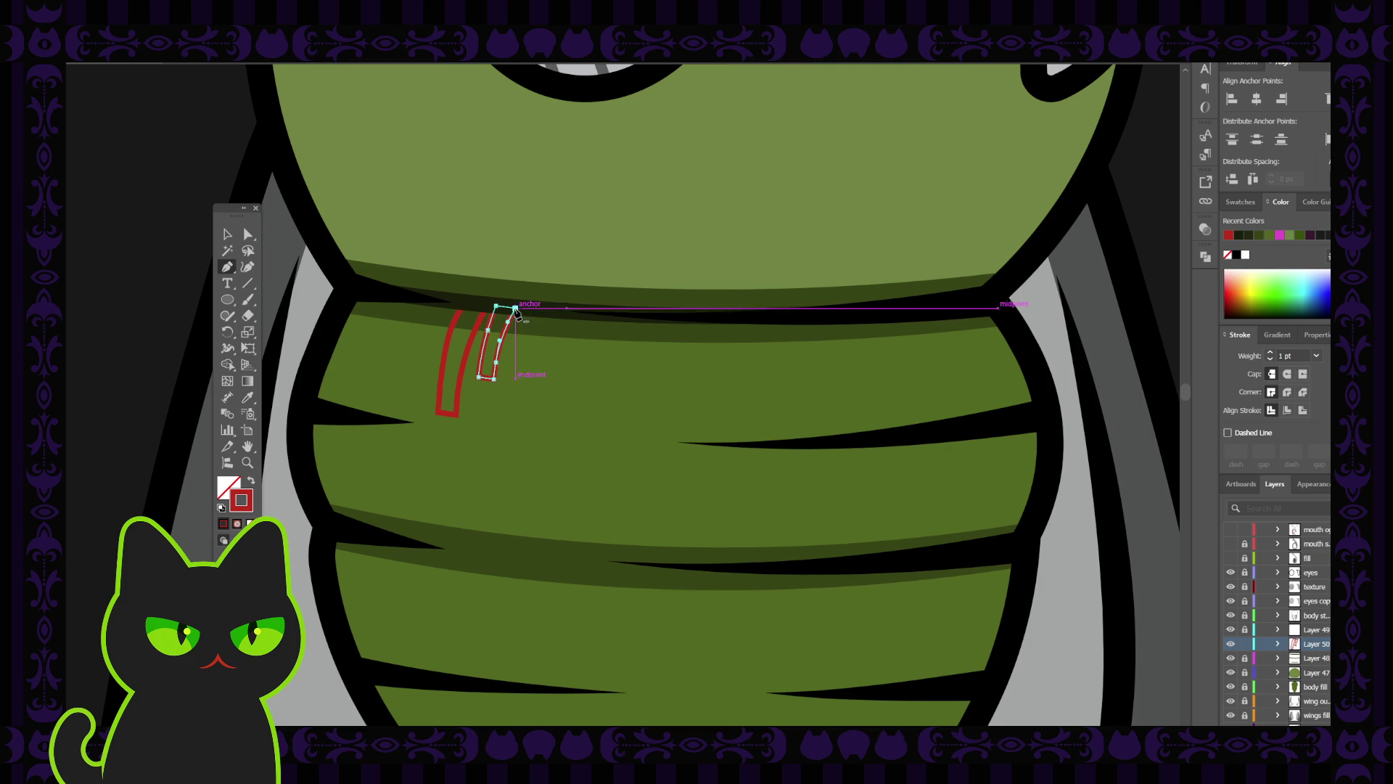
left_click(515, 309)
left_click(227, 234)
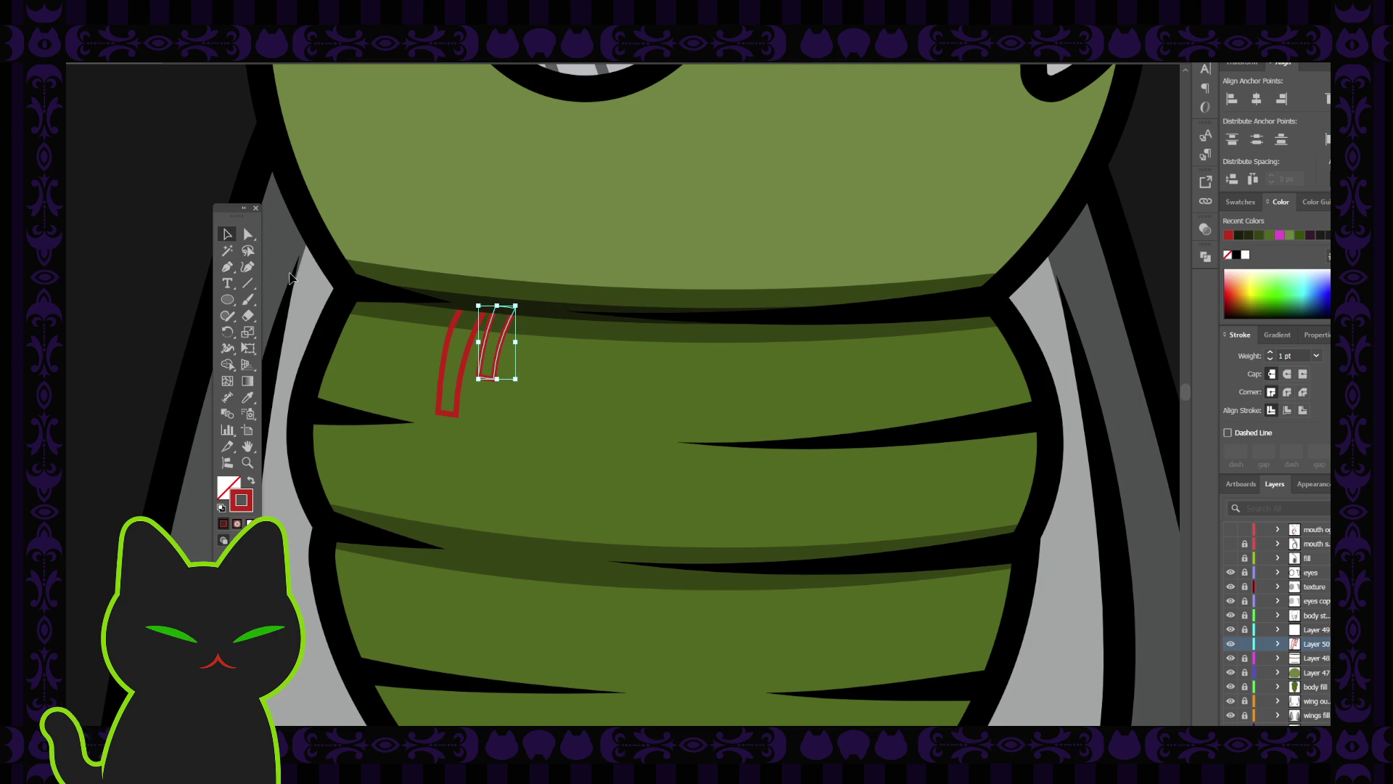
key("ctrl+shift+a")
Alt-drag a copy of the stripe to the right, tilt it about 6°, and select all three.
left_click(508, 338)
mouse_move(500, 342)
left_mouse_down()
mouse_move(531, 338)
mouse_move(533, 351)
left_mouse_up()
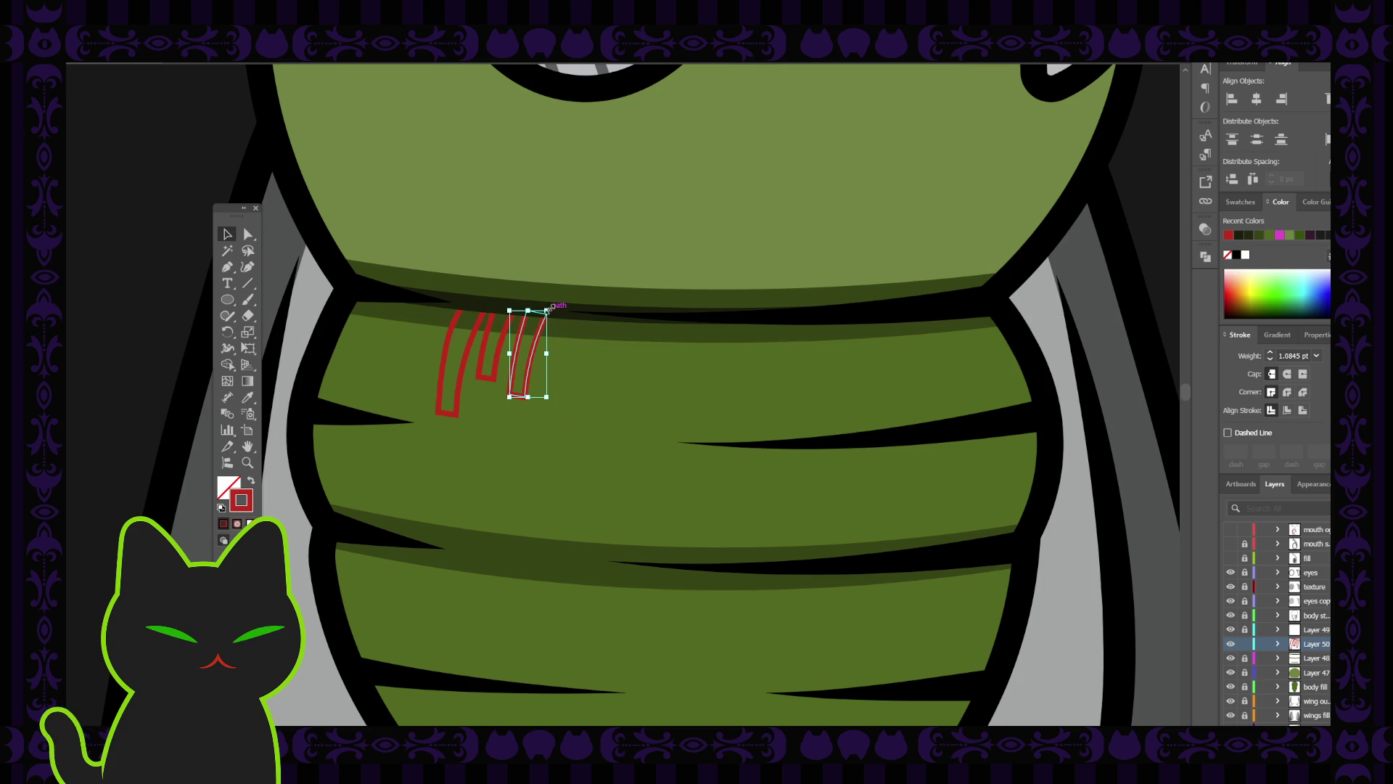
left_click_drag(549, 305, 551, 300)
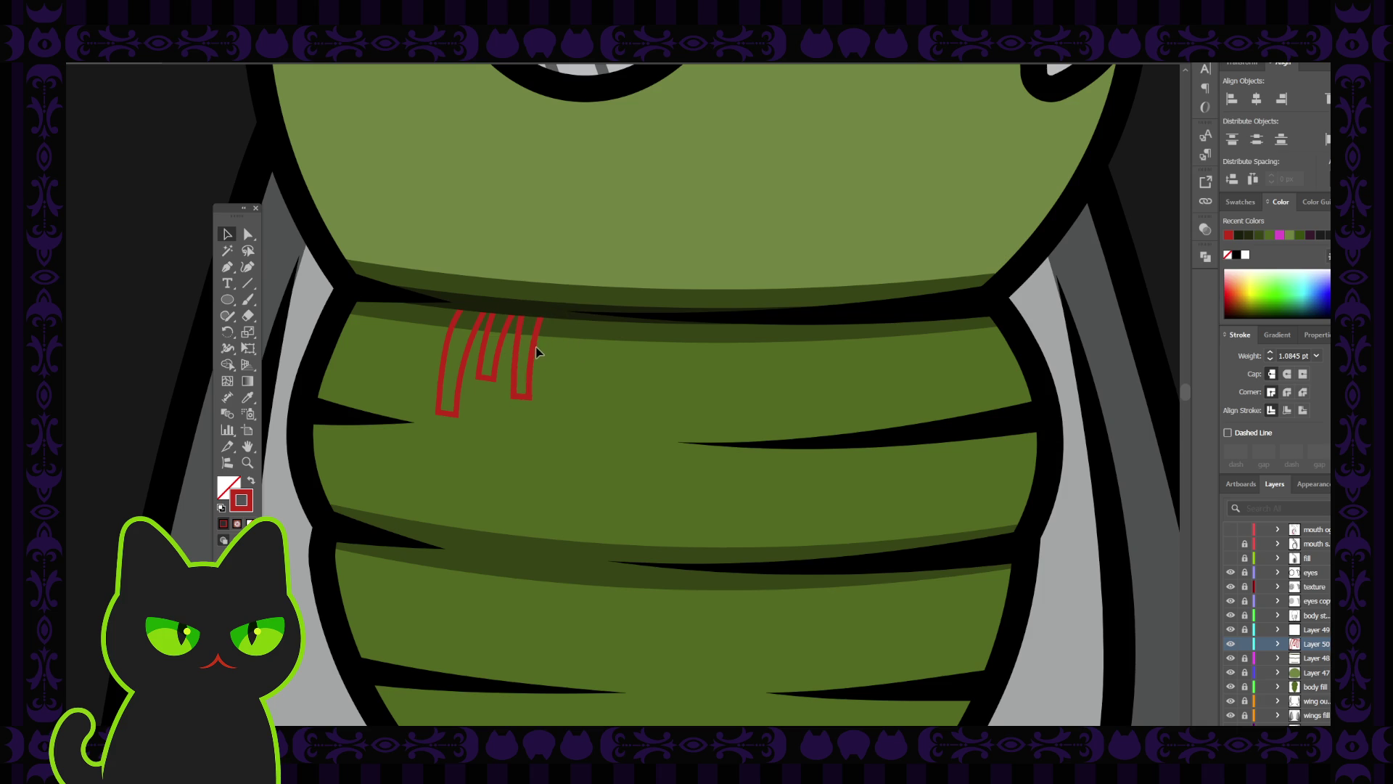
left_click_drag(535, 348, 510, 338)
left_click(578, 351)
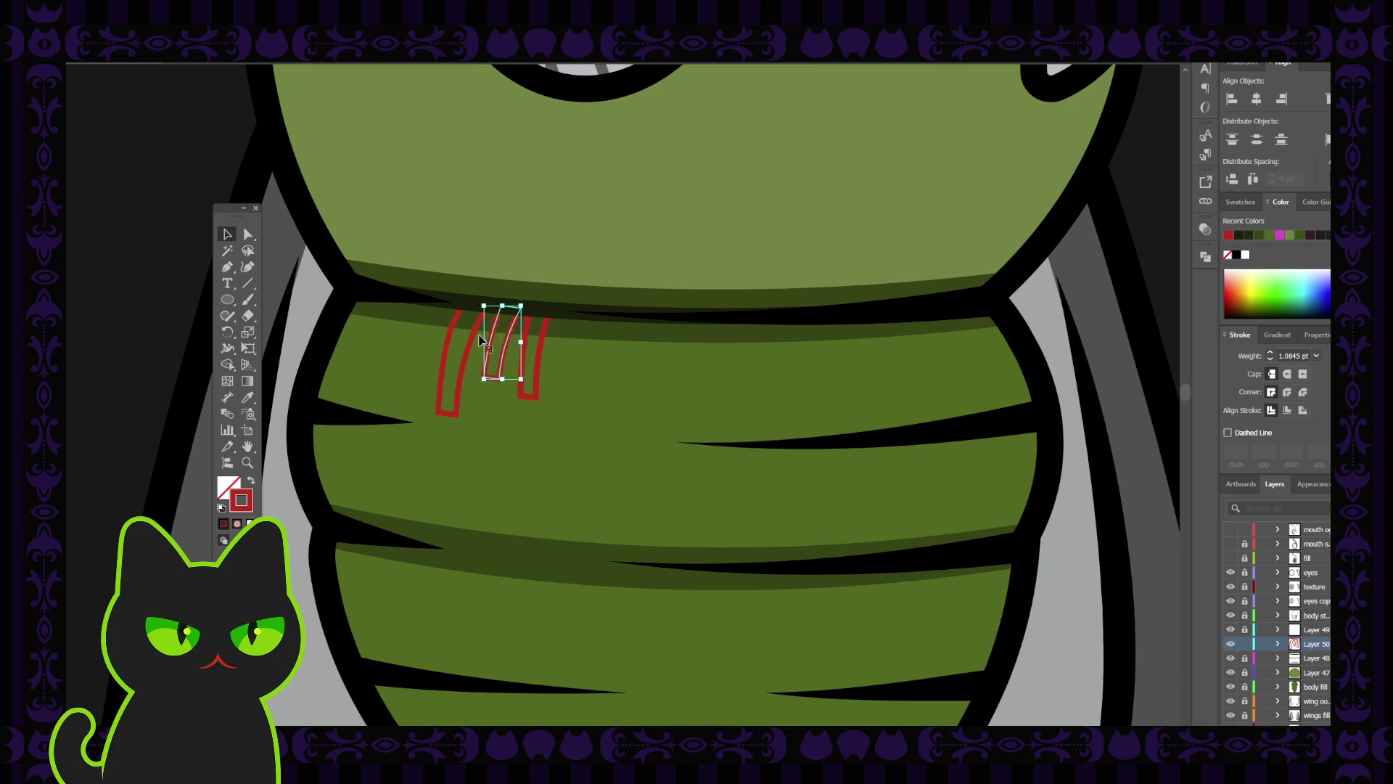
left_click_drag(419, 338, 566, 405)
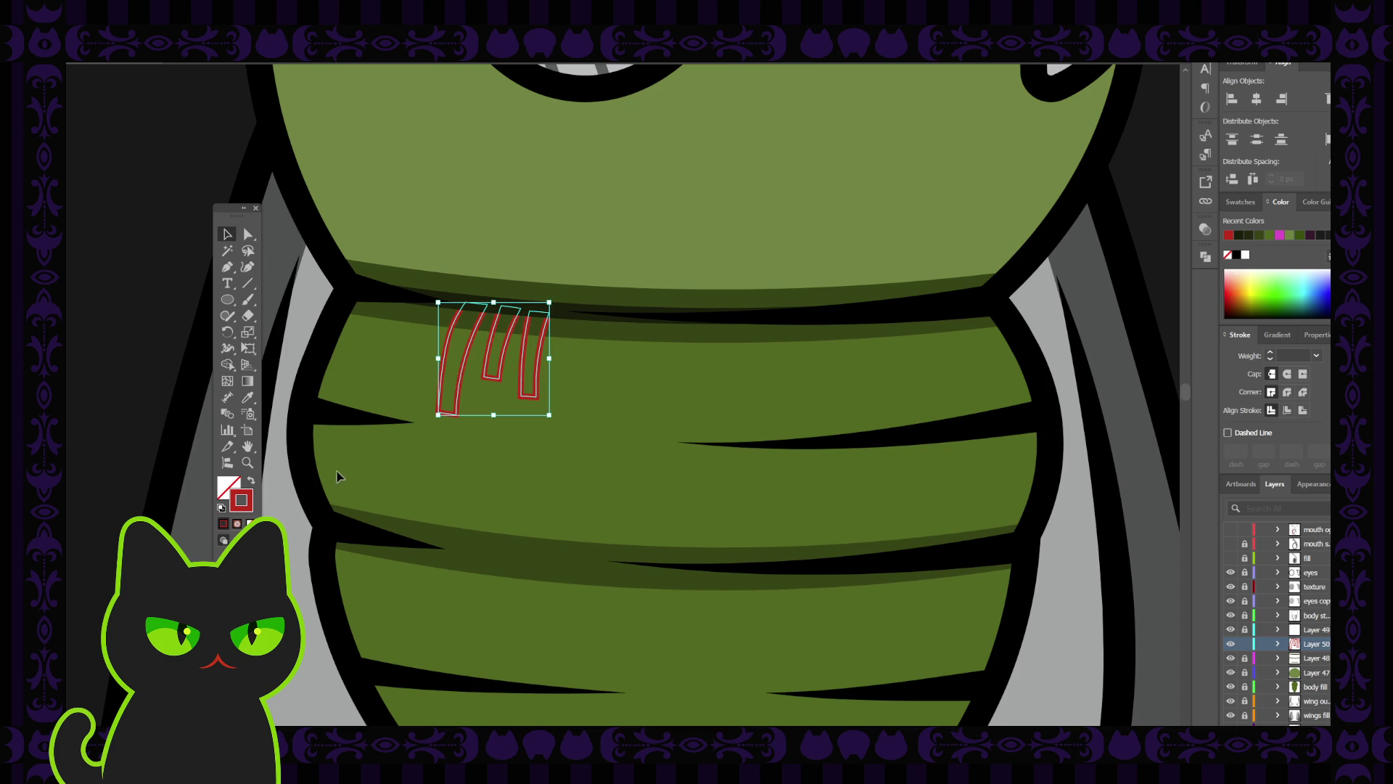
Swap fill and stroke so the three stripes become solid red with no outline.
left_click(252, 481)
left_click(321, 367)
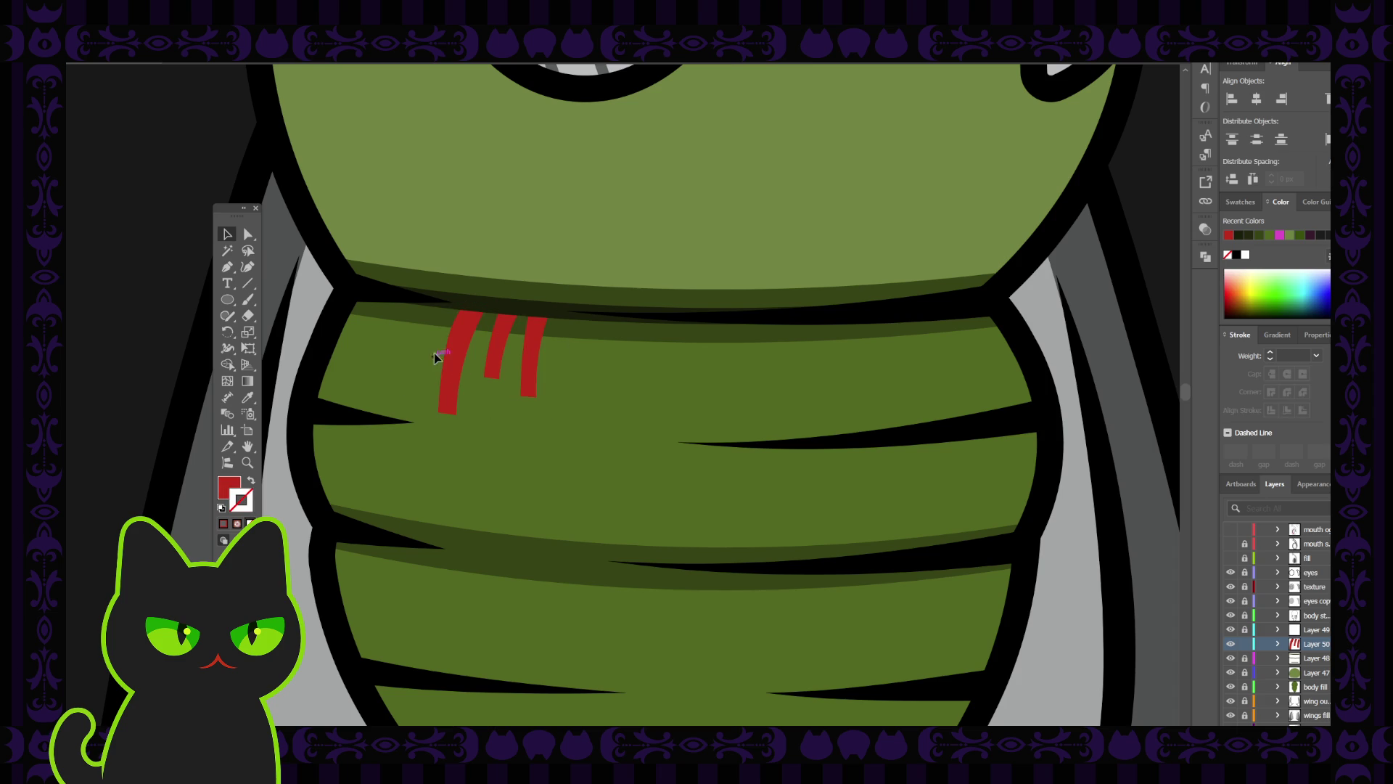
left_click_drag(527, 368, 577, 396)
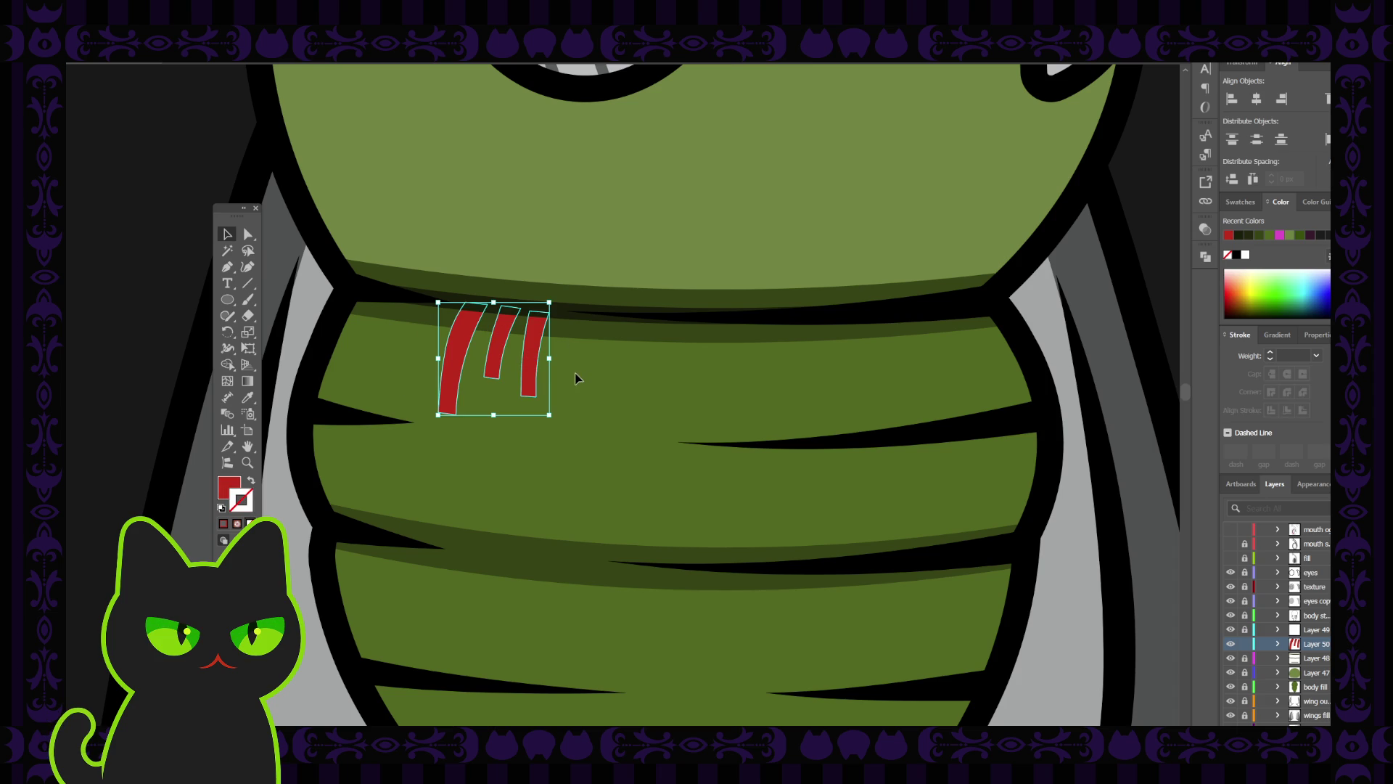
left_click(581, 370)
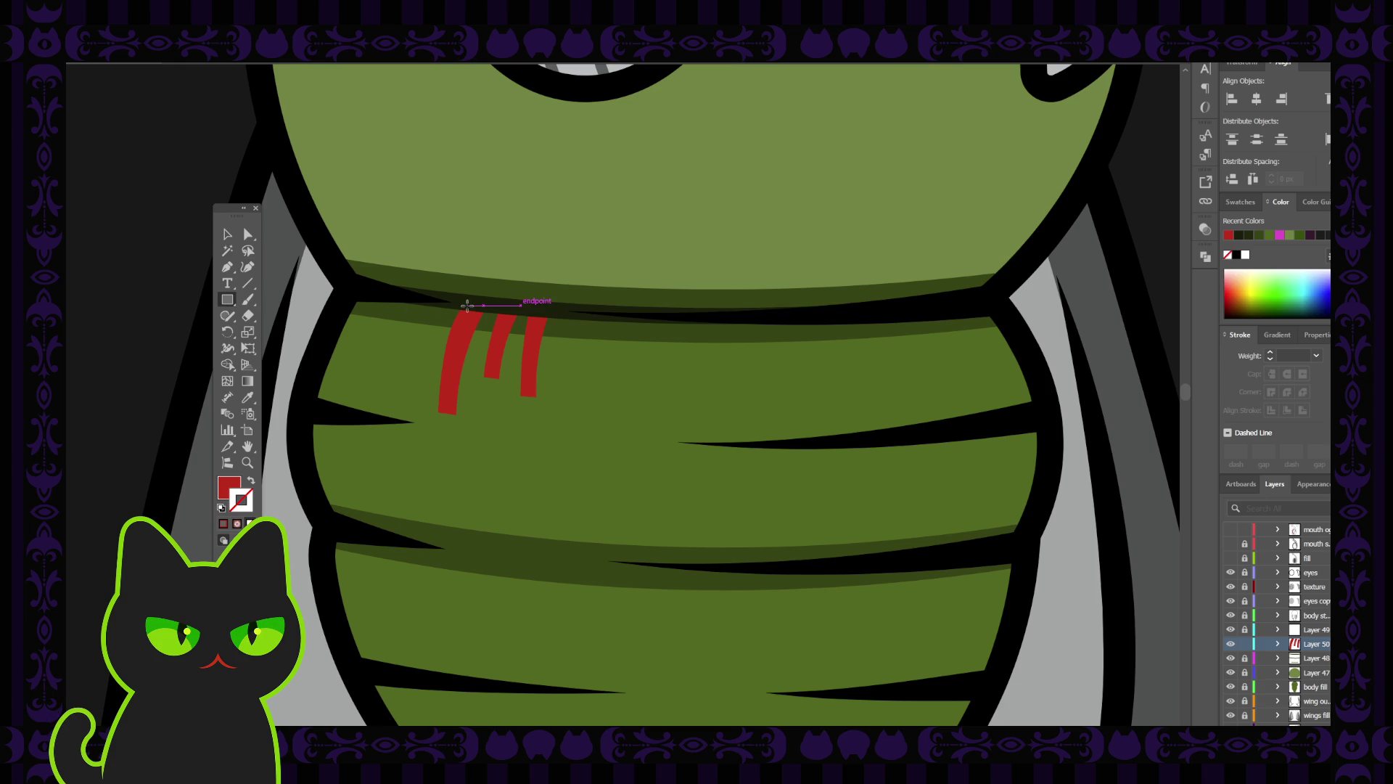
Draw a red rectangle bar along the seam over the stripe tops and tilt it slightly clockwise.
left_click_drag(467, 306, 542, 326)
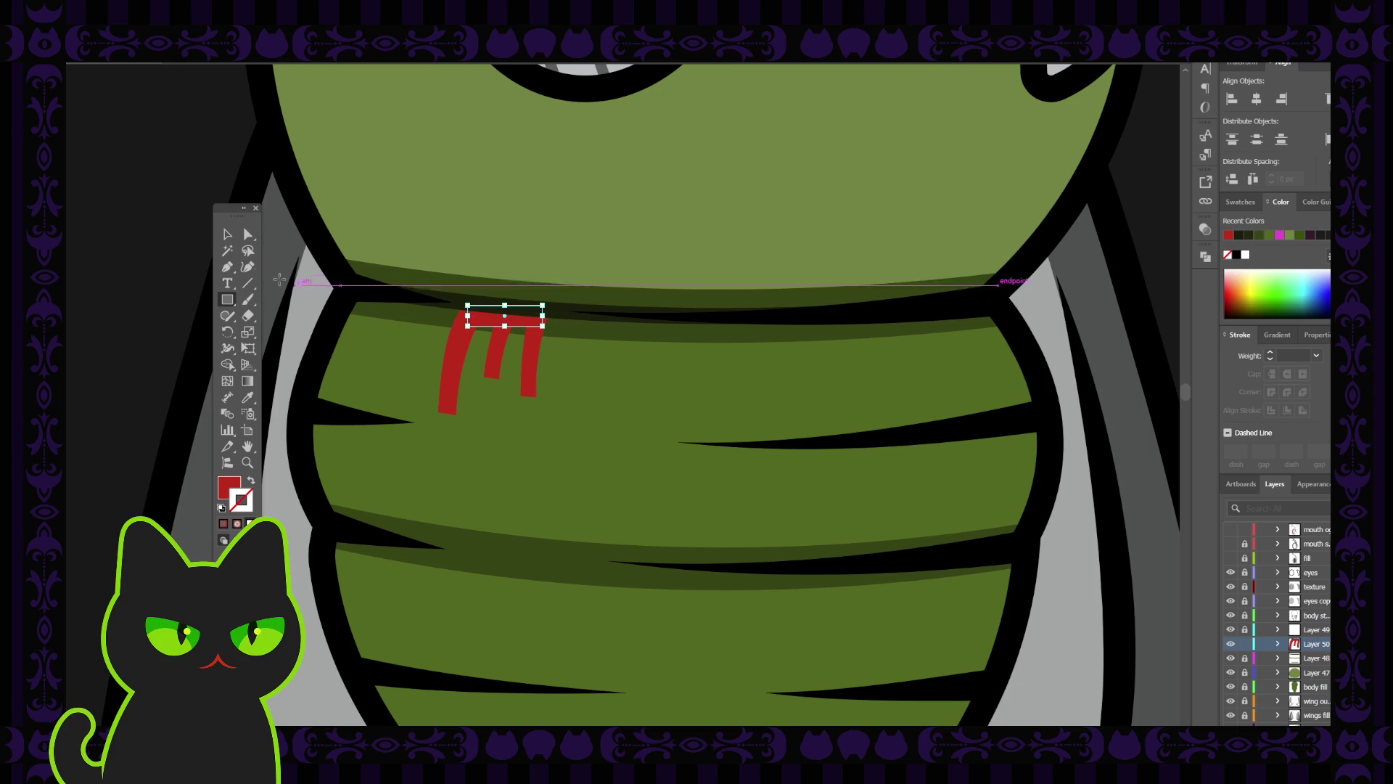
key("a")
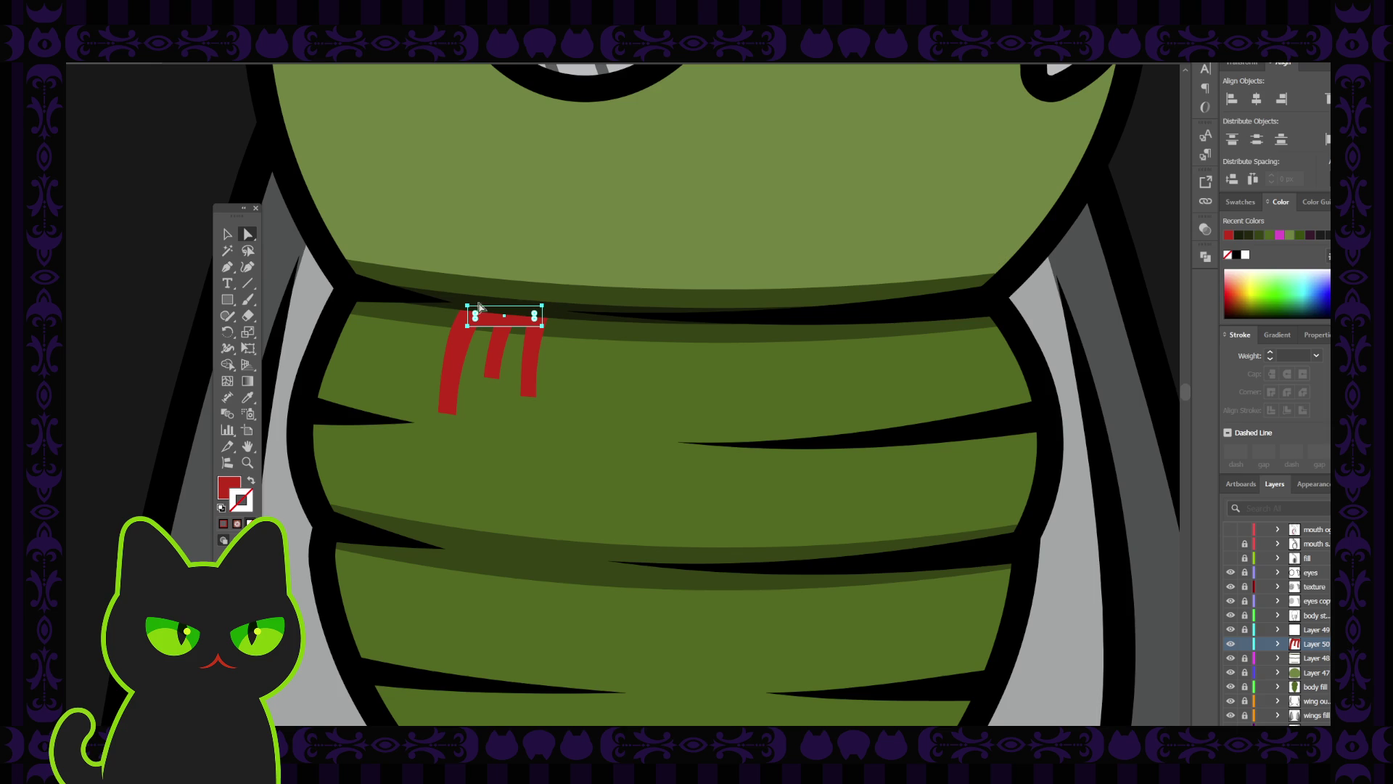
left_click(227, 234)
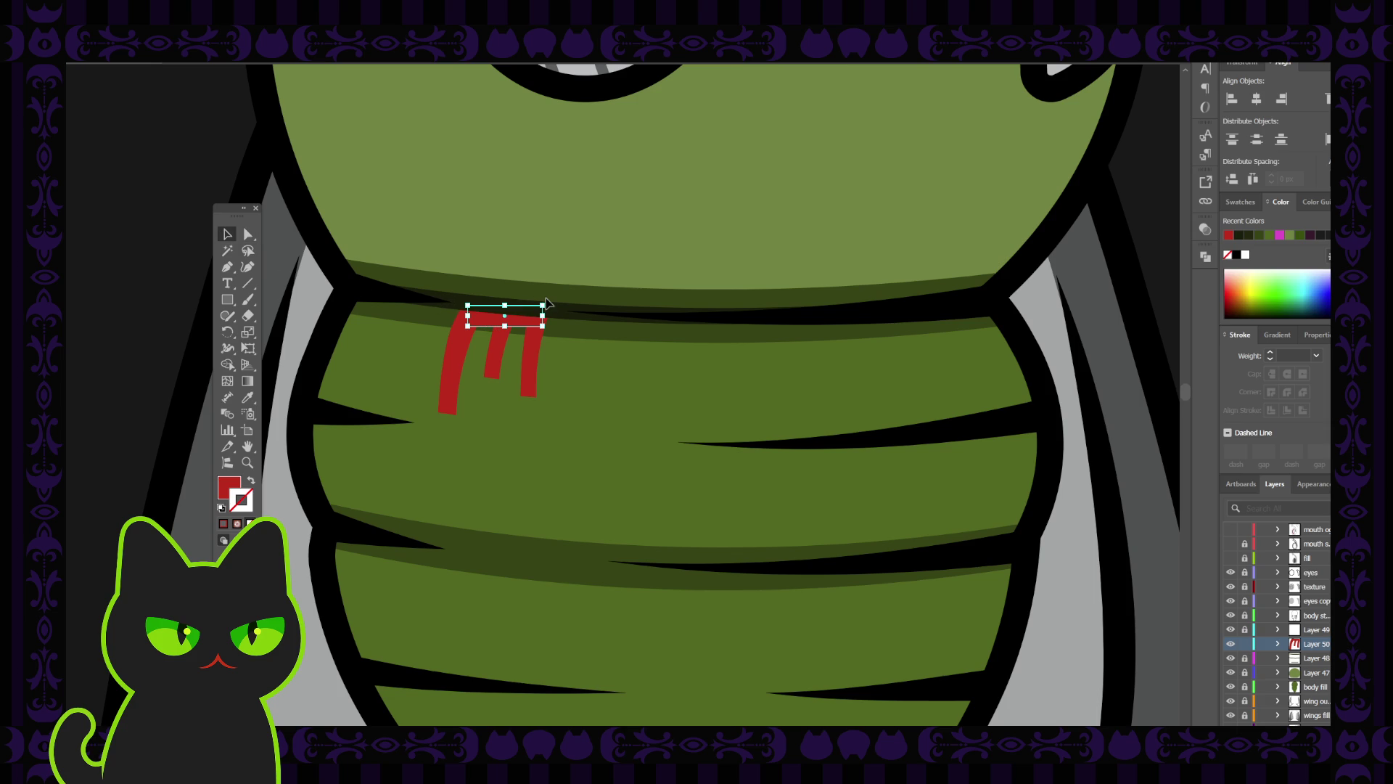
left_click_drag(544, 305, 547, 311)
Select the bar with all three stripes and unite them into one shape in Pathfinder.
left_click(495, 356, "shift")
left_click(537, 359, "shift")
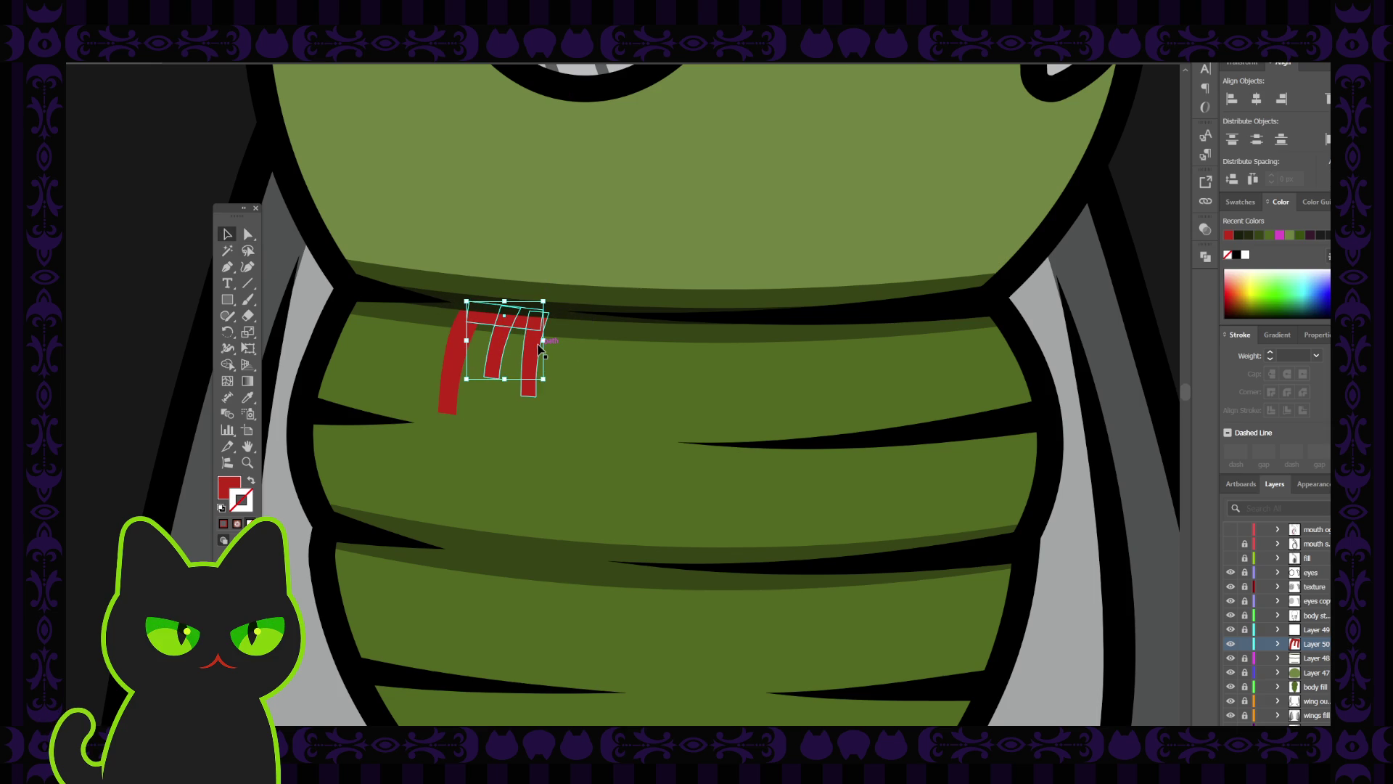
left_click(1202, 229)
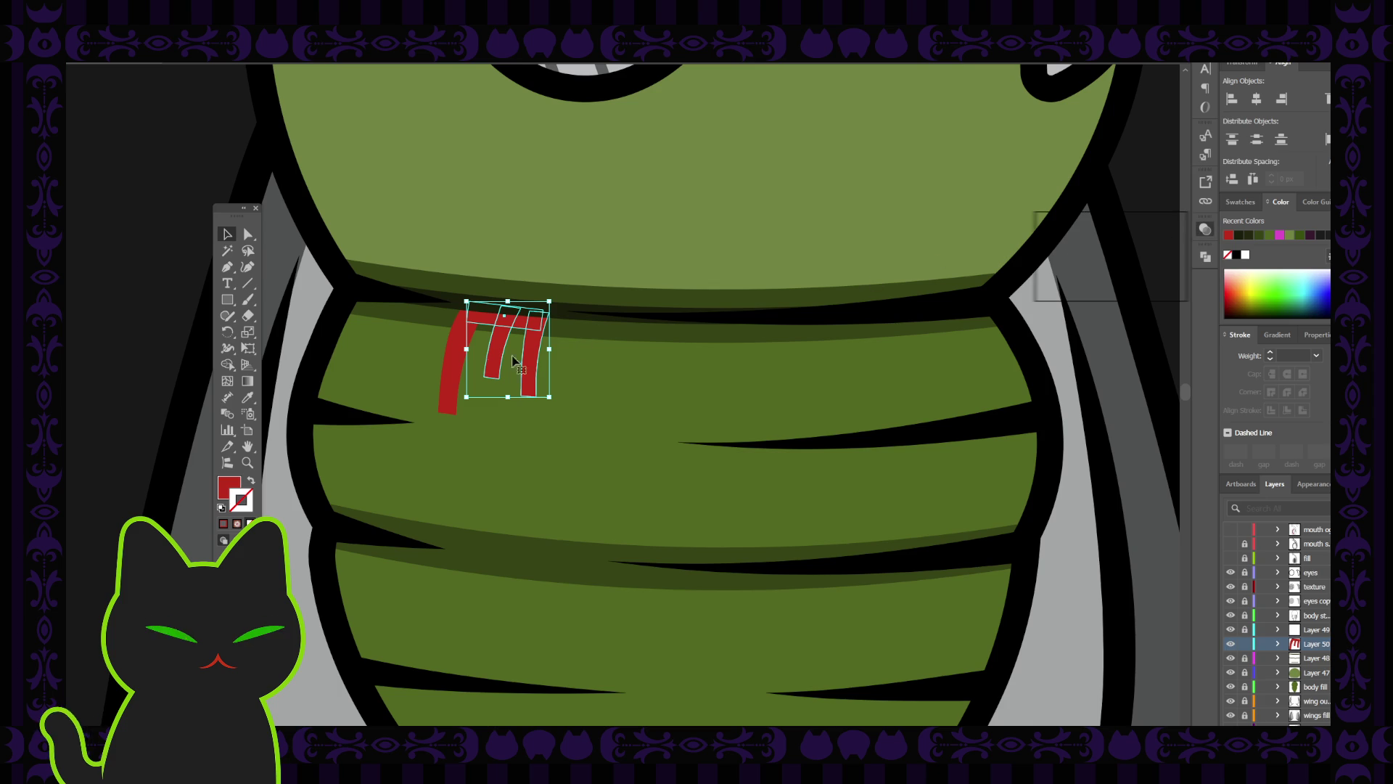
left_click(452, 371, "shift")
left_click(1206, 257)
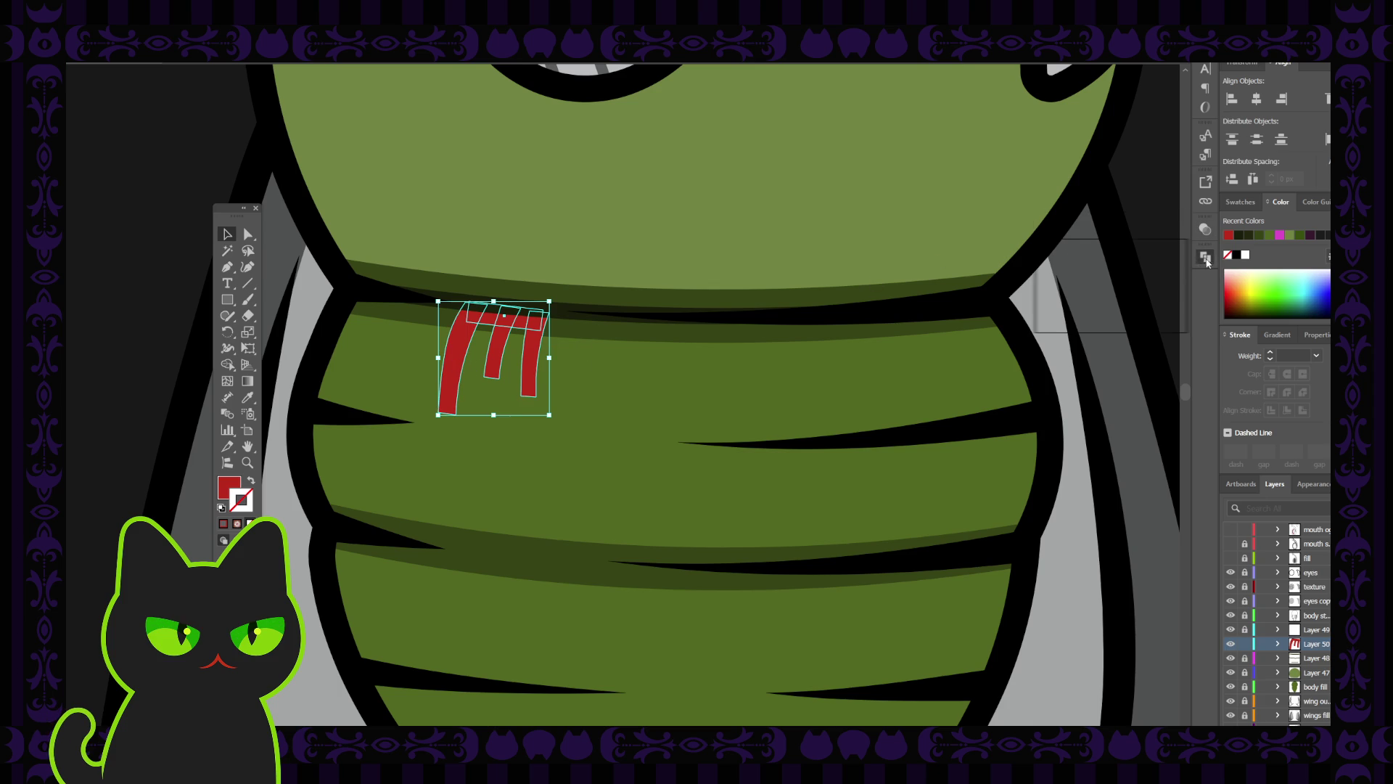
left_click(1056, 292)
left_click(610, 352)
left_click(523, 337)
left_click(247, 234)
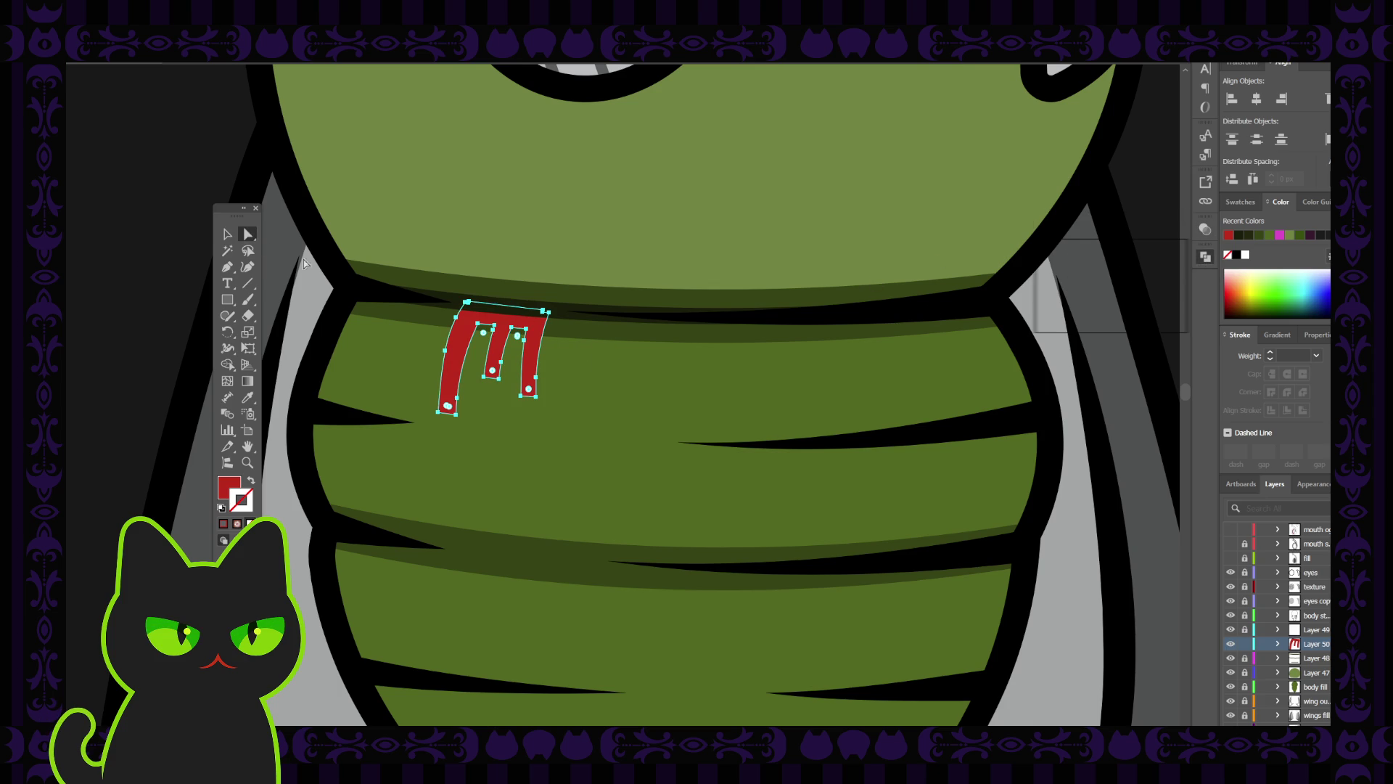
Round the first arch's inner corner and remove the extra point atop the middle stem.
left_click(493, 328)
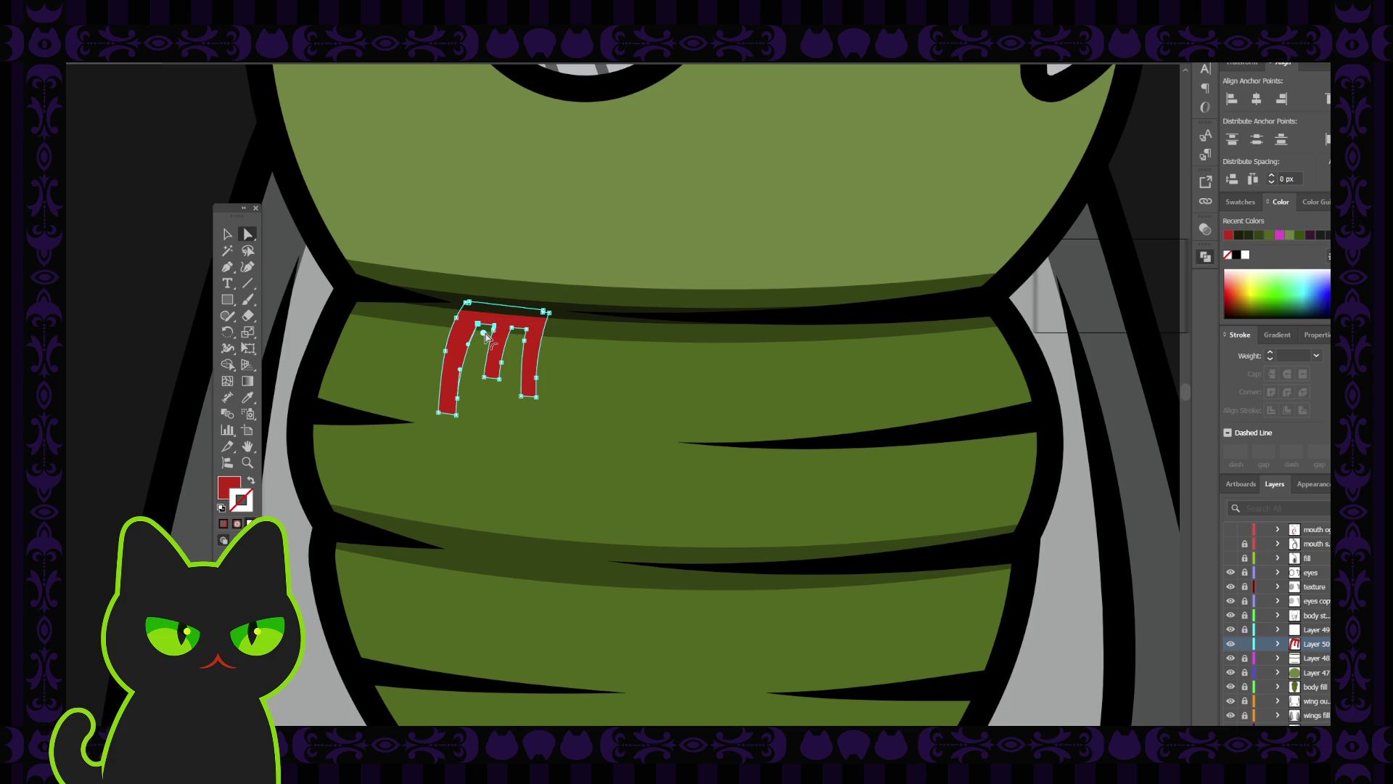
mouse_move(487, 337)
left_mouse_down()
mouse_move(506, 356)
mouse_move(537, 348)
left_mouse_up()
left_click(598, 346)
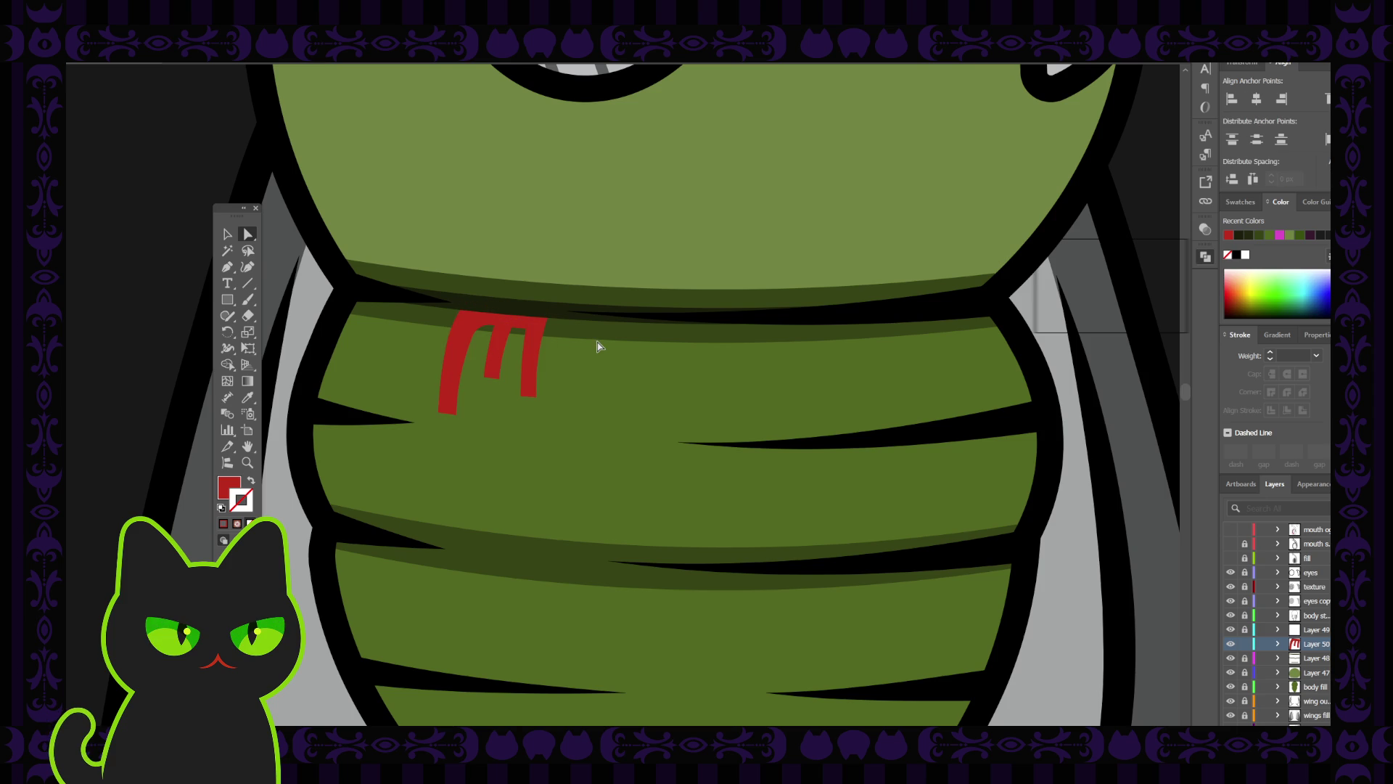
left_click(542, 335)
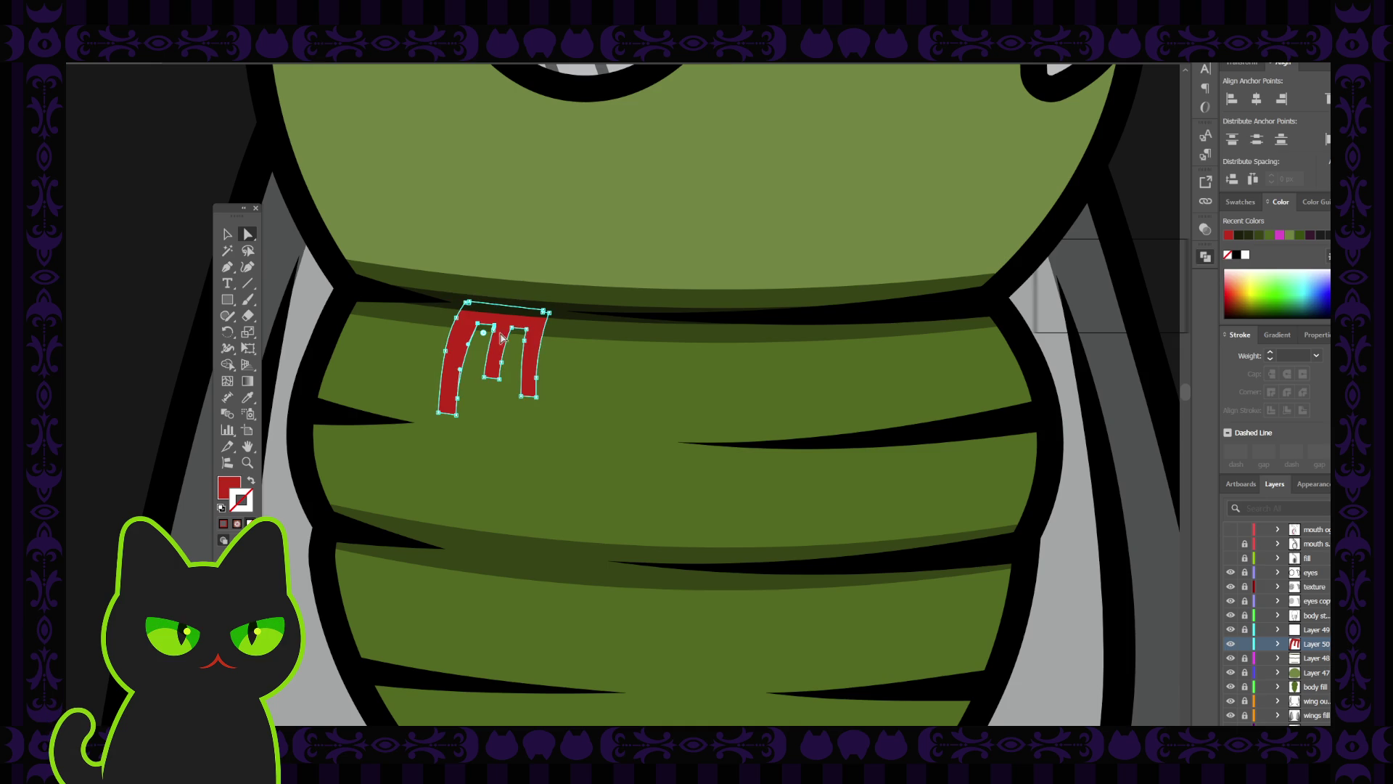
mouse_move(492, 332)
left_mouse_down()
mouse_move(497, 294)
mouse_move(494, 331)
left_mouse_up()
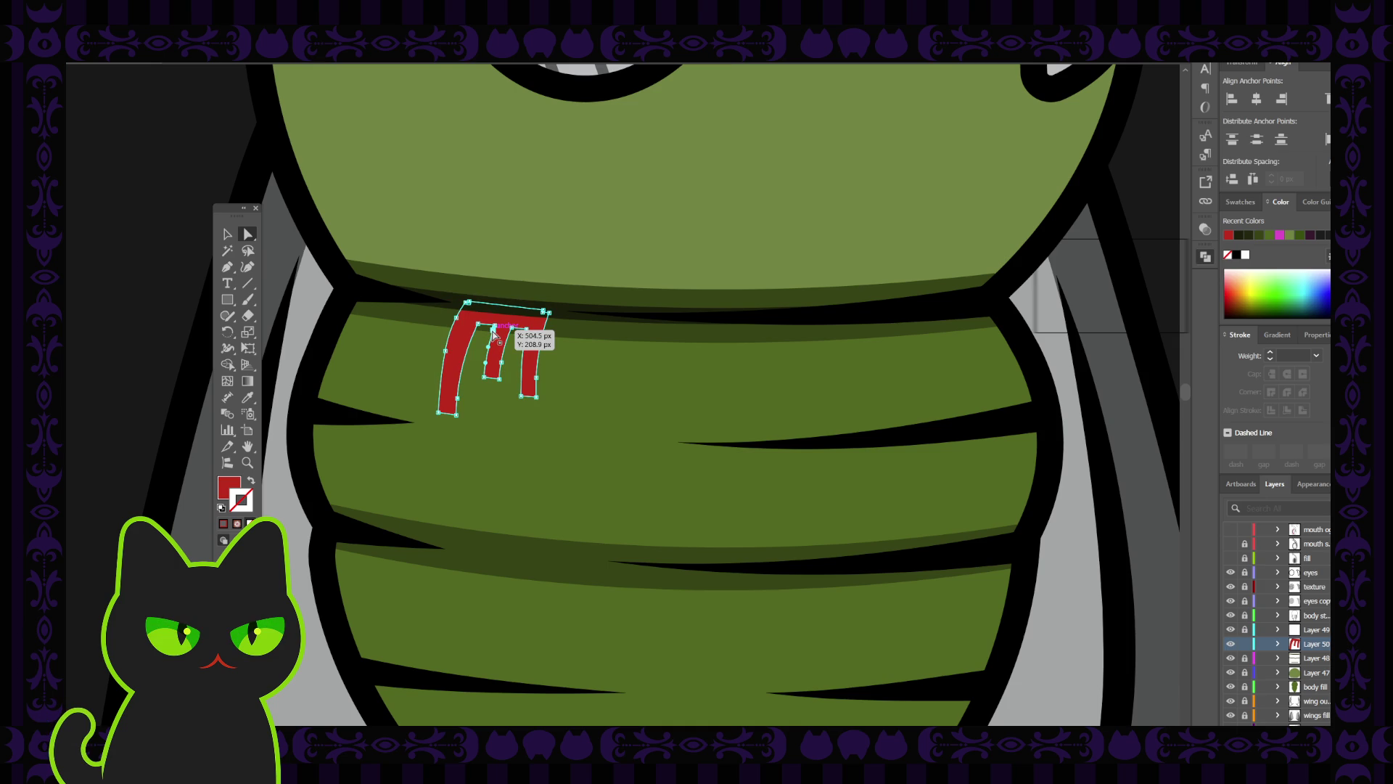
key("p")
left_click(492, 332)
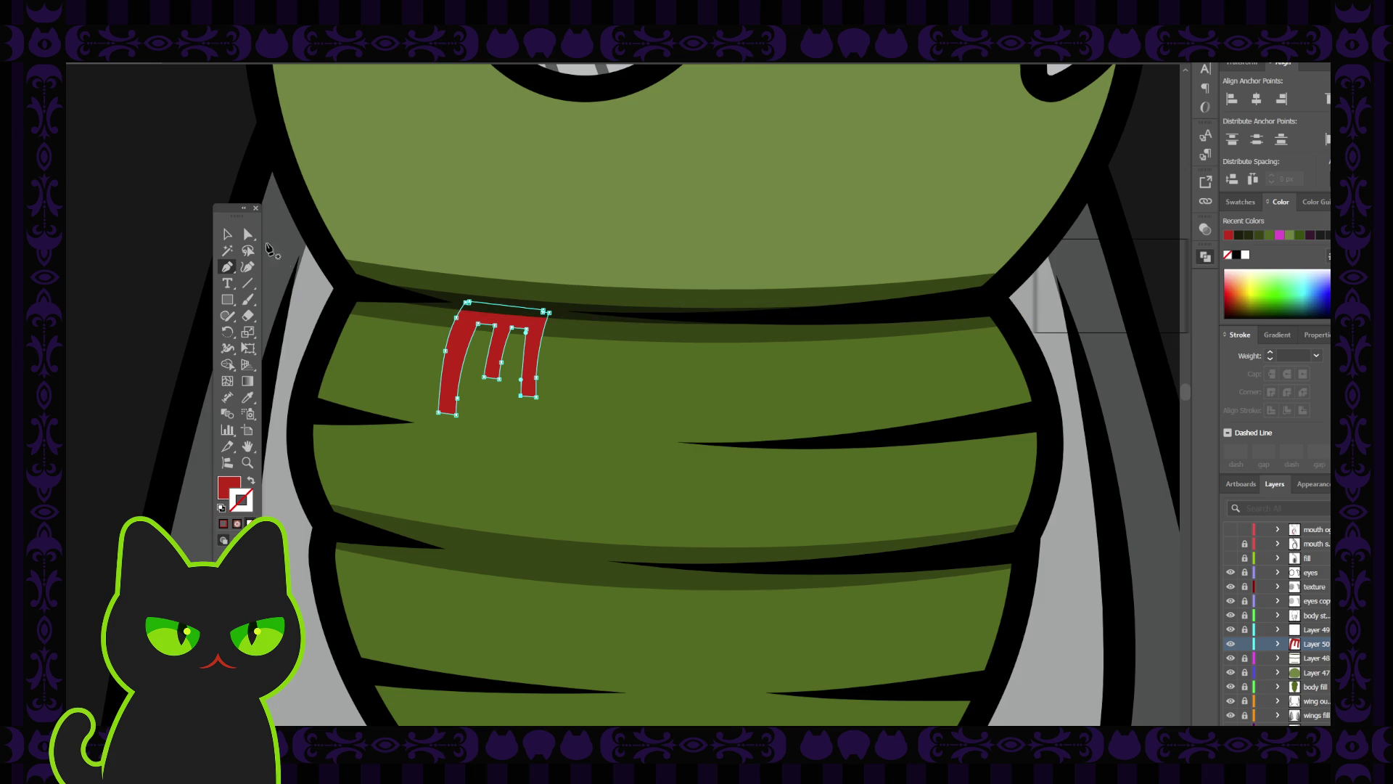
left_click(250, 234)
Round both inner arch corners, trying and undoing a rounded middle stem bottom.
left_click(484, 332)
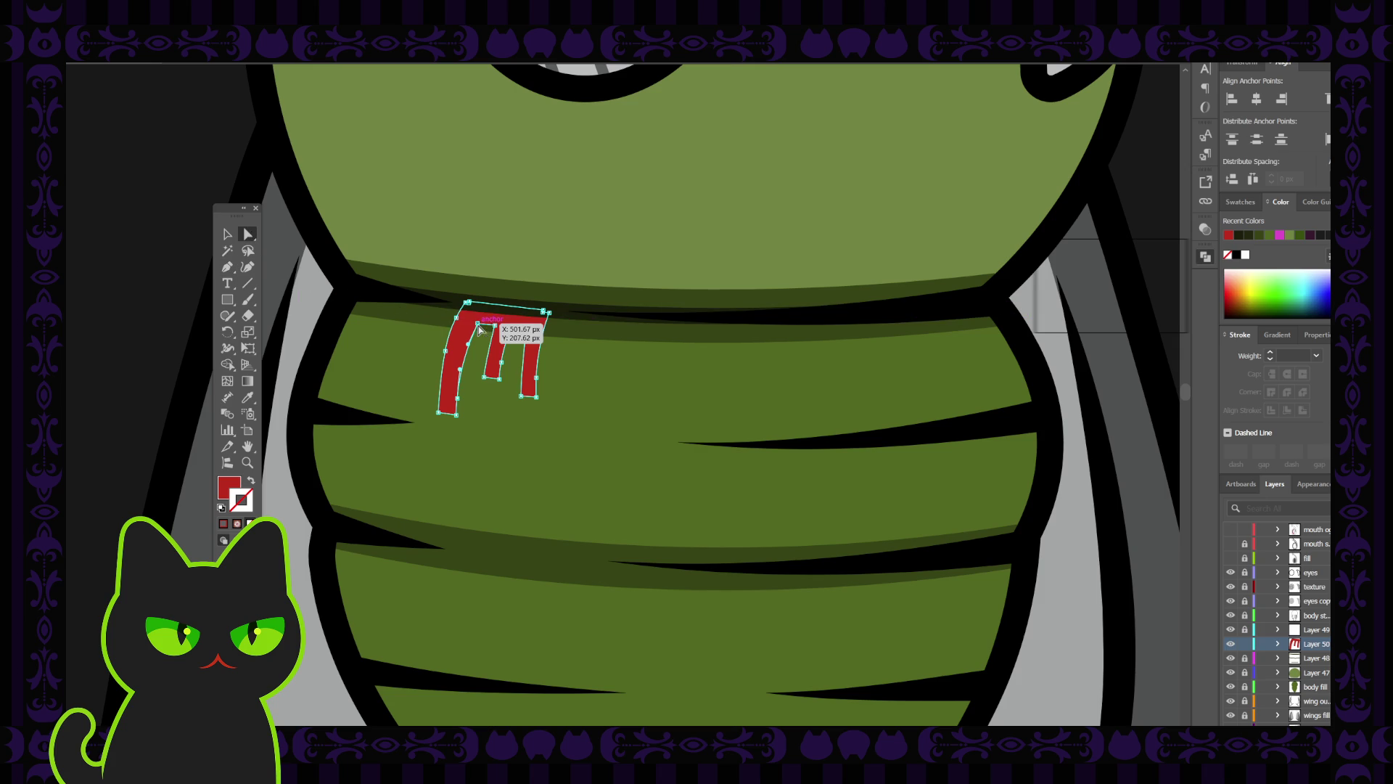
left_click(525, 330, "shift")
left_click_drag(518, 336, 523, 366)
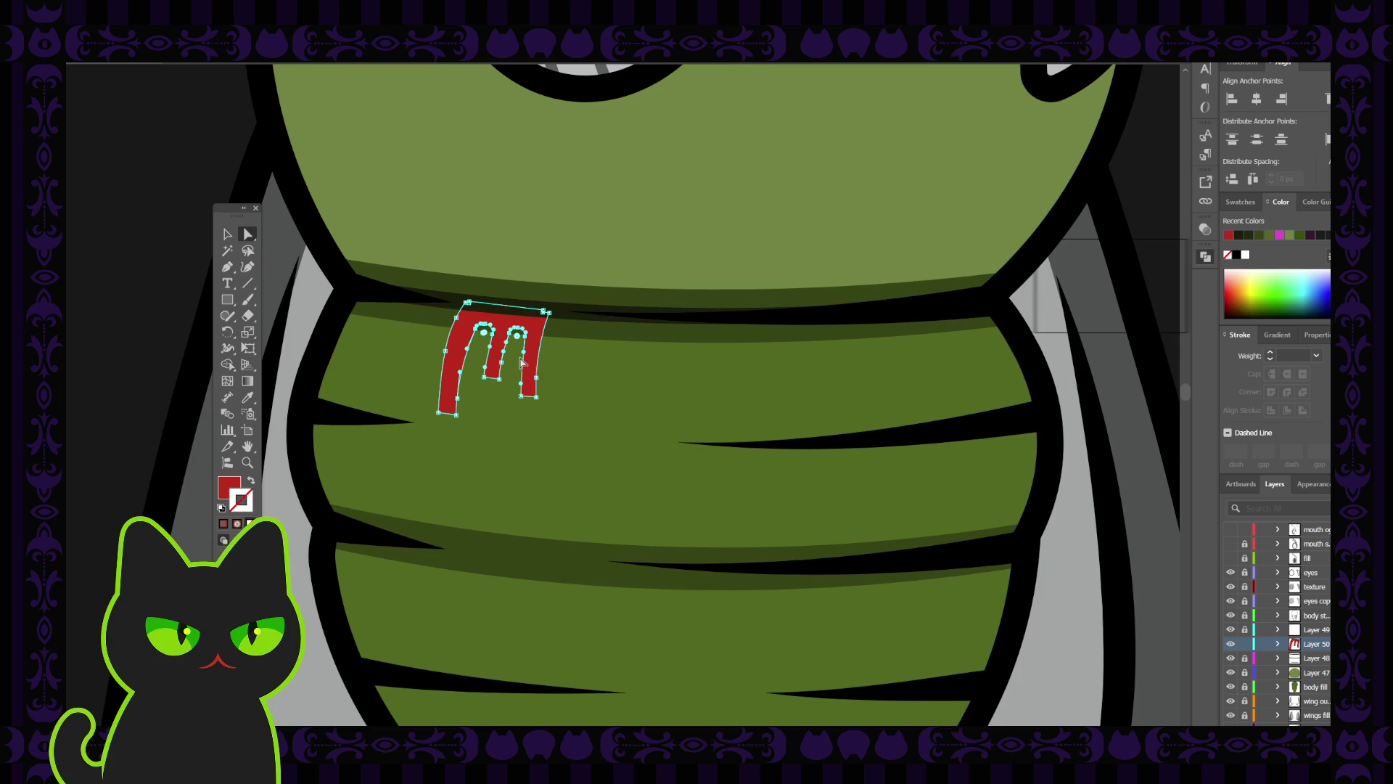
left_click(484, 377)
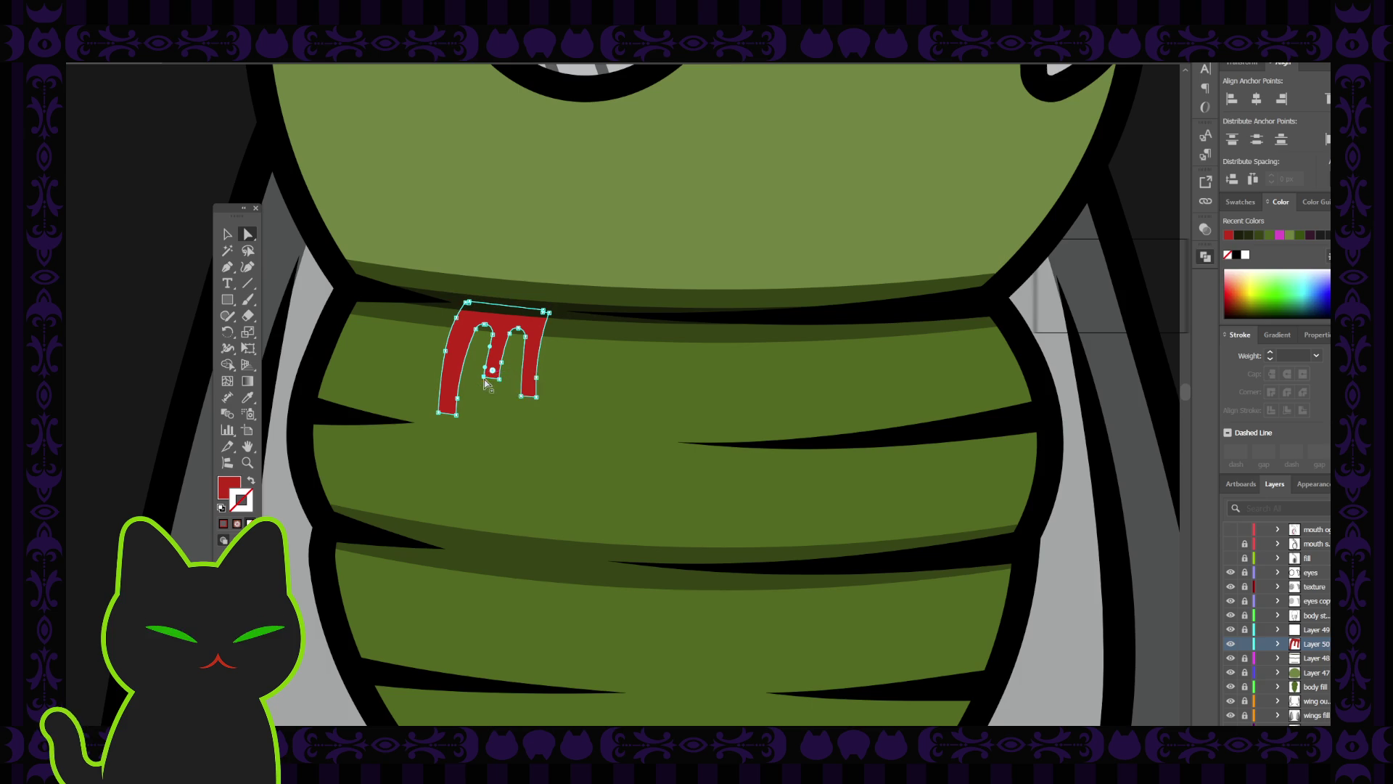
left_click_drag(496, 358, 493, 370)
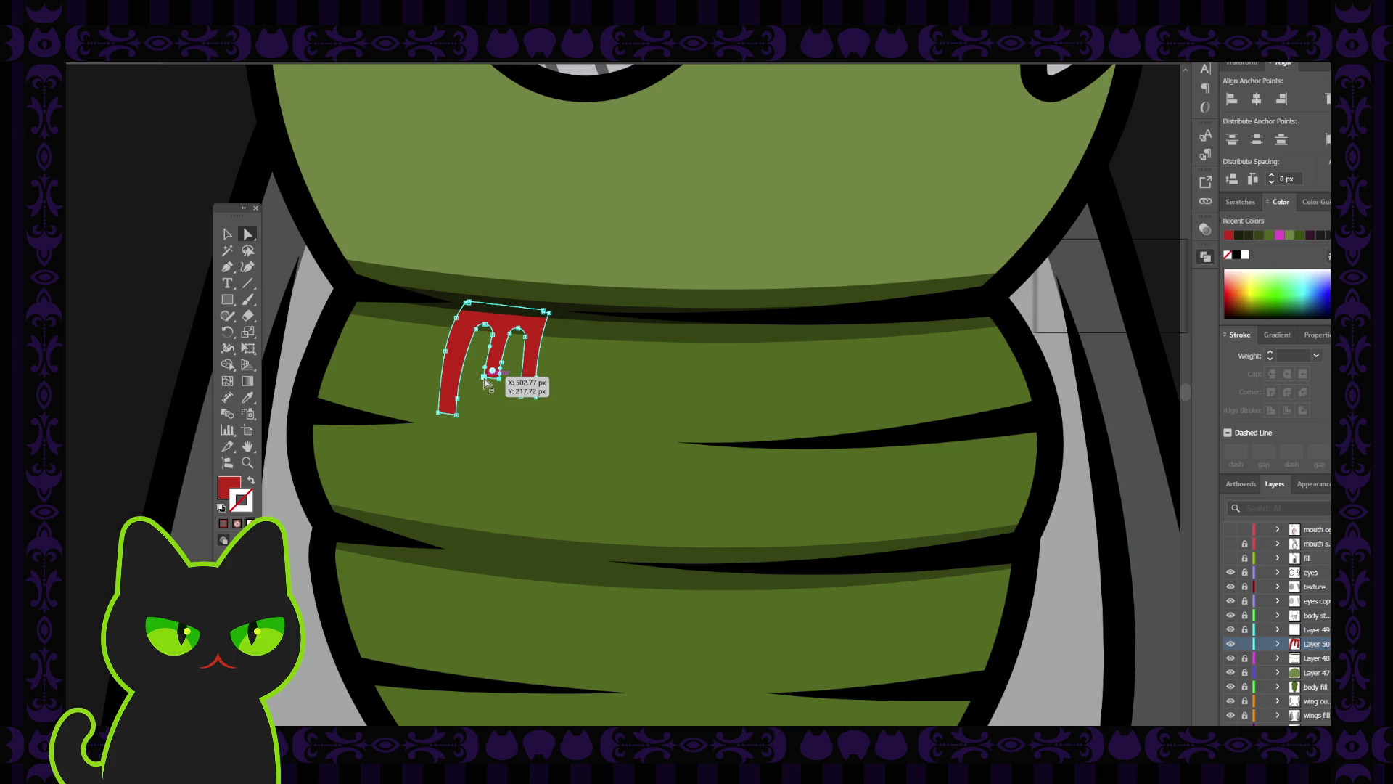
left_click_drag(493, 373, 494, 351)
key("ctrl+z")
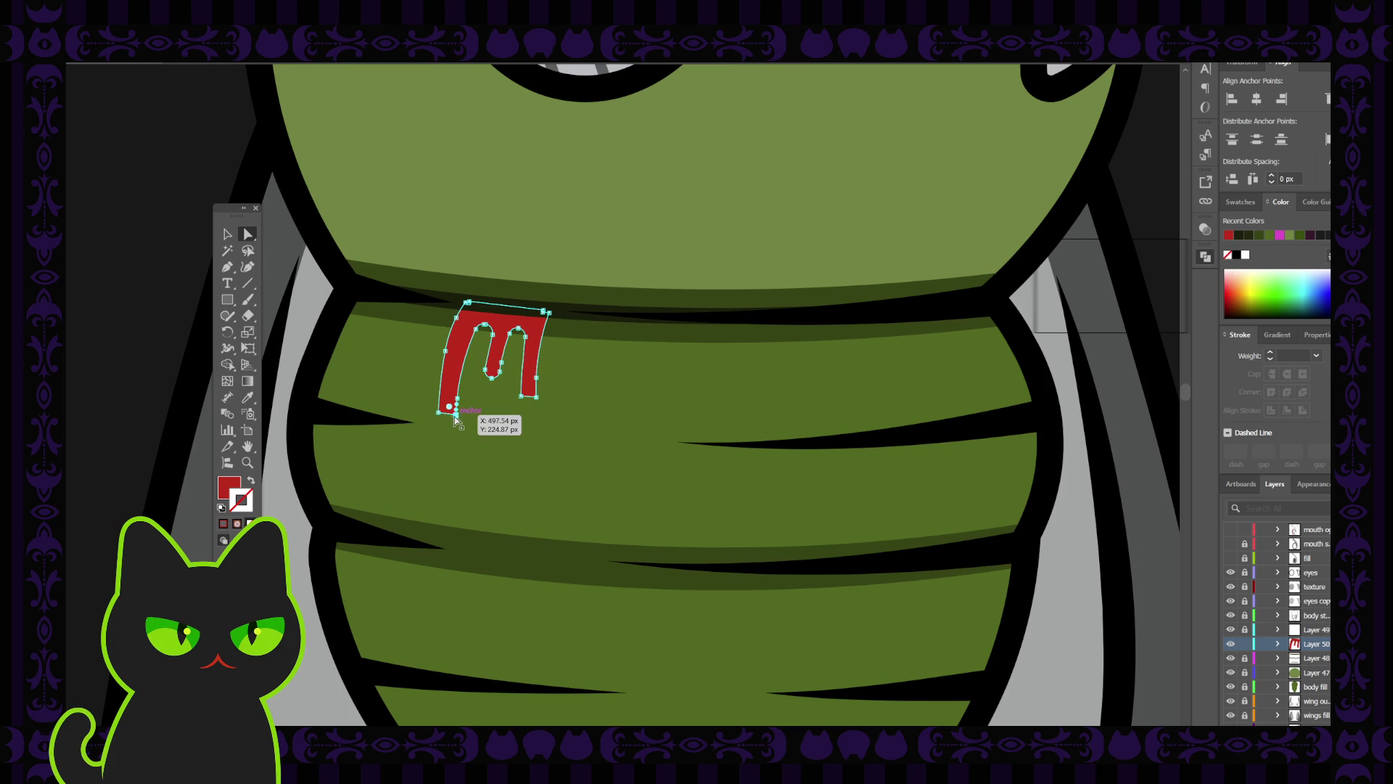
Round the drip's bottom-left corner, then reselect the red drip shape.
left_click(440, 413)
left_click_drag(446, 405, 472, 393)
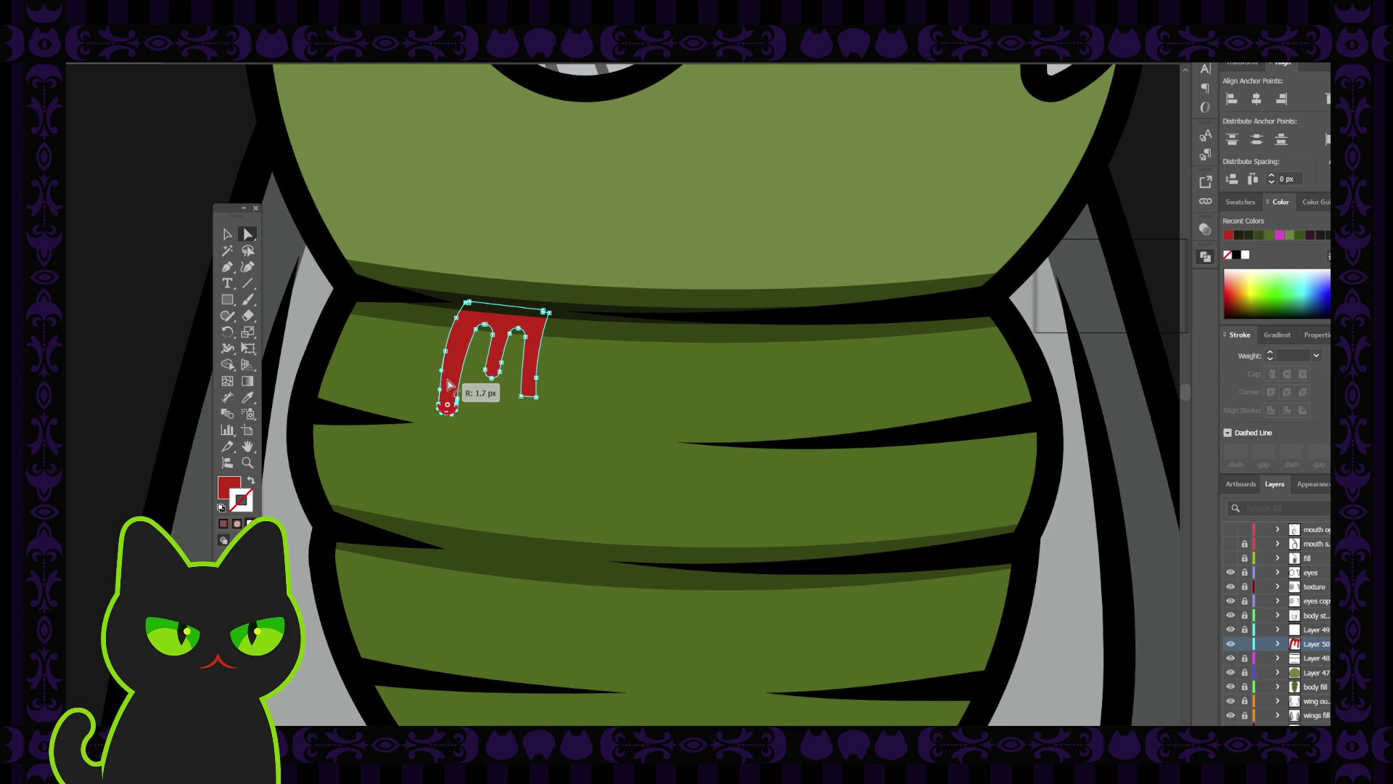
left_click(482, 396)
left_click(537, 399)
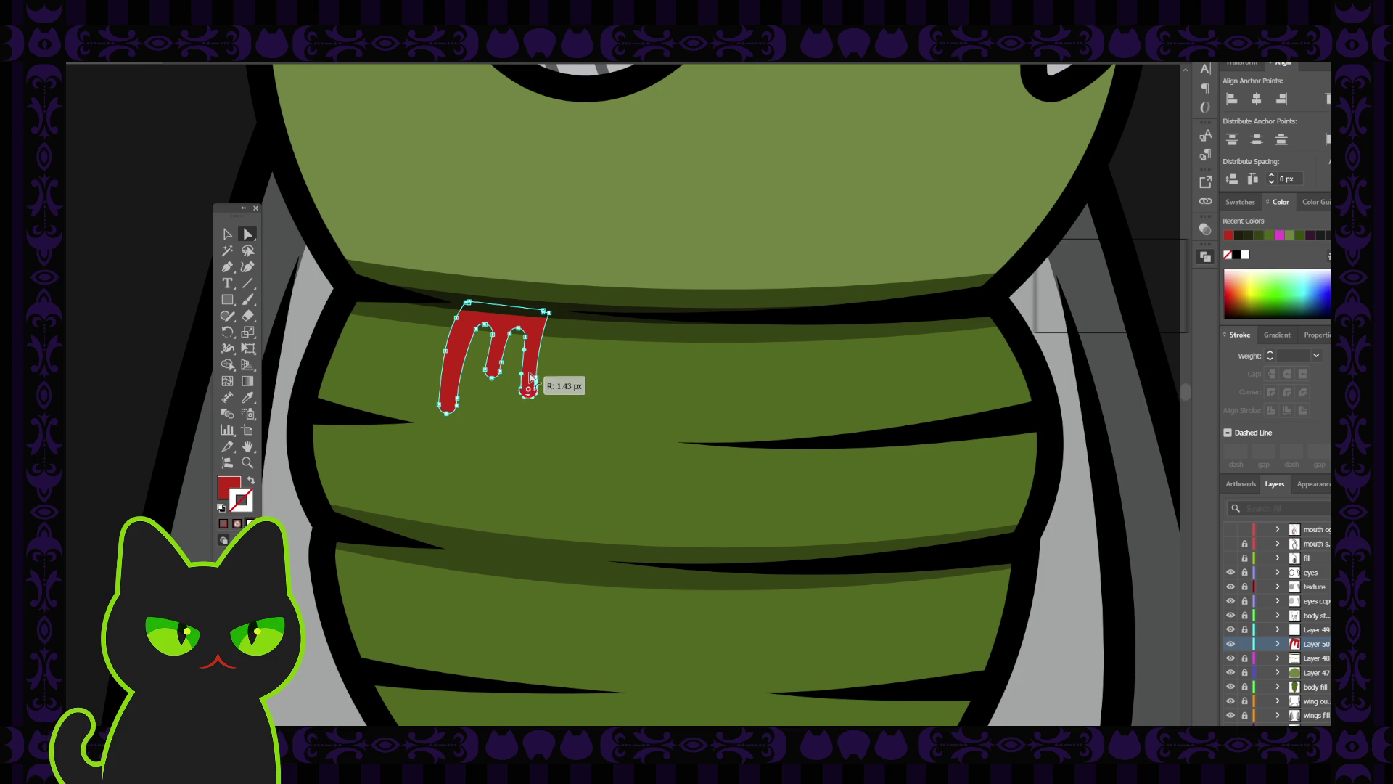
left_click(227, 235)
left_click(392, 349)
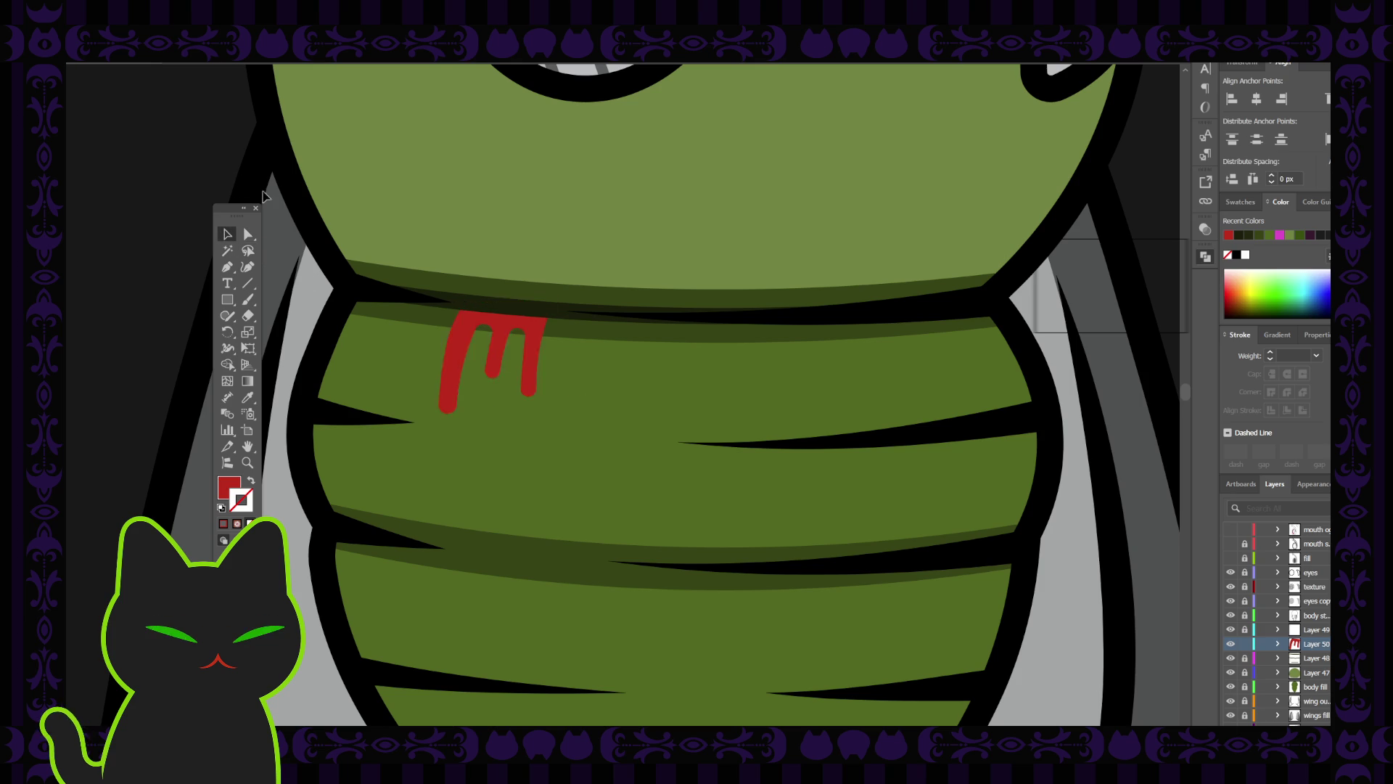
left_click(499, 383)
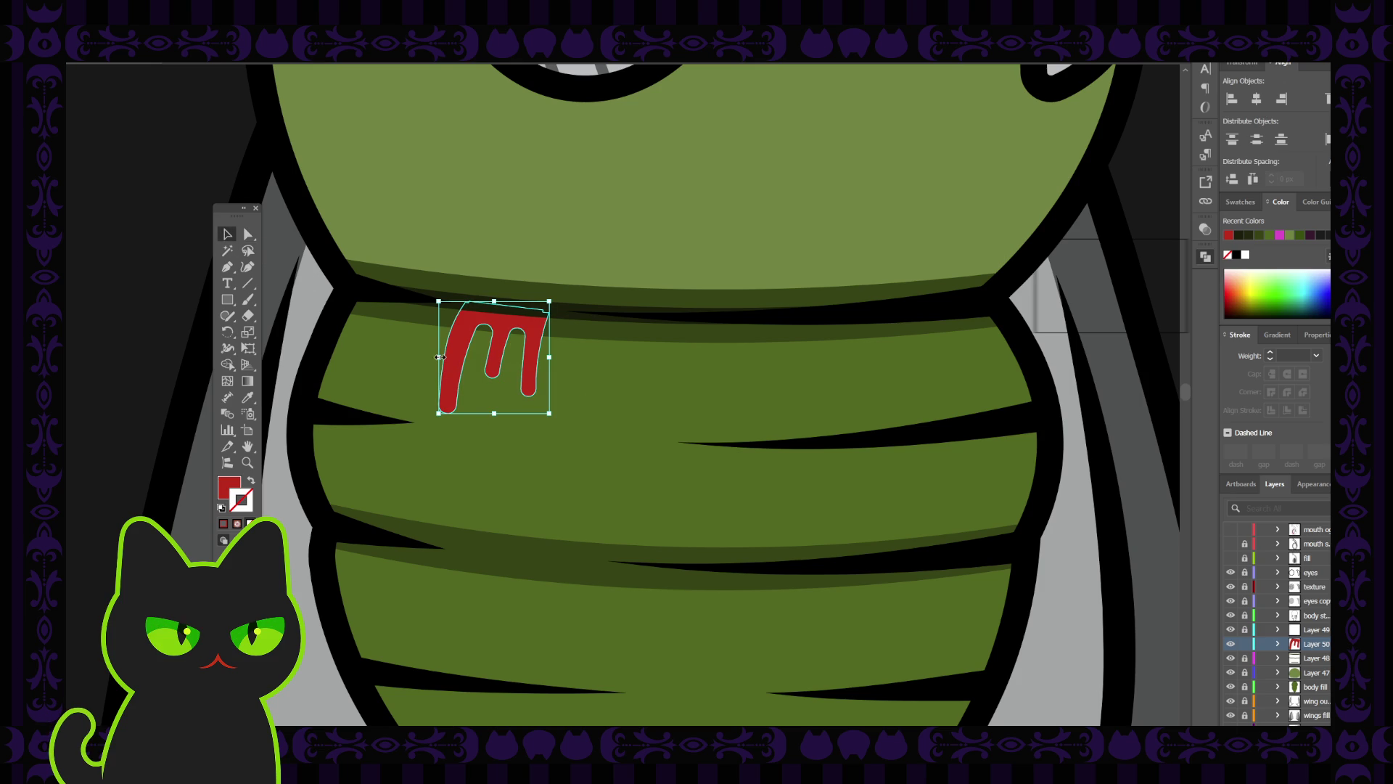
Narrow the drip from its left and right sides and tilt it slightly.
left_click_drag(439, 357, 450, 357)
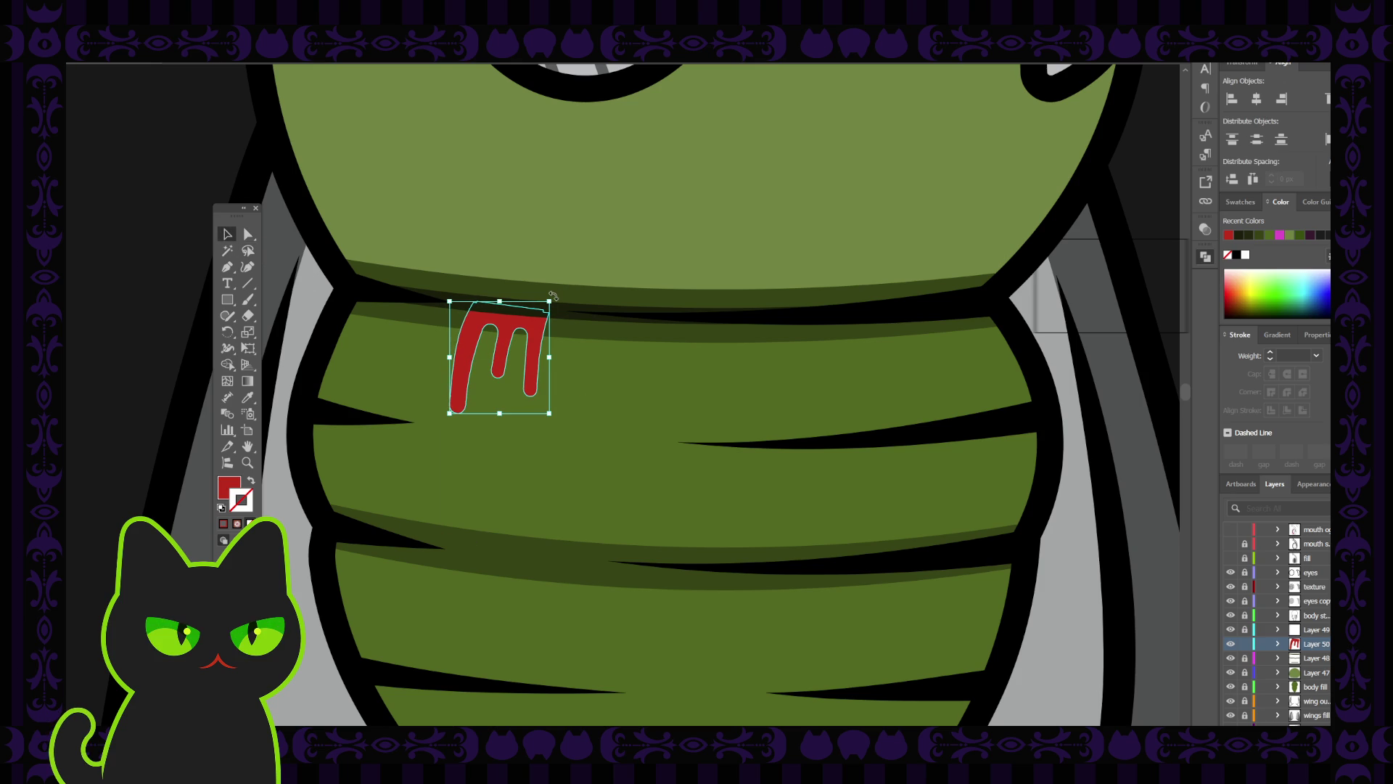
left_click_drag(553, 295, 573, 297)
left_click(576, 363)
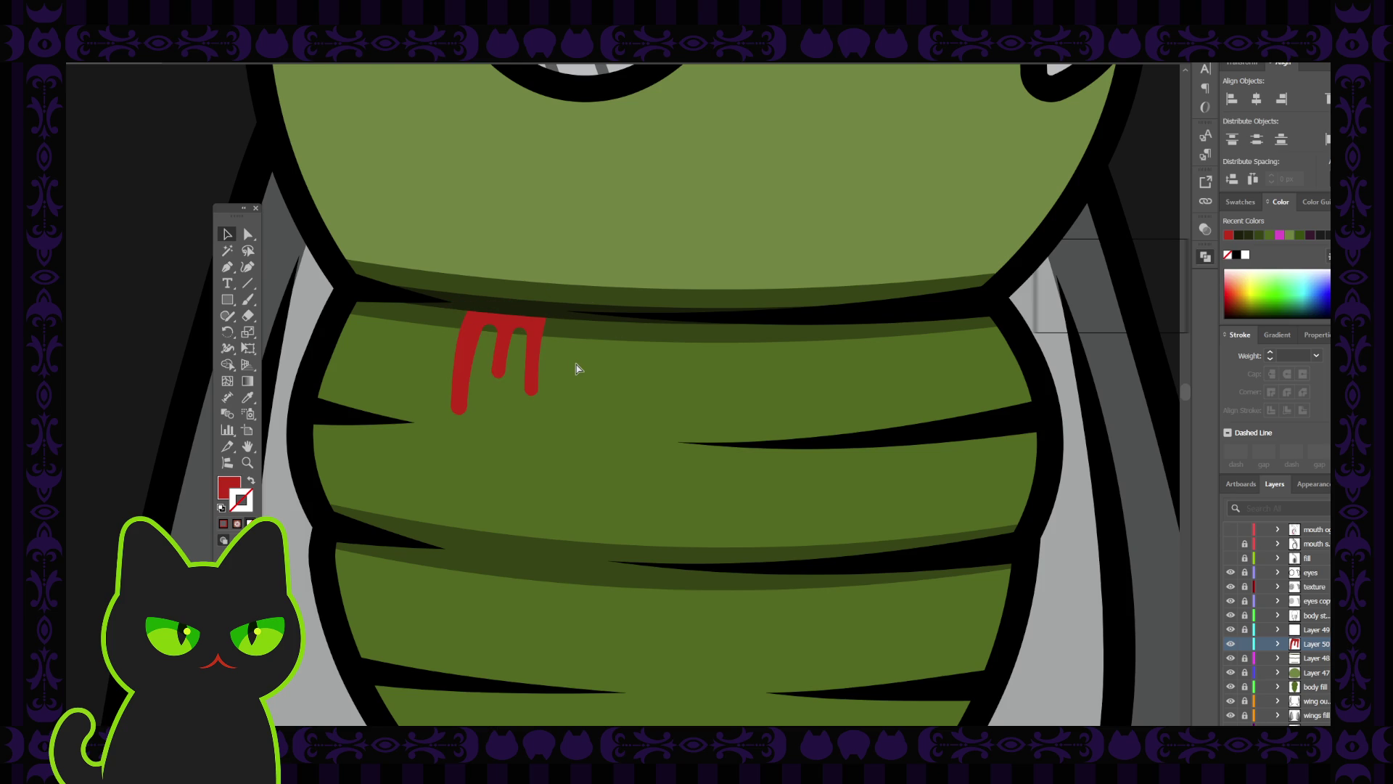
scroll(576, 369, "down", 5)
scroll(576, 368, "up", 5)
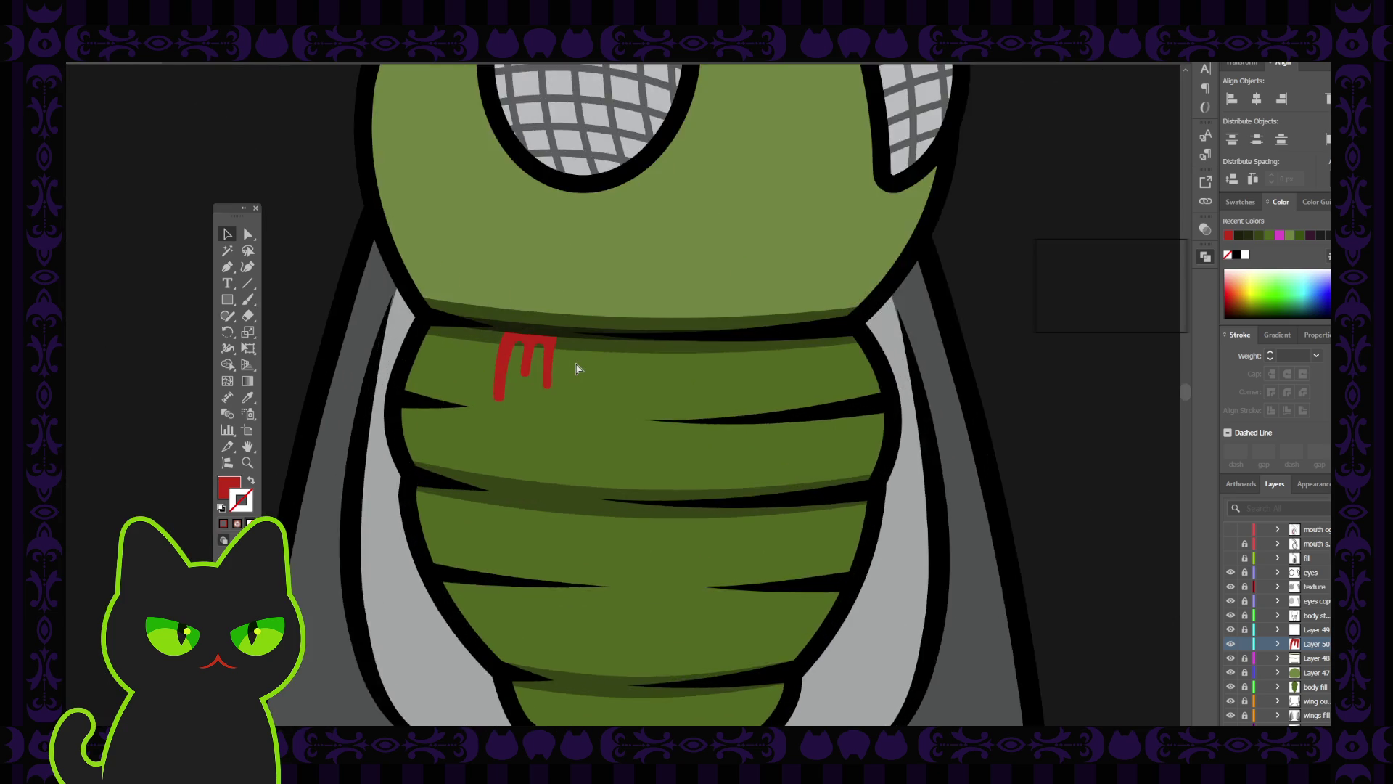
left_click(528, 320)
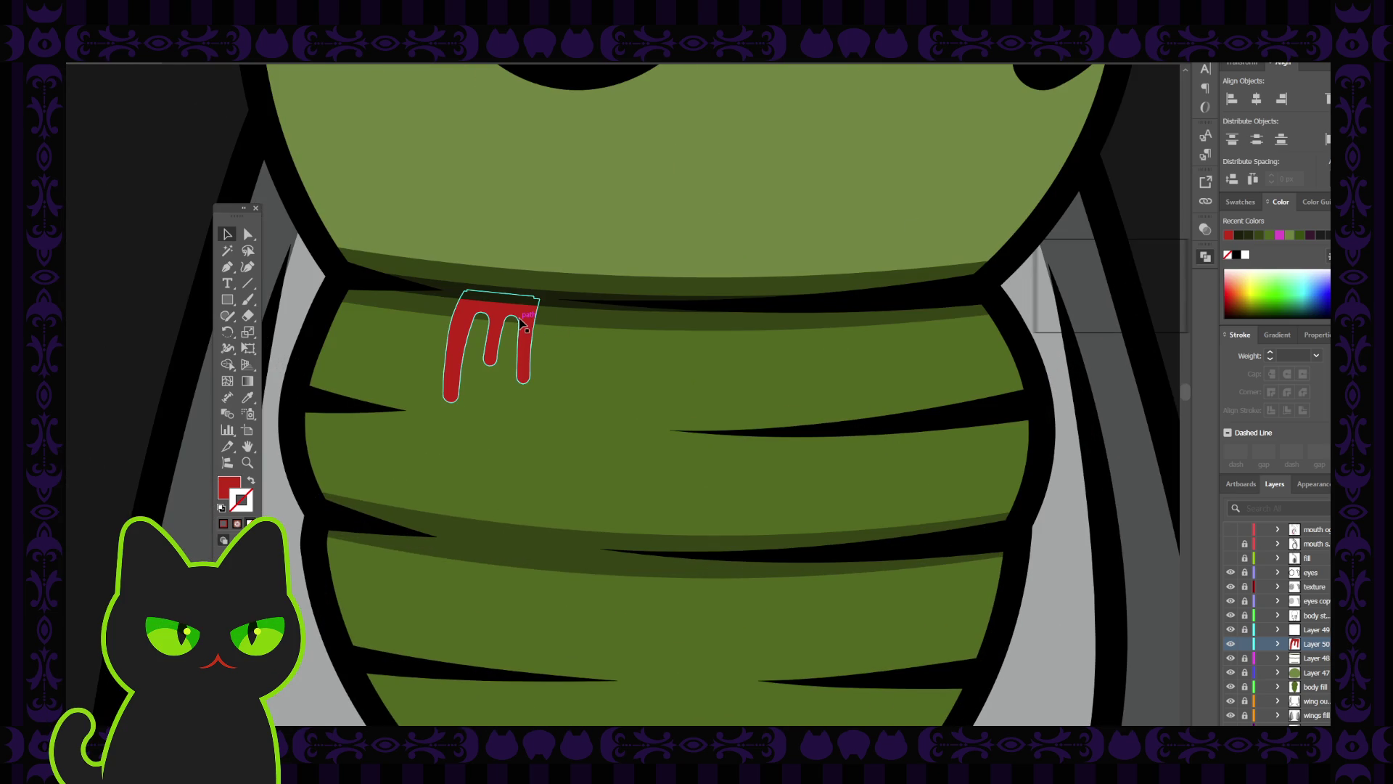
left_click_drag(540, 344, 529, 344)
key("ctrl+shift+a")
left_click(519, 322)
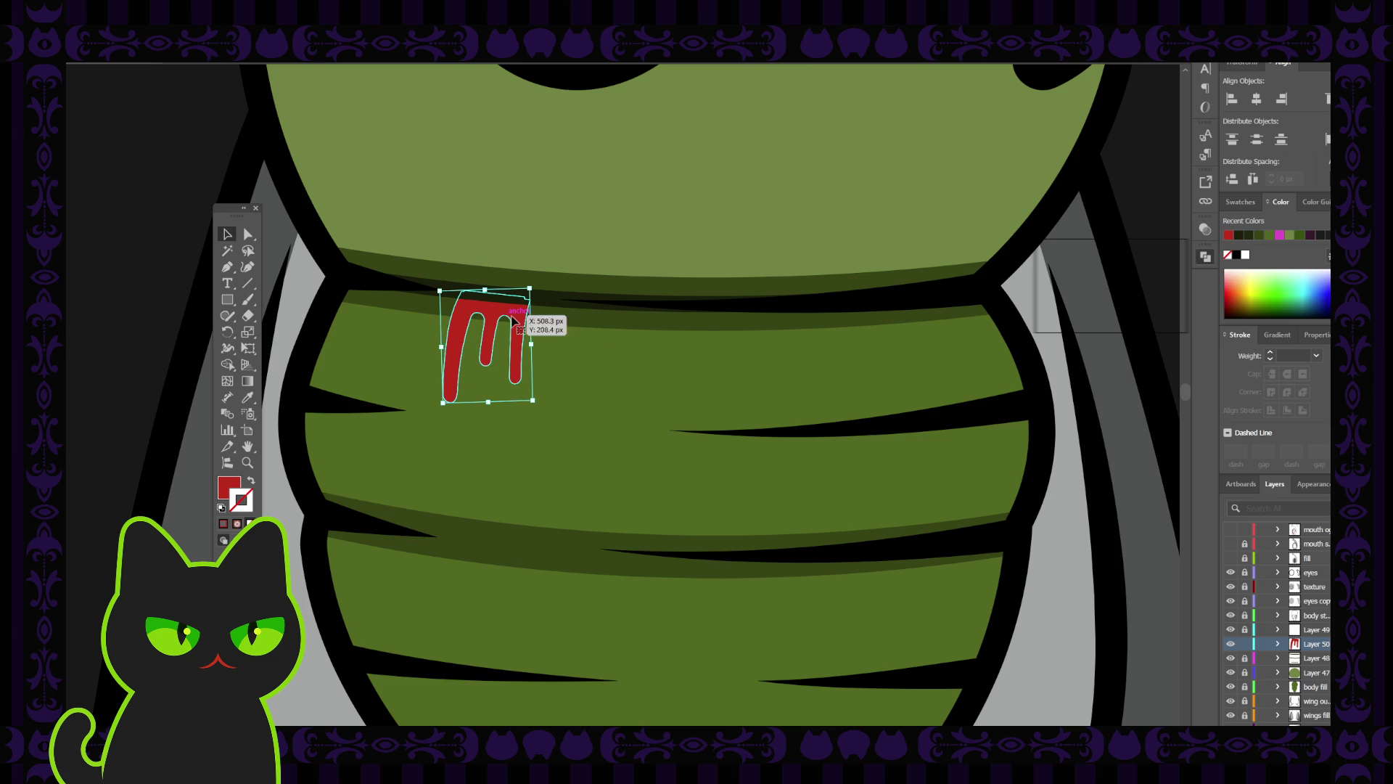
Change the drip's fill colour to a dark red.
left_click(239, 489)
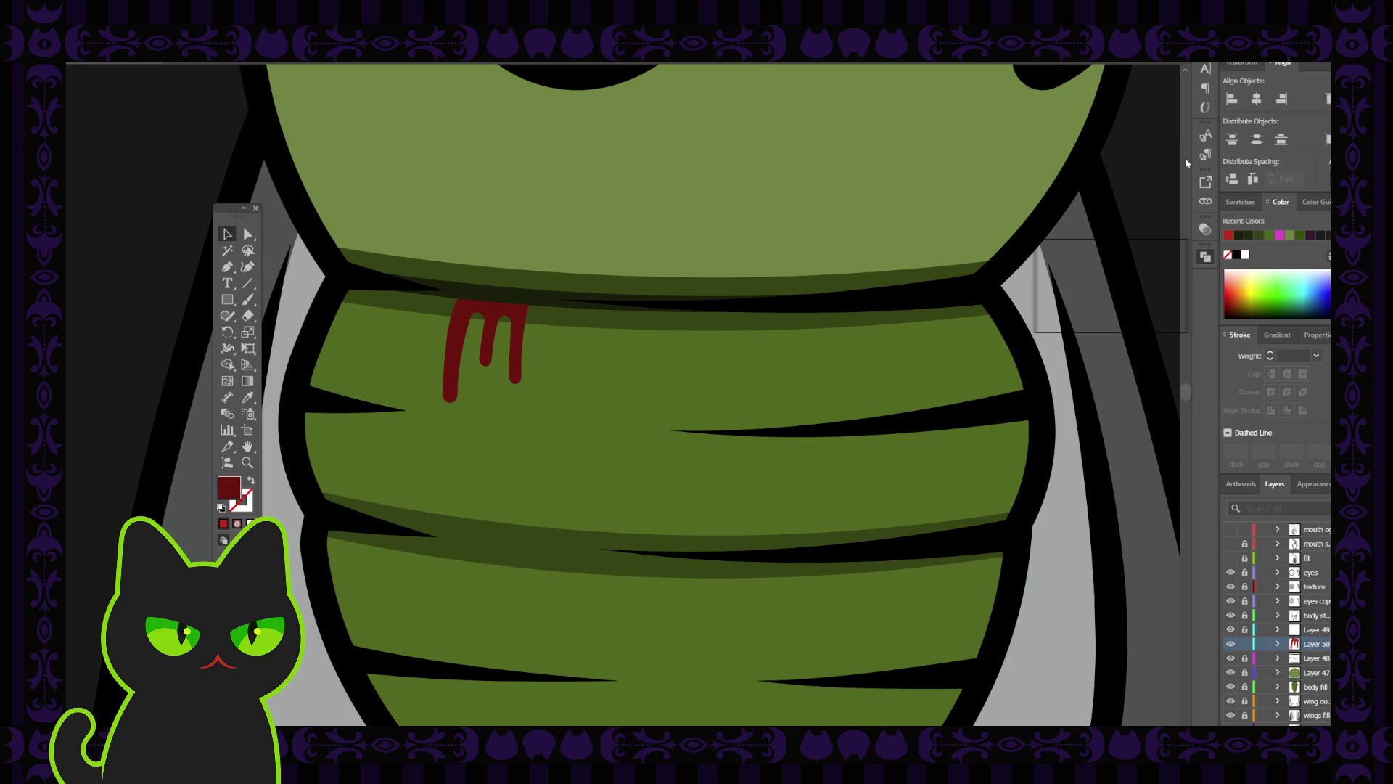
key("ctrl+a")
left_click(392, 320)
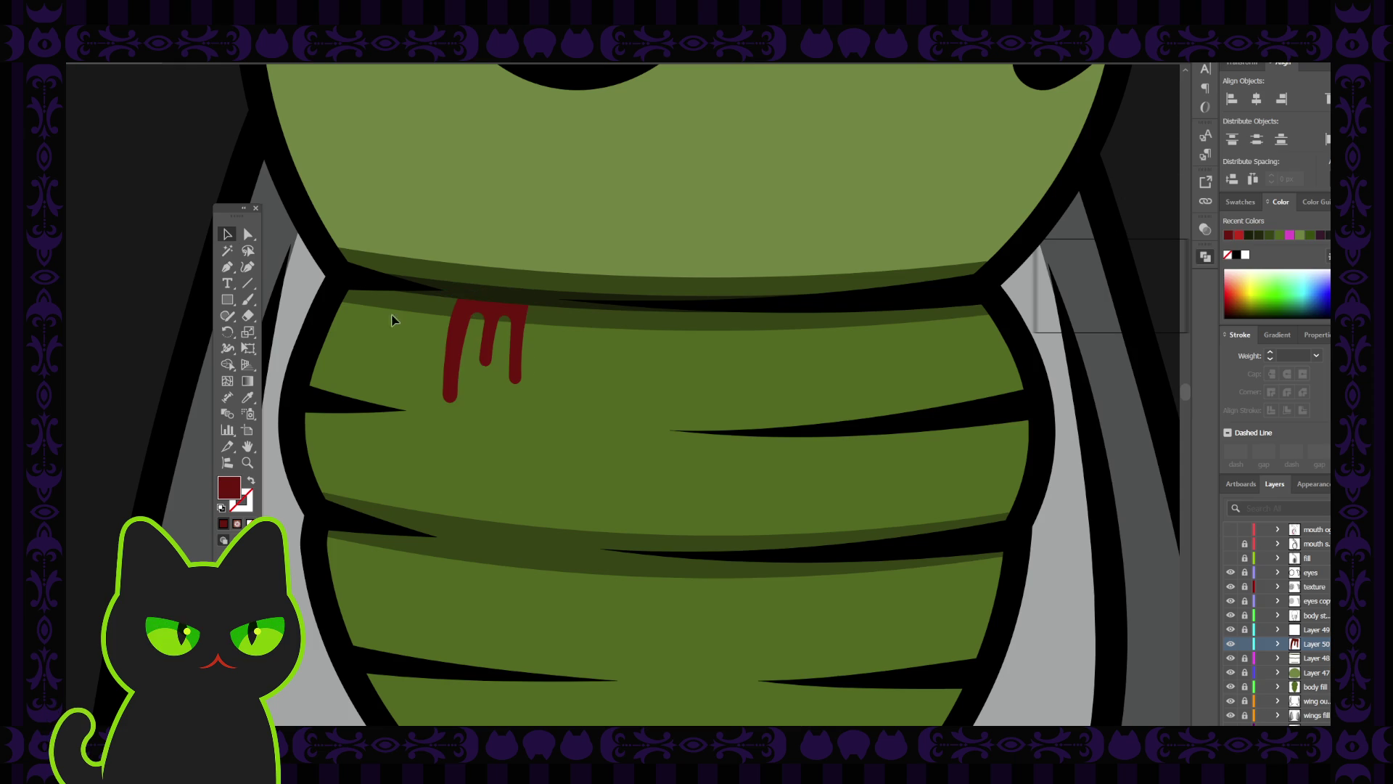
left_click(475, 320)
Scale the drip larger, move it under the seam, and rotate it slightly.
left_click_drag(532, 400, 563, 440)
left_click_drag(536, 338, 533, 341)
left_click_drag(559, 281, 565, 305)
left_click(586, 362)
scroll(586, 363, "down", 5)
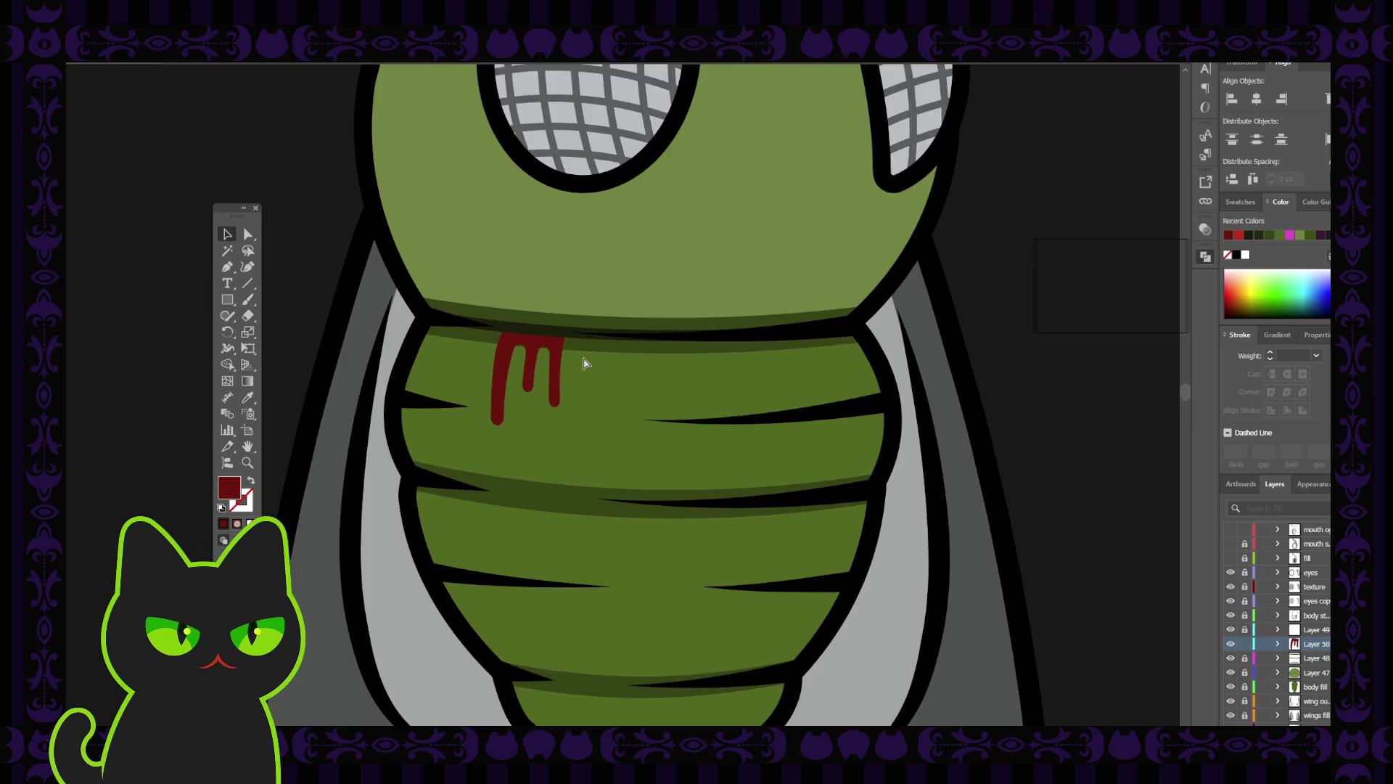
scroll(586, 363, "up", 5)
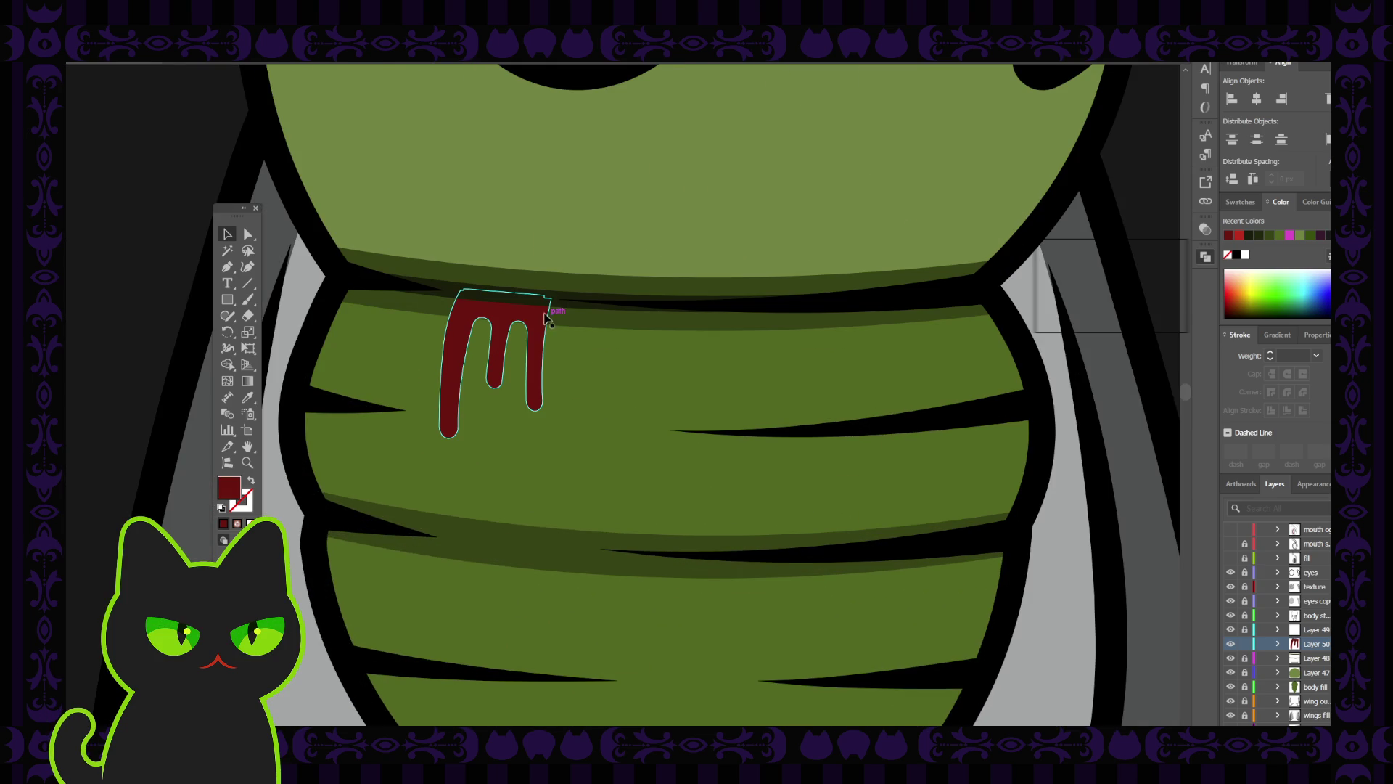
Alt-drag a copy of the drip to the right and make it shorter and narrower.
left_click(527, 321)
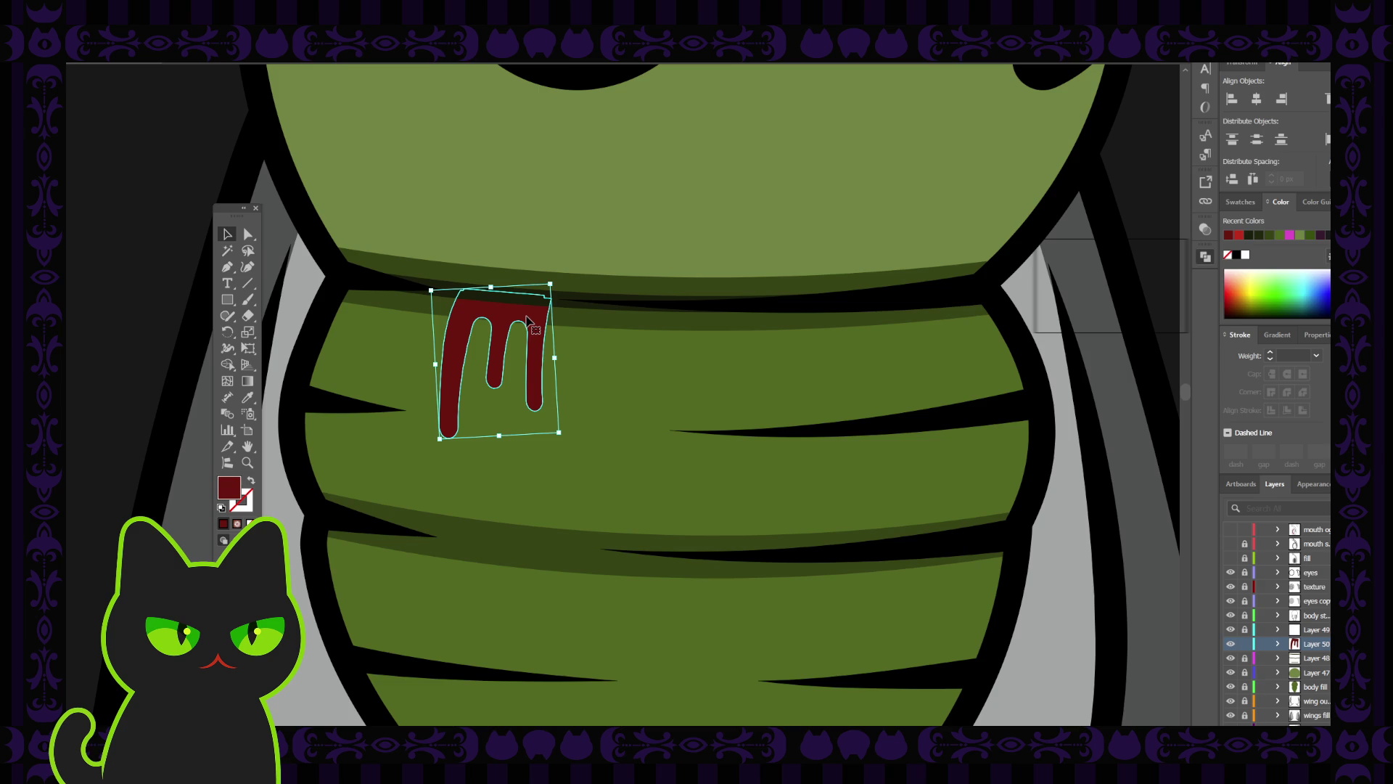
key("a")
key("v")
left_click_drag(528, 320, 651, 337)
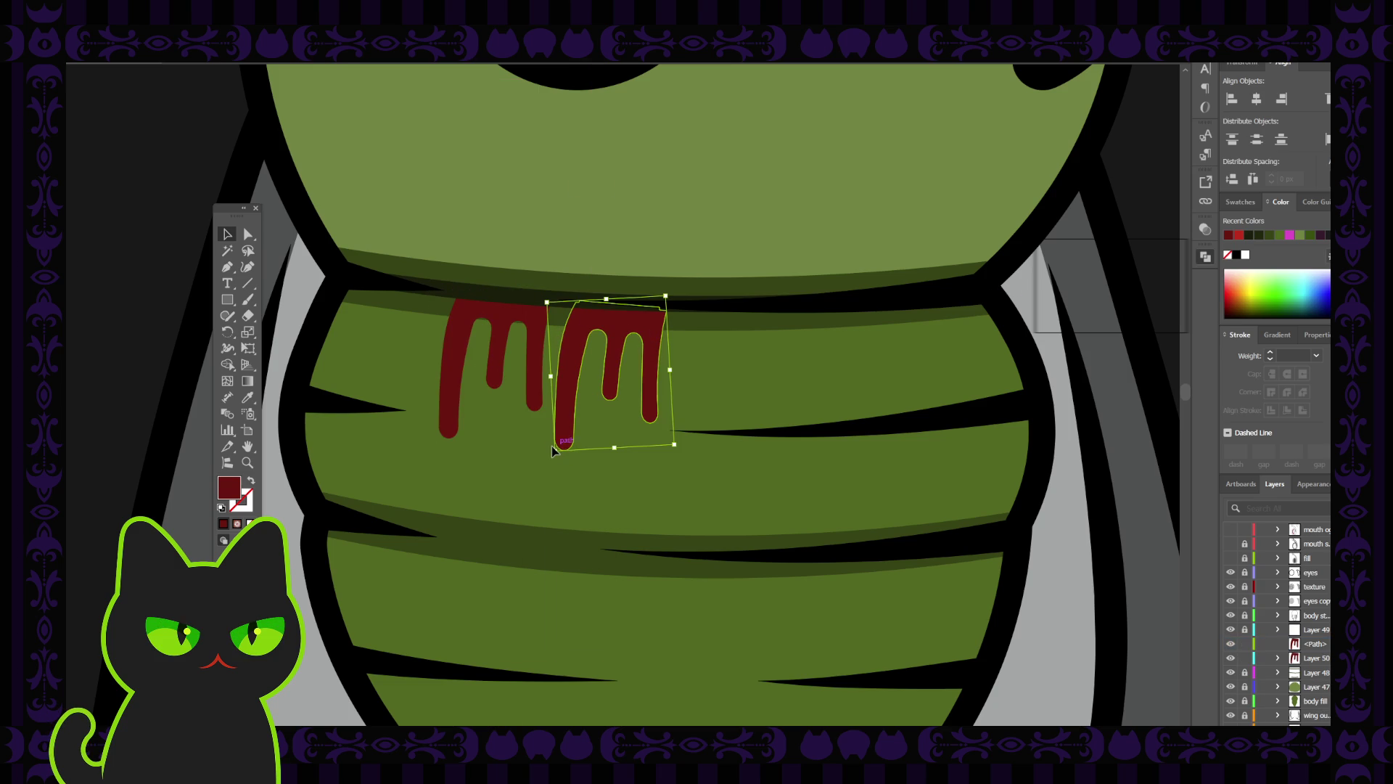
left_click_drag(608, 449, 623, 392)
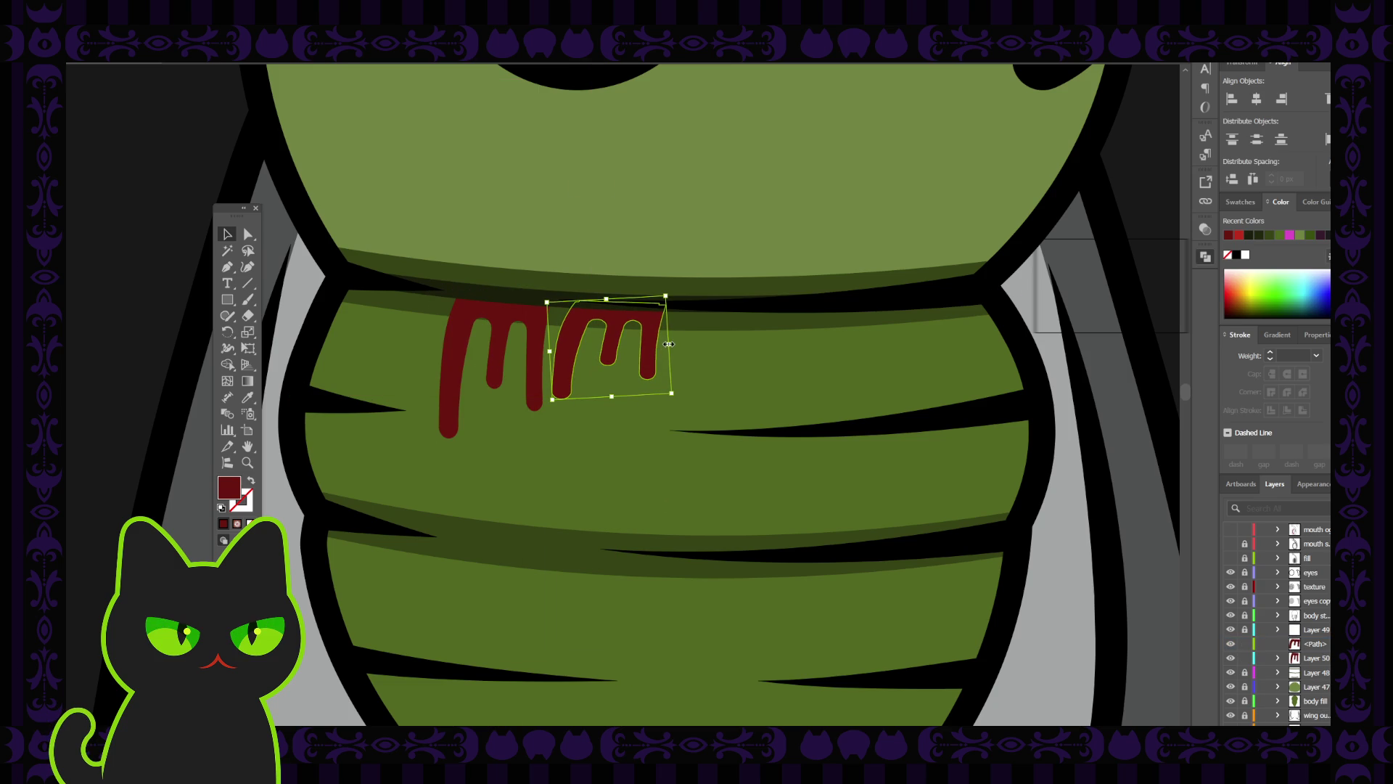
mouse_move(668, 342)
left_mouse_down()
mouse_move(582, 320)
mouse_move(592, 289)
mouse_move(563, 312)
left_mouse_up()
left_click(156, 242)
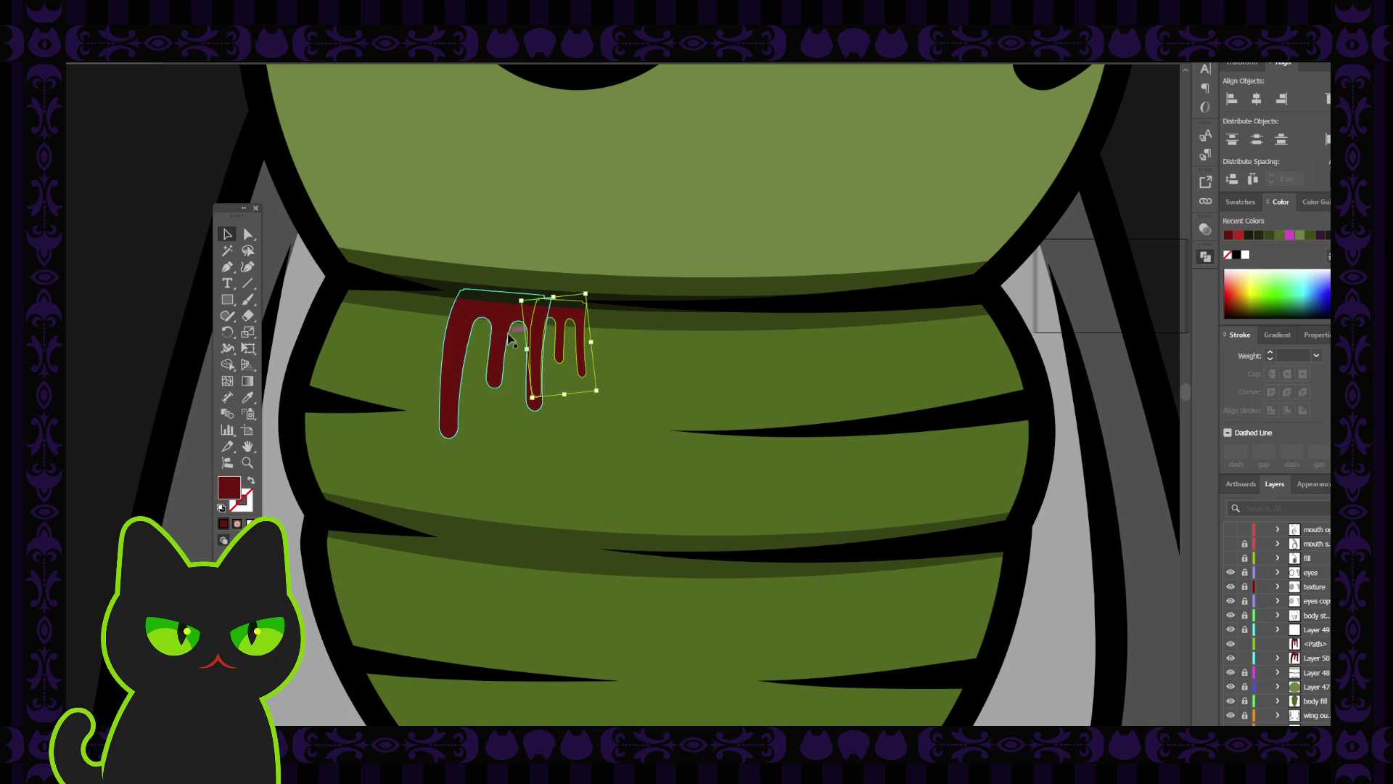
left_click(167, 298)
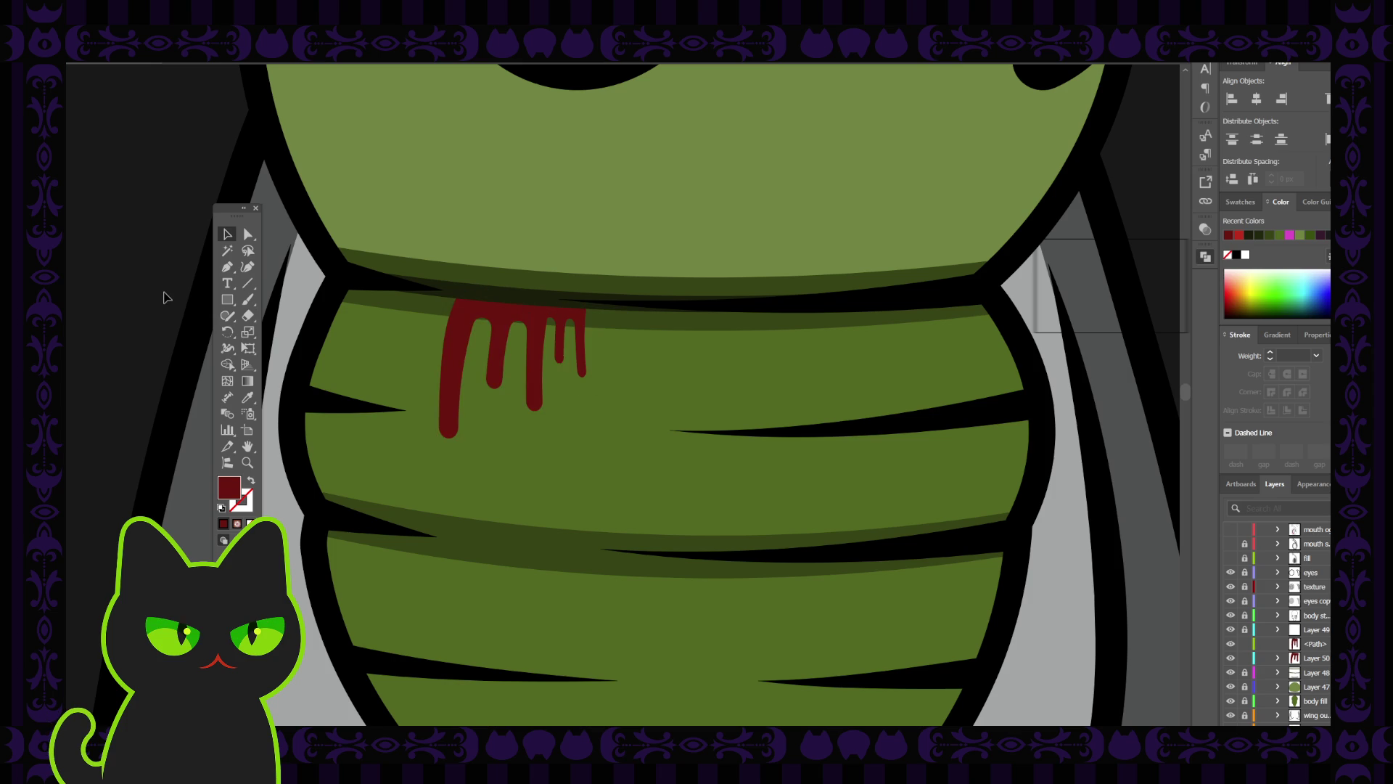
key("ctrl+minus")
key("ctrl+minus")
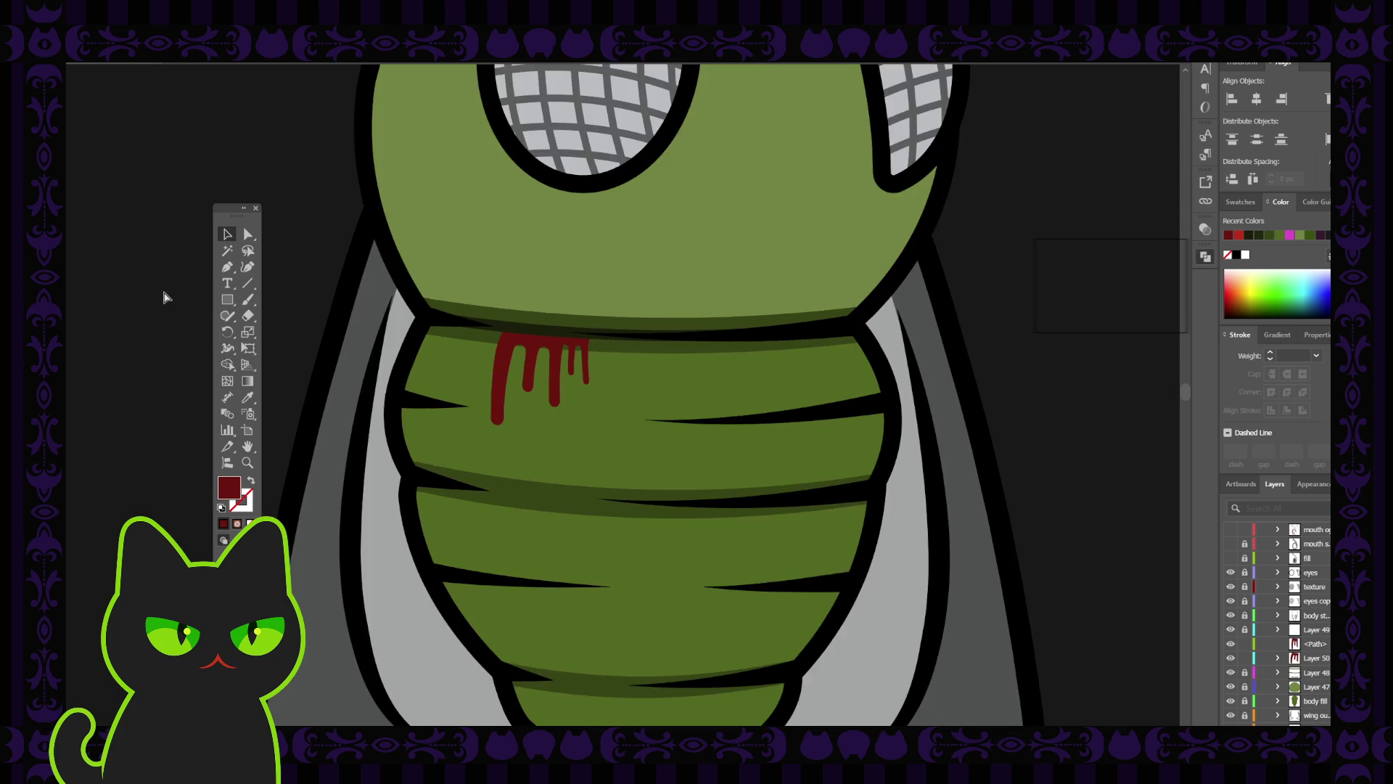
key("ctrl+plus")
key("ctrl+plus")
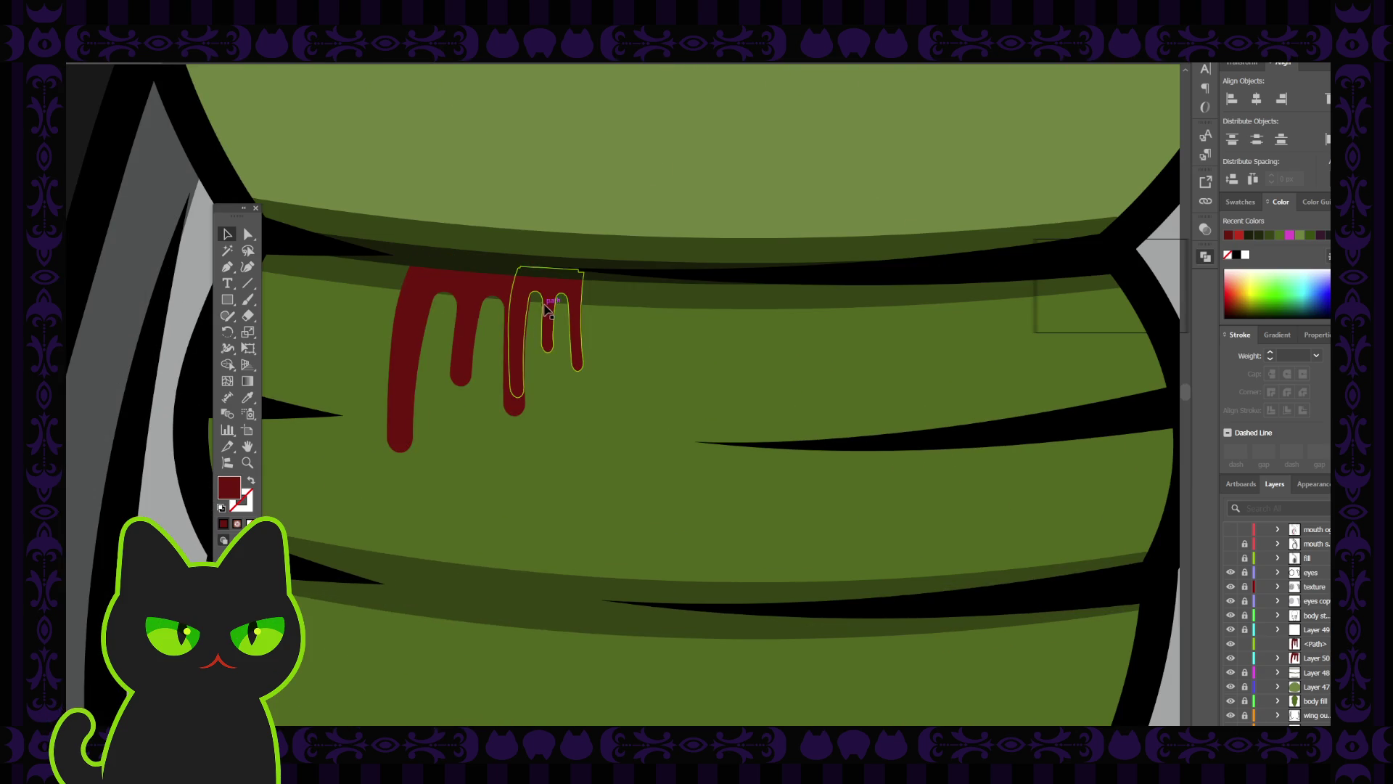
Shorten the small drip further, then select both drips and merge them with Ctrl+8.
left_click(547, 341)
left_click_drag(555, 395, 555, 371)
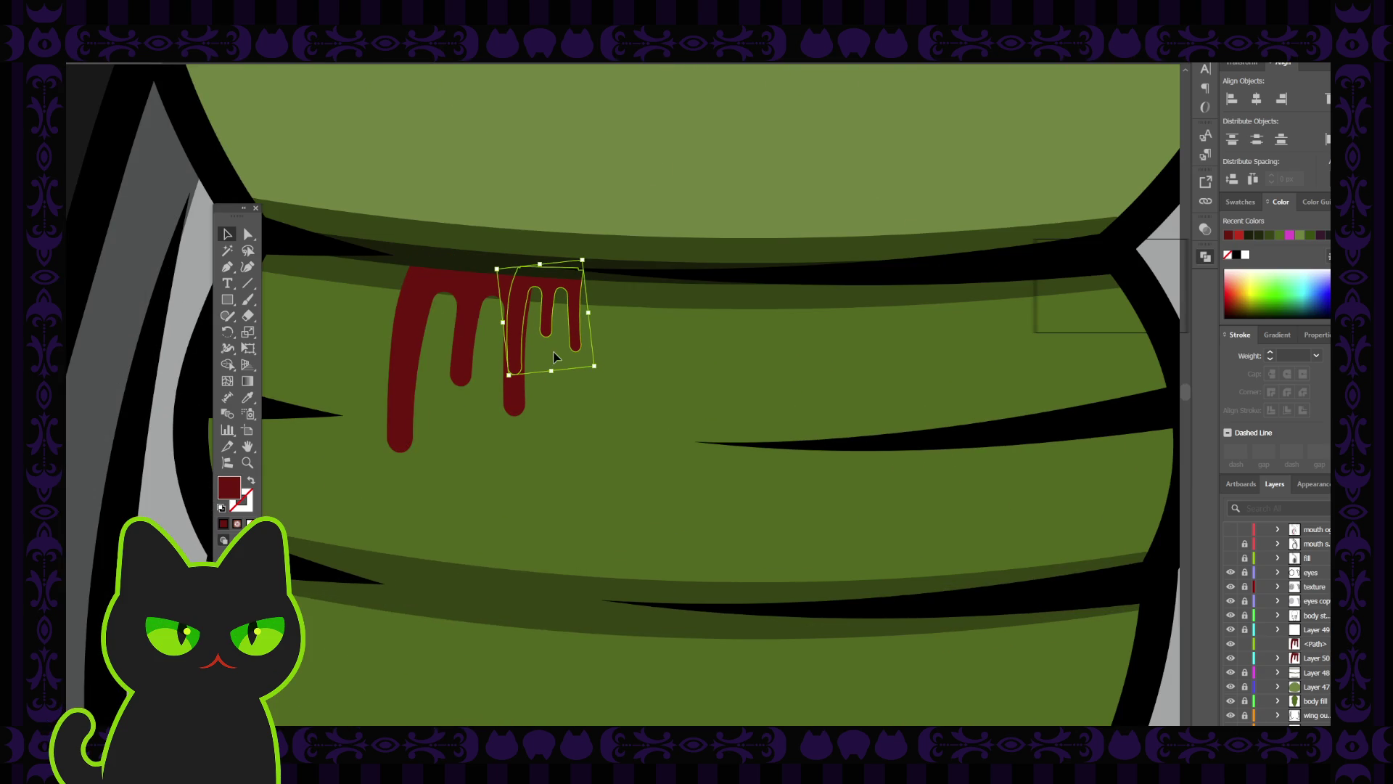
left_click(472, 199)
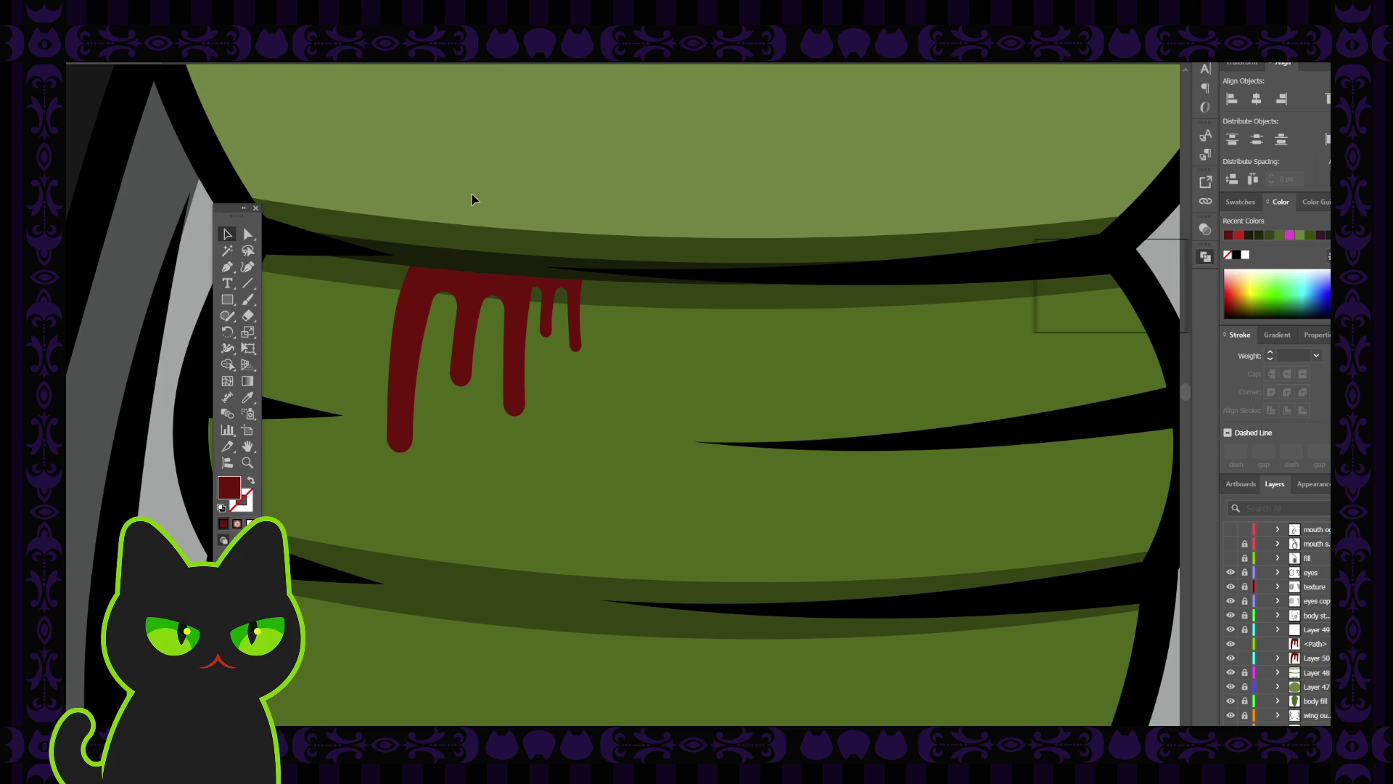
key("ctrl+minus")
key("ctrl+minus")
key("ctrl+minus")
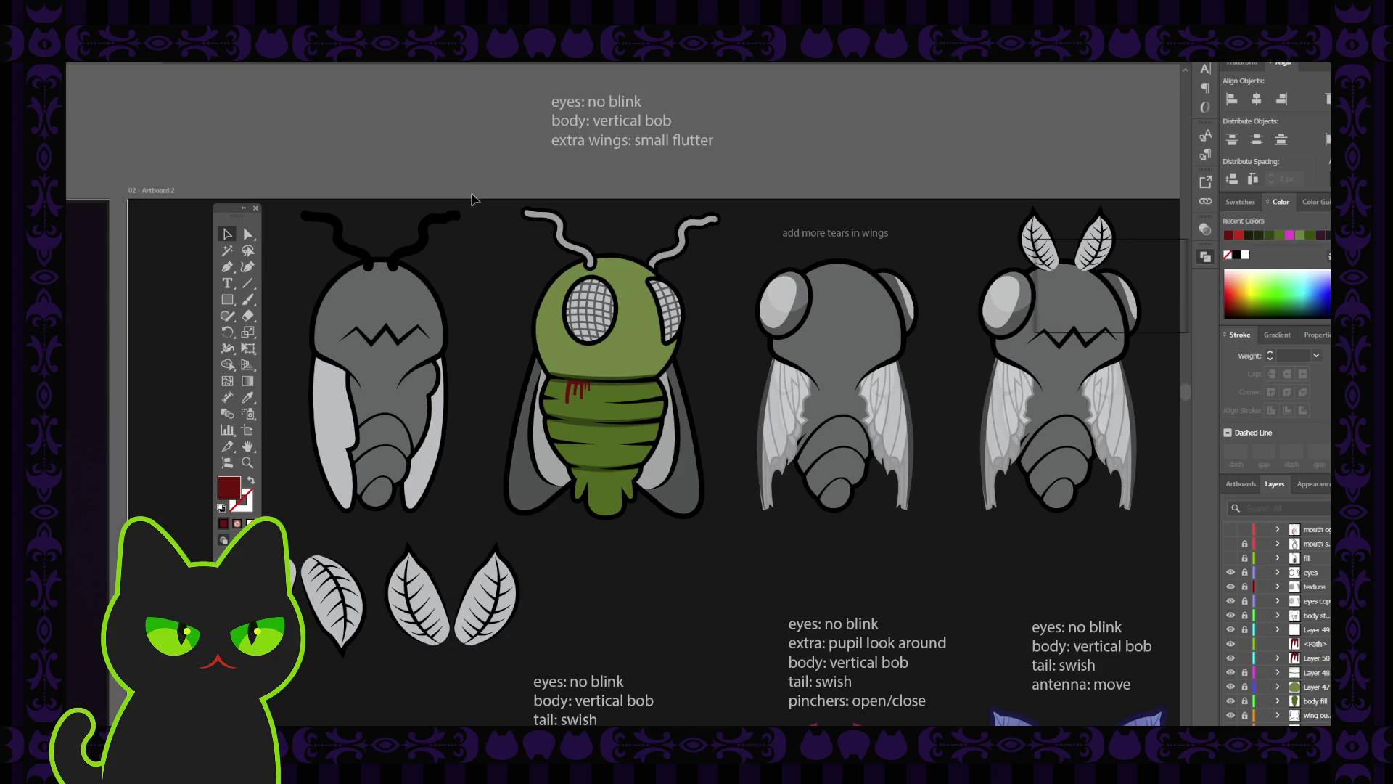
key("ctrl+plus")
key("ctrl+plus")
key("ctrl+plus")
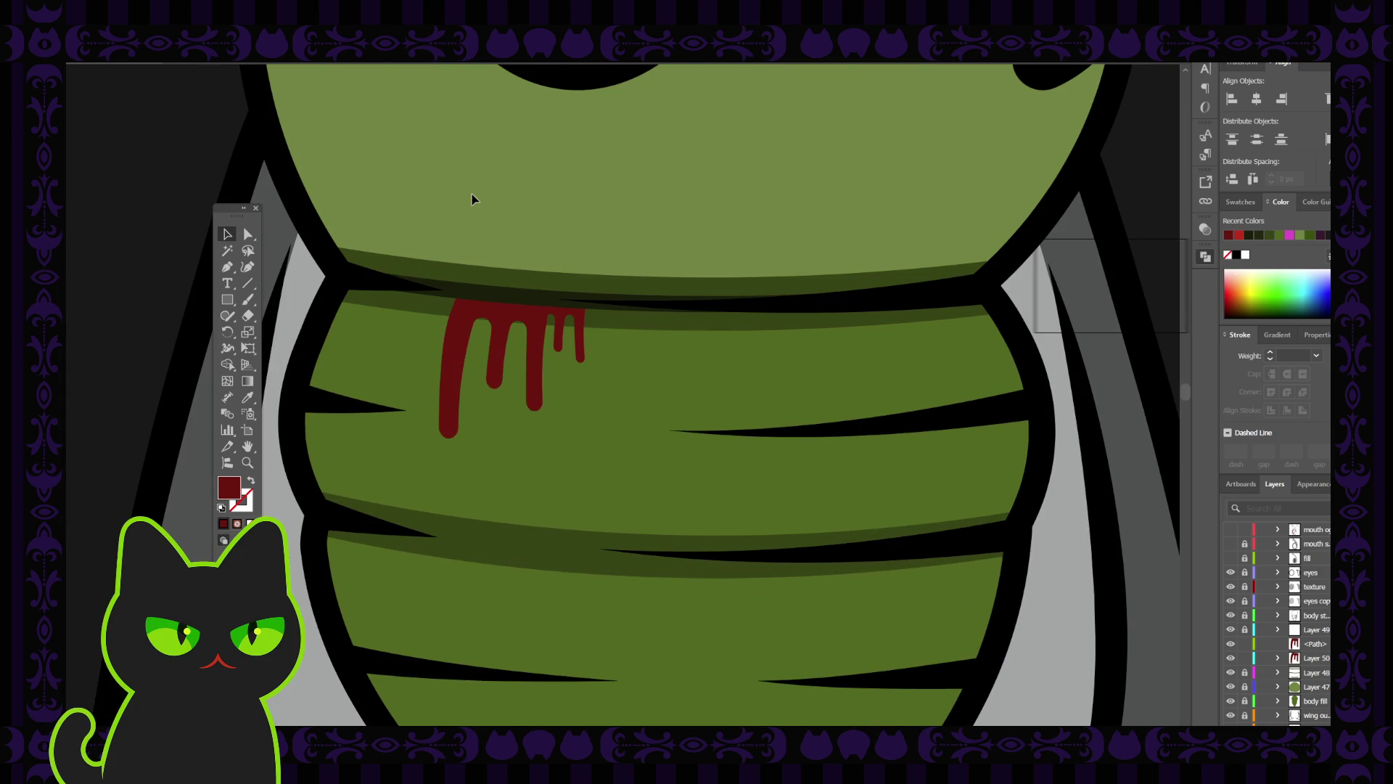
left_click(465, 341)
left_click(565, 323, "shift")
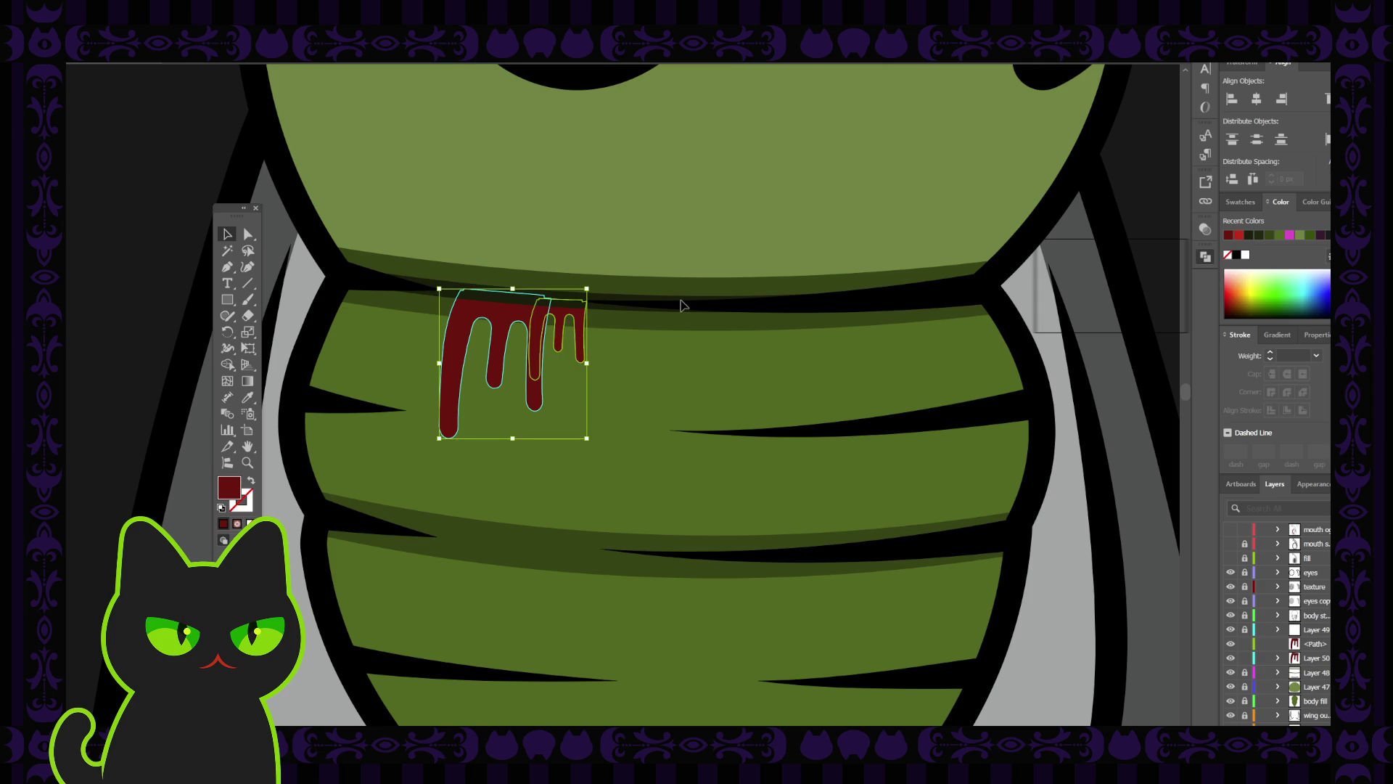
key("ctrl+8")
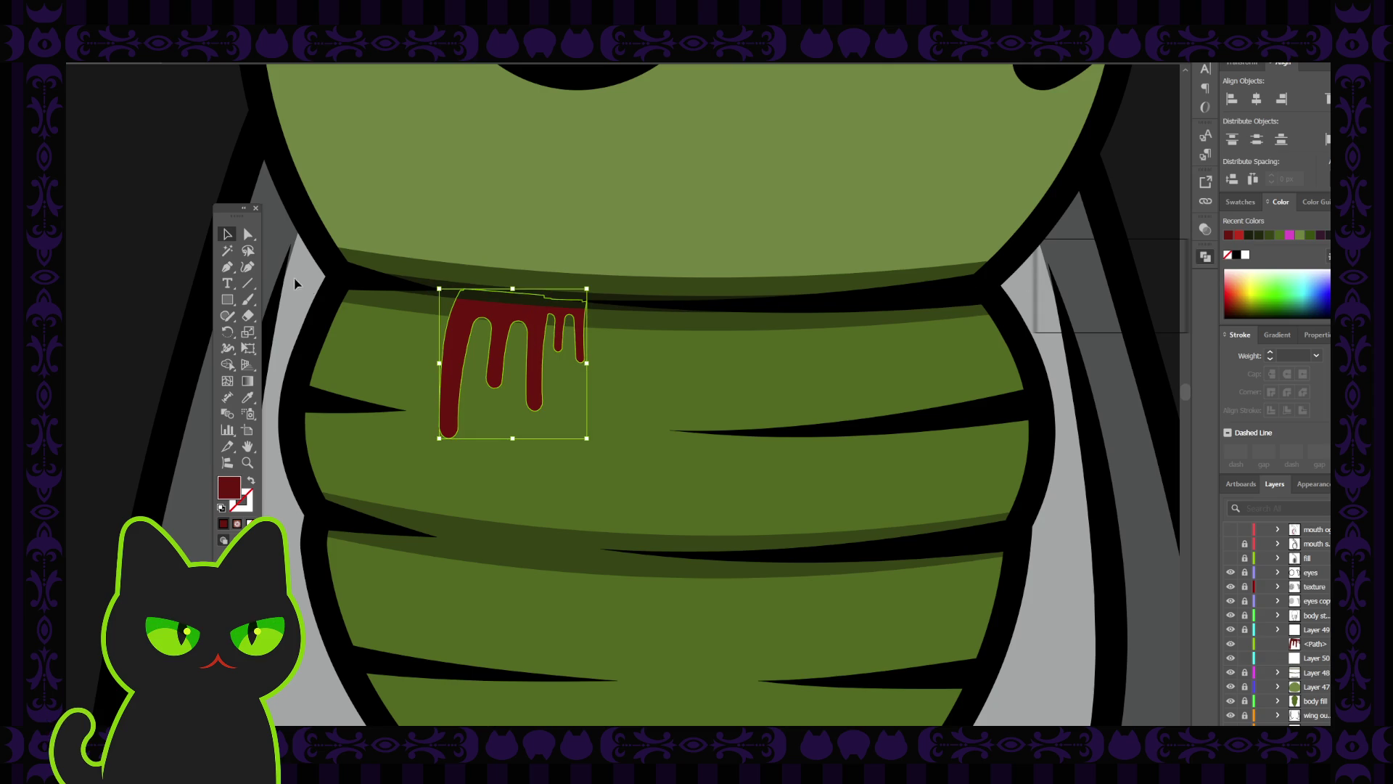
left_click(248, 234)
Adjust the small drip's top anchor and handles so its join with the large drip curves smoothly.
left_click_drag(613, 306, 545, 335)
scroll(546, 337, "up", 3)
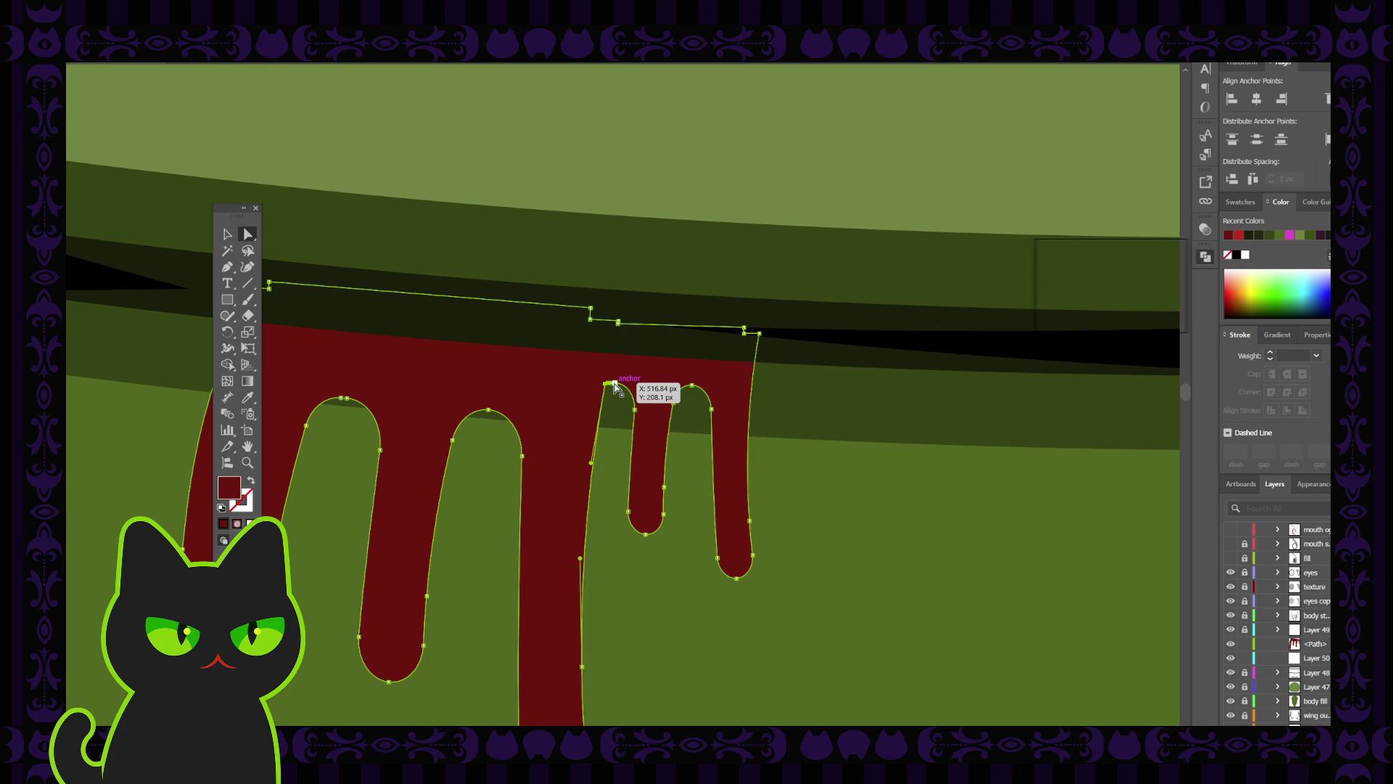
key("ctrl+h")
key("ctrl+h")
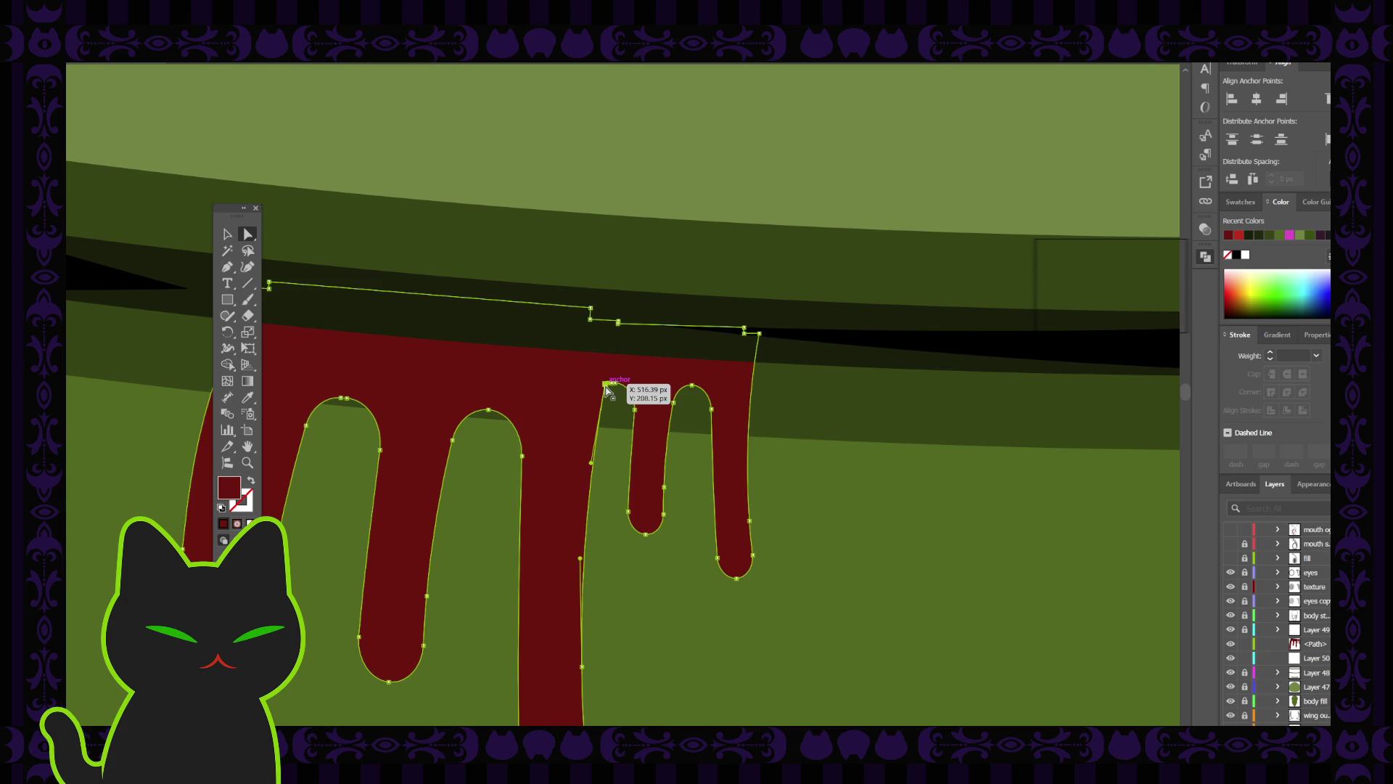
left_click_drag(606, 386, 608, 397)
left_click(608, 394)
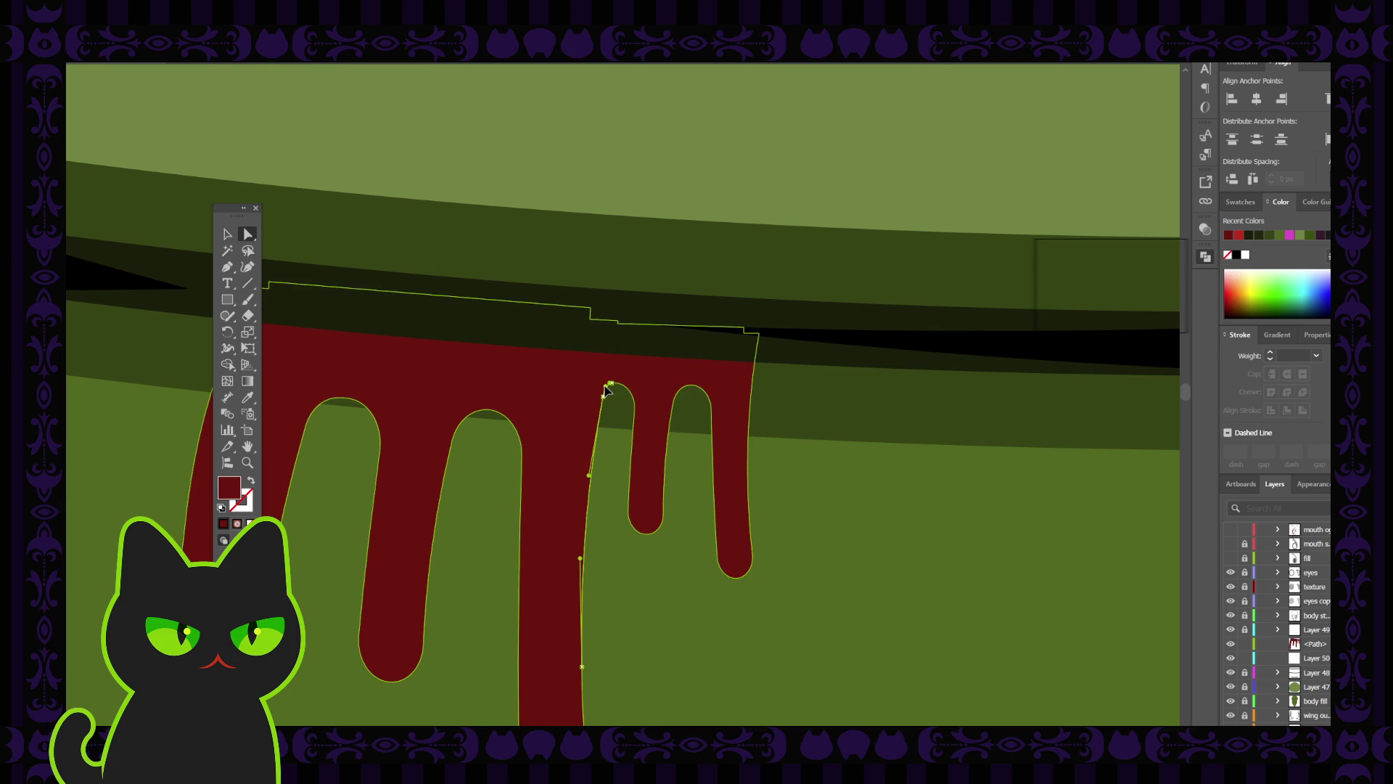
left_click(608, 391)
left_click(602, 402)
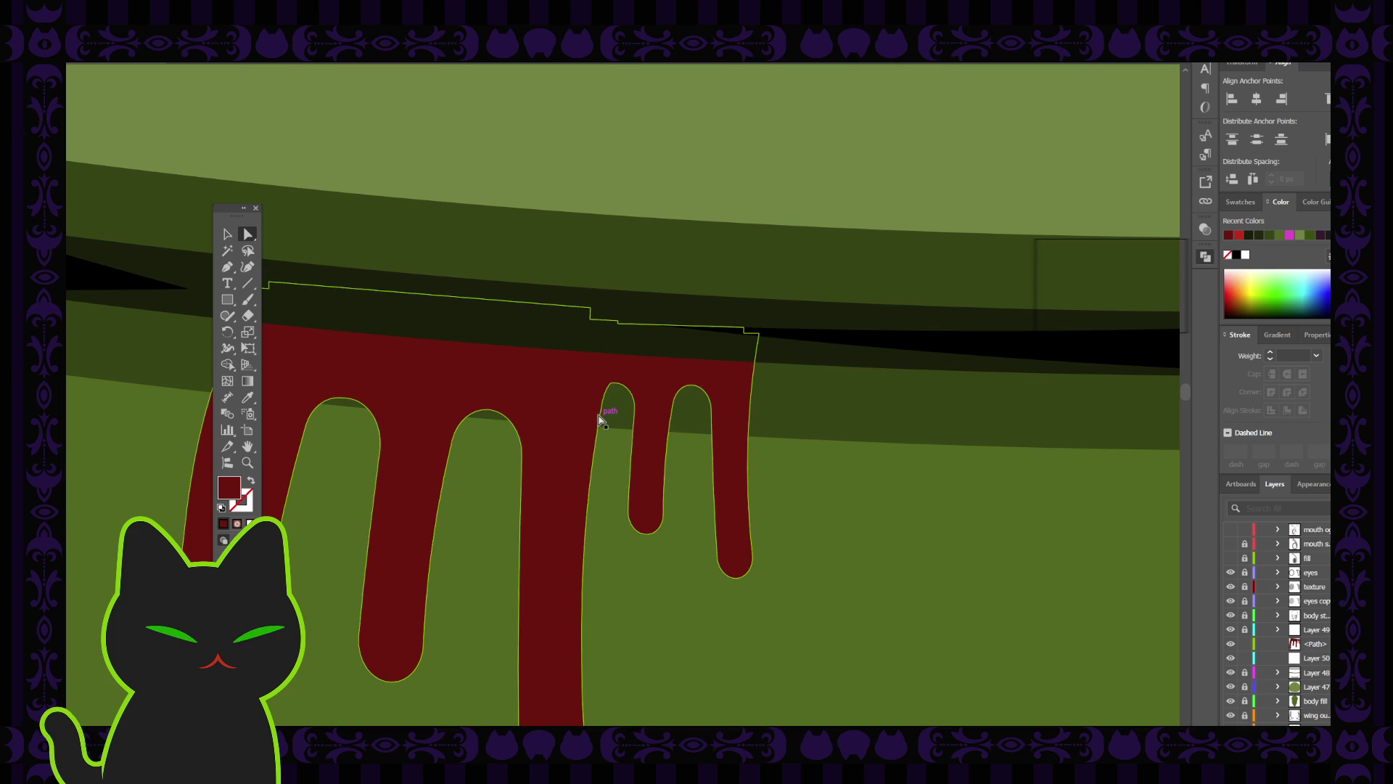
left_click(612, 387)
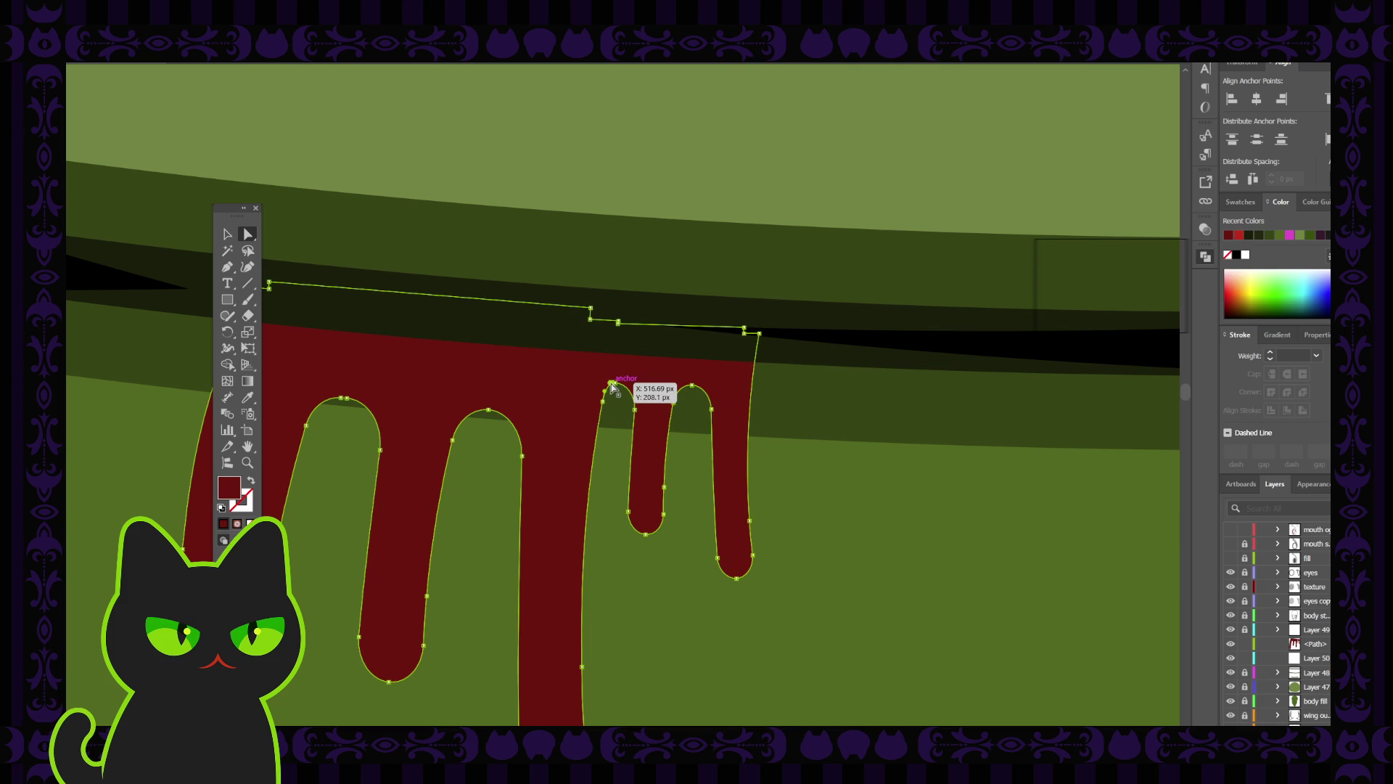
key("p")
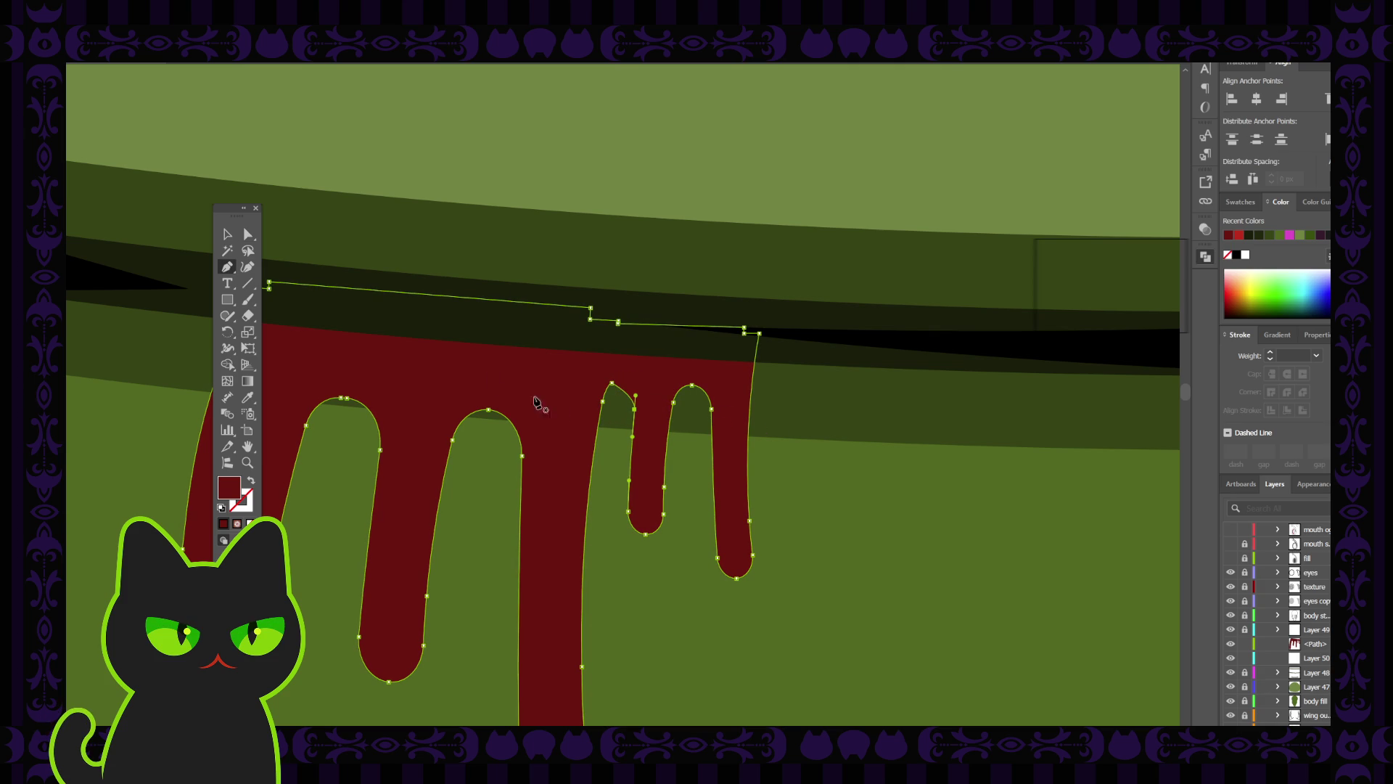
left_click(247, 234)
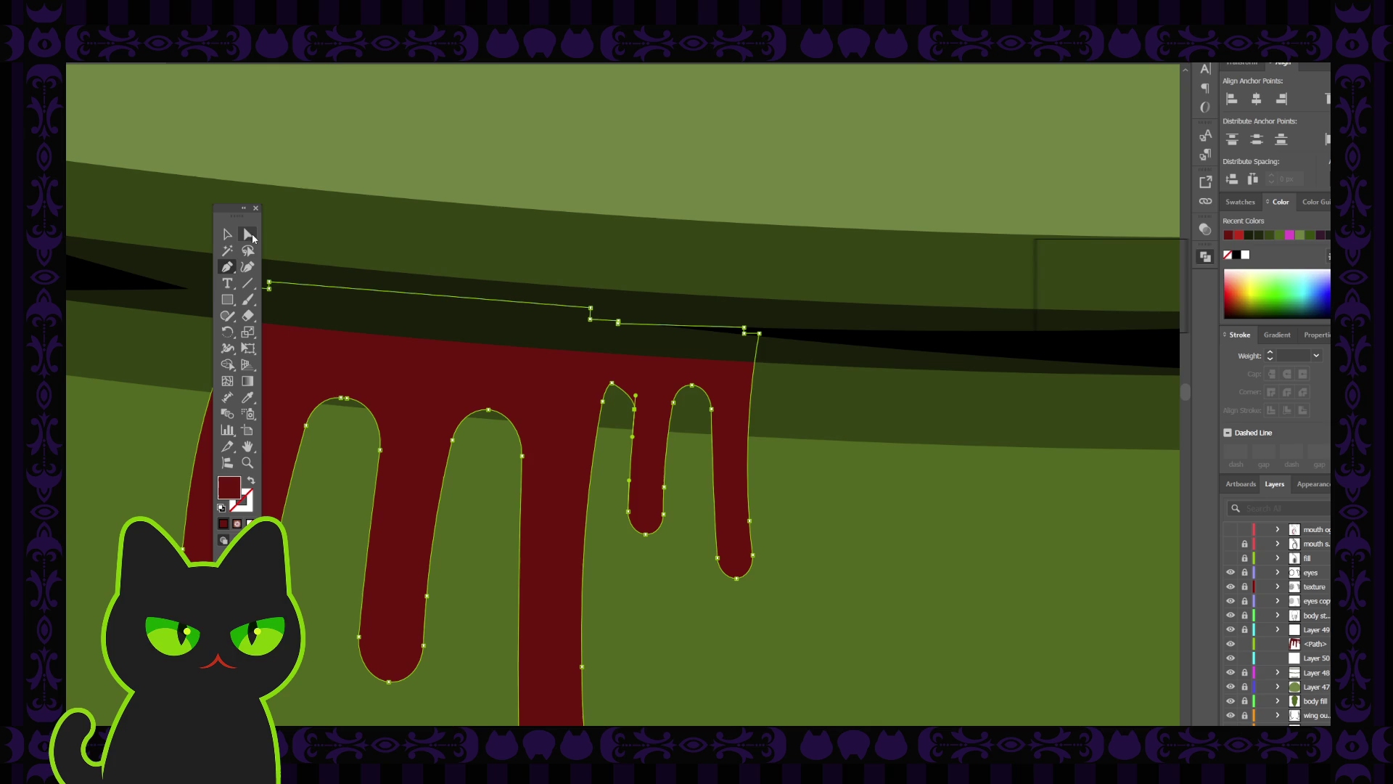
left_click(613, 386)
mouse_move(613, 387)
left_mouse_down()
mouse_move(602, 385)
mouse_move(600, 417)
mouse_move(601, 396)
left_mouse_up()
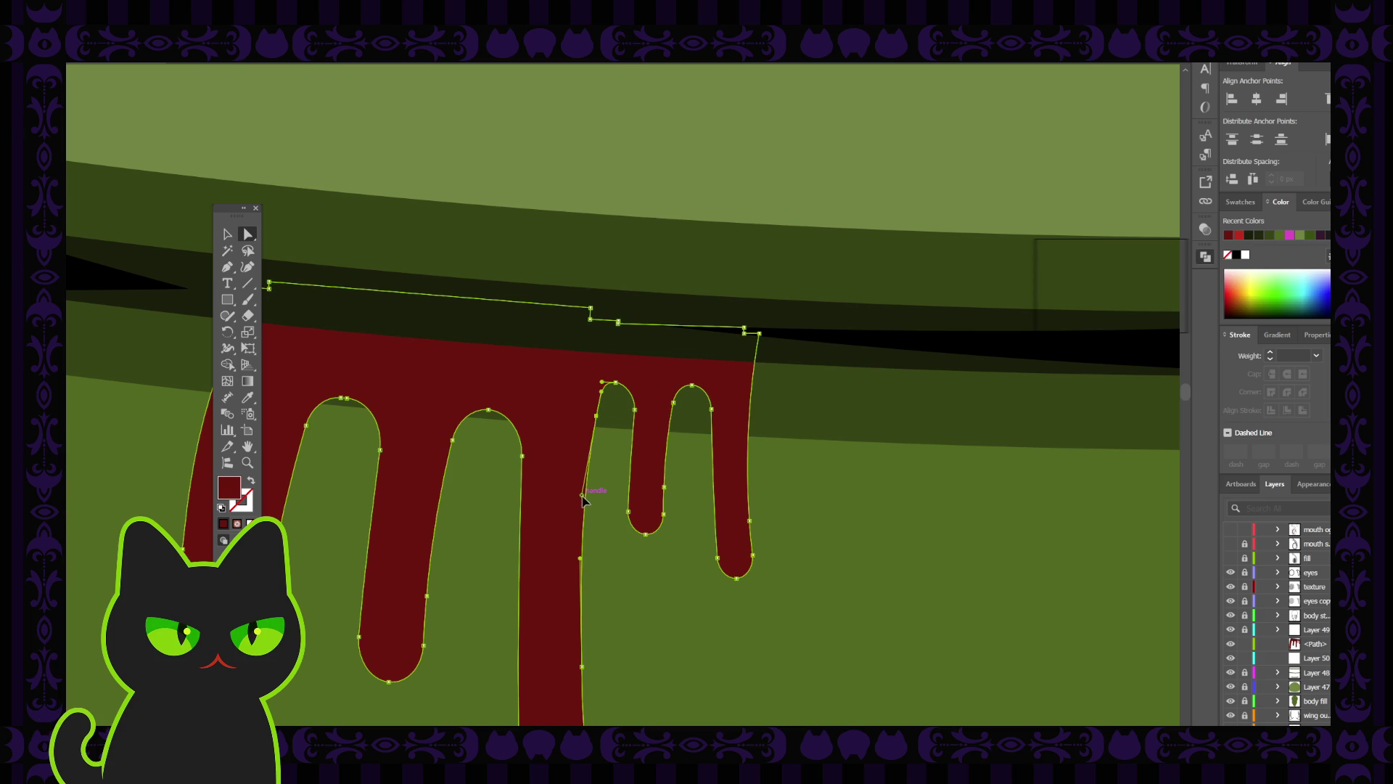
Smooth the curve where the small drip joins and remove a stray edge point.
left_click_drag(583, 498, 592, 513)
left_click(603, 524)
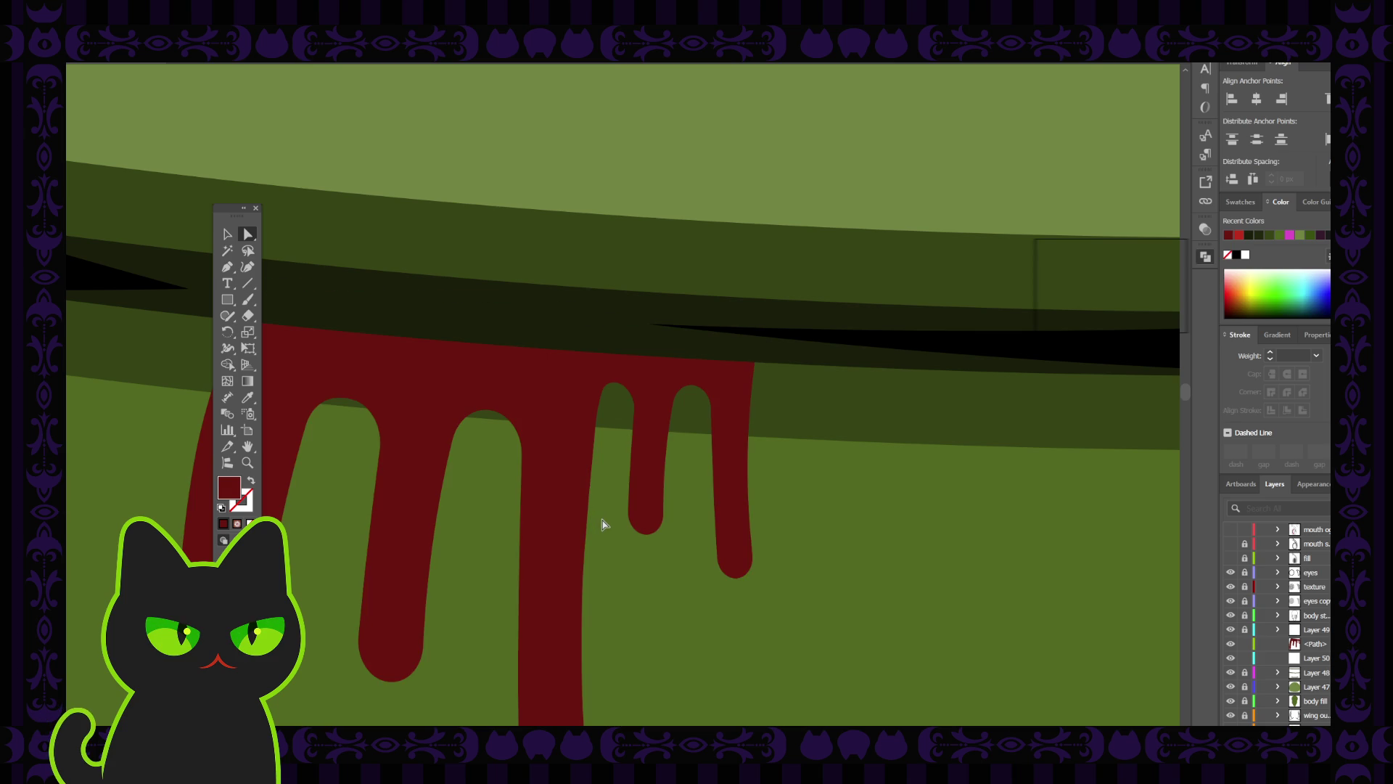
left_click(588, 508)
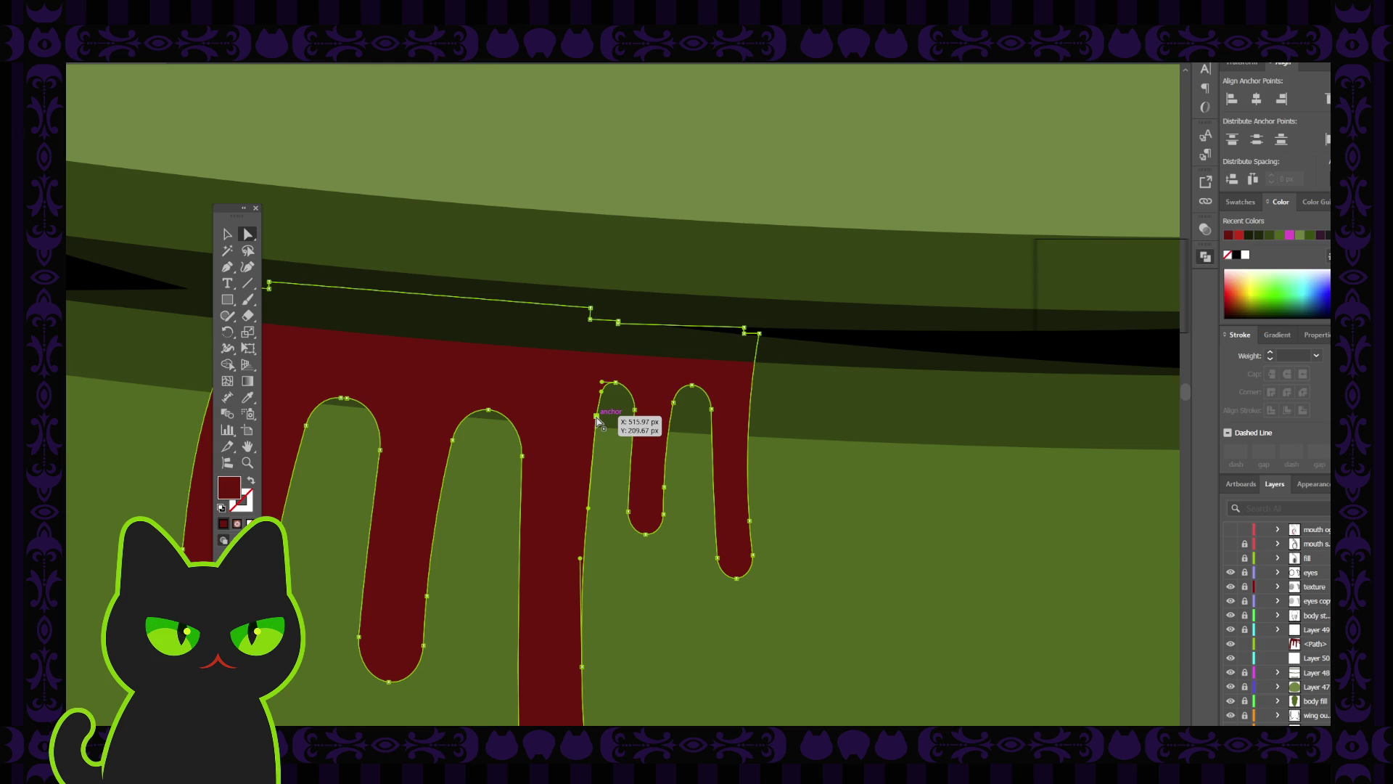
key("p")
left_click(597, 416)
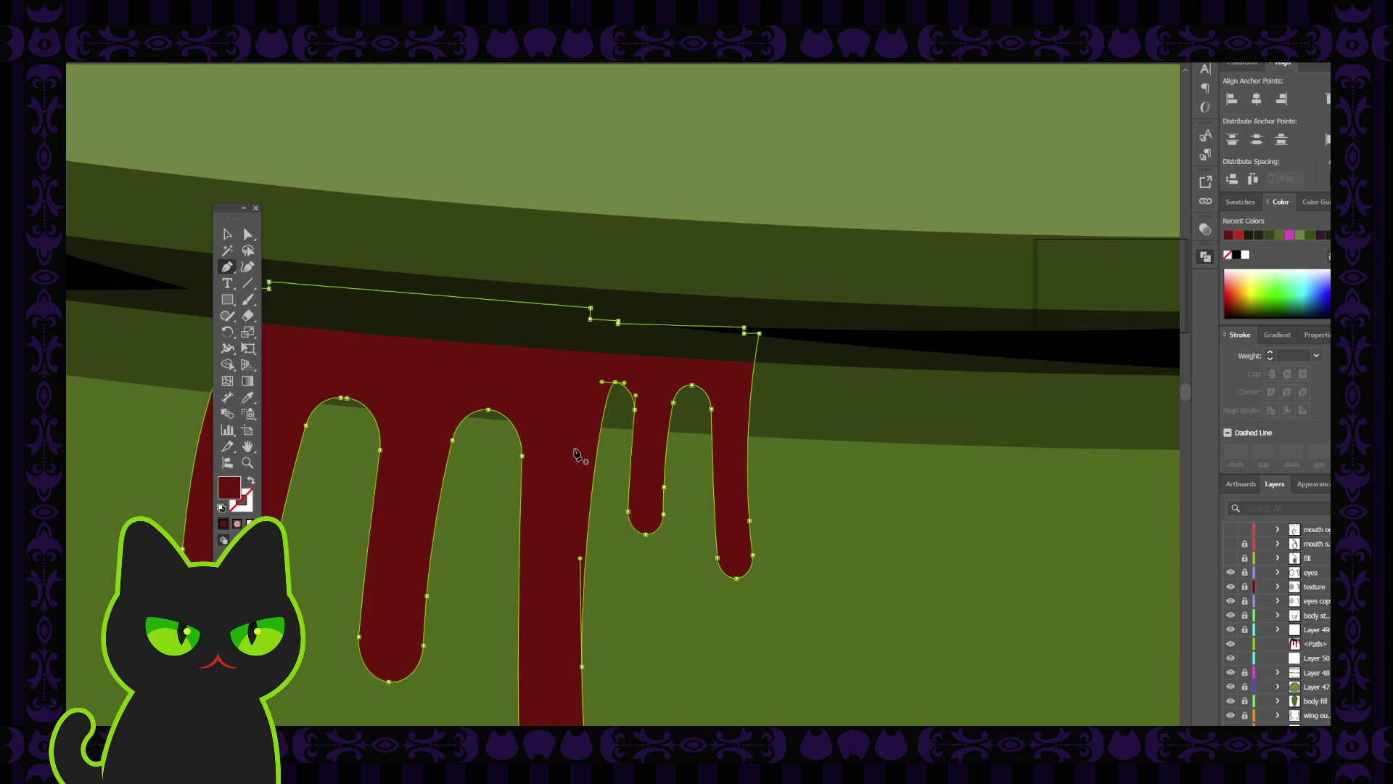
Pull the drip's top-left point leftward and raise the right drip's bottom point slightly.
left_click(248, 234)
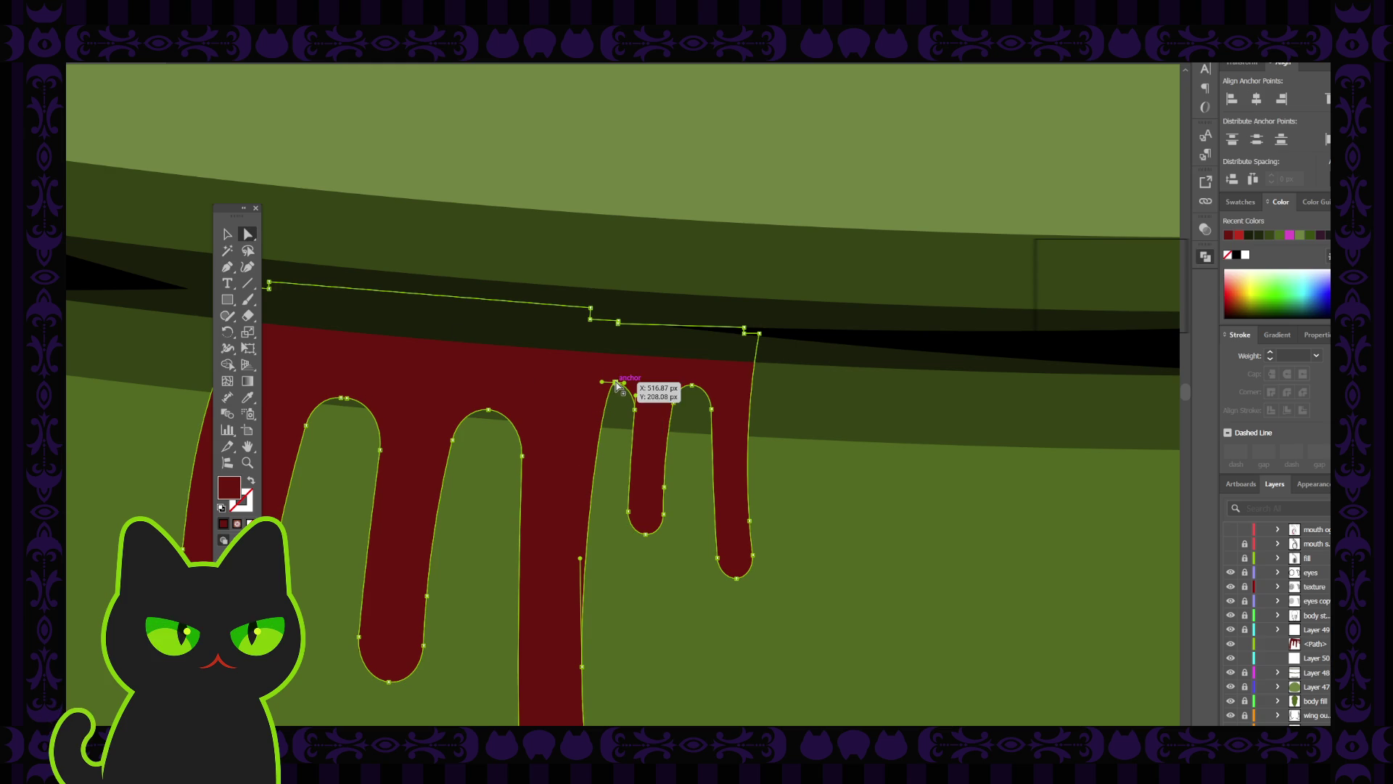
left_click_drag(608, 383, 574, 388)
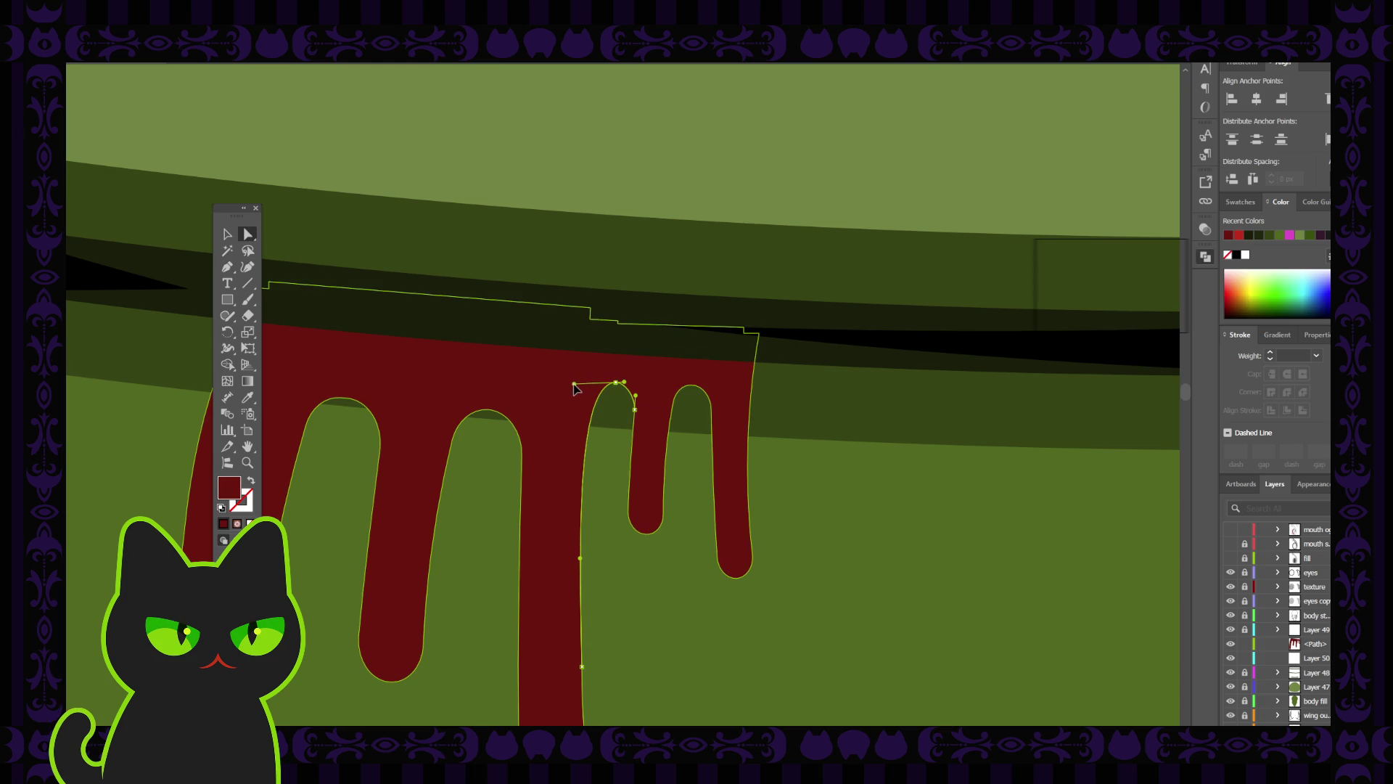
left_click(600, 401)
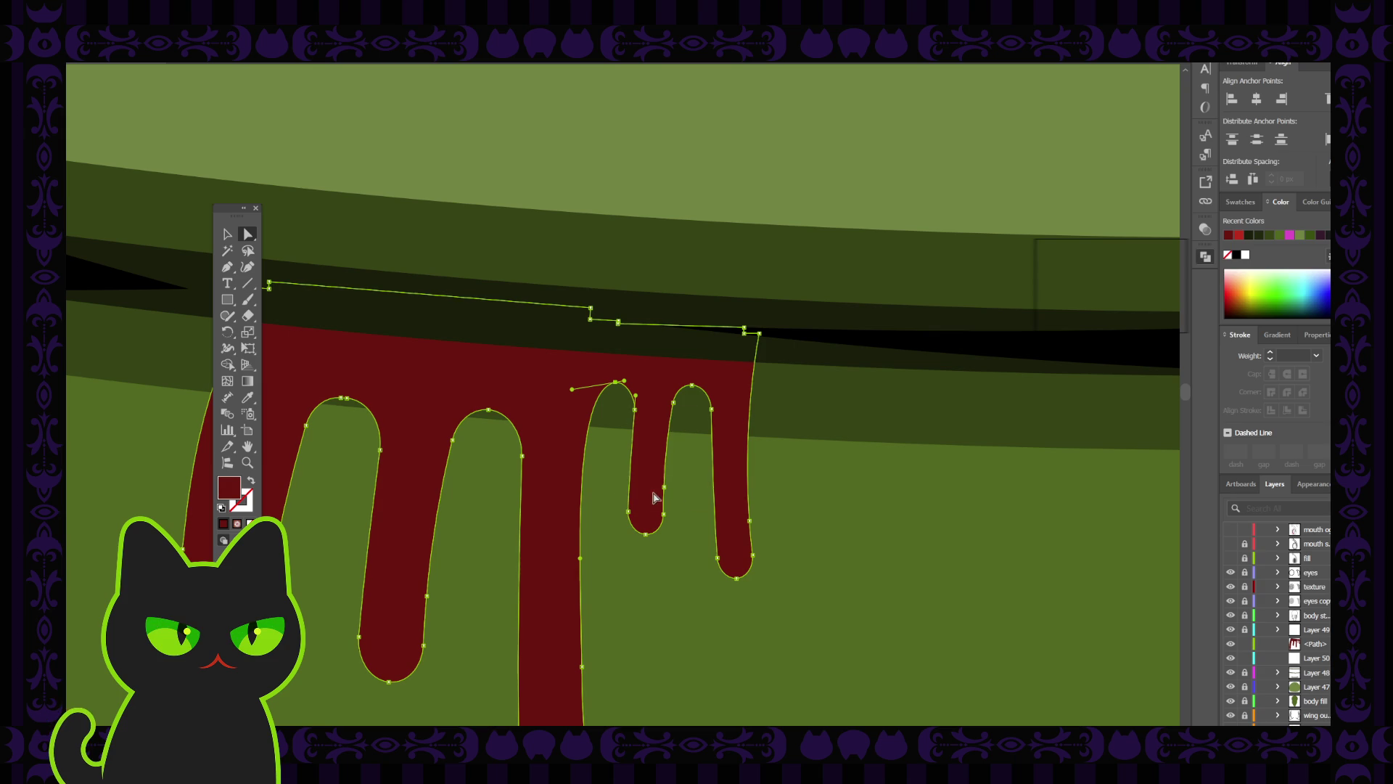
left_click_drag(663, 512, 663, 498)
left_click(701, 514)
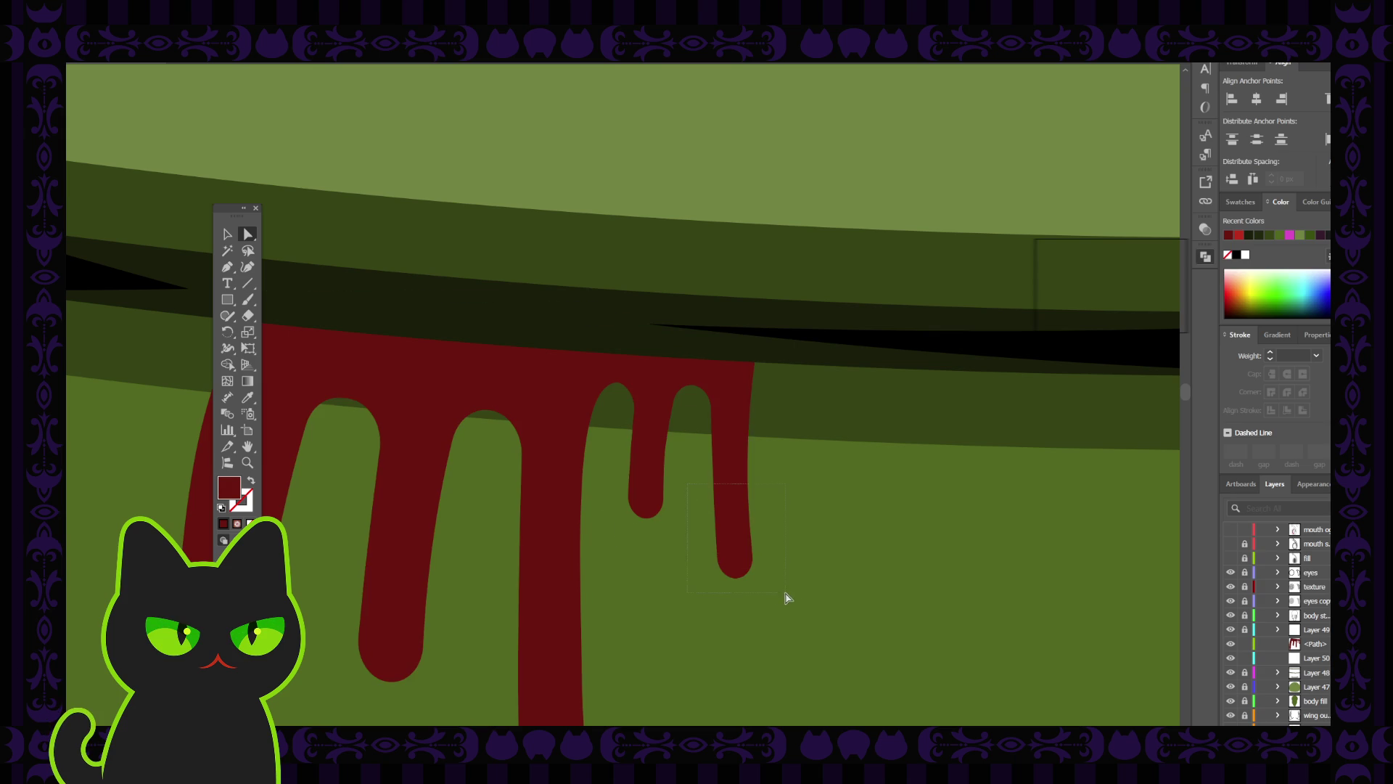
left_click_drag(786, 593, 748, 557)
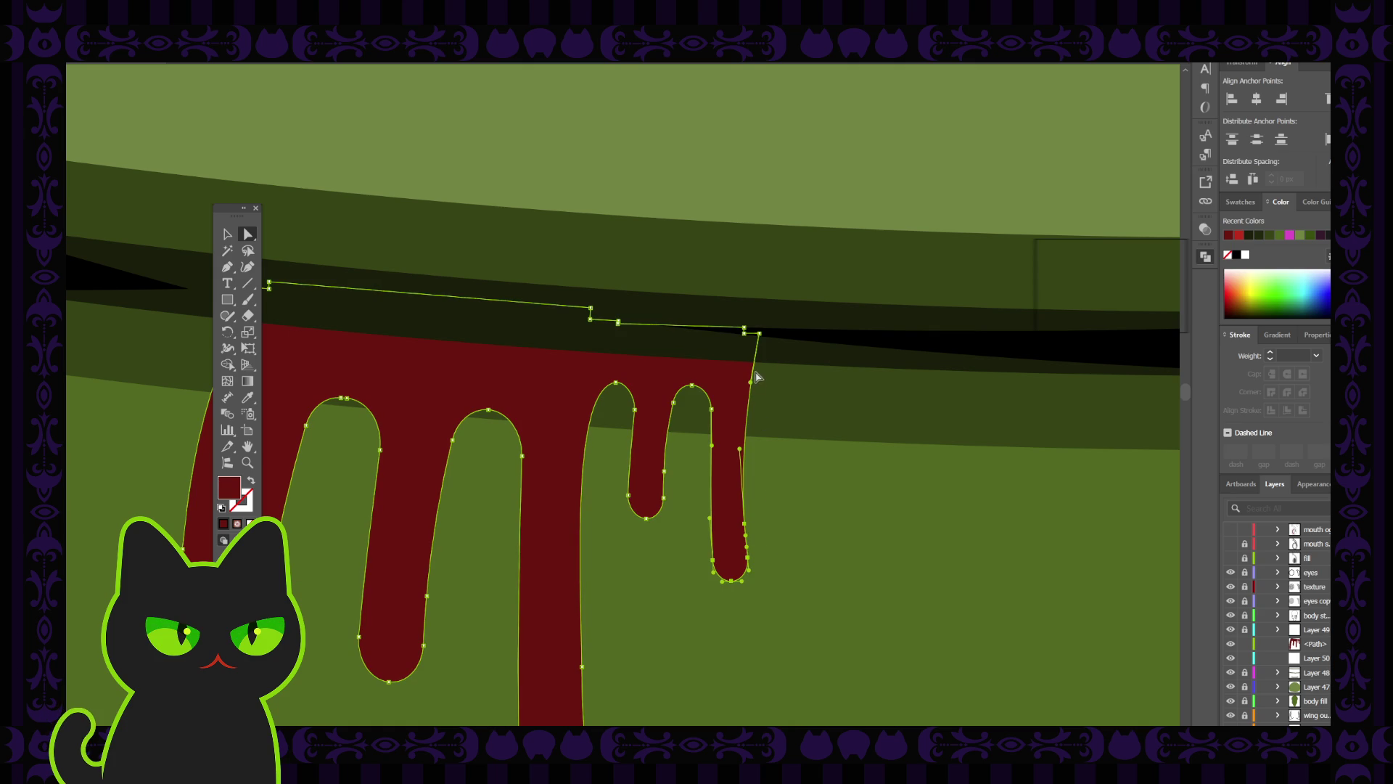
Delete the extra anchors along the drip's top edge so it runs straight, then deselect.
key("p")
left_click(744, 330)
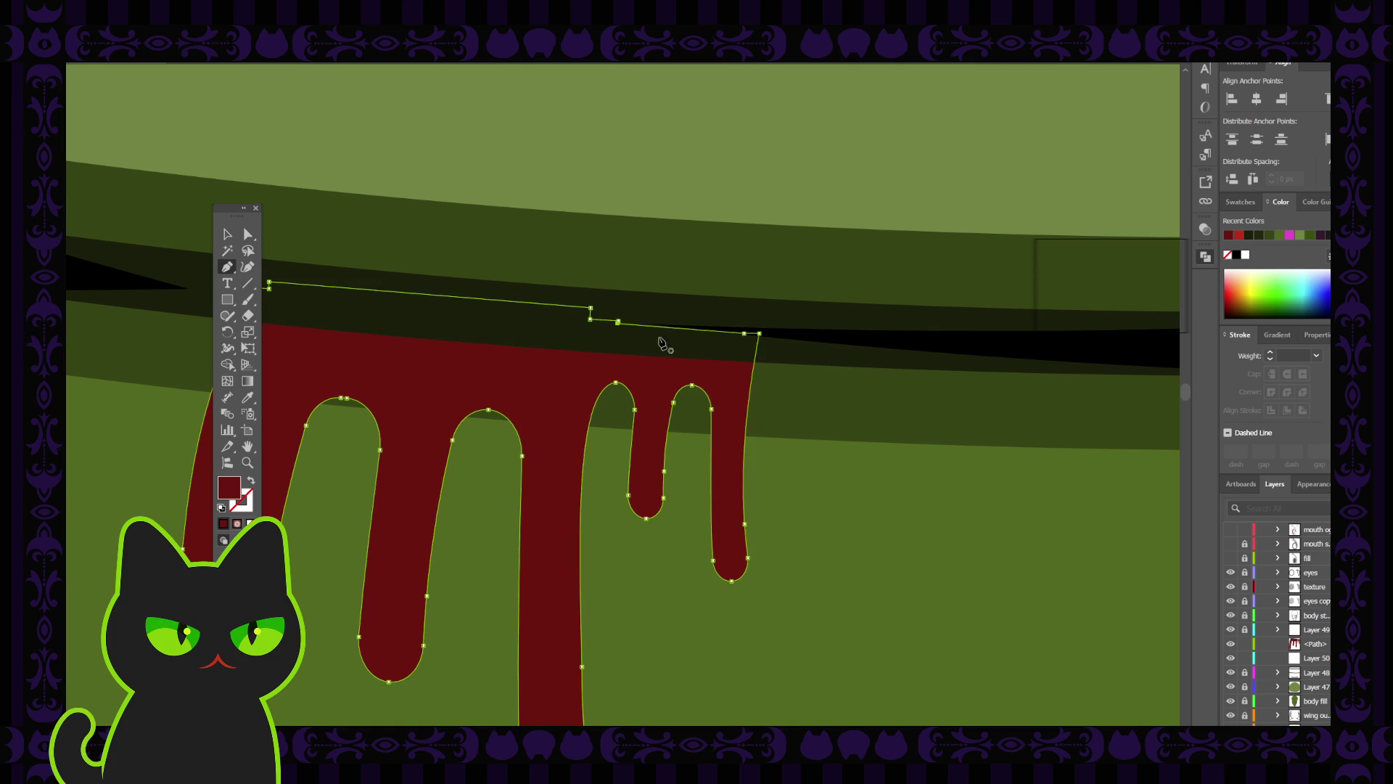
left_click(744, 334)
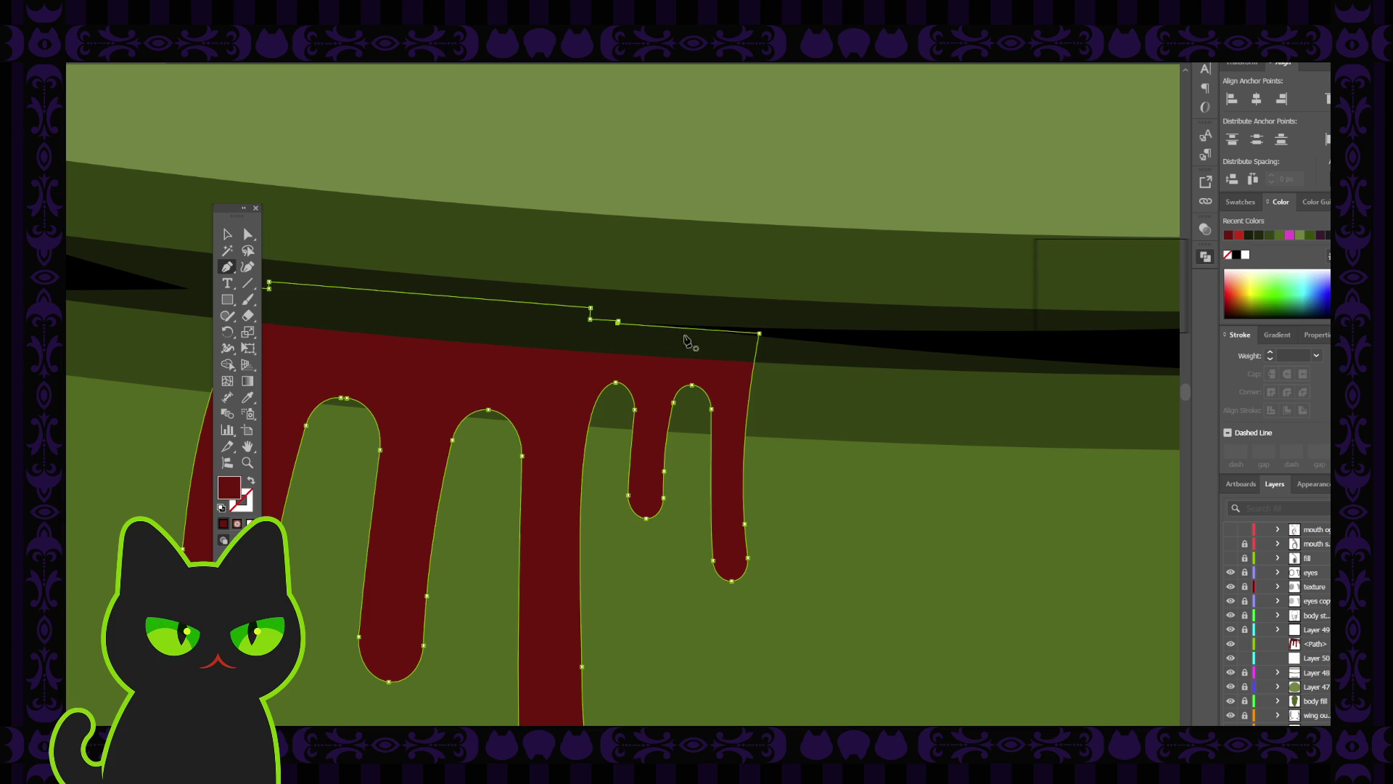
left_click(618, 323)
left_click(590, 318)
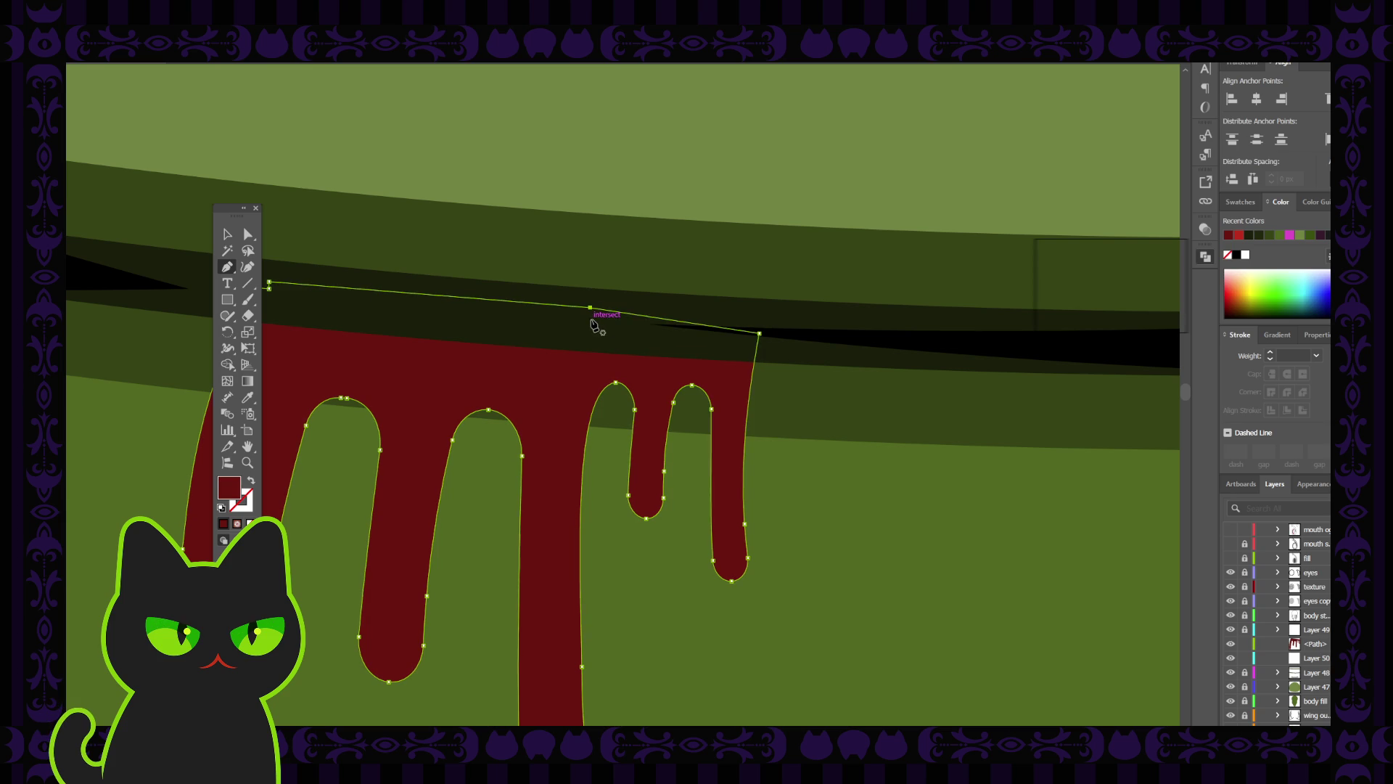
left_click(590, 308)
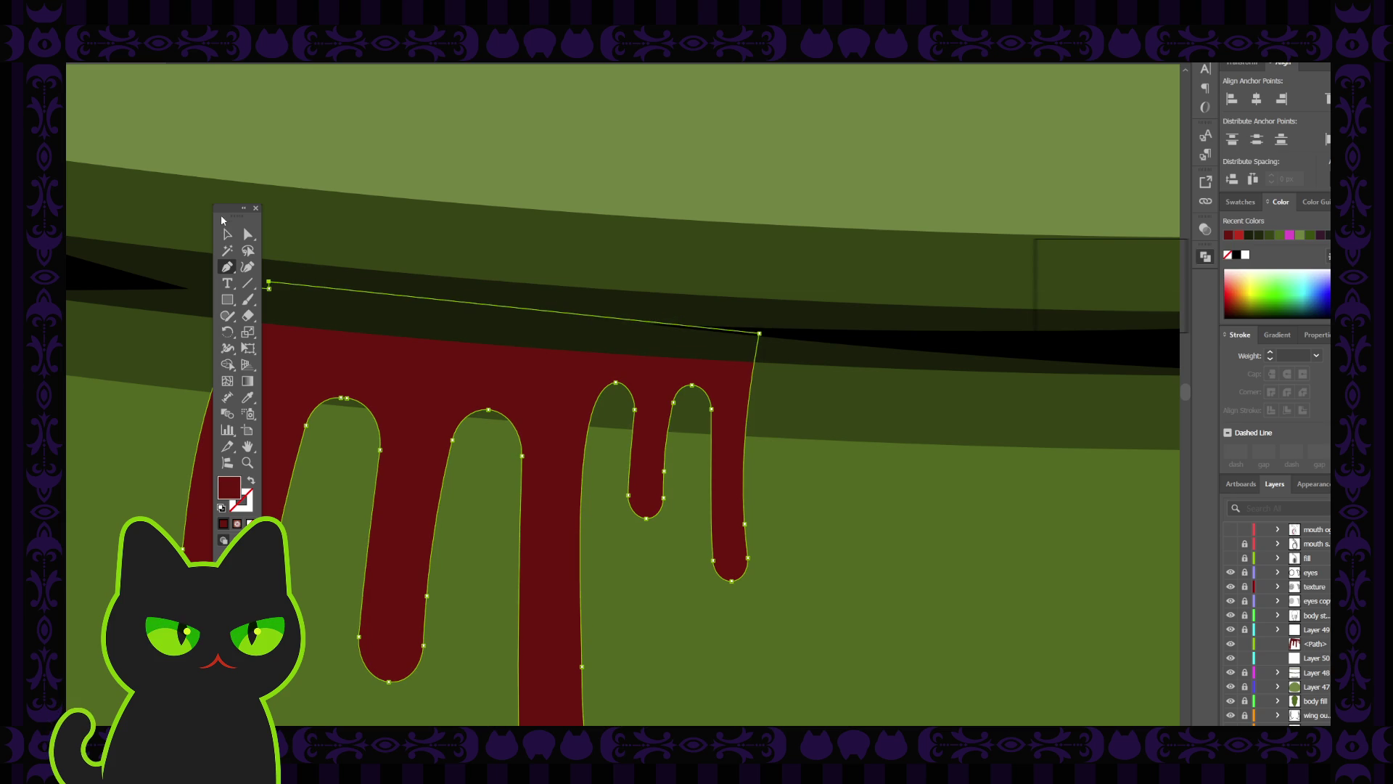
left_click_drag(225, 216, 134, 227)
left_click(269, 283)
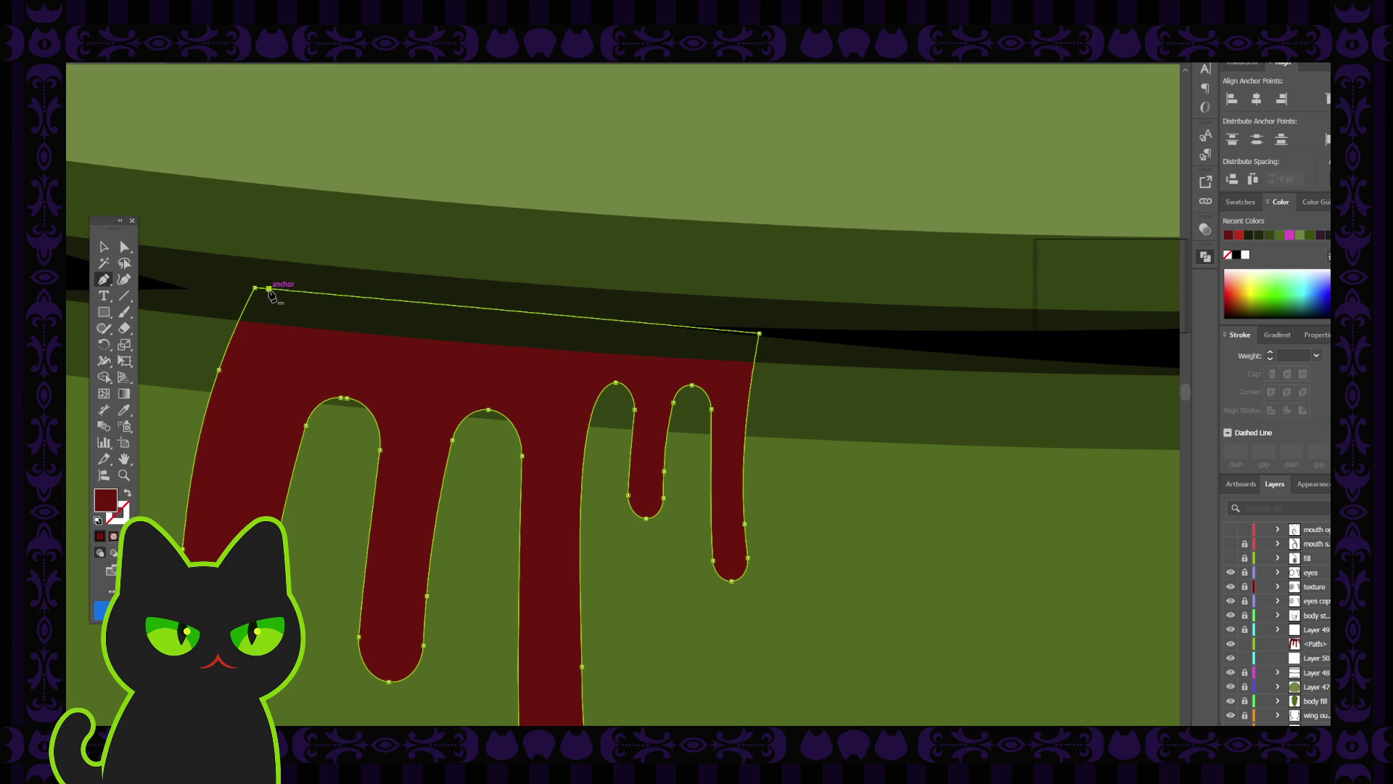
key("v")
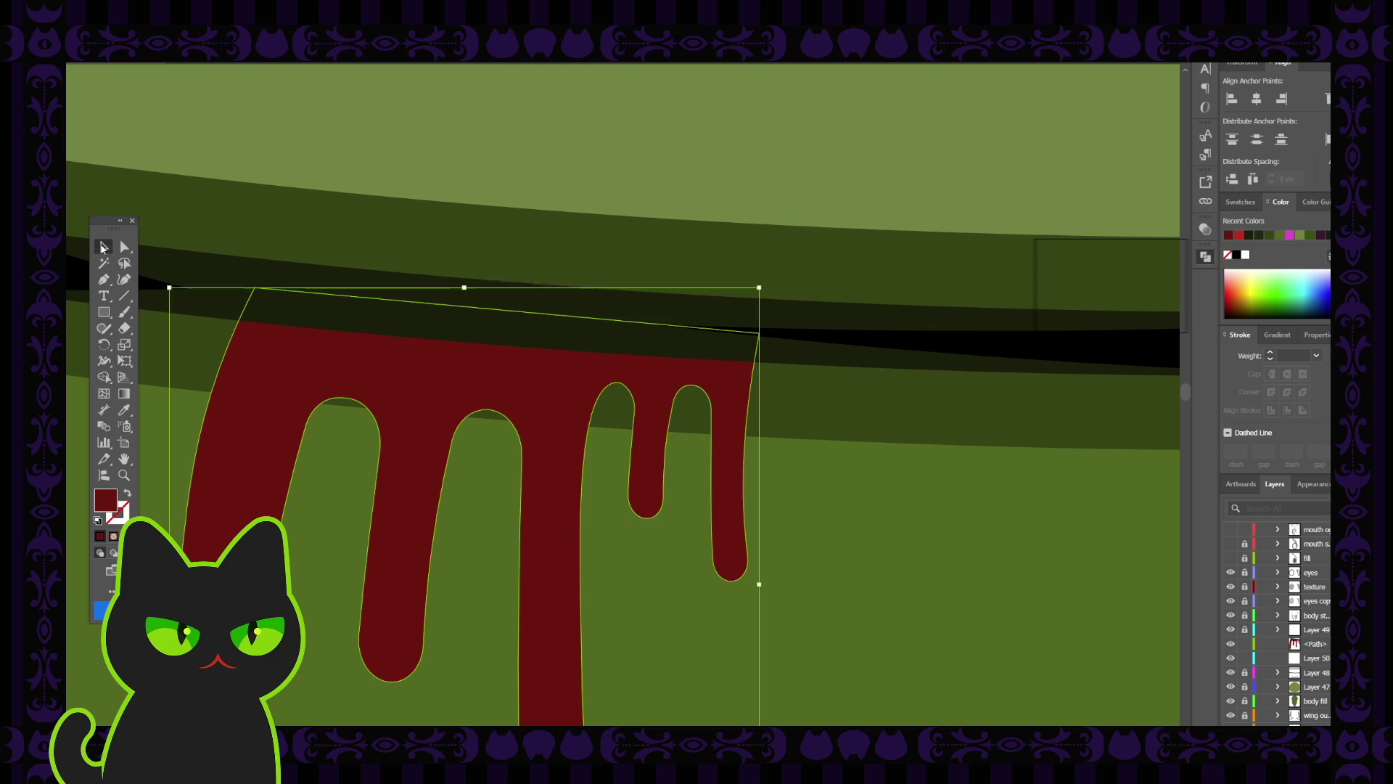
left_click(294, 231)
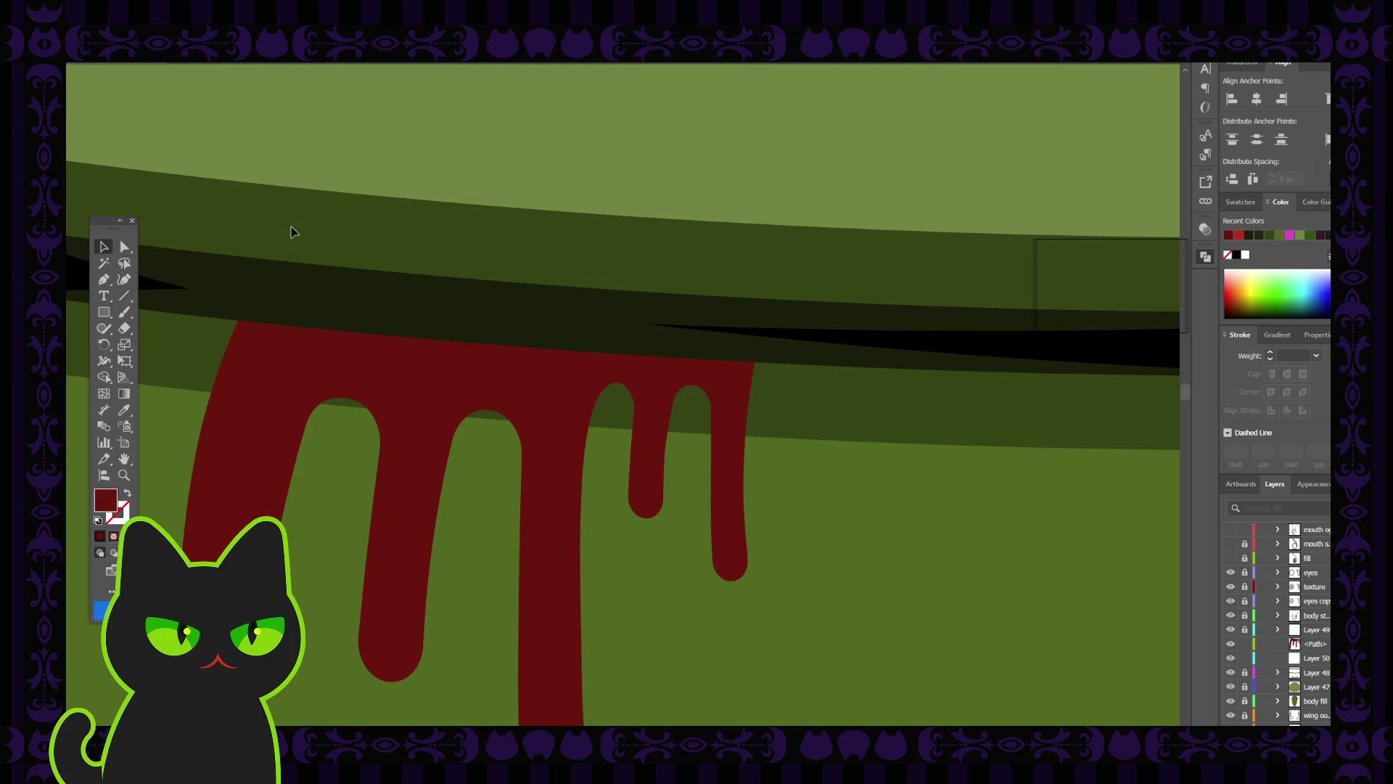
Move the red drip's path above Layer 49 in the Layers panel.
key("ctrl+minus")
key("ctrl+minus")
key("ctrl+minus")
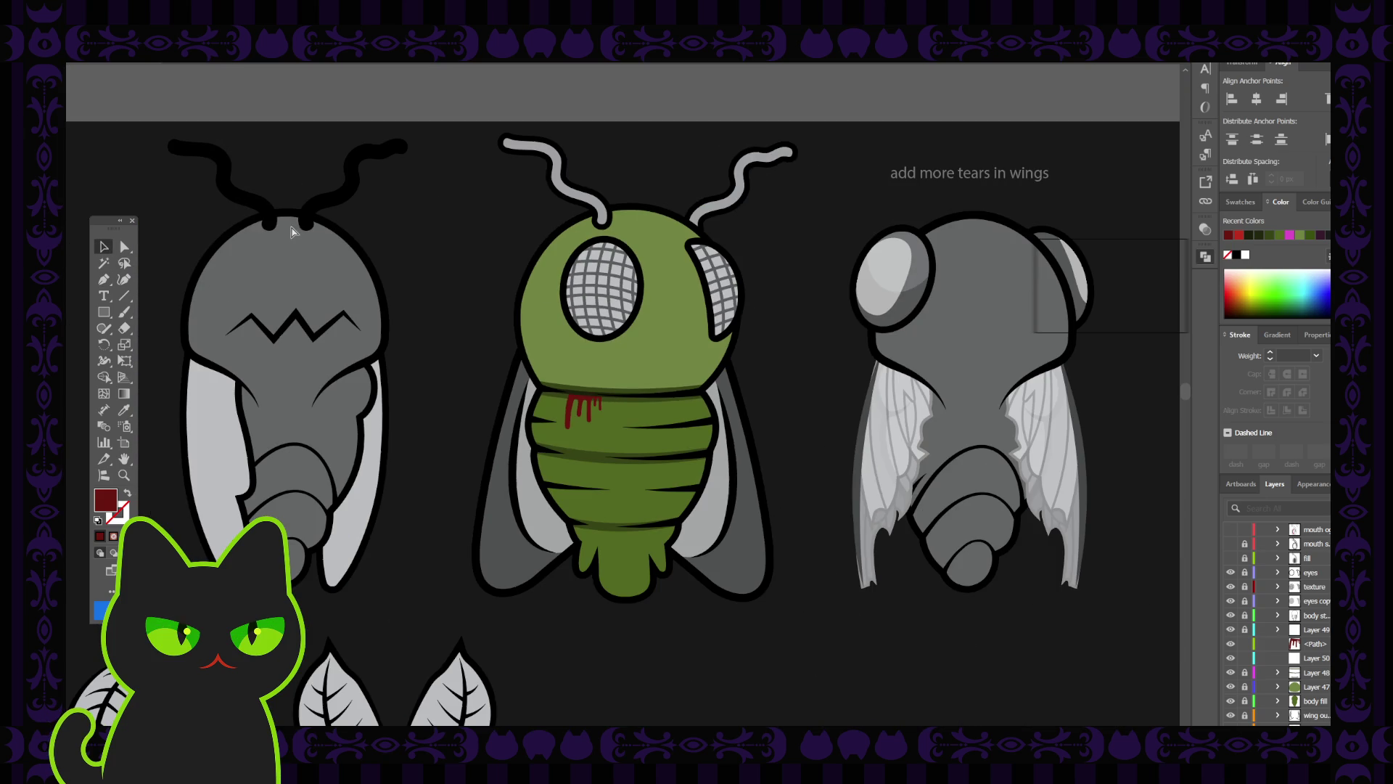
key("ctrl+plus")
key("ctrl+plus")
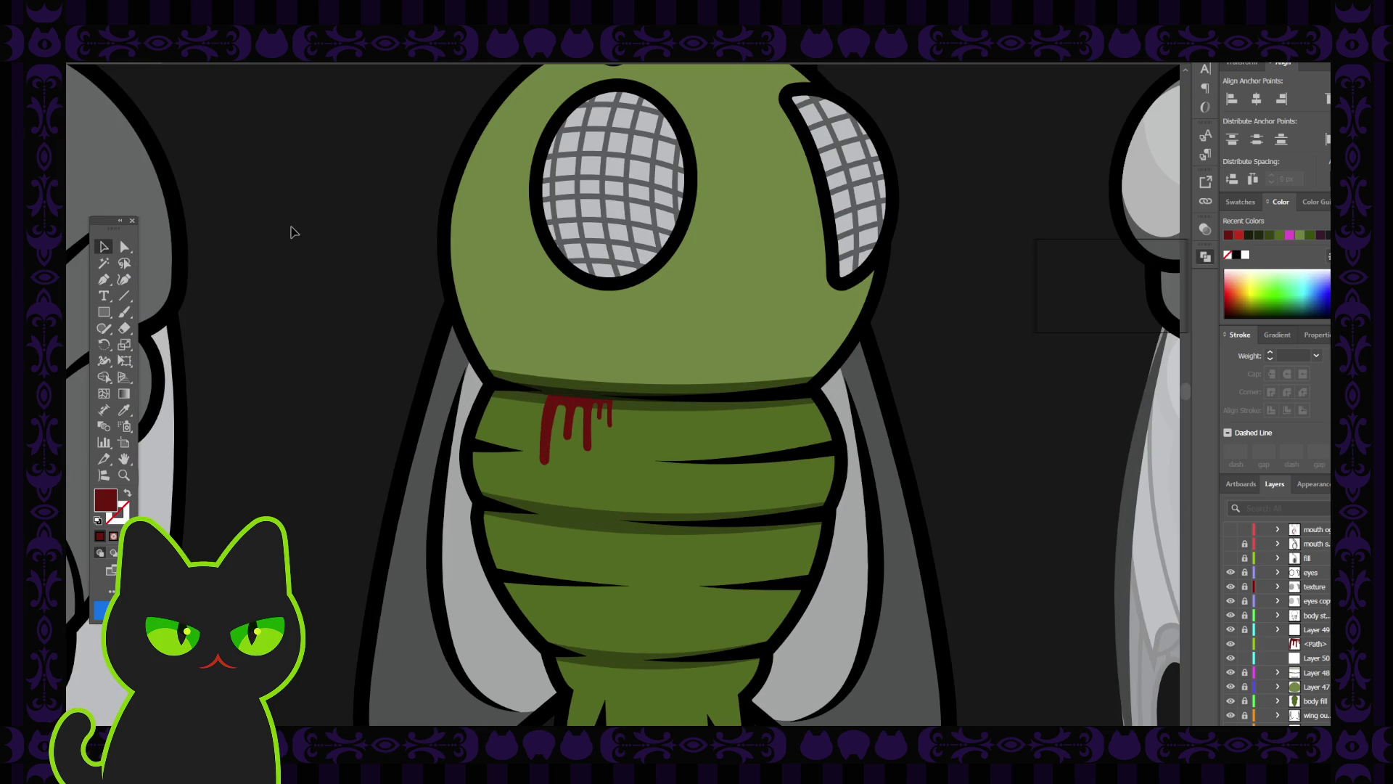
key("space")
left_click_drag(419, 386, 357, 350)
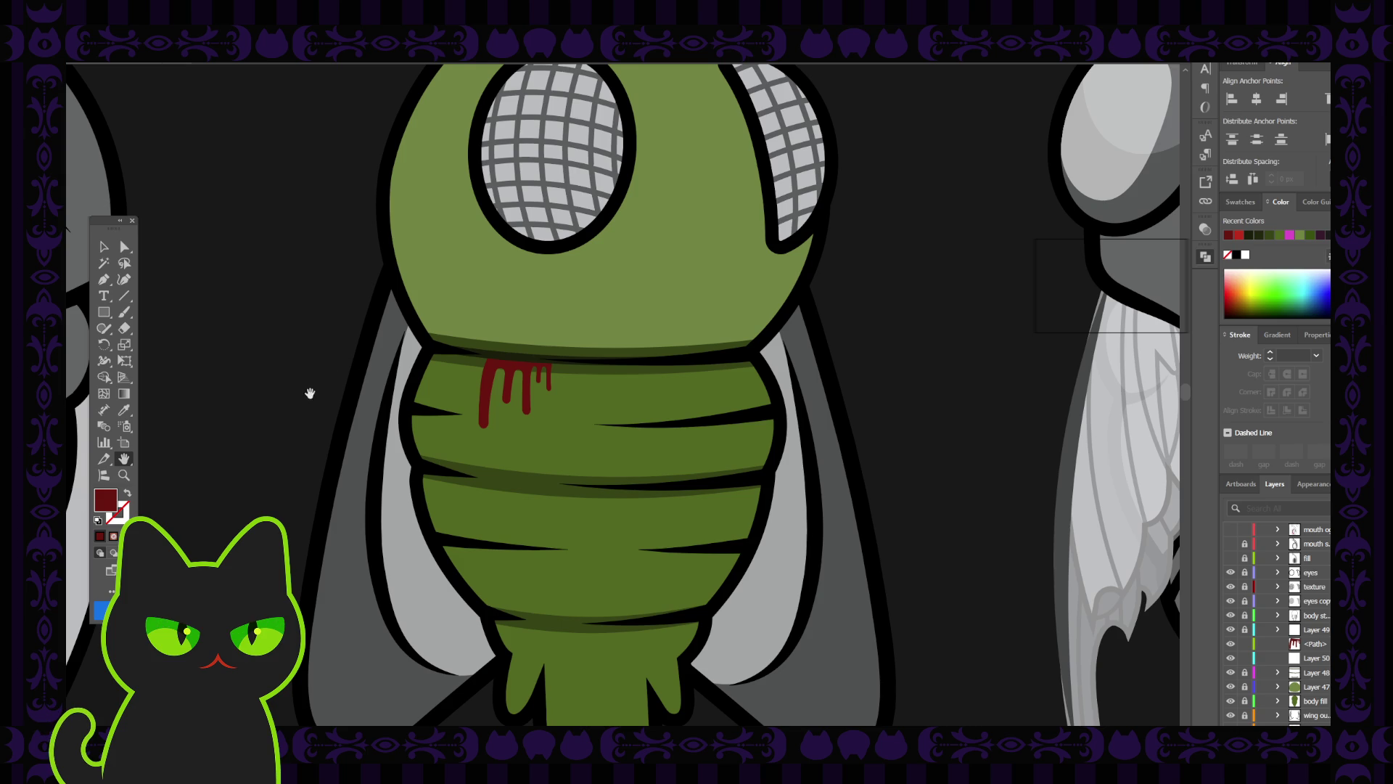
scroll(290, 374, "down", 1)
left_click(103, 240)
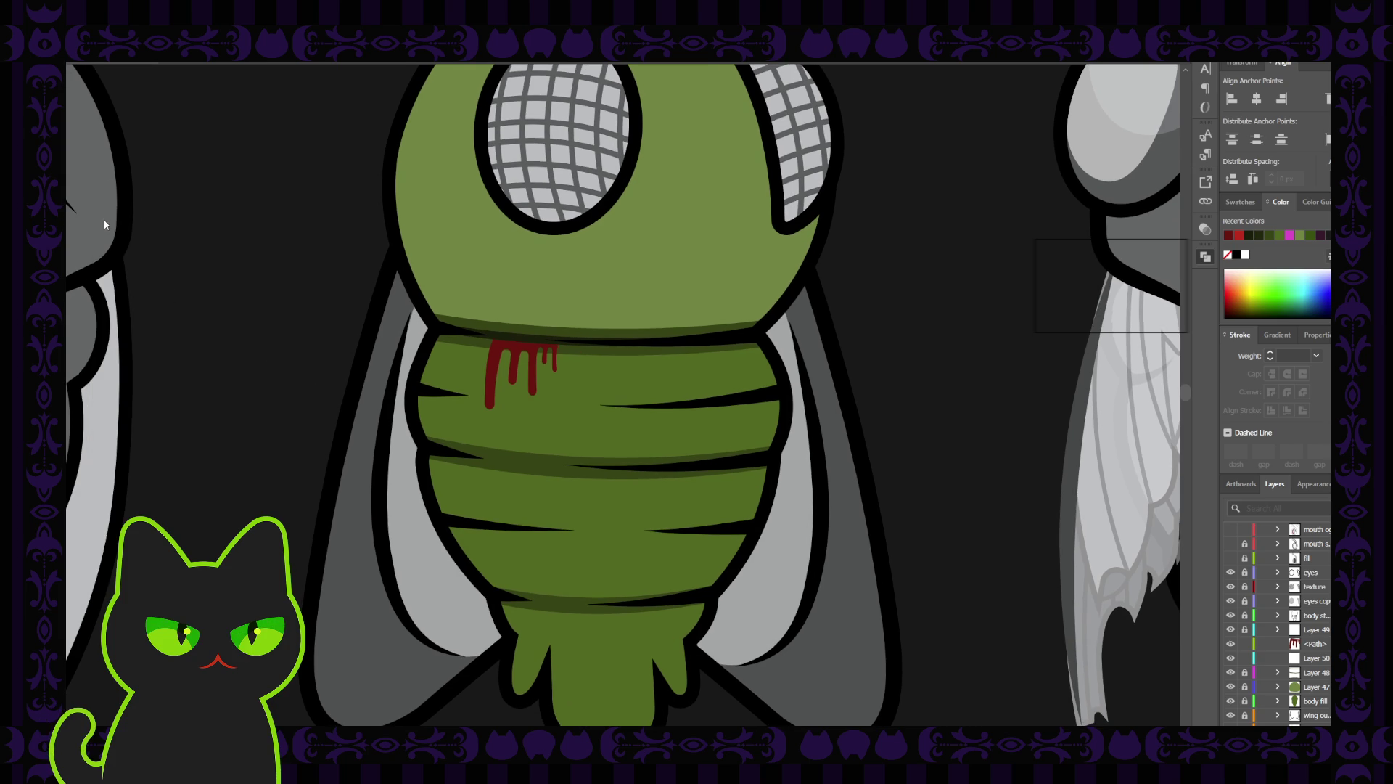
left_click_drag(103, 219, 228, 207)
left_click(539, 379)
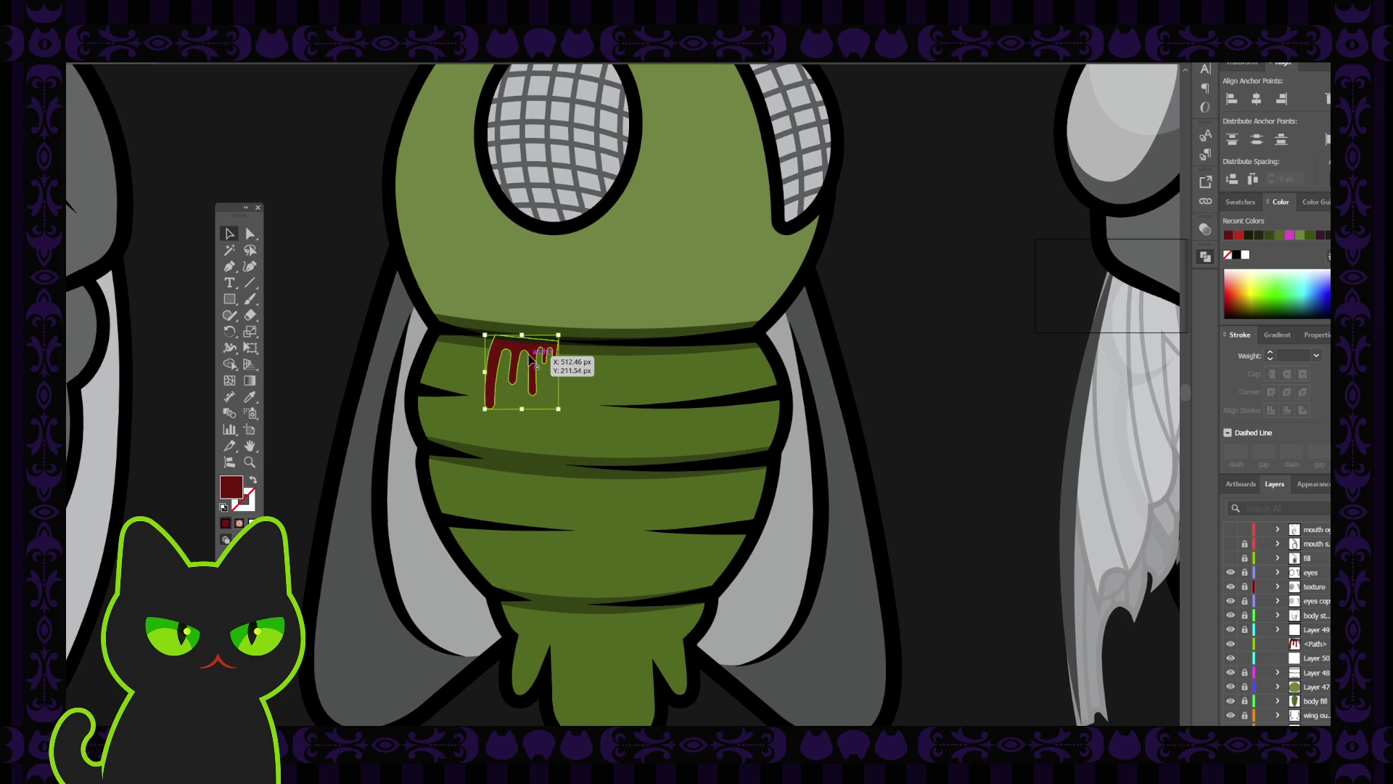
left_click(1316, 644)
left_click_drag(1315, 626, 1314, 627)
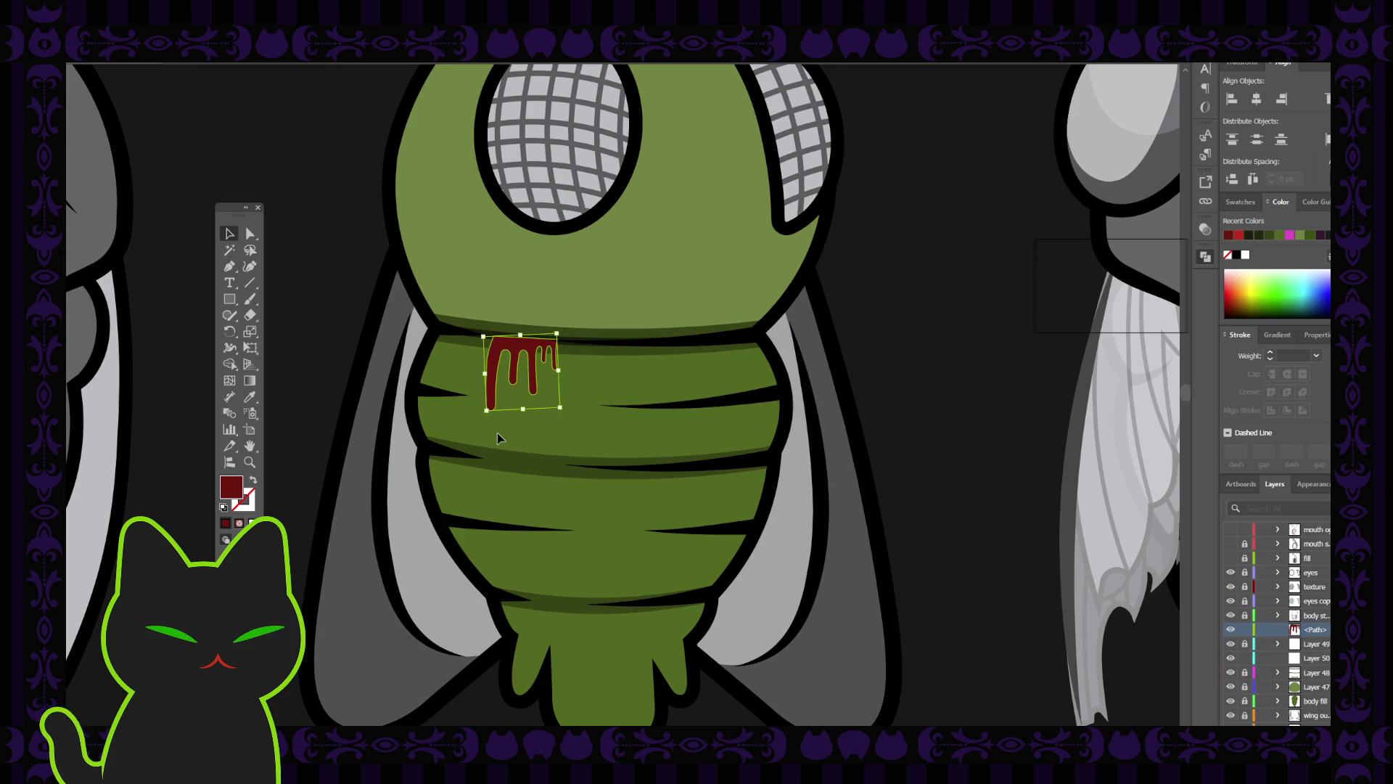
Zoom in and shift the drip slightly left so it sits under the head seam.
key("a")
key("ctrl+equal")
key("v")
key("ctrl+equal")
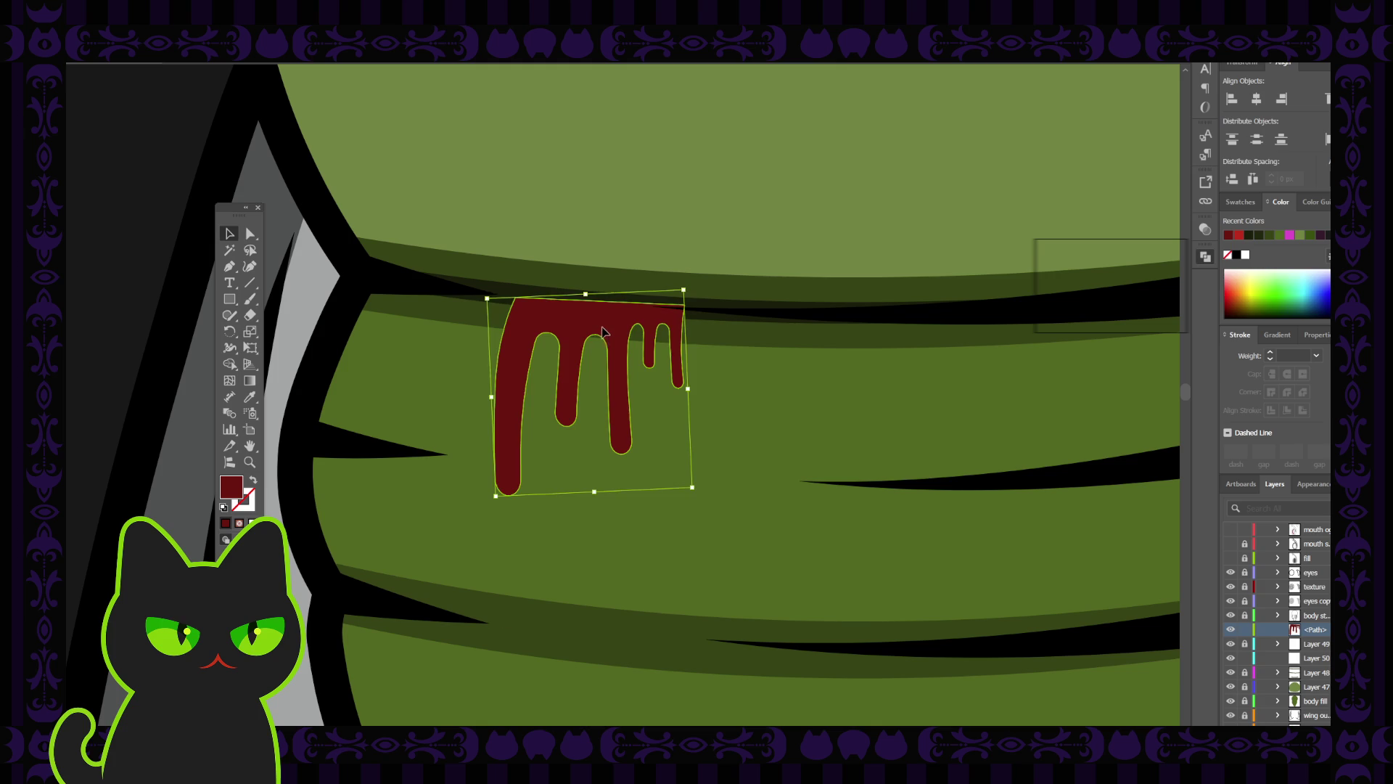
left_click_drag(602, 332, 594, 335)
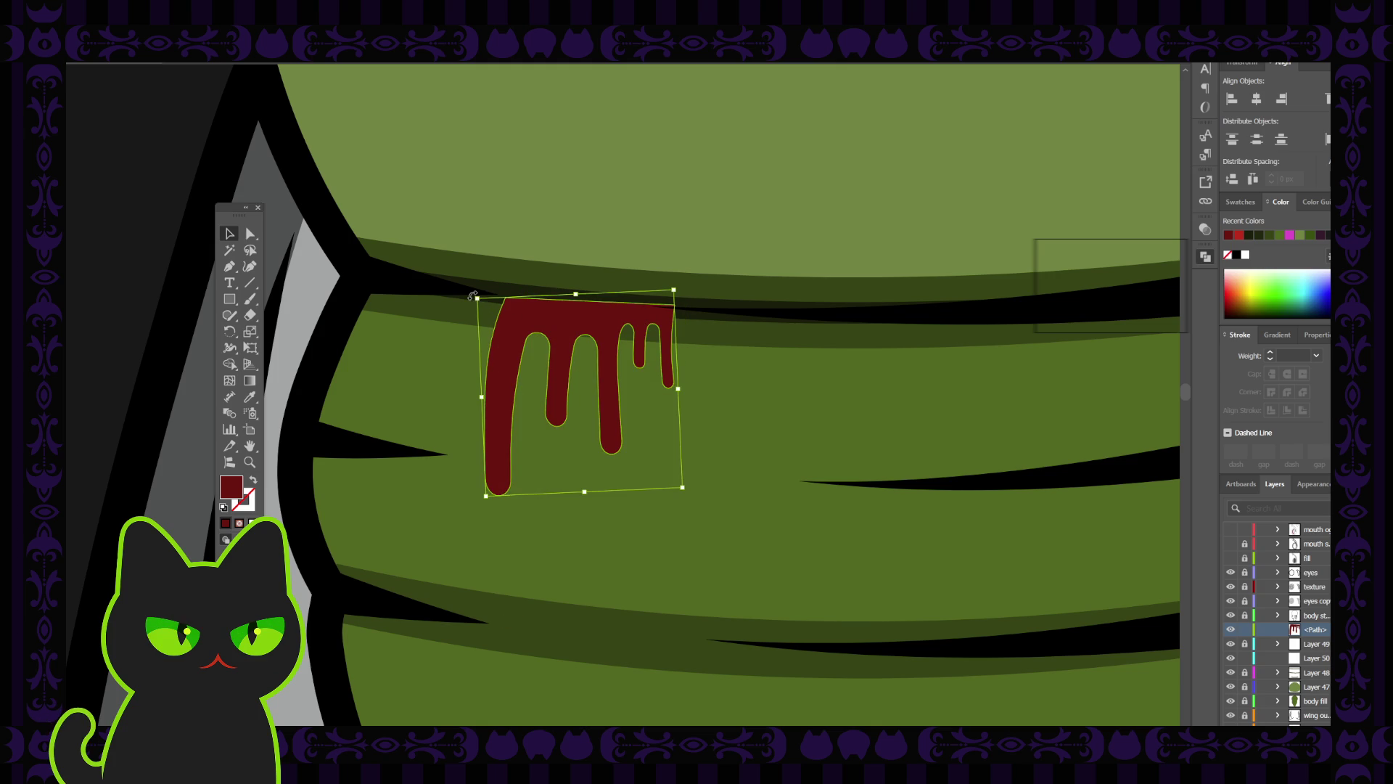
left_click(749, 362)
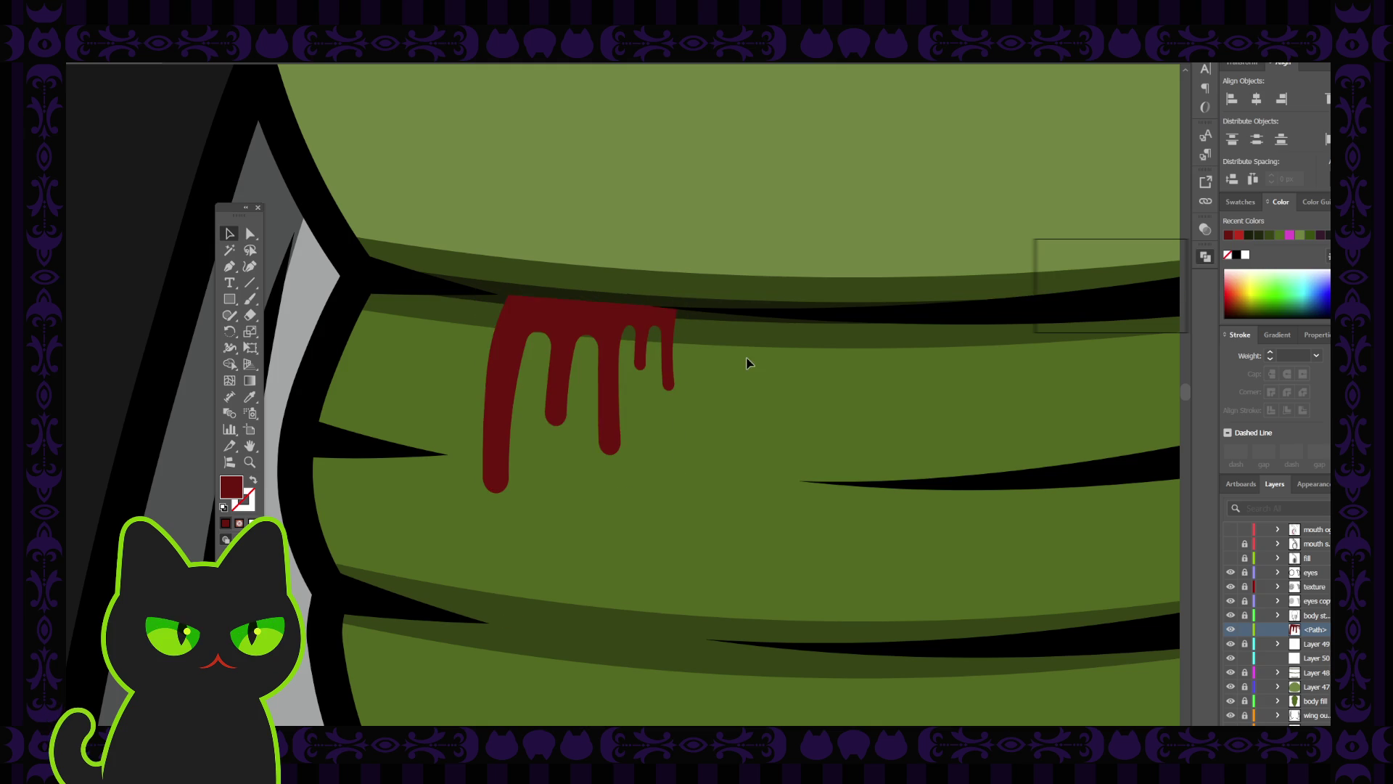
key("ctrl+z")
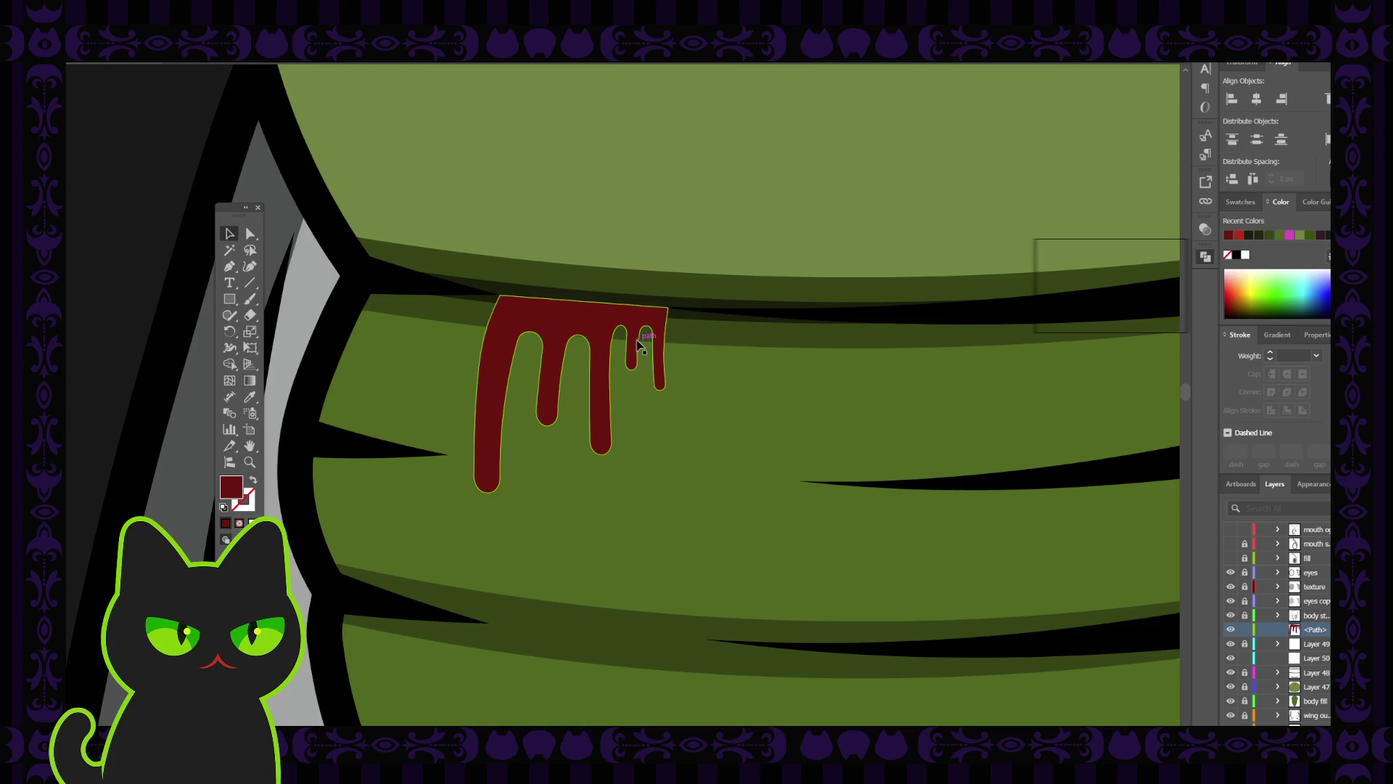
left_click_drag(543, 324, 538, 324)
left_click(730, 357)
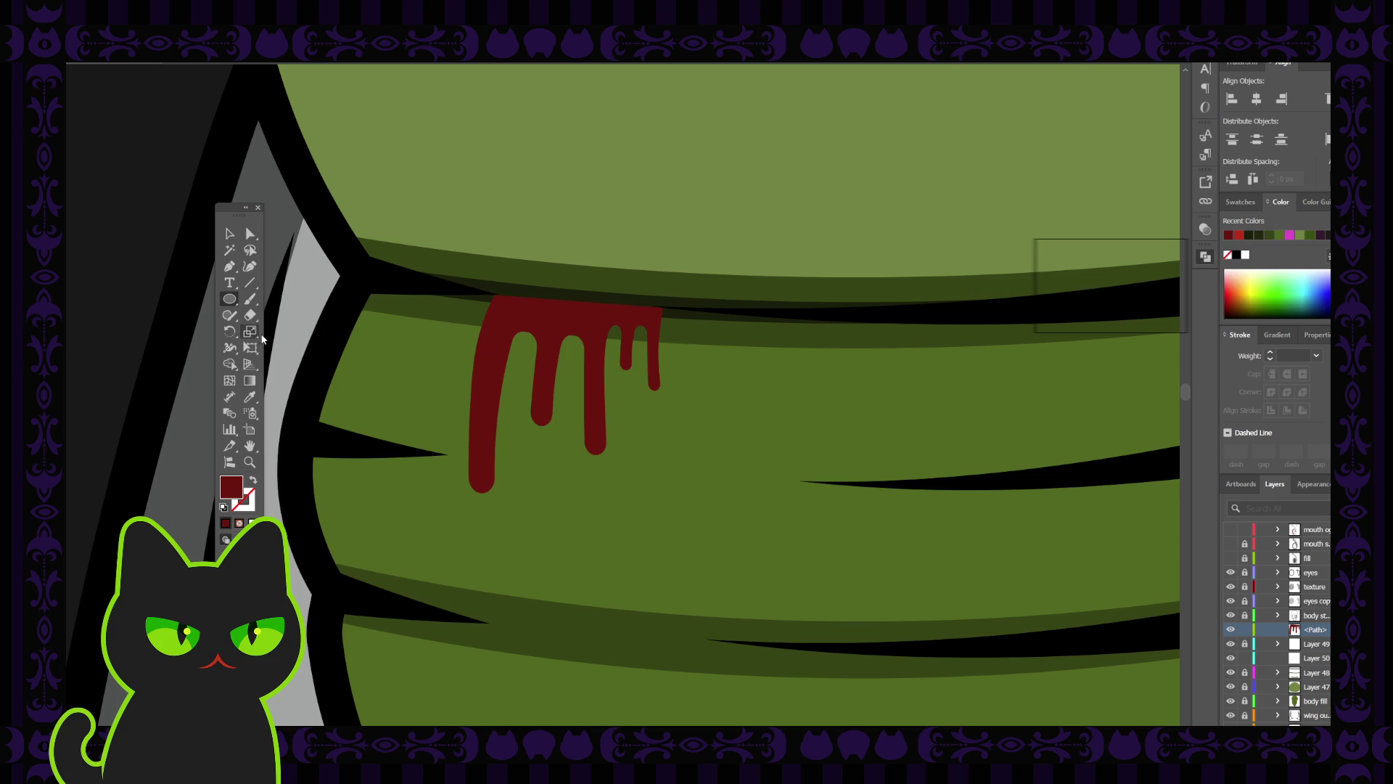
Draw a small dark red circle right of the drips and squash it into an oval droplet.
left_click_drag(676, 394, 740, 457)
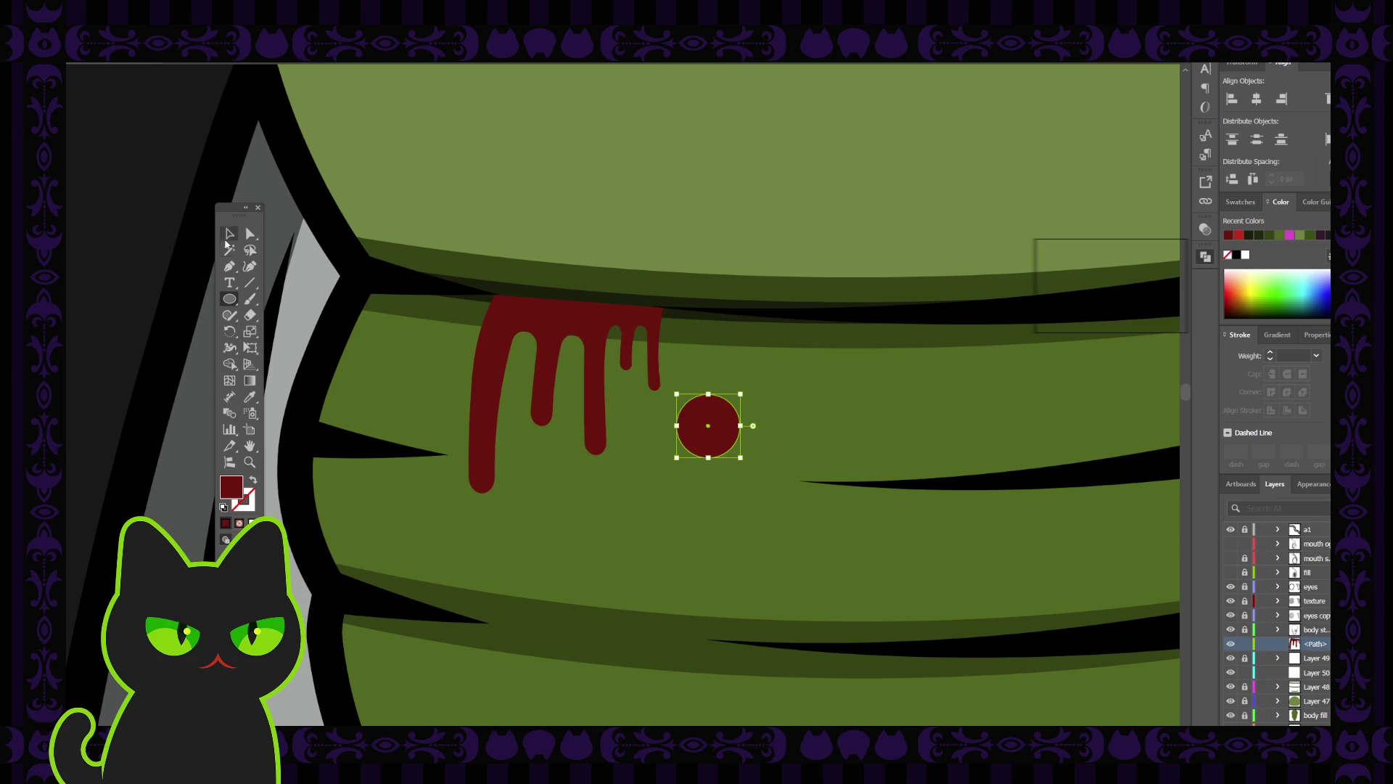
left_click(225, 233)
mouse_move(708, 457)
left_mouse_down()
mouse_move(735, 416)
mouse_move(689, 403)
left_mouse_up()
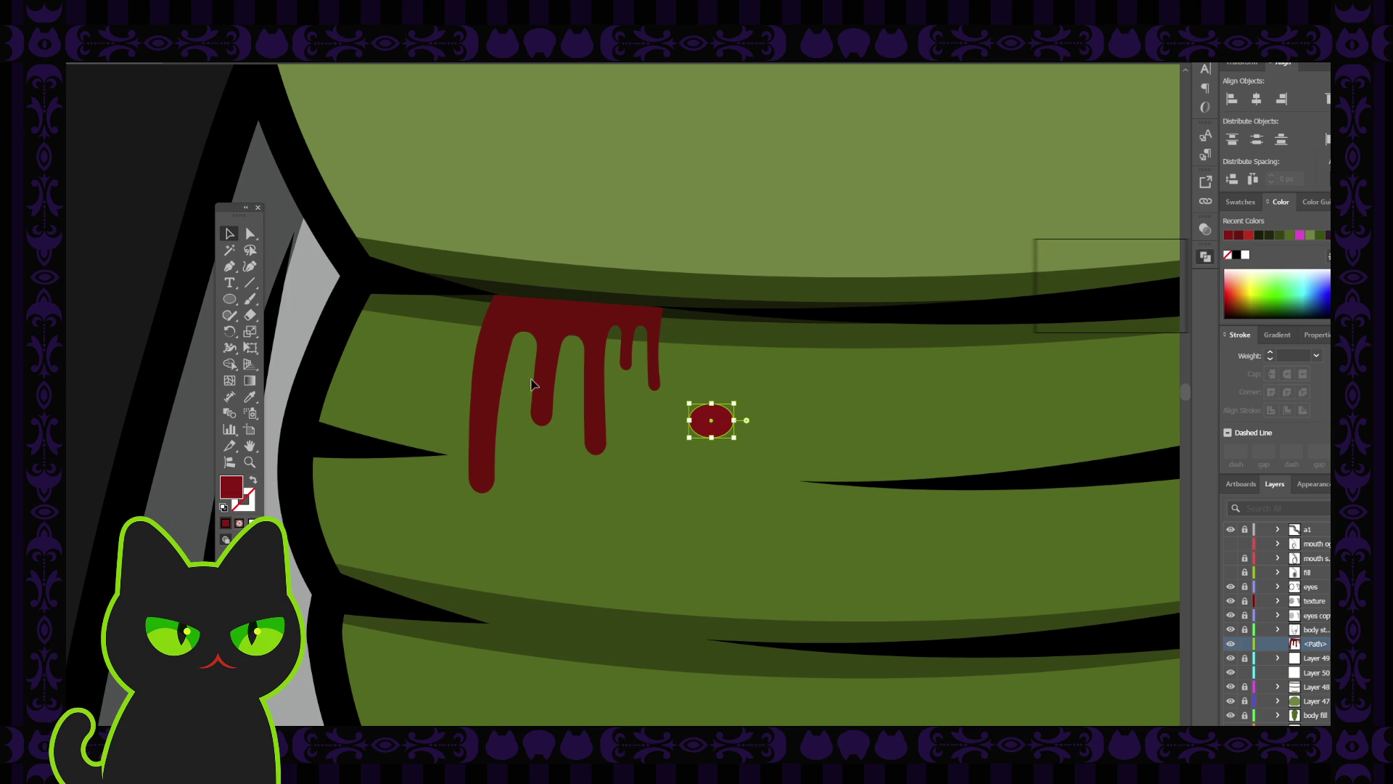
Drag the small red oval's anchors to reshape it into a flattened blob.
left_click(731, 386)
left_click(713, 426)
left_click(249, 233)
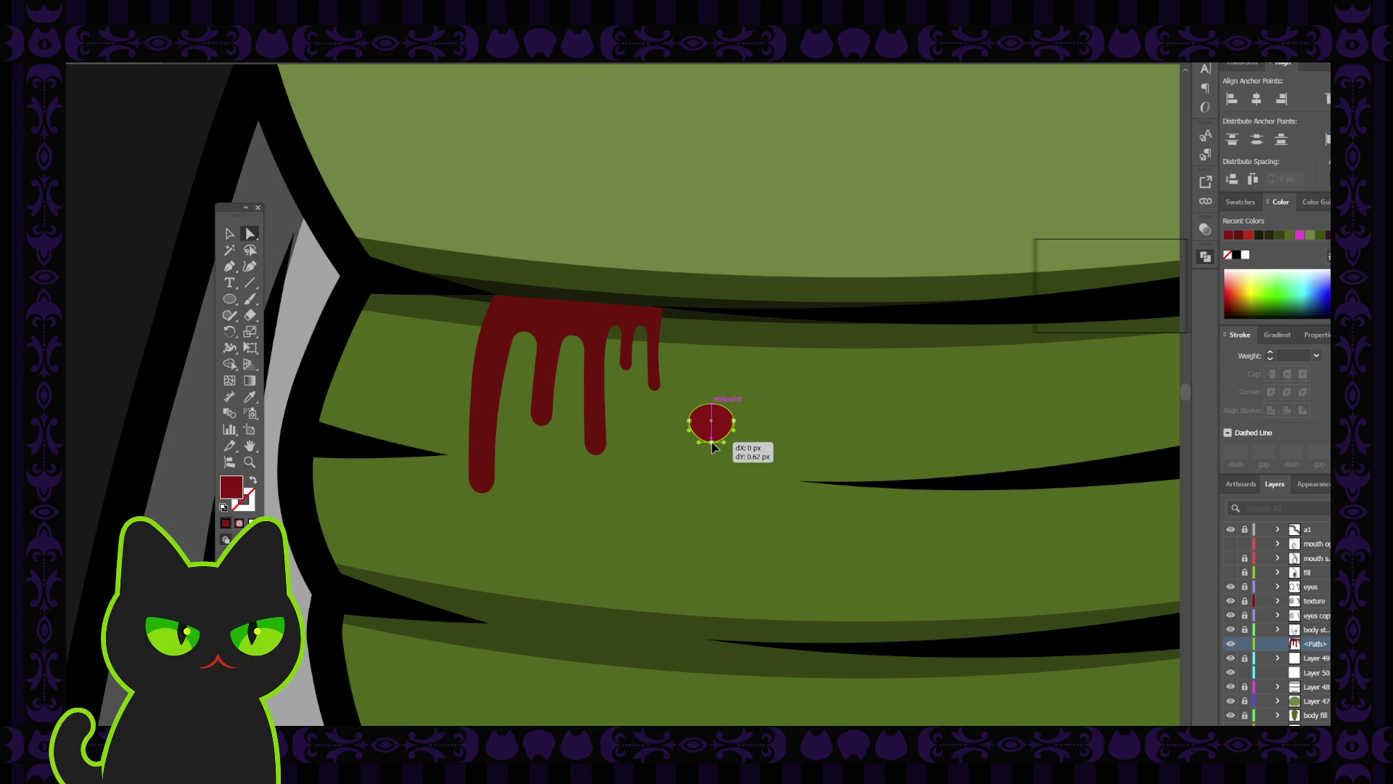
left_click_drag(712, 441, 712, 445)
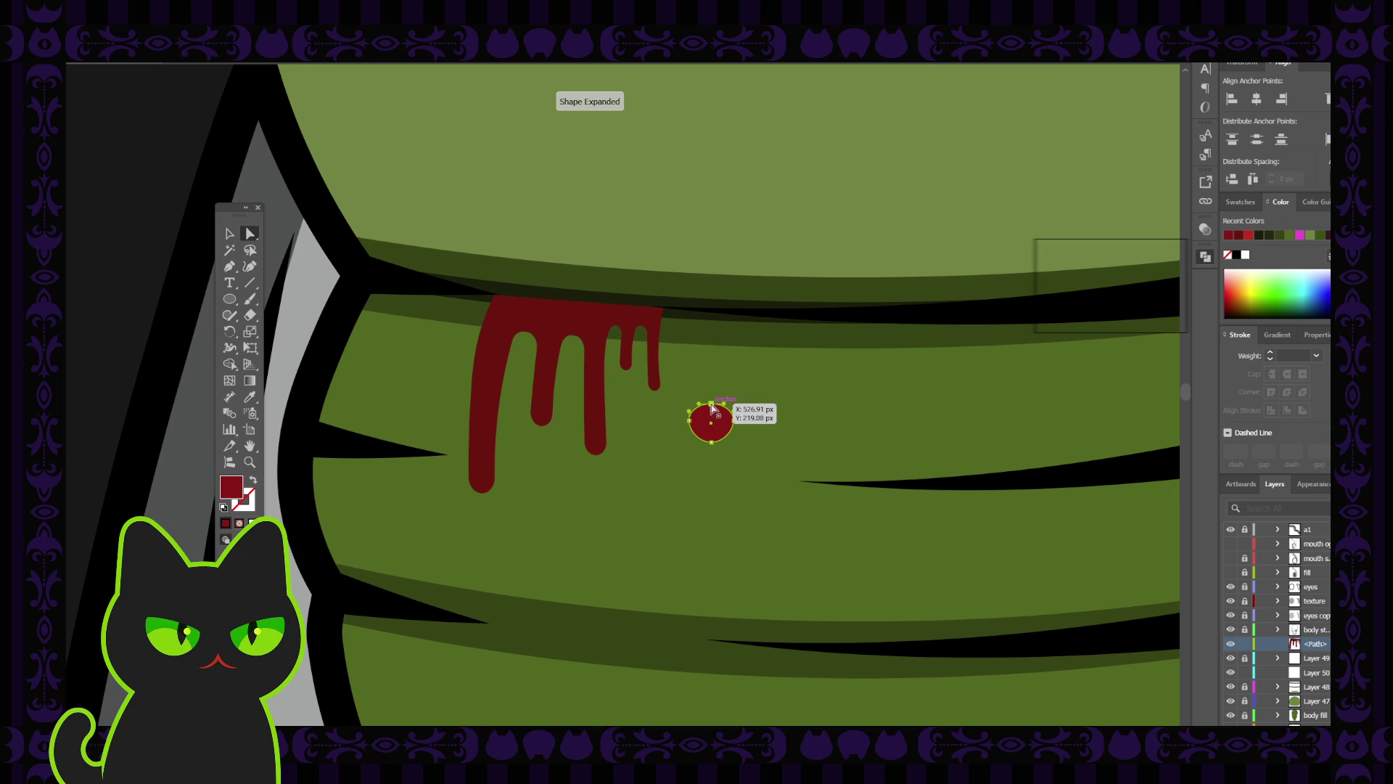
left_click(712, 407)
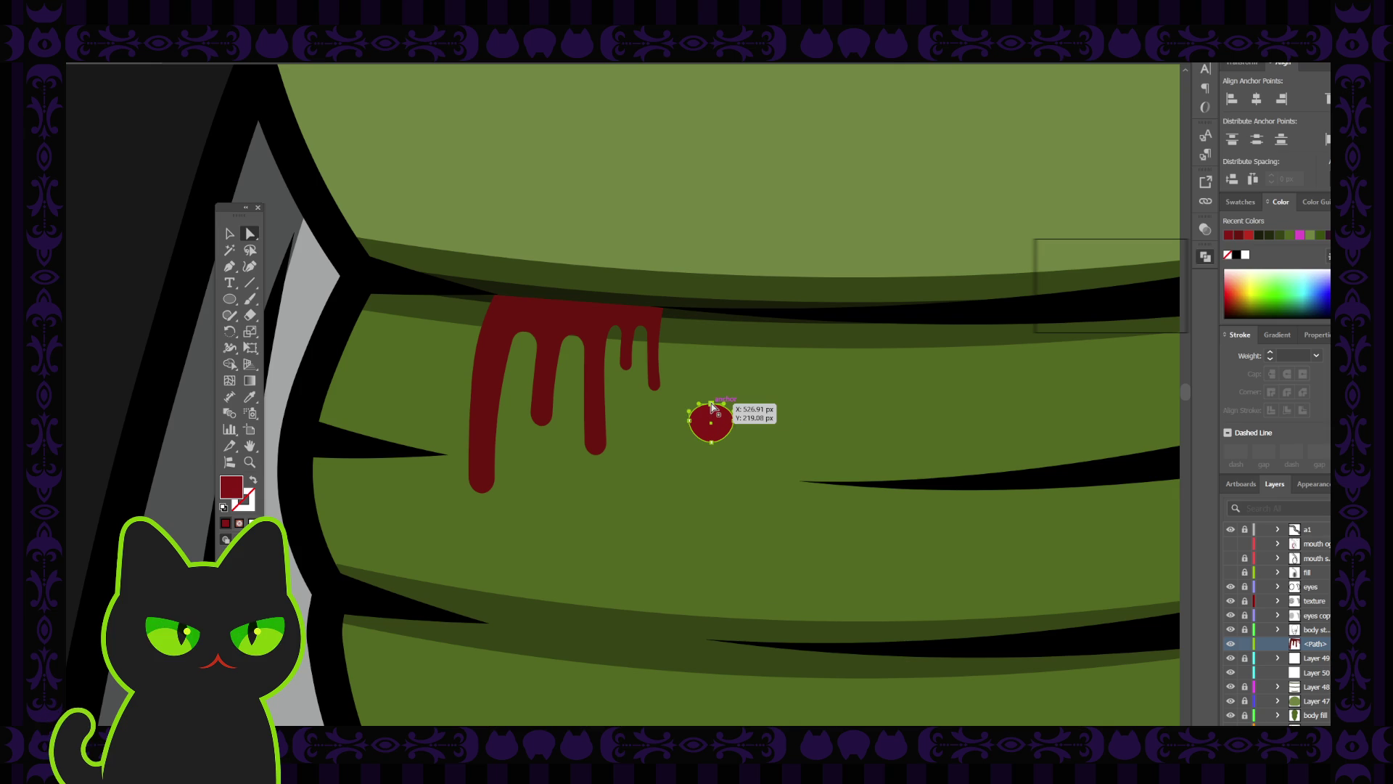
left_click_drag(712, 407, 730, 423)
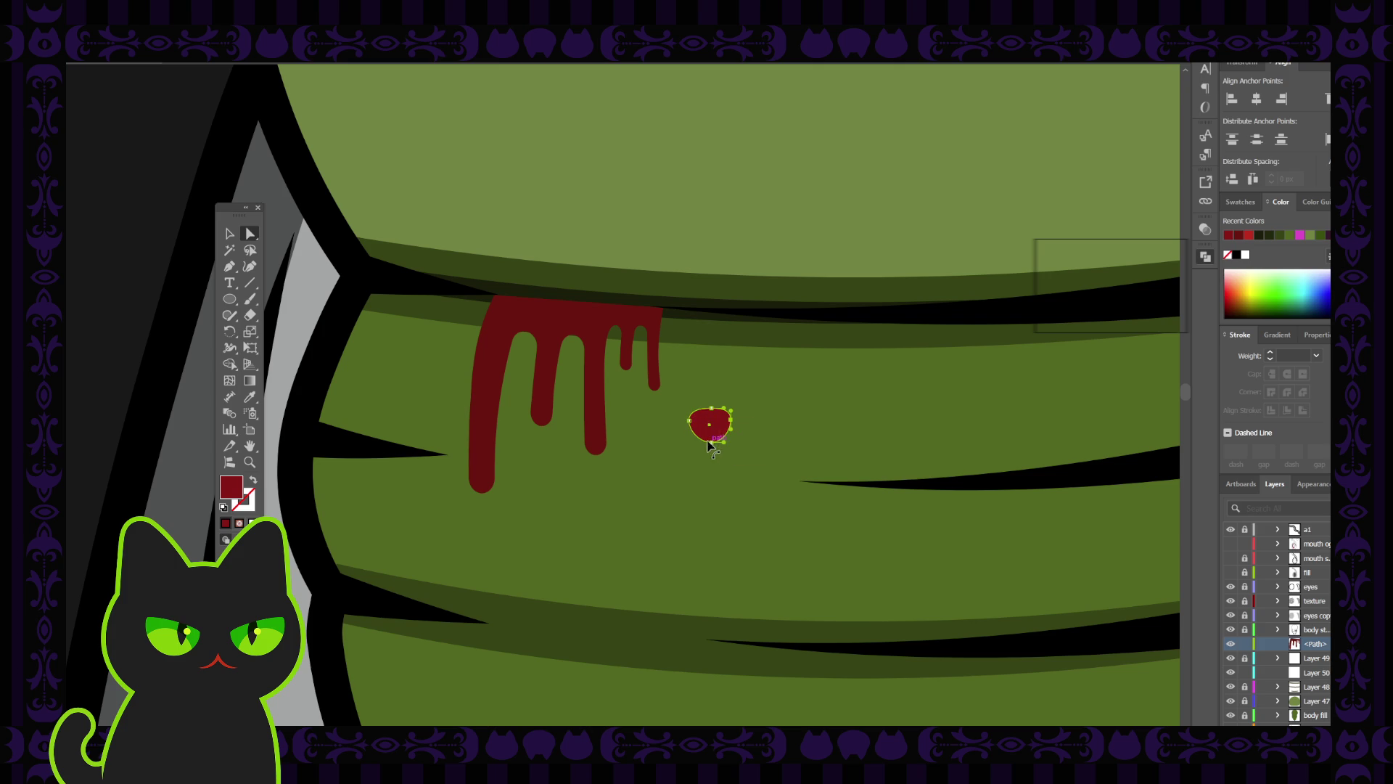
left_click_drag(711, 441, 711, 437)
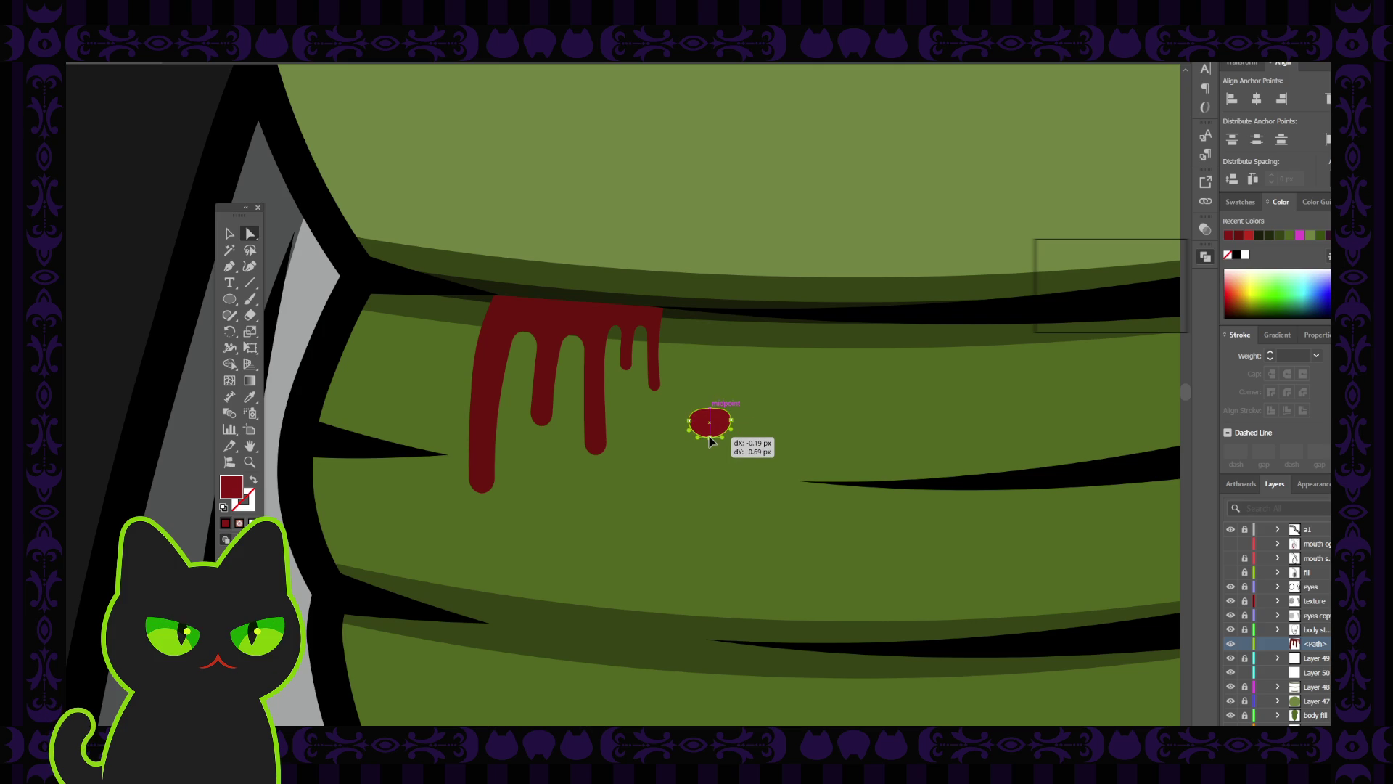
Move the red blob onto the top-left corner of the blood drip.
left_click(229, 233)
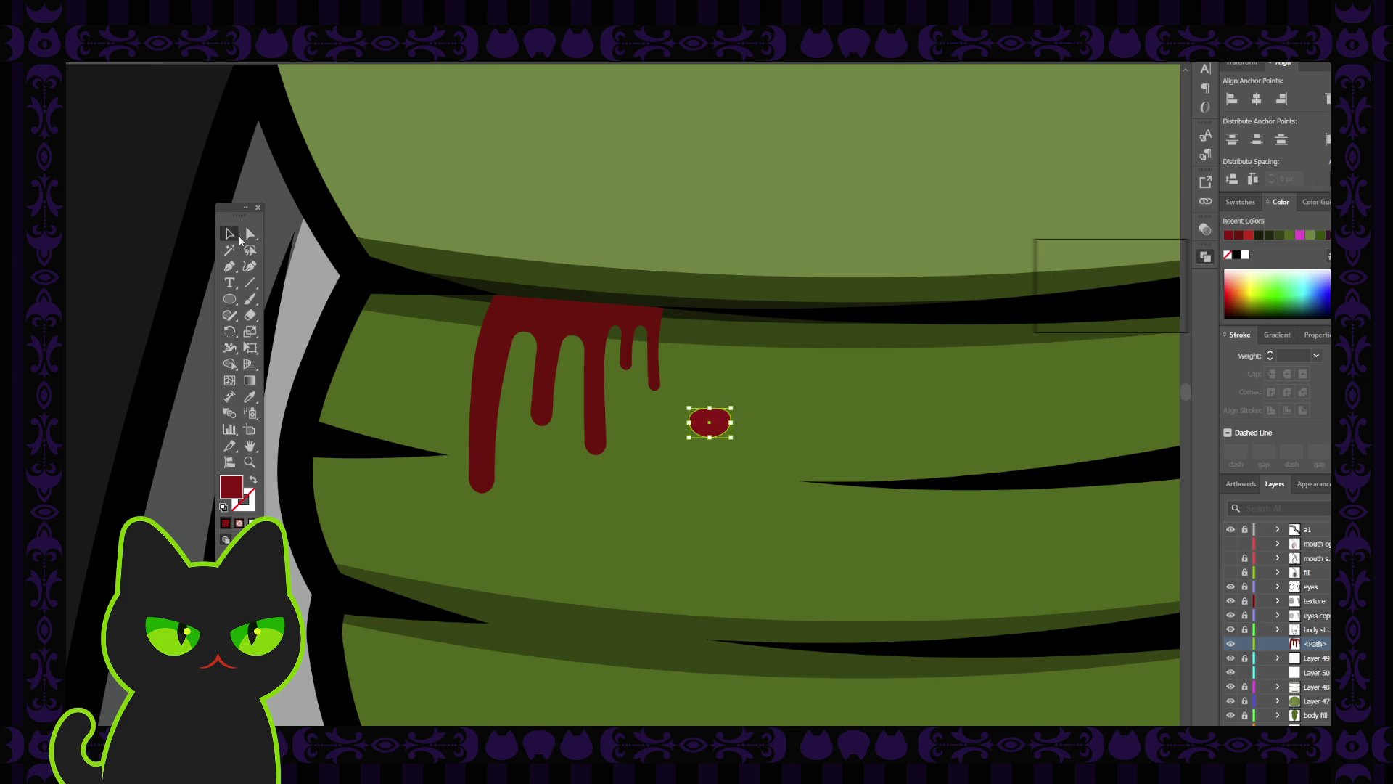
left_click(488, 382)
left_click(710, 425)
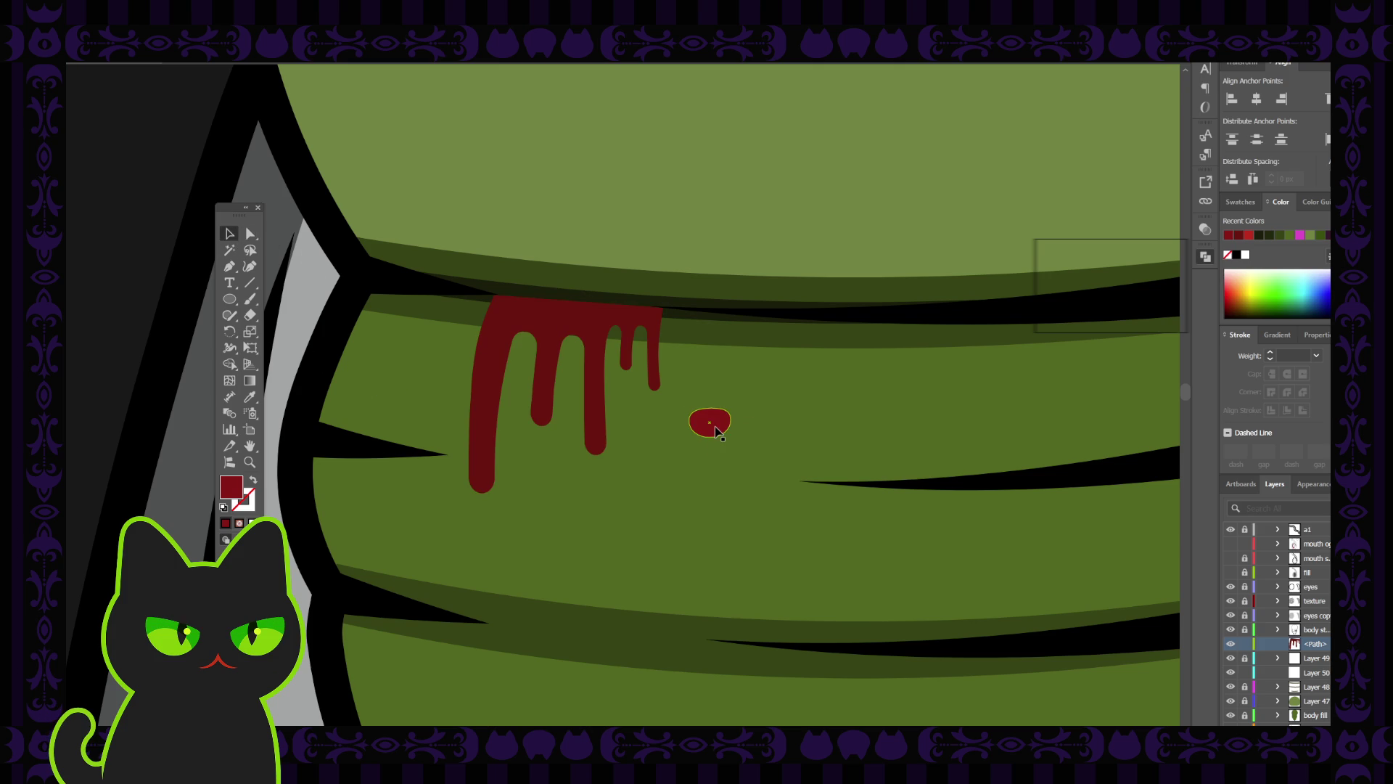
left_click(751, 403)
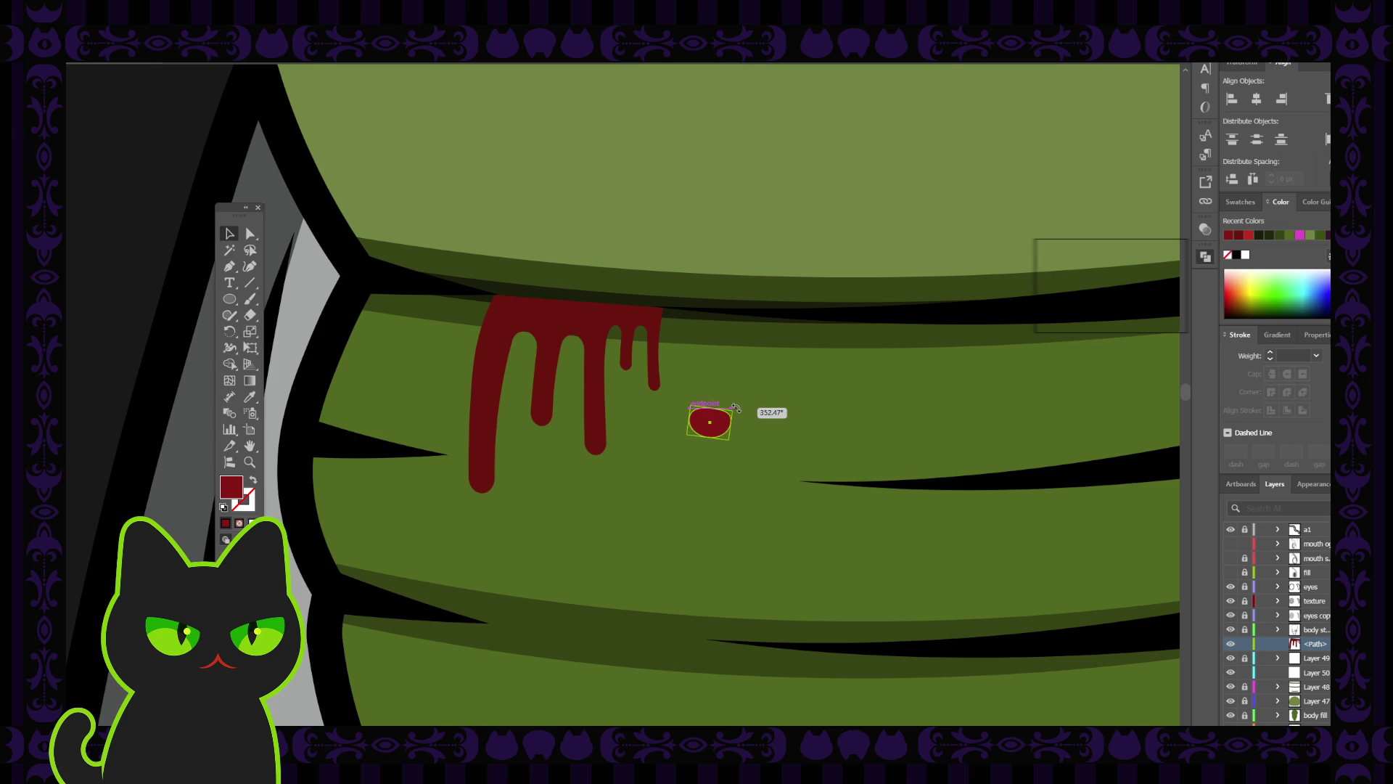
mouse_move(720, 433)
left_mouse_down()
mouse_move(523, 307)
mouse_move(528, 285)
mouse_move(523, 297)
left_mouse_up()
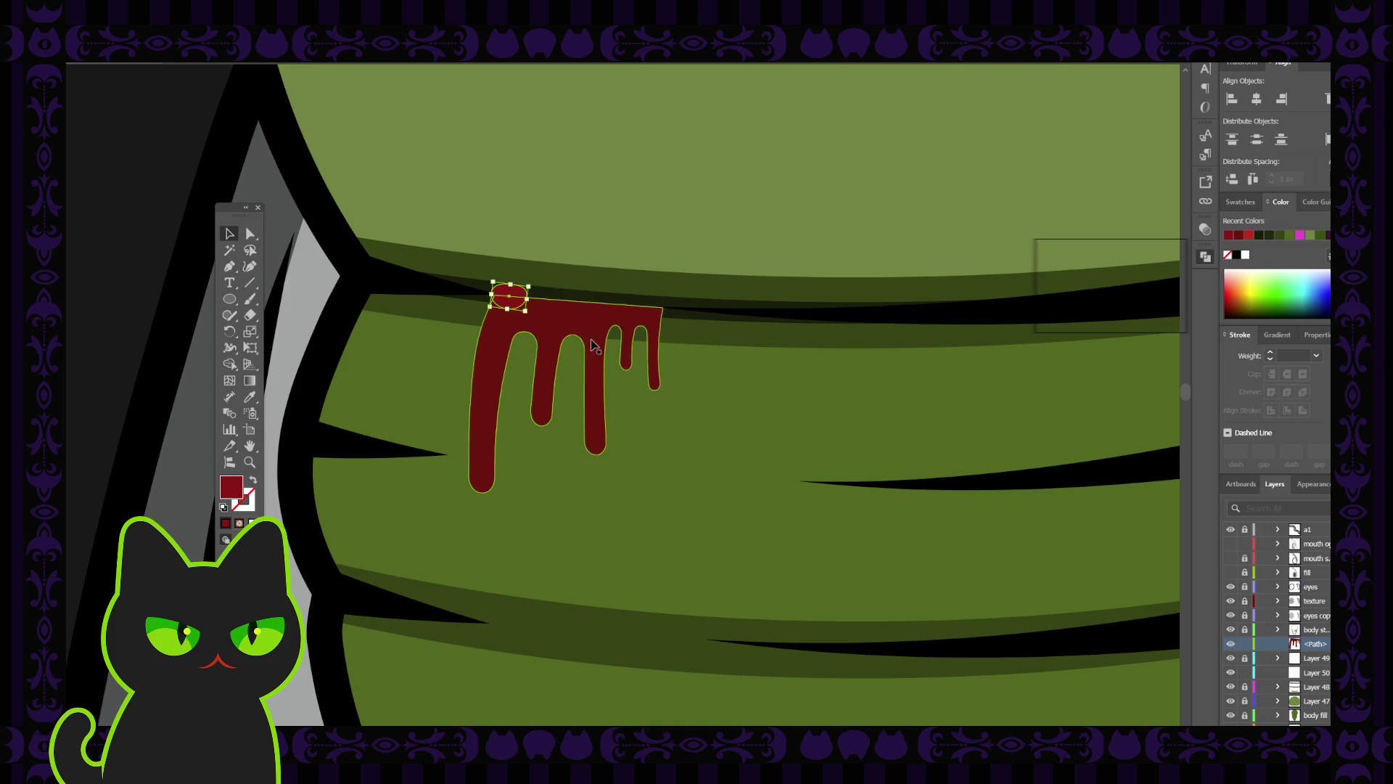
Paste a copy of the blob in front and stack it over the original on the drip.
key("ctrl+shift+bracketright")
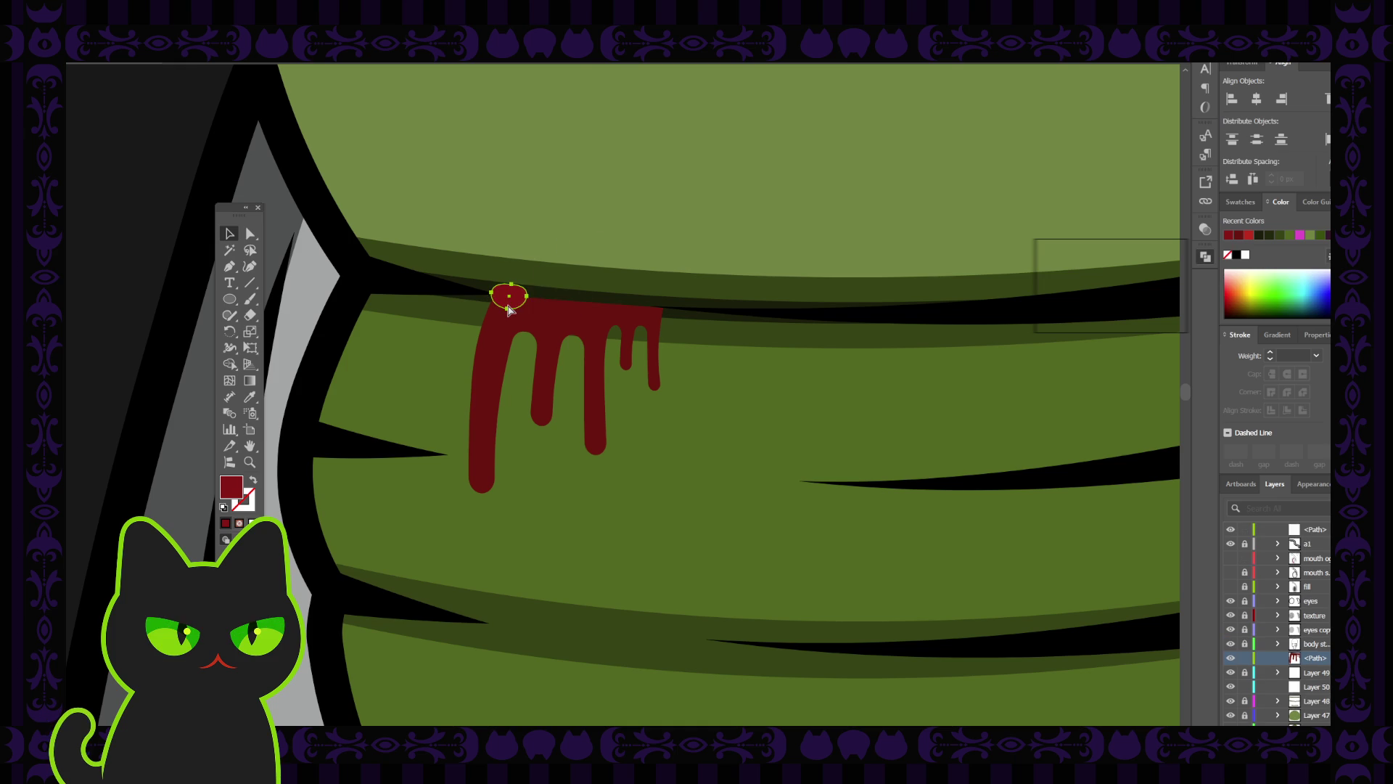
left_click(508, 309)
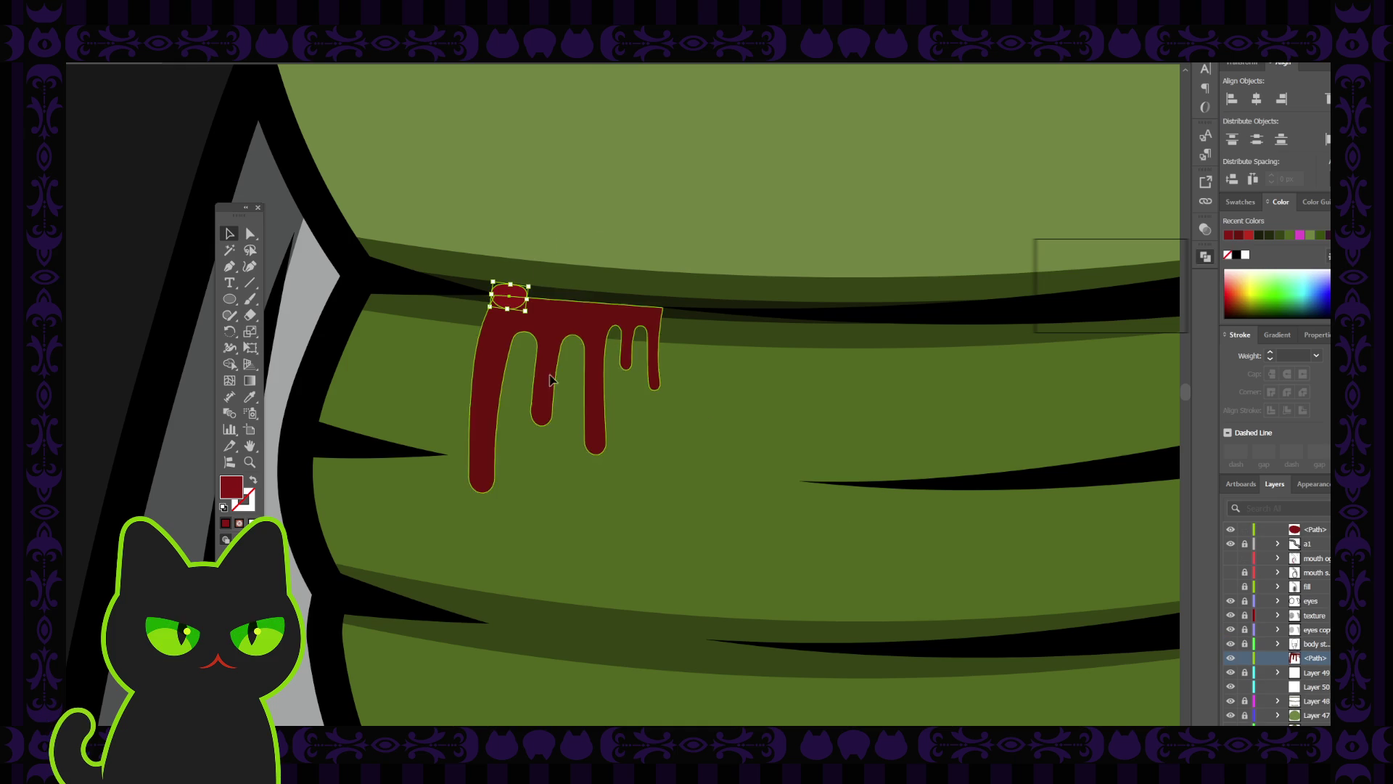
left_click_drag(509, 298, 512, 273)
left_click(508, 298)
key("i")
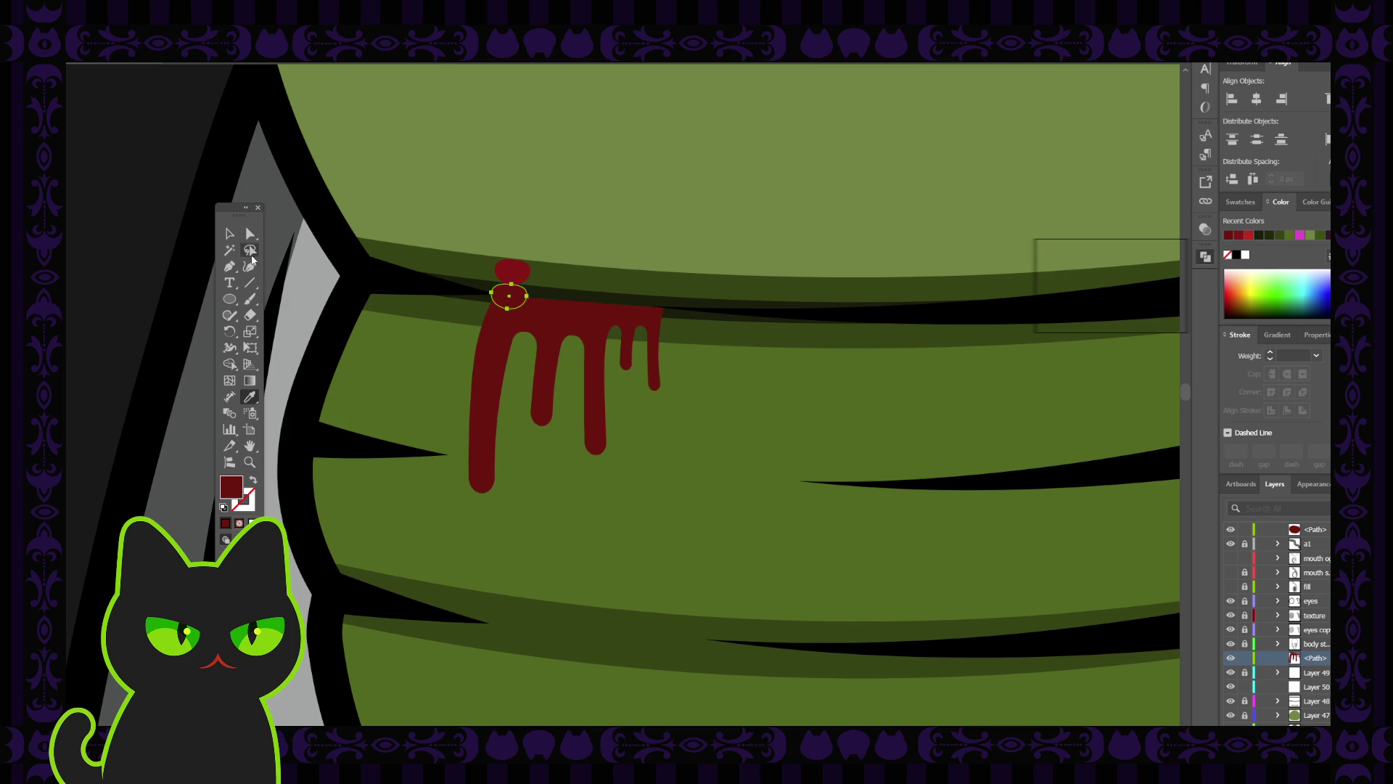
left_click(228, 233)
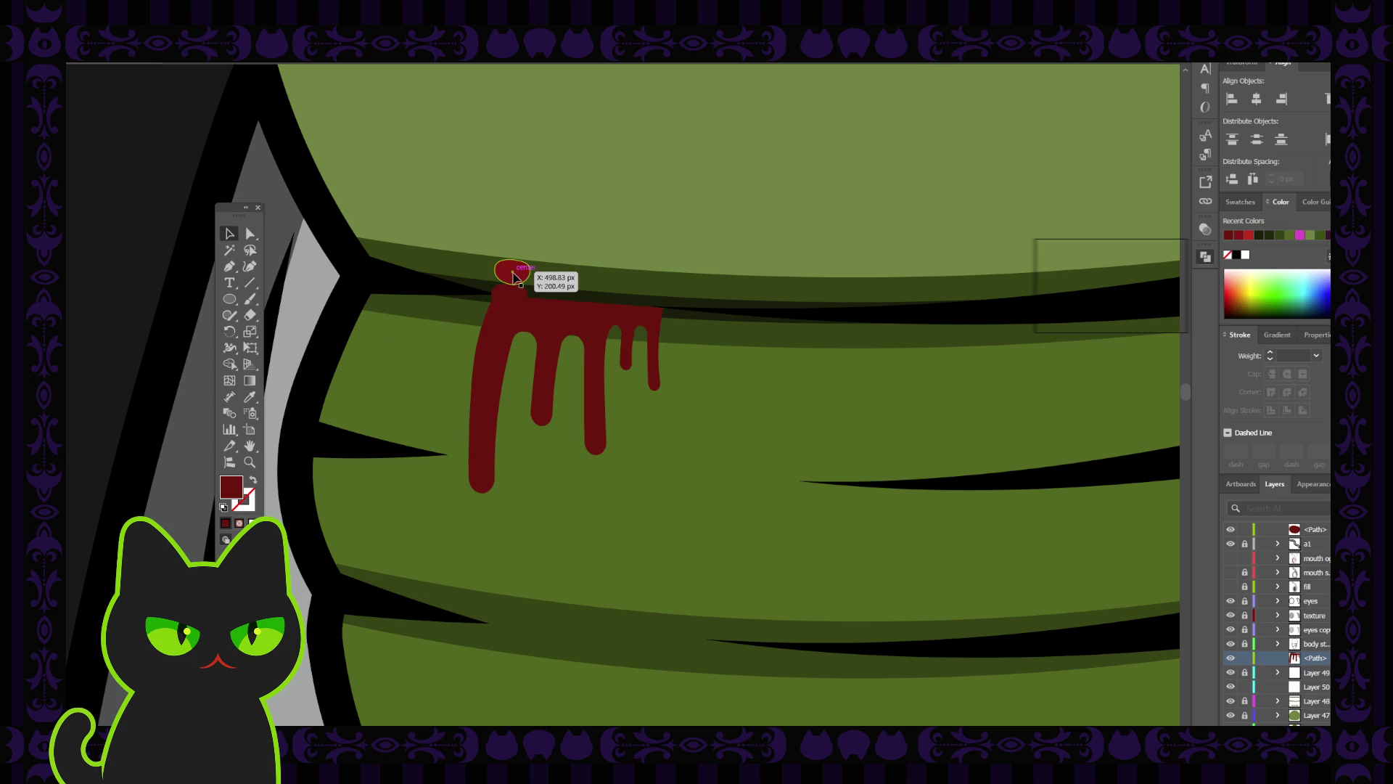
left_click_drag(512, 272, 510, 293)
Rotate the blob so it fits flush on the drip's top-left corner.
key("ctrl+equal")
key("ctrl+equal")
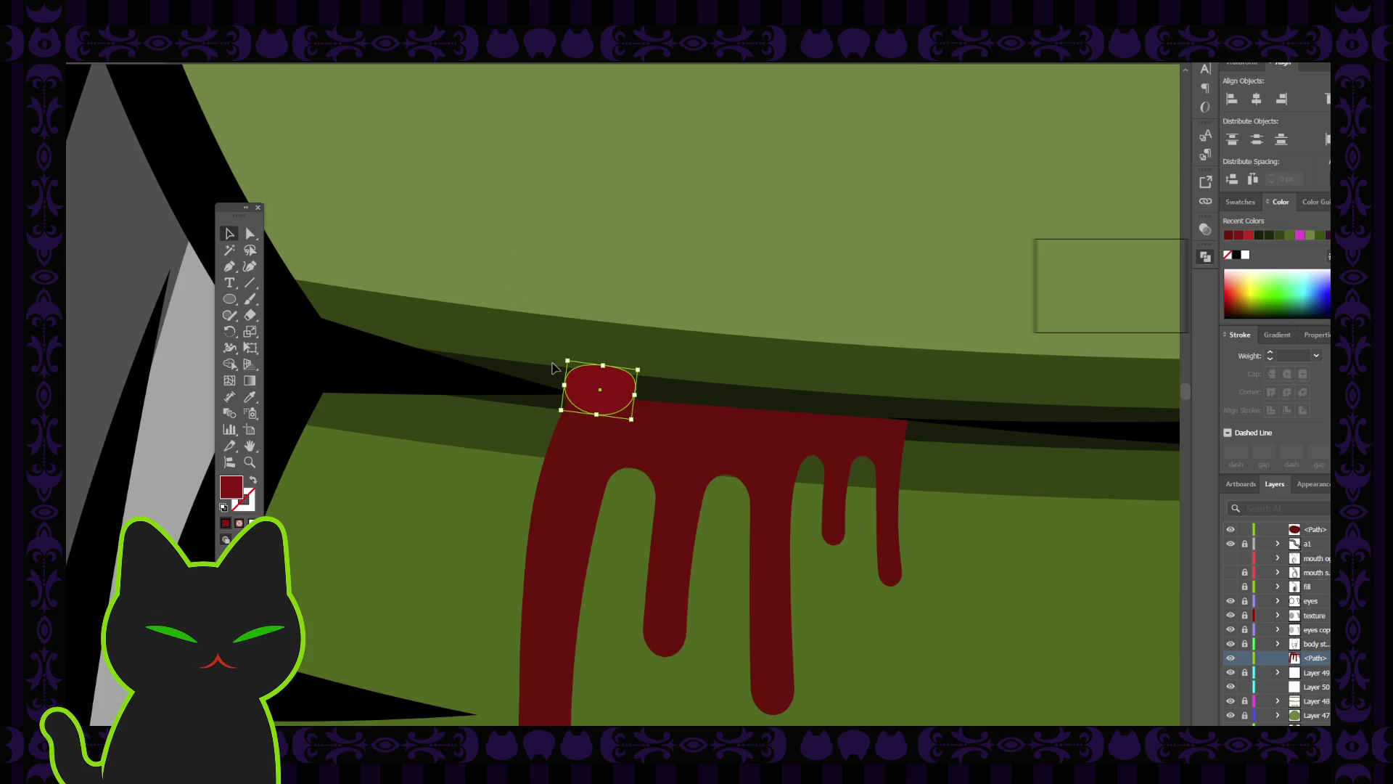
mouse_move(641, 369)
left_mouse_down()
mouse_move(654, 383)
mouse_move(595, 406)
left_mouse_up()
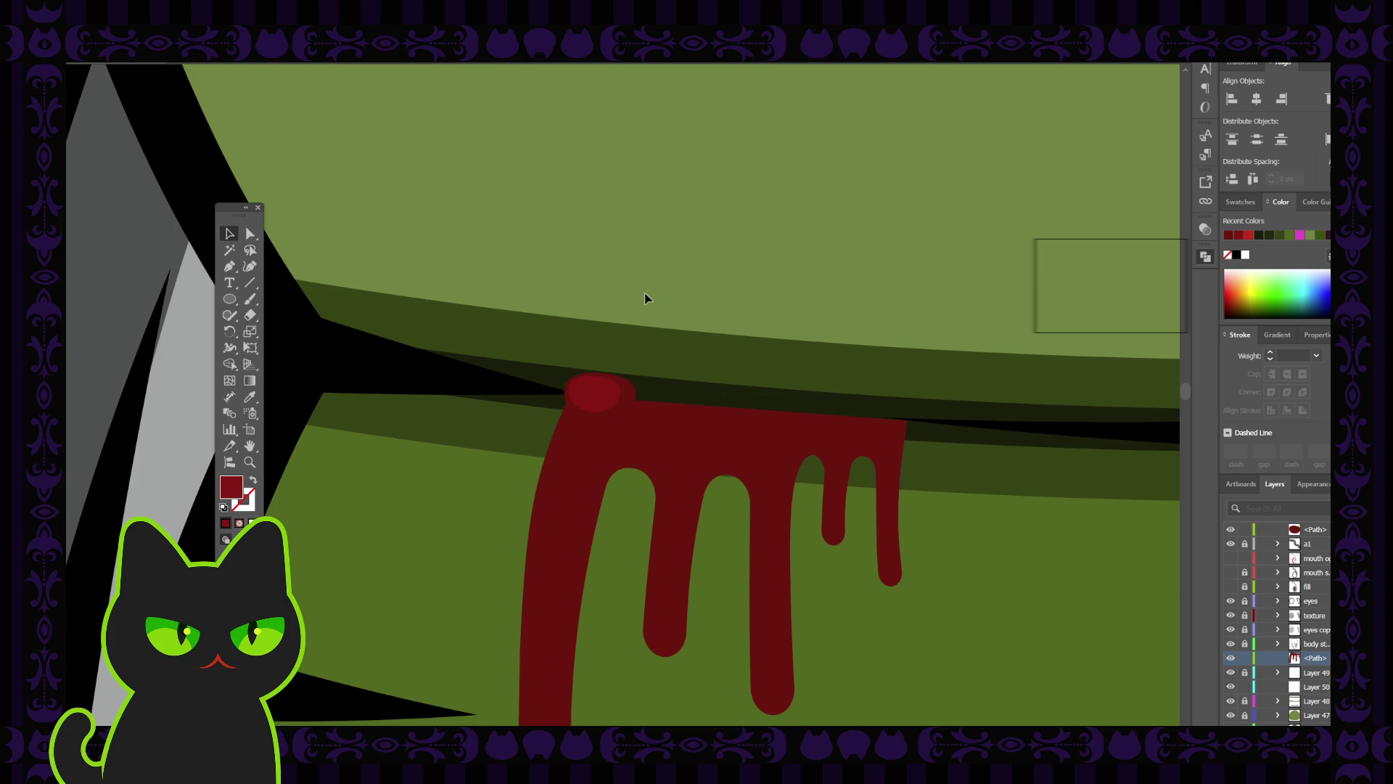
key("ctrl+minus")
key("ctrl+minus")
key("ctrl+minus")
key("ctrl+minus")
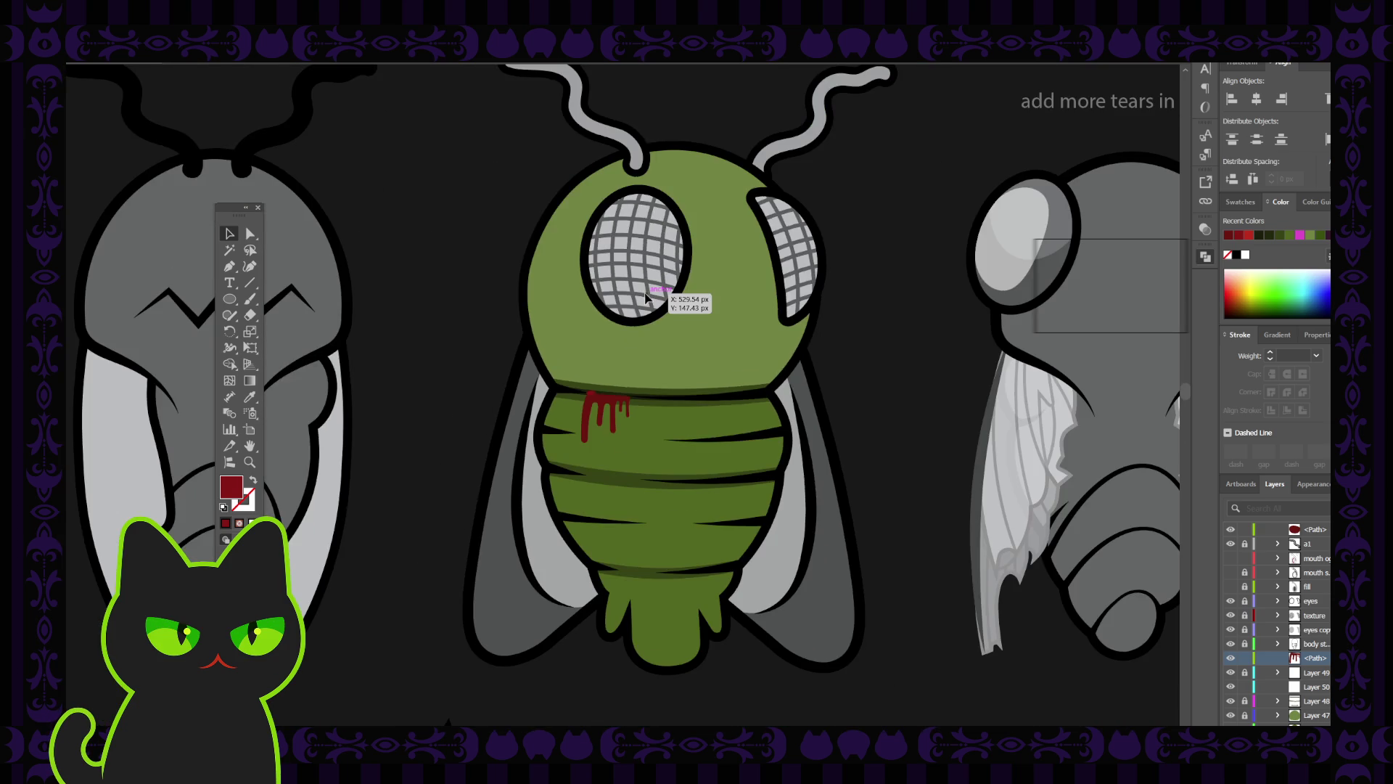
Shift the first blob slightly right along the drip's top edge.
key("ctrl+plus")
key("ctrl+plus")
key("ctrl+plus")
key("ctrl+plus")
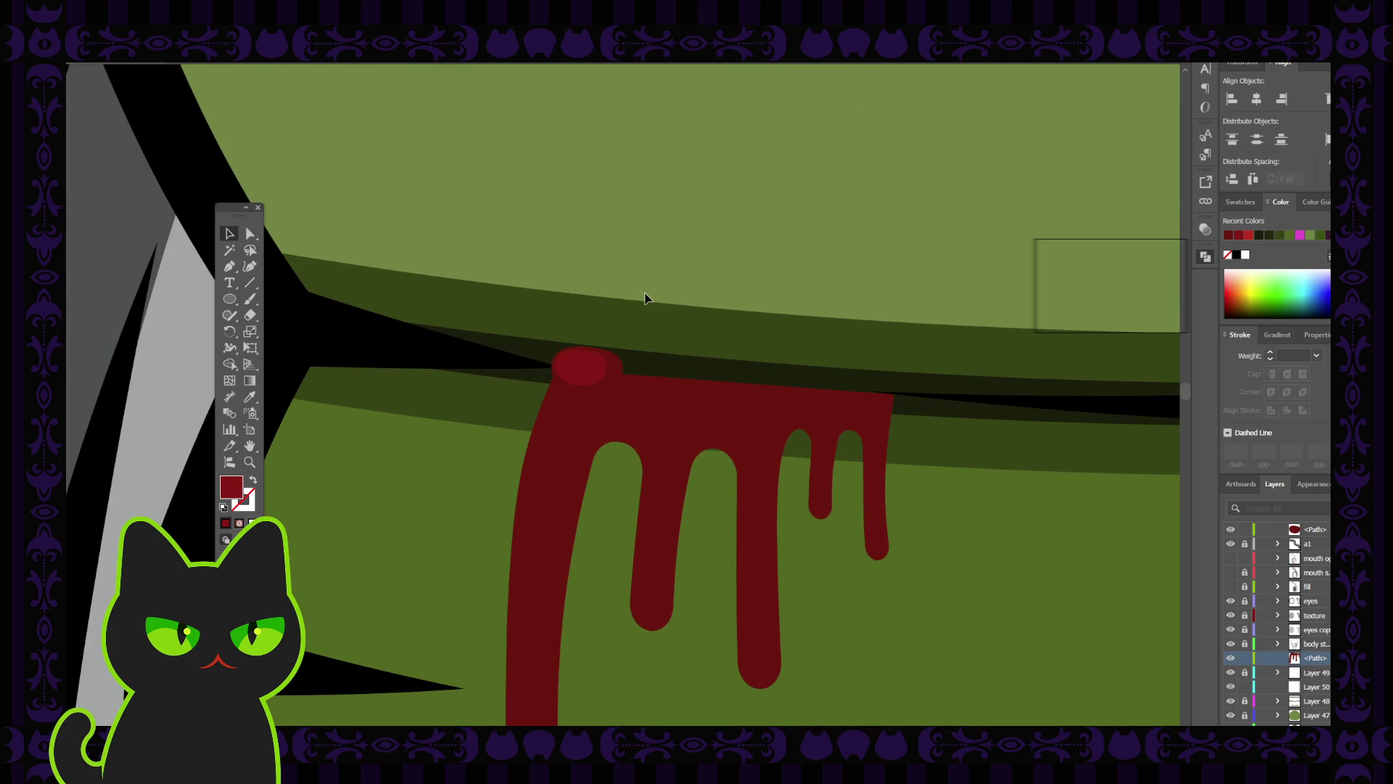
left_click(581, 367)
left_click(1084, 242)
key("ctrl+z")
mouse_move(580, 366)
left_mouse_down()
mouse_move(585, 379)
mouse_move(614, 363)
left_mouse_up()
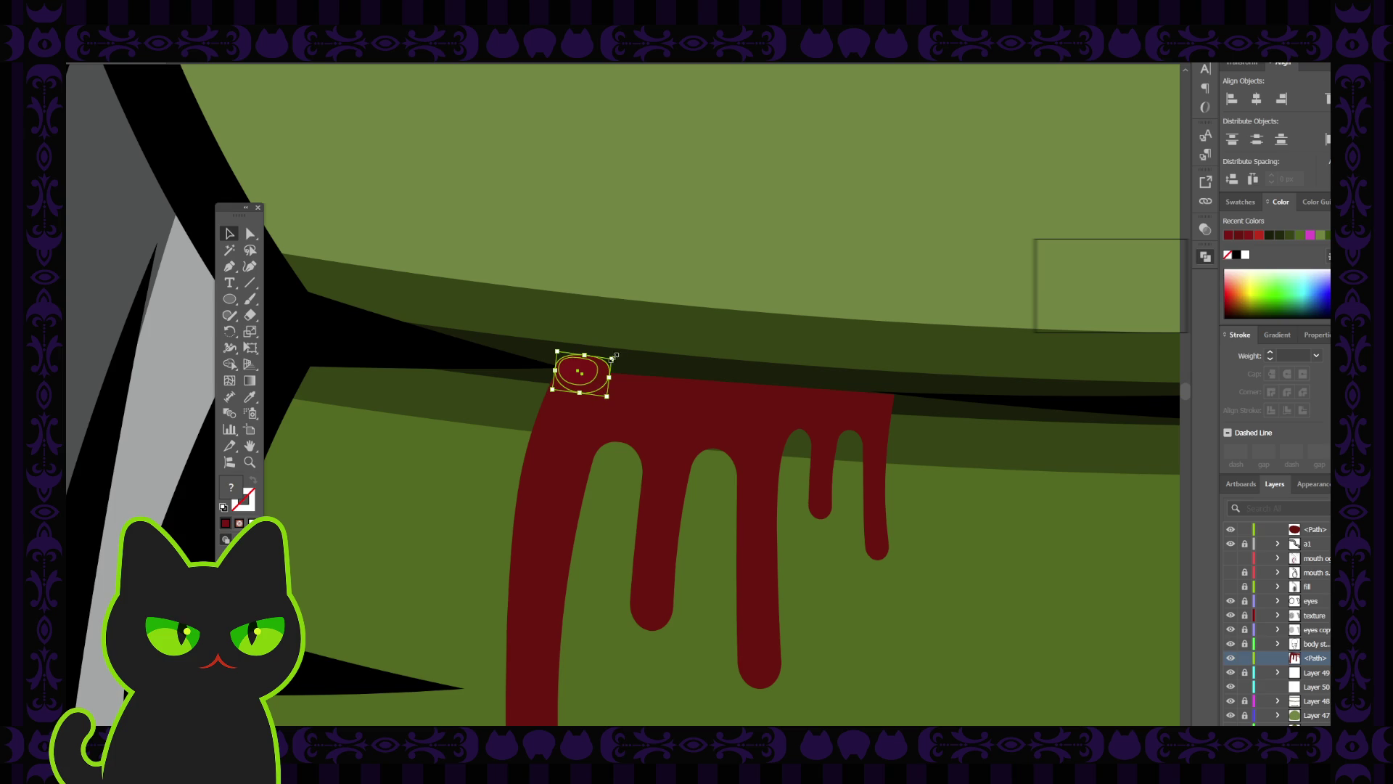
left_click(643, 285)
key("ctrl+minus")
key("ctrl+minus")
key("ctrl+minus")
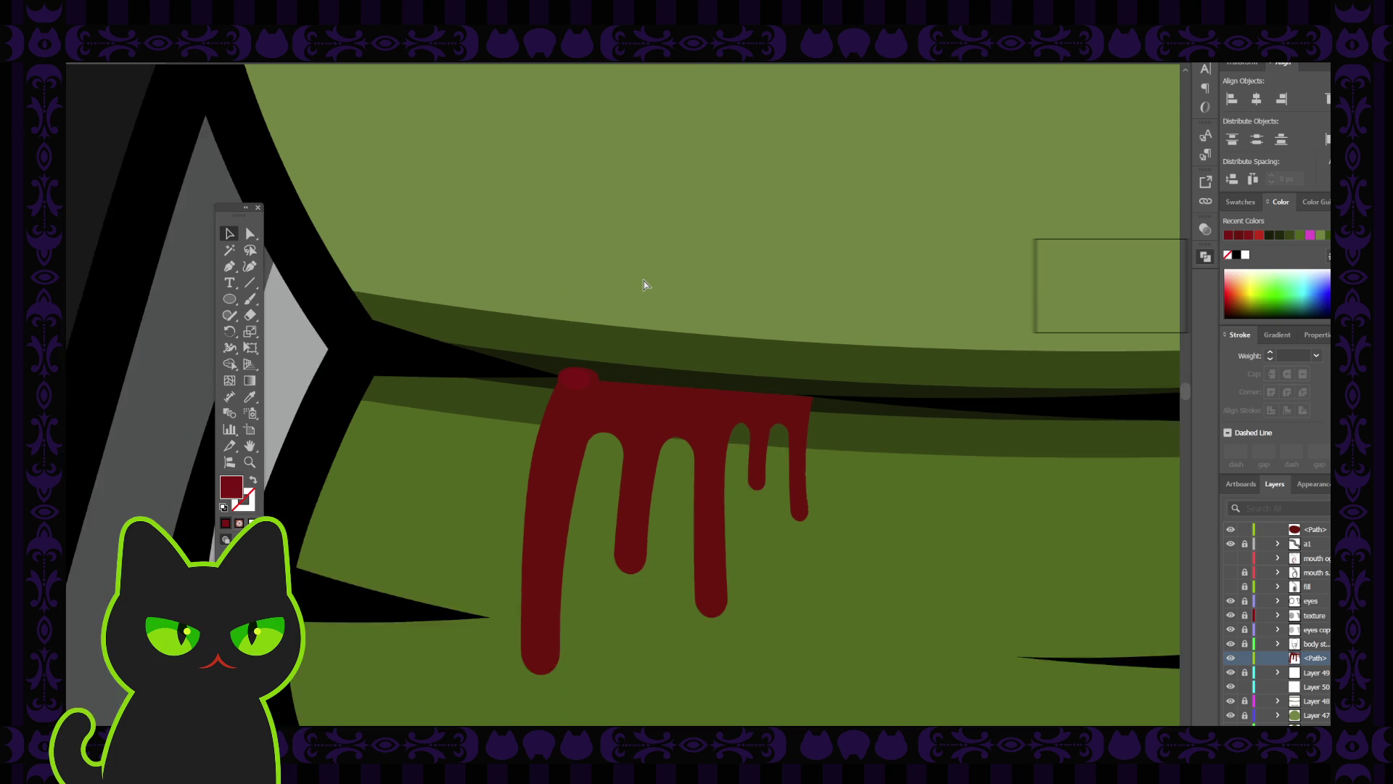
key("ctrl+plus")
key("ctrl+plus")
key("ctrl+plus")
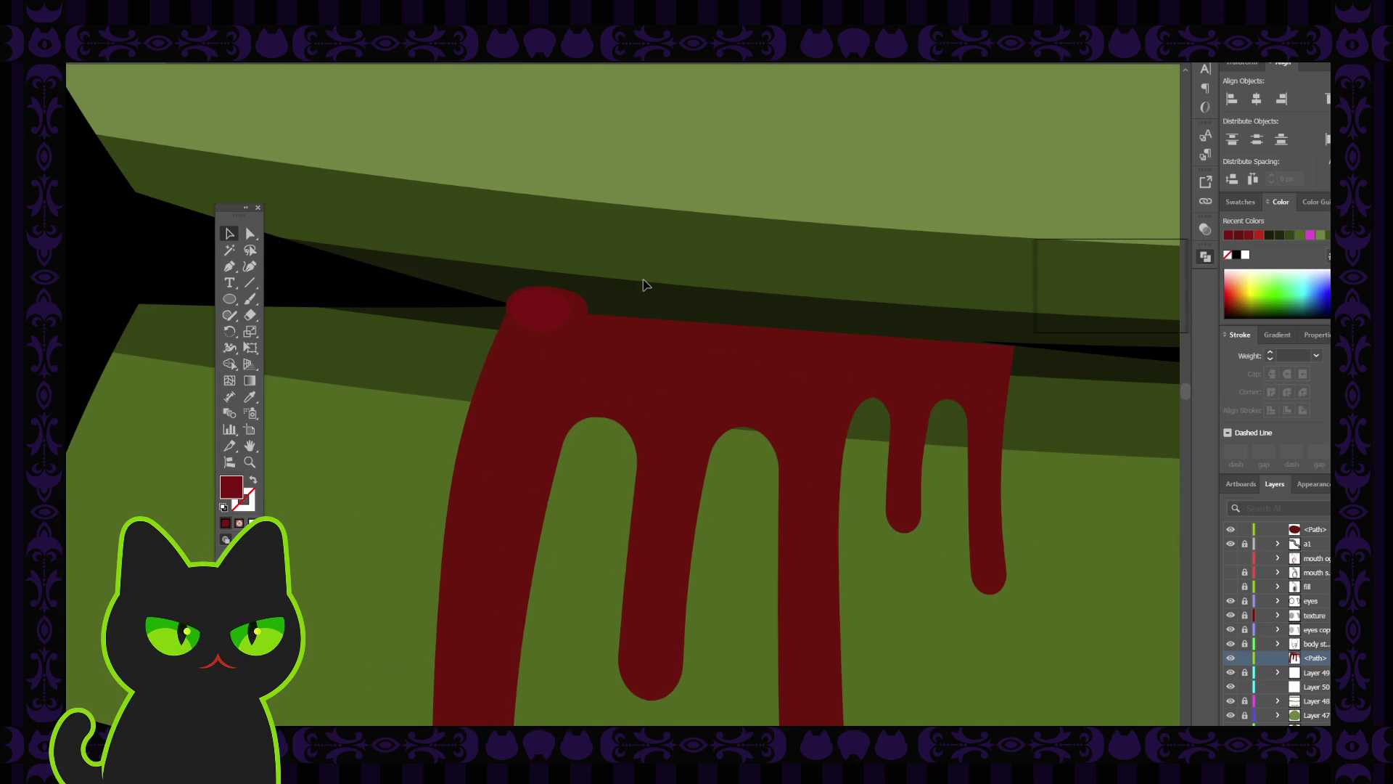
Select only the small red blob, apart from the drip, and review the whole fly.
mouse_move(559, 310)
left_mouse_down()
mouse_move(578, 336)
mouse_move(596, 332)
mouse_move(553, 329)
left_mouse_up()
left_click(584, 275)
left_click(571, 330)
left_click(612, 249)
key("ctrl+minus")
key("ctrl+minus")
key("ctrl+minus")
key("ctrl+minus")
key("ctrl+minus")
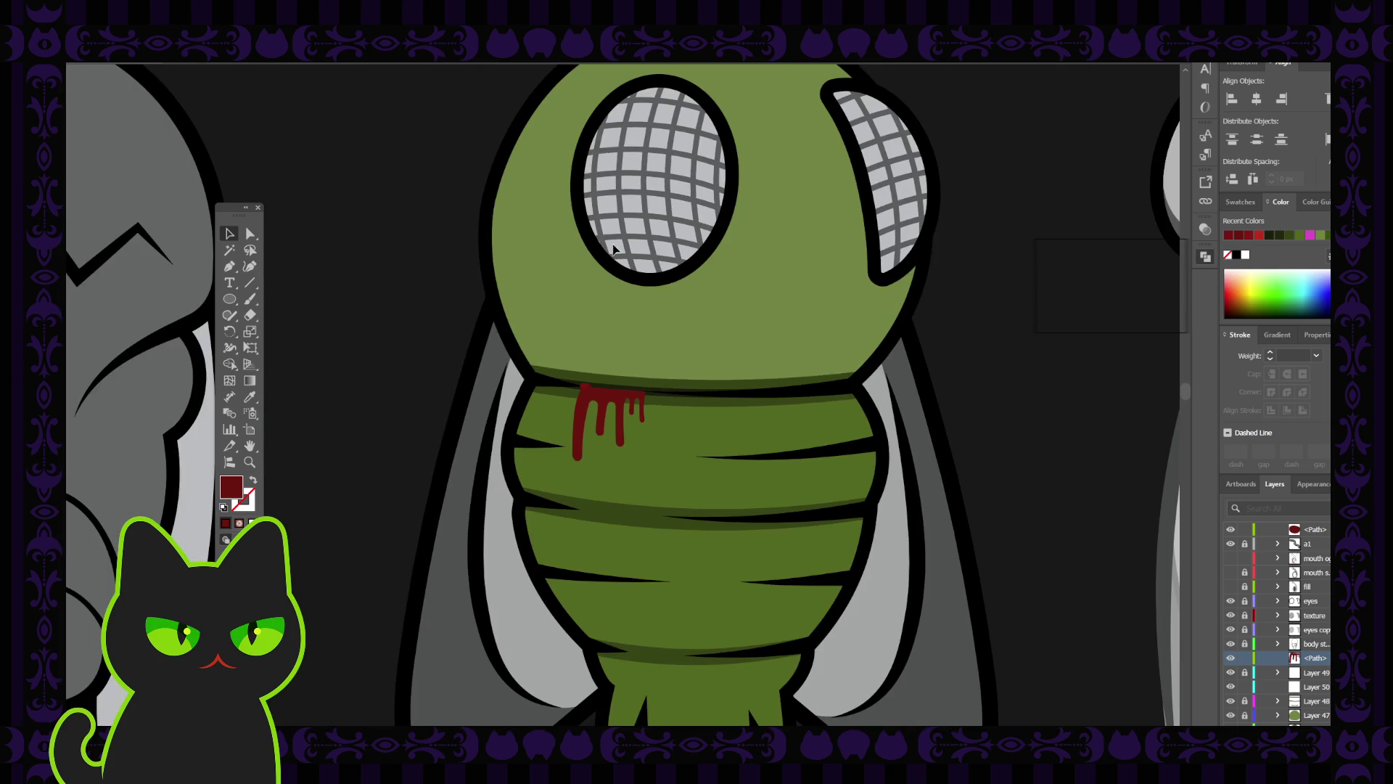
key("ctrl+plus")
key("ctrl+plus")
key("ctrl+plus")
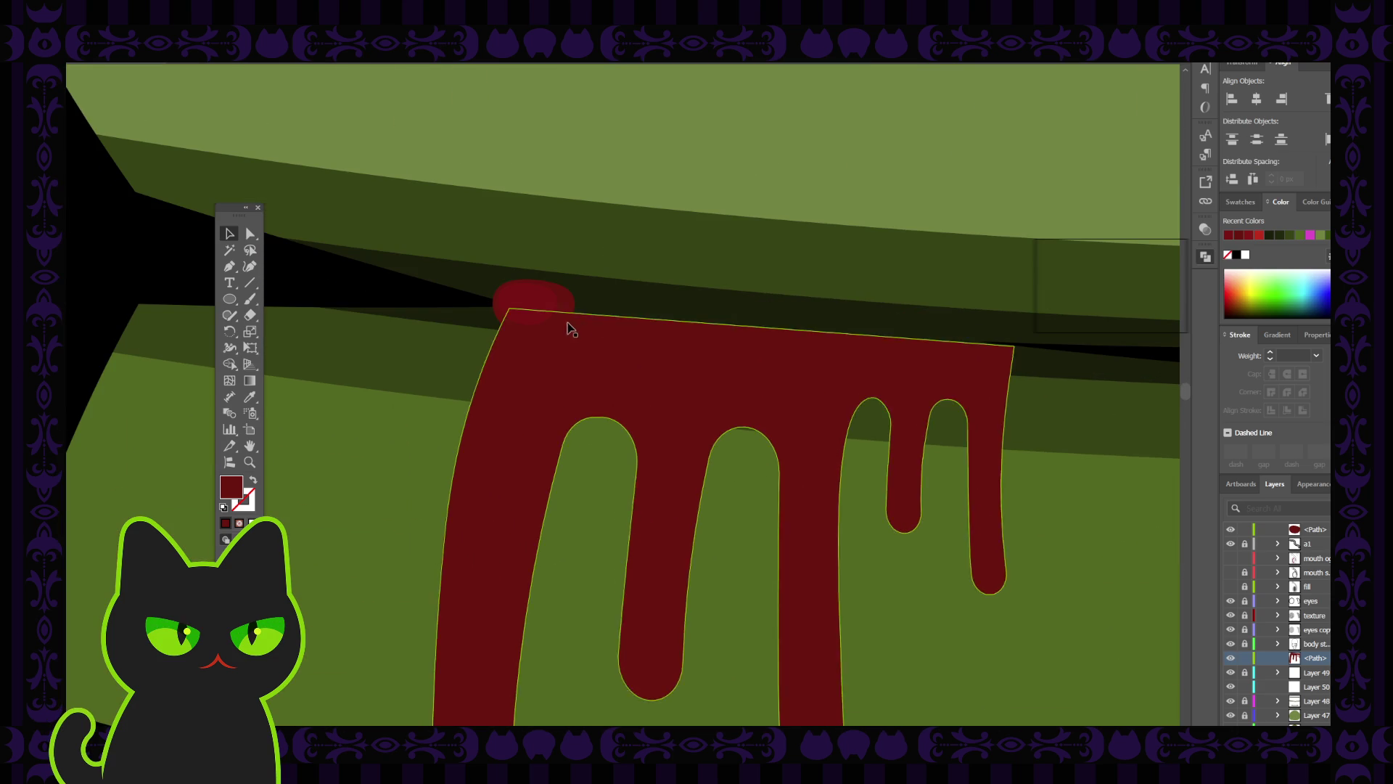
Alt-drag a duplicate of the blob to the right along the drip's top edge.
left_click(564, 312)
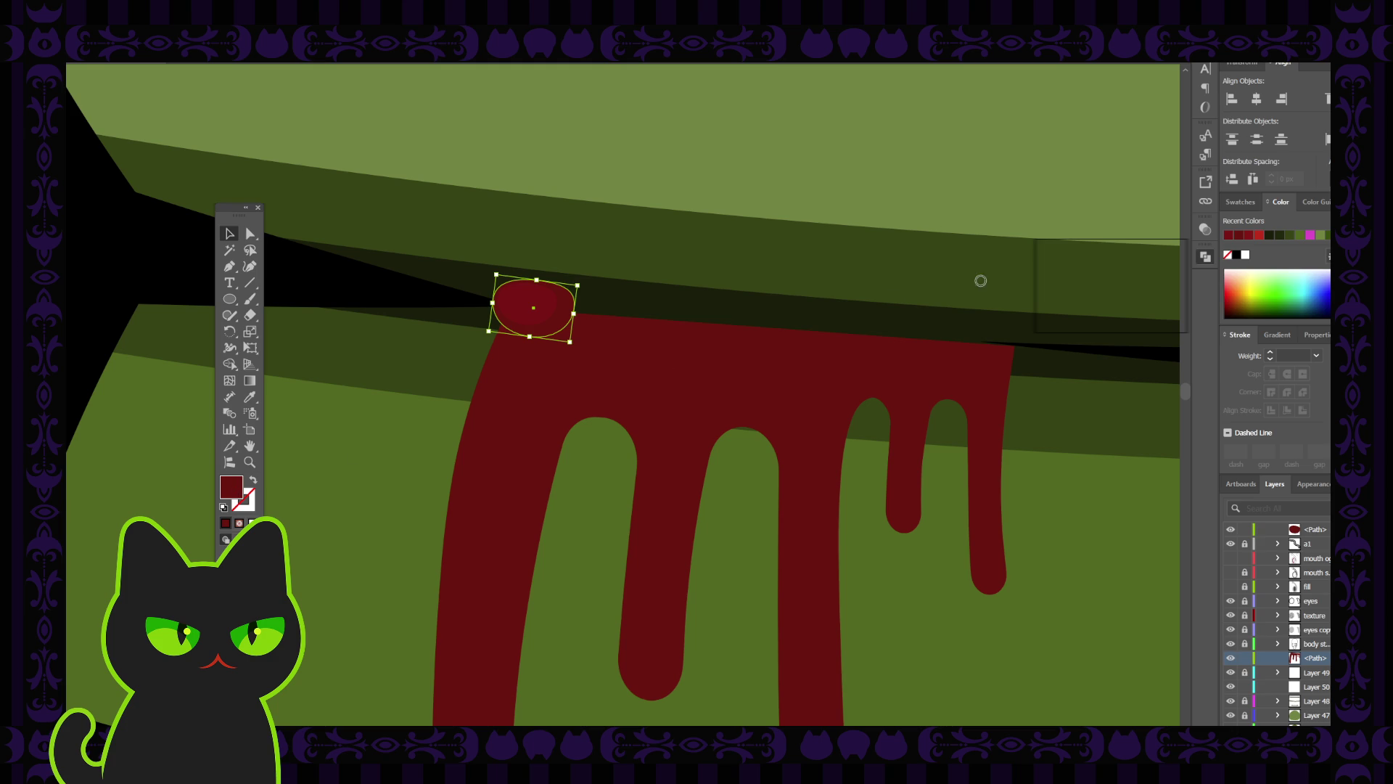
left_click(1084, 257)
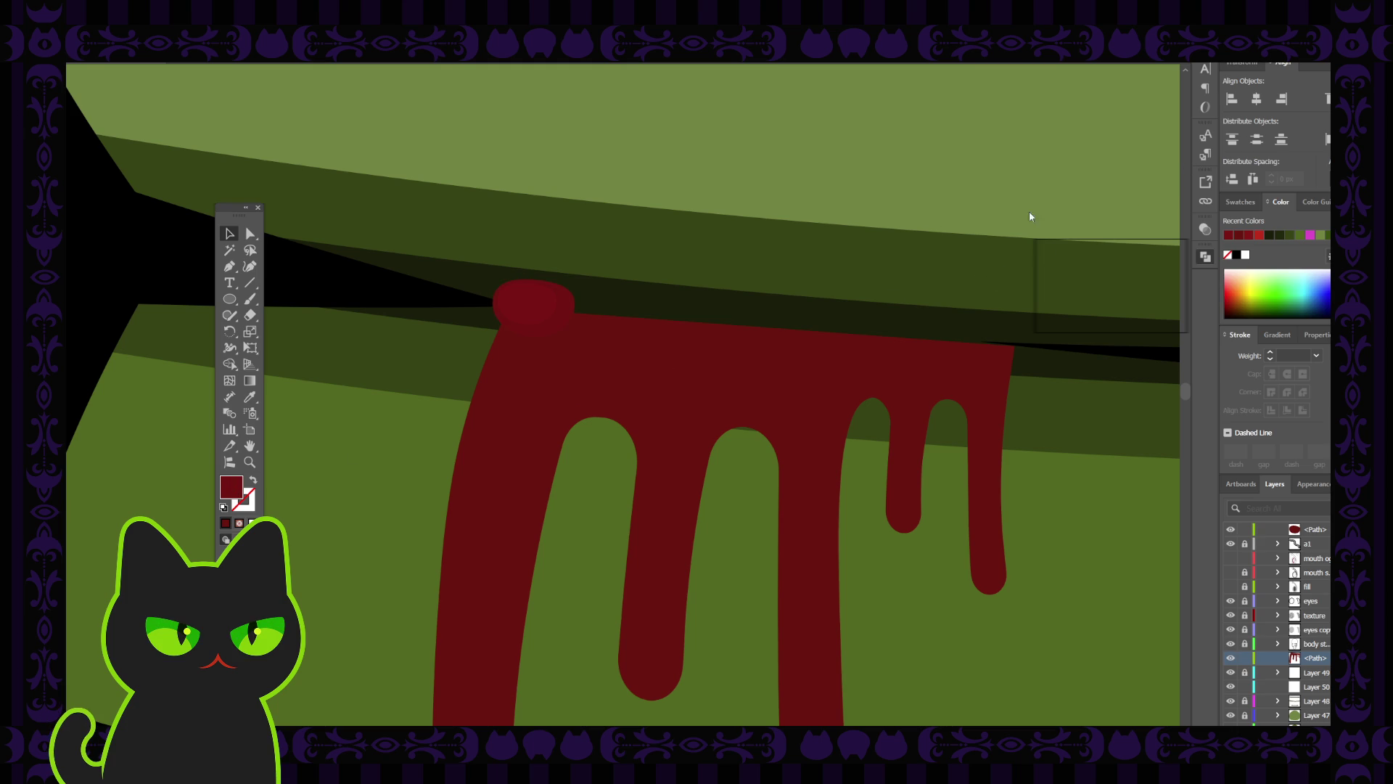
left_click(562, 299)
left_click(599, 272)
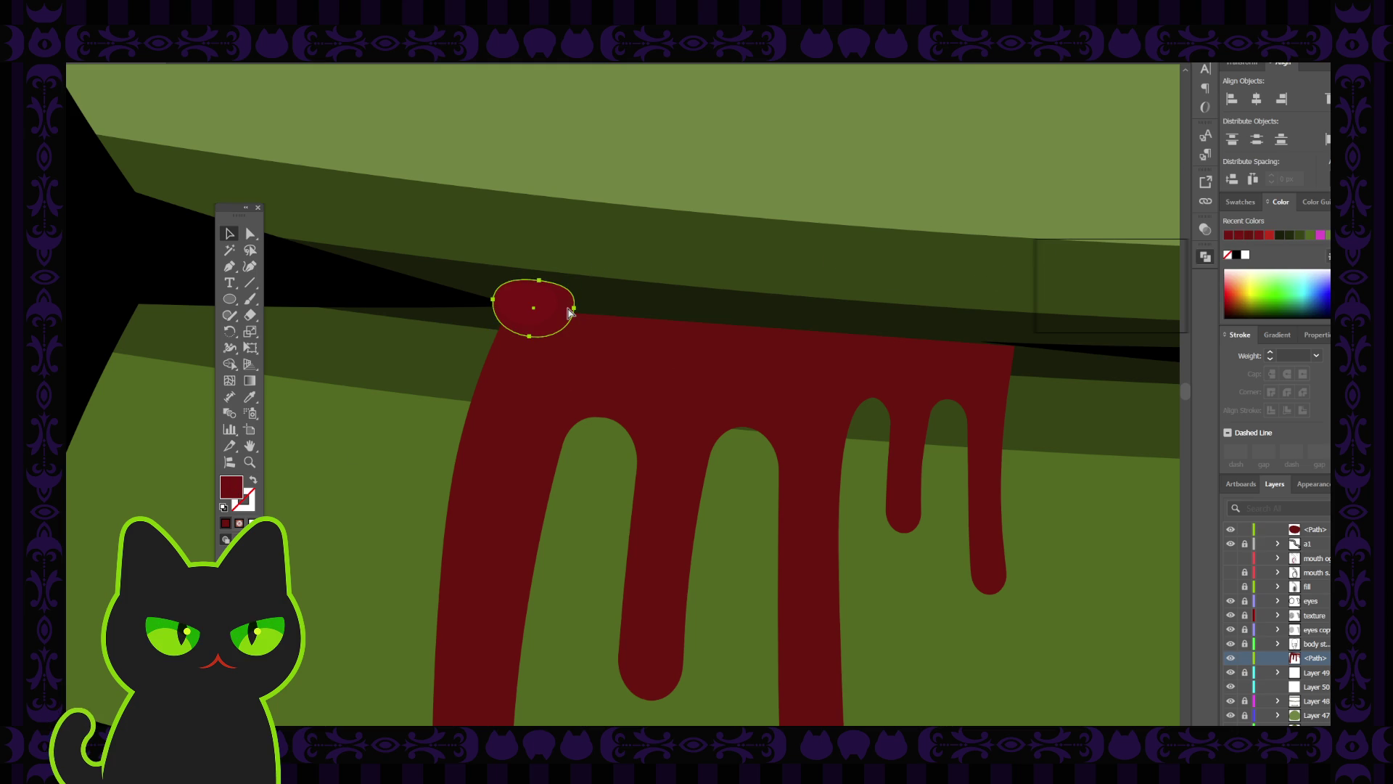
mouse_move(568, 313)
left_mouse_down()
mouse_move(631, 329)
mouse_move(643, 317)
mouse_move(621, 298)
mouse_move(599, 325)
left_mouse_up()
left_click(622, 308)
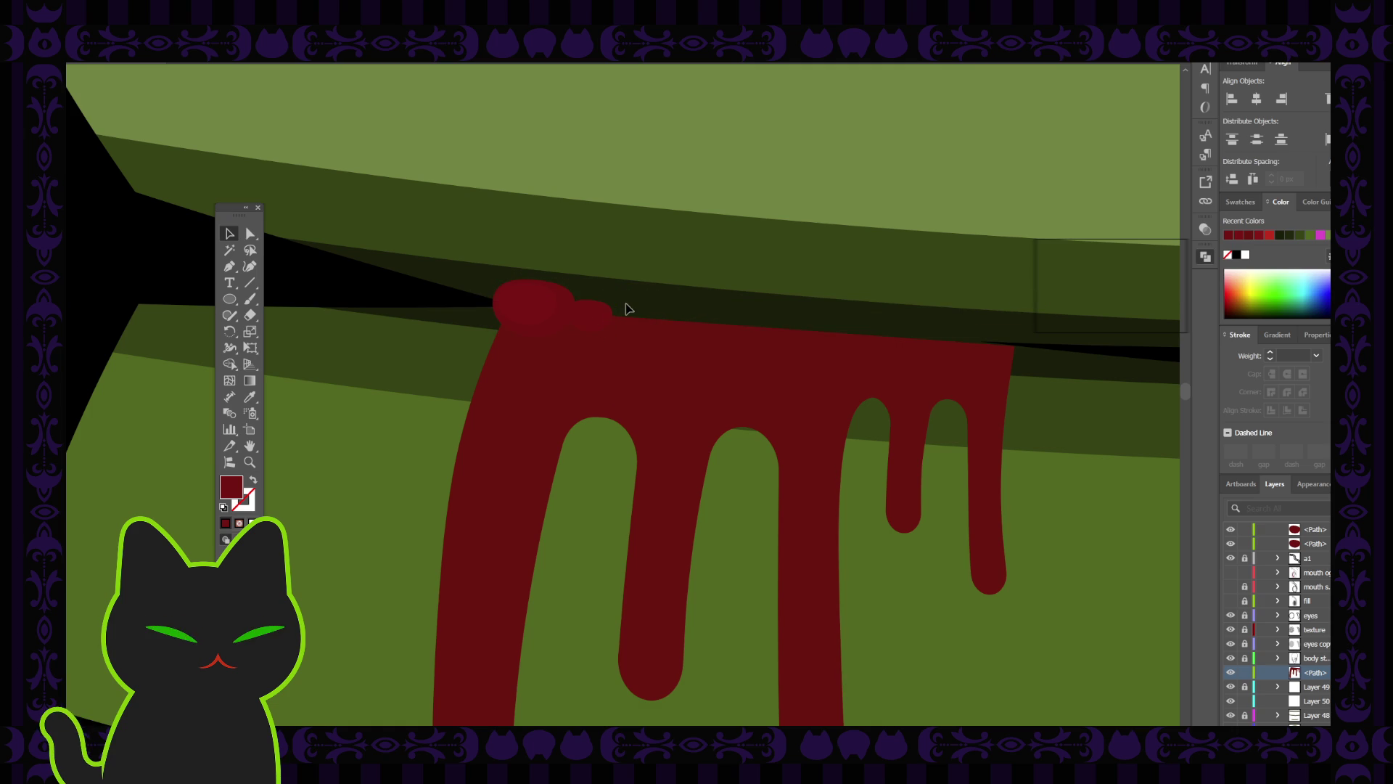
scroll(629, 308, "down", 1)
scroll(628, 309, "down", 6)
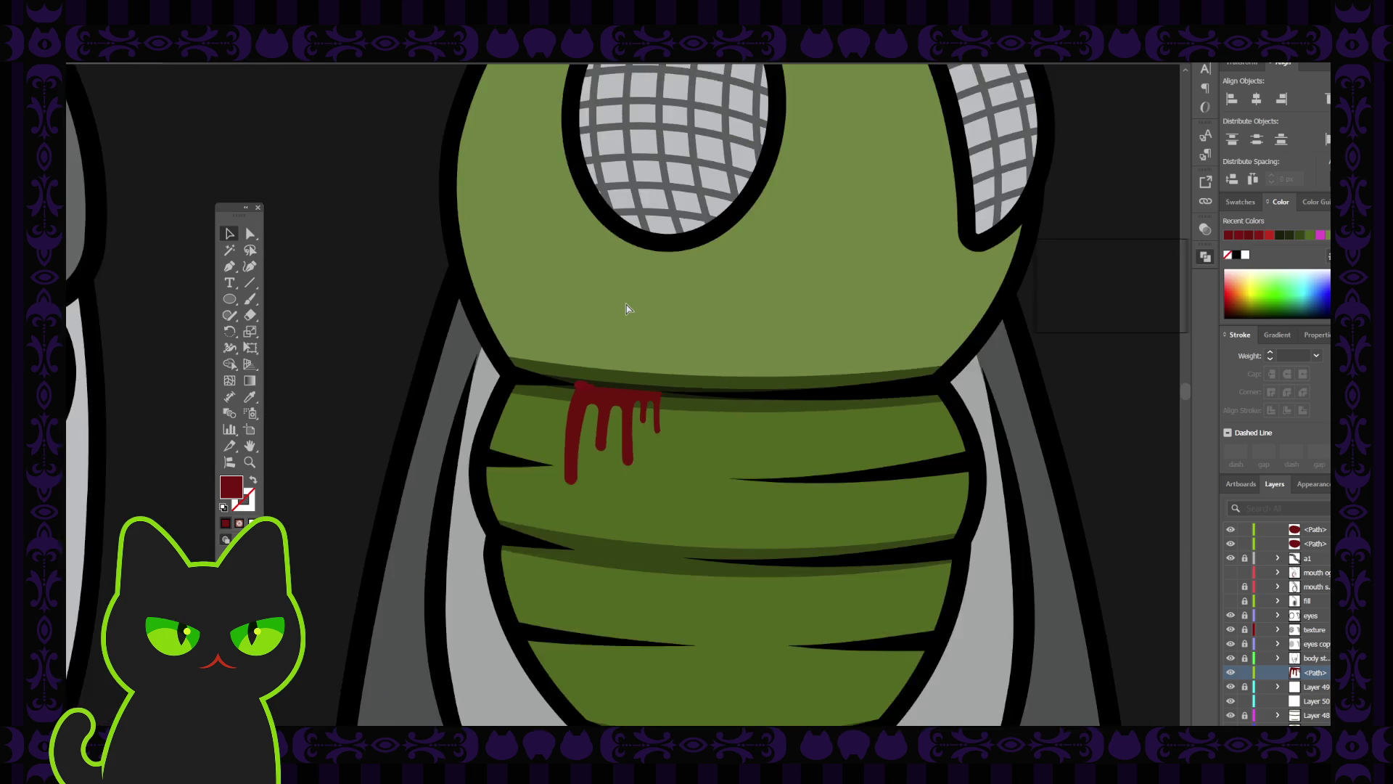
Move the small blob to the right end of the drip's top edge.
scroll(628, 308, "up", 7)
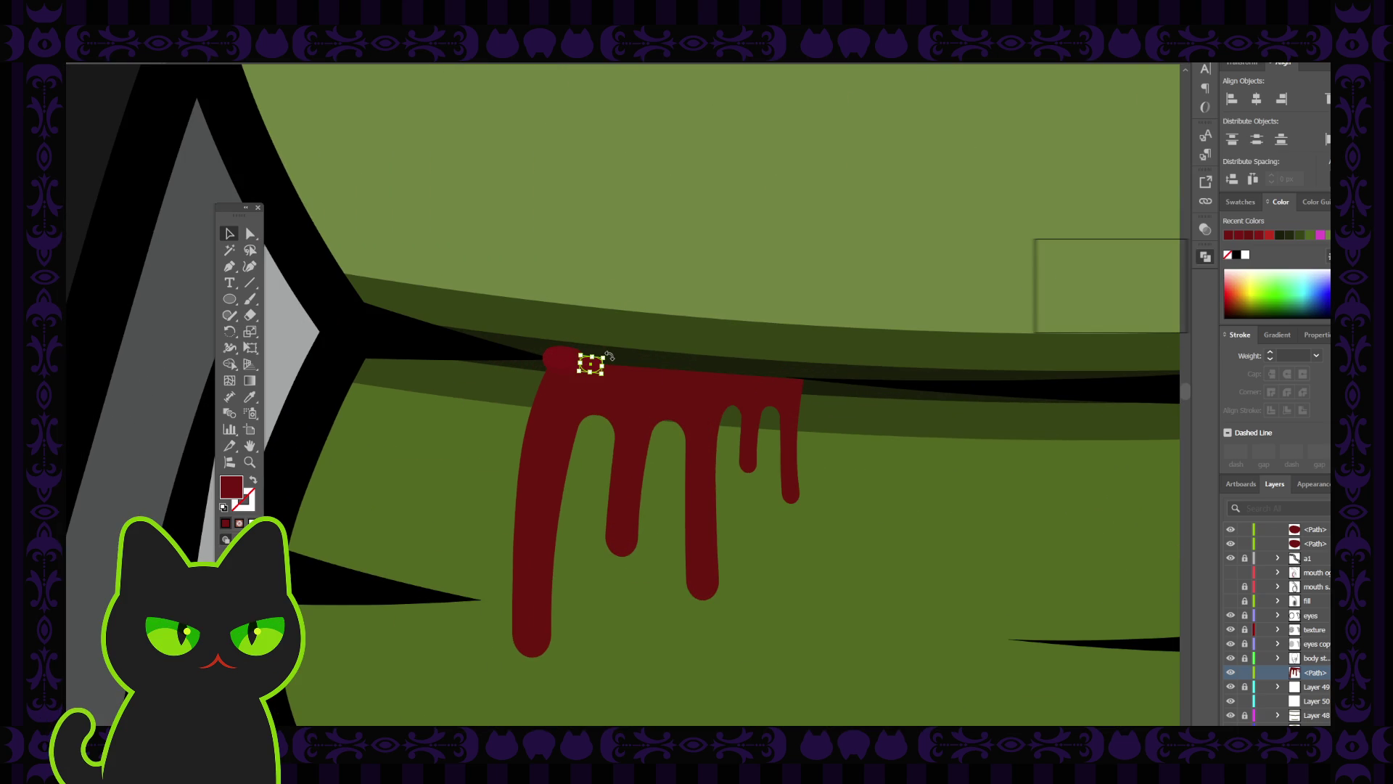
key("ctrl+shift+a")
left_click(647, 377)
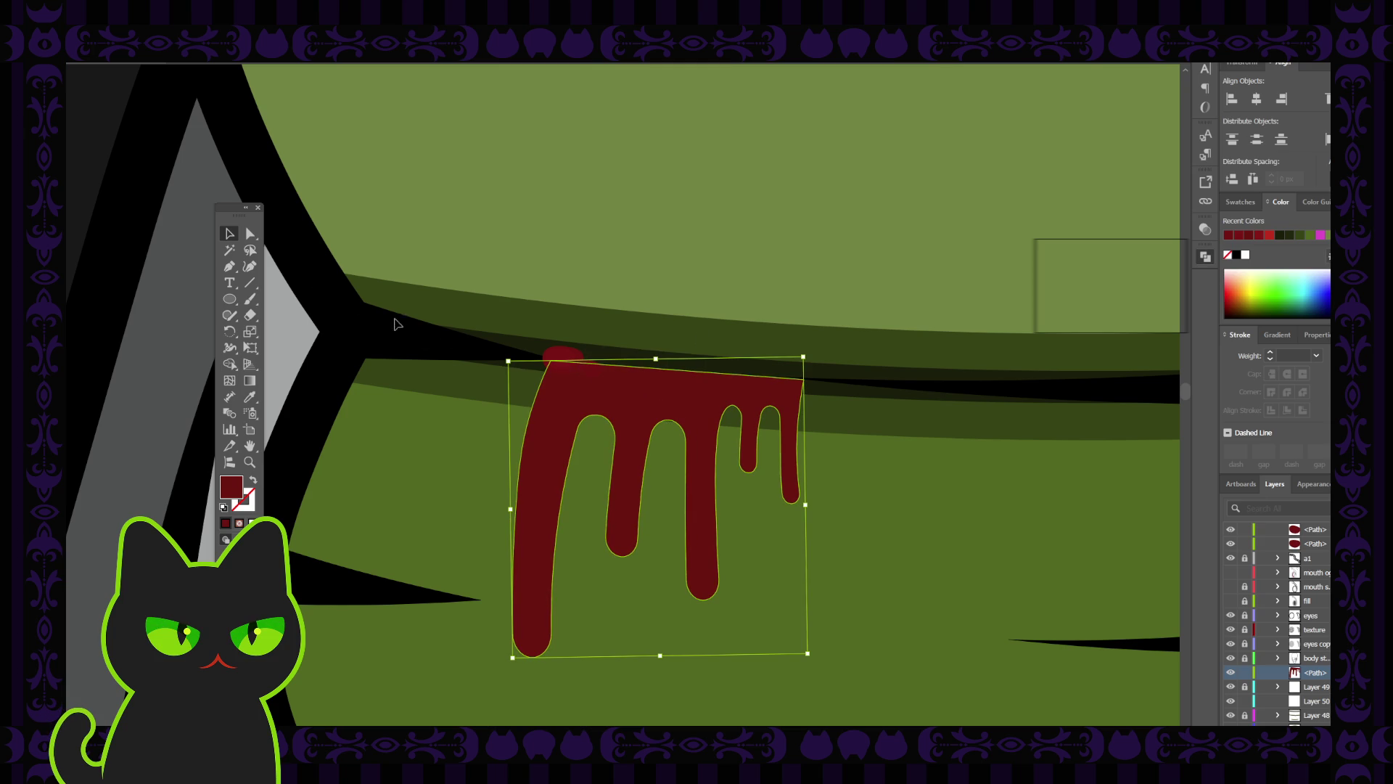
left_click(444, 395)
mouse_move(580, 361)
left_mouse_down()
mouse_move(815, 379)
mouse_move(784, 372)
mouse_move(799, 367)
mouse_move(790, 390)
left_mouse_up()
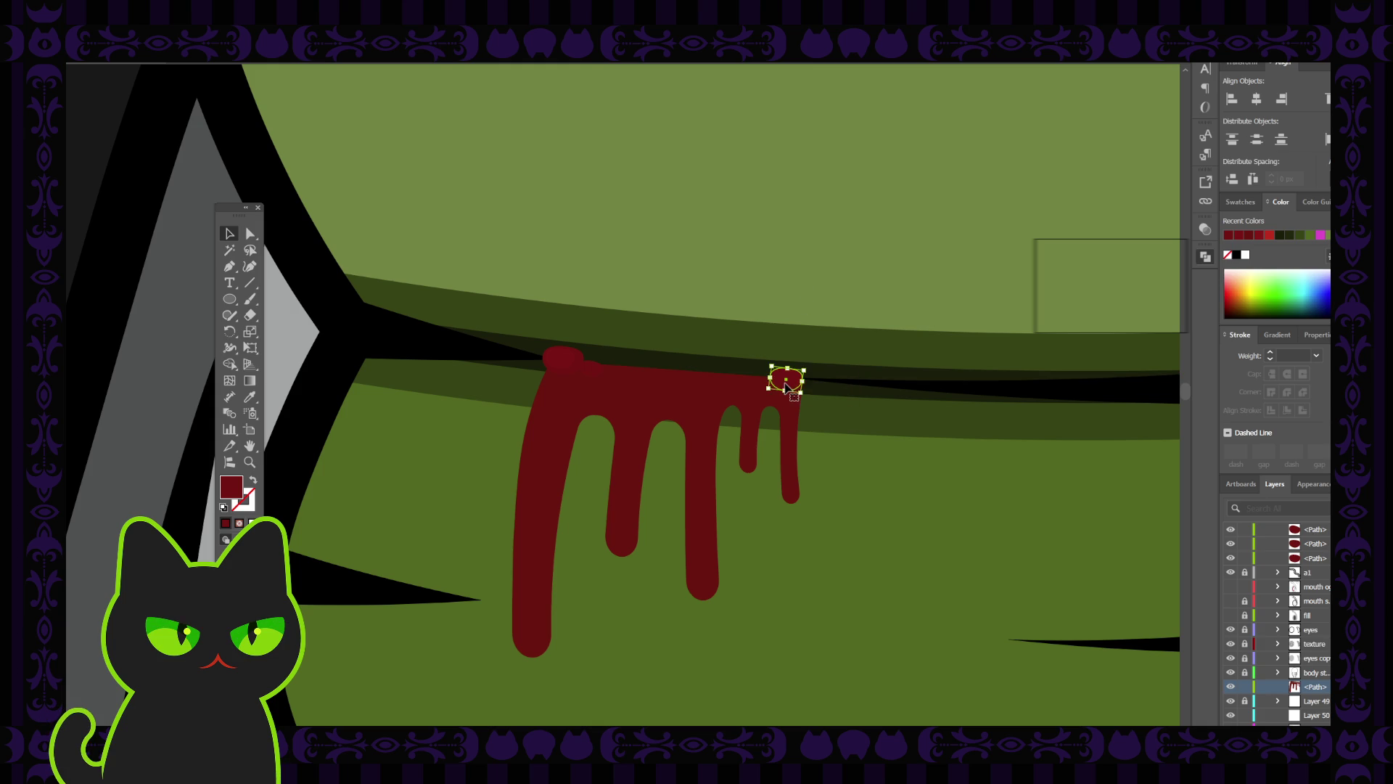
Paste a copy of the blob in front and shift it left along the drip's top.
key("ctrl+c")
key("ctrl+f")
mouse_move(789, 378)
left_mouse_down()
mouse_move(769, 378)
mouse_move(790, 365)
mouse_move(772, 383)
left_mouse_up()
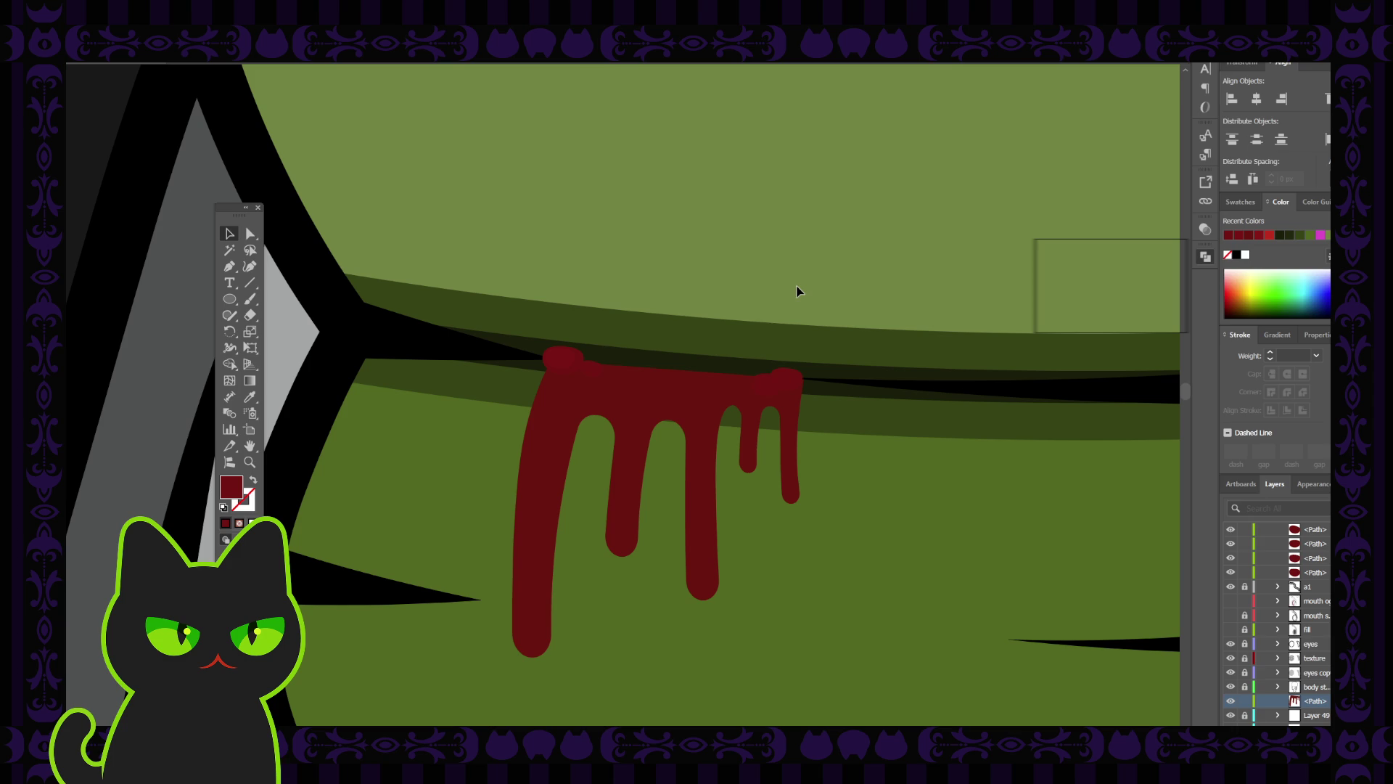
key("ctrl+minus")
key("ctrl+minus")
key("ctrl+minus")
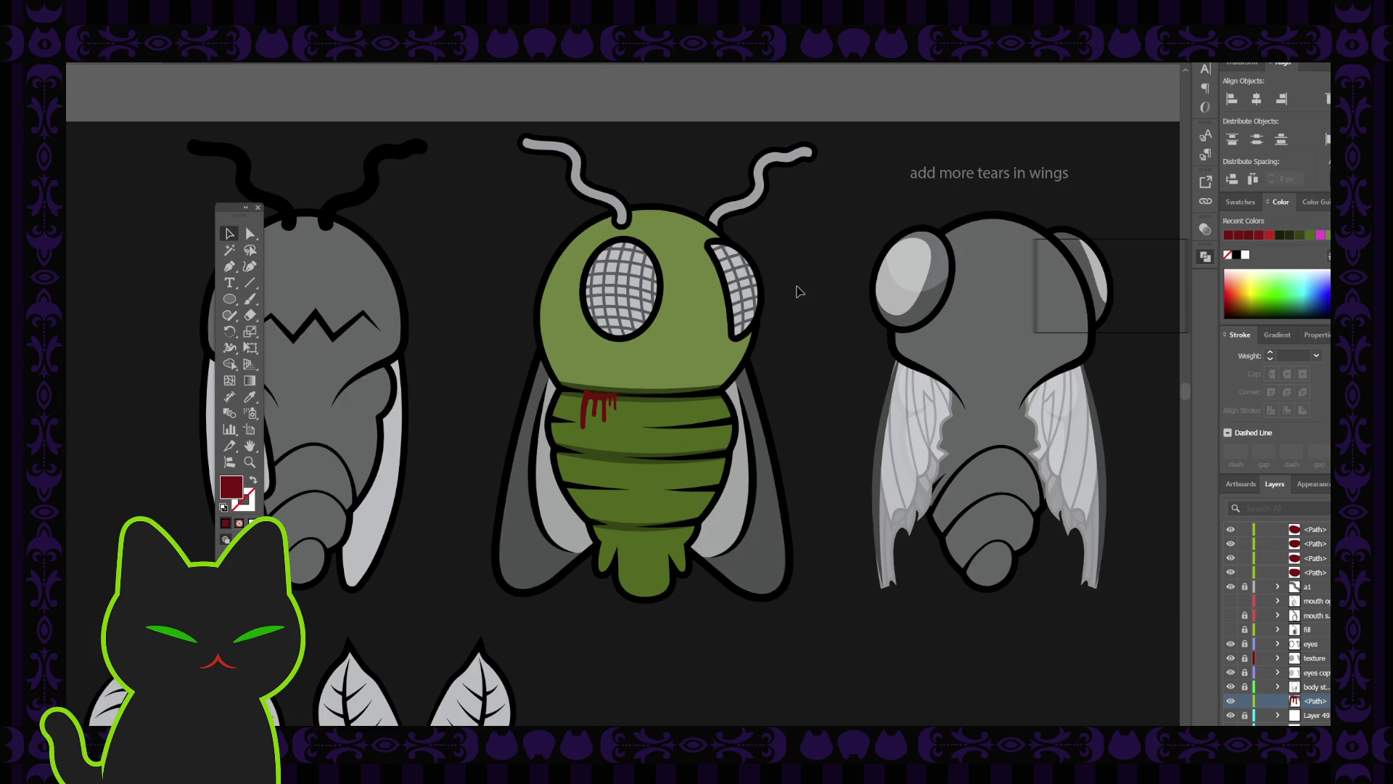
Draw a small dark-red ellipse and place it on the drip's top edge.
key("ctrl+plus")
key("ctrl+plus")
key("ctrl+plus")
key("ctrl+plus")
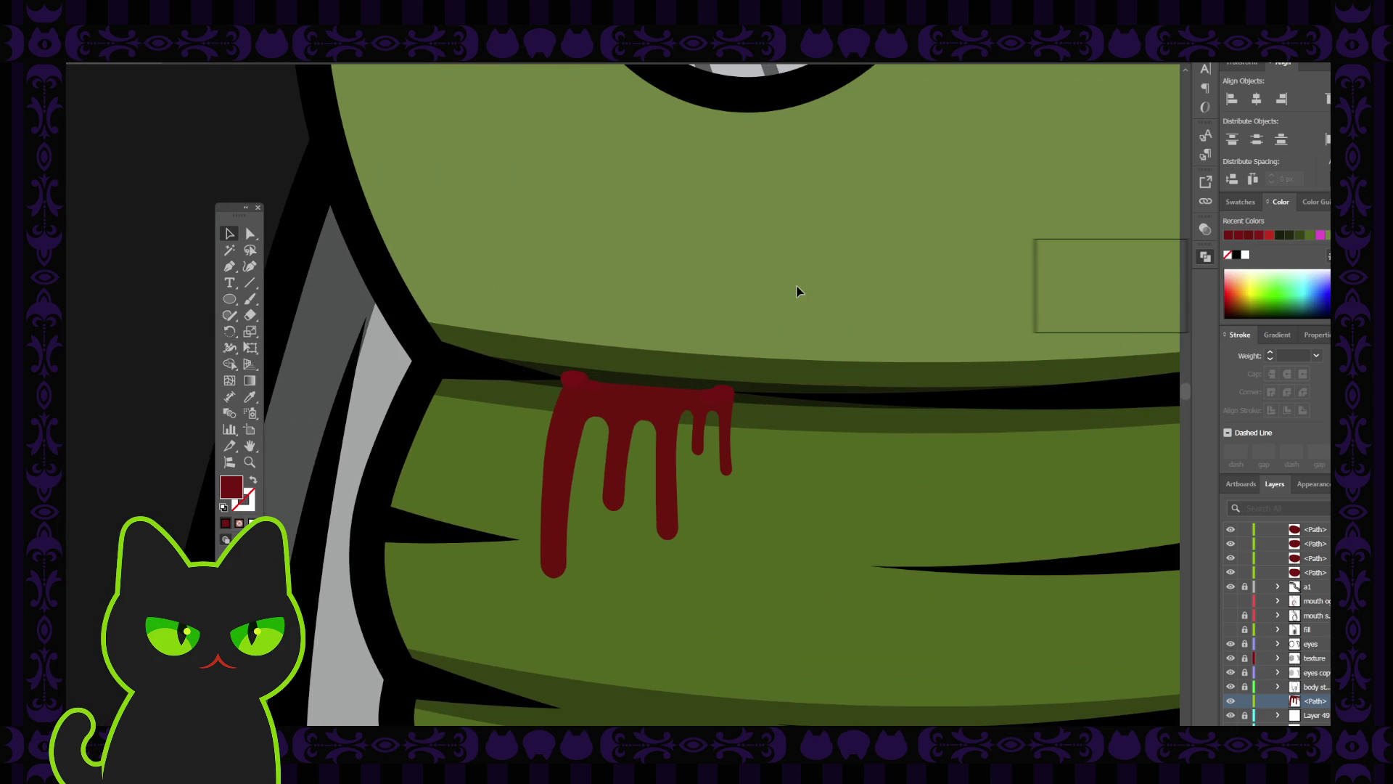
left_click_drag(698, 387, 721, 404)
key("ctrl+plus")
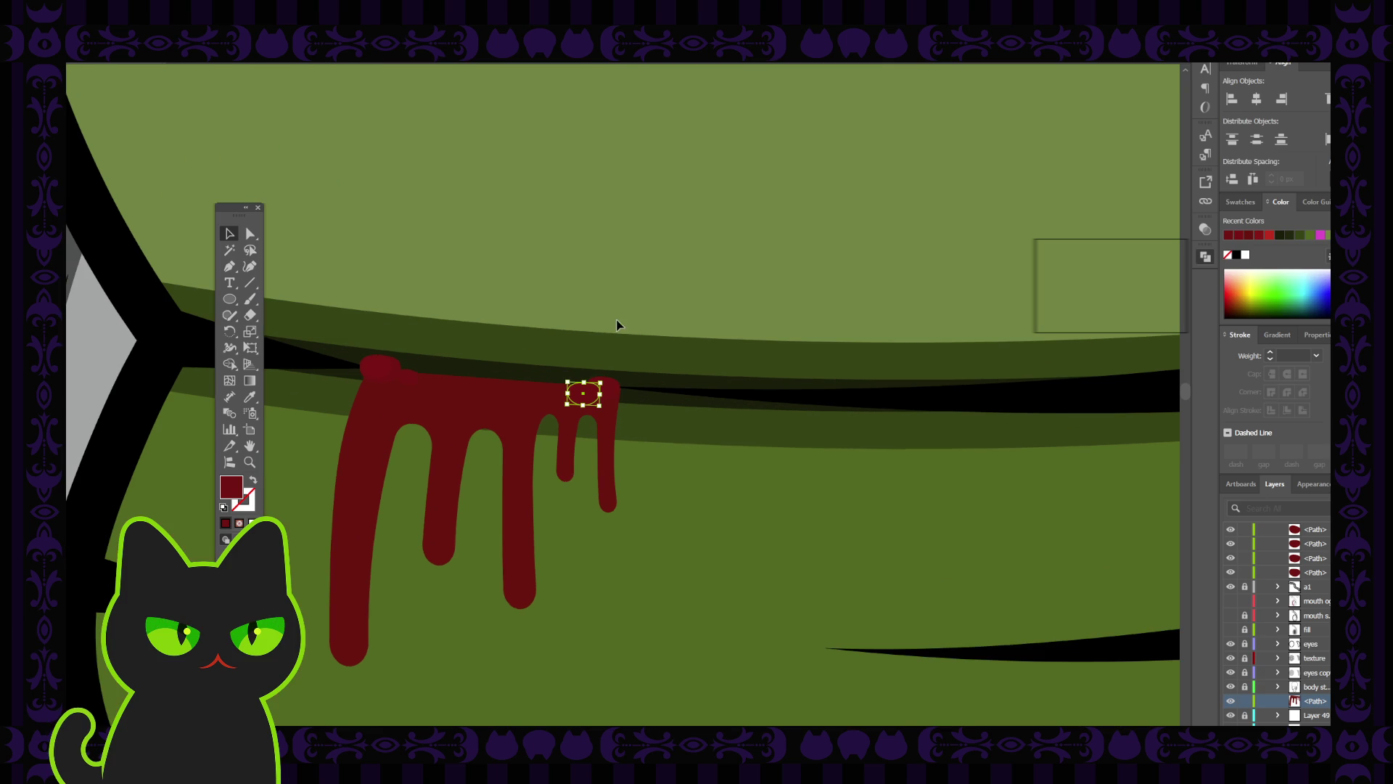
left_click(617, 293)
left_click_drag(381, 366, 434, 237)
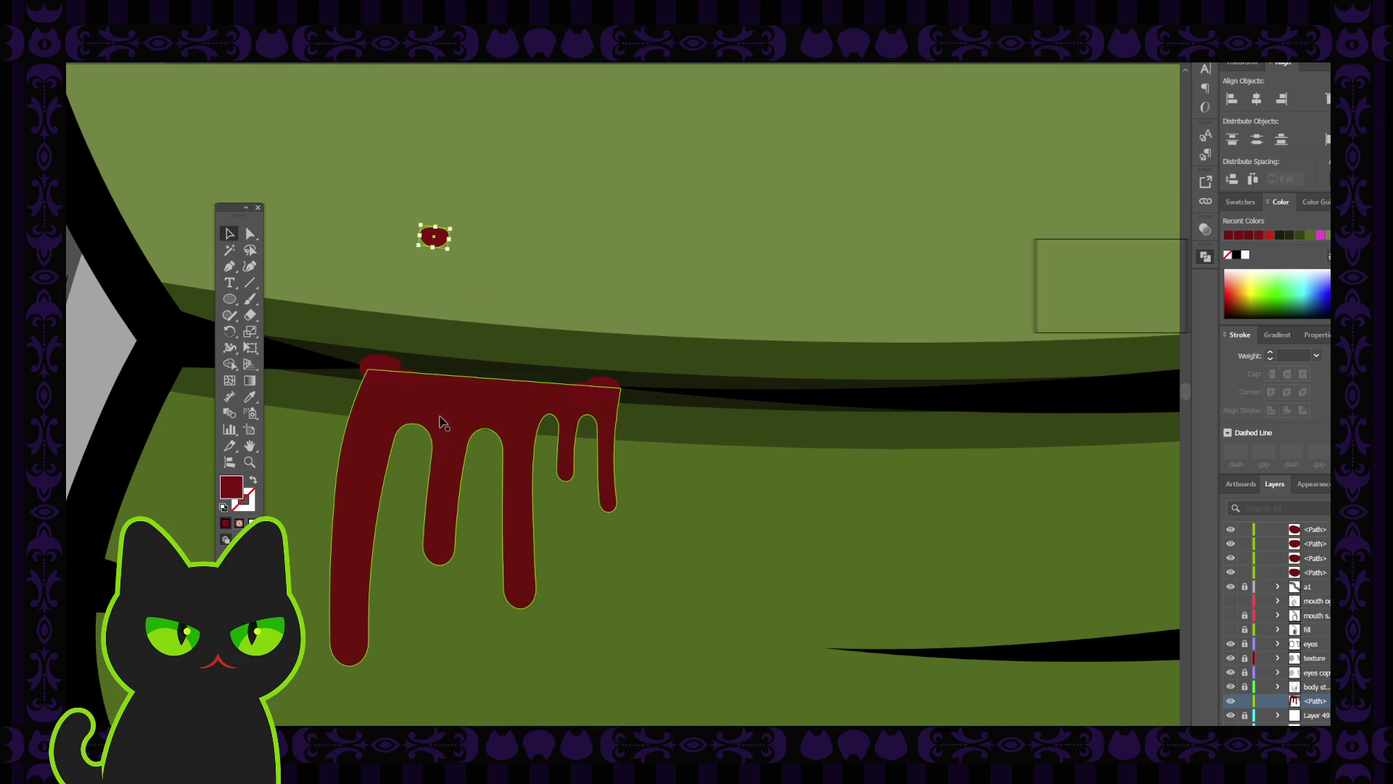
left_click(583, 398)
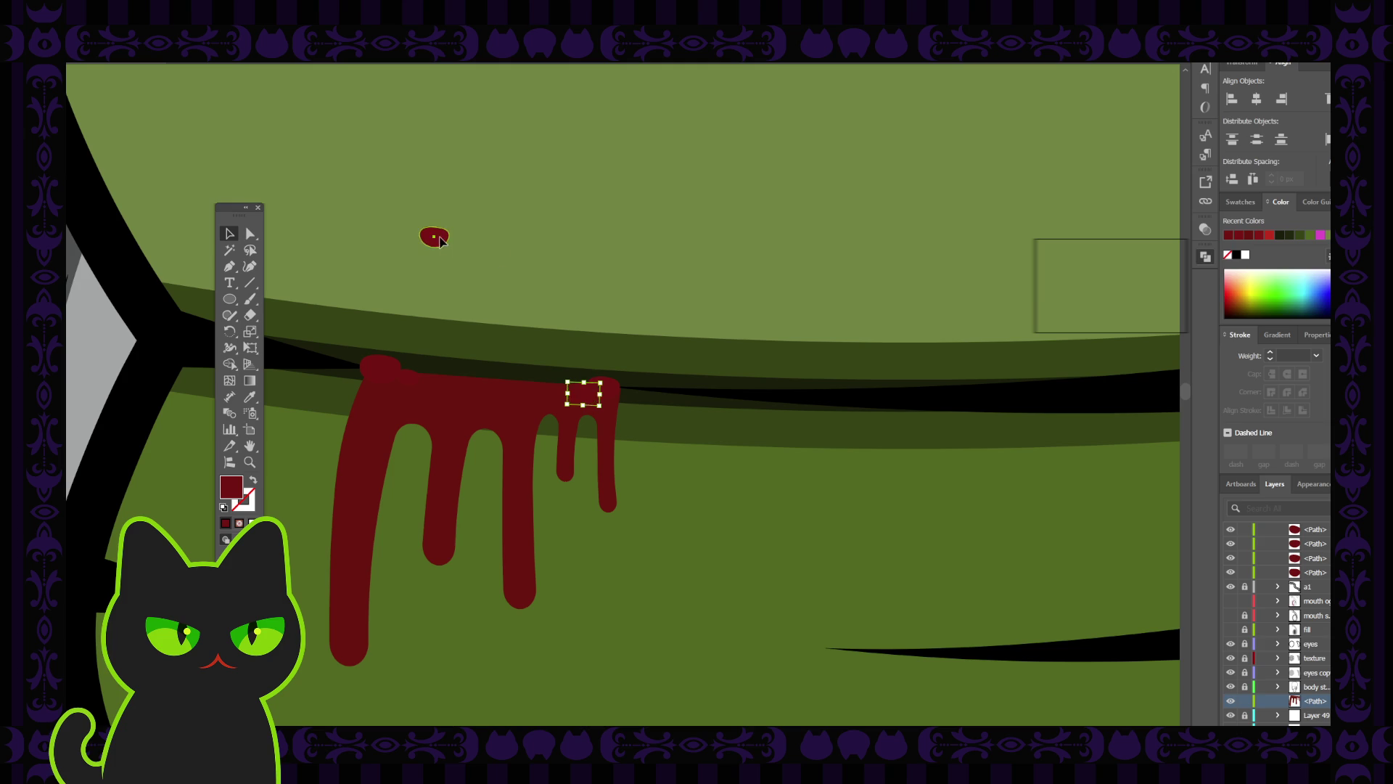
left_click_drag(441, 241, 435, 378)
left_click(522, 273)
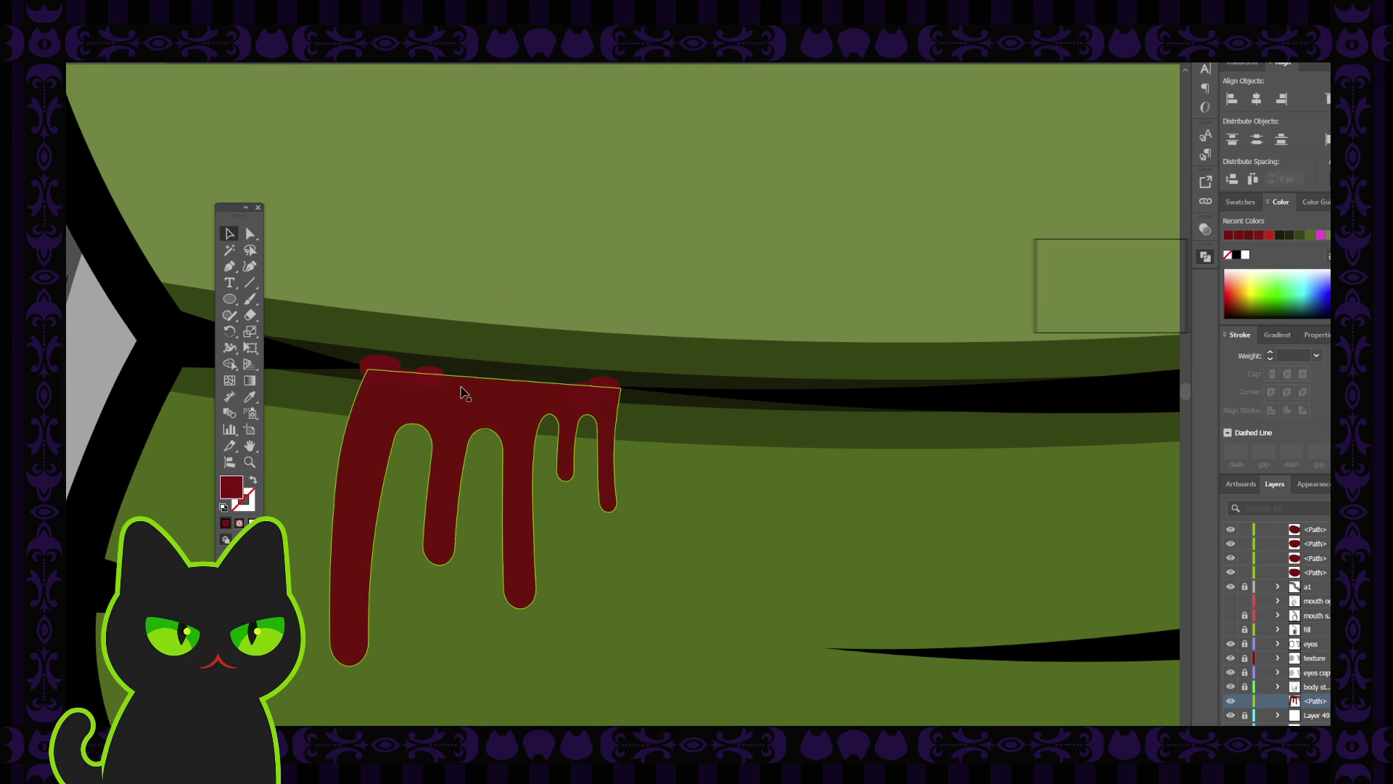
Place two more blob copies rightward across the middle of the drip's top edge.
left_click(390, 373)
key("ctrl+c")
key("ctrl+f")
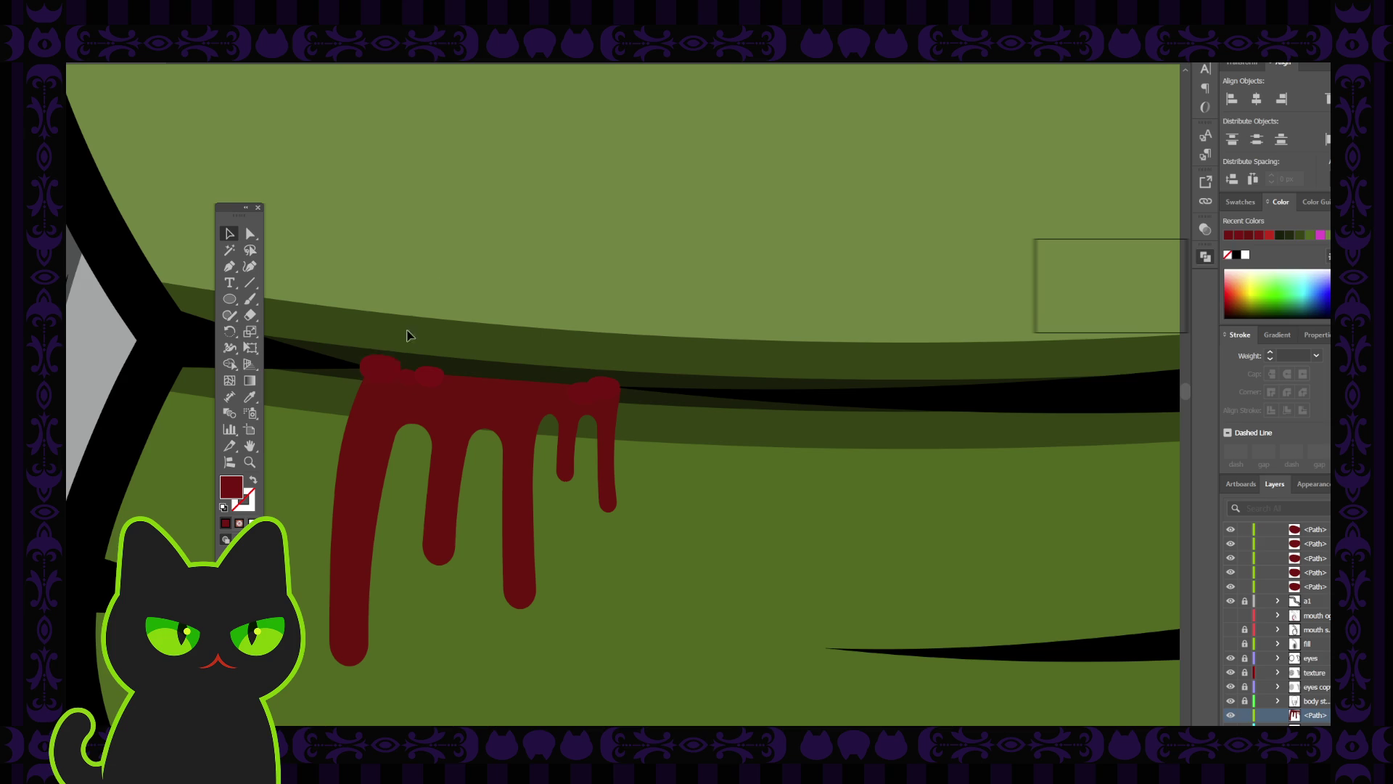
mouse_move(407, 332)
left_mouse_down()
mouse_move(451, 379)
mouse_move(517, 392)
mouse_move(496, 386)
left_mouse_up()
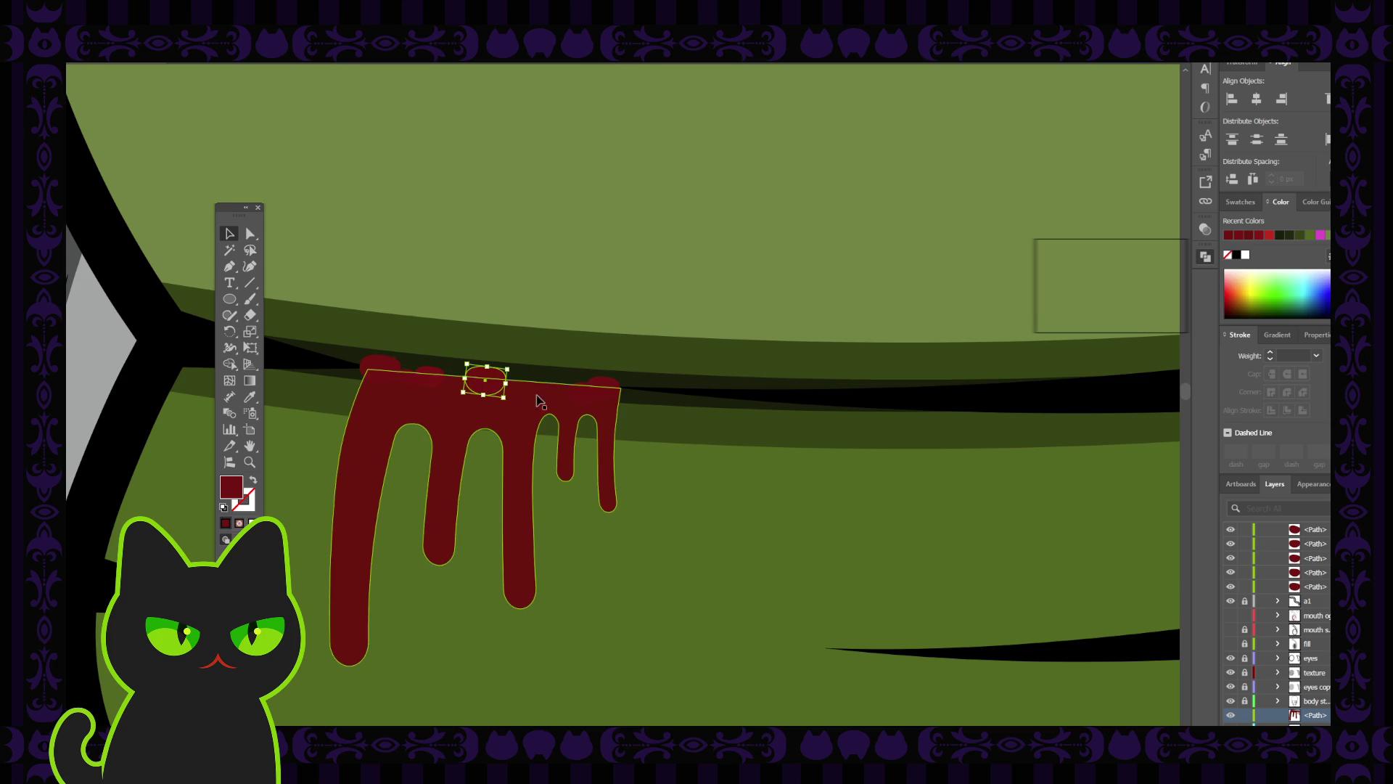
left_click_drag(410, 385, 510, 394)
left_click(534, 310)
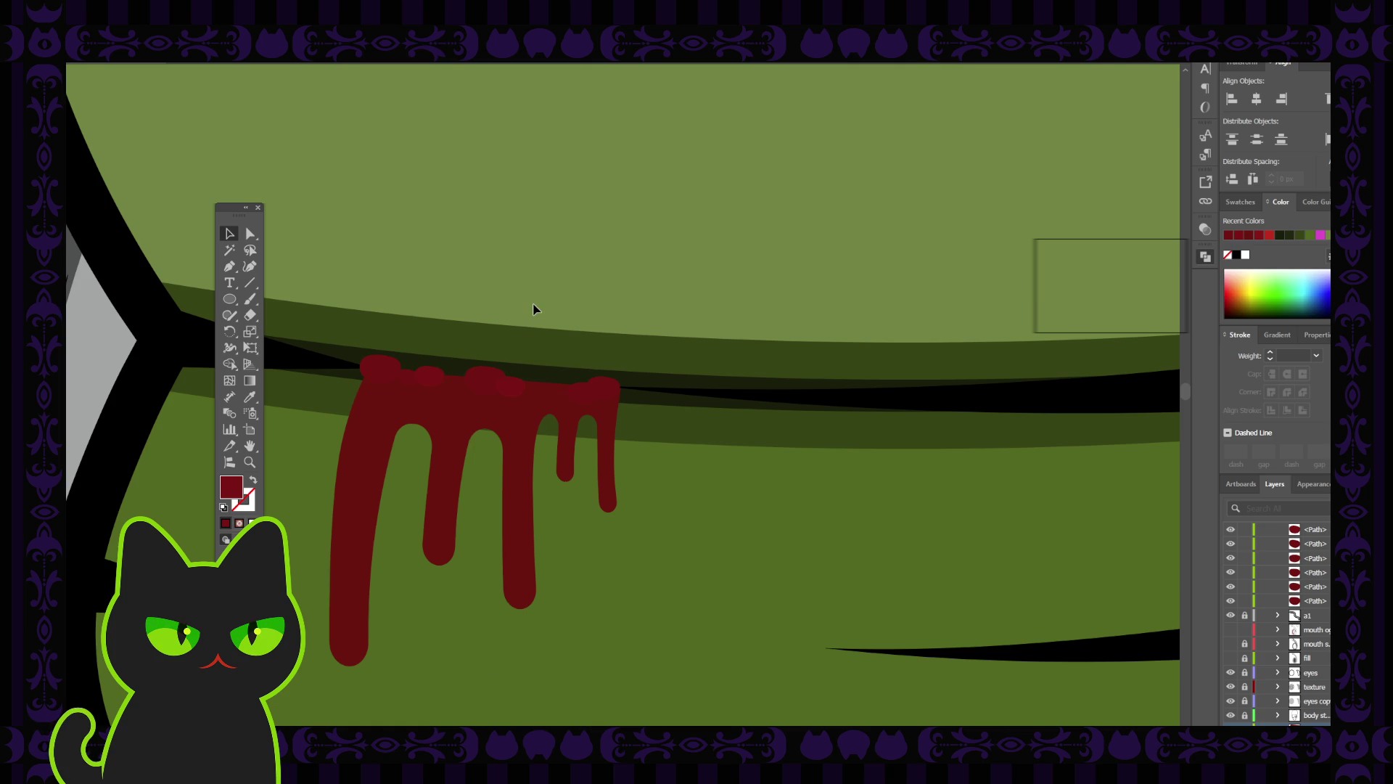
key("ctrl+minus")
key("ctrl+minus")
key("ctrl+minus")
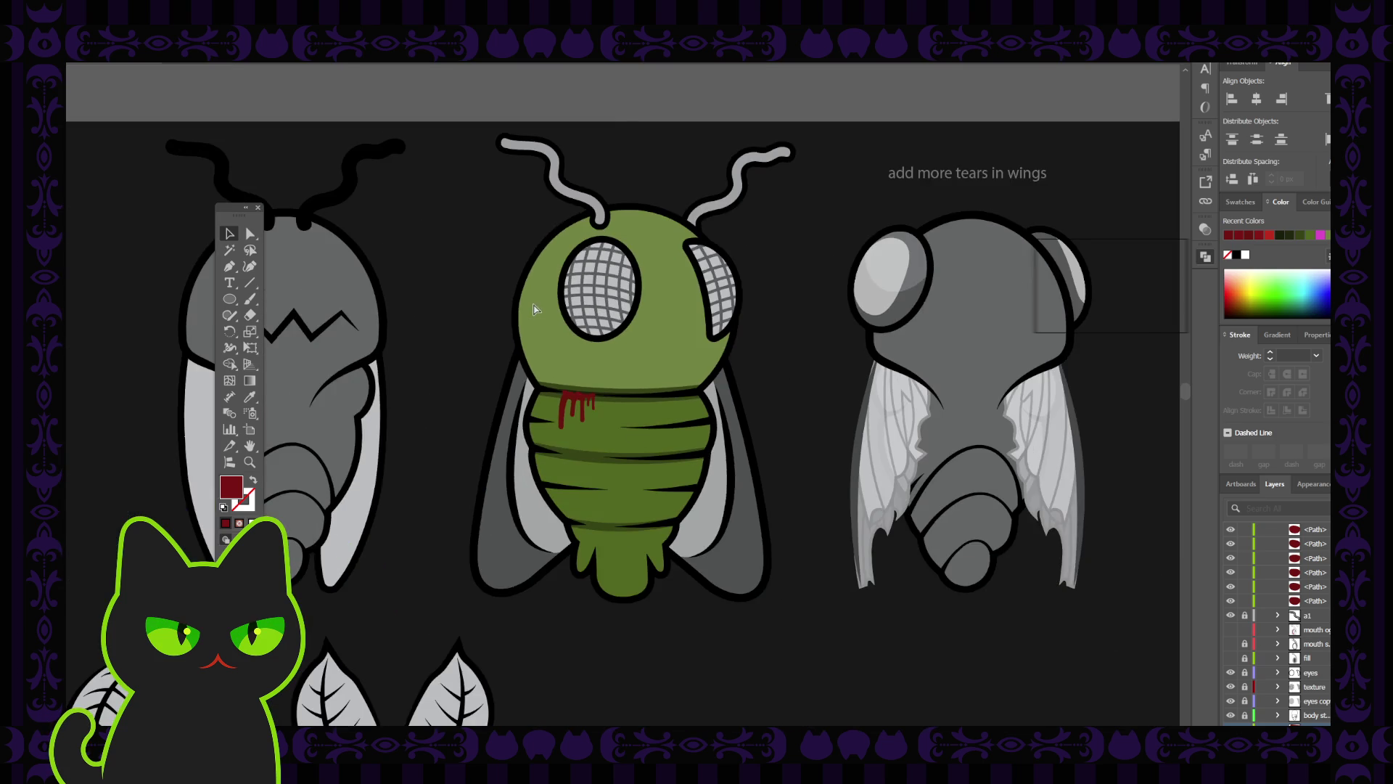
key("ctrl+minus")
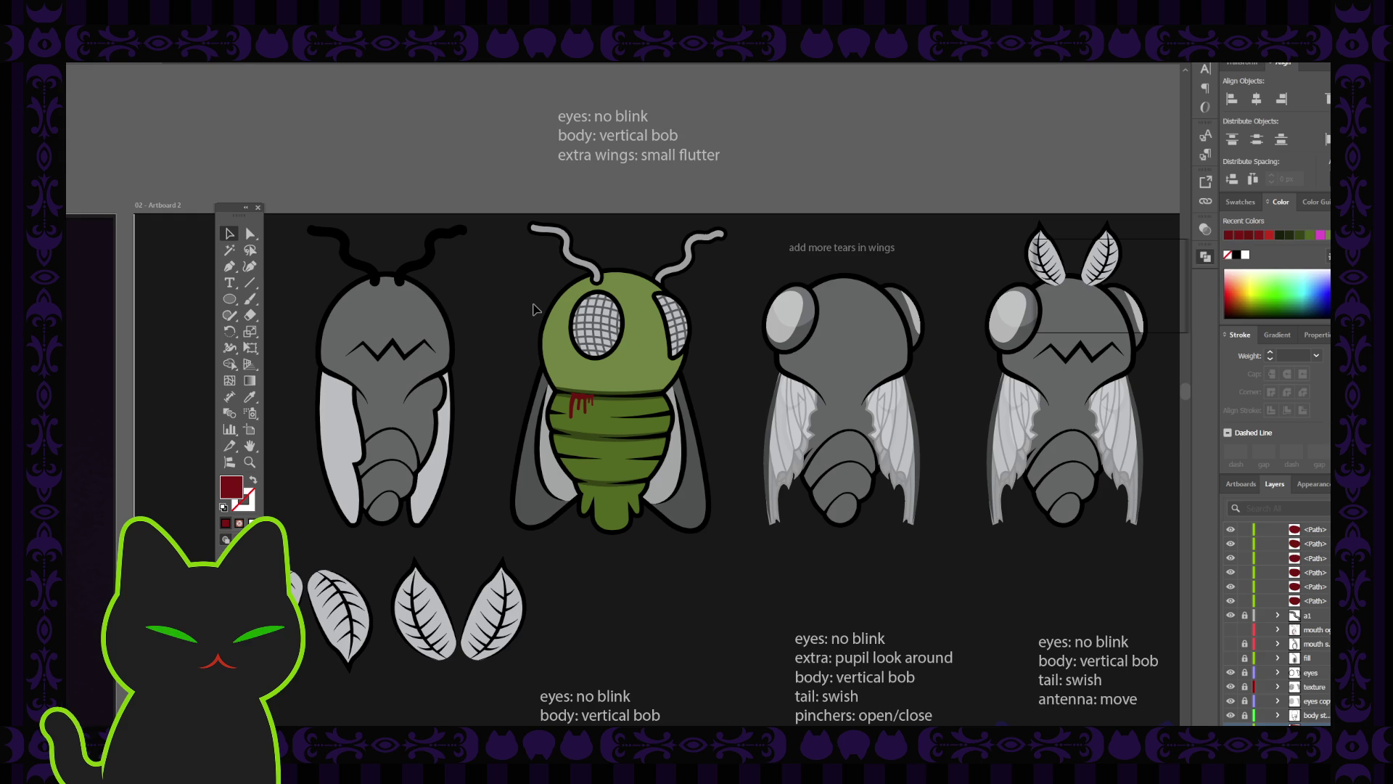
key("ctrl+plus")
key("ctrl+plus")
key("ctrl+plus")
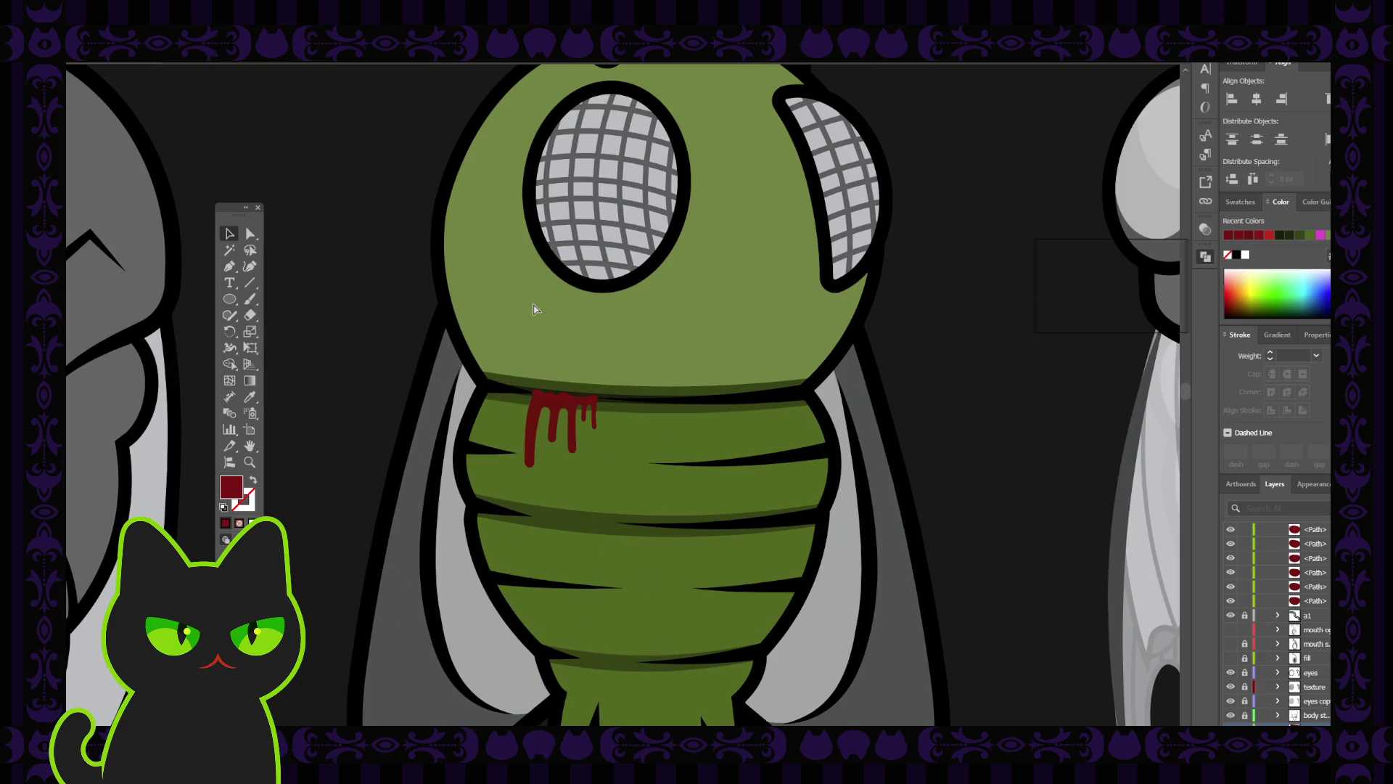
mouse_move(563, 395)
left_mouse_down()
mouse_move(571, 404)
mouse_move(565, 325)
left_mouse_up()
scroll(560, 401, "up", 1)
scroll(561, 401, "up", 1)
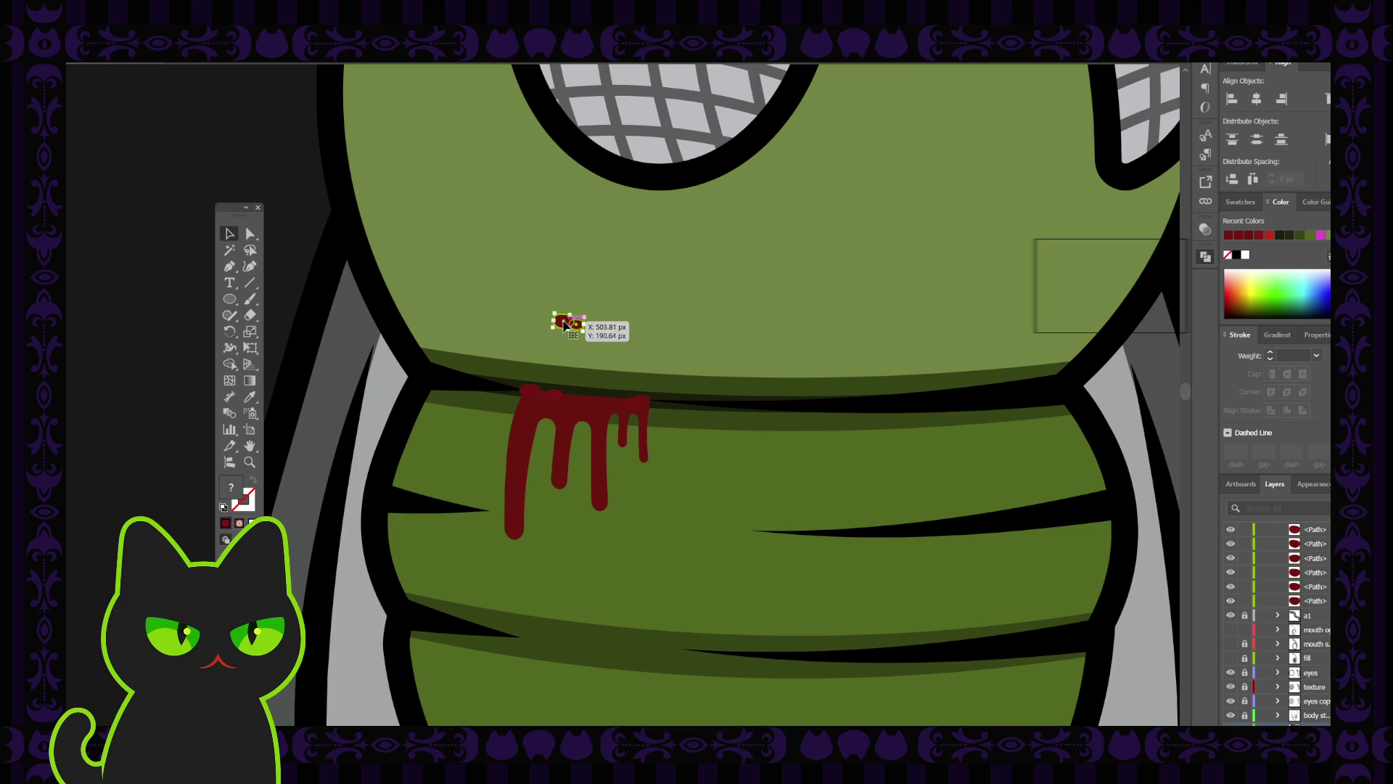
scroll(589, 396, "down", 3)
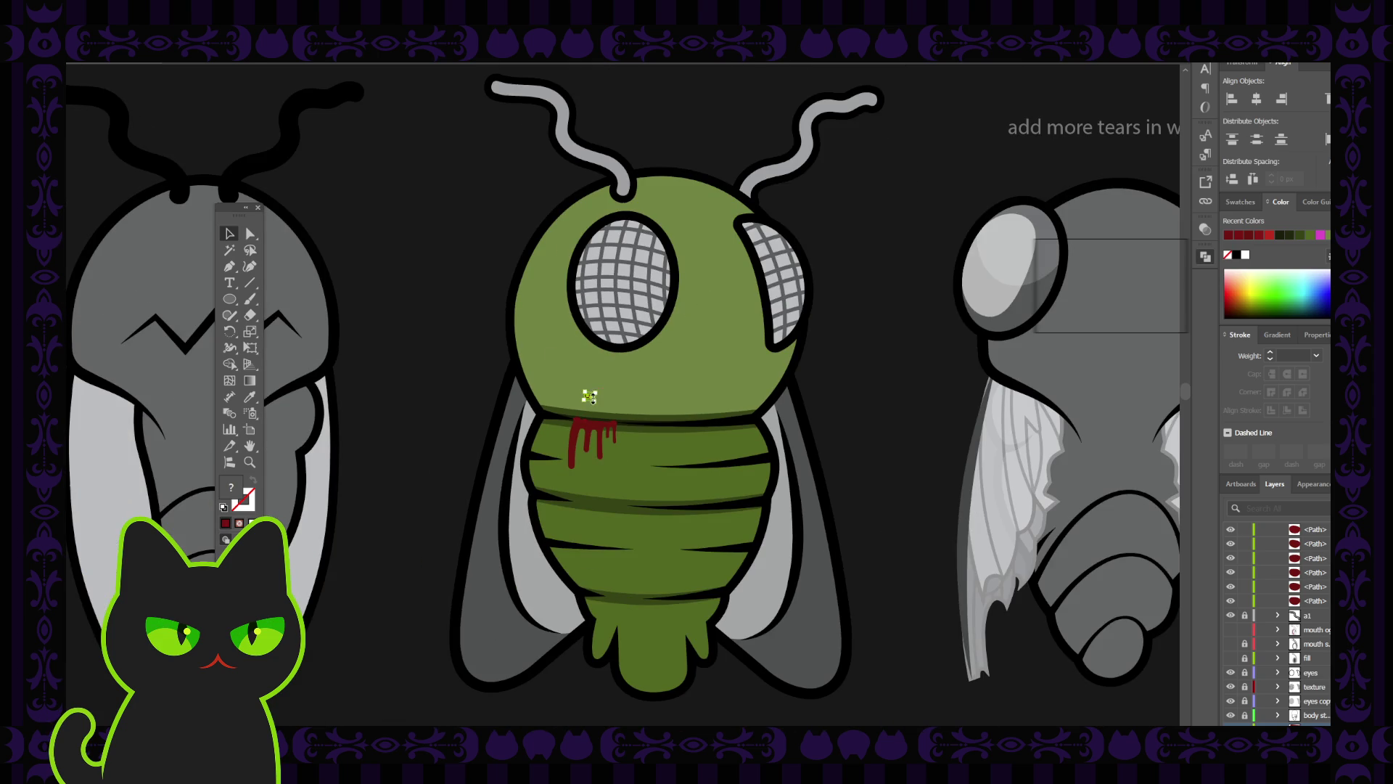
key("Delete")
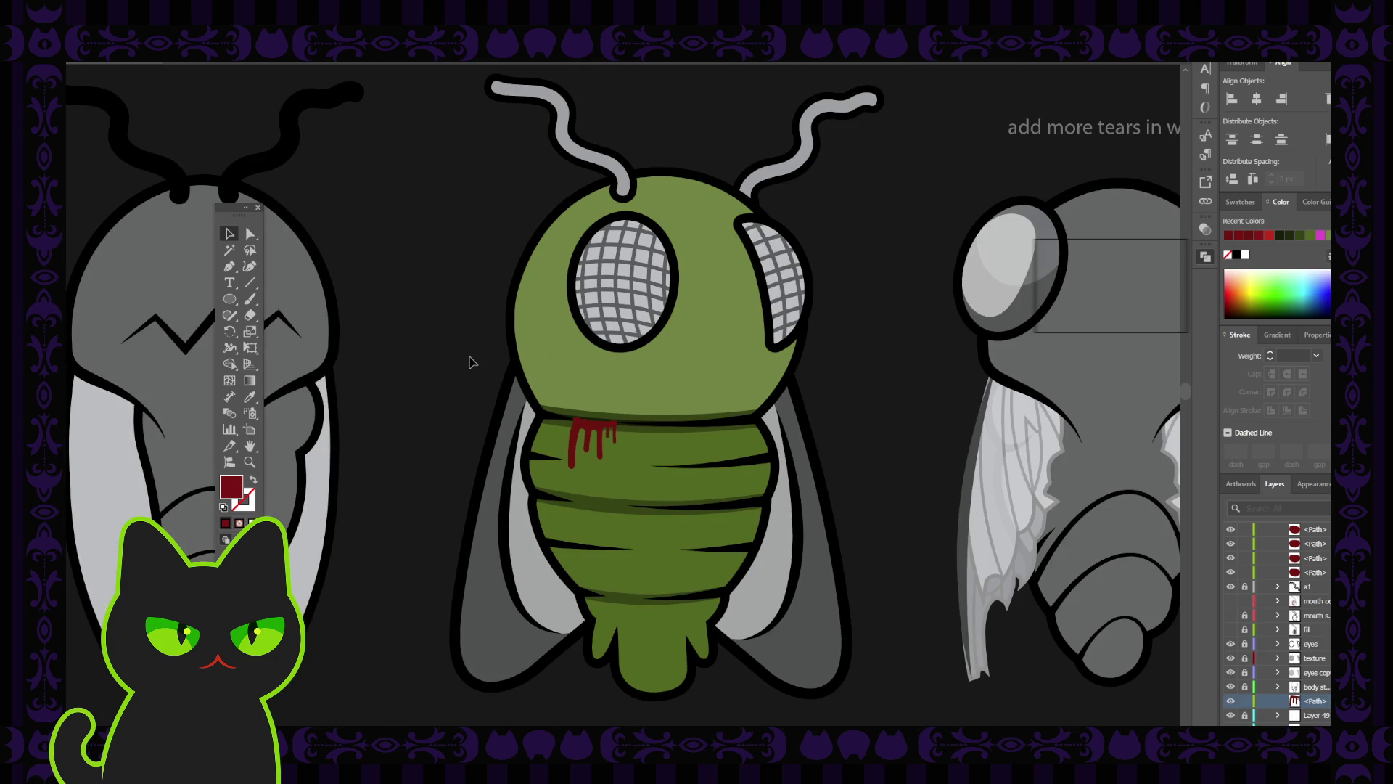
key("ctrl+minus")
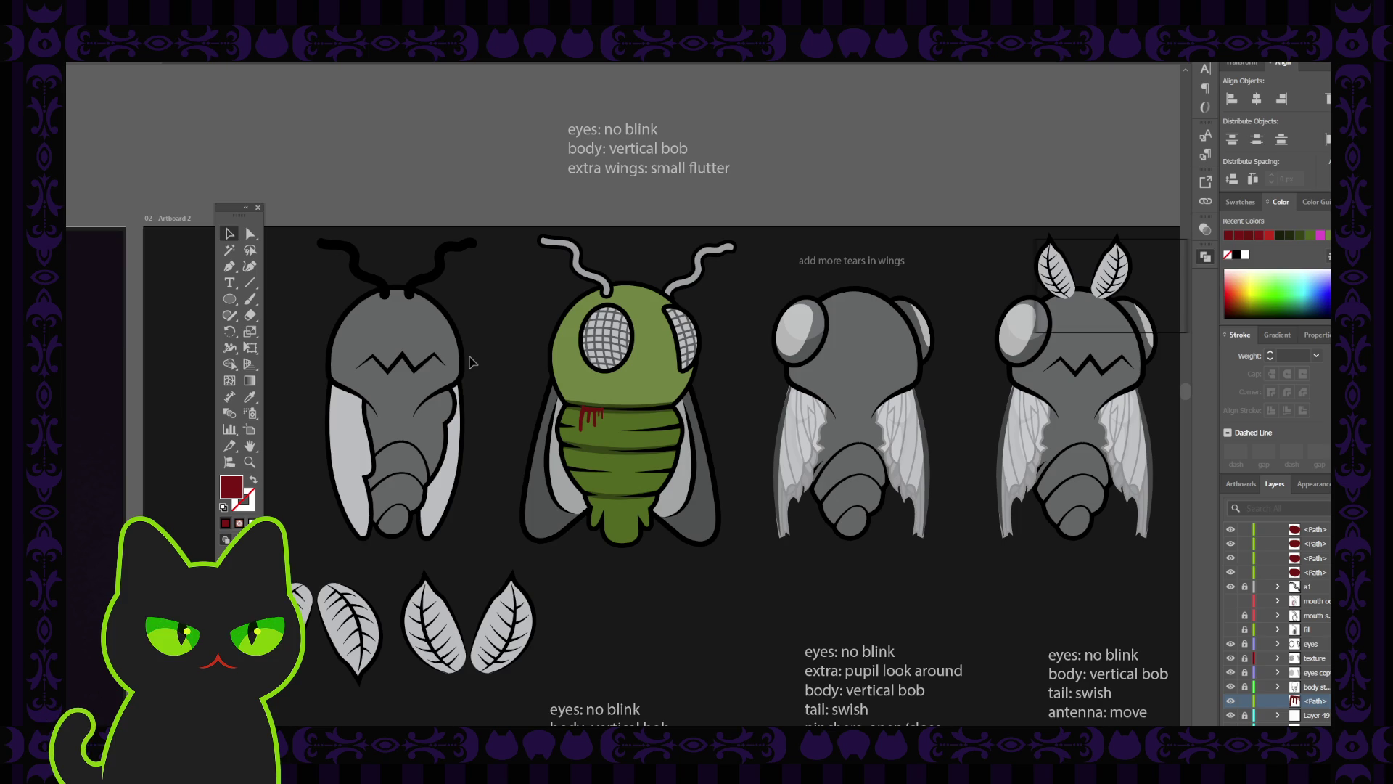
key("ctrl+plus")
key("ctrl+plus")
key("ctrl+plus")
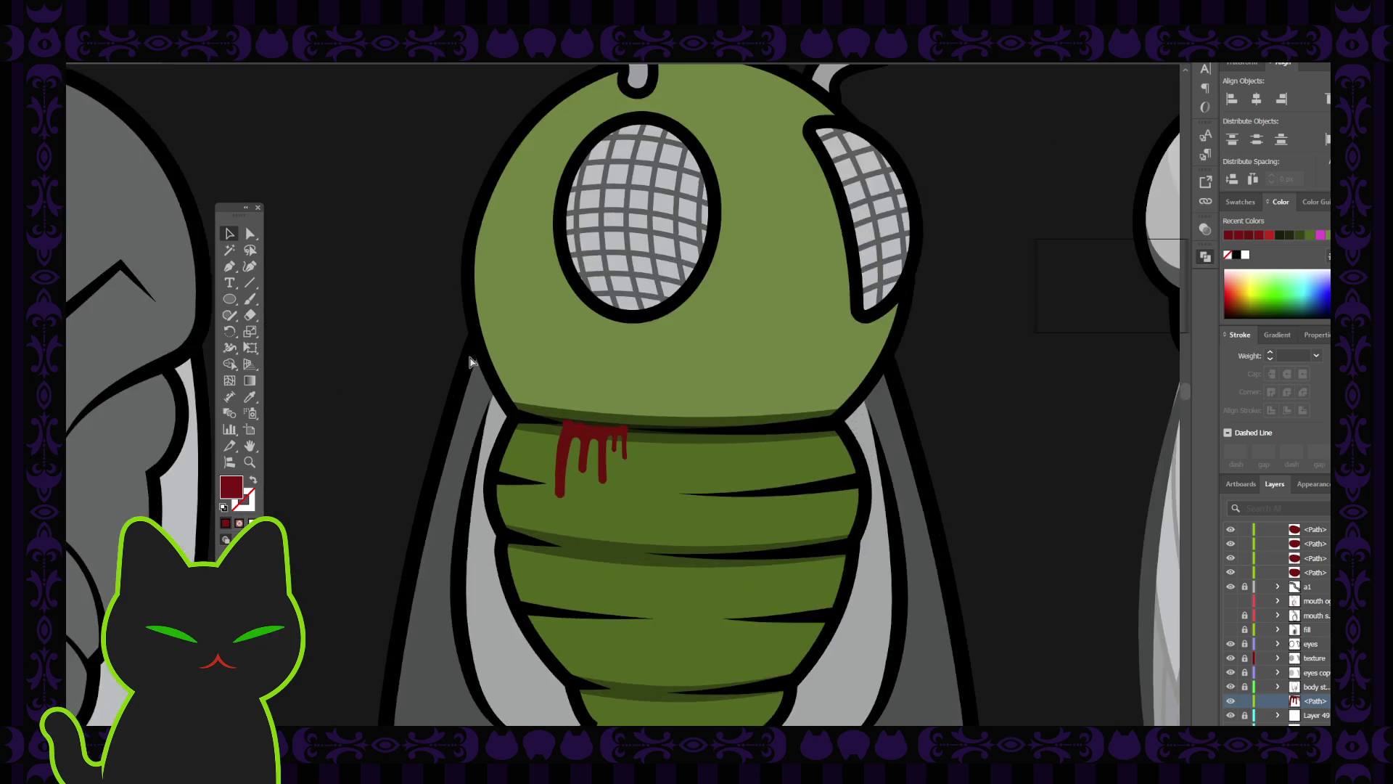
key("ctrl+plus")
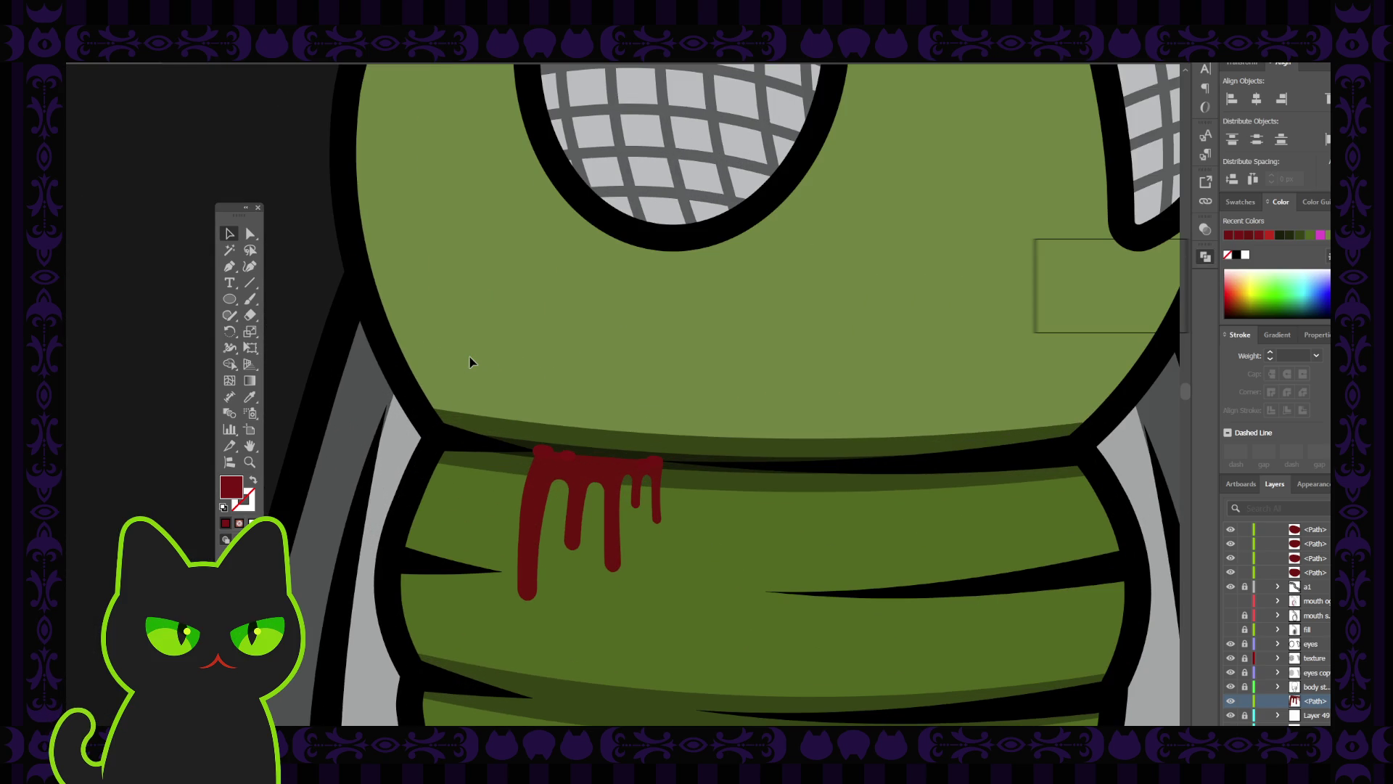
scroll(475, 461, "down", 1)
left_click(528, 475)
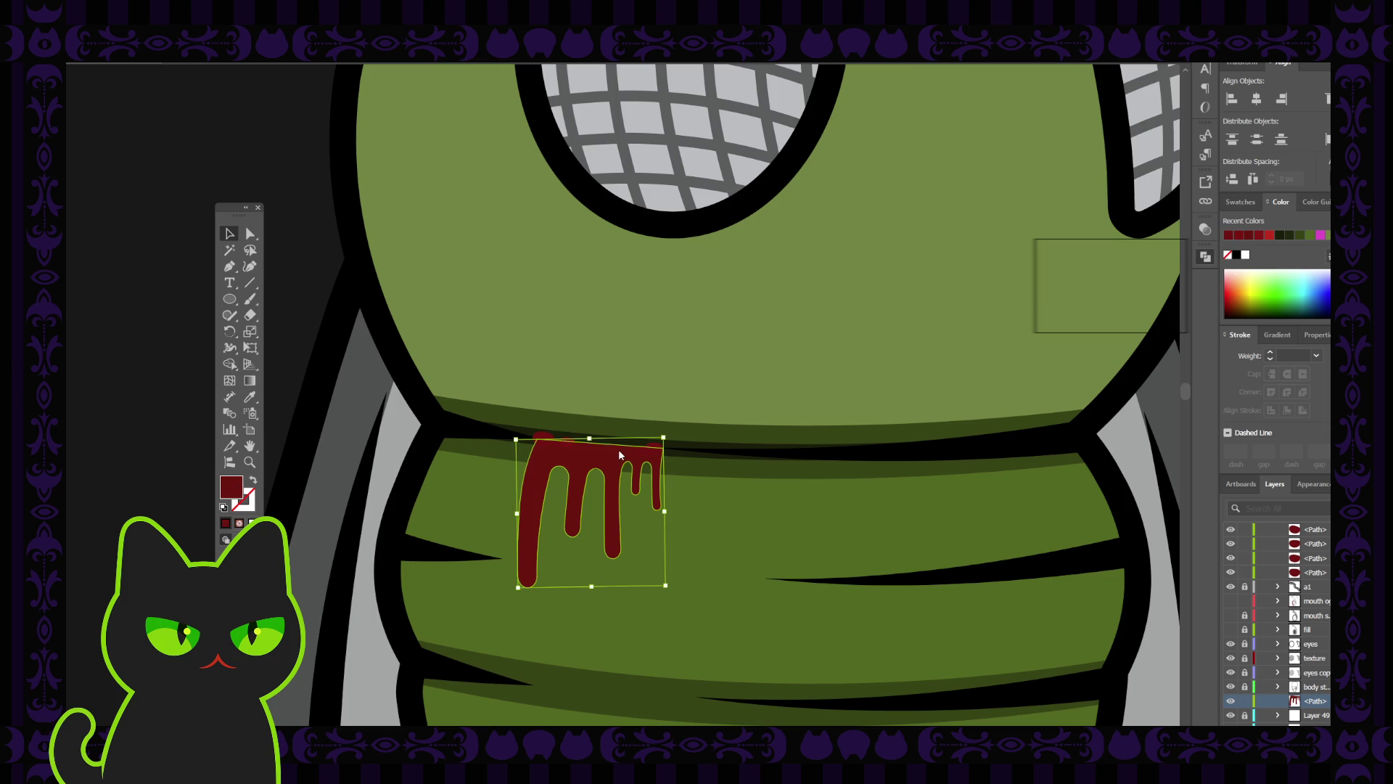
left_click(1080, 263)
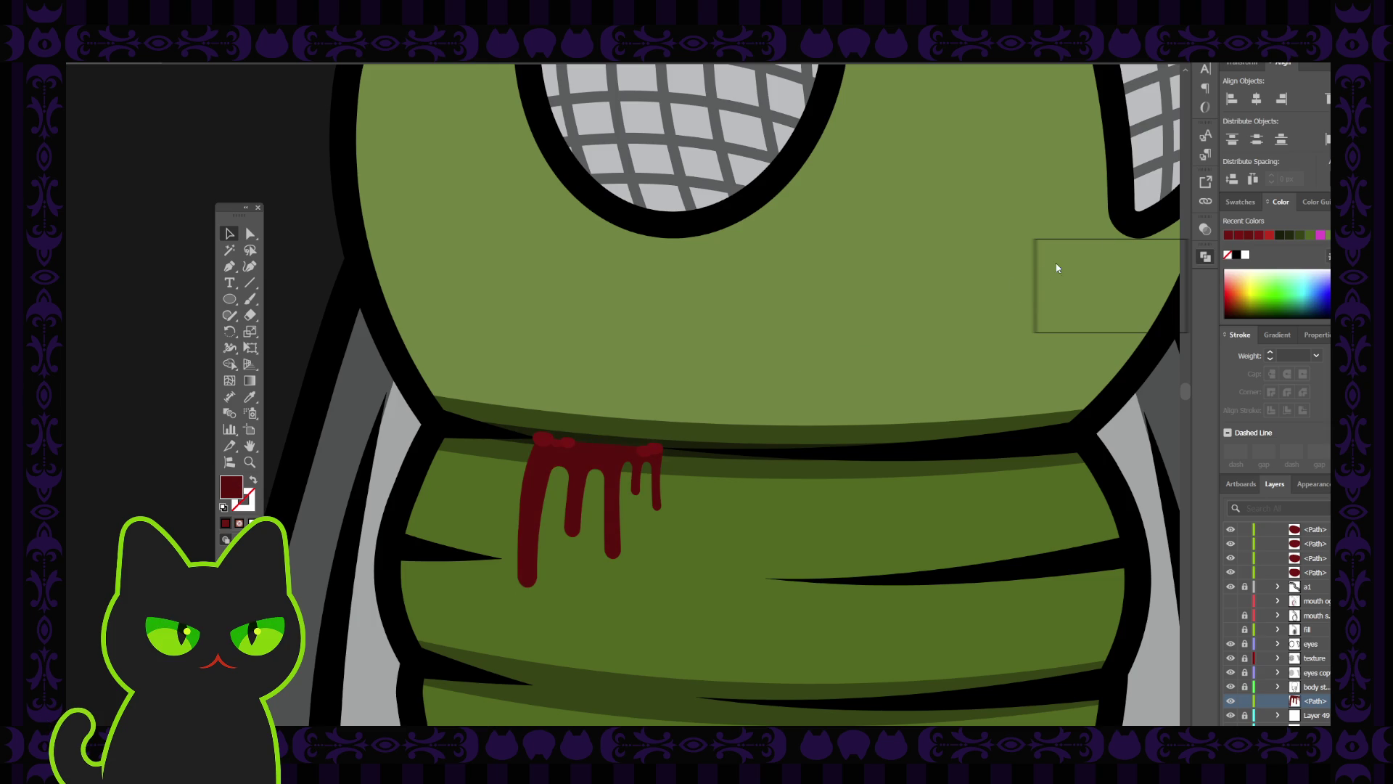
left_click(543, 450)
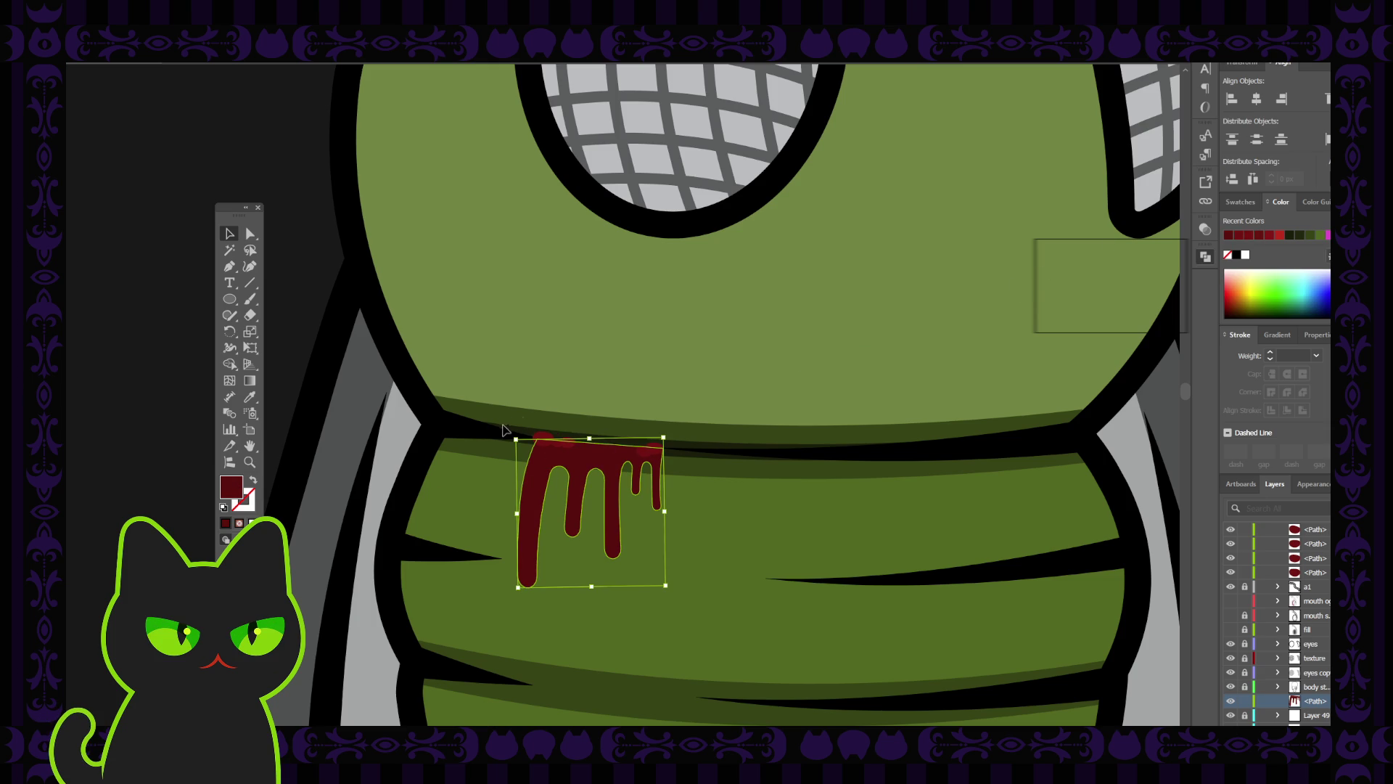
left_click(344, 358)
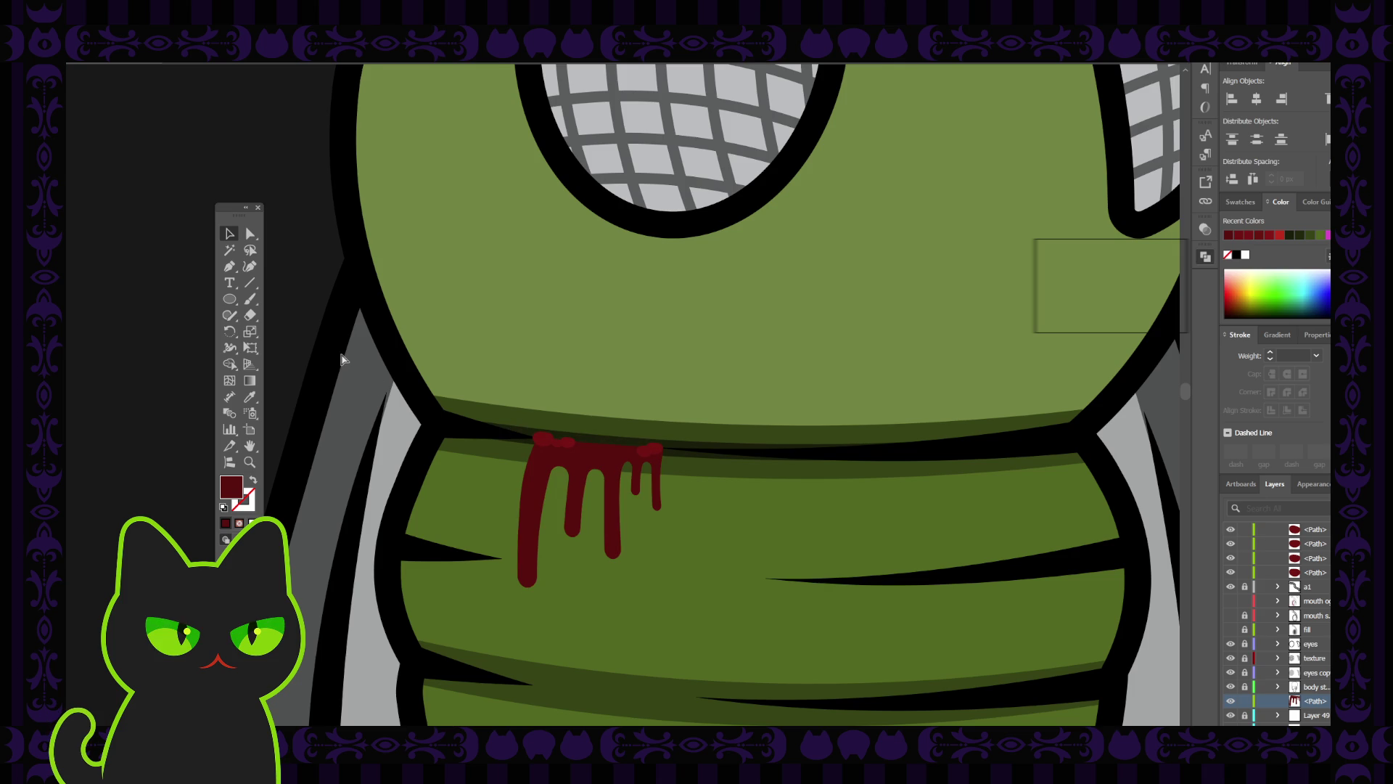
key("ctrl+equal")
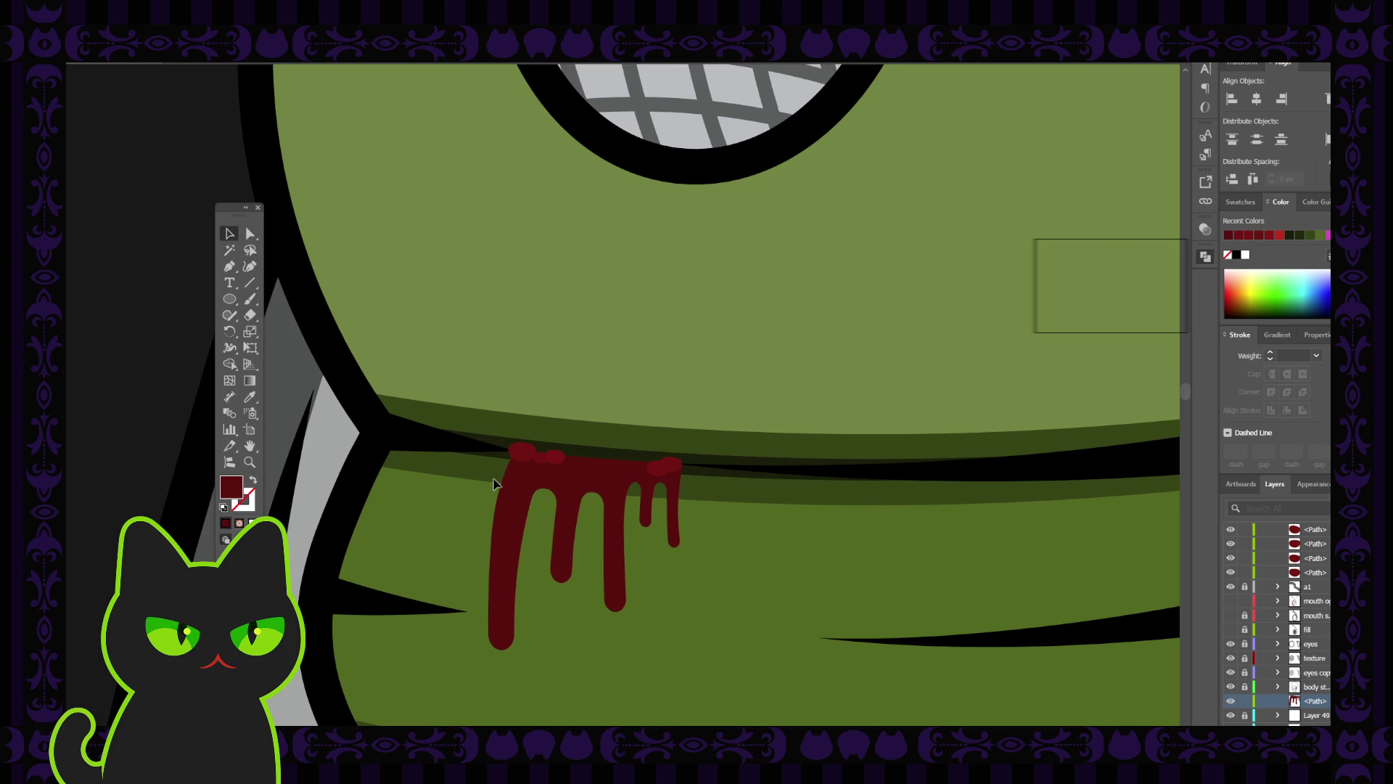
key("ctrl+minus")
key("ctrl+minus")
key("ctrl+minus")
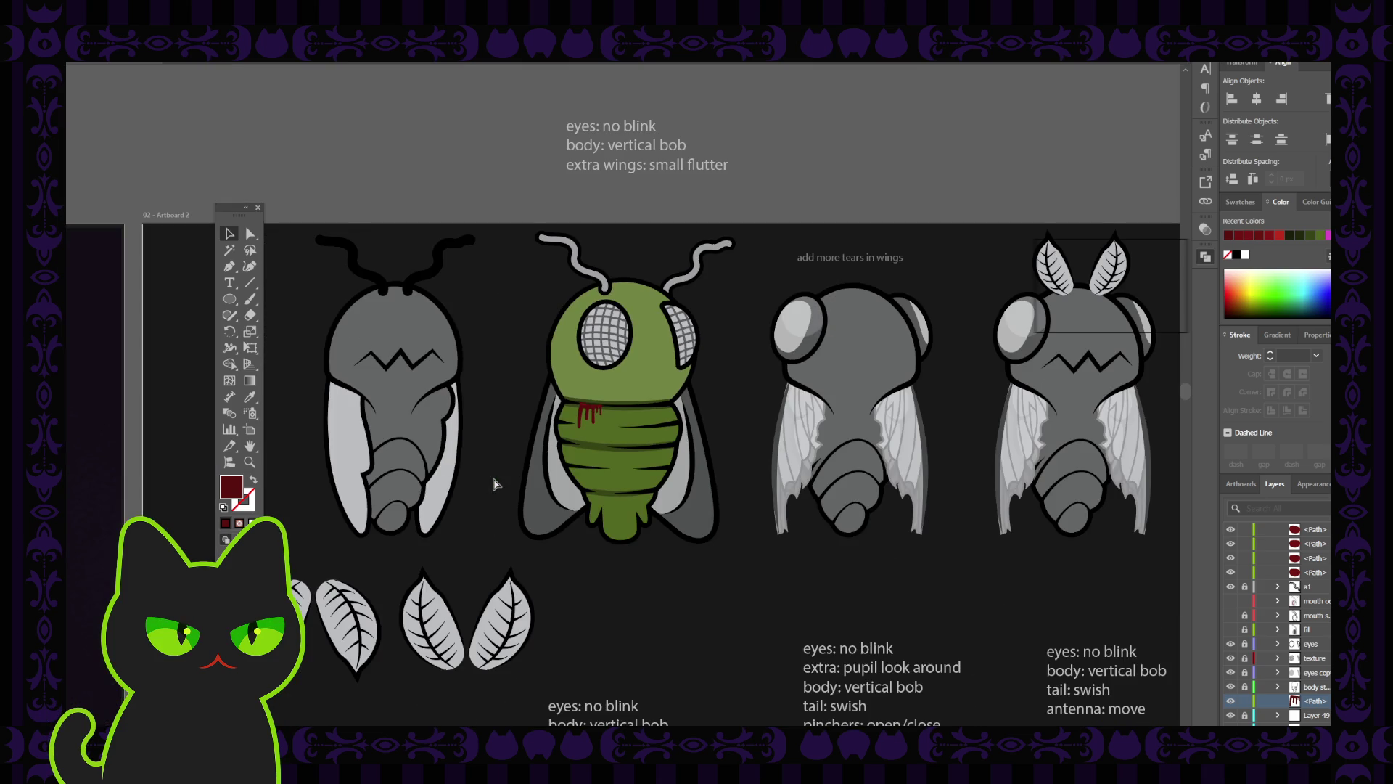
key("ctrl+equal")
key("ctrl+equal")
key("ctrl+equal")
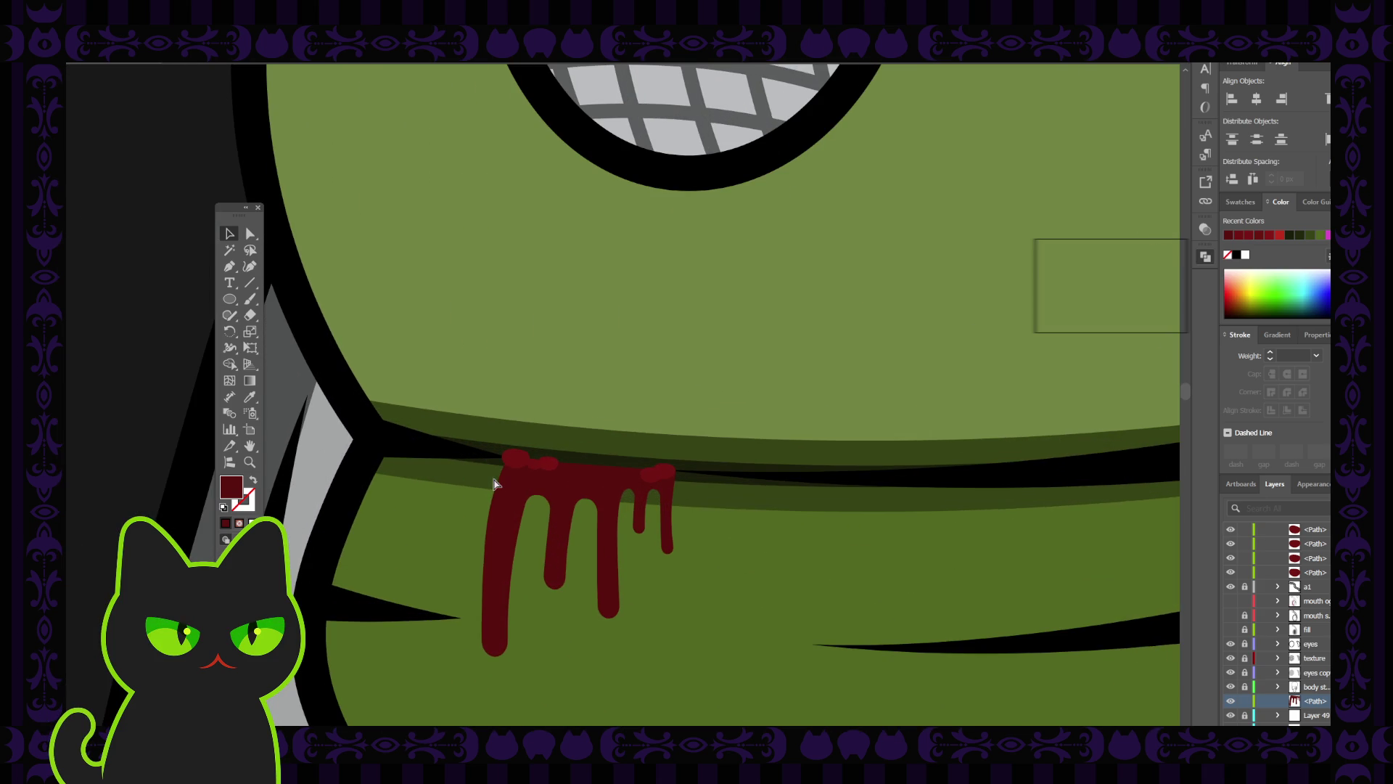
left_click(513, 458)
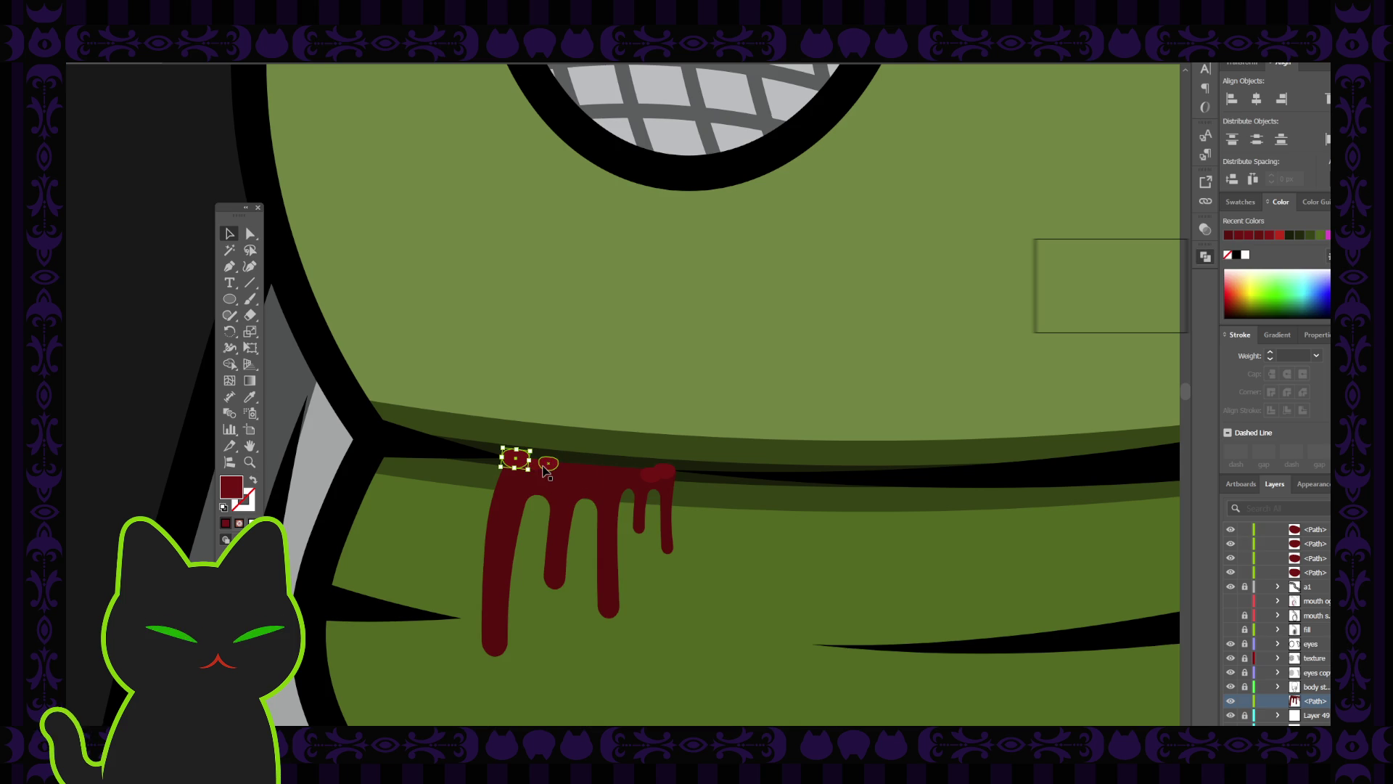
Add the remaining drip-top blobs to the selection and unite them into one shape.
left_click(543, 464, "shift")
left_click(661, 471, "shift")
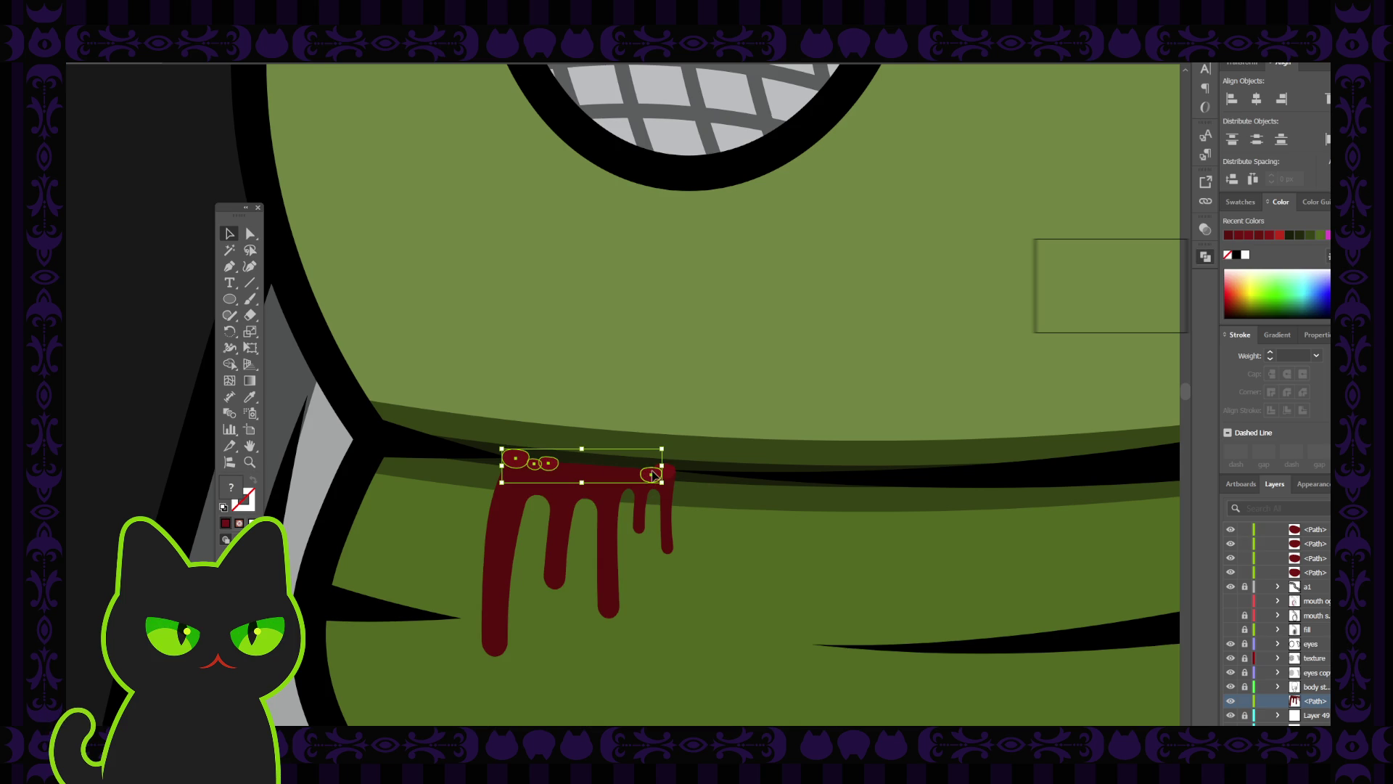
left_click(669, 472, "shift")
left_click(479, 465)
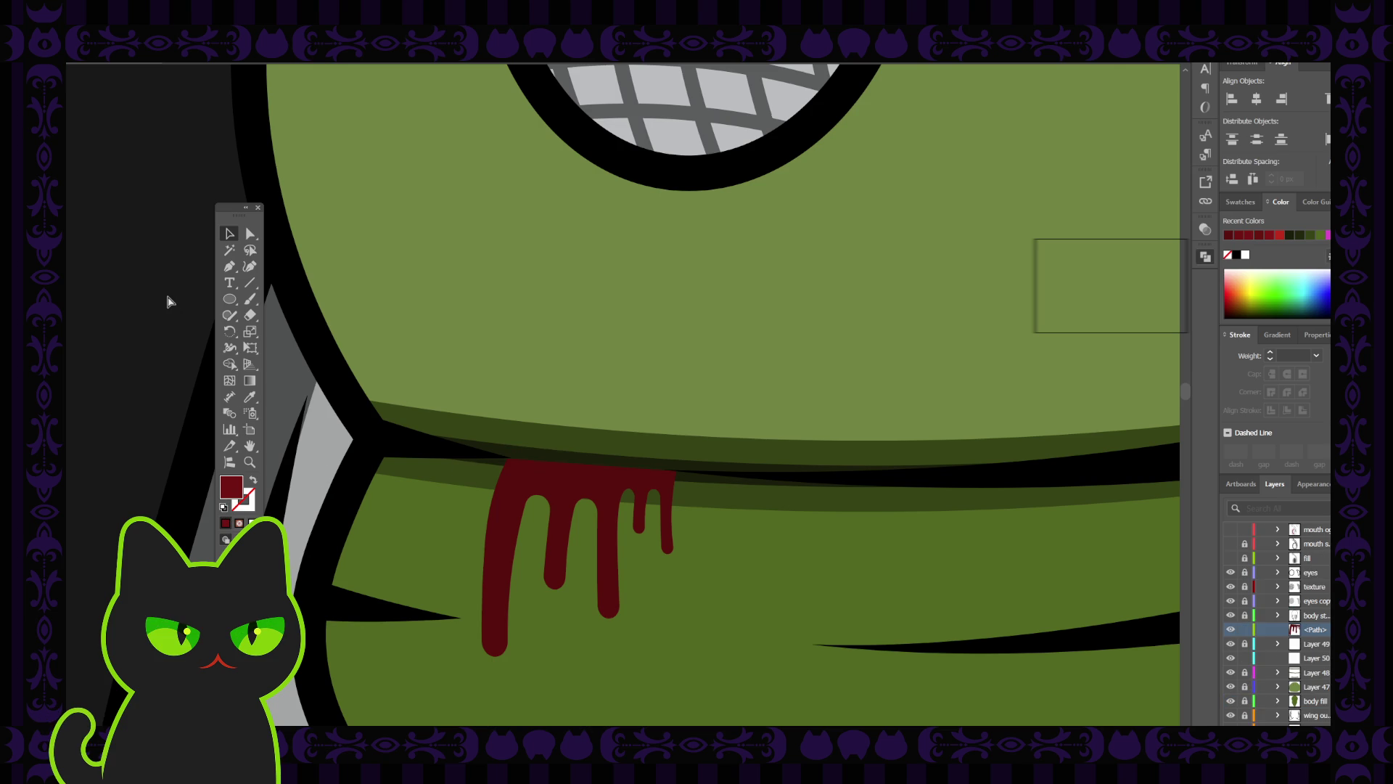
key("ctrl+minus")
key("ctrl+minus")
key("ctrl+minus")
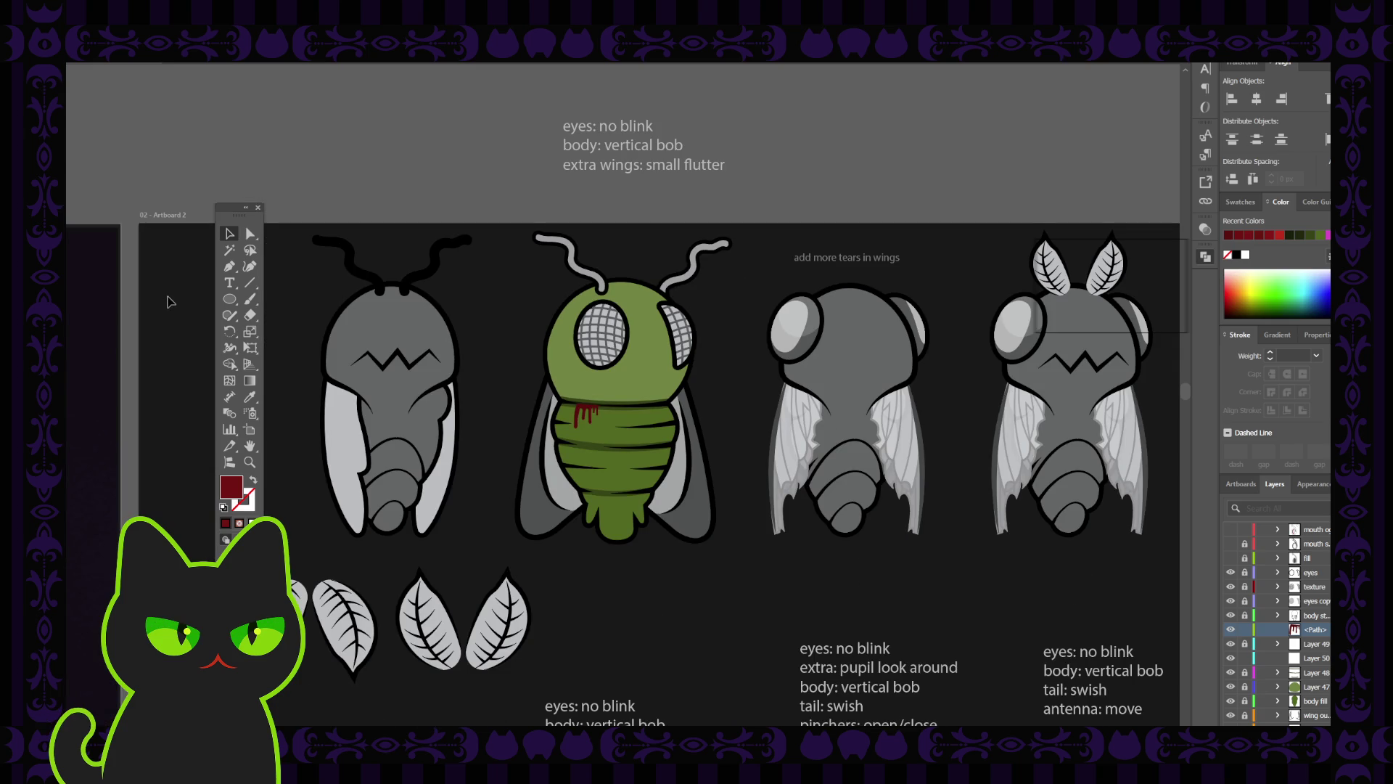
Enlarge the blood drip and nudge it slightly left on the abdomen.
key("ctrl+plus")
key("ctrl+plus")
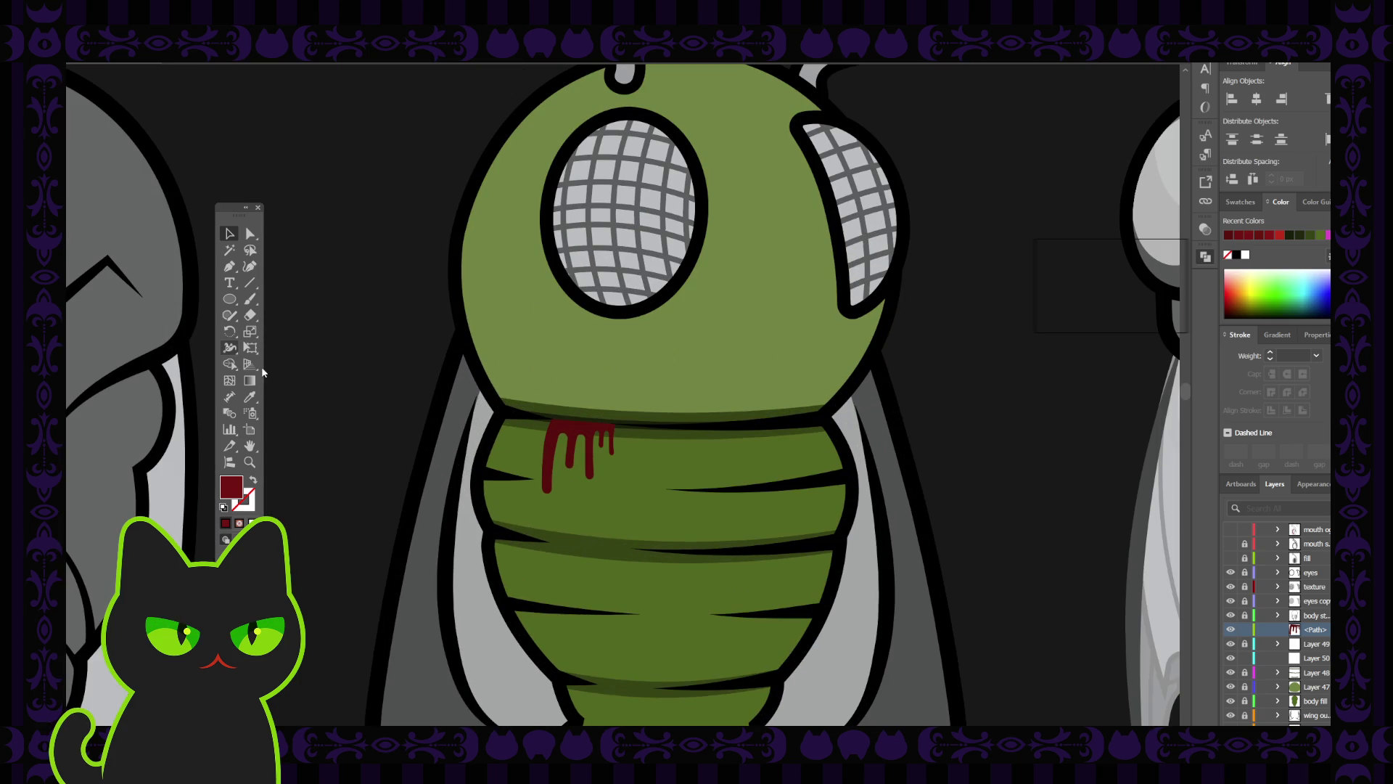
left_click(595, 450)
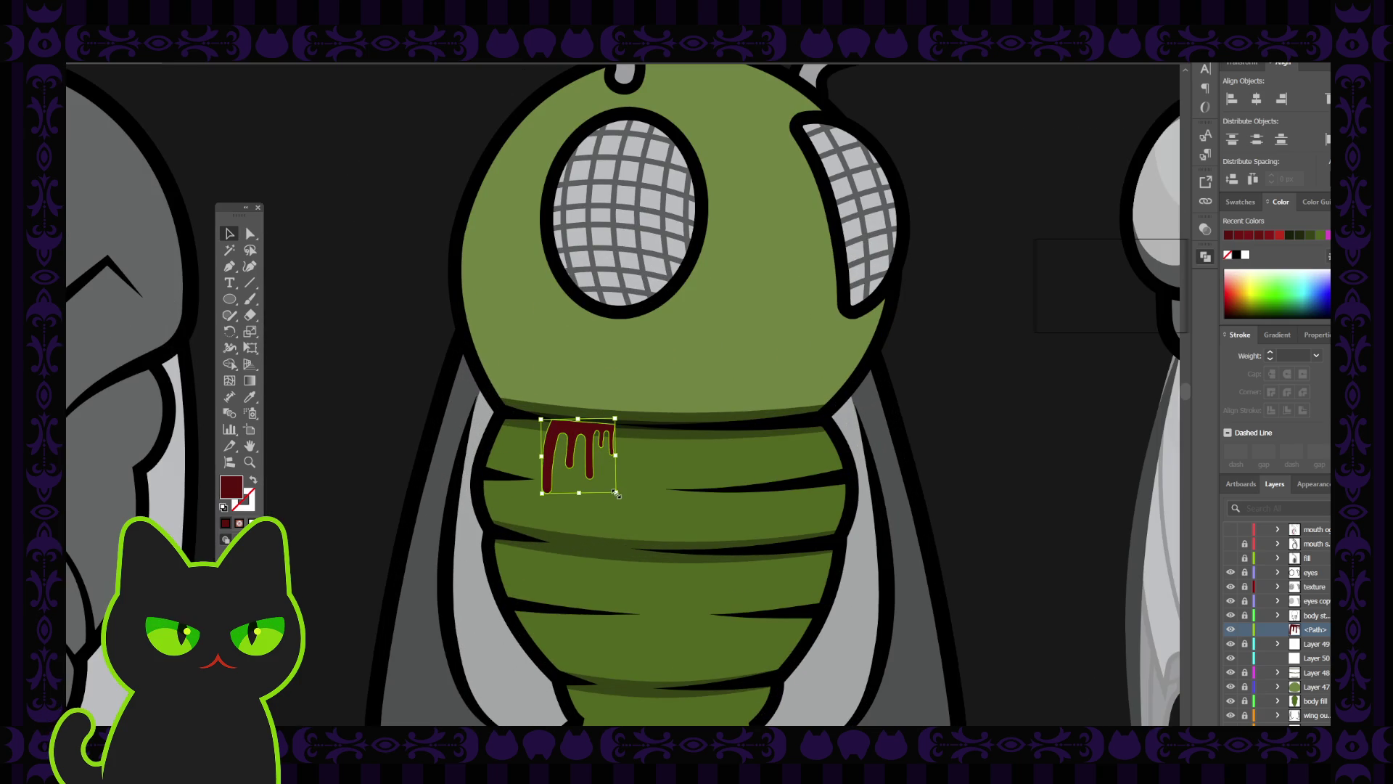
mouse_move(616, 493)
left_mouse_down()
mouse_move(650, 512)
mouse_move(630, 508)
left_mouse_up()
left_click(514, 428)
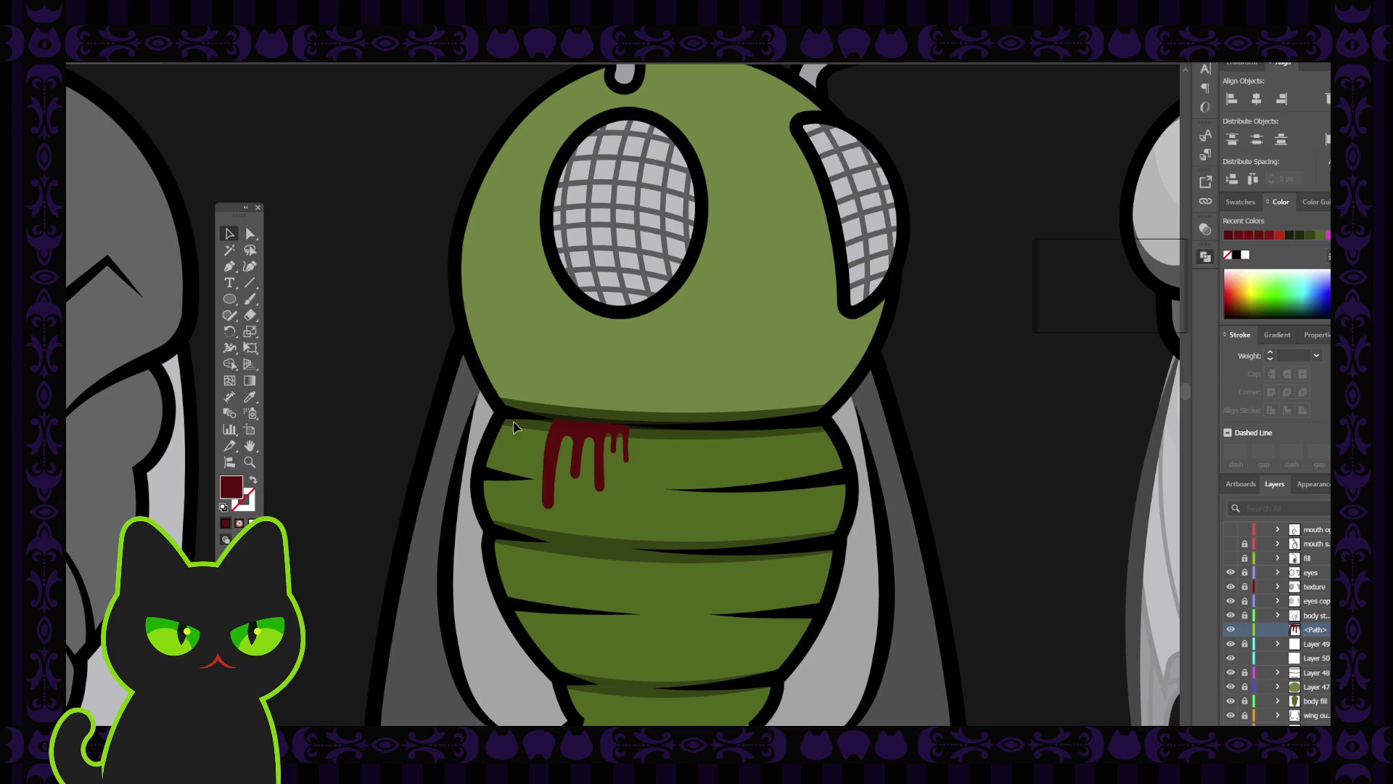
left_click_drag(592, 438, 588, 440)
left_click(409, 407)
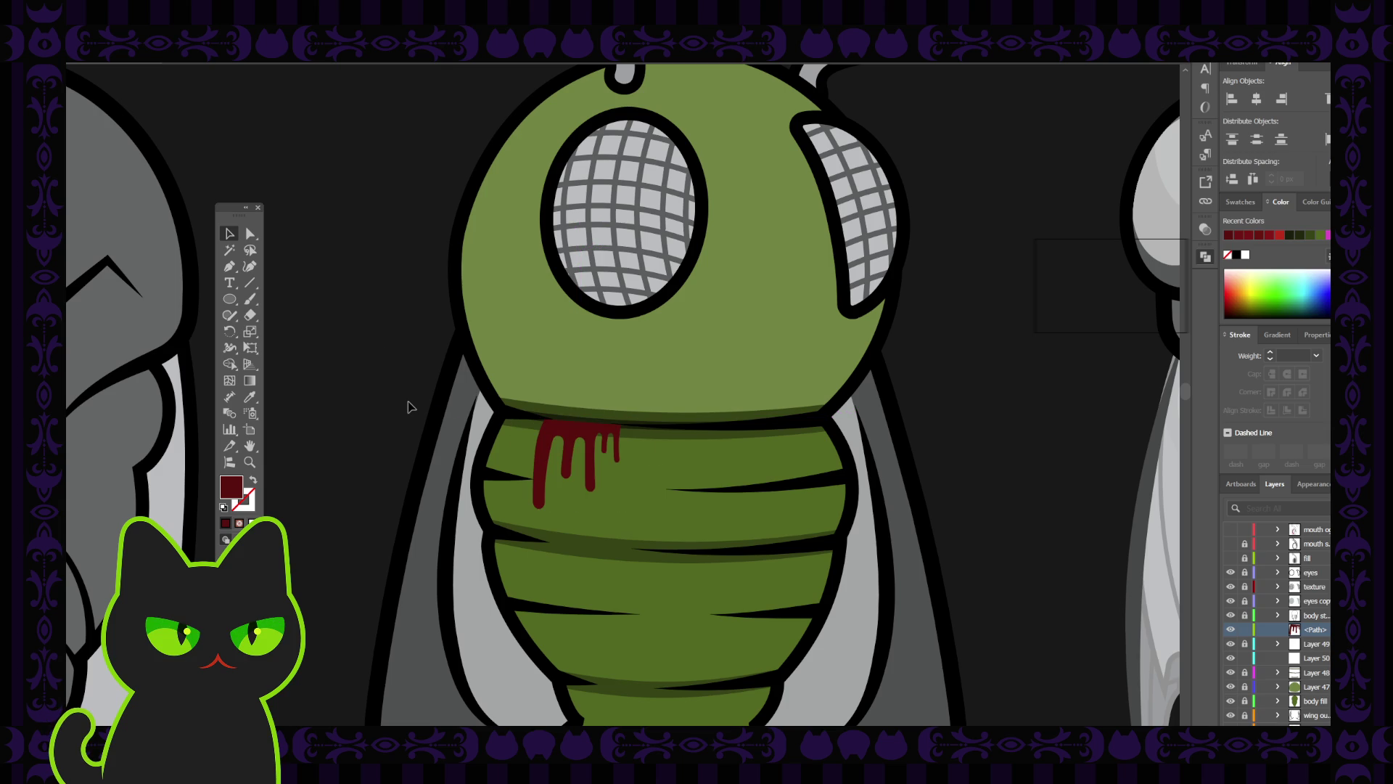
Move the blood-drip path below Layer 49 in the Layers panel.
left_click(574, 434)
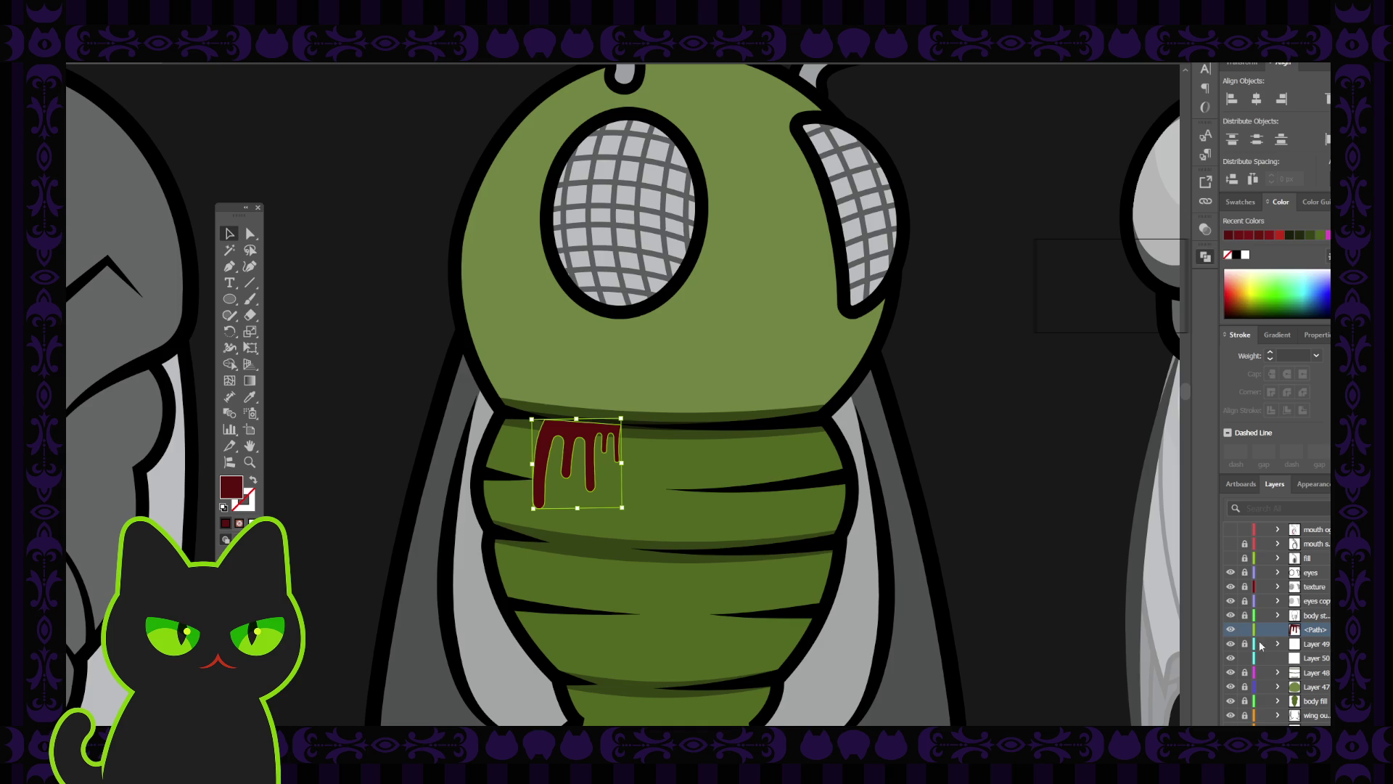
left_click(1230, 652)
left_click(1230, 652)
left_click(1322, 645)
left_click_drag(1322, 632, 1317, 651)
left_click(379, 410)
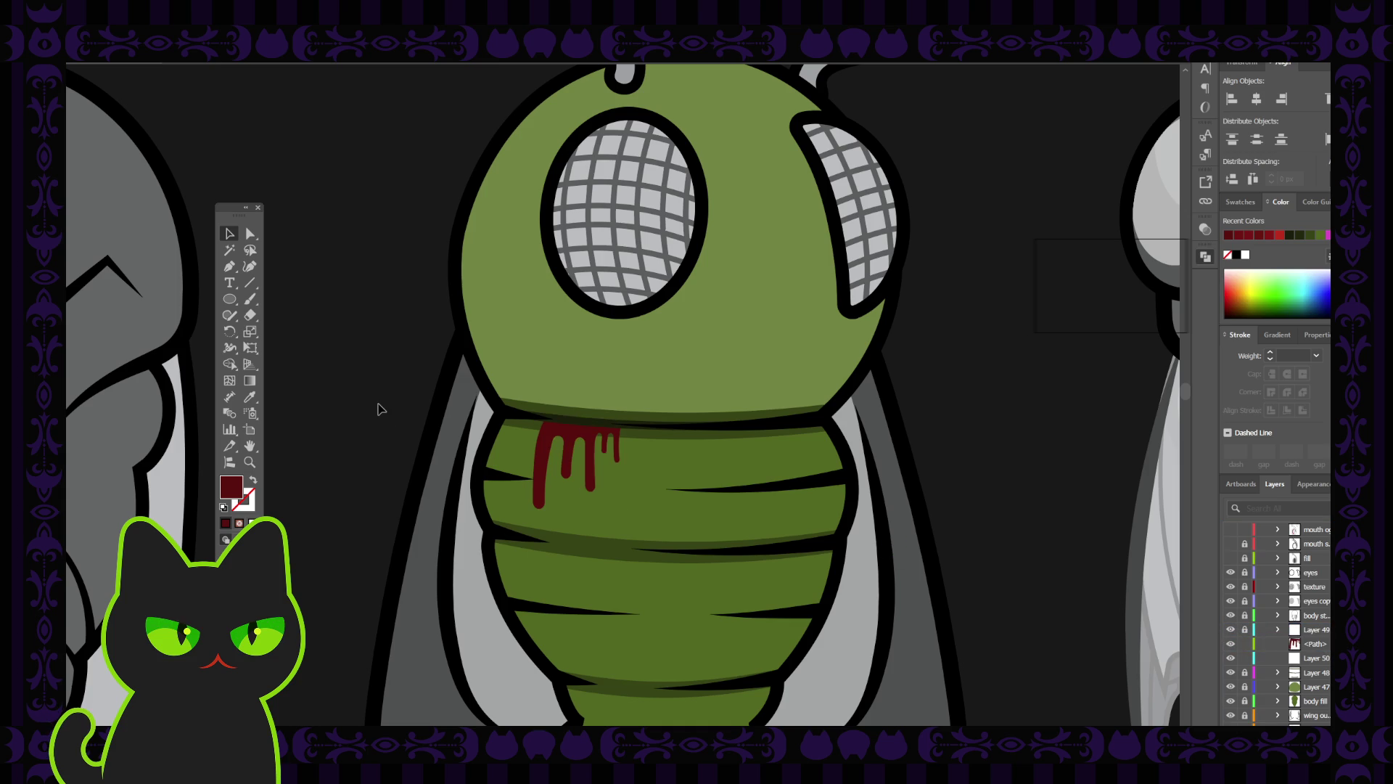
scroll(379, 410, "down", 5)
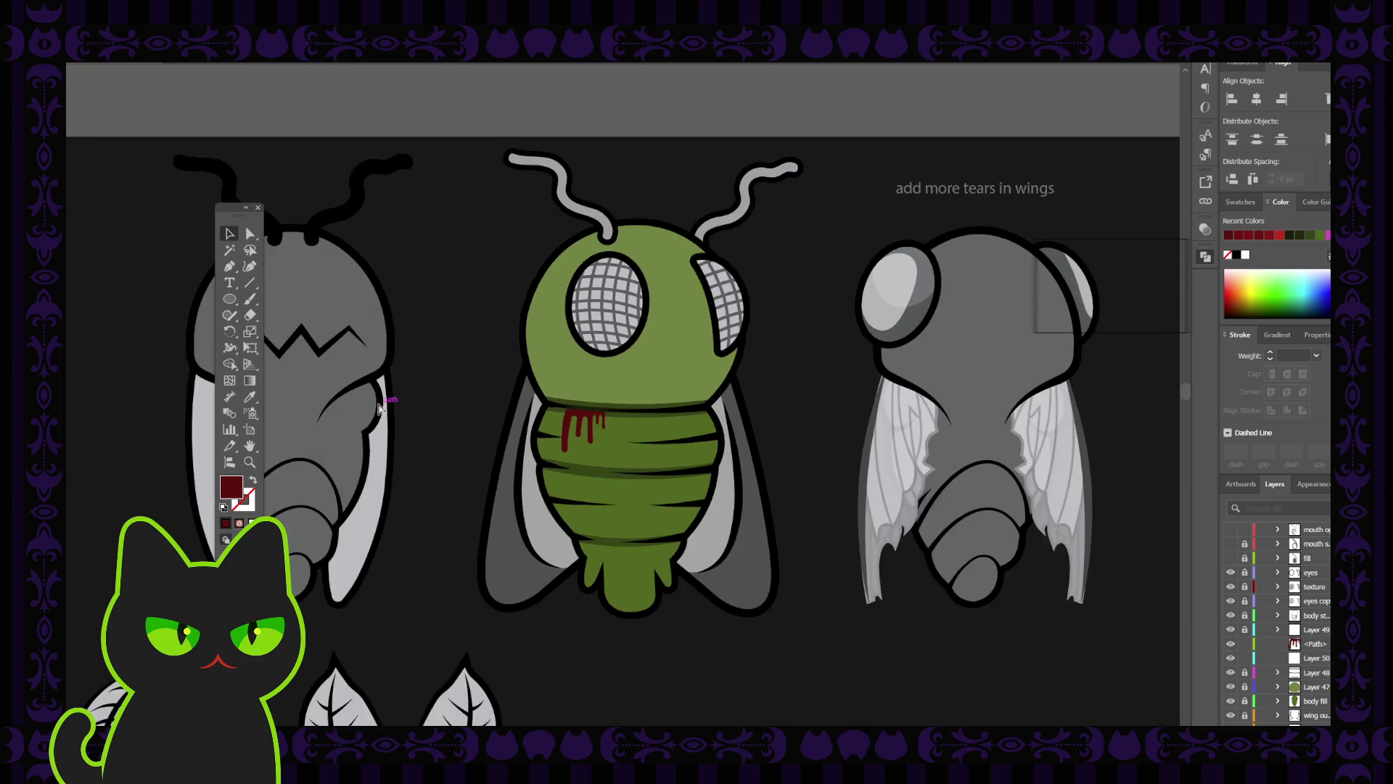
key("ctrl+plus")
key("ctrl+plus")
key("ctrl+plus")
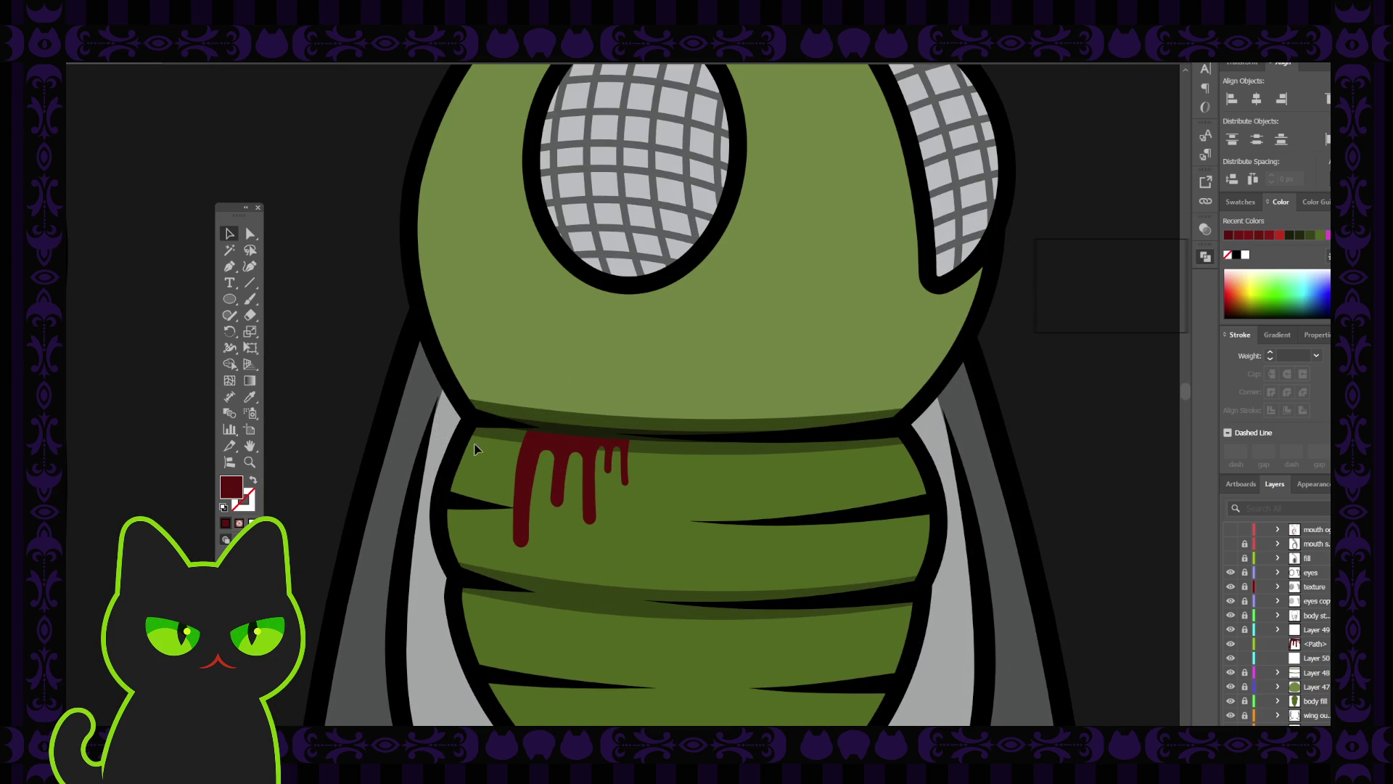
Rotate the blood drip slightly counter-clockwise and nudge it right.
left_click(526, 447)
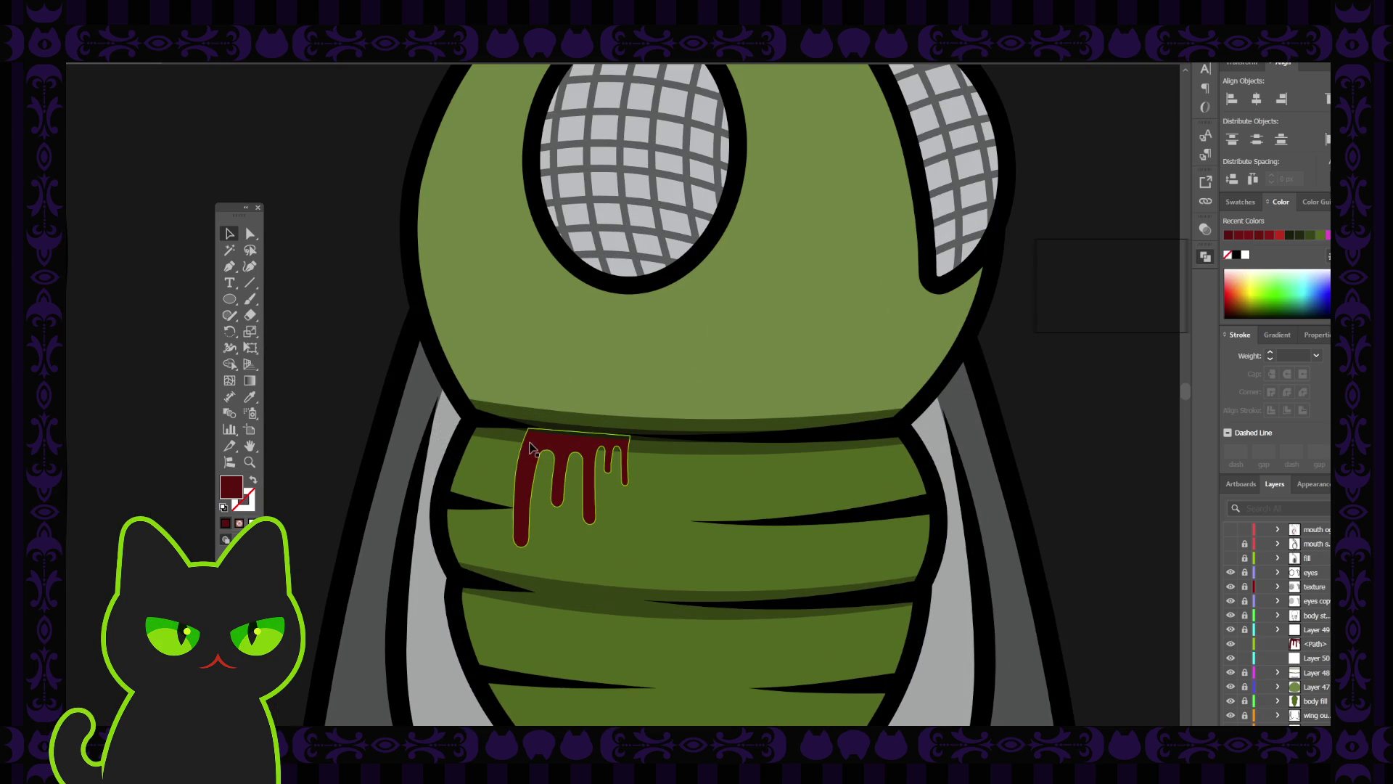
left_click_drag(635, 423, 632, 420)
left_click_drag(535, 465, 540, 465)
left_click(370, 378)
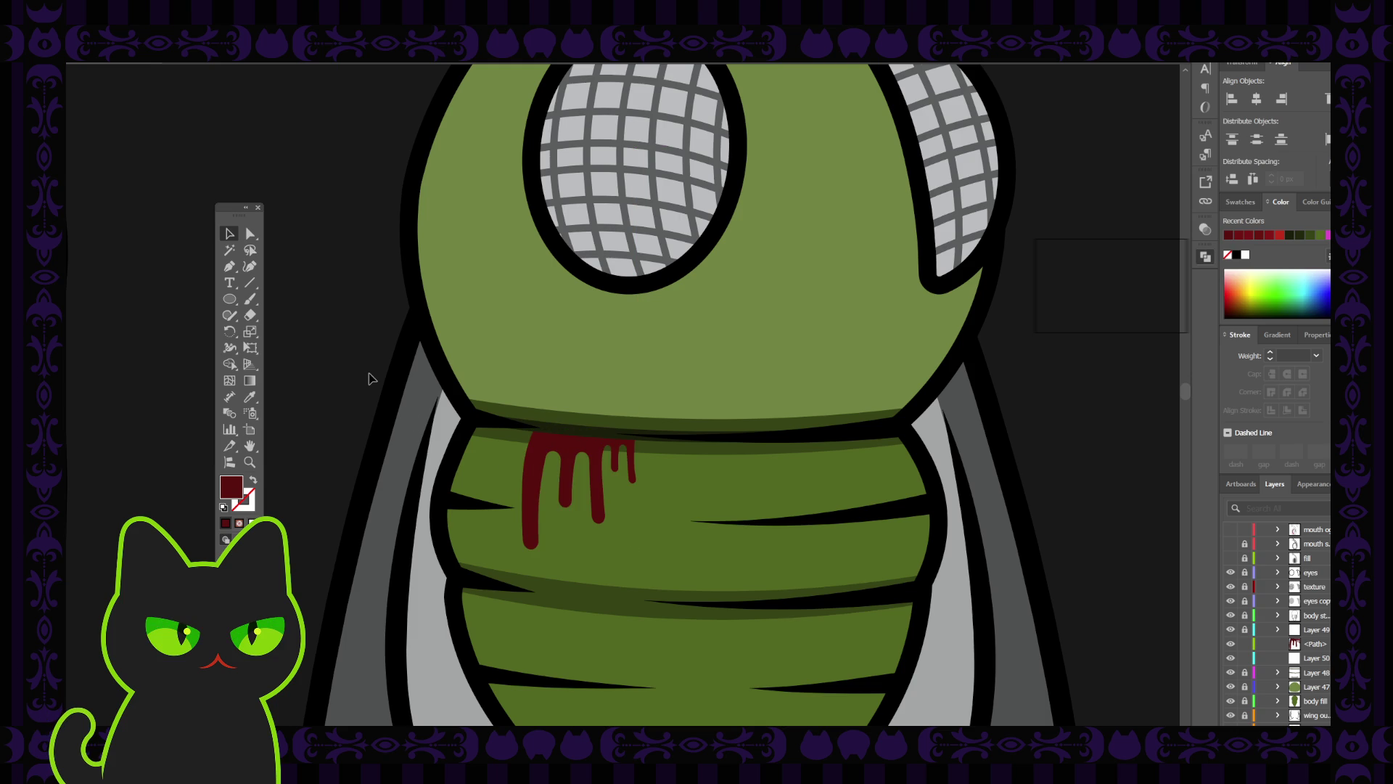
key("ctrl+minus")
key("ctrl+minus")
key("ctrl+minus")
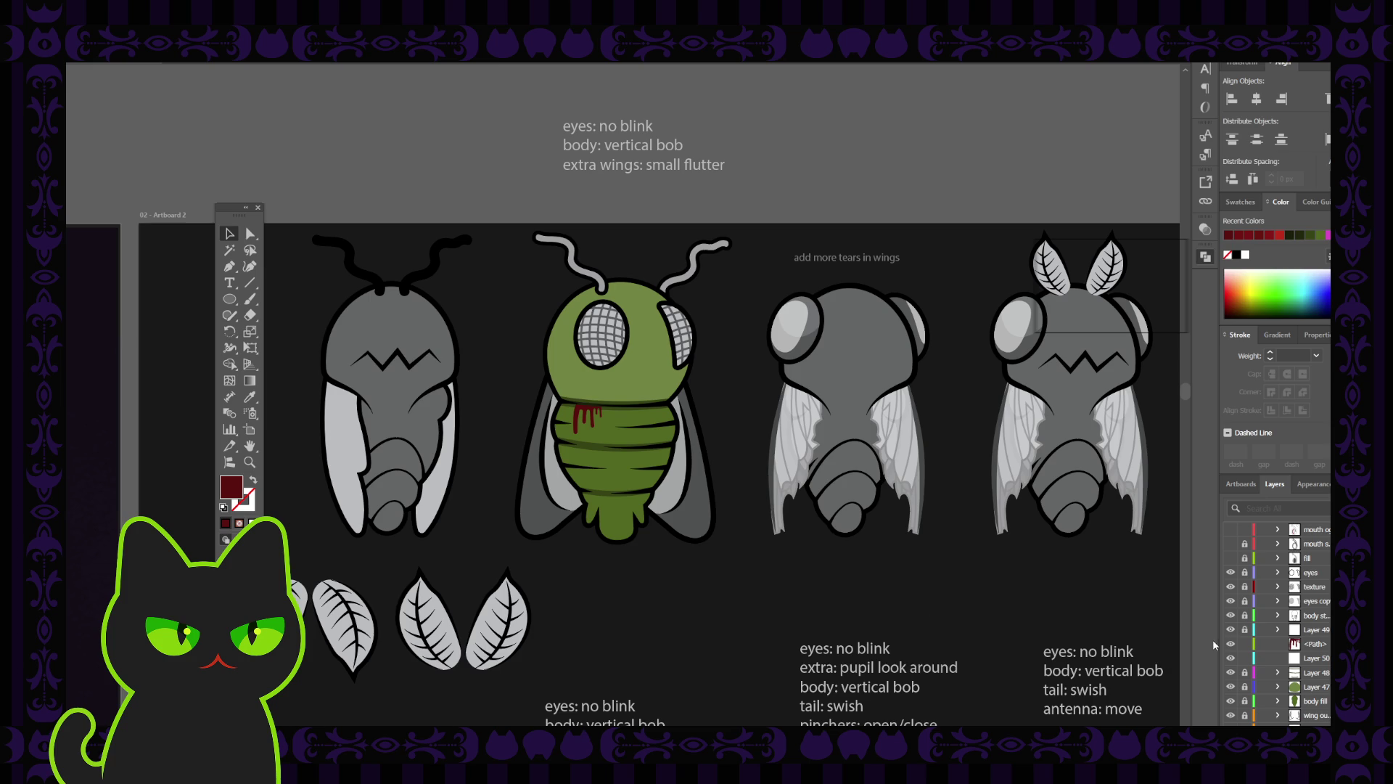
Hide the blood-drip path so the abdomen shows no red splash.
left_click(1231, 643)
key("ctrl+plus")
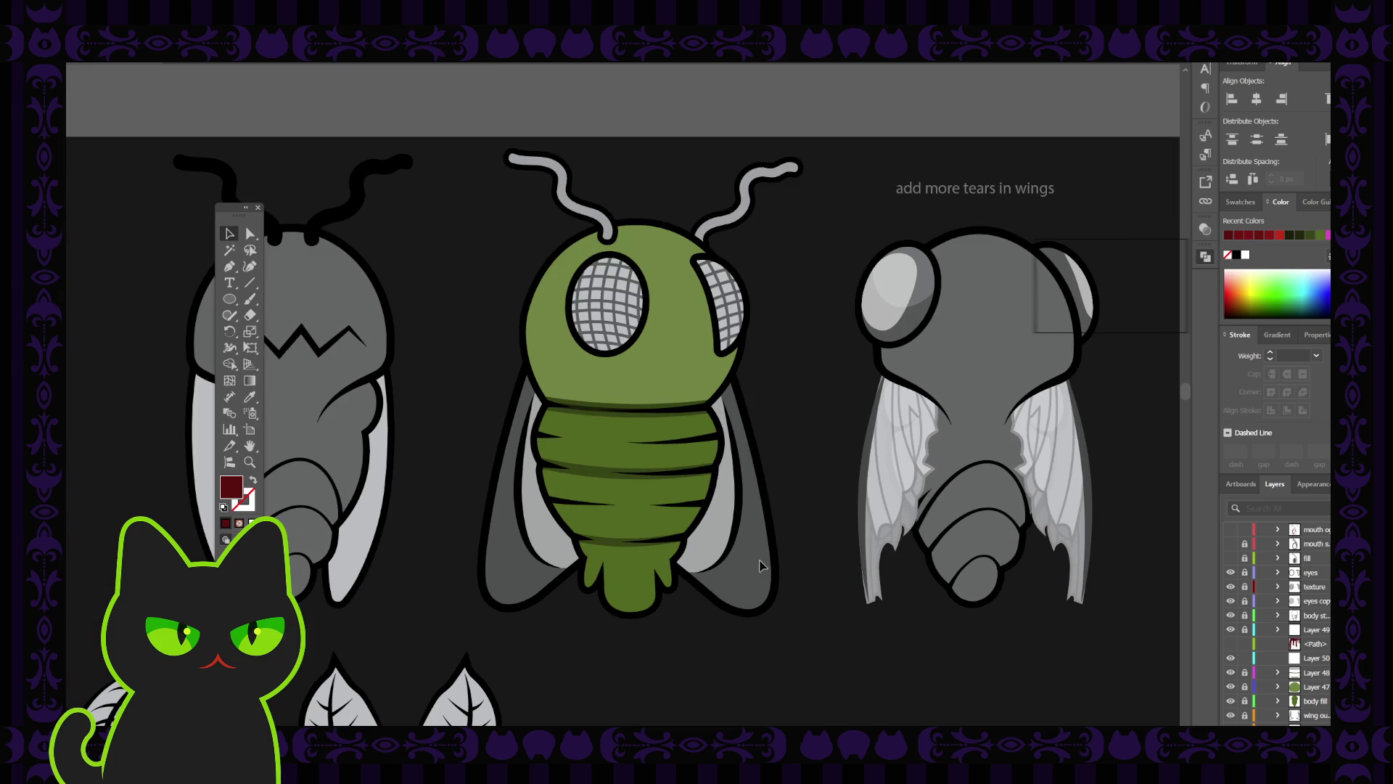
mouse_move(772, 460)
left_mouse_down()
mouse_move(728, 485)
mouse_move(718, 476)
left_mouse_up()
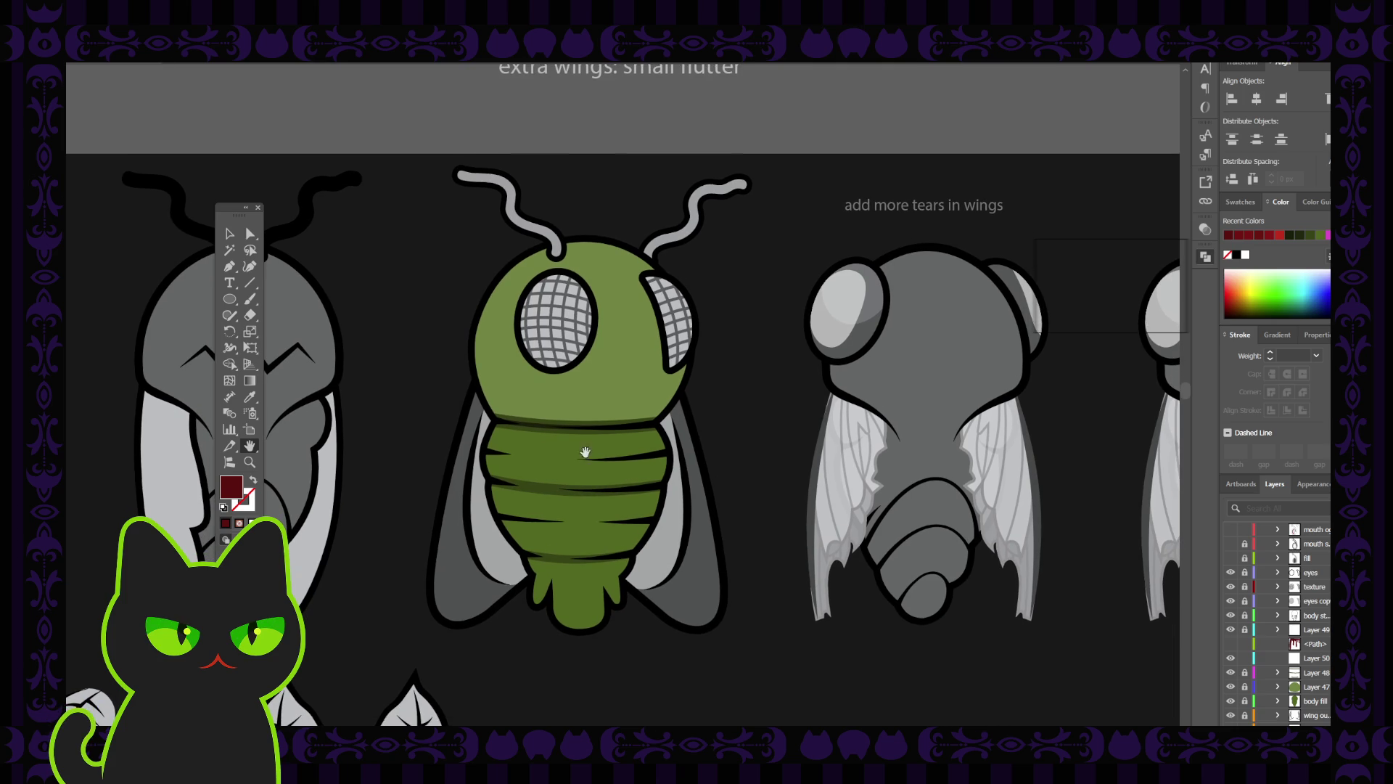
Delete Layer 50 from the Layers panel.
left_click_drag(584, 452, 576, 461)
key("v")
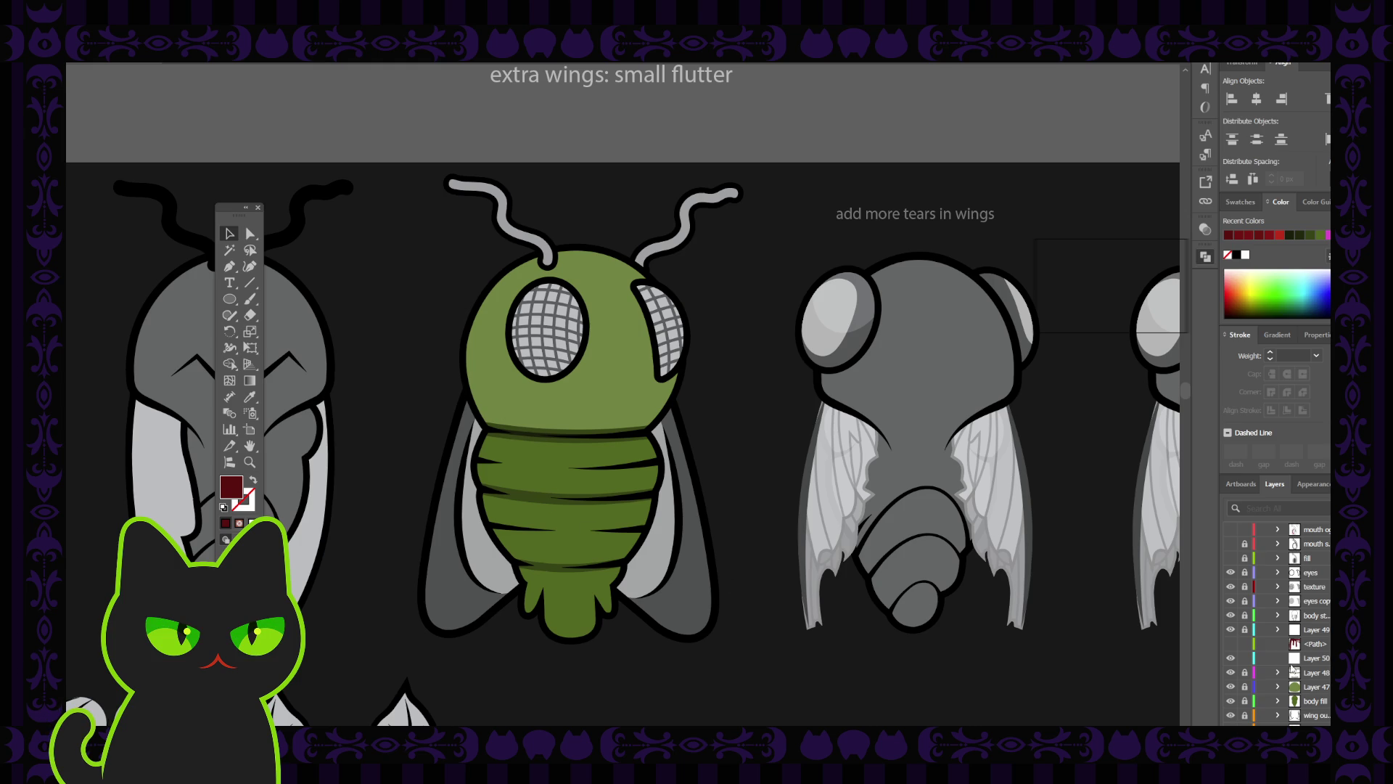
left_click(1289, 687)
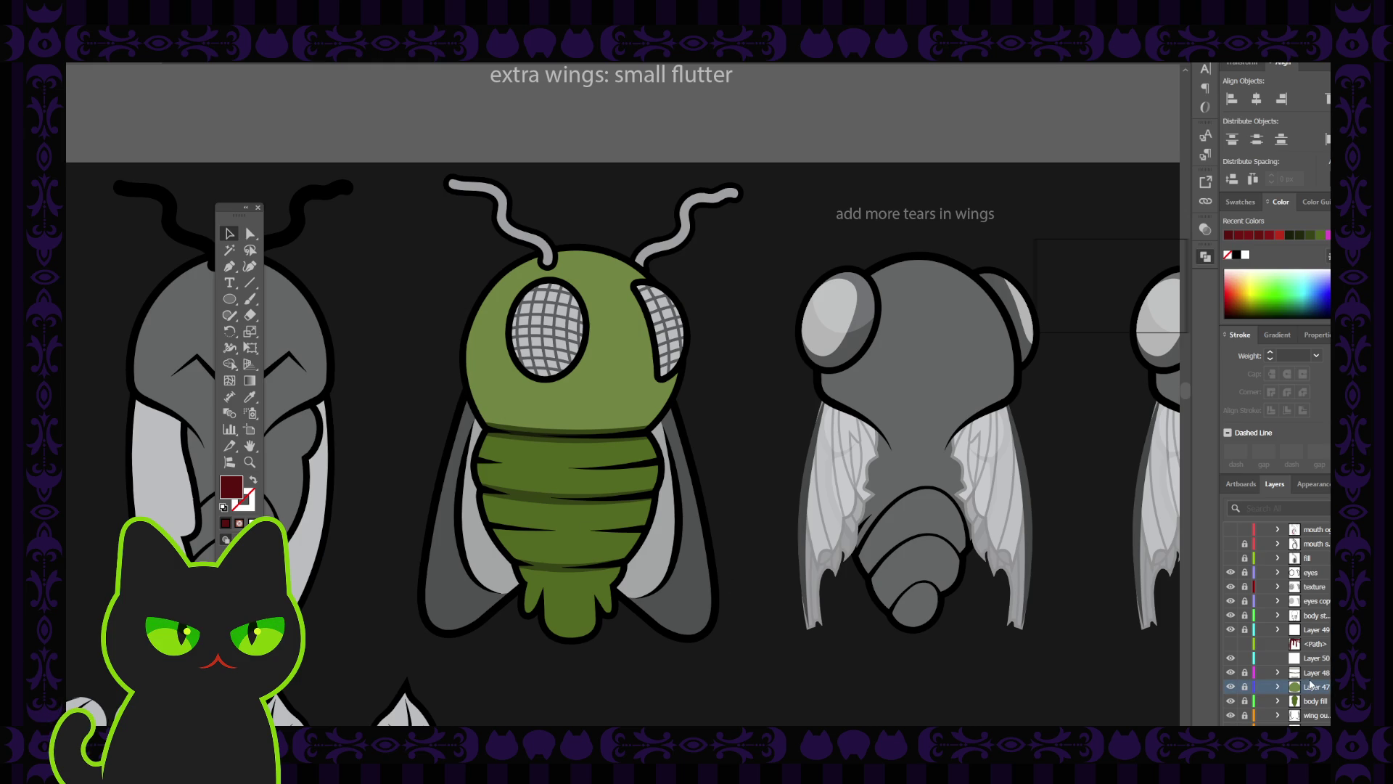
left_click(1317, 674)
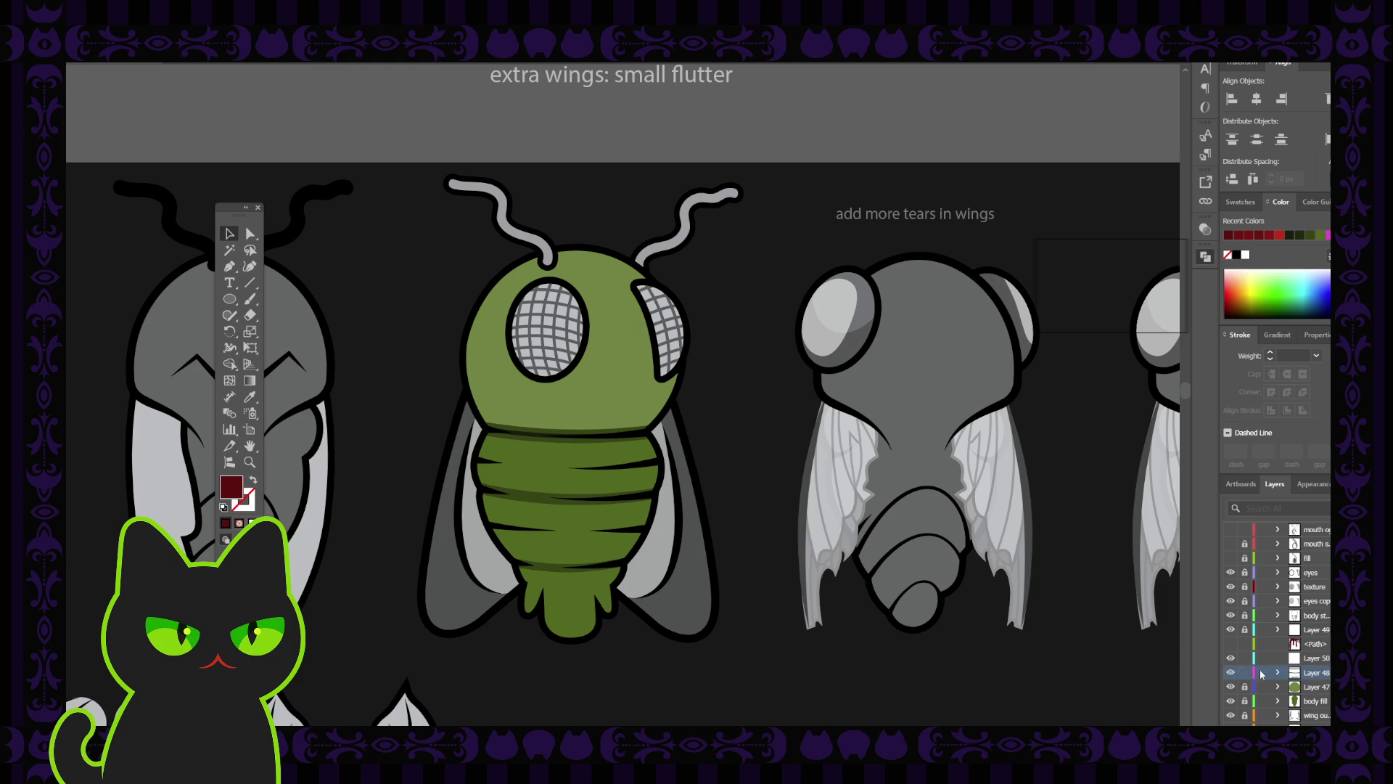
scroll(1256, 660, "down", 3)
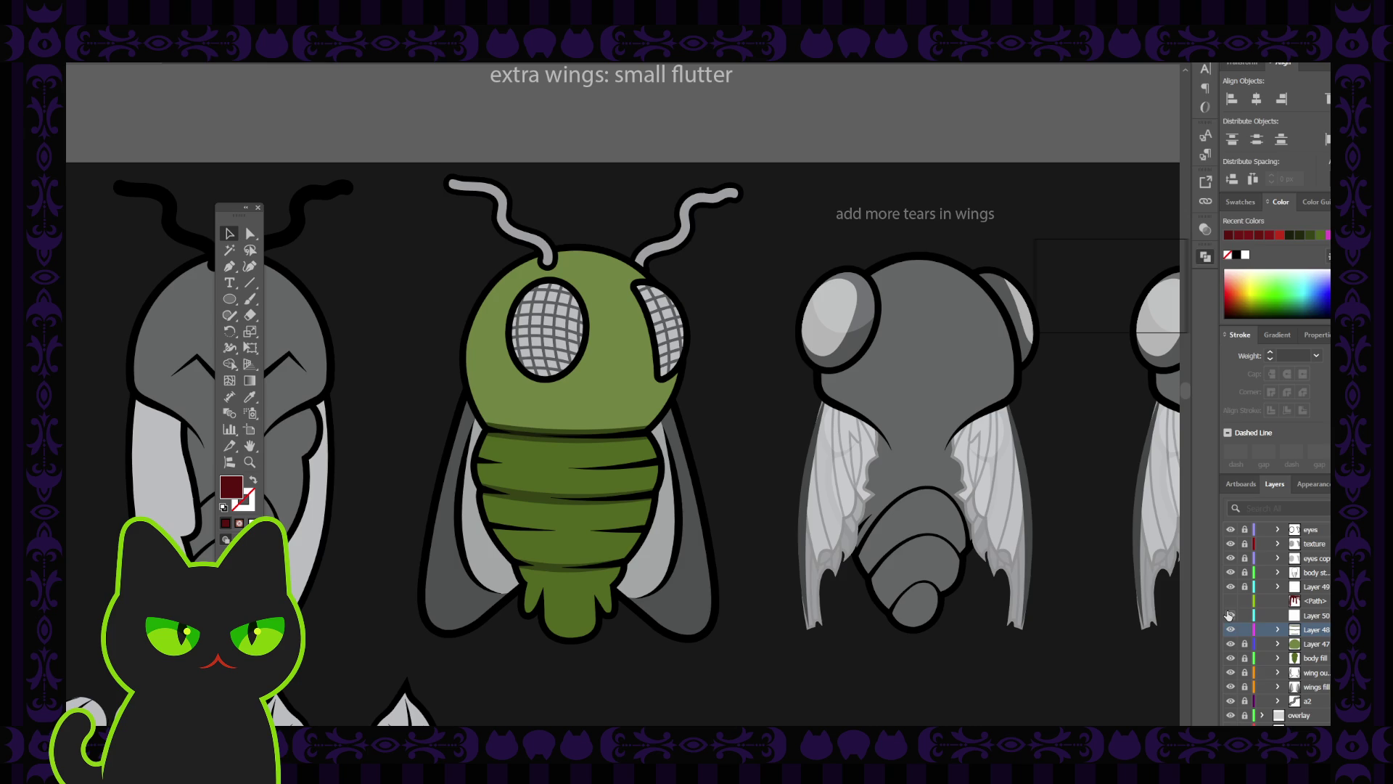
left_click(1230, 615)
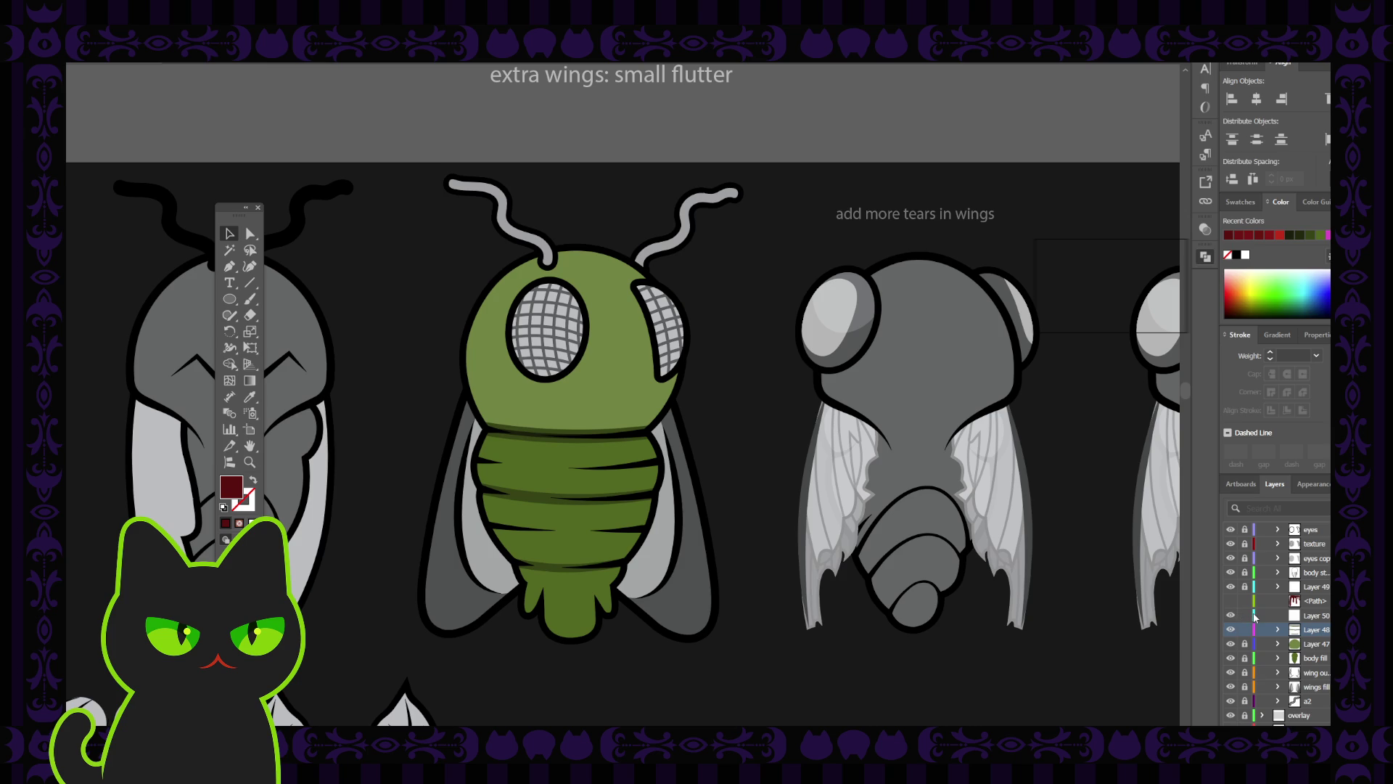
left_click(1319, 617)
key("Delete")
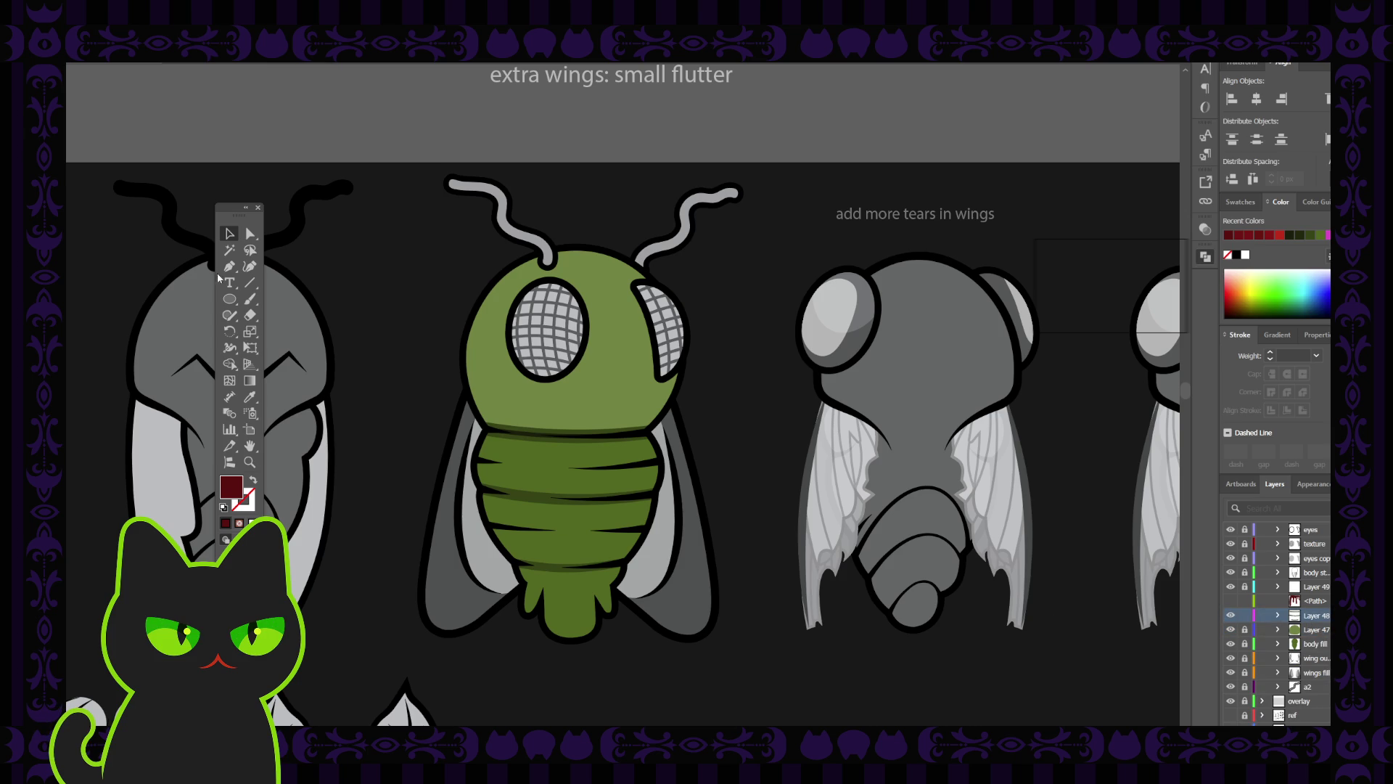
Copy the abdomen's curved edge line, lock Layer 48, and paste it in front on a new layer.
left_click(549, 569)
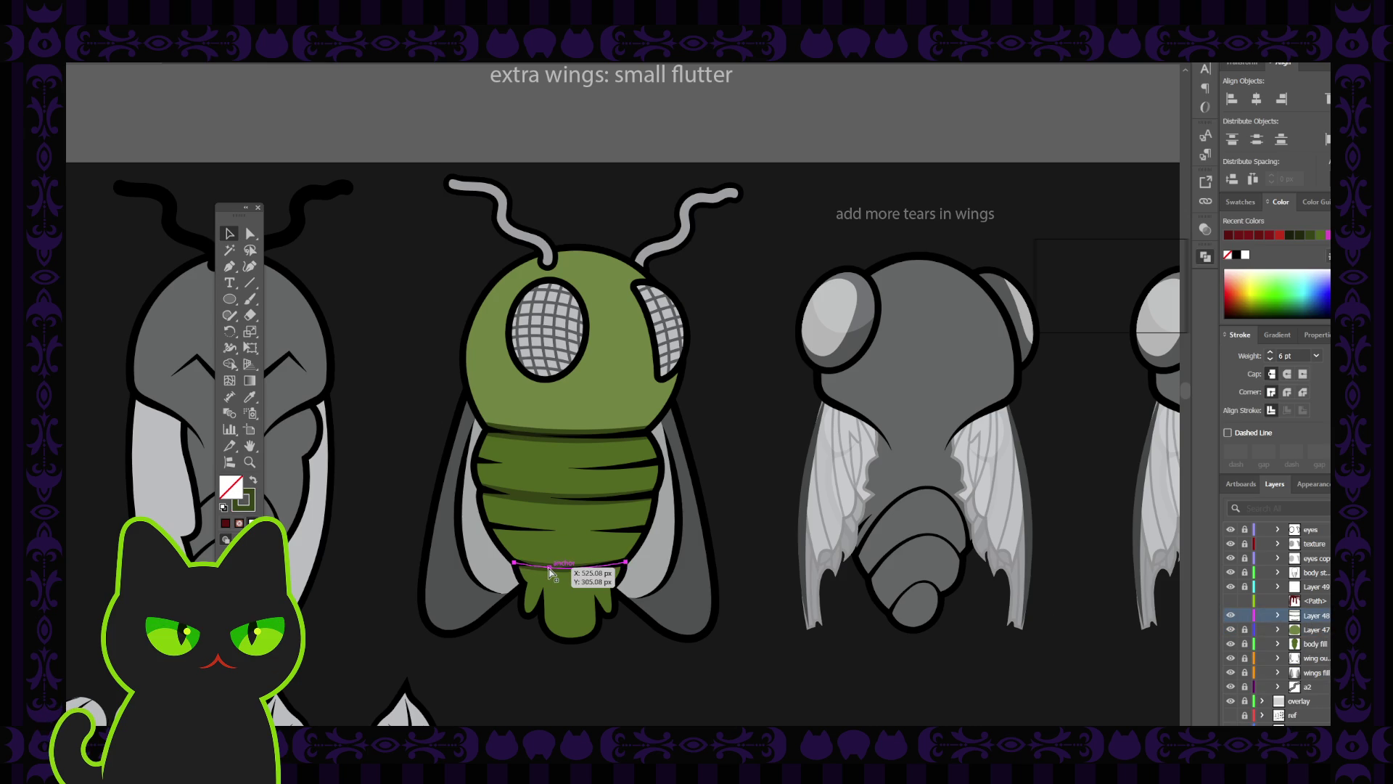
left_click(1247, 615)
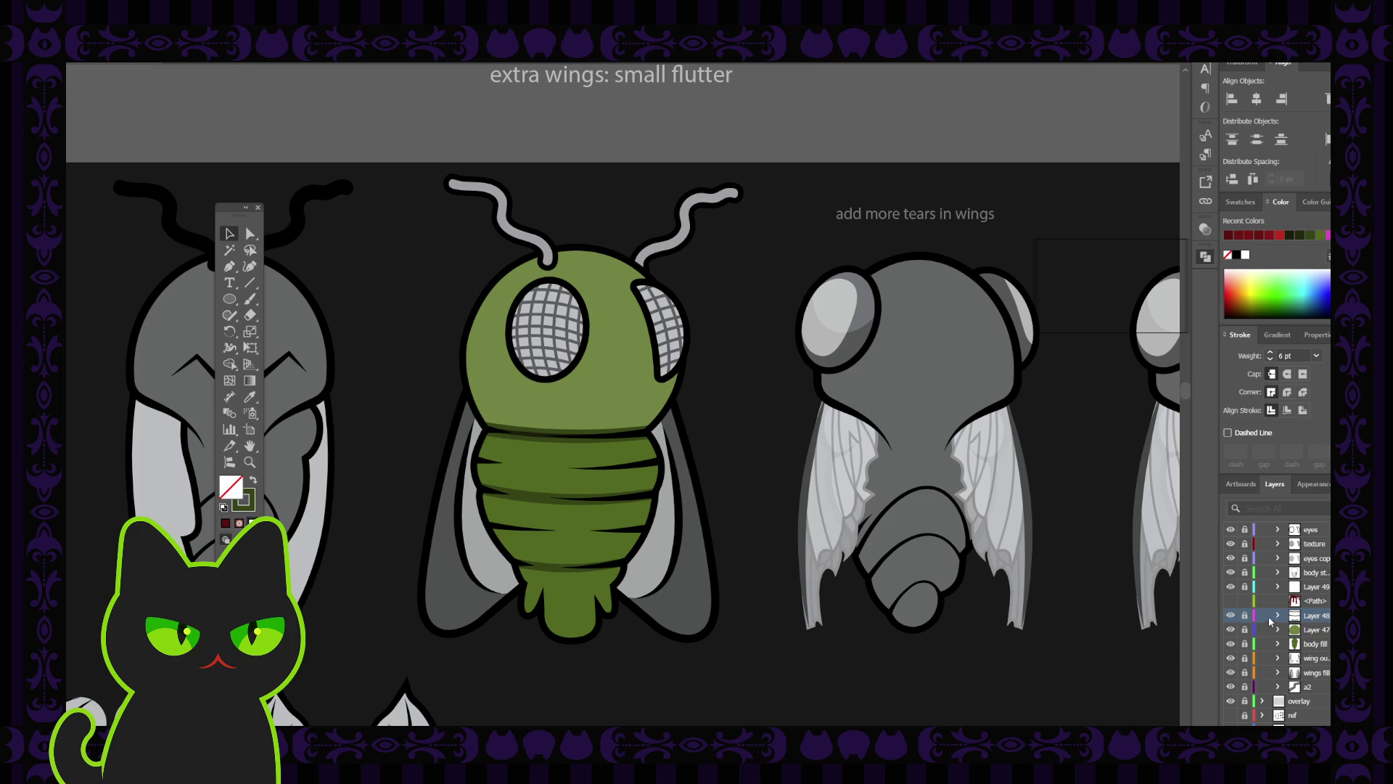
key("ctrl+l")
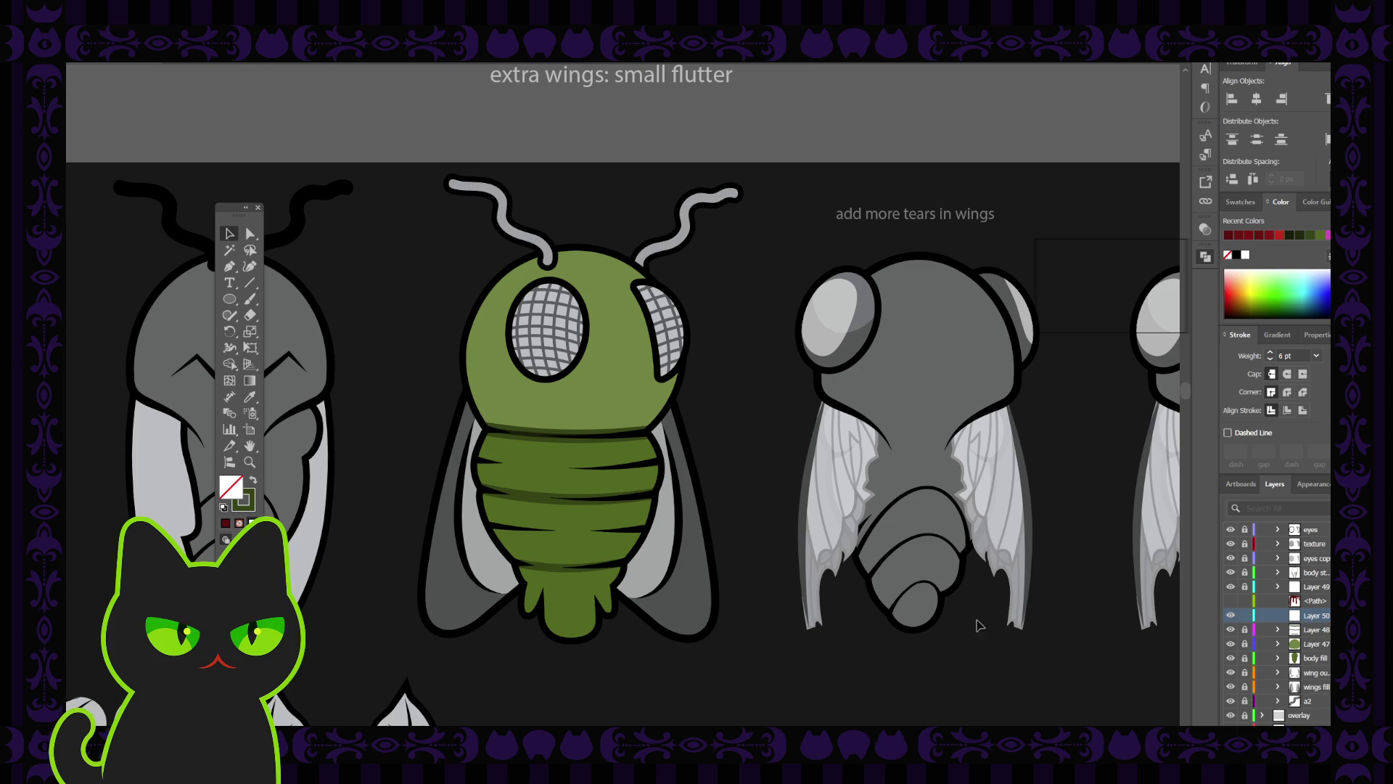
key("ctrl+f")
Extend the curved line with the Pen around the abdomen tip into a closed shape.
left_click(228, 267)
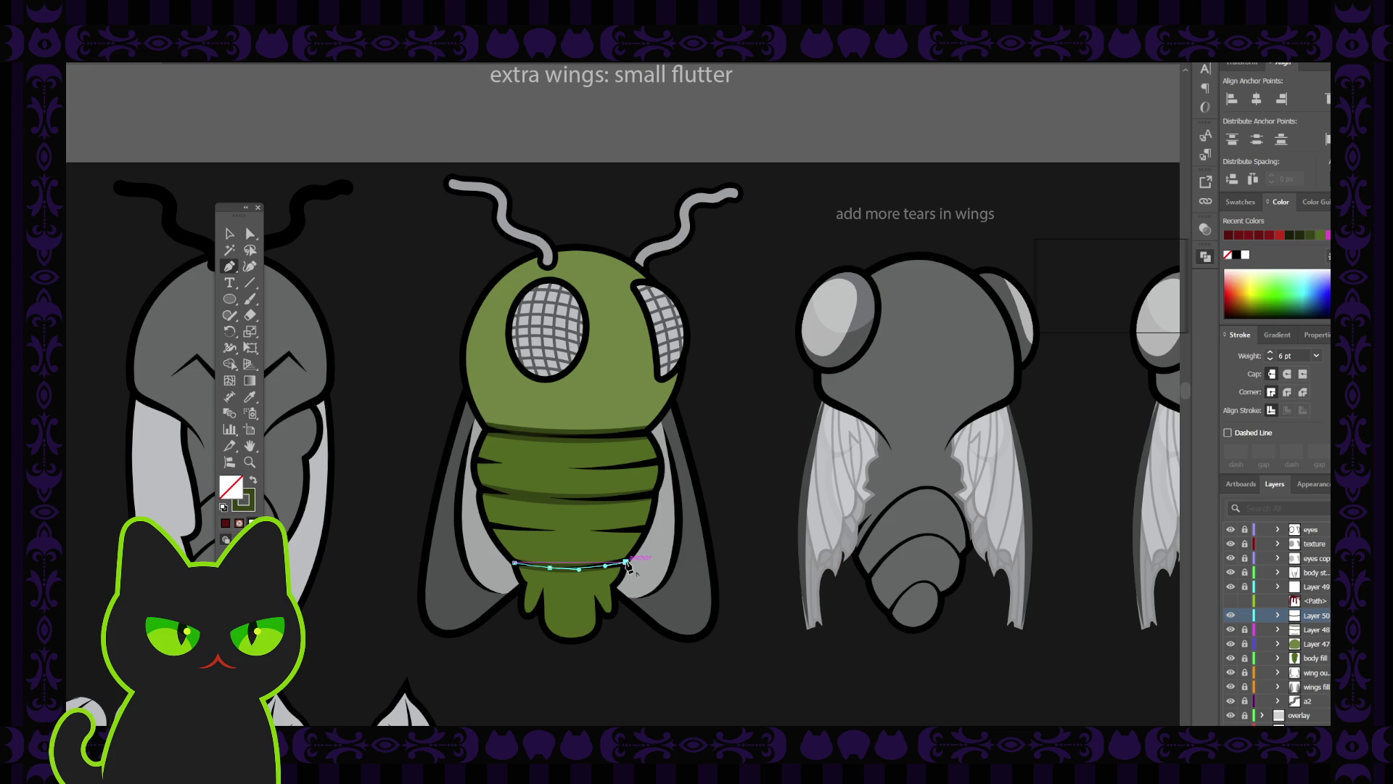
left_click(625, 562)
left_click(659, 550)
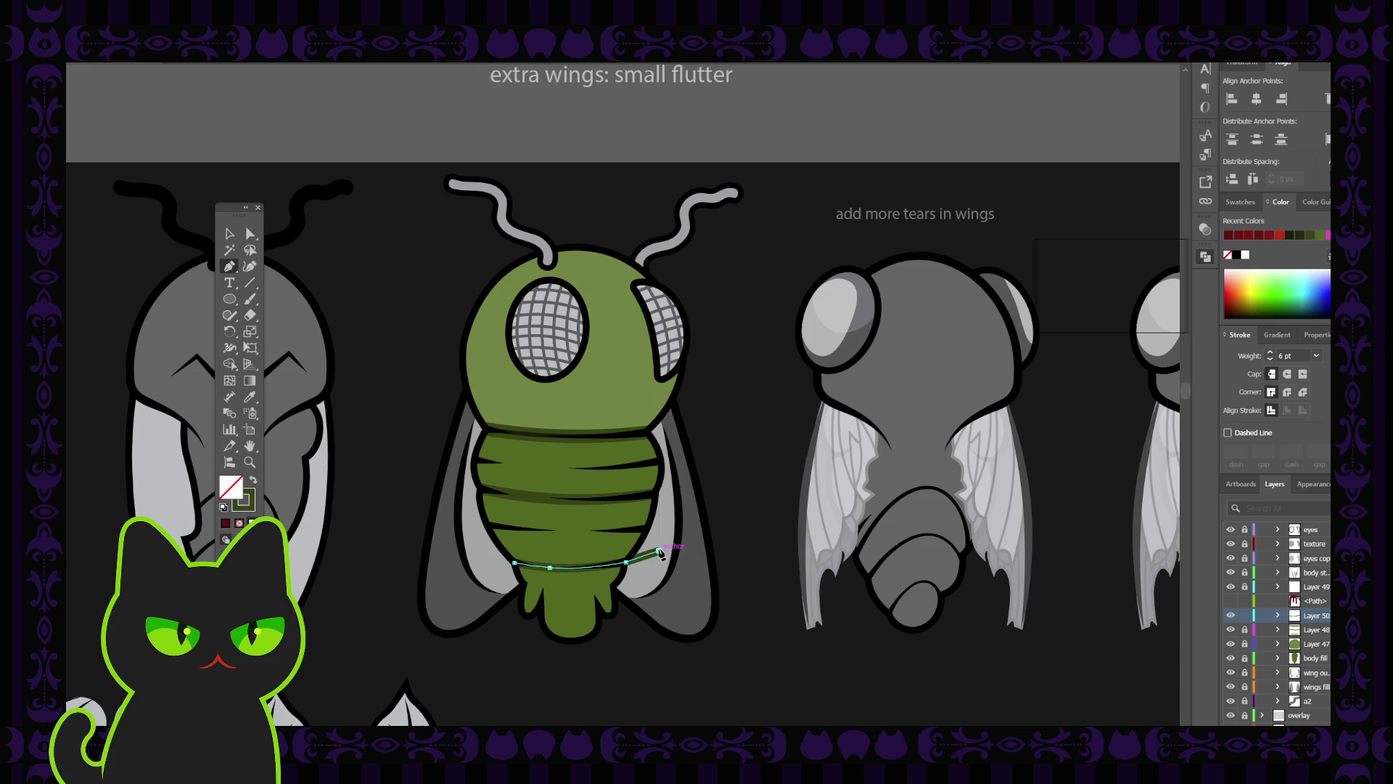
left_click(626, 649)
left_click(555, 670)
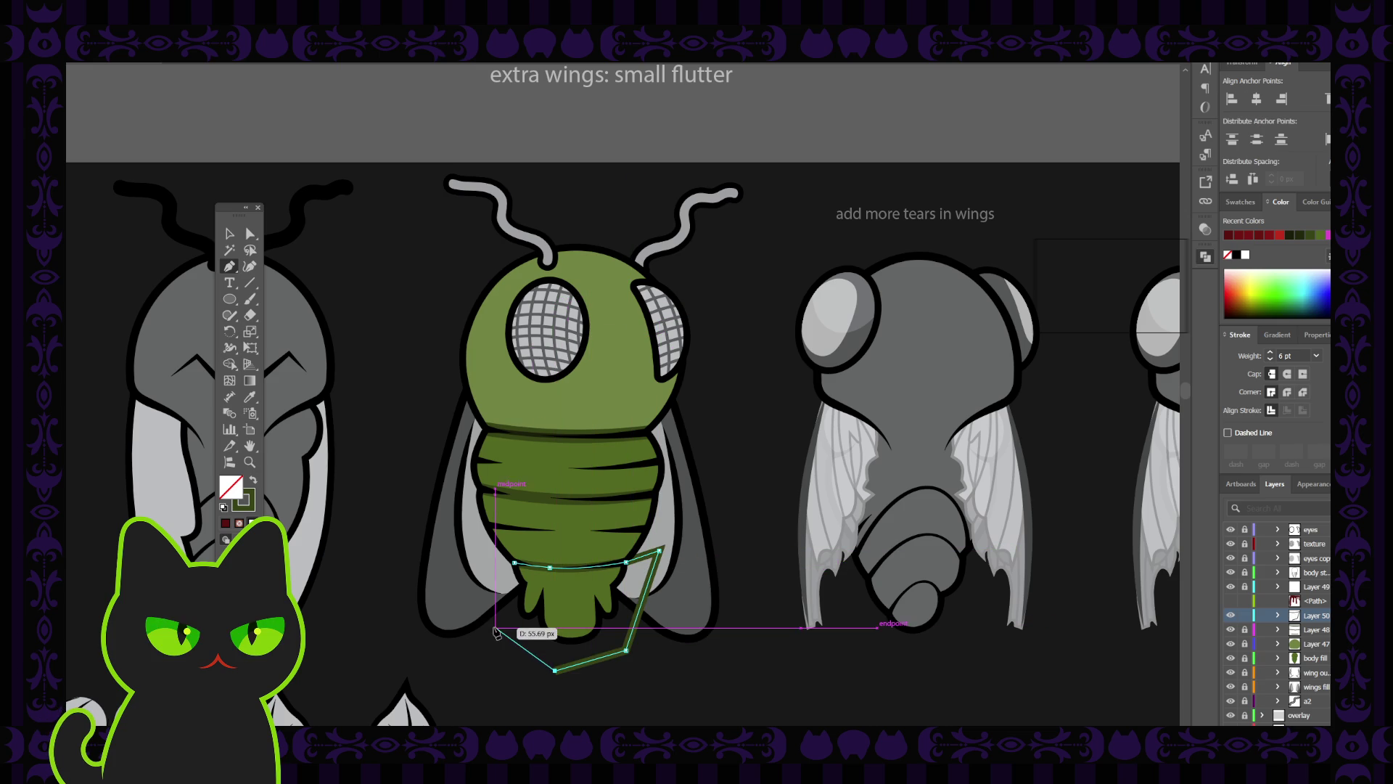
left_click(491, 624)
left_click(458, 556)
left_click(514, 562)
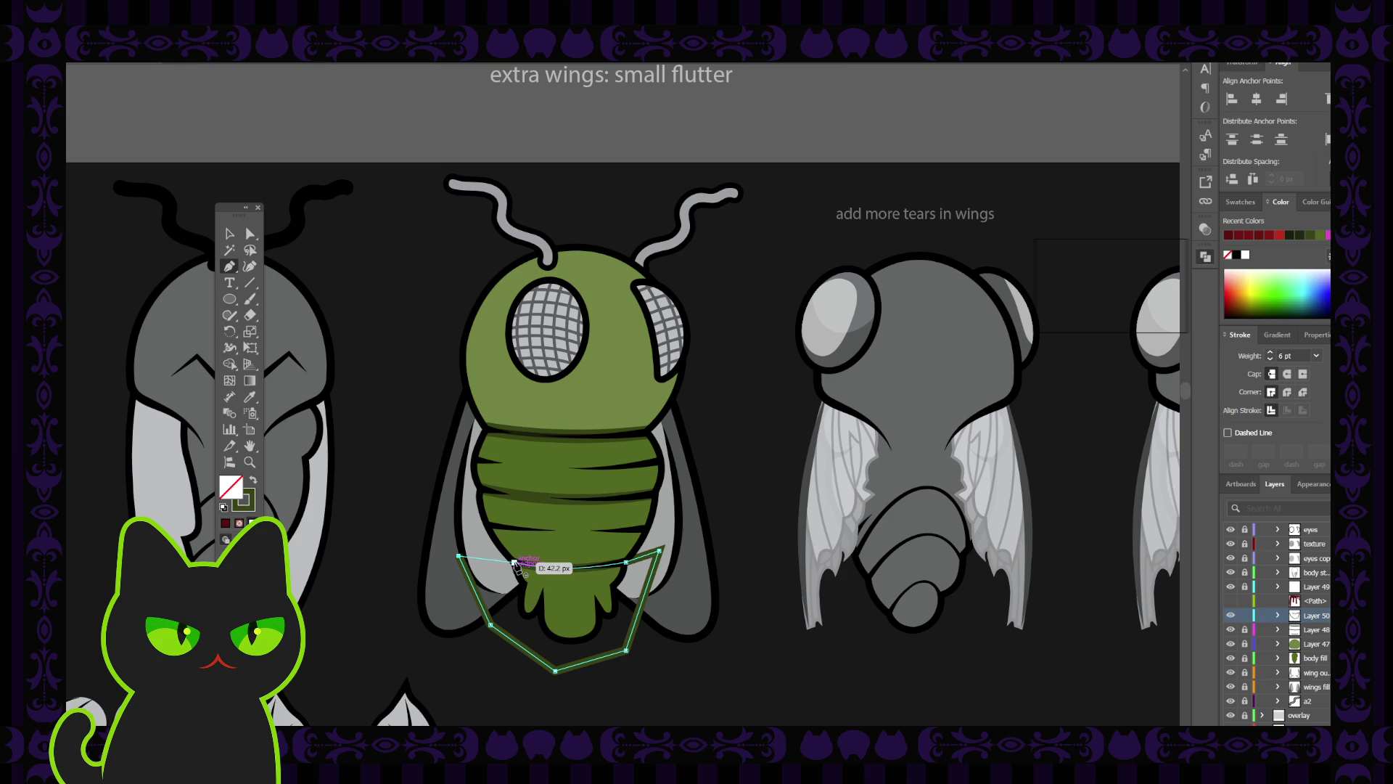
left_click(549, 567)
Swap fill and stroke to fill the shape dark green, then select it with the unlocked body fill.
left_click(253, 480)
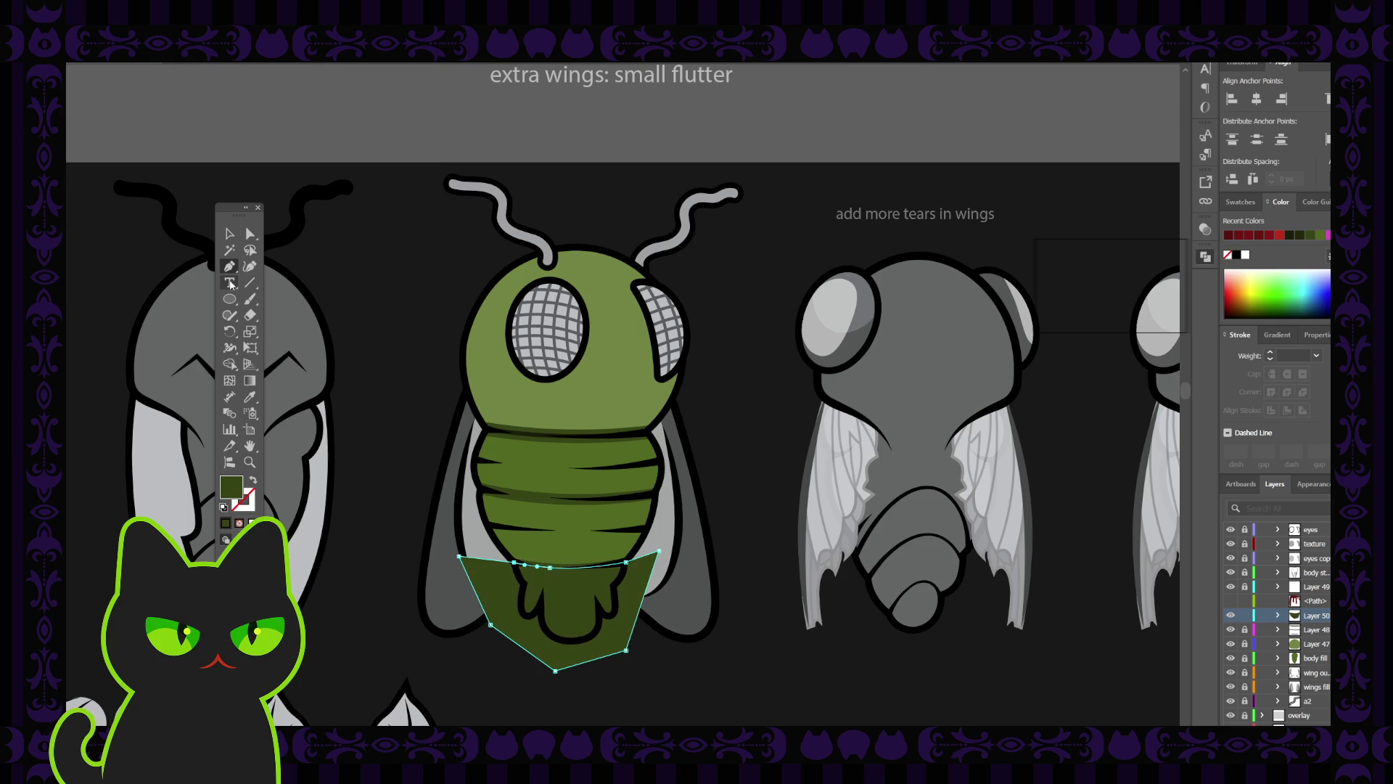
left_click(229, 233)
left_click(506, 575)
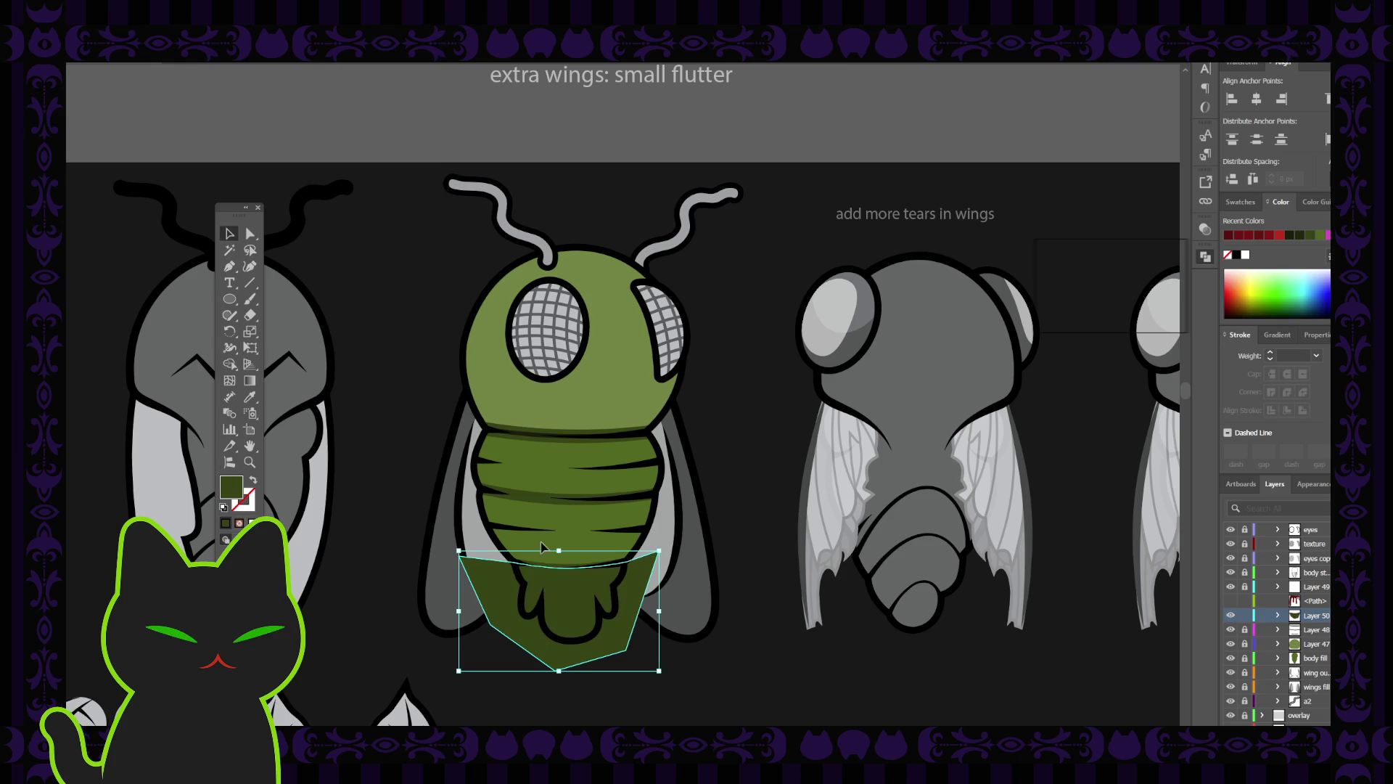
left_click(1245, 657)
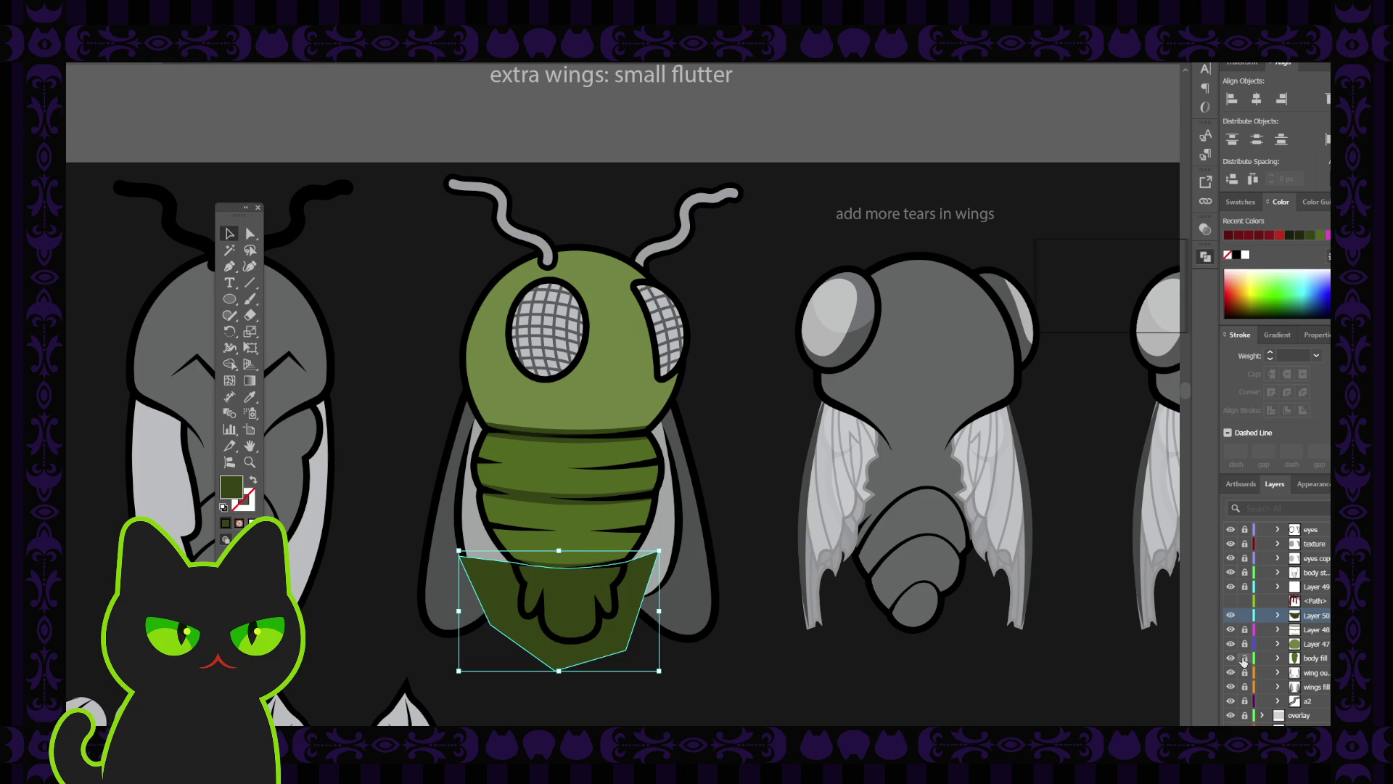
left_click(586, 533, "shift")
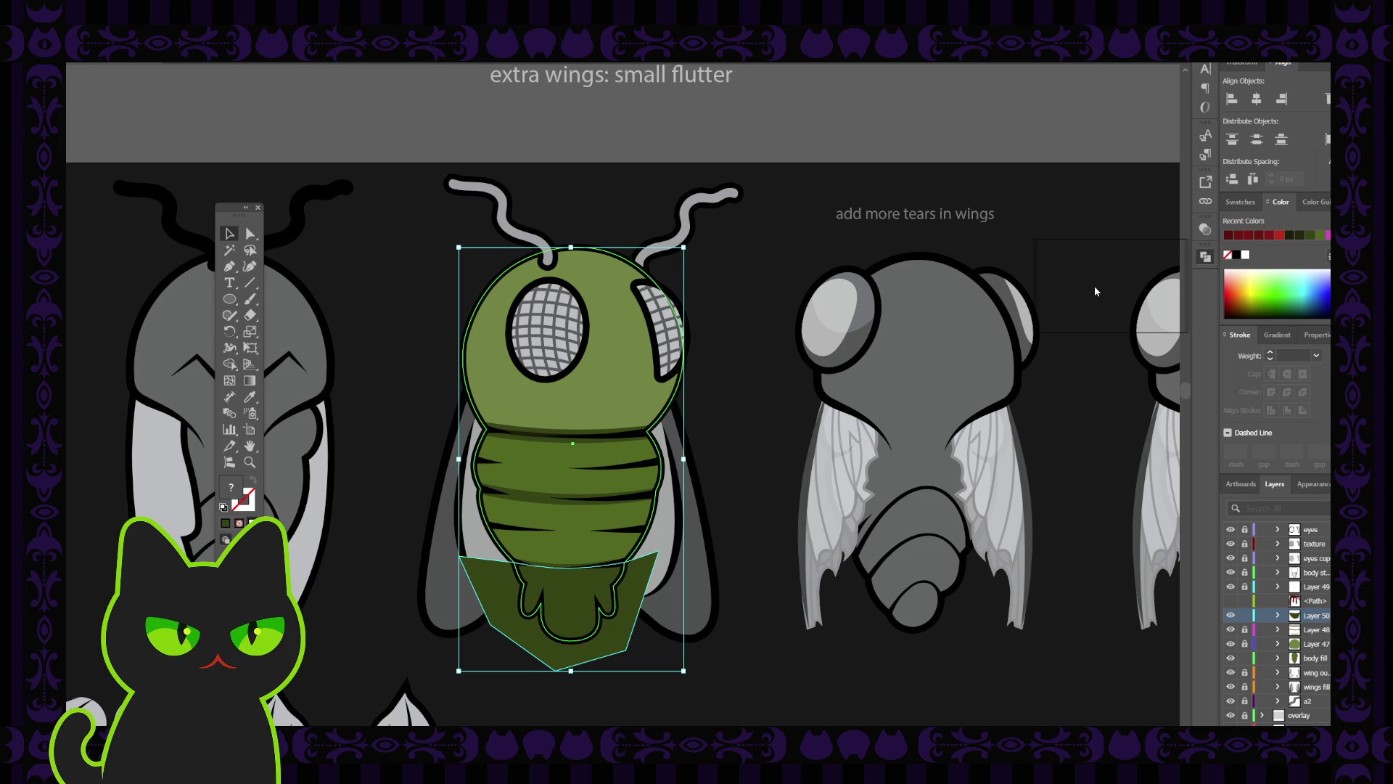
Undo the merge to restore the separate dark-green abdomen drip, and move Layer 50 below Layer 48.
key("ctrl+4")
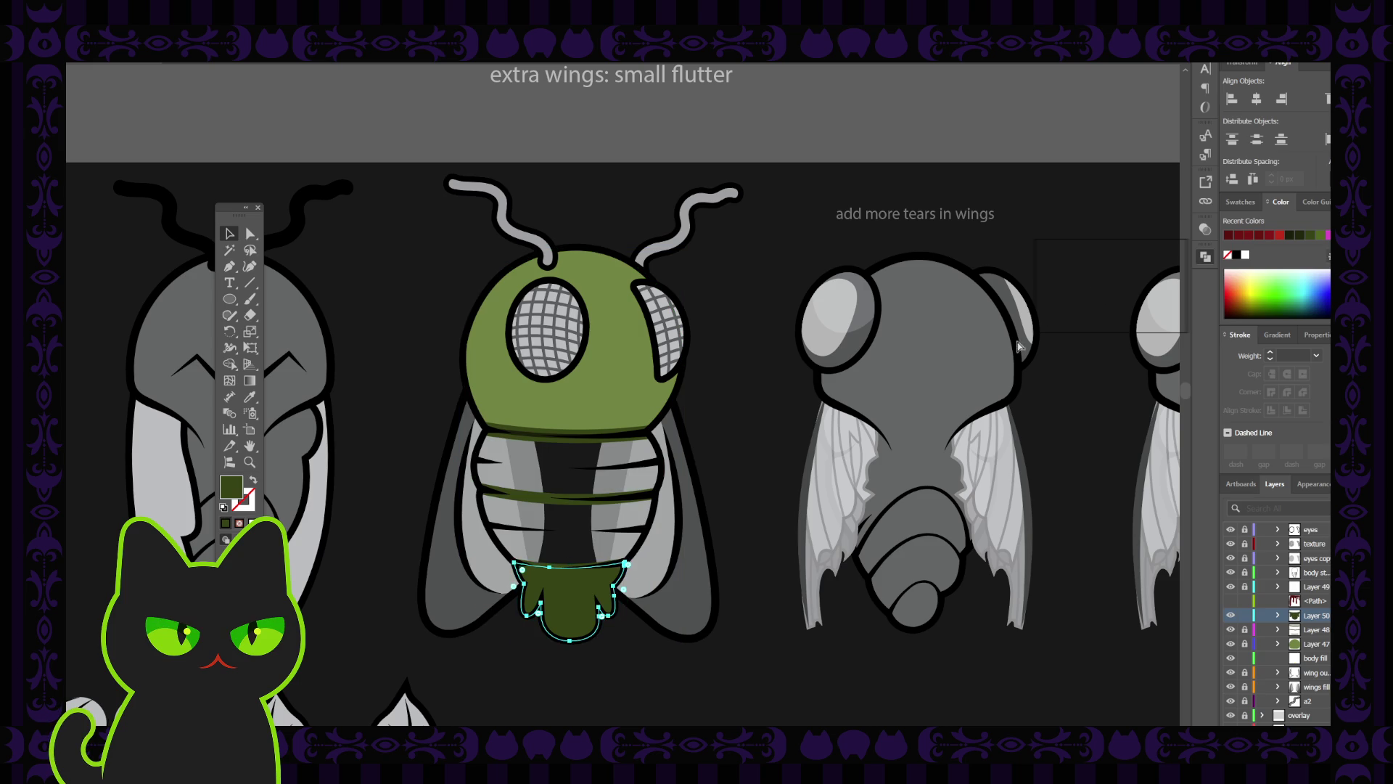
key("ctrl+z")
left_click(749, 518)
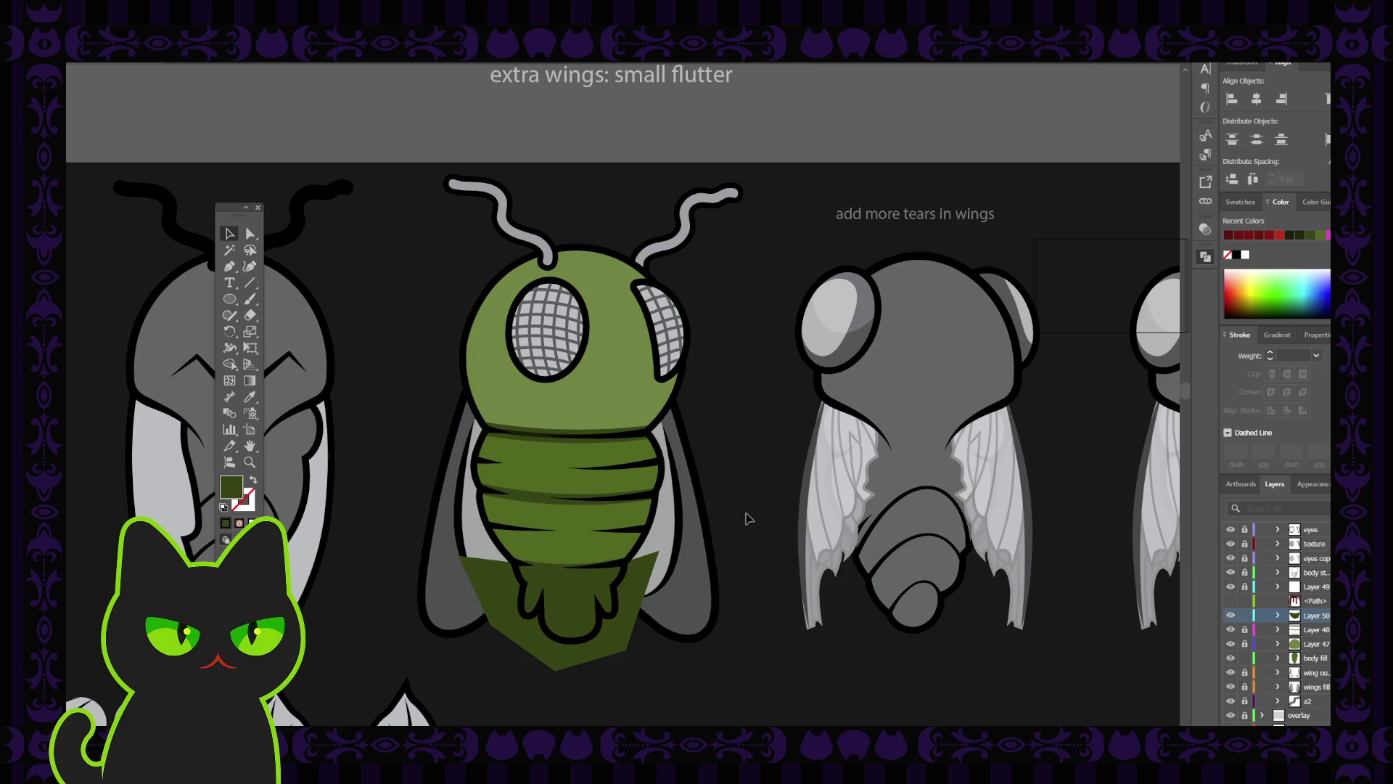
left_click(631, 616)
key("Delete")
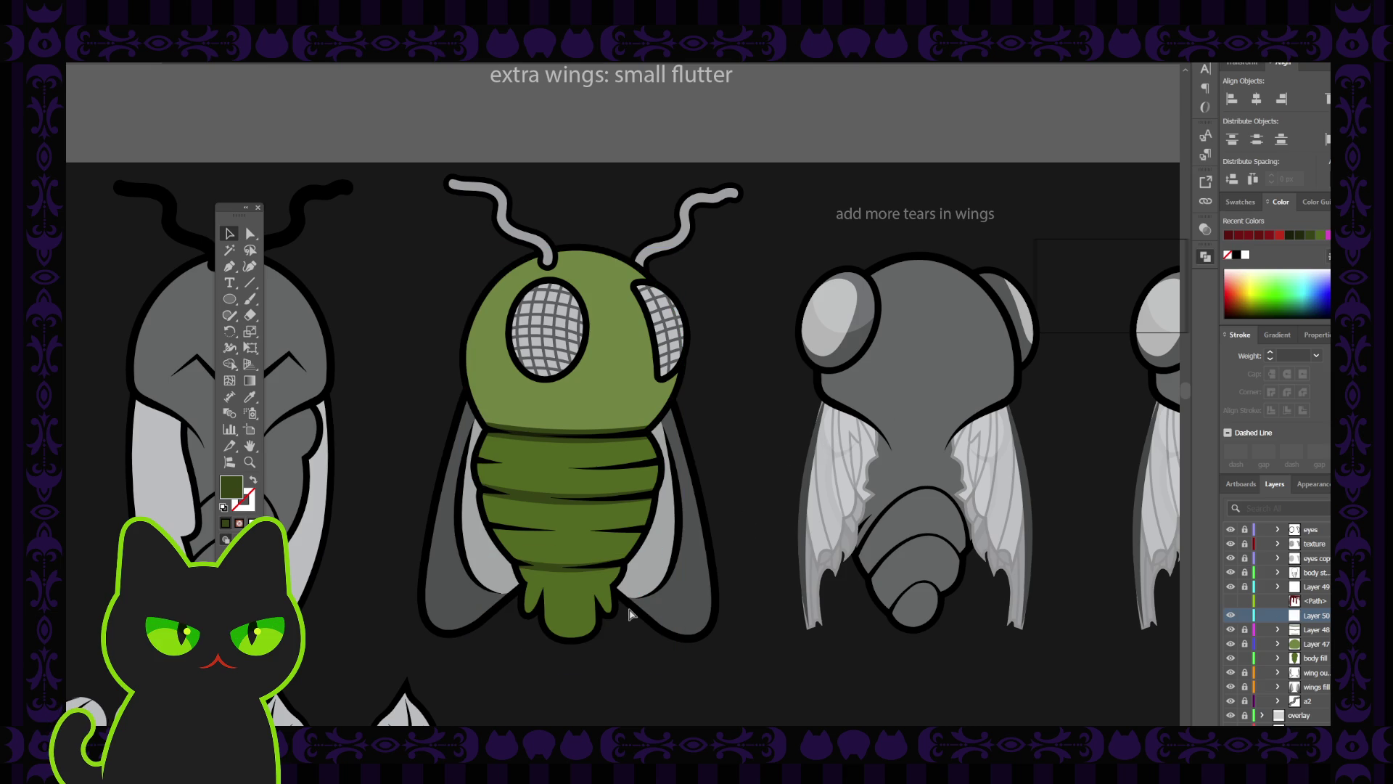
key("ctrl+z")
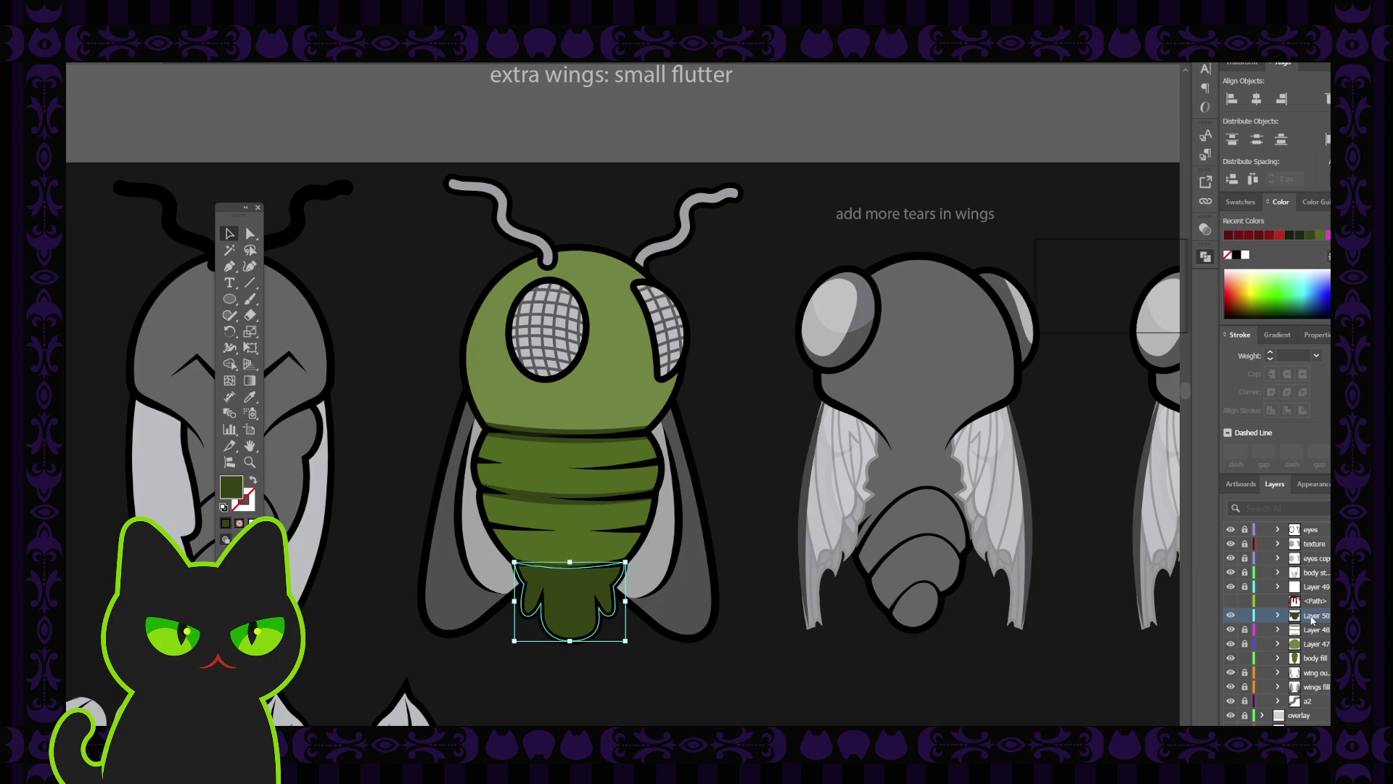
left_click_drag(1312, 616, 1321, 654)
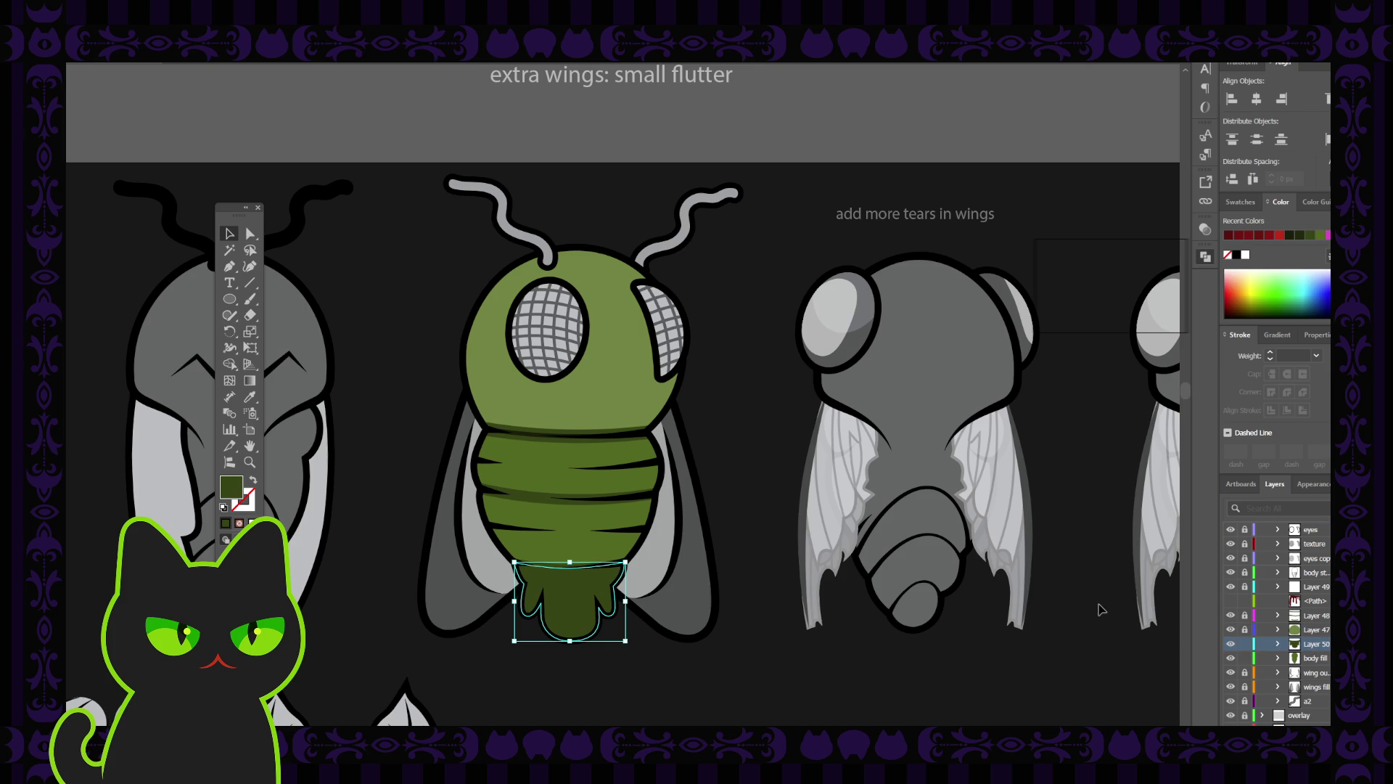
left_click(687, 597)
Fill the abdomen-tip drip with a reddish brown instead of dark green.
left_click(560, 603)
left_click(1073, 312)
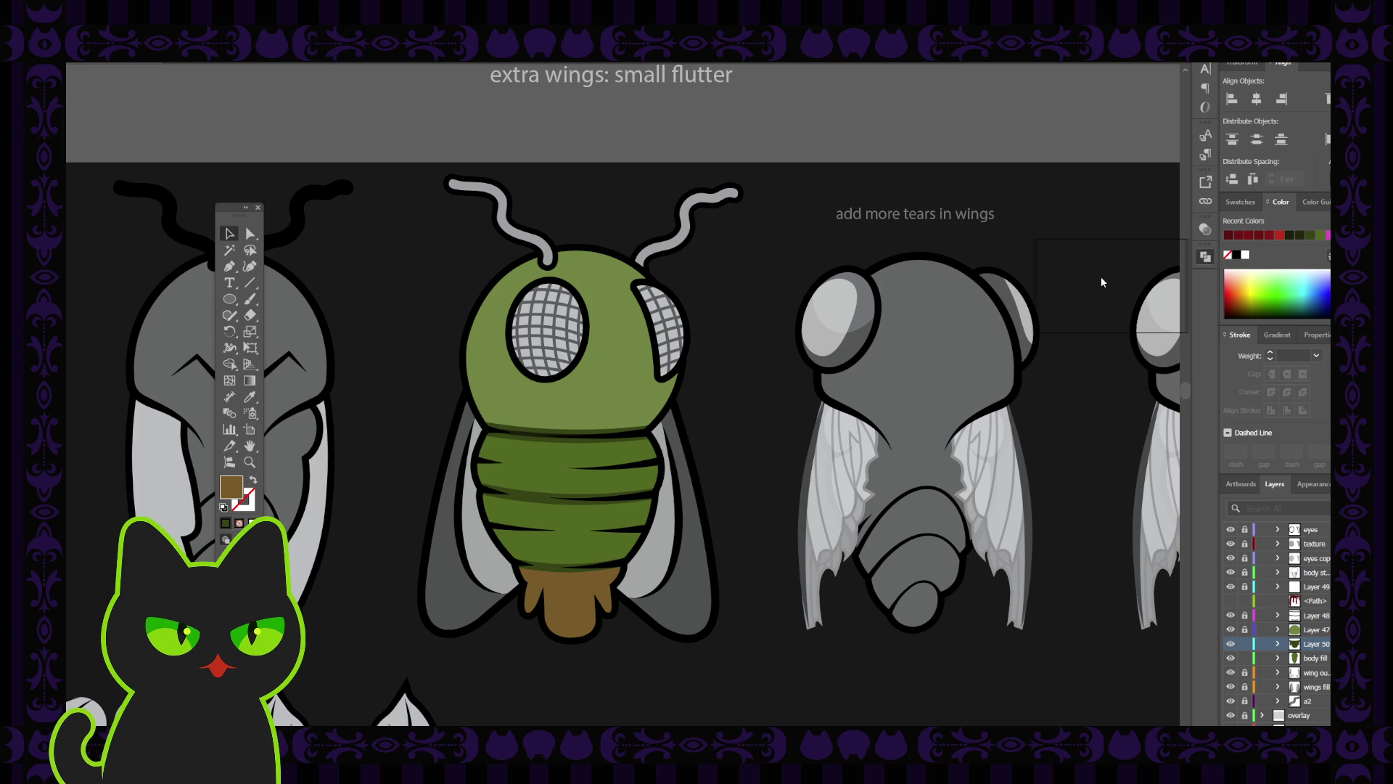
key("ctrl+z")
key("ctrl+z")
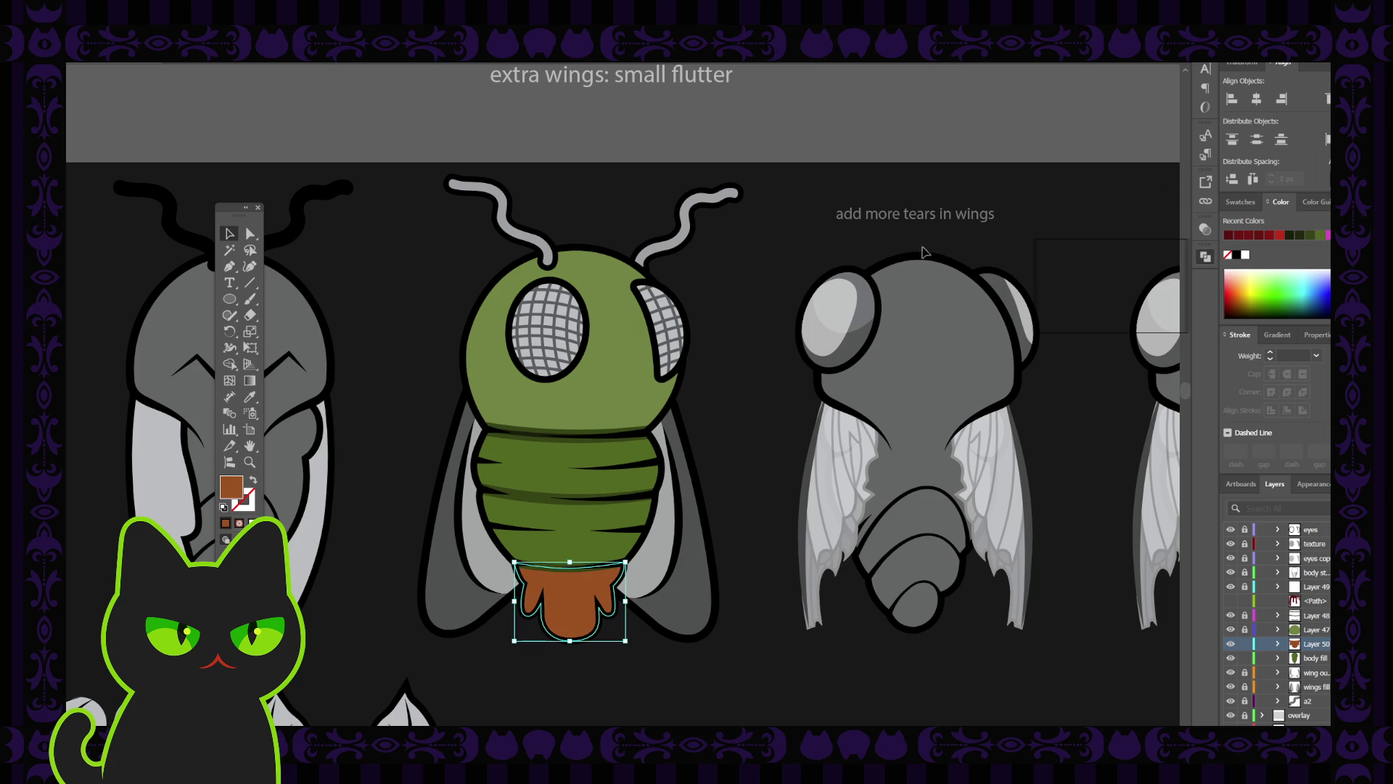
left_click(771, 320)
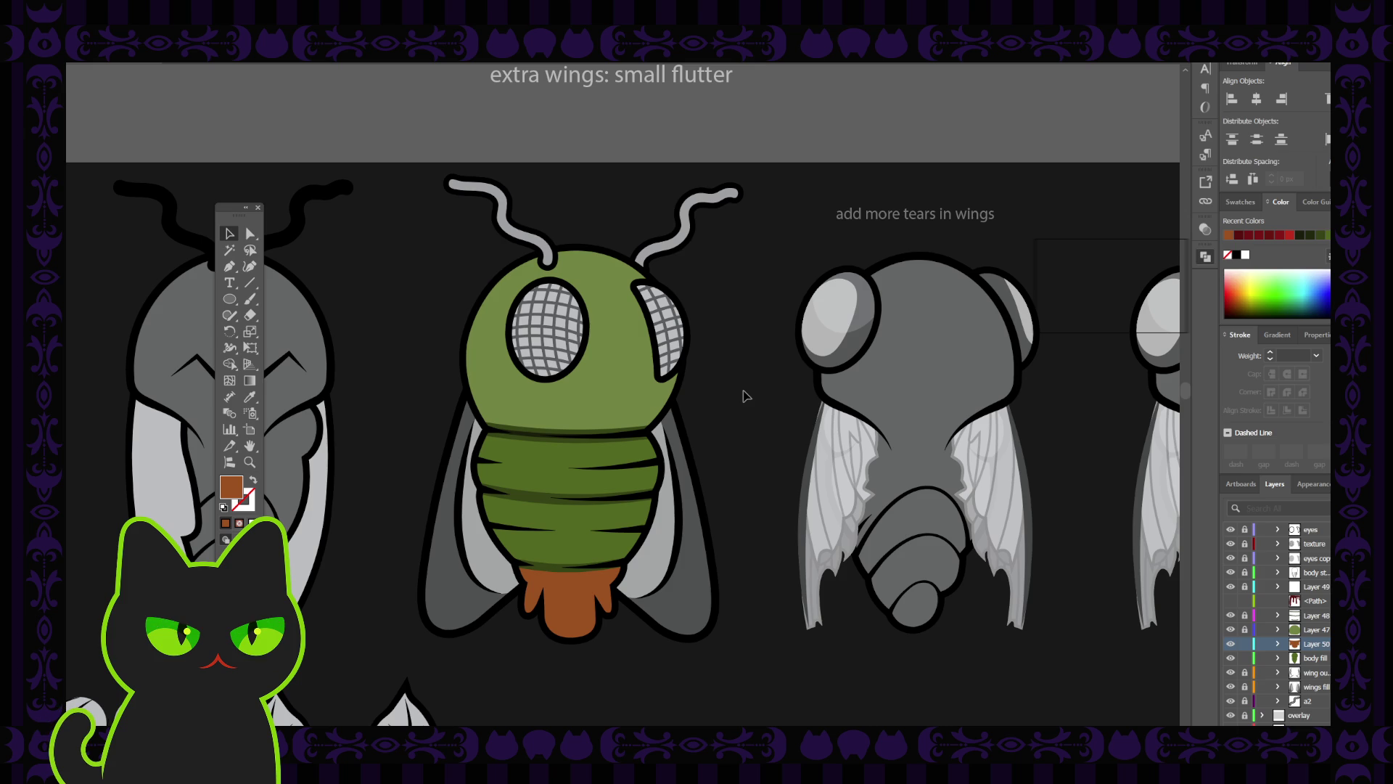
Zoom in on the green fly, then lock Layer 50 and unlock Layer 48.
key("ctrl+plus")
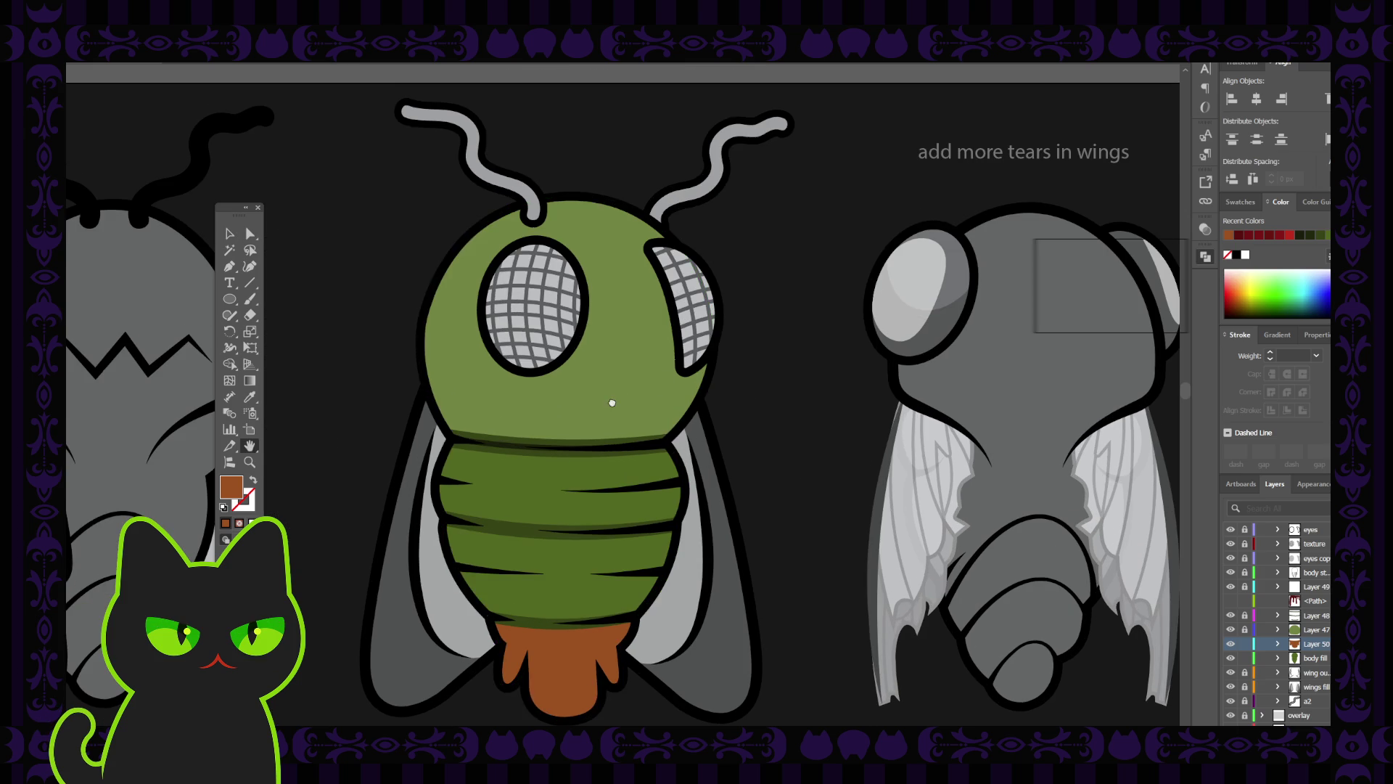
left_click_drag(613, 401, 622, 320)
key("v")
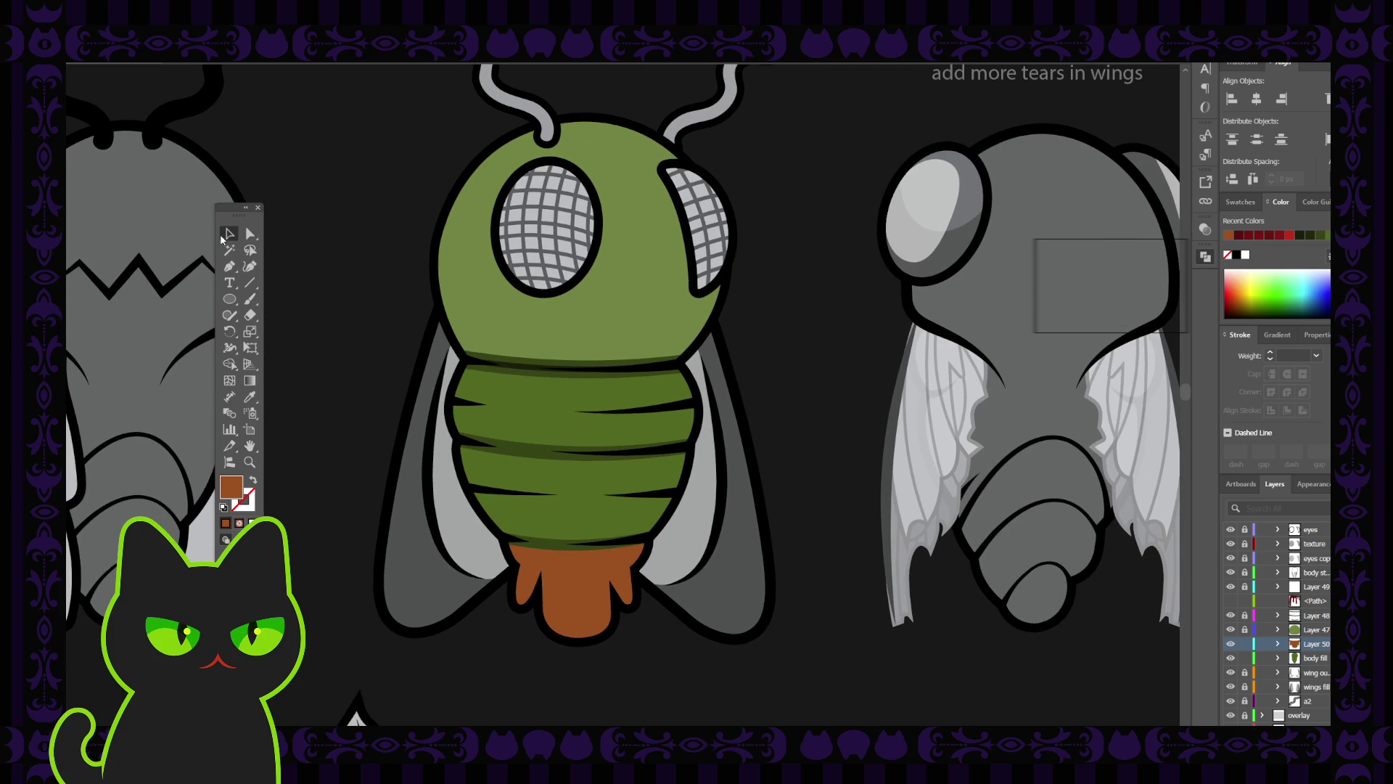
left_click(1244, 644)
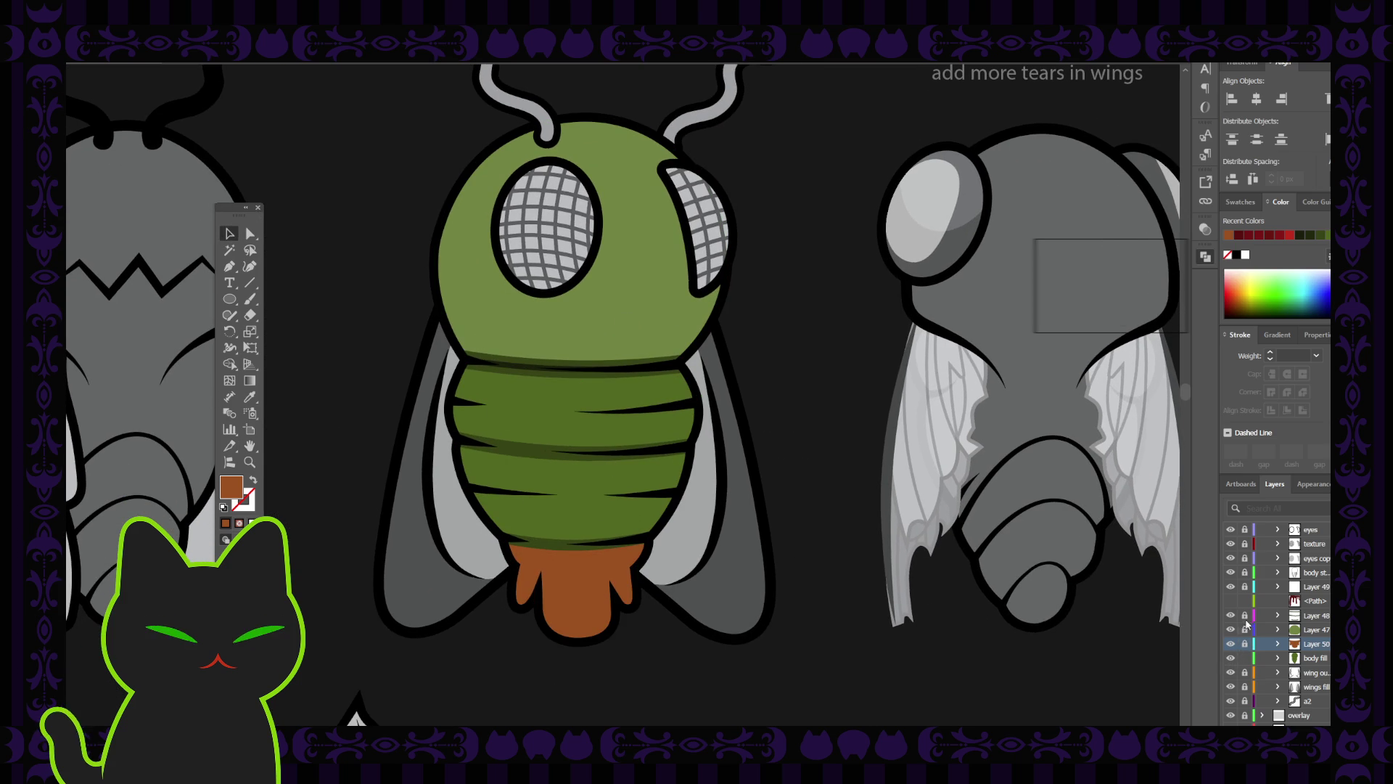
left_click(1244, 614)
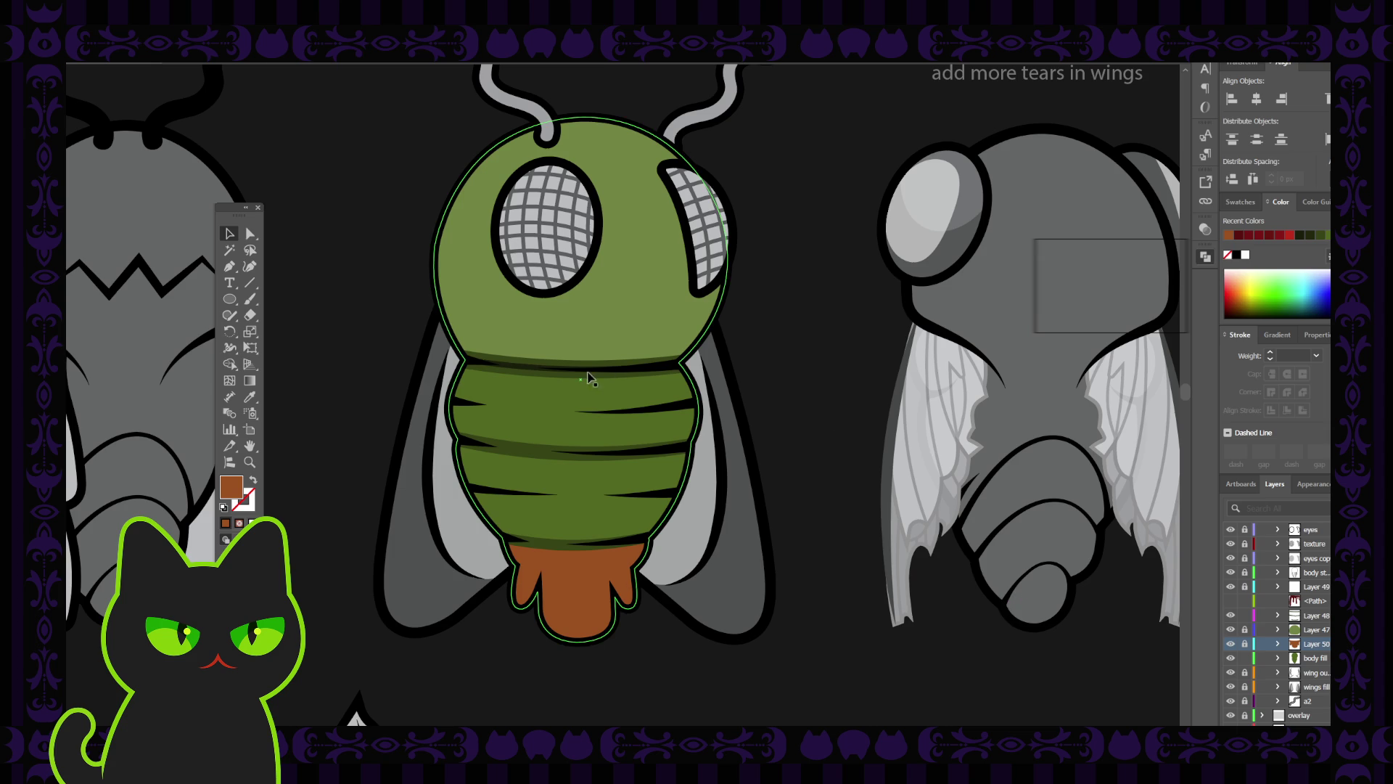
Expand Layer 48 and toggle path and Layer 49 visibility to find the neck band, leaving Layer 49 hidden.
left_click(543, 368)
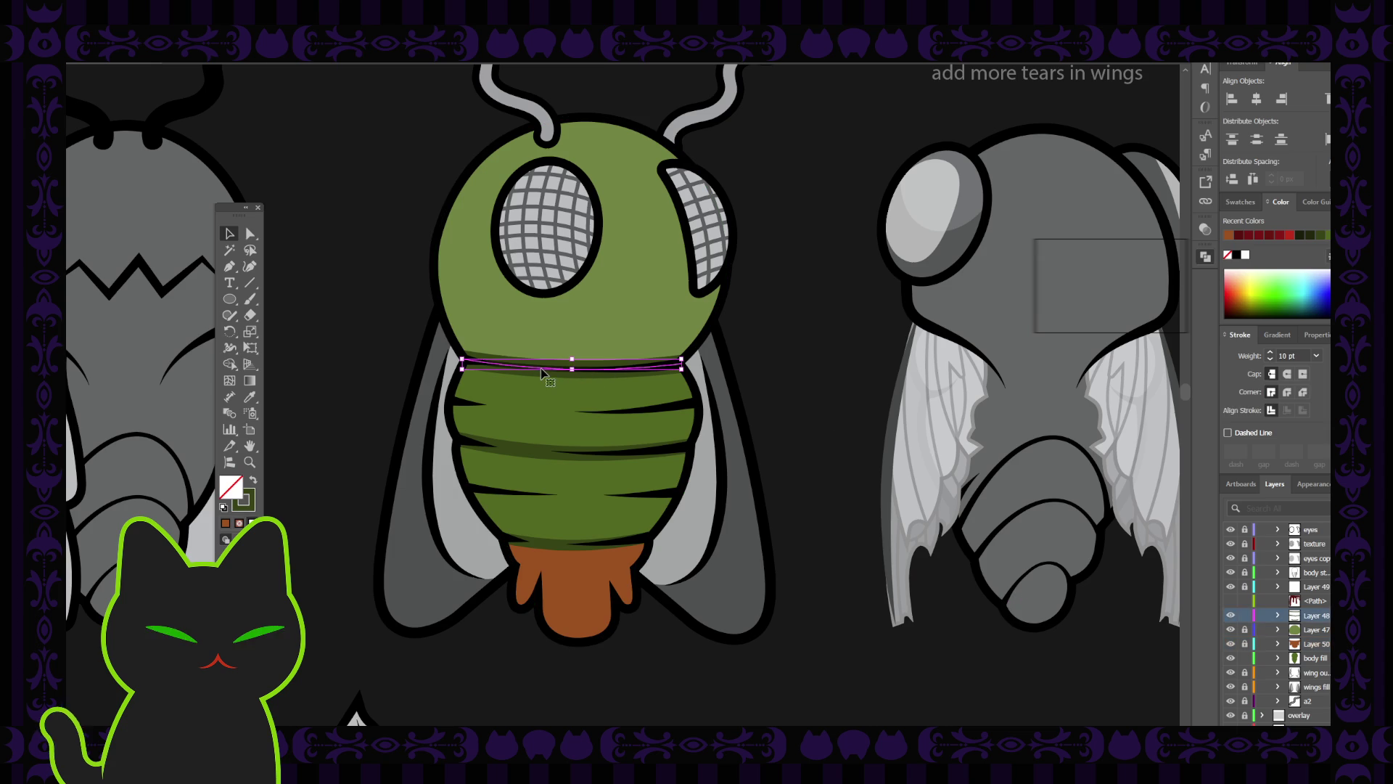
left_click(1280, 617)
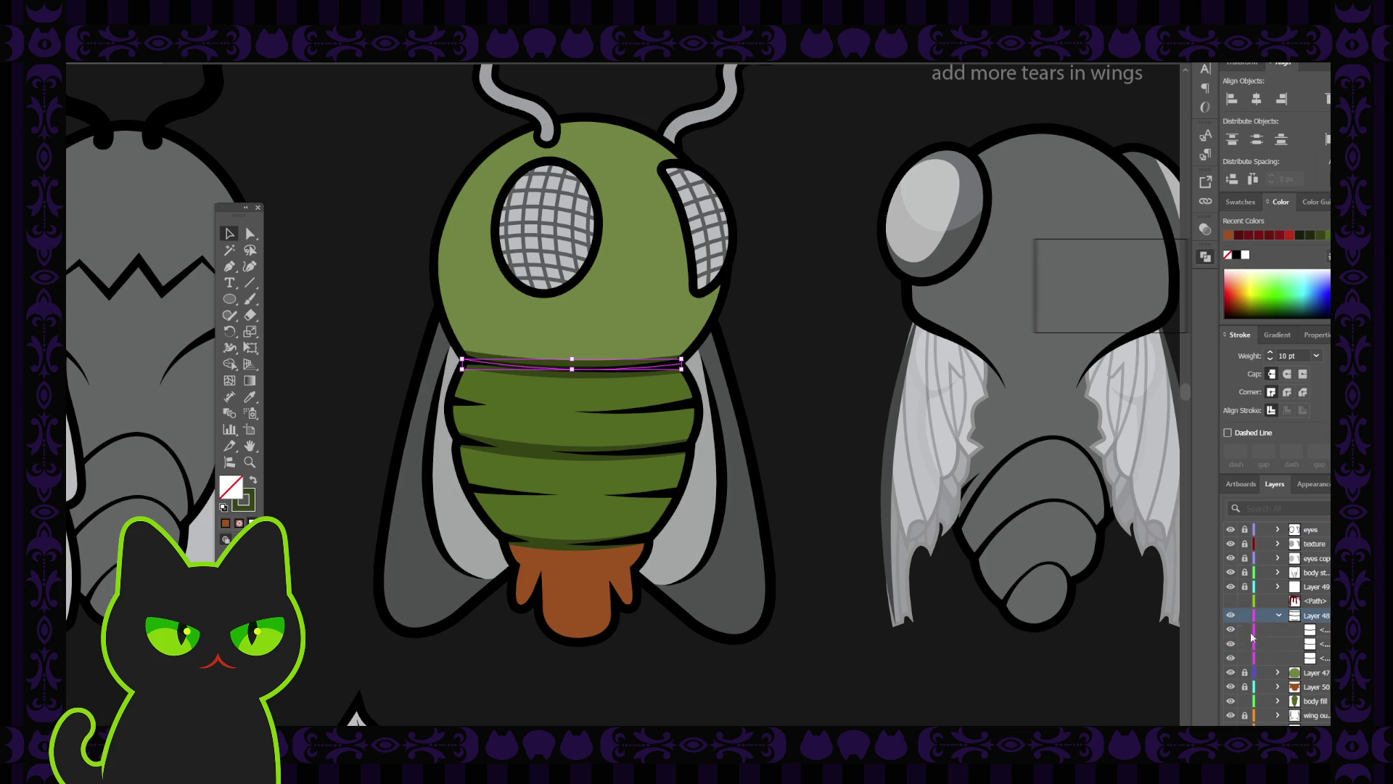
left_click(1230, 659)
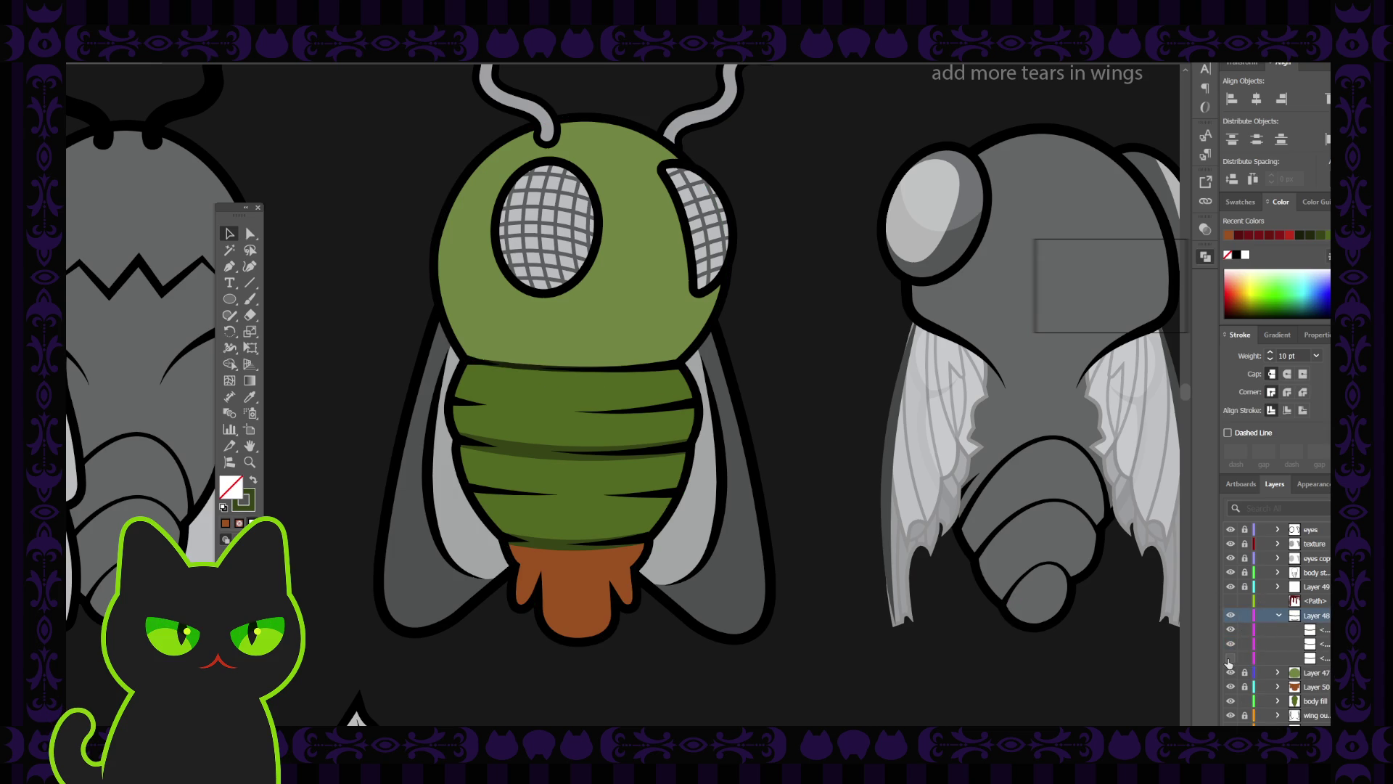
left_click(1230, 659)
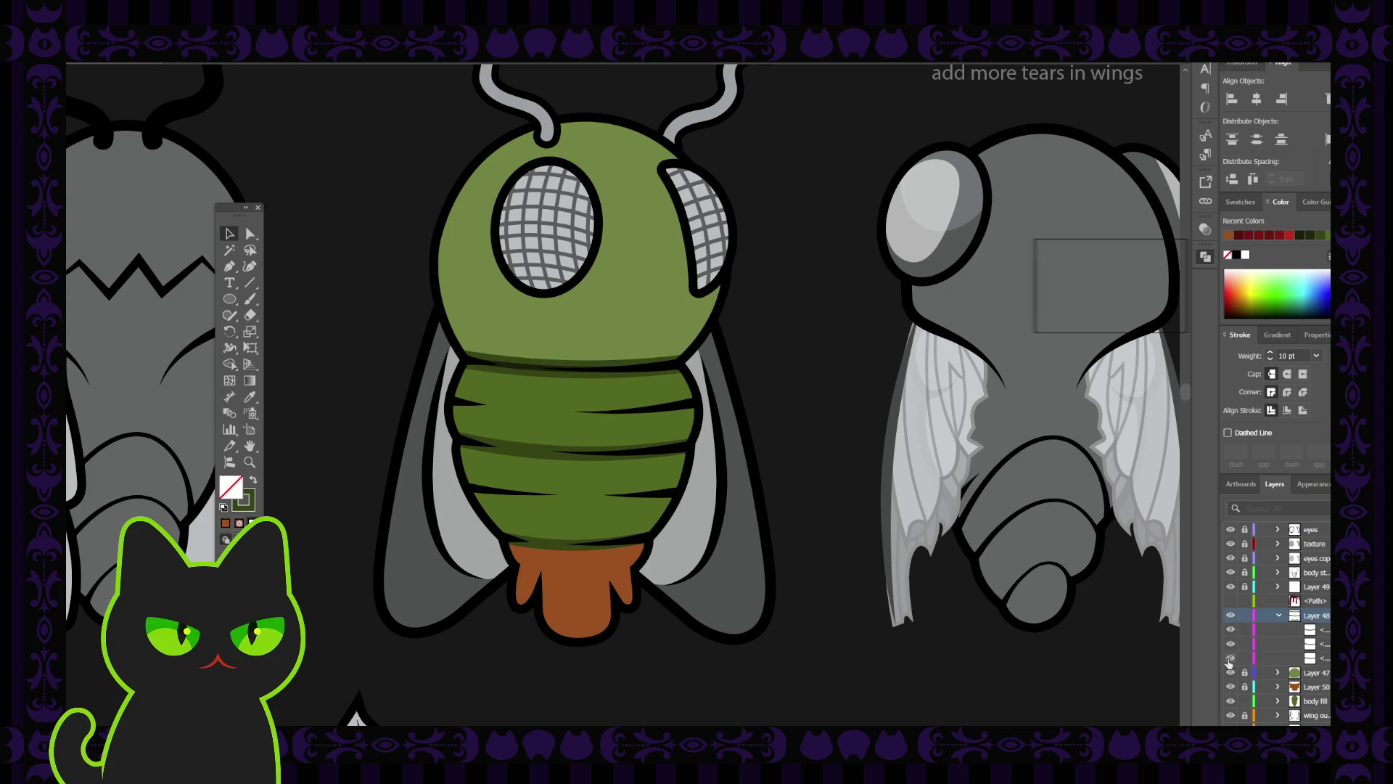
left_click(1230, 588)
left_click(1231, 587)
left_click(1231, 589)
Select the band path under the fly's head with stroke as the active colour.
left_click(530, 367)
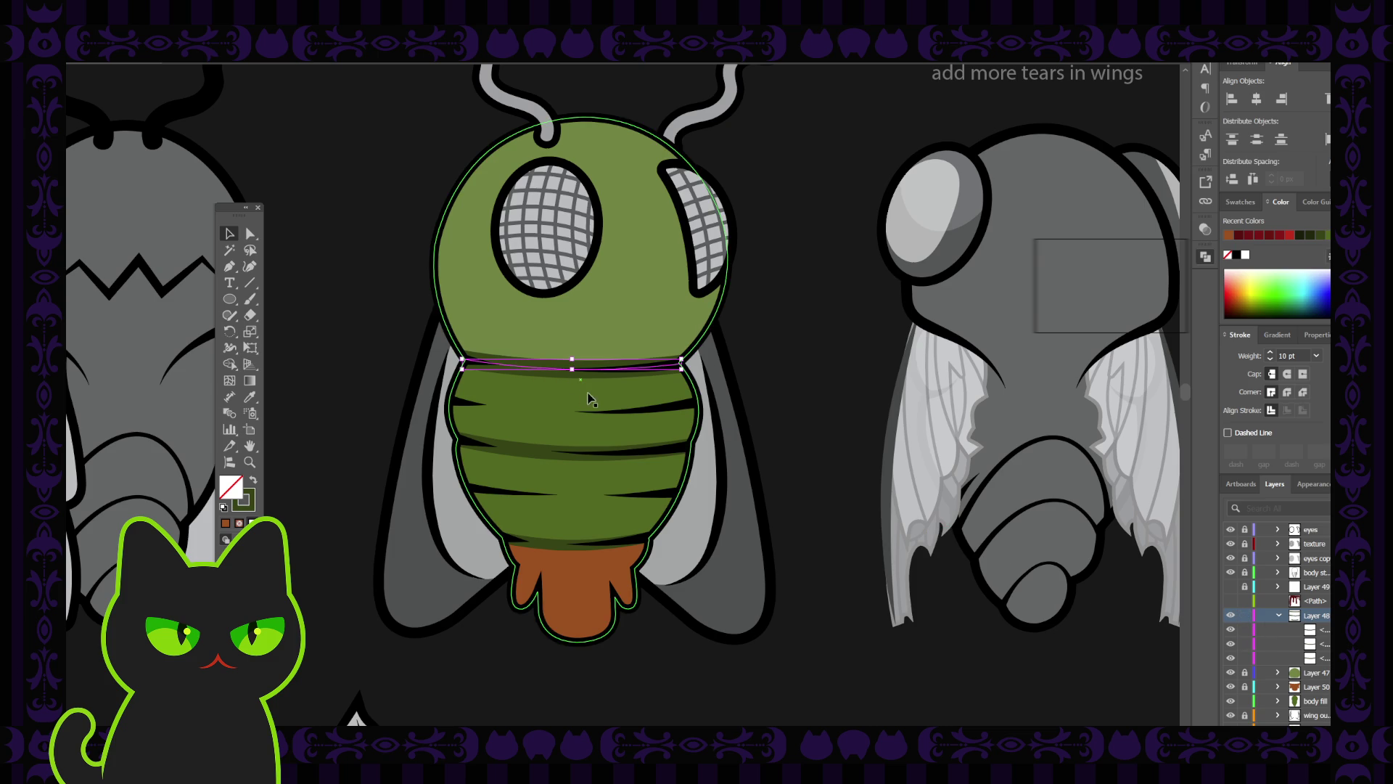
left_click(249, 502)
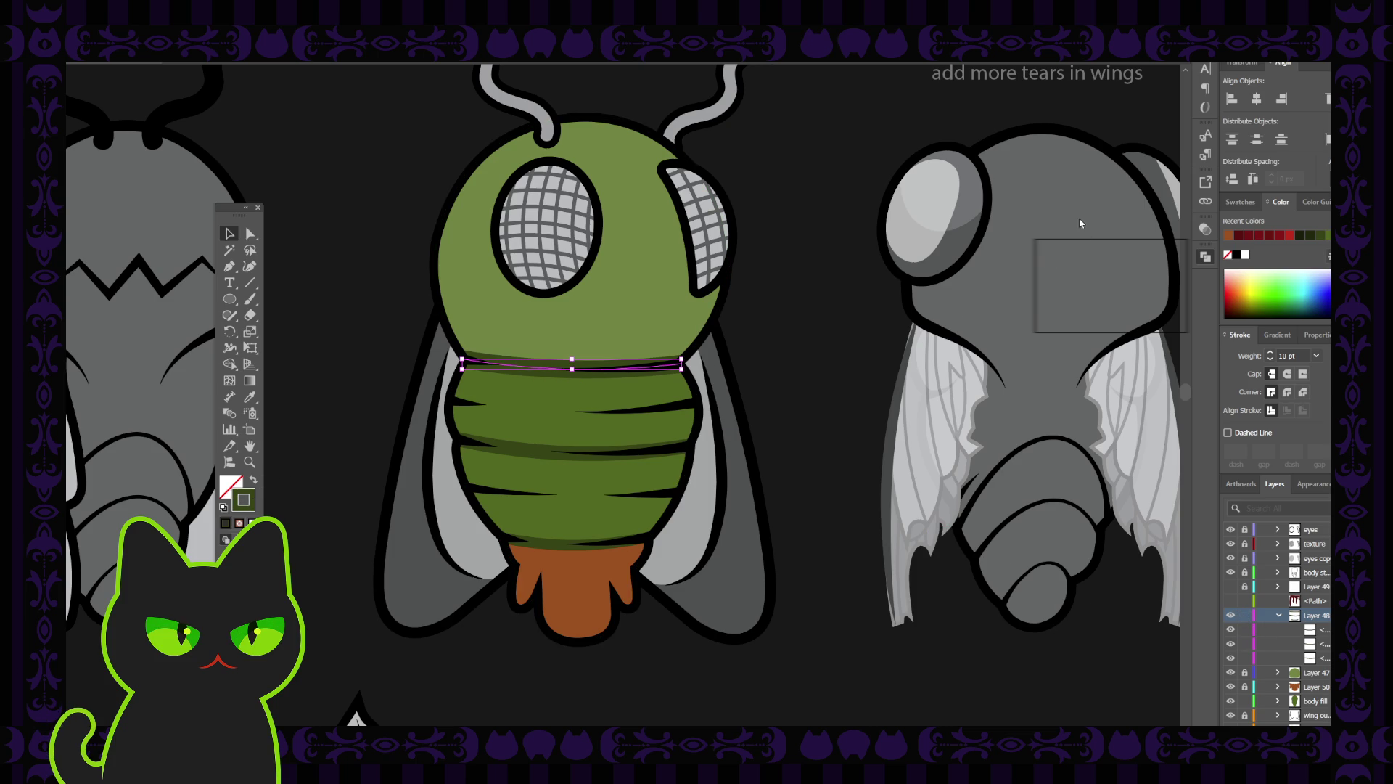
left_click(1078, 288)
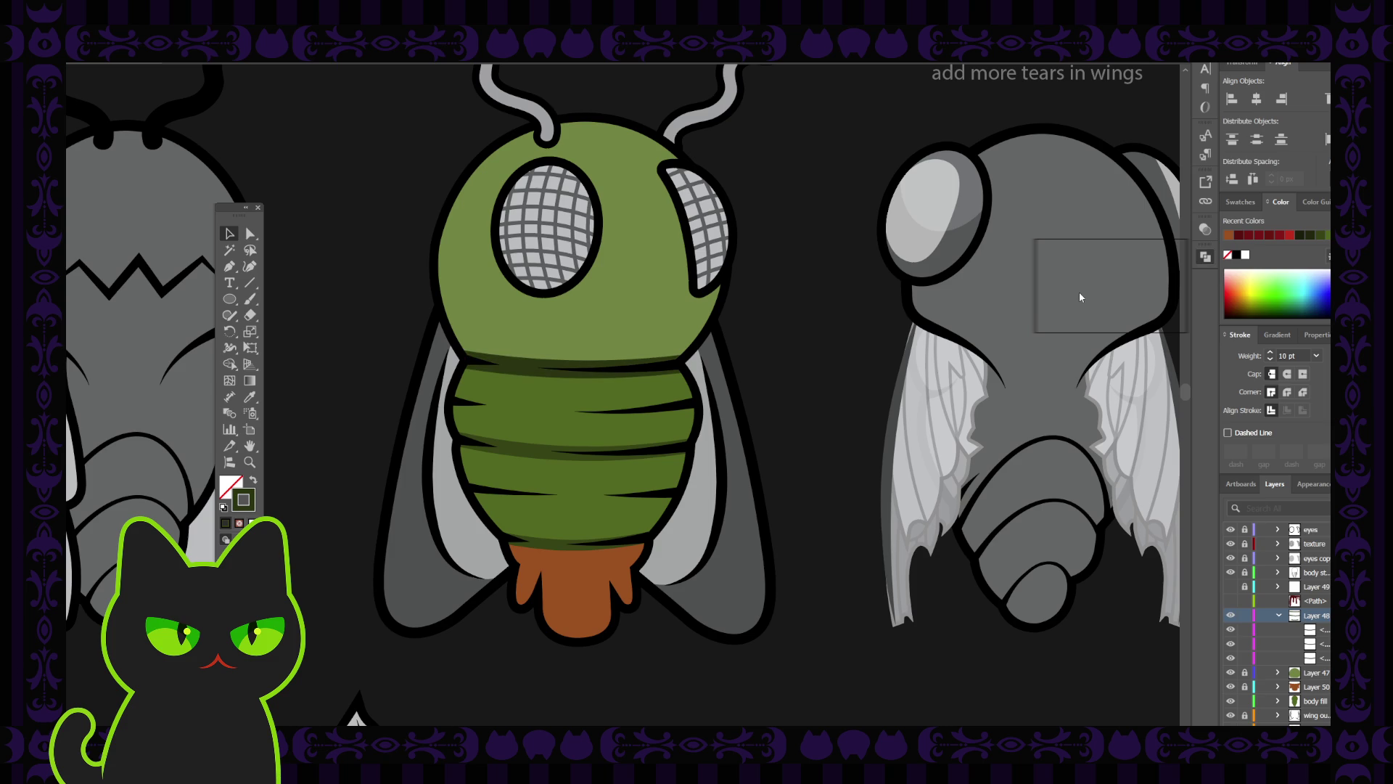
key("ctrl+z")
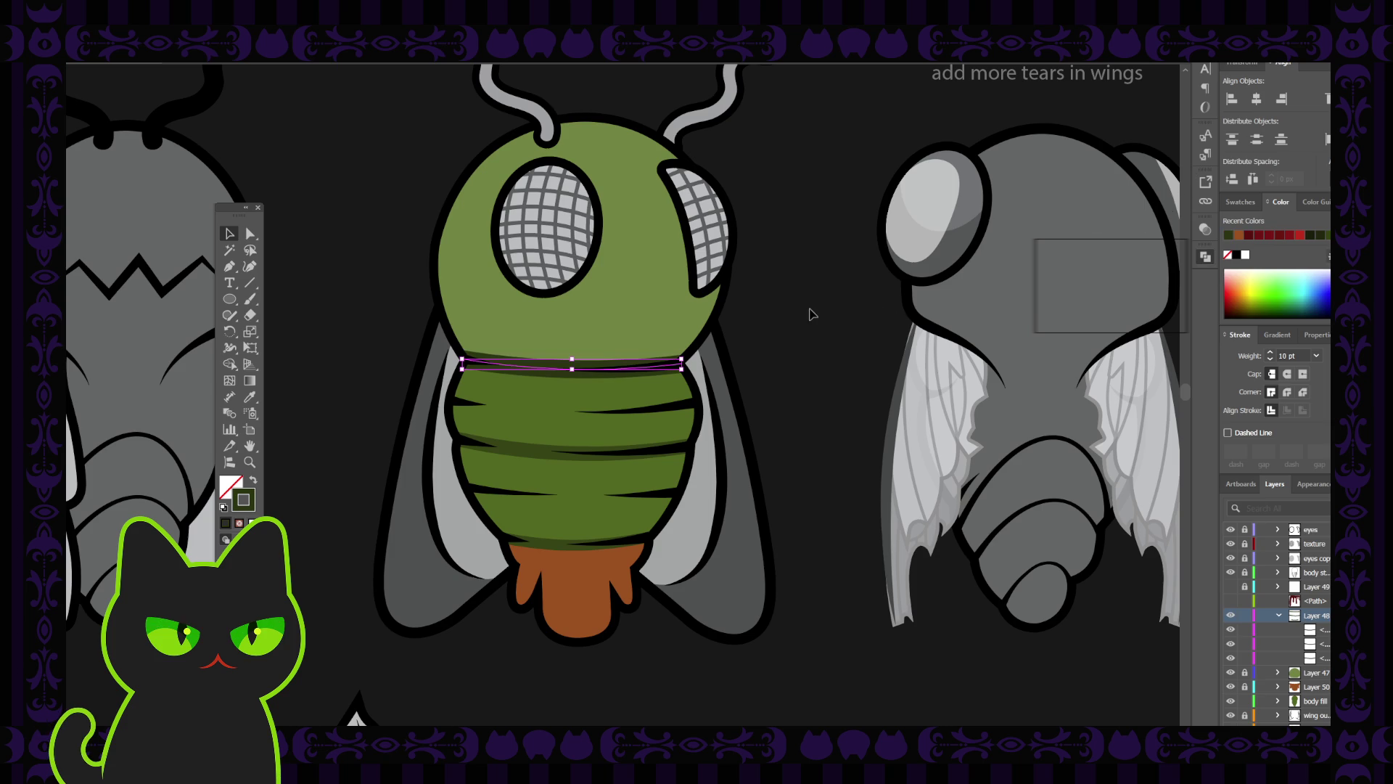
left_click(793, 332)
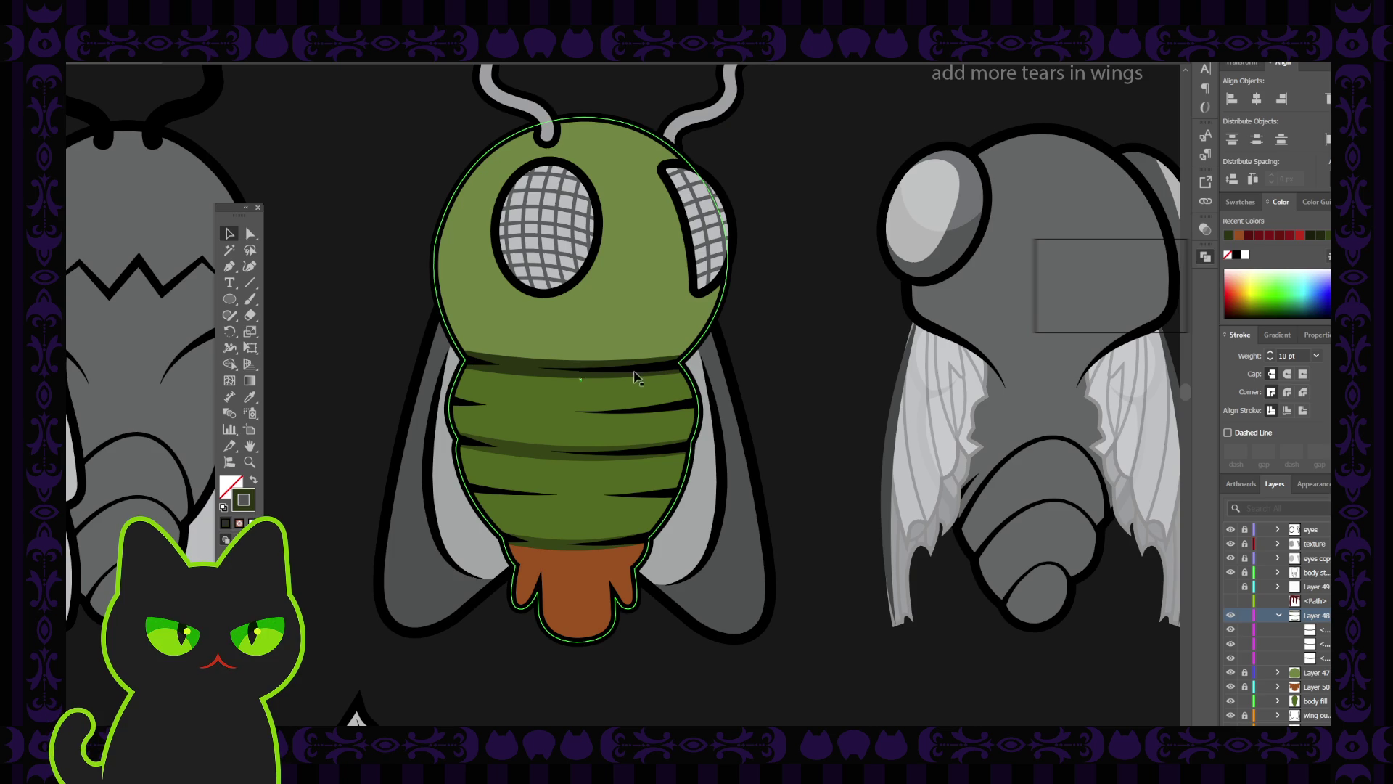
Check the stroke weights of the neck band and middle abdomen stripe.
left_click(527, 456)
left_click(528, 451)
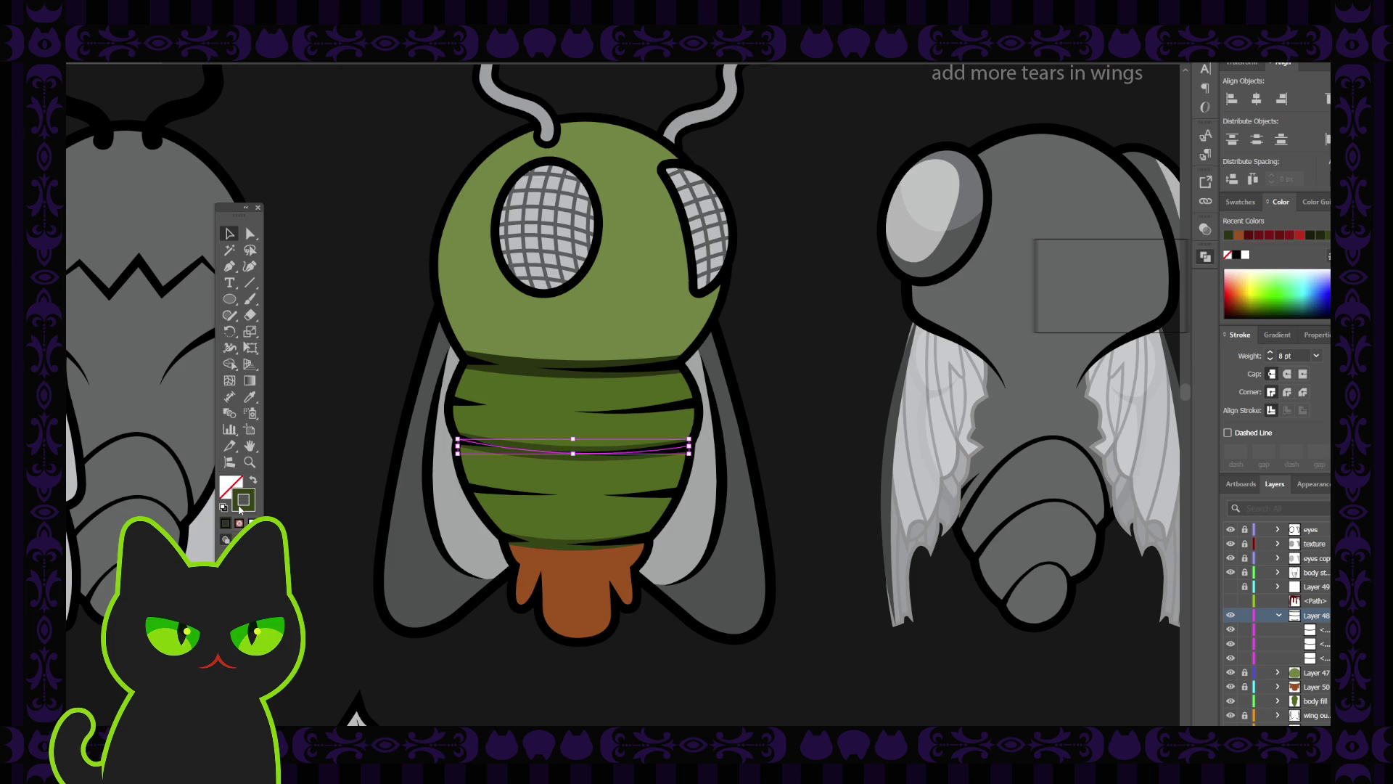
left_click(1079, 287)
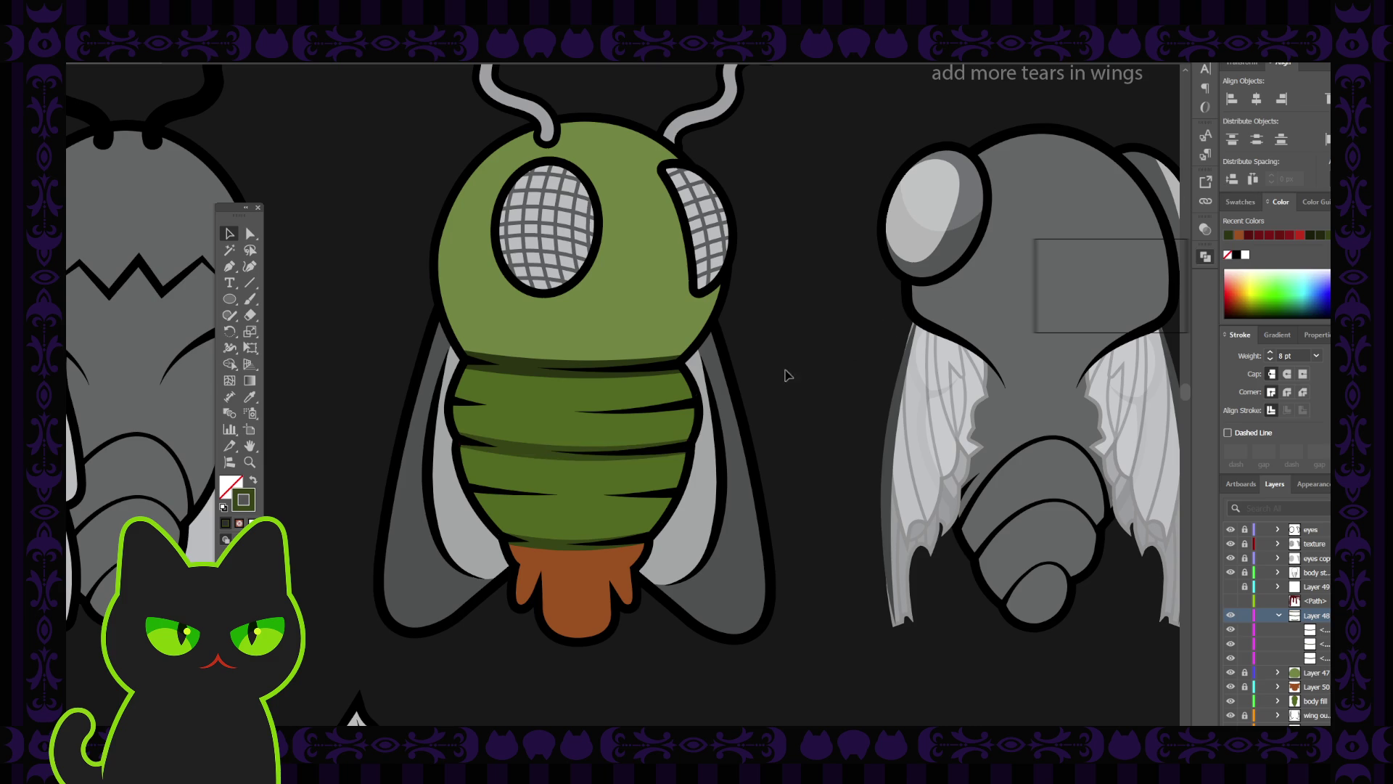
left_click(668, 425)
left_click(536, 364)
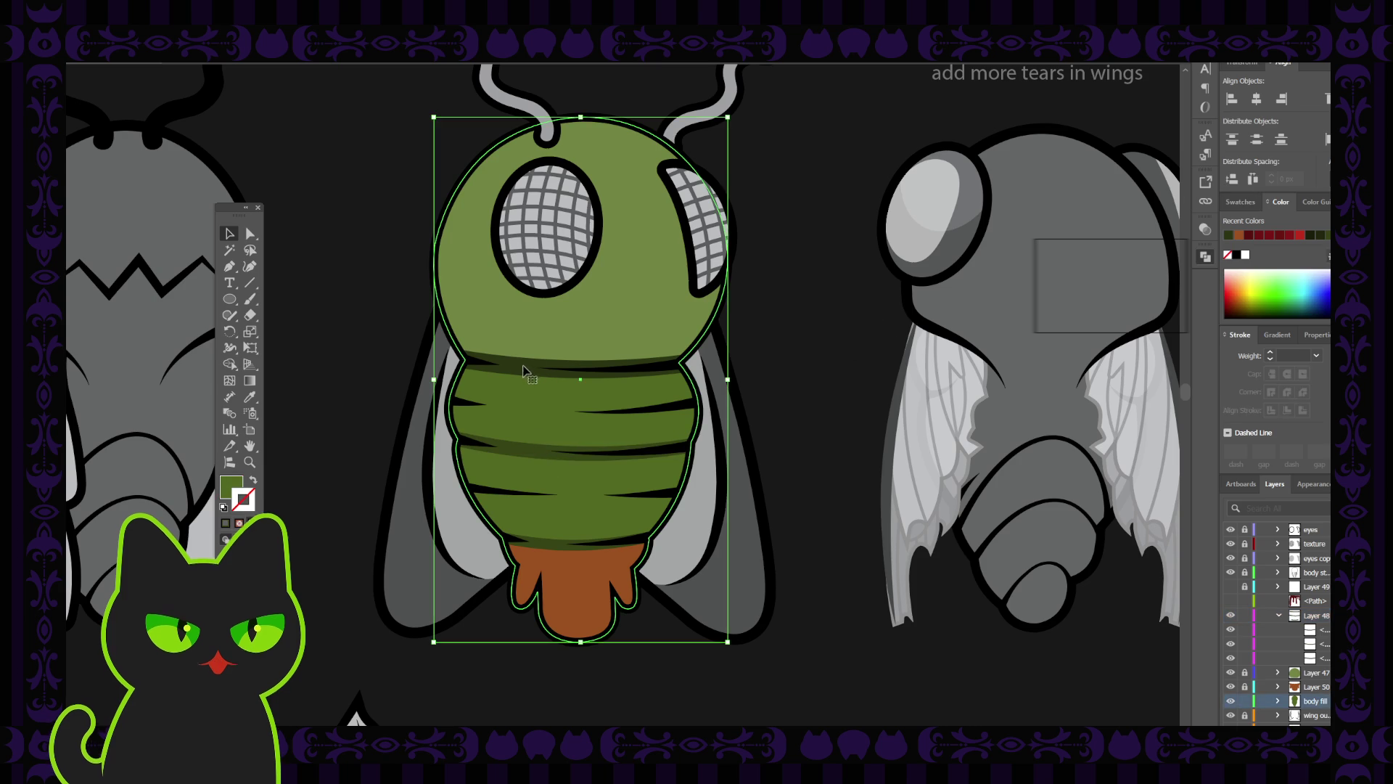
left_click(536, 365)
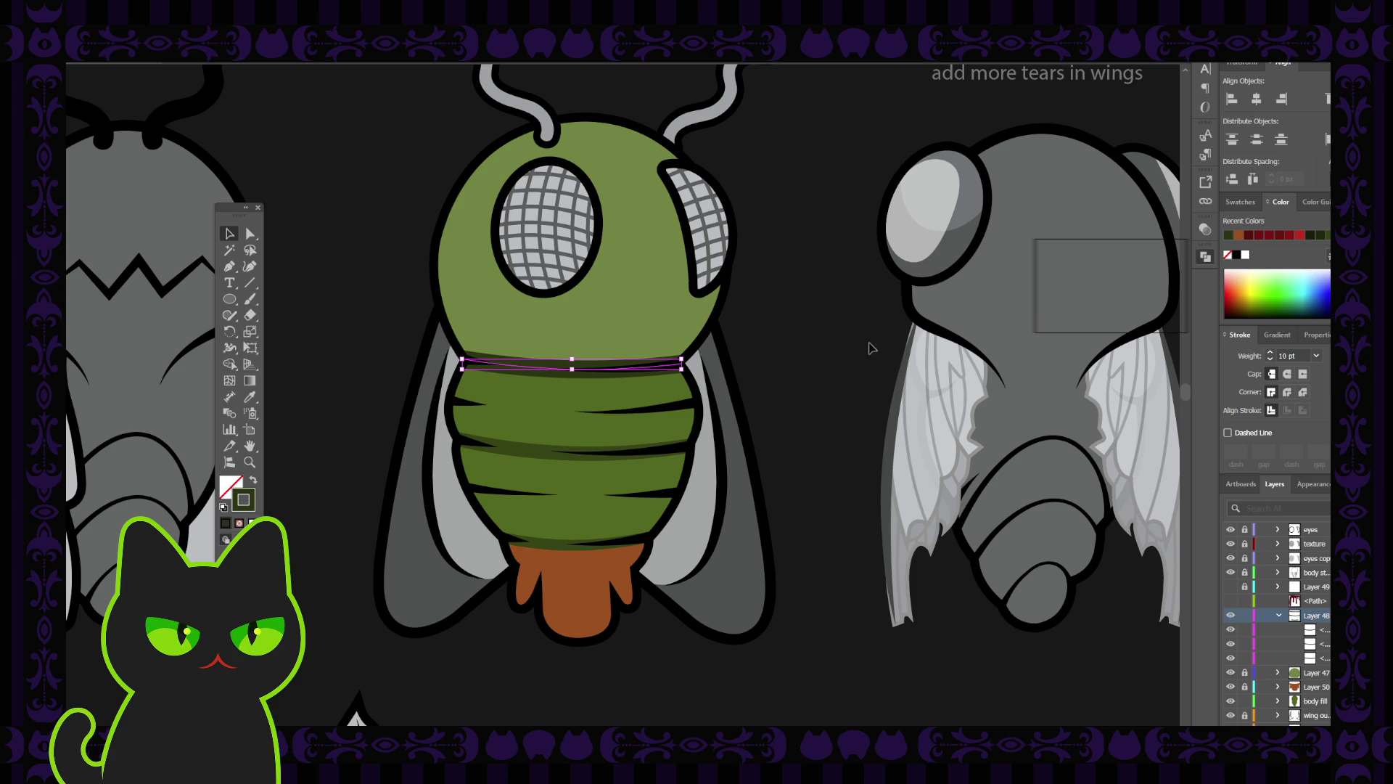
left_click(617, 446)
left_click(537, 451)
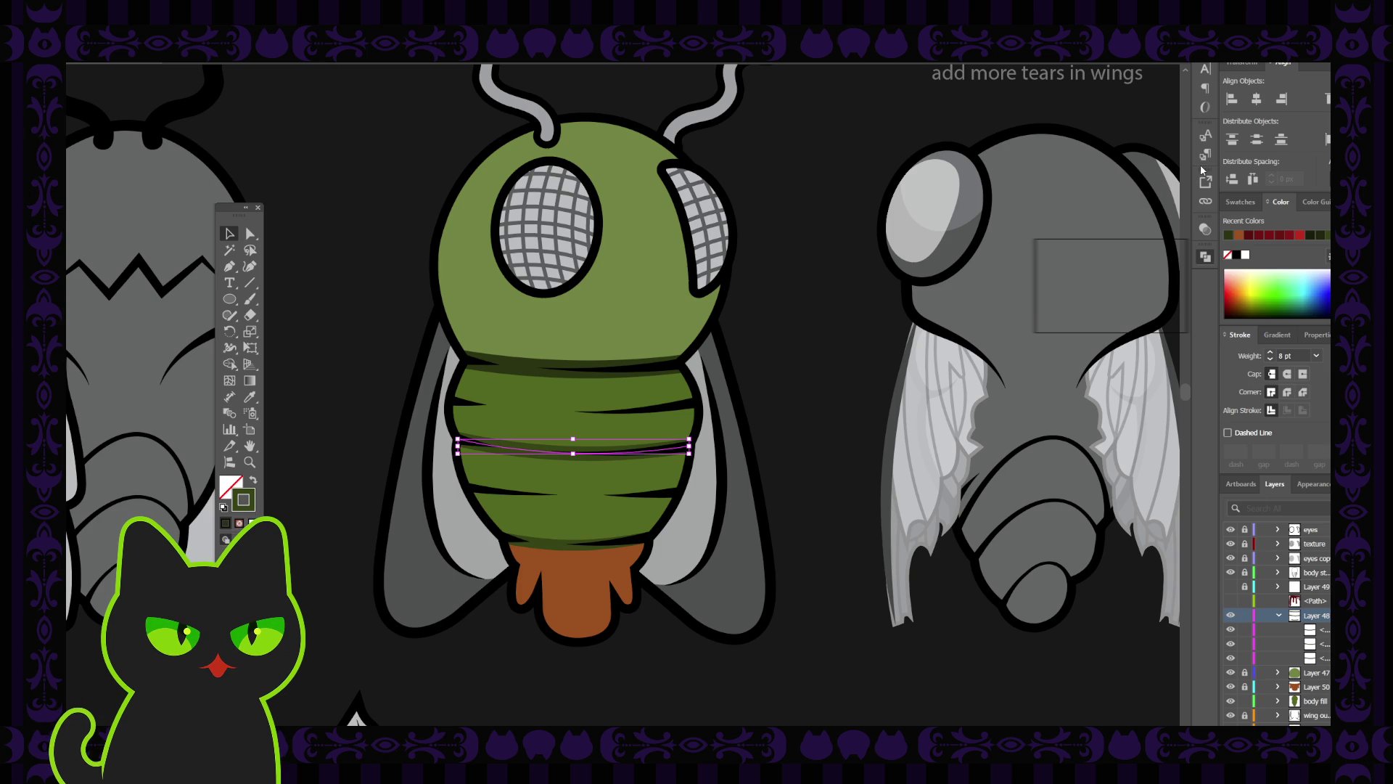
left_click(818, 341)
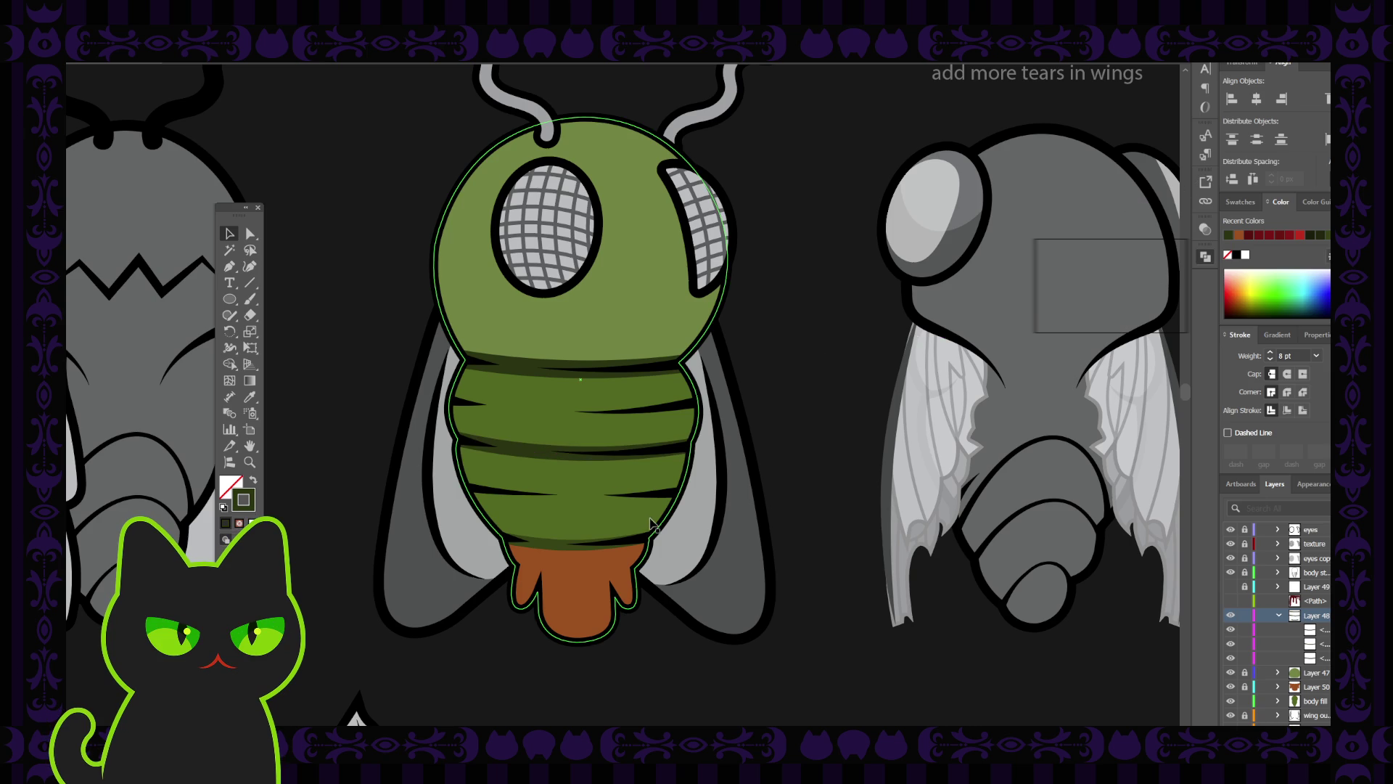
Check the bottom abdomen stripe's 6 pt stroke against the others, then clear the selection.
left_click(570, 544)
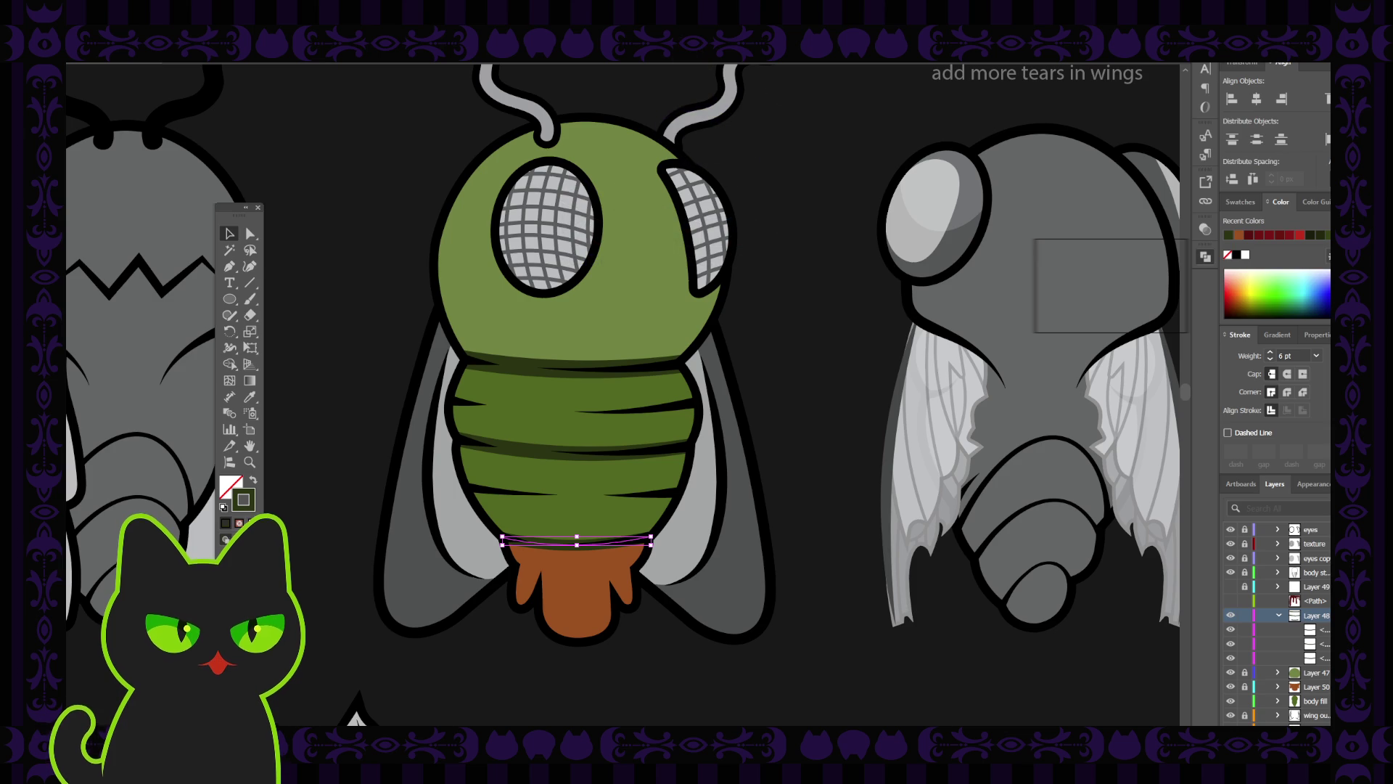
left_click(772, 473)
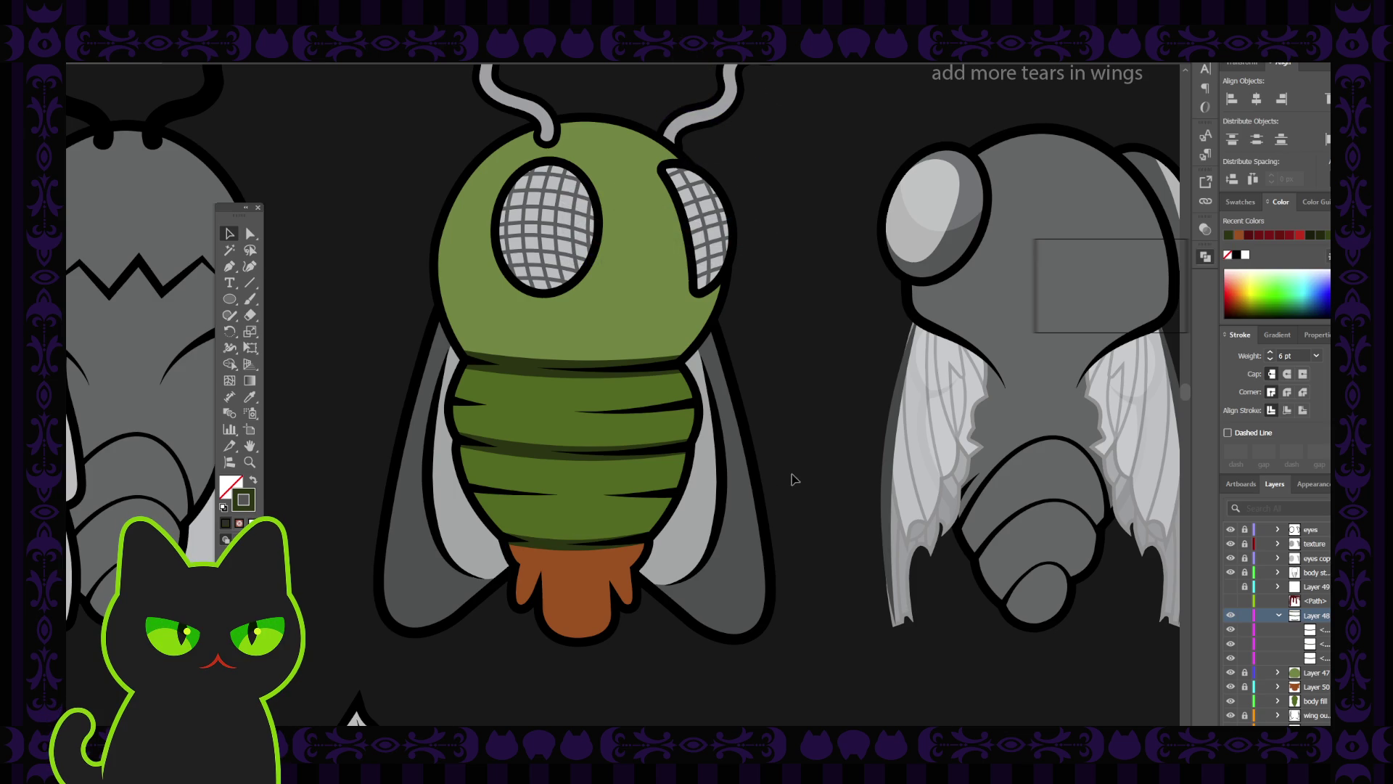
left_click(531, 371)
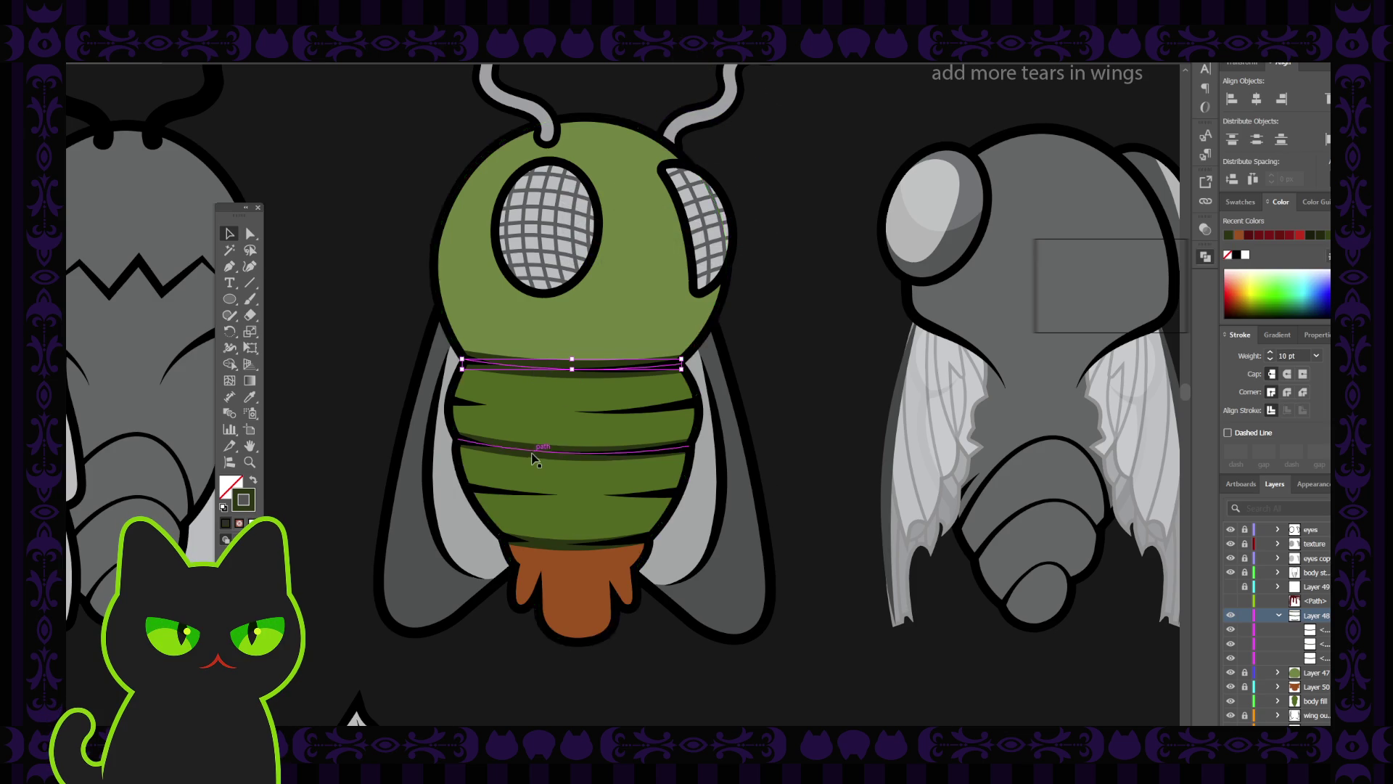
left_click(543, 448)
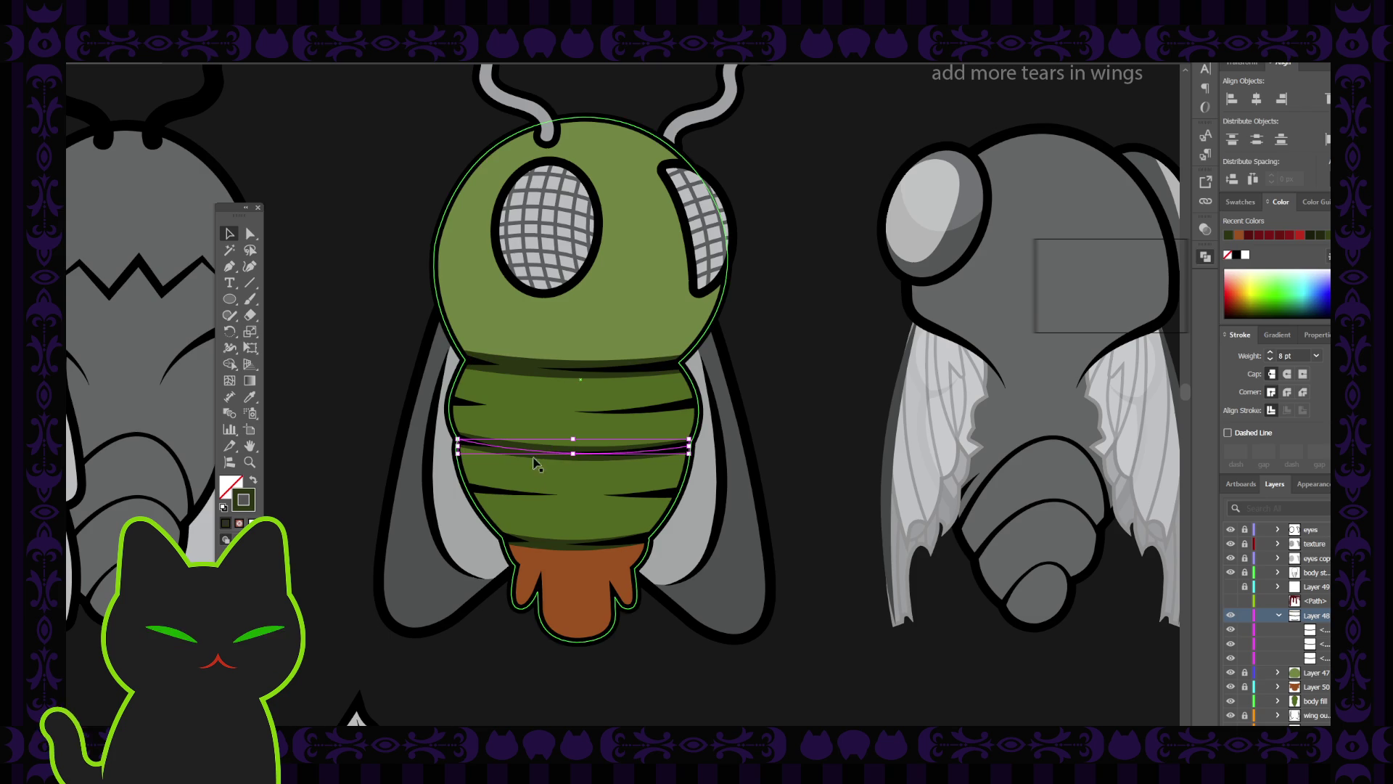
left_click(573, 541)
left_click(764, 392)
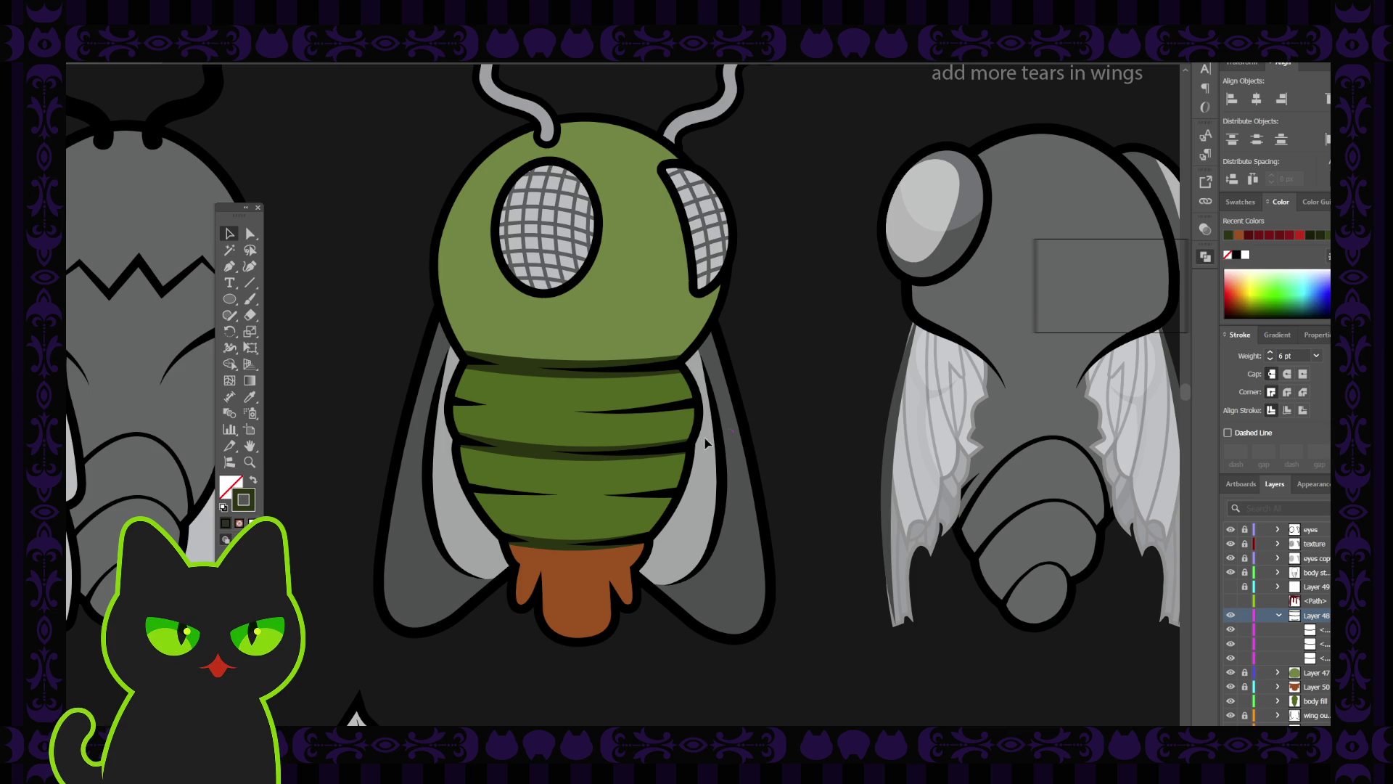
left_click(1279, 616)
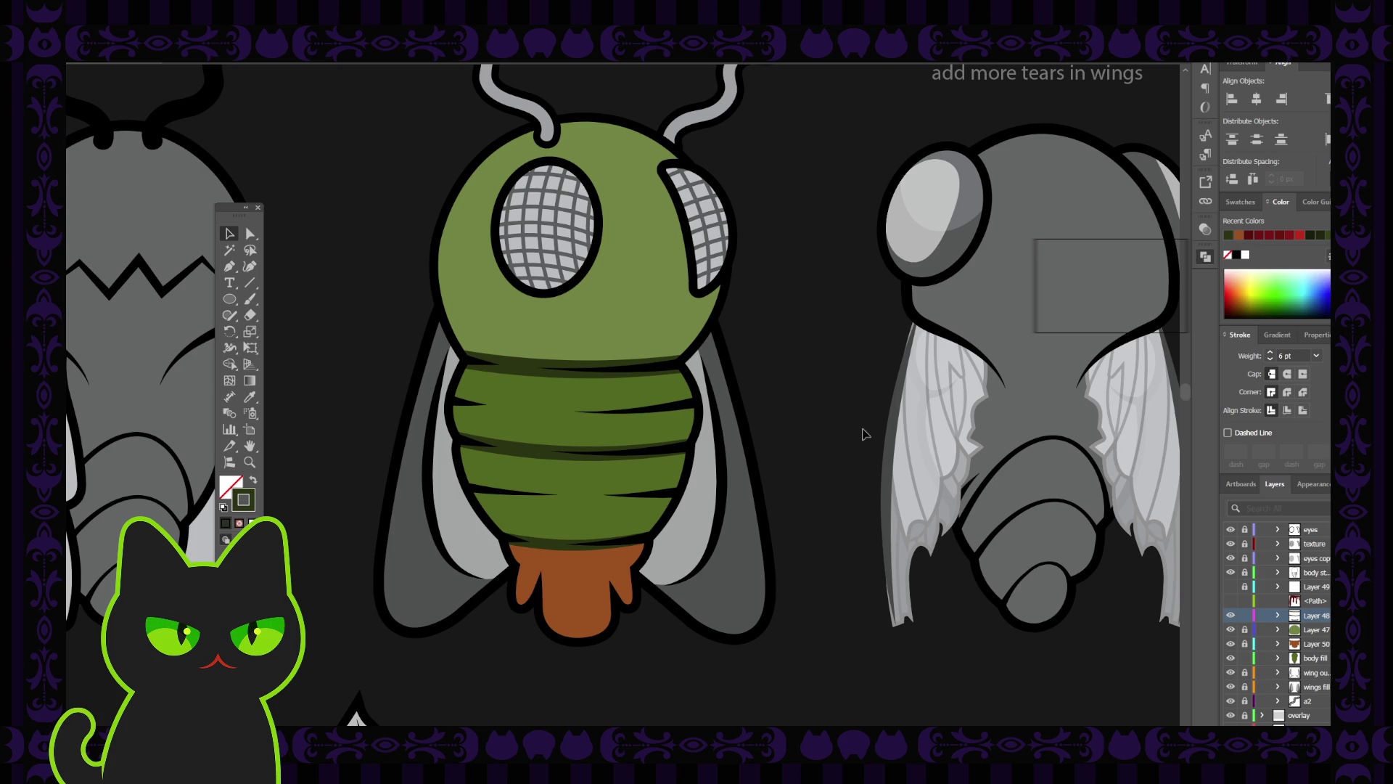
left_click(544, 368)
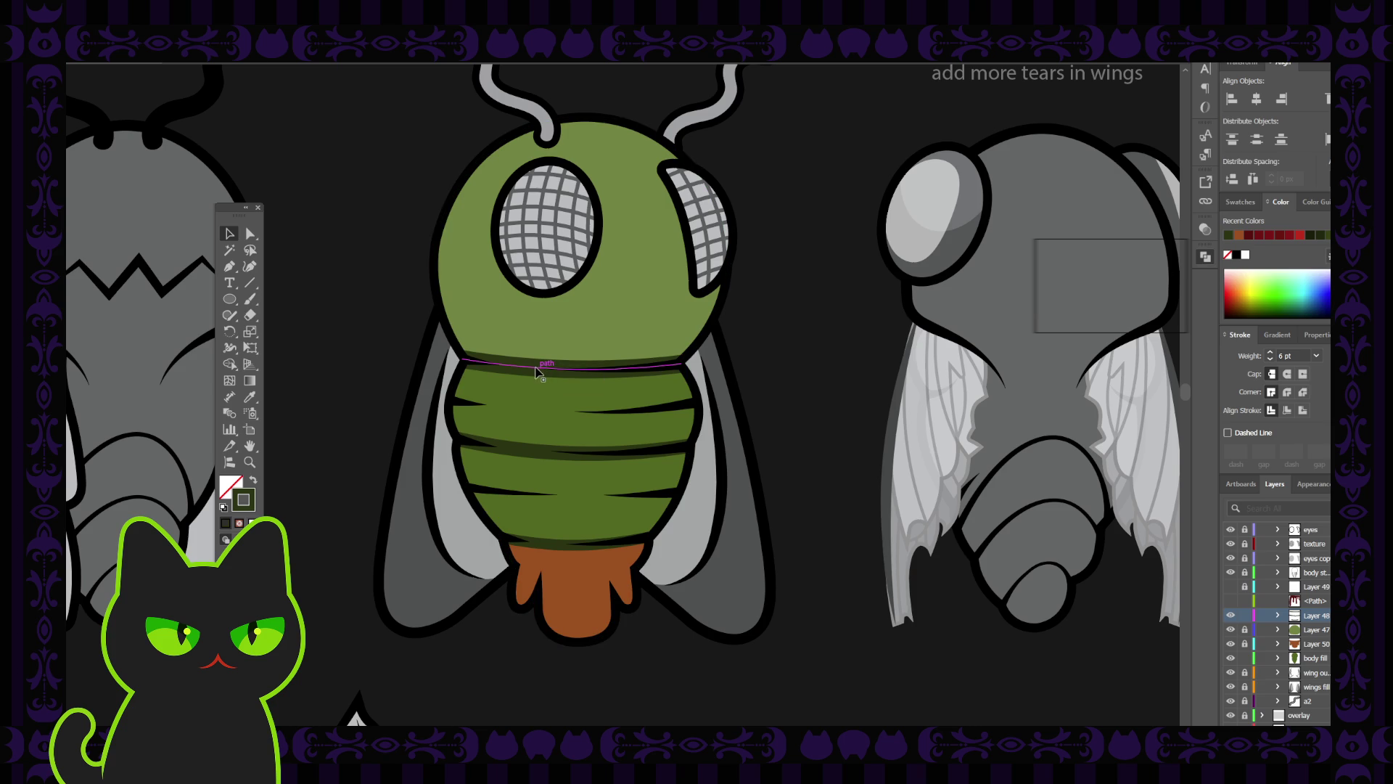
left_click(546, 448)
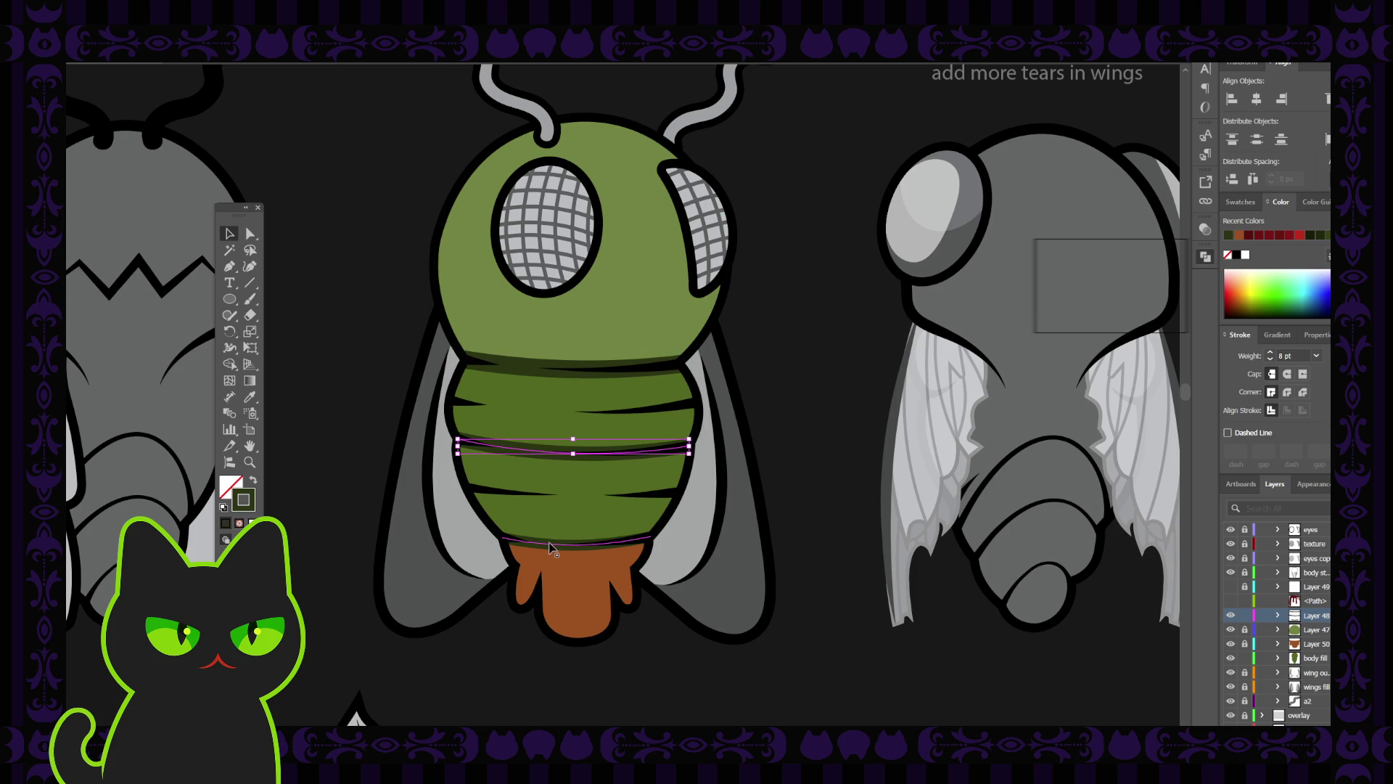
left_click(574, 537)
left_click(758, 397)
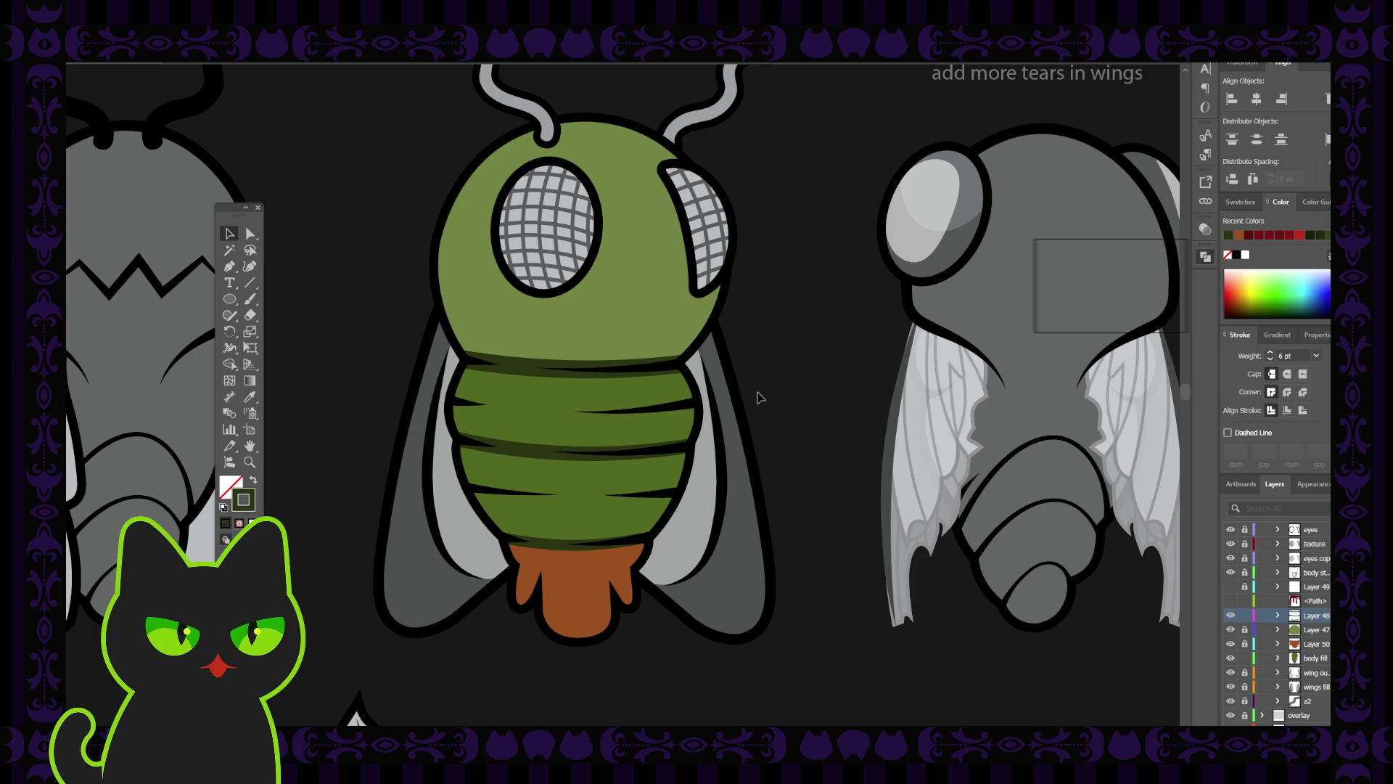
left_click(535, 370)
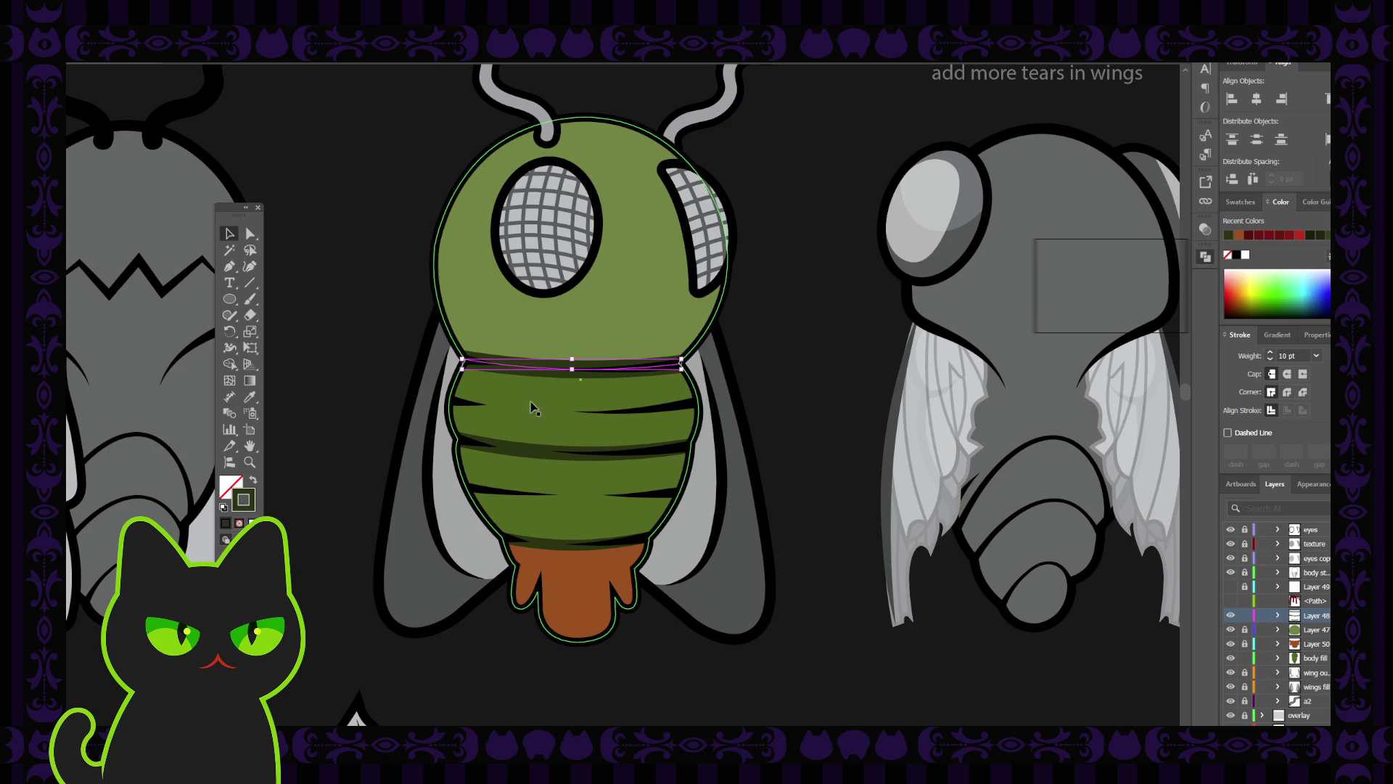
left_click(529, 450)
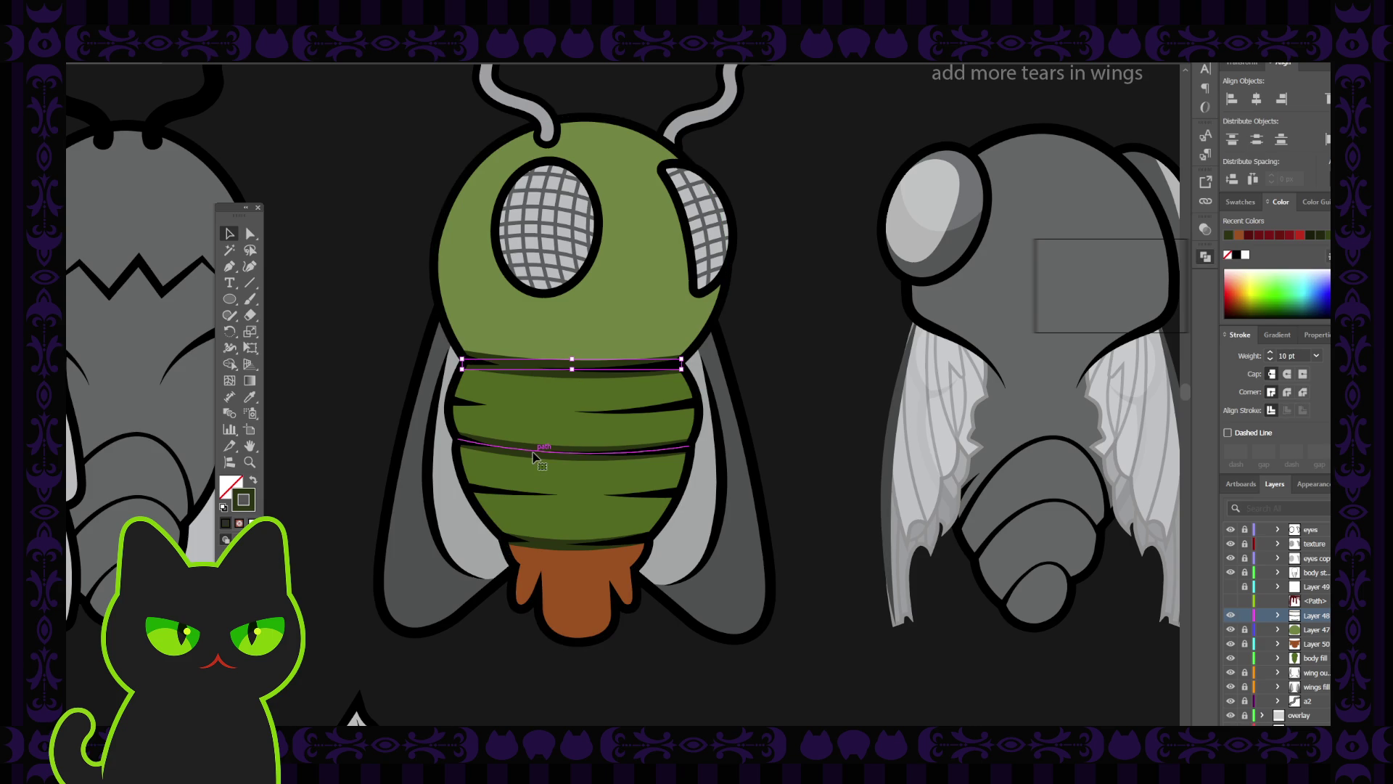
left_click(536, 541)
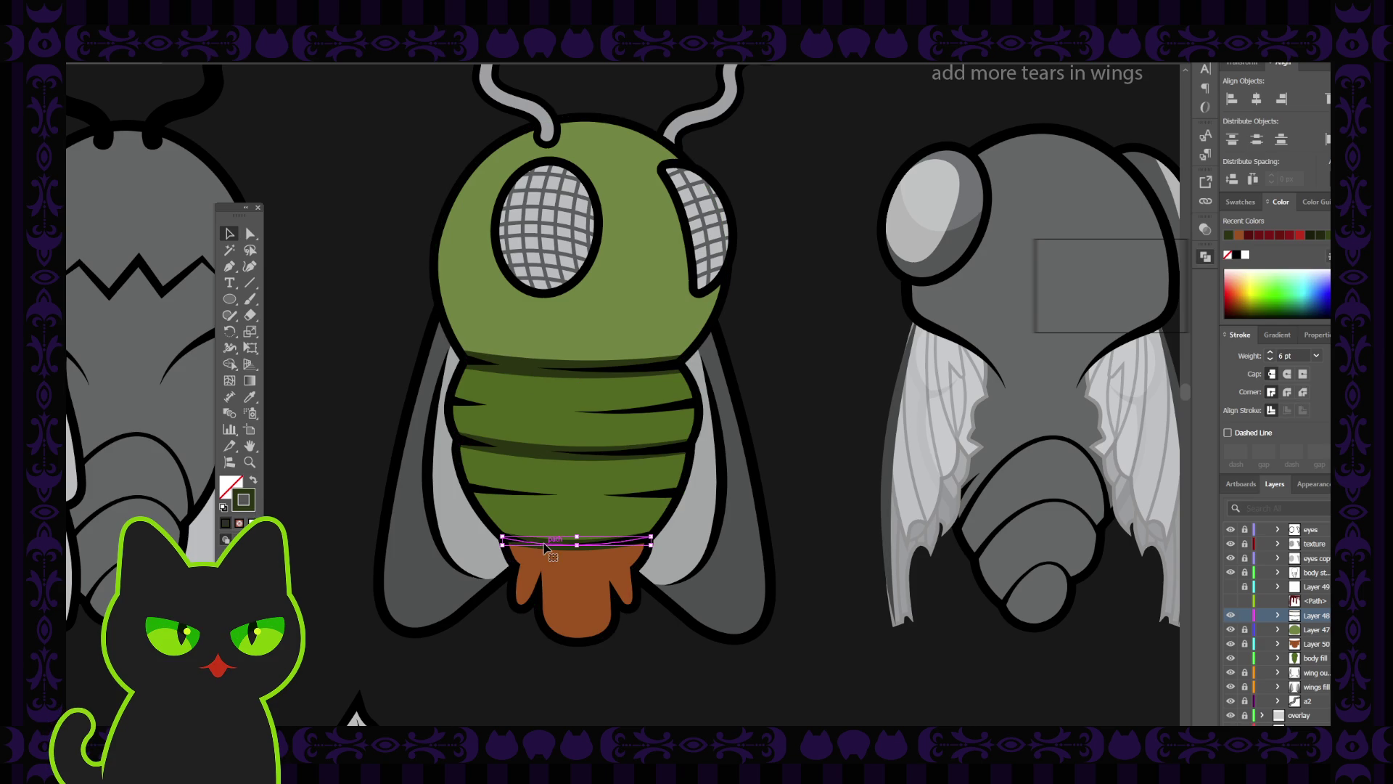
left_click(839, 421)
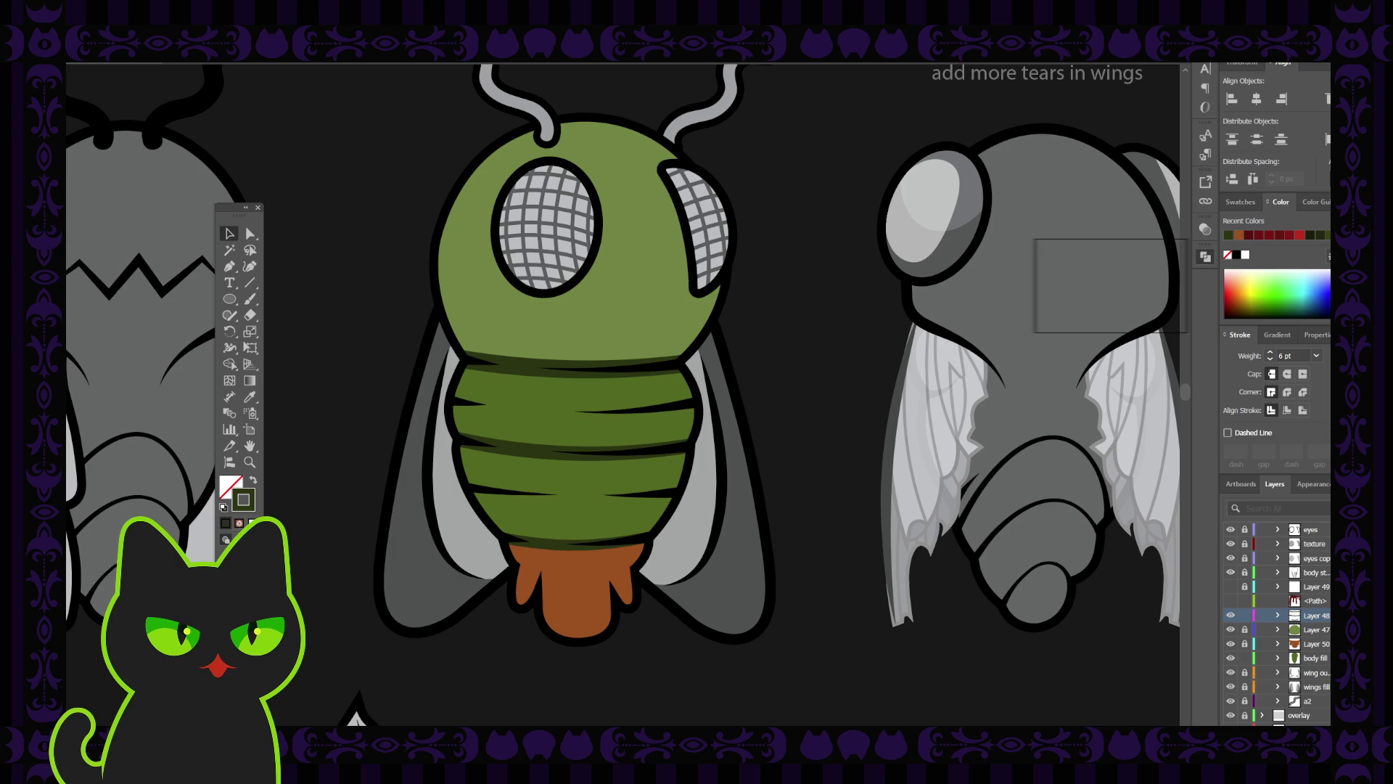
left_click(521, 368)
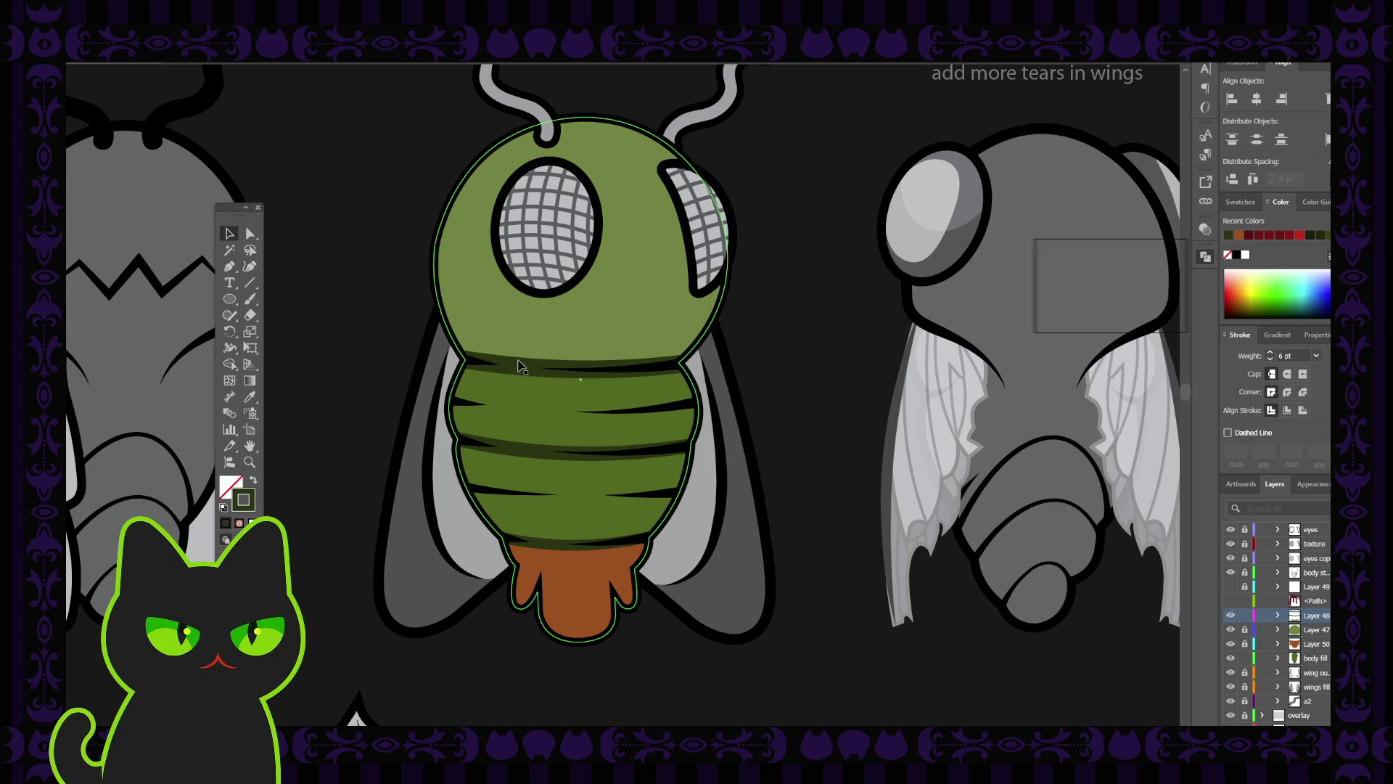
left_click(527, 369)
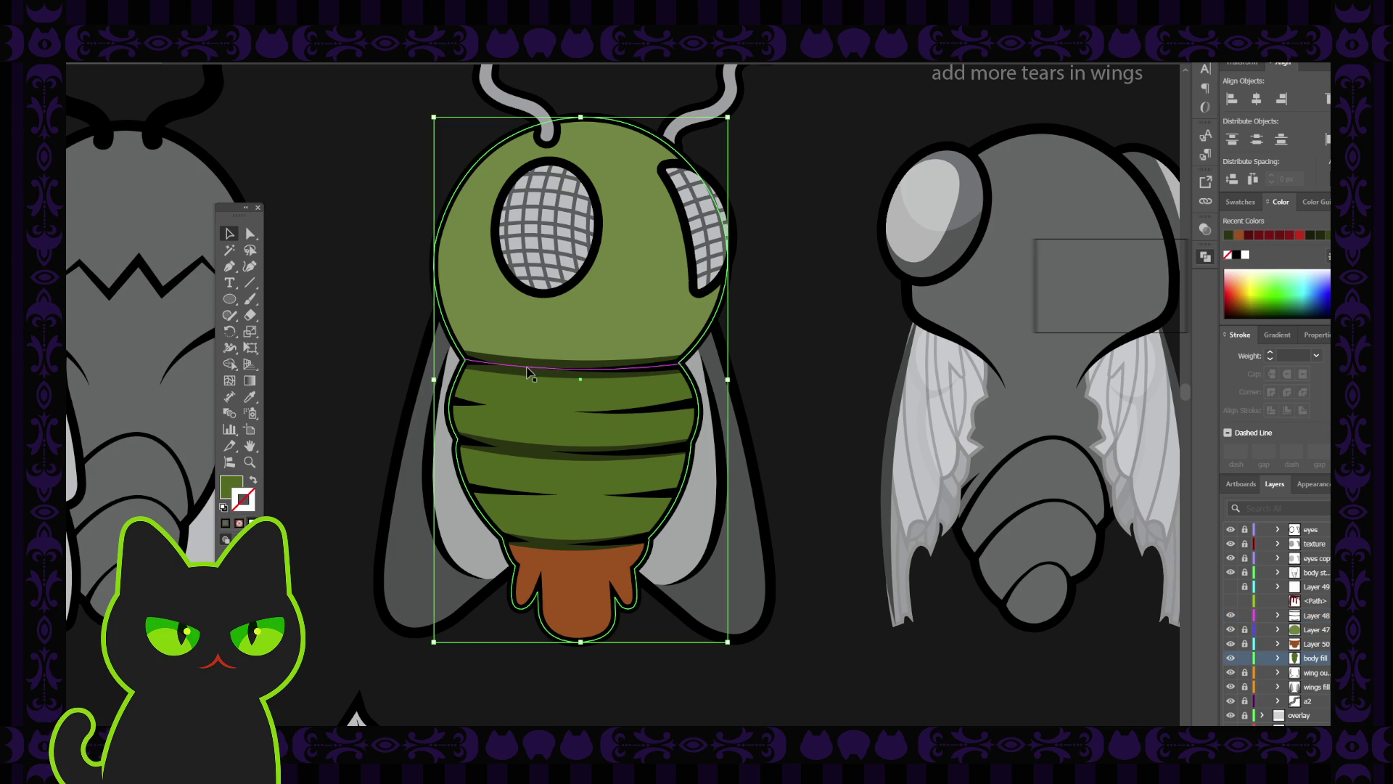
left_click(528, 365)
left_click(528, 448)
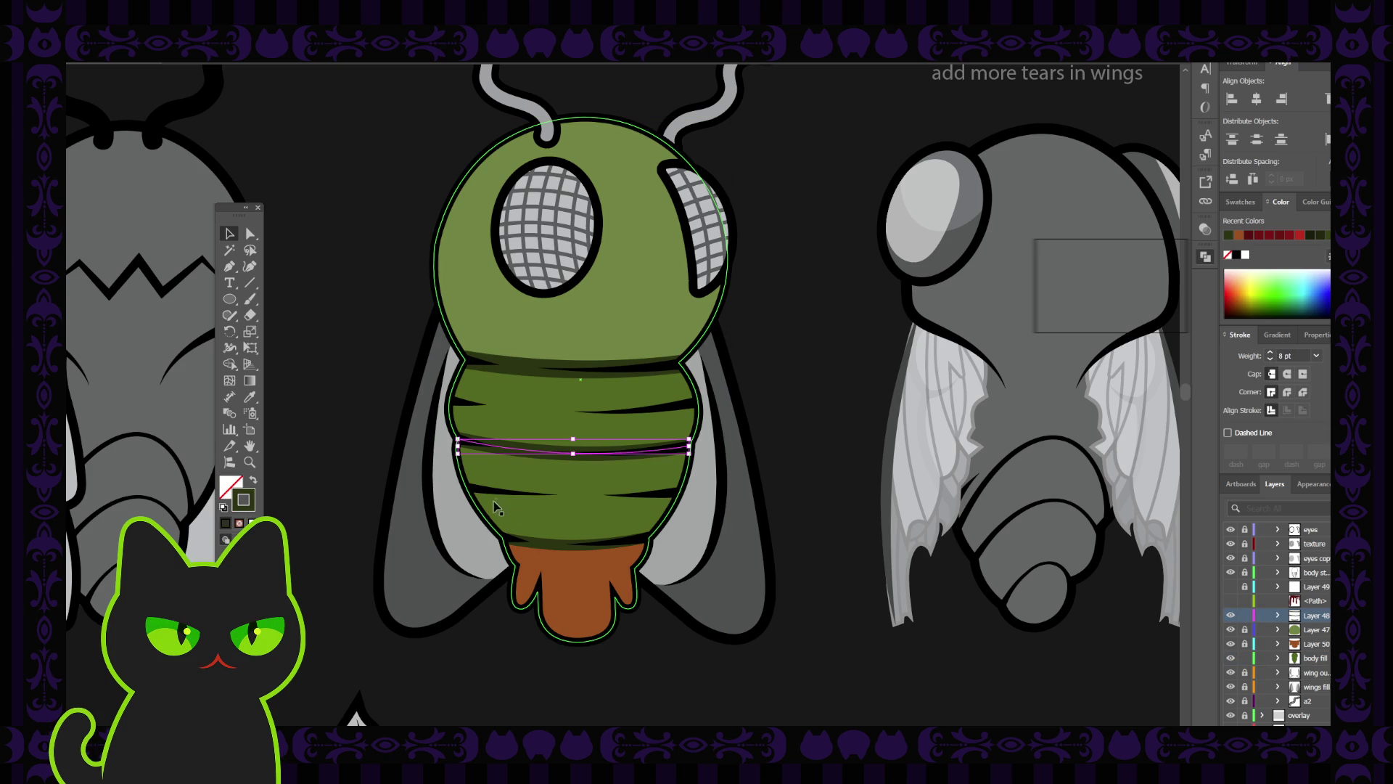
key("ctrl+shift+a")
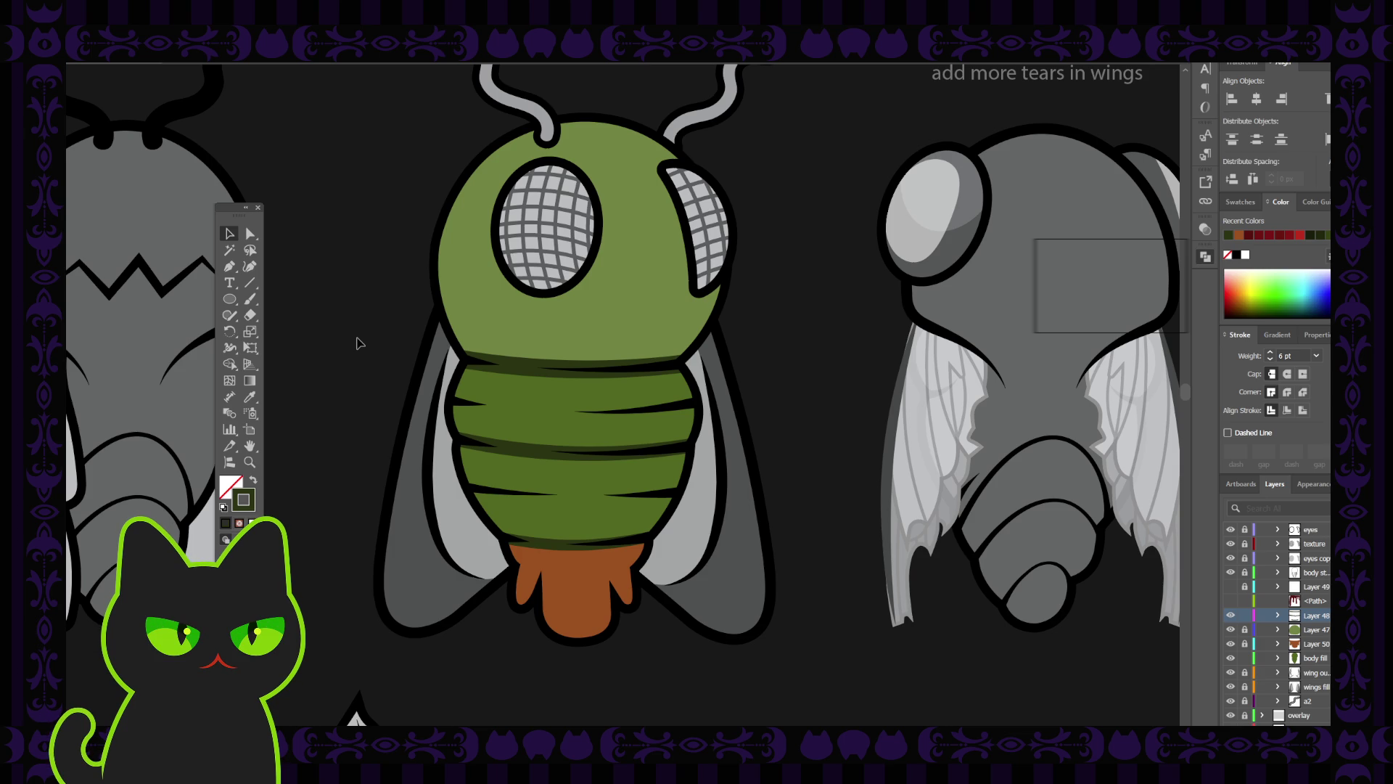
Lock the body fill layer and unlock Layer 50 holding the brown tail.
left_click(565, 576)
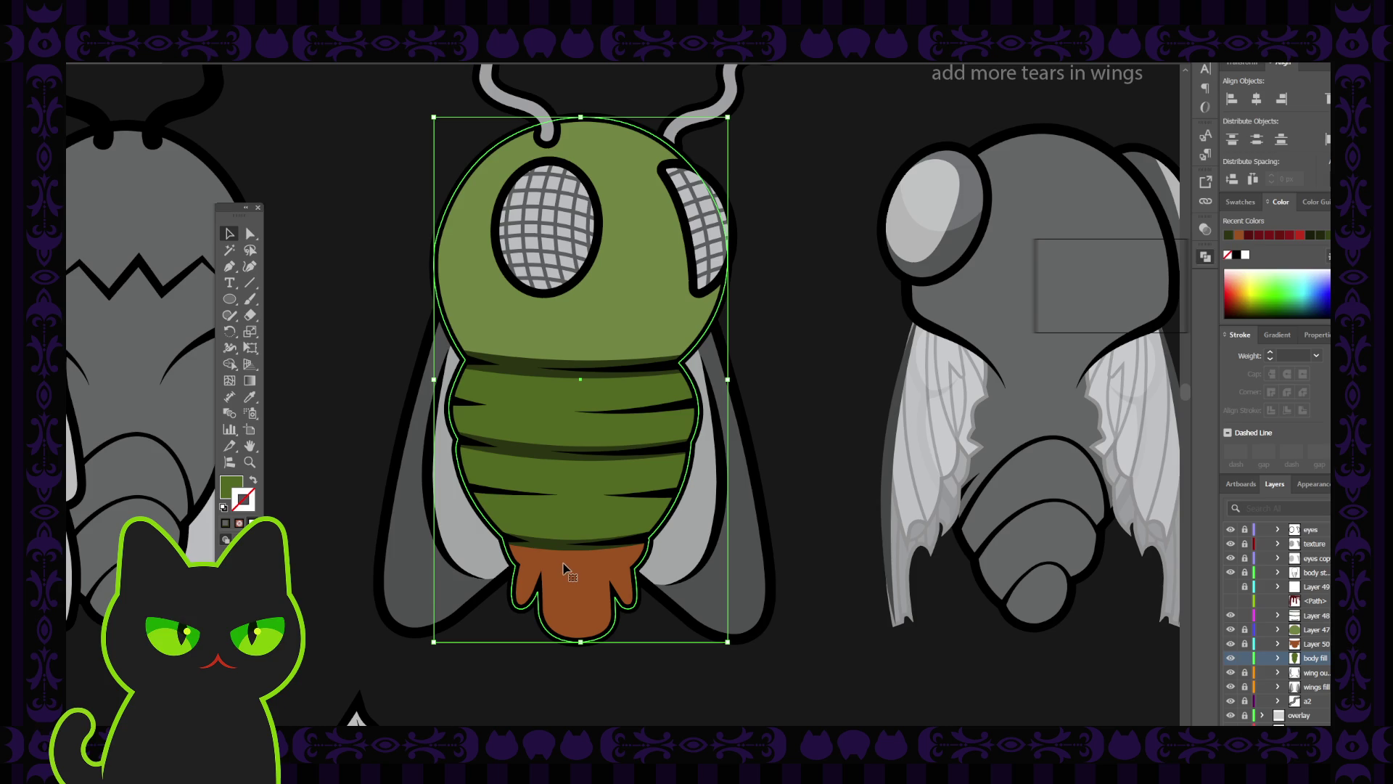
left_click(1245, 657)
left_click(1245, 644)
Recolor the abdomen tip a darker blood-red brown.
left_click(590, 596)
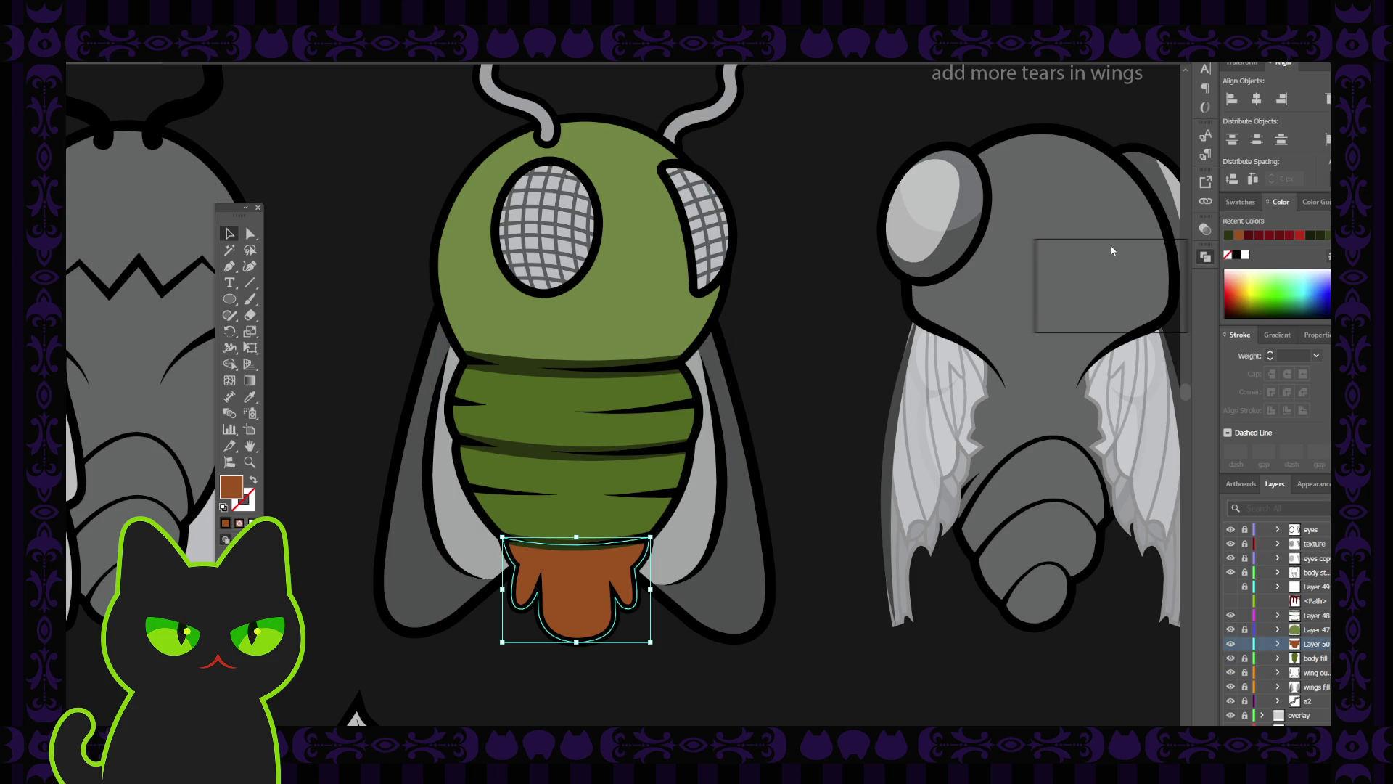
left_click(1080, 190)
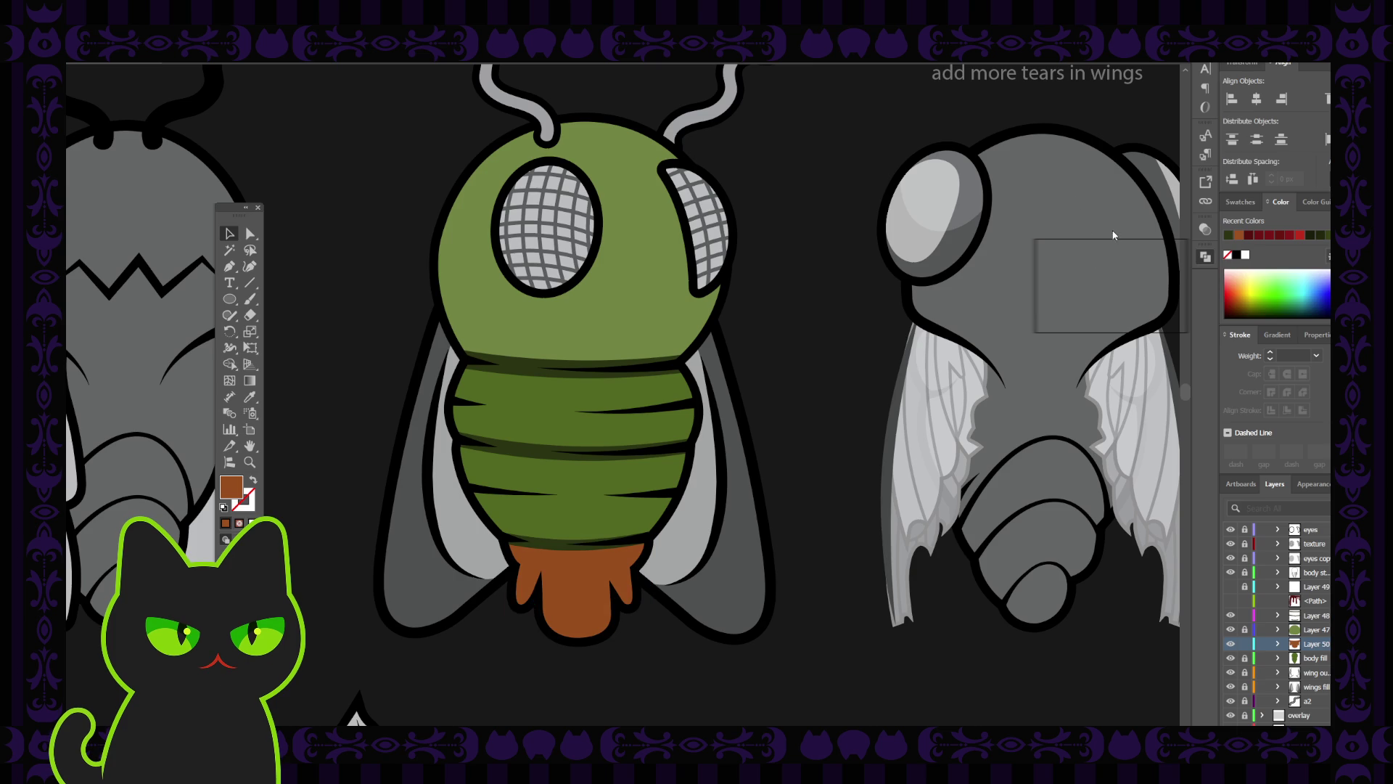
left_click(1081, 319)
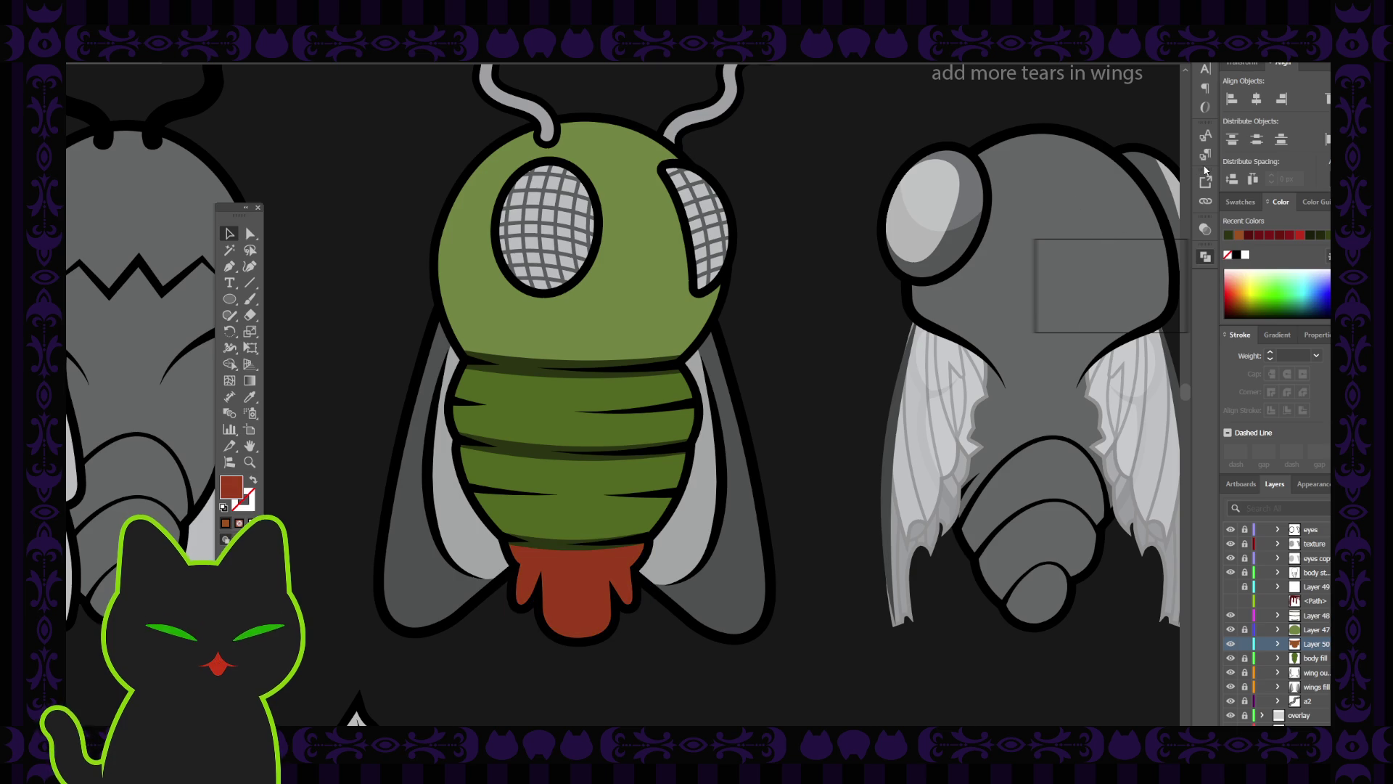
key("ctrl+z")
left_click(836, 261)
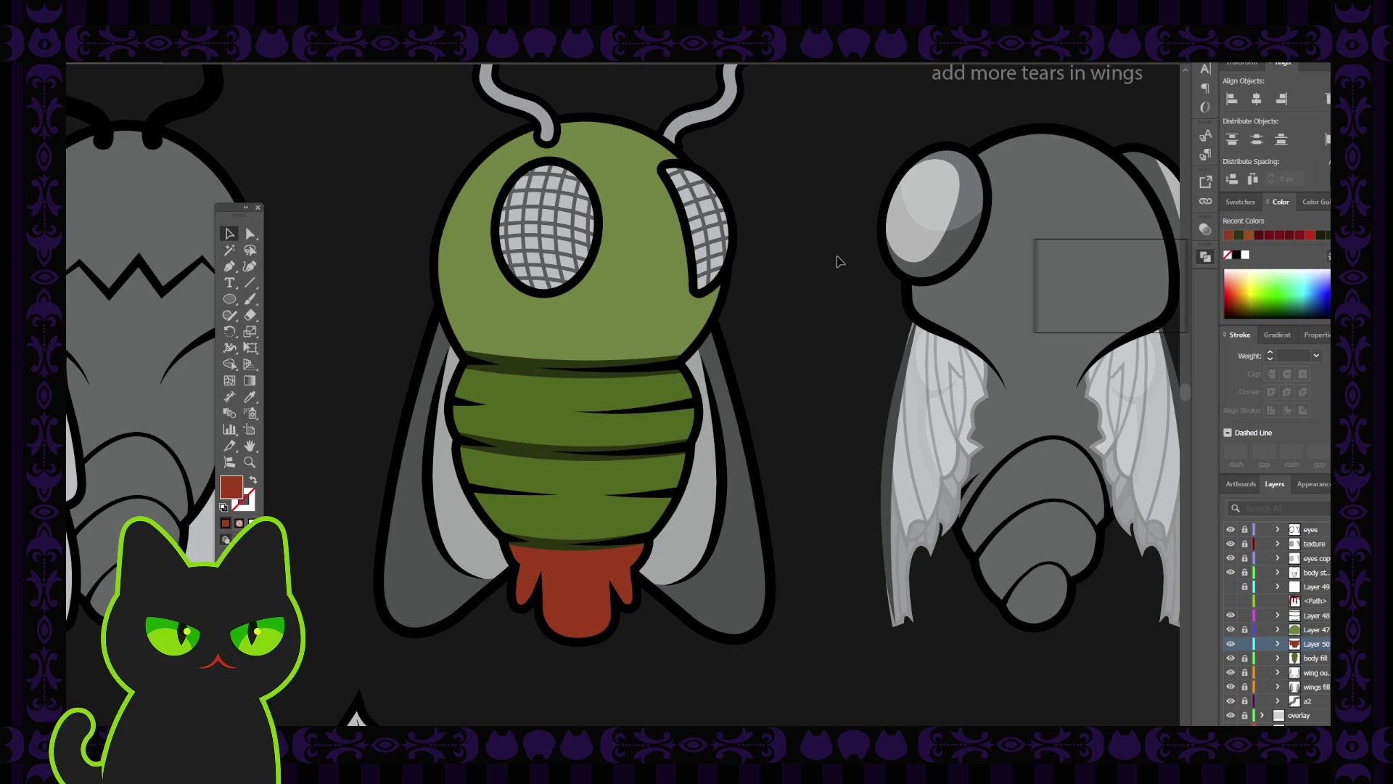
key("ctrl+minus")
key("ctrl+minus")
key("ctrl+minus")
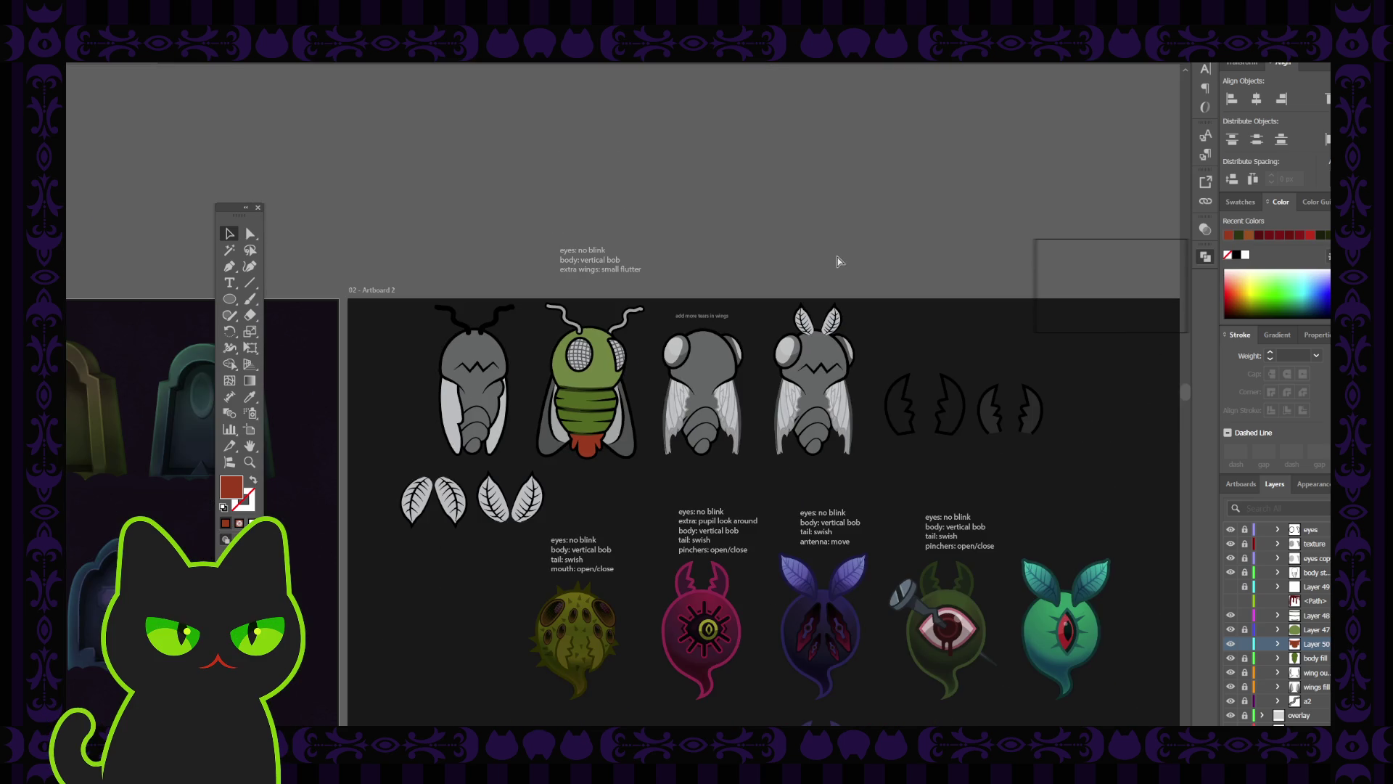
key("ctrl+plus")
key("ctrl+plus")
key("ctrl+minus")
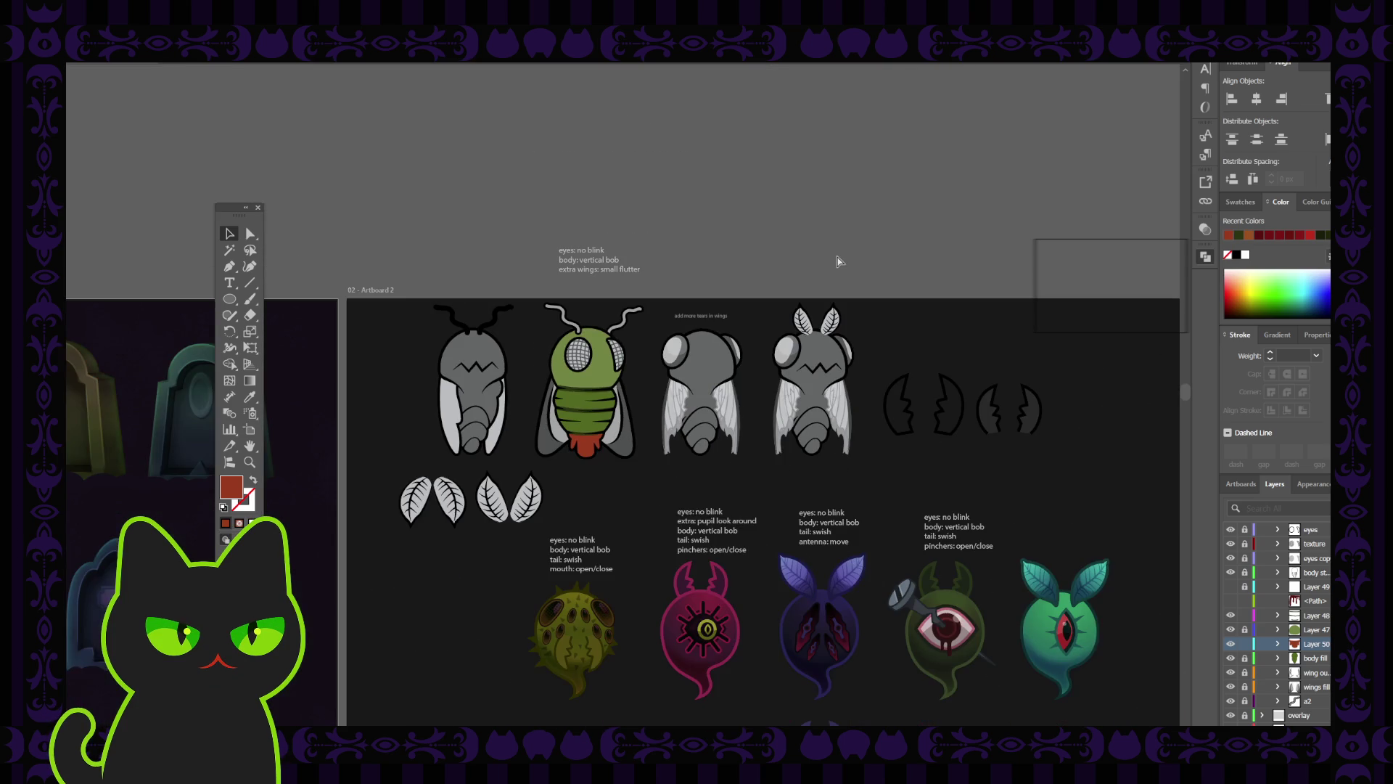
key("ctrl+plus")
key("ctrl+plus")
key("ctrl+plus")
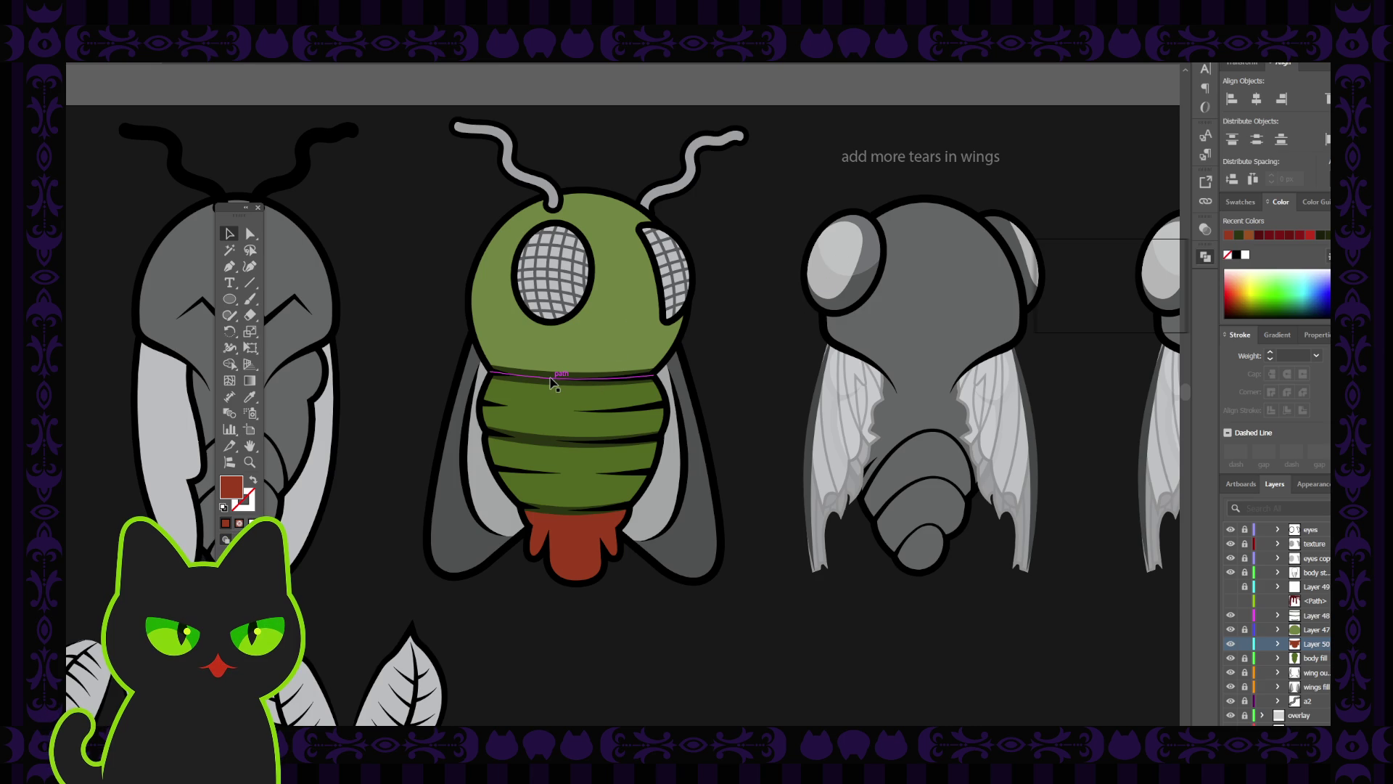
left_click(1230, 602)
left_click(1231, 602)
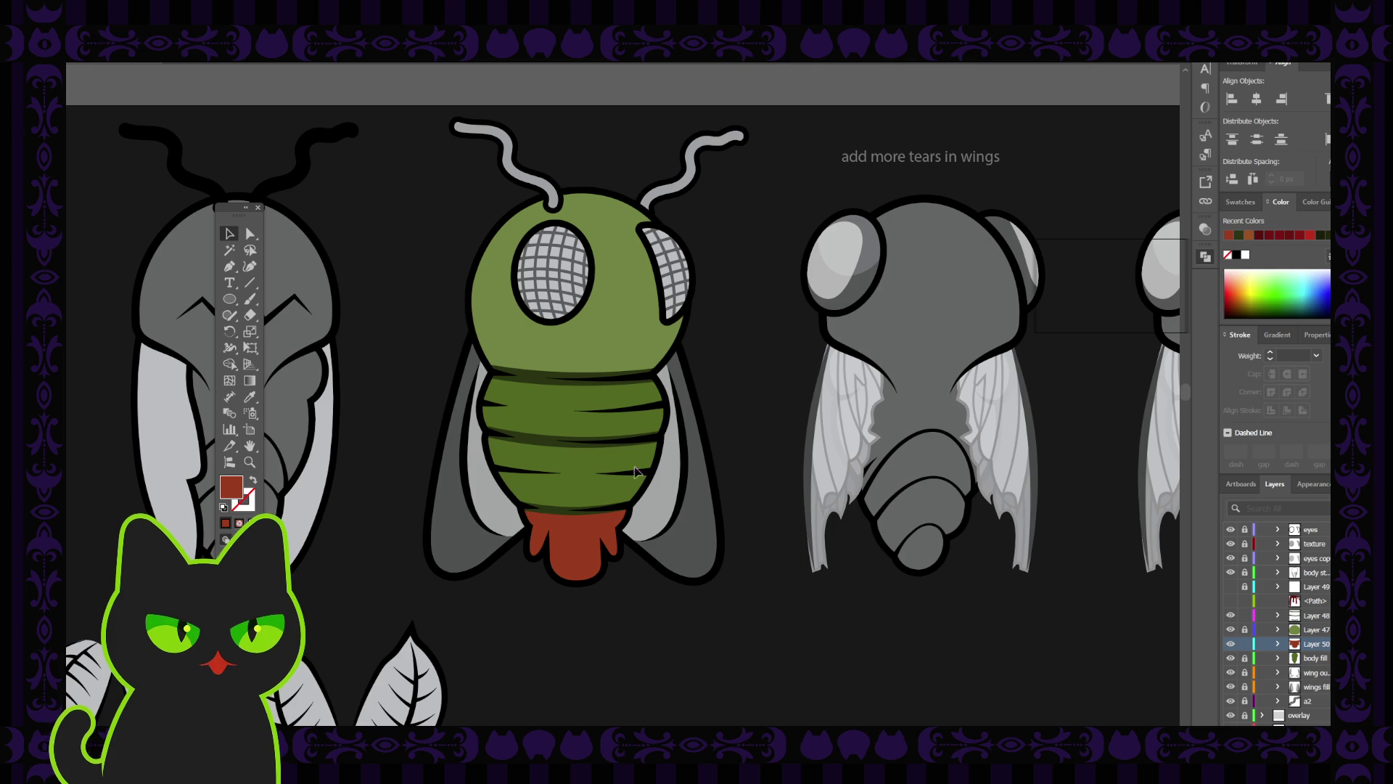
left_click(580, 537)
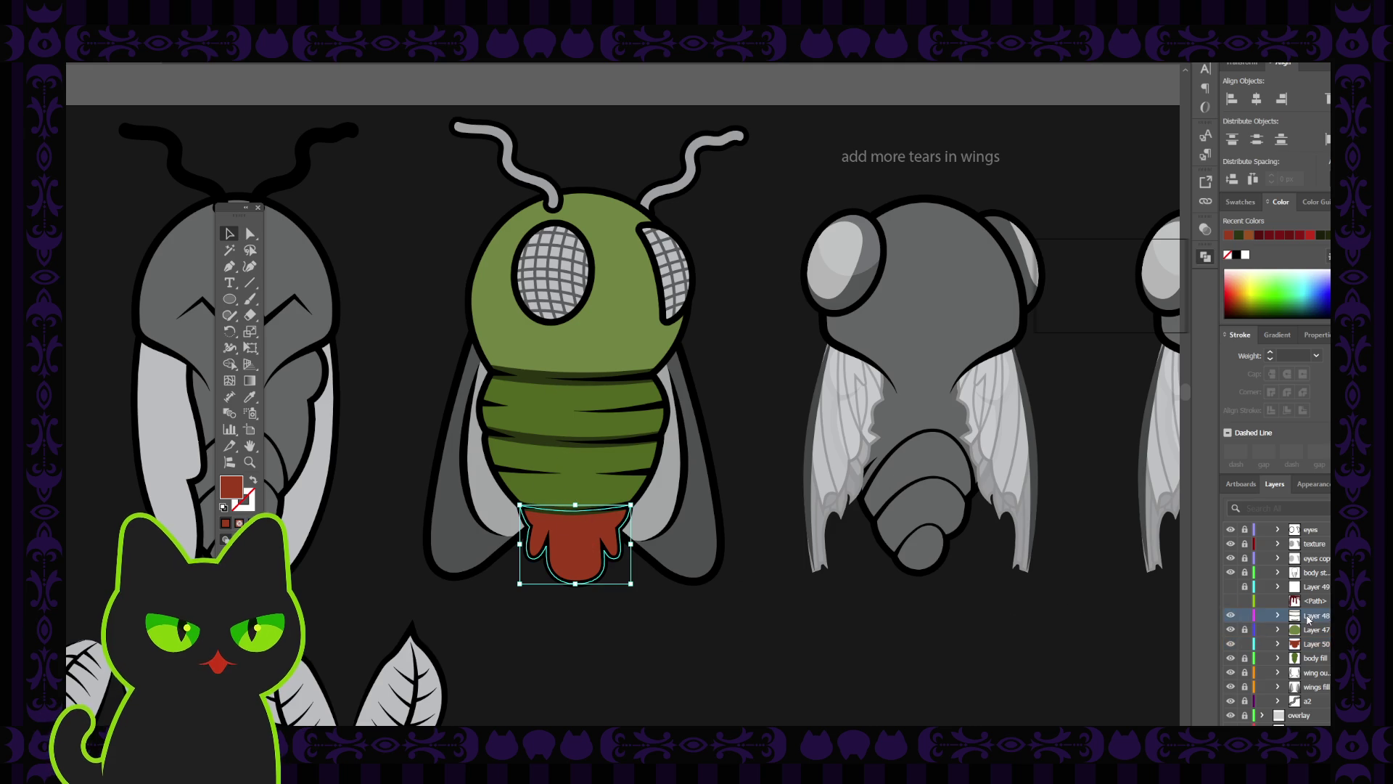
left_click(1239, 618)
left_click(1231, 615)
left_click(1231, 615)
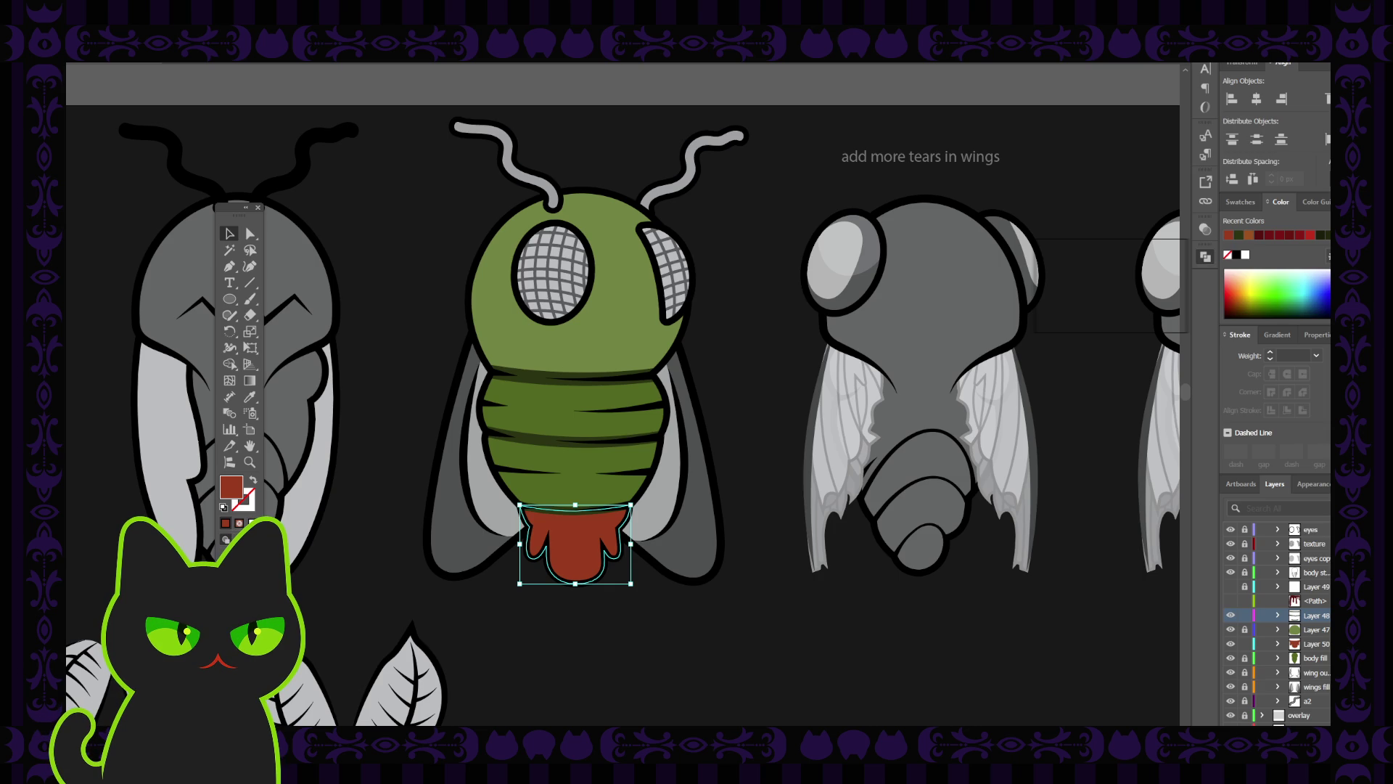
left_click(388, 426)
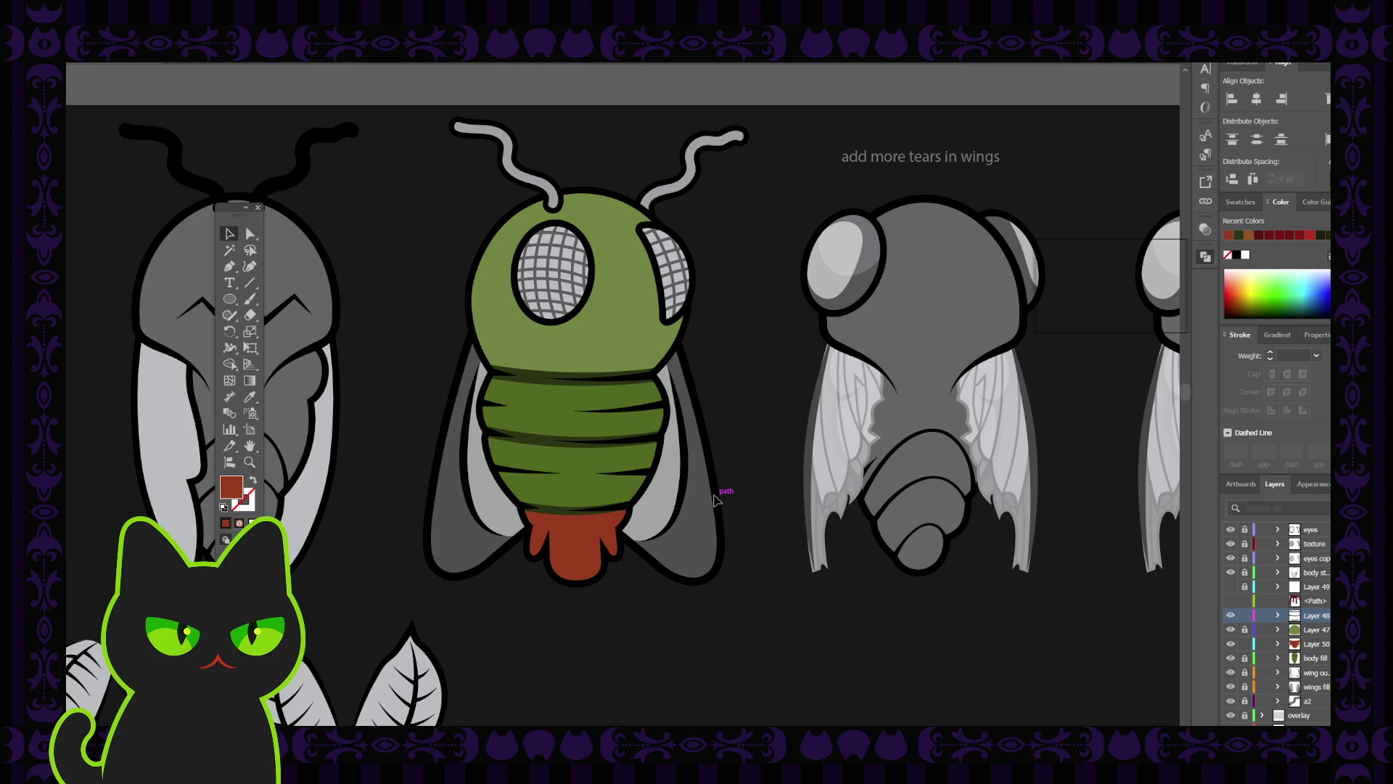
Unlock Layer 48, the layer with the abdomen stripes.
left_click(1243, 616)
Select the neck band and middle abdomen stripe to inspect them, then deselect.
left_click(508, 377)
left_click(528, 439)
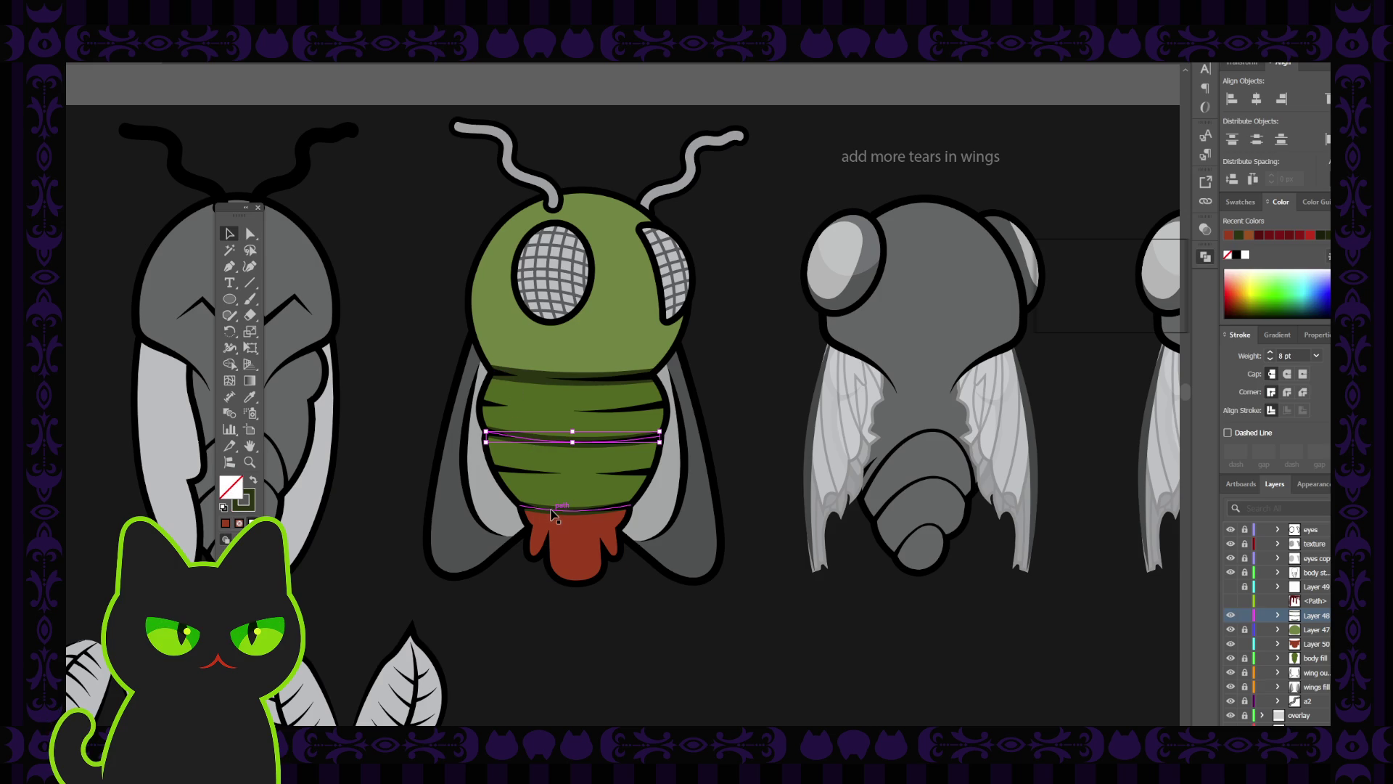
left_click(433, 421)
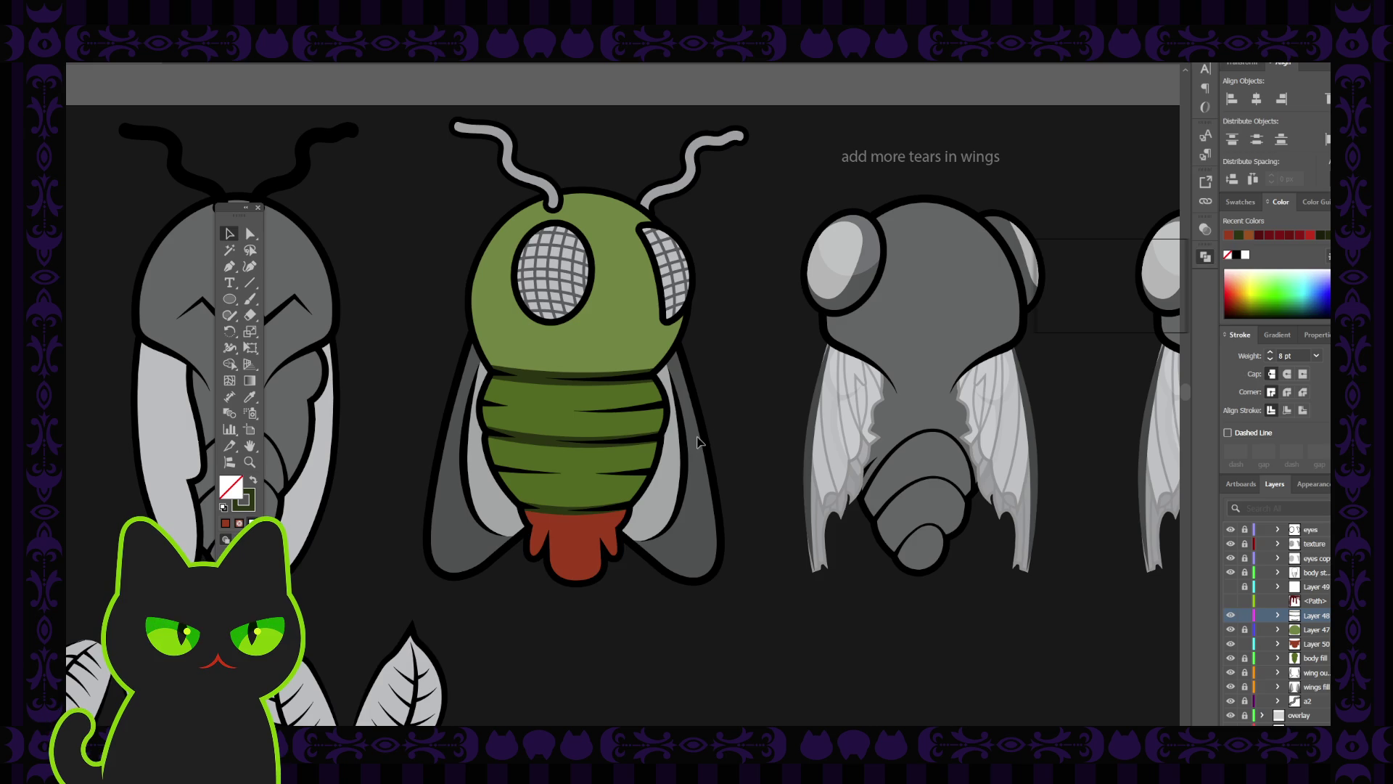
key("ctrl+plus")
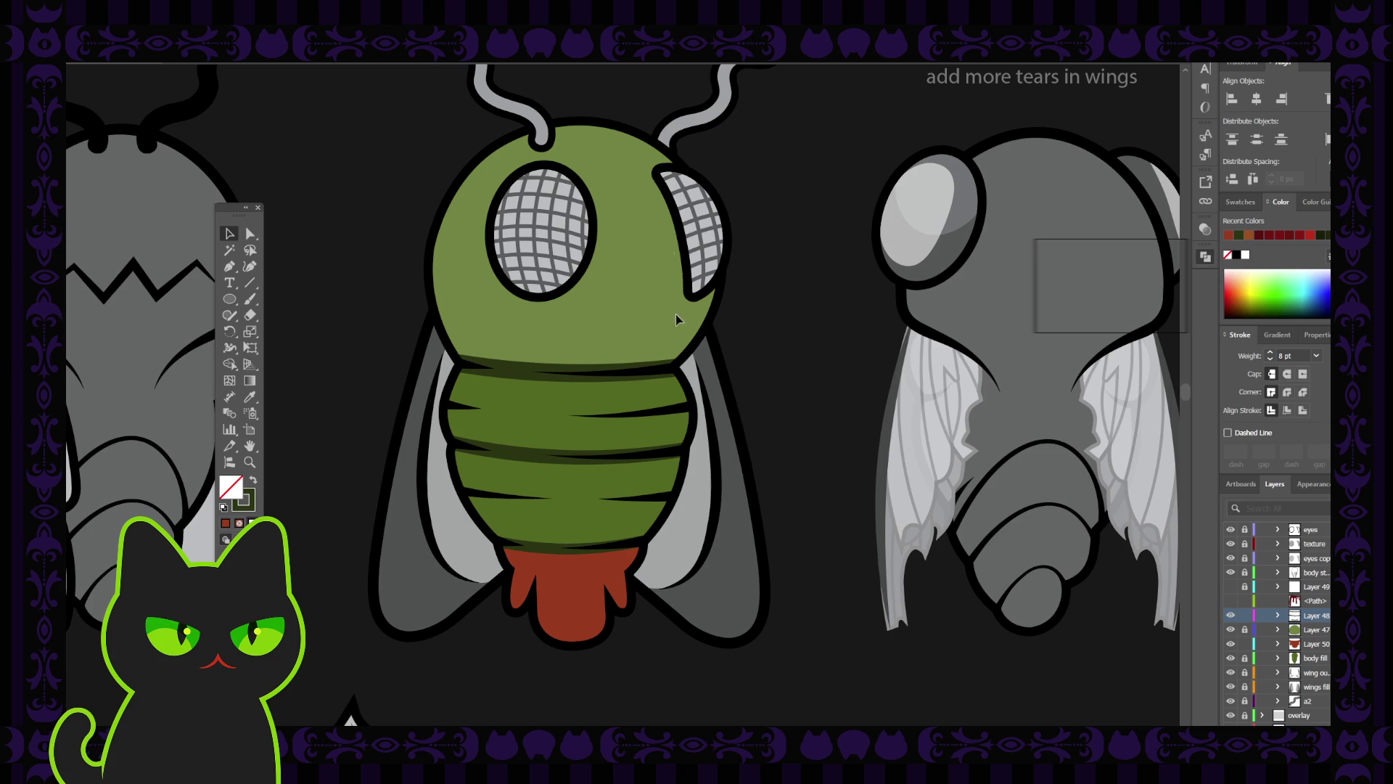
left_click_drag(723, 287, 711, 291)
key("v")
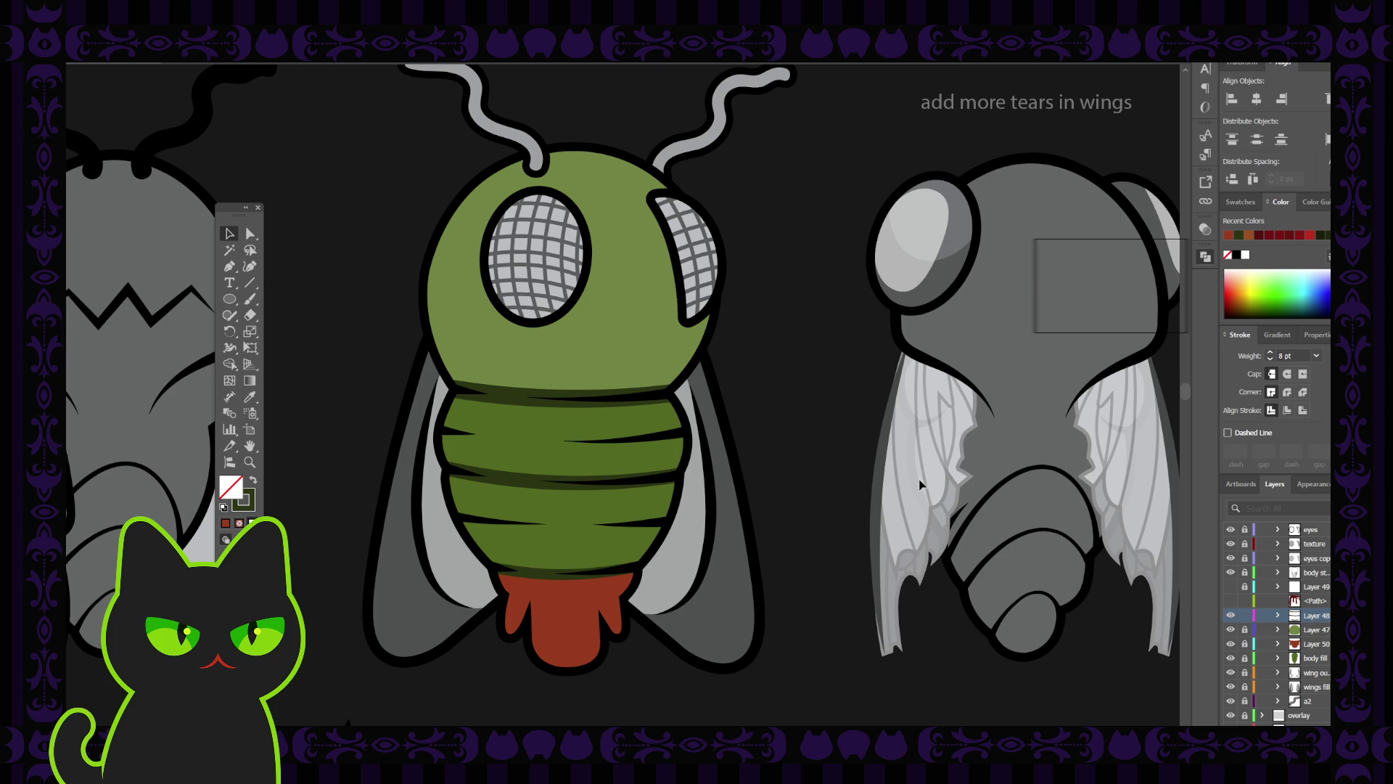
Duplicate the 'body fill' layer above the original, unlock the copy, and select the green body.
left_click(1306, 658)
scroll(1306, 658, "down", 2)
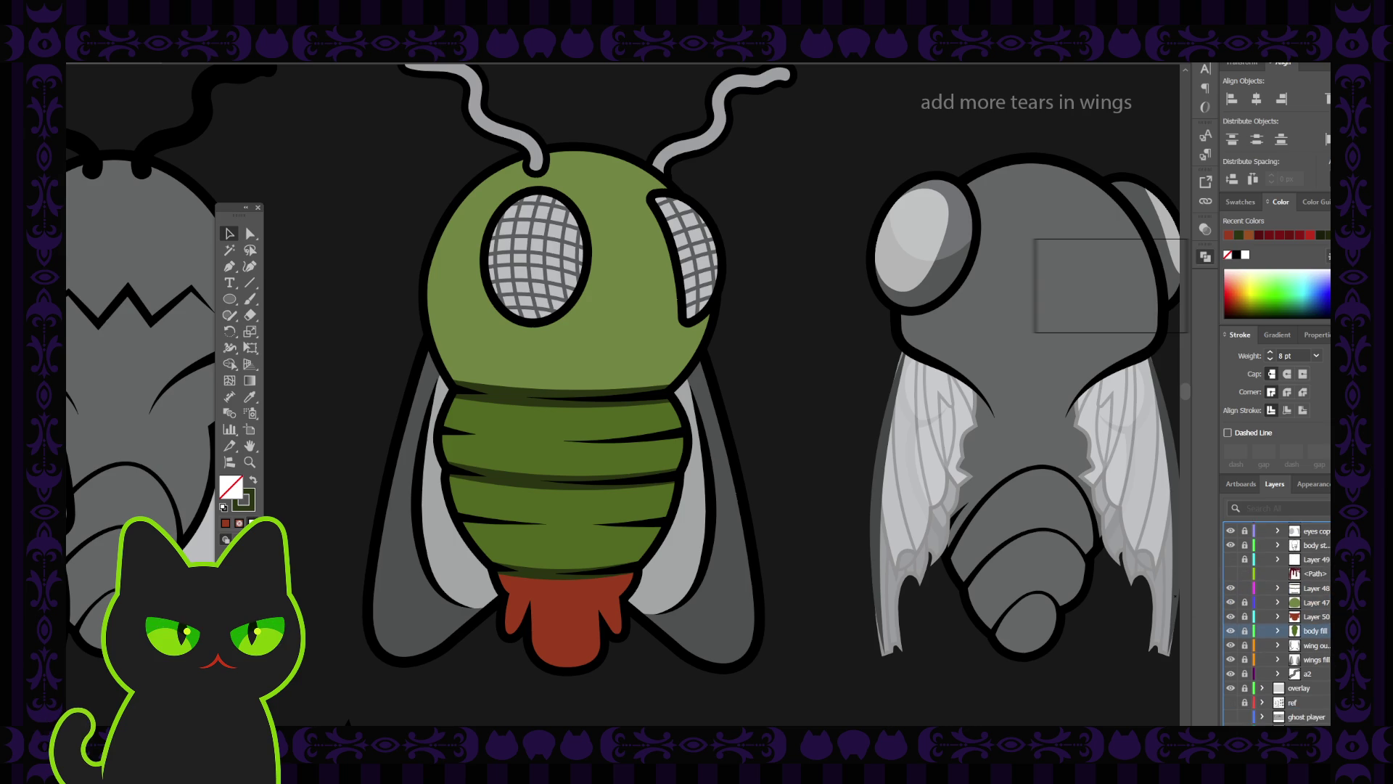
left_click_drag(1310, 631, 1310, 595)
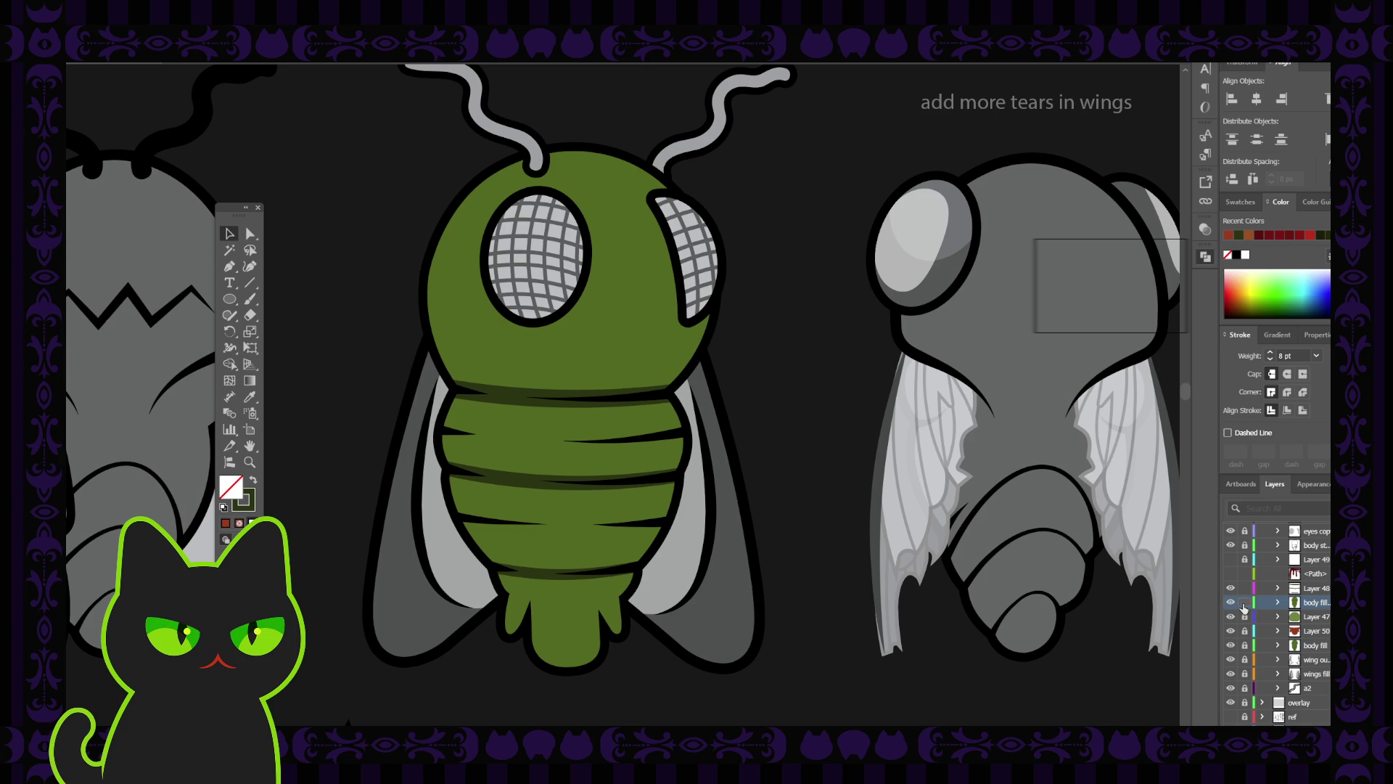
left_click(1244, 605)
left_click(645, 326)
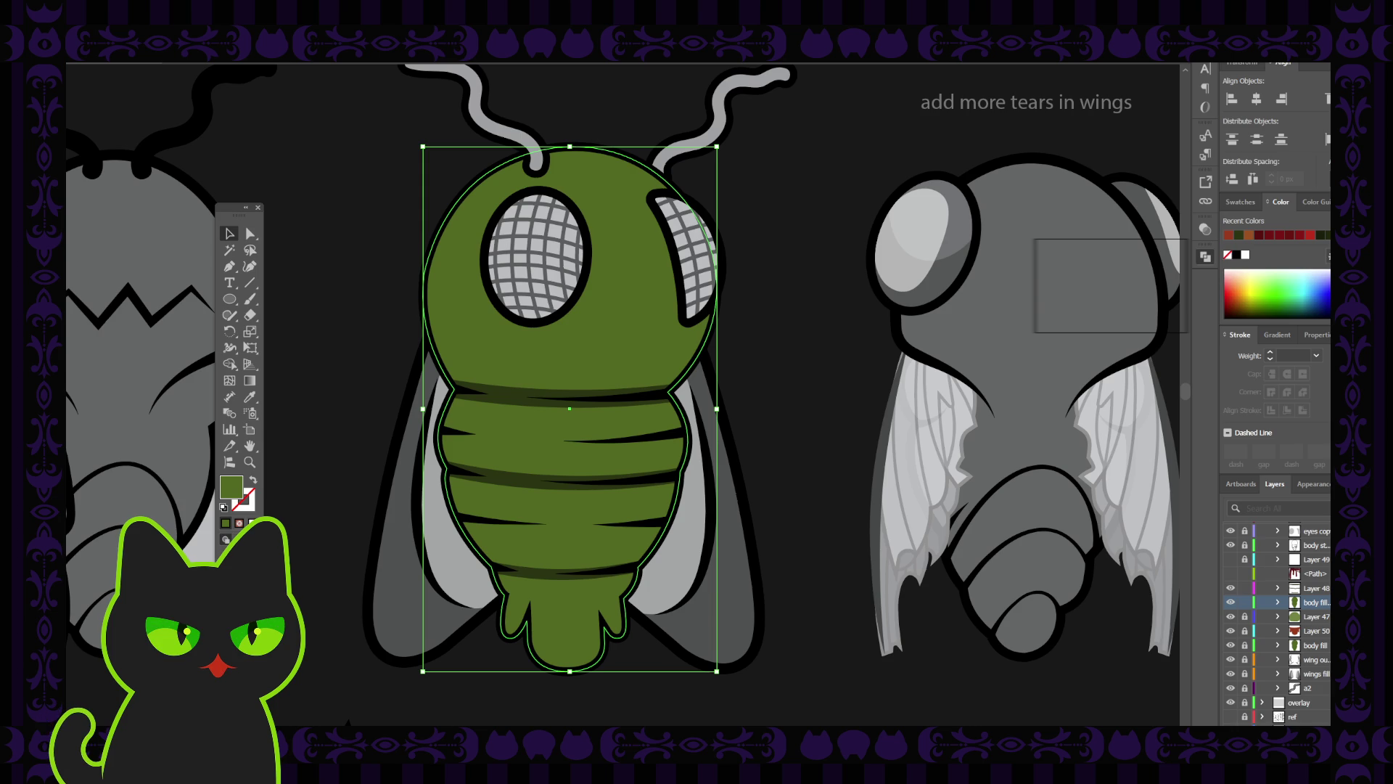
Apply a radial gradient preset to the body fill, running from head top to tail.
left_click(351, 460)
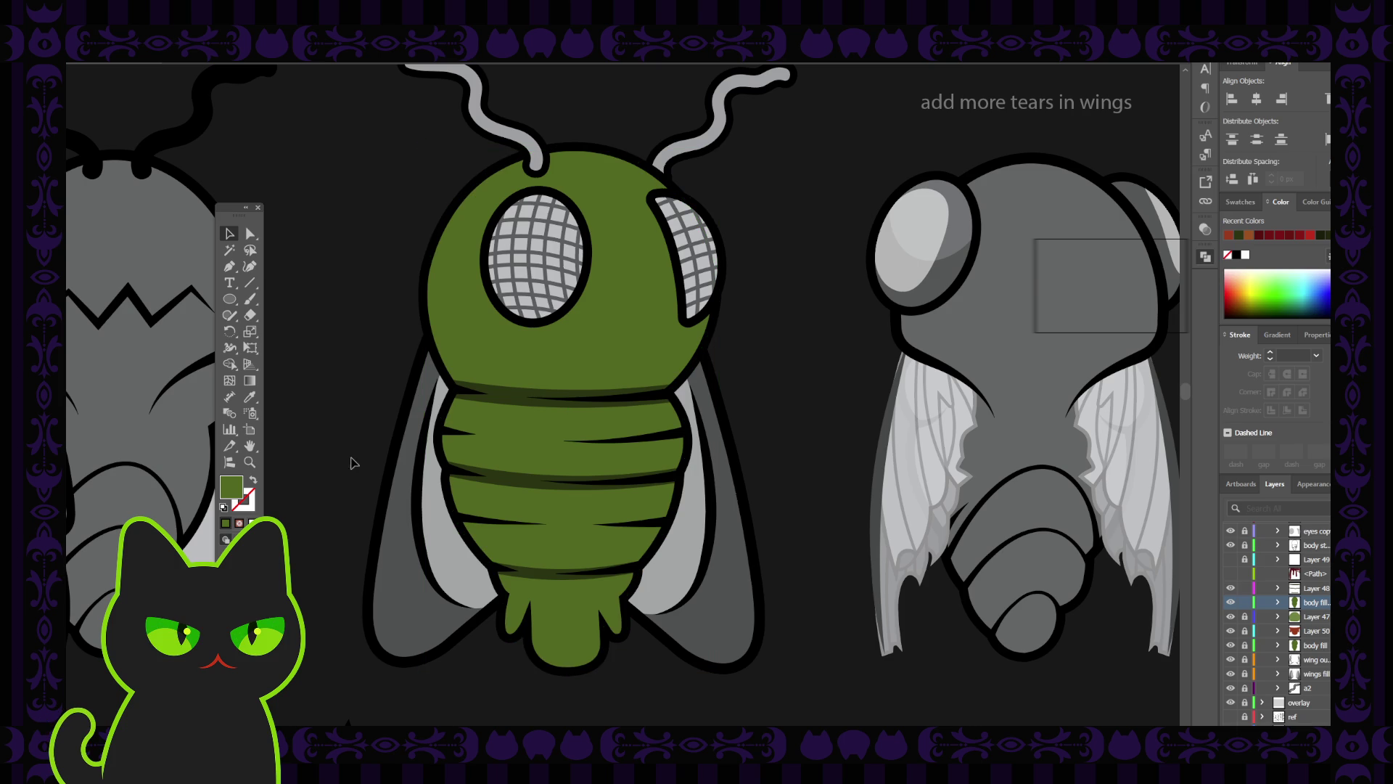
left_click(552, 370)
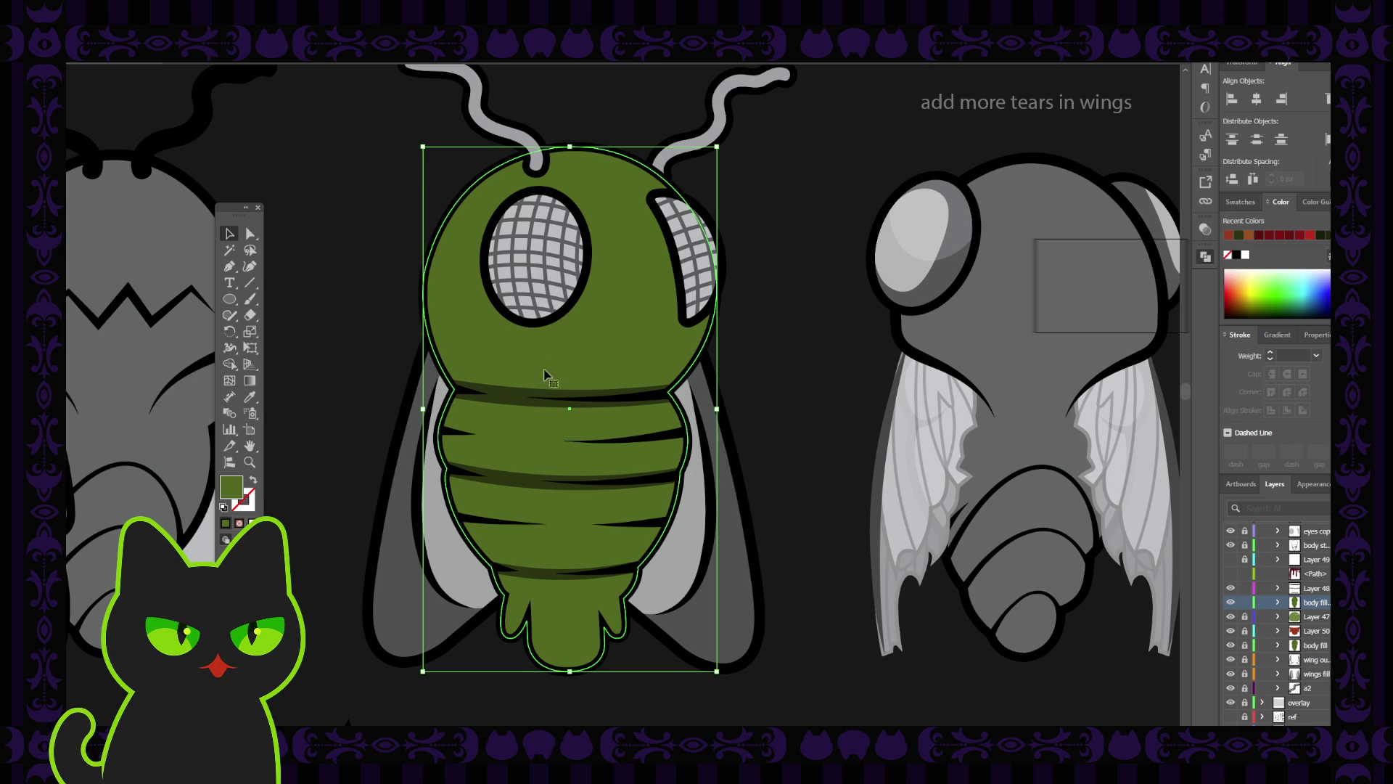
left_click(249, 380)
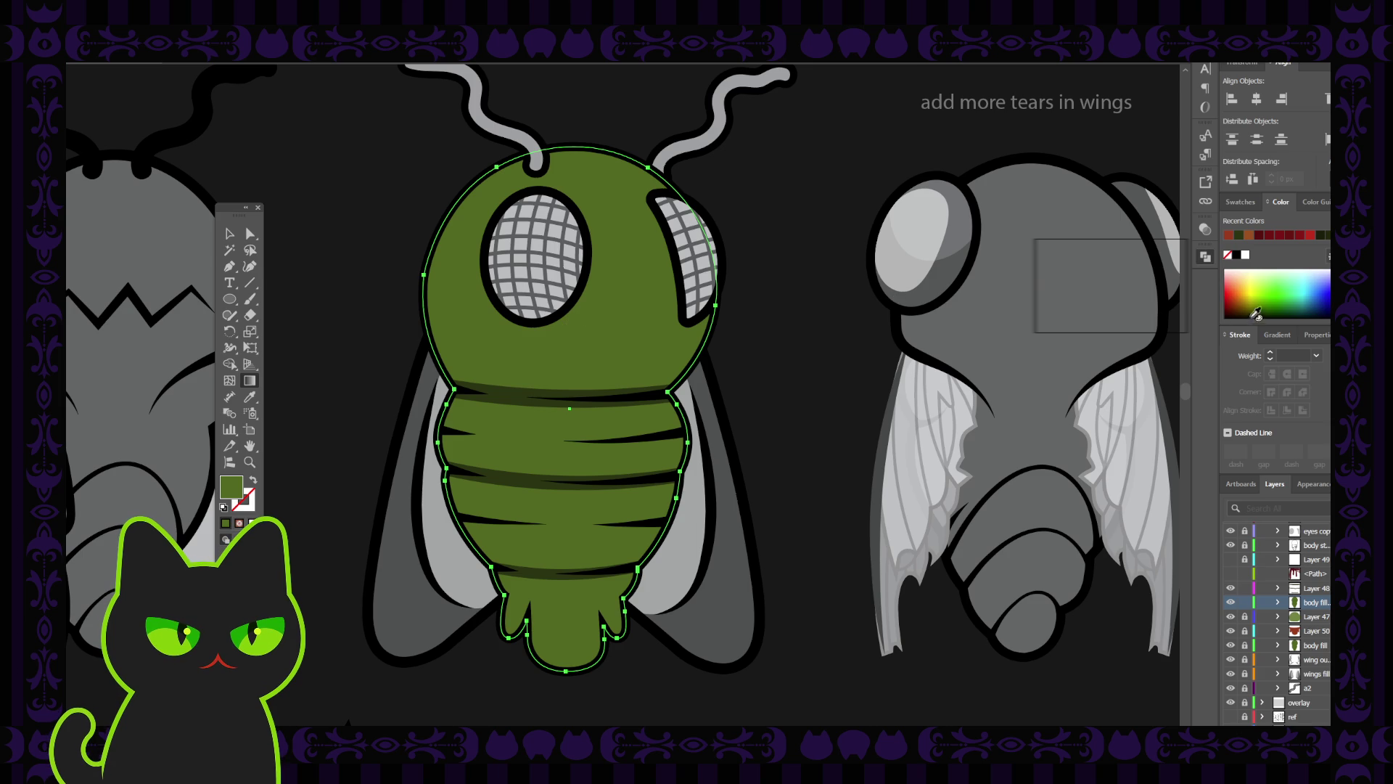
left_click(1278, 336)
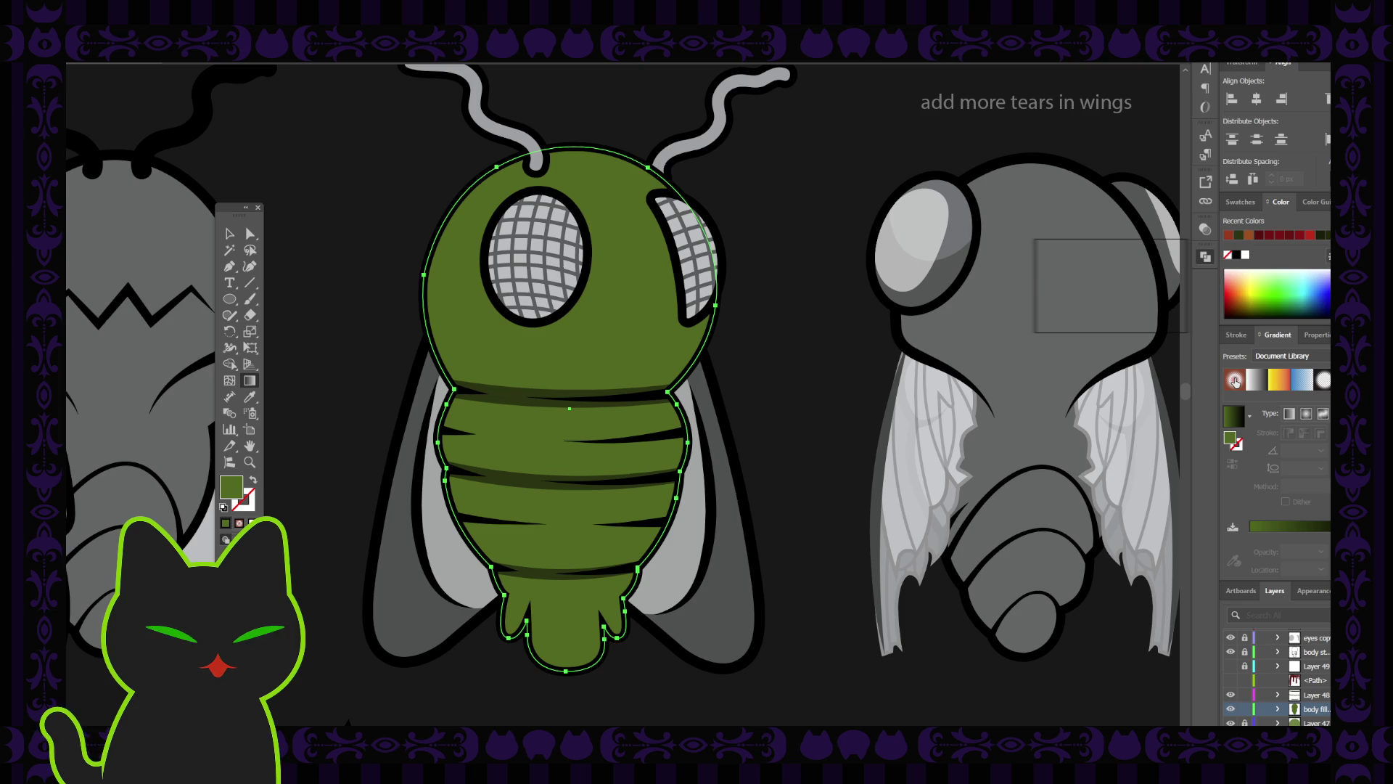
left_click(1234, 380)
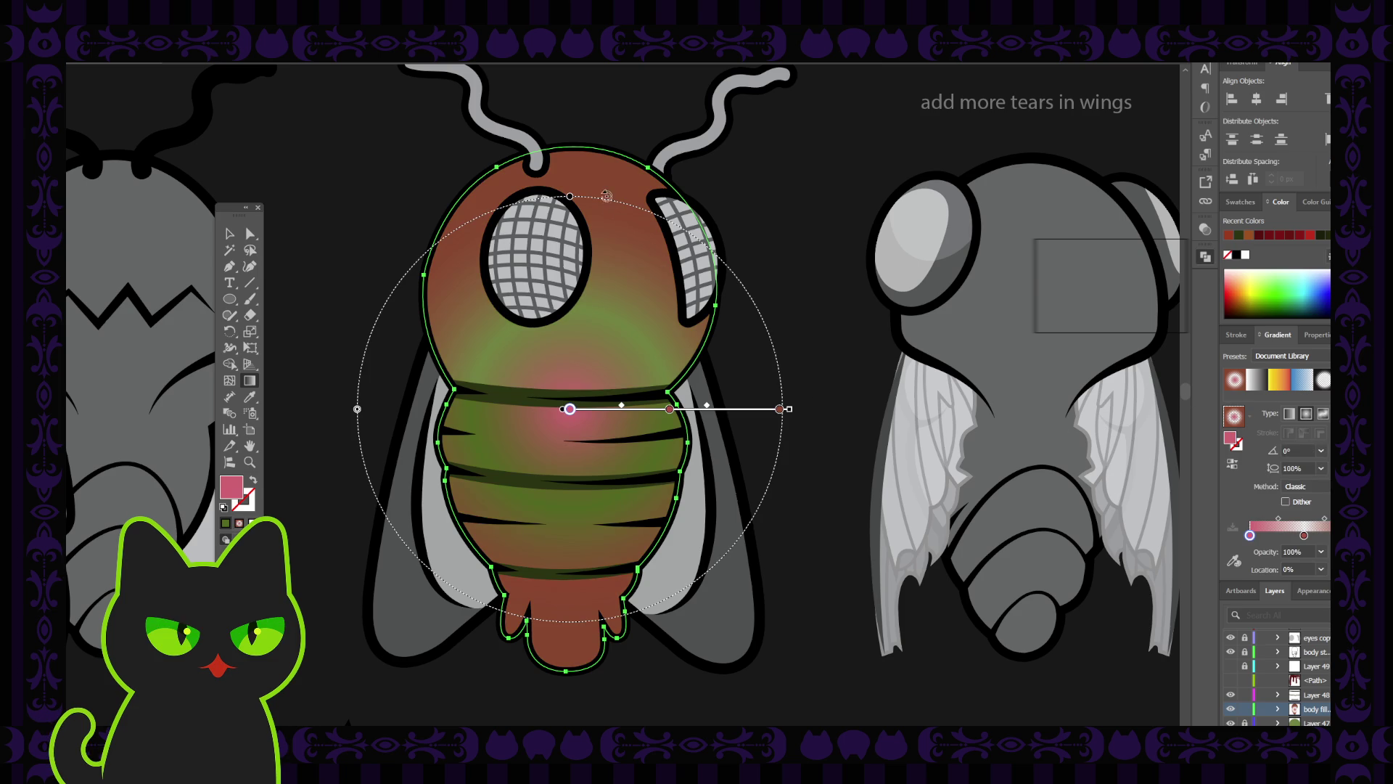
mouse_move(610, 175)
left_mouse_down()
mouse_move(553, 637)
mouse_move(504, 690)
left_mouse_up()
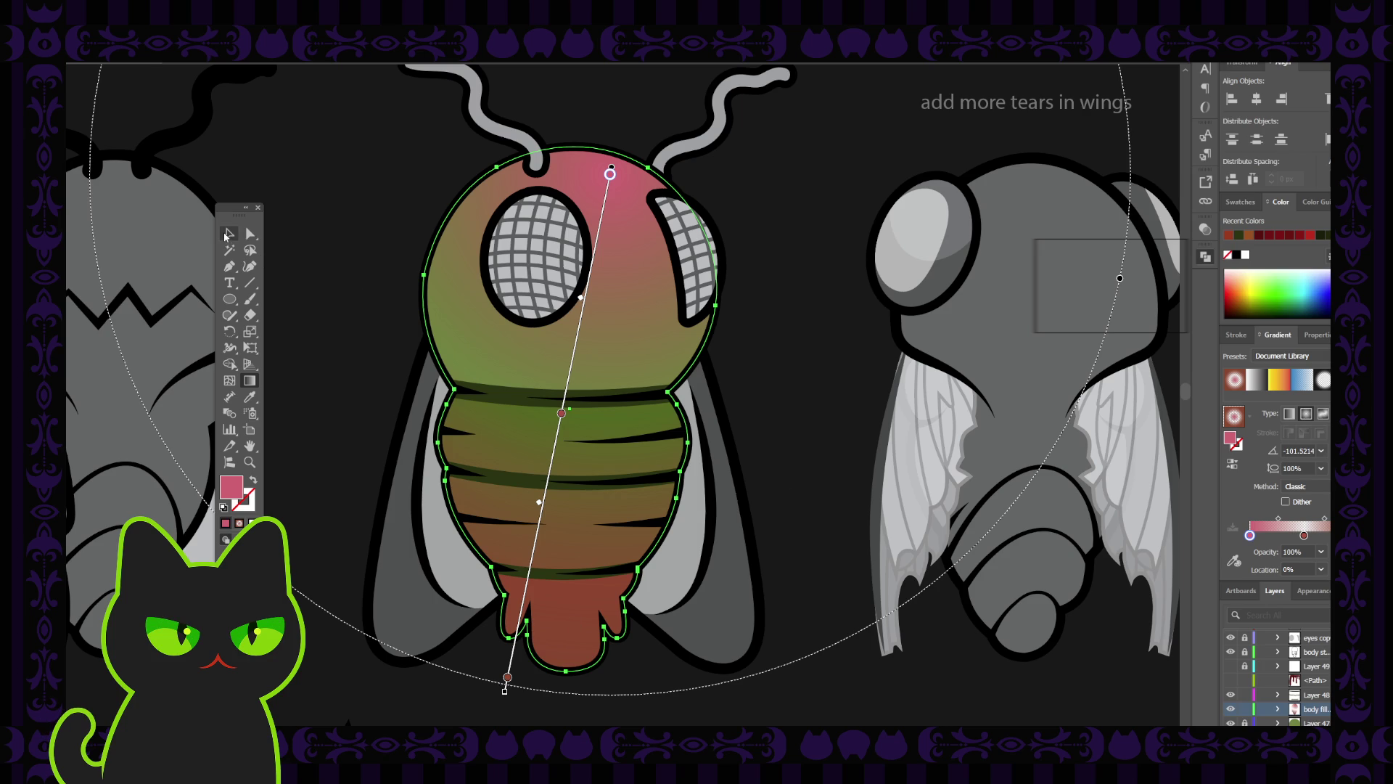
left_click(227, 234)
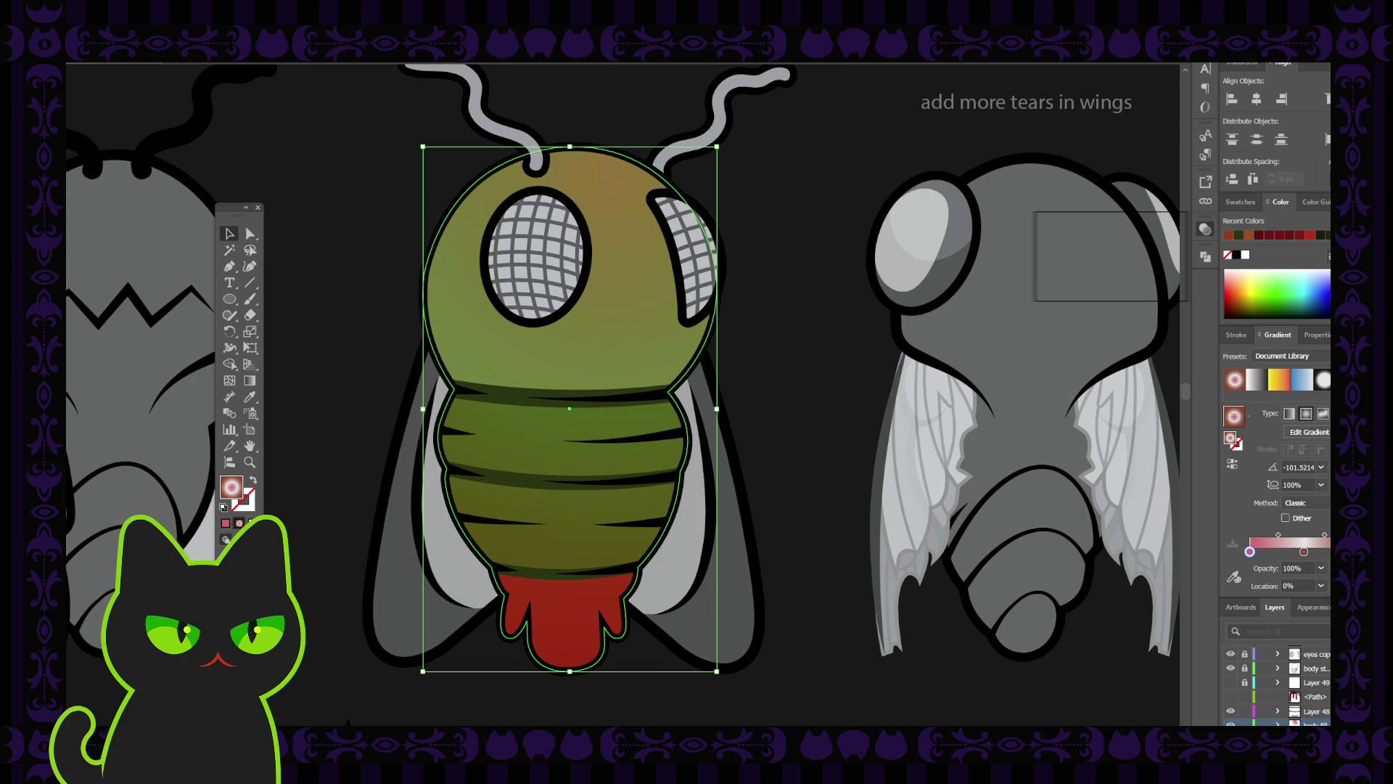
Revert to the darker olive-to-maroon gradient version and zoom out to view all flies.
left_click(695, 508)
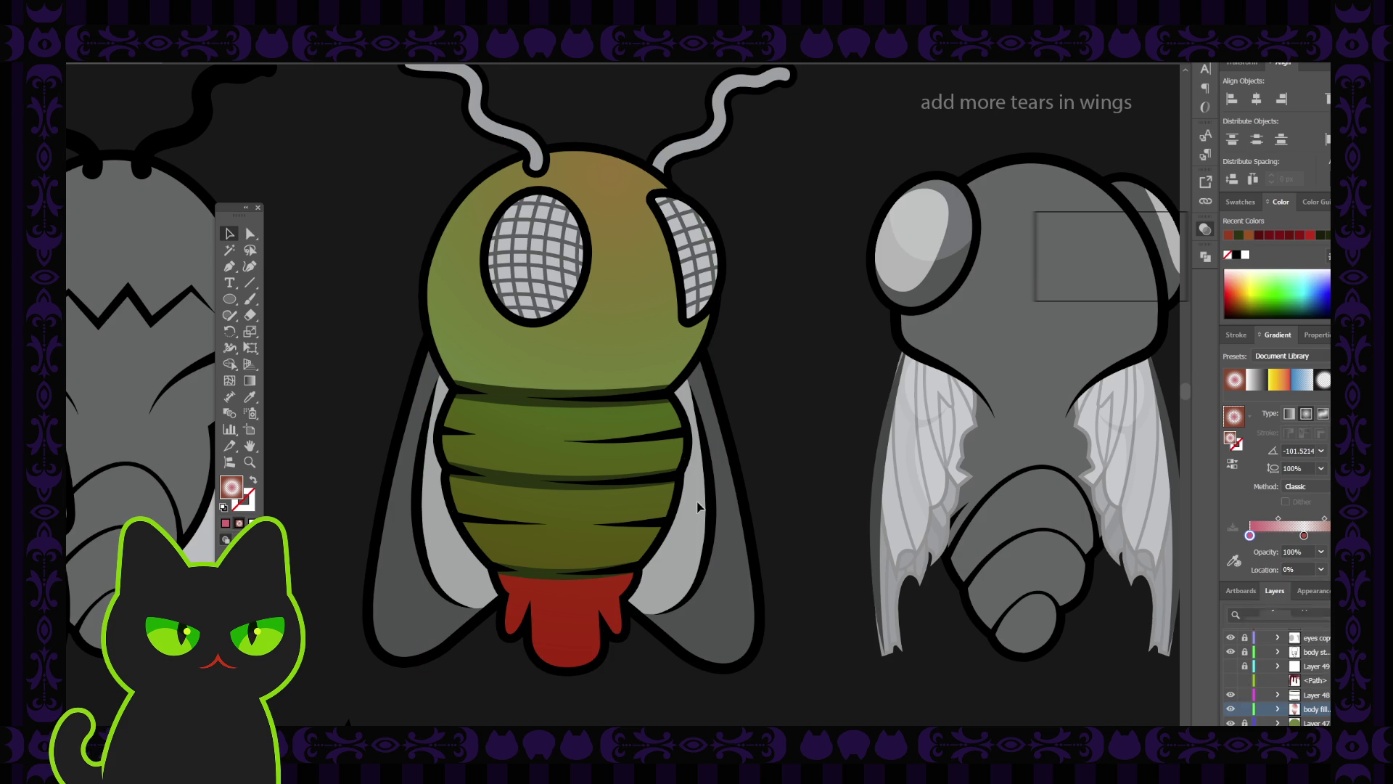
left_click(595, 337)
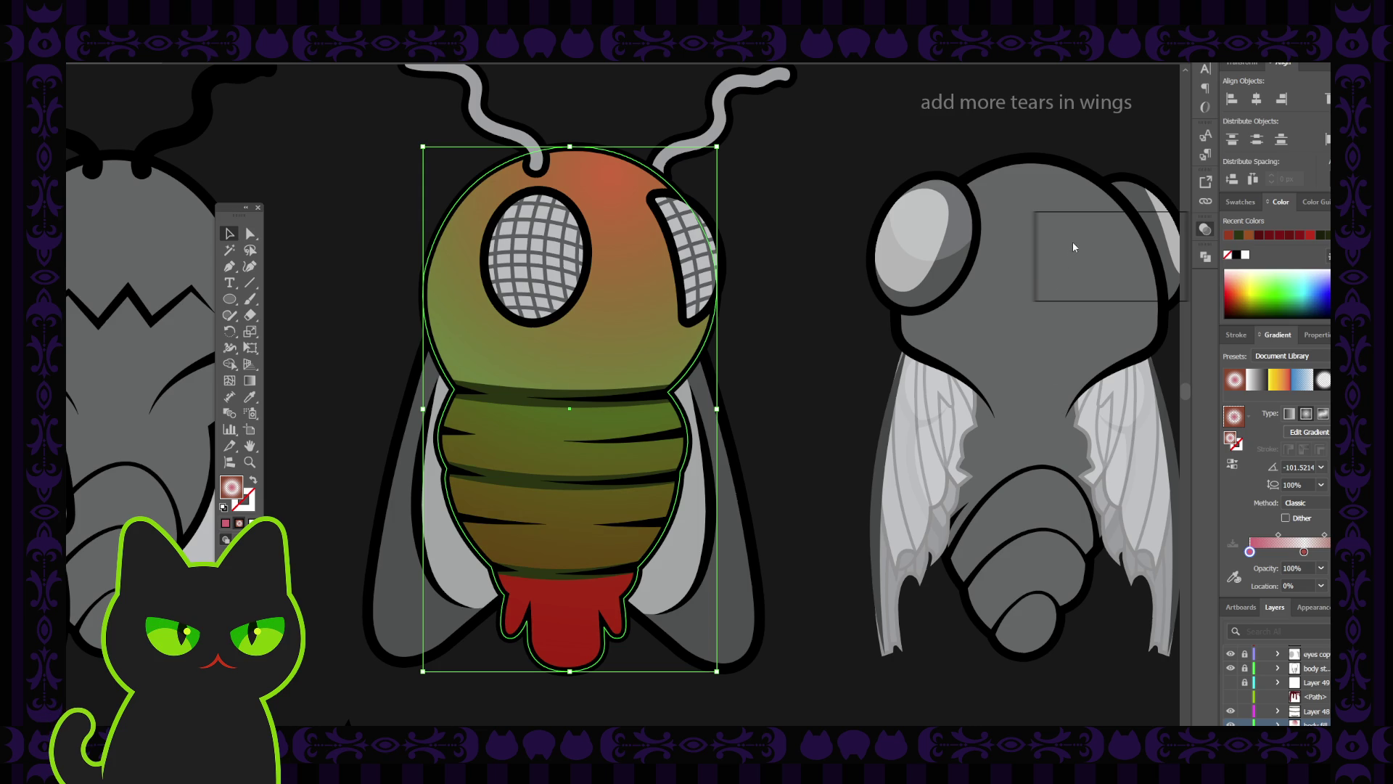
key("ctrl+z")
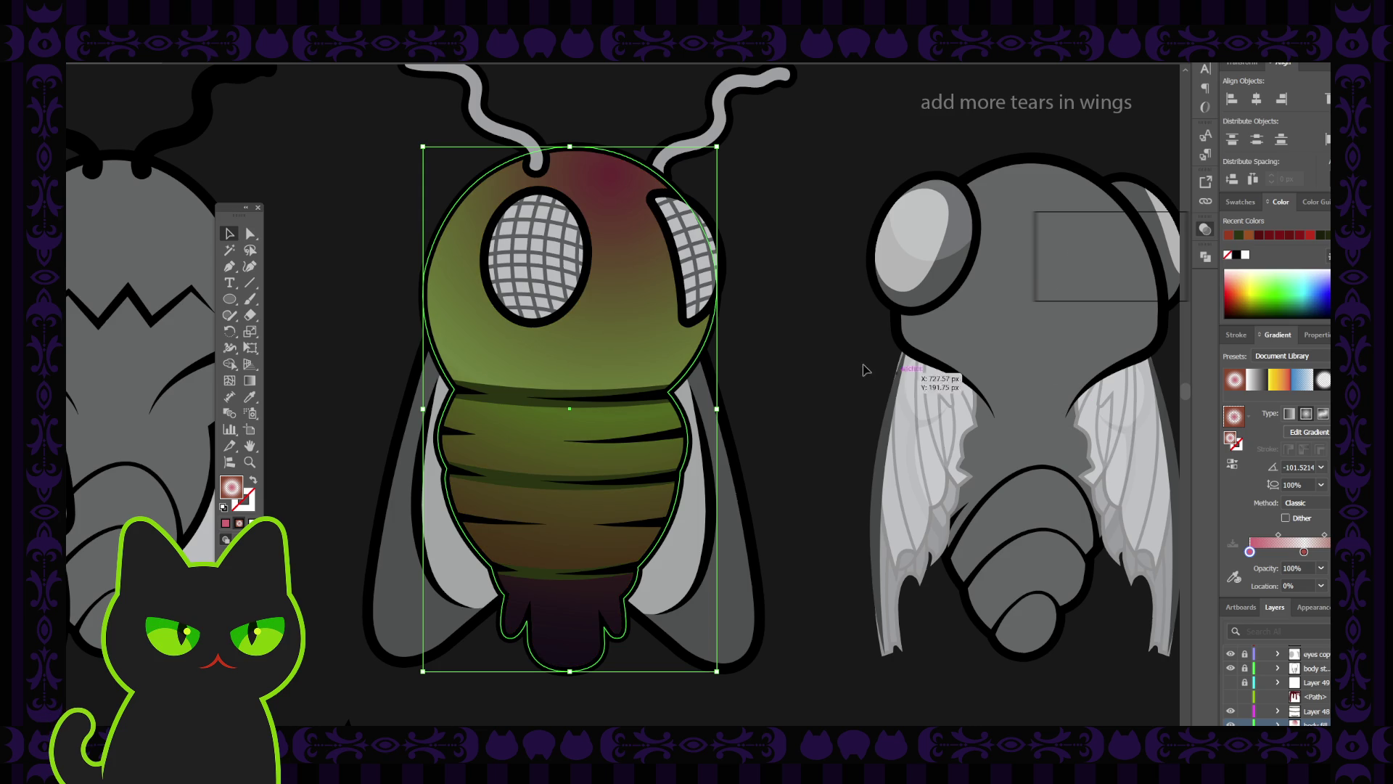
left_click(833, 370)
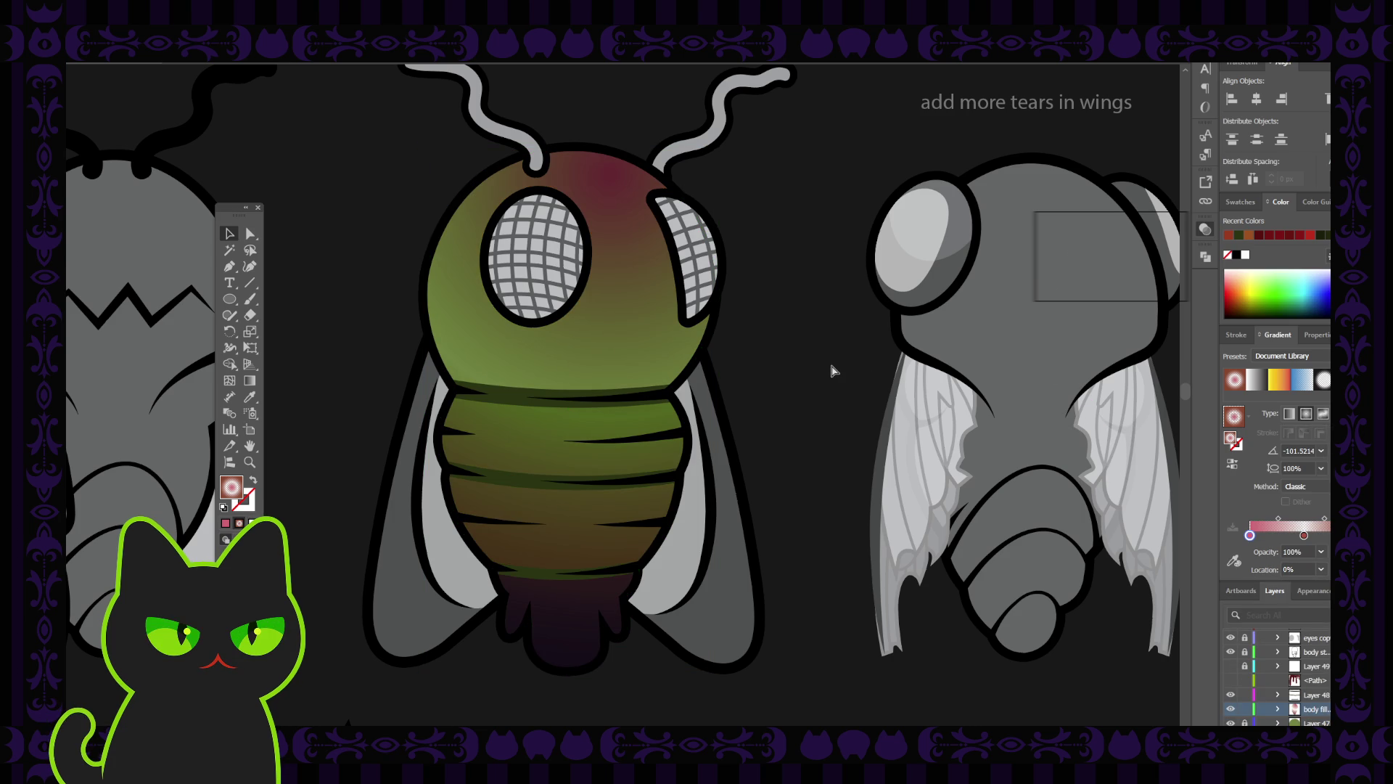
key("ctrl+minus")
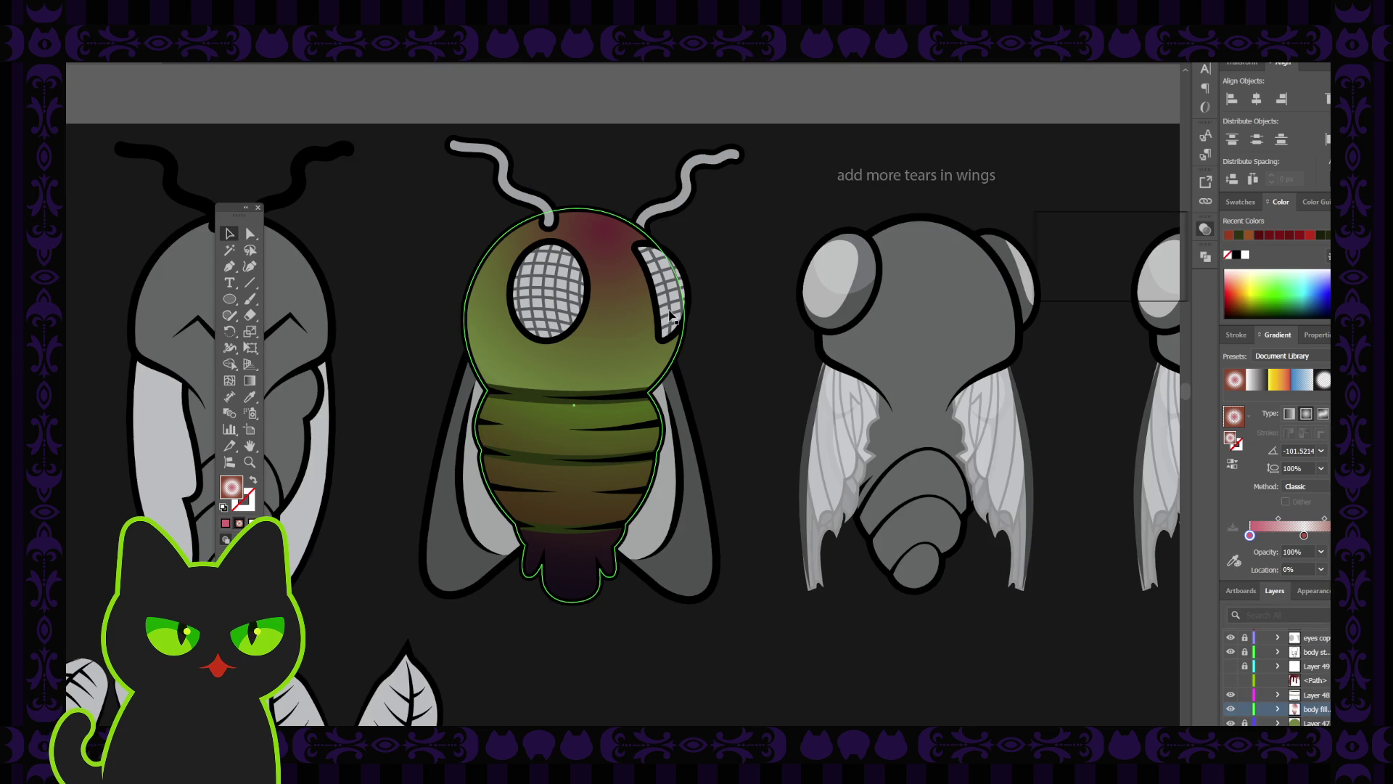
left_click(645, 314)
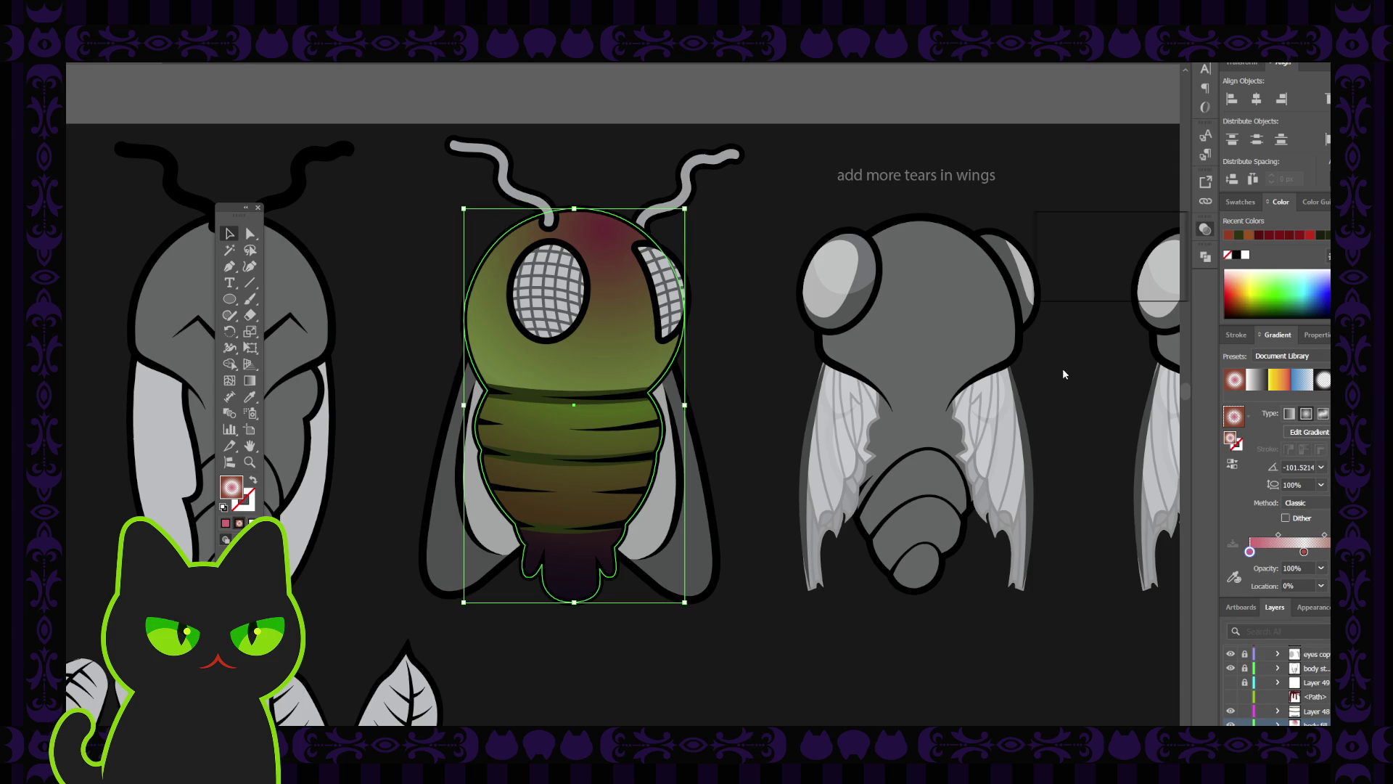
key("ctrl+z")
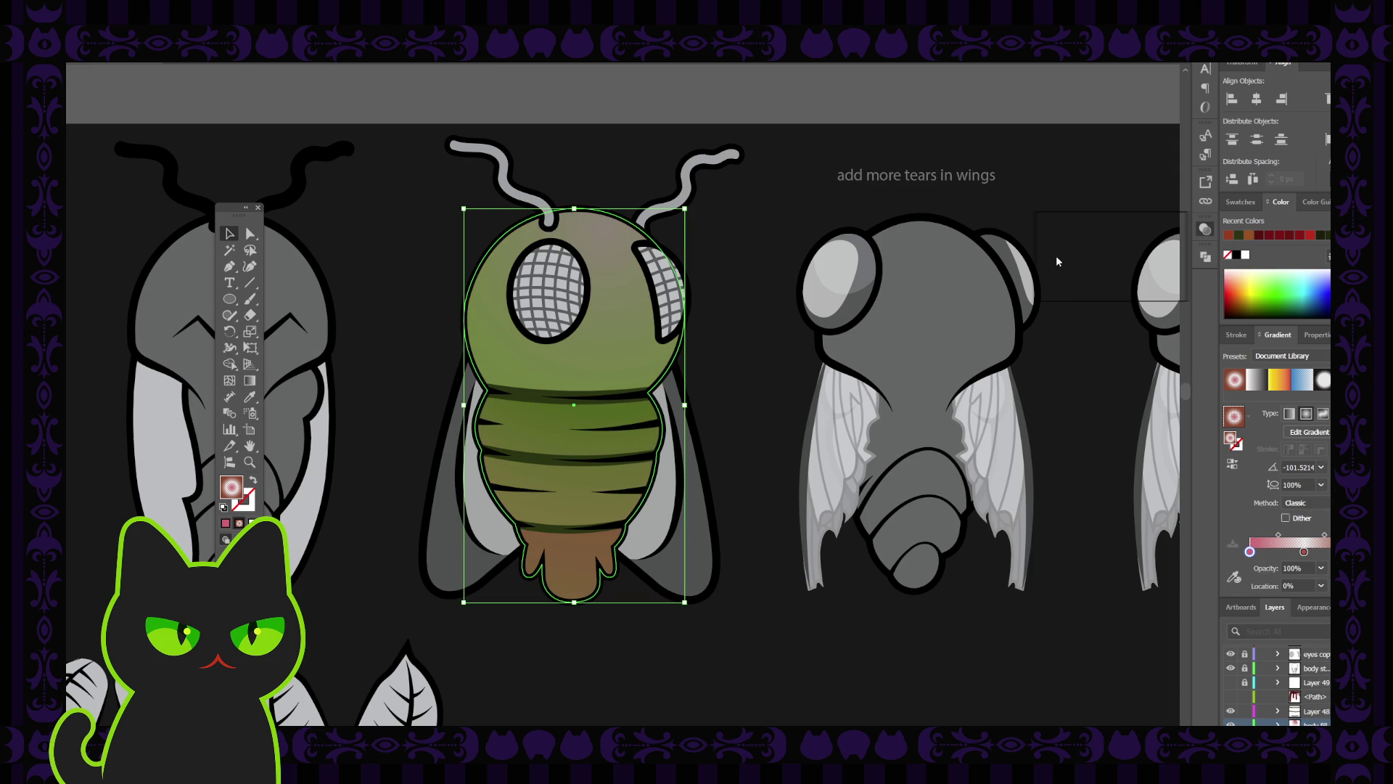
key("ctrl+shift+z")
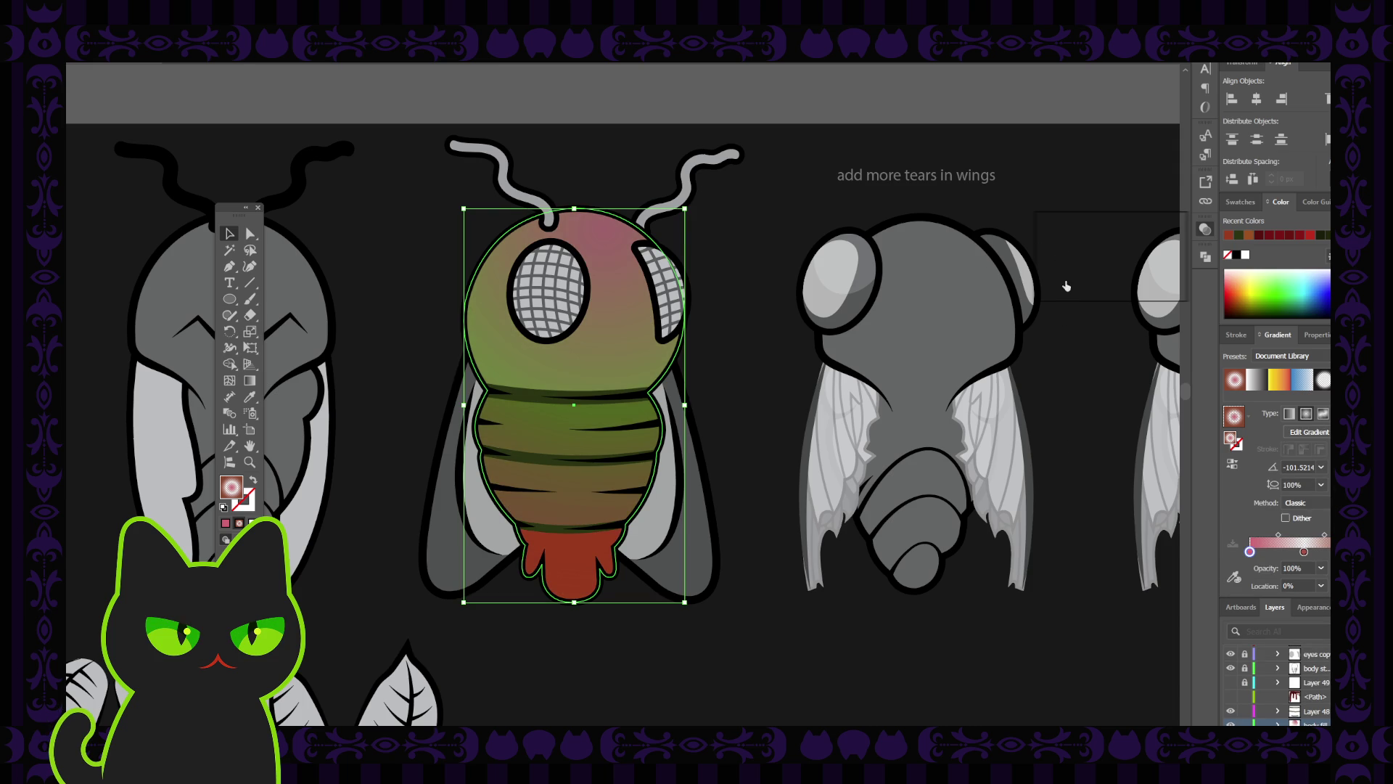
key("ctrl+z")
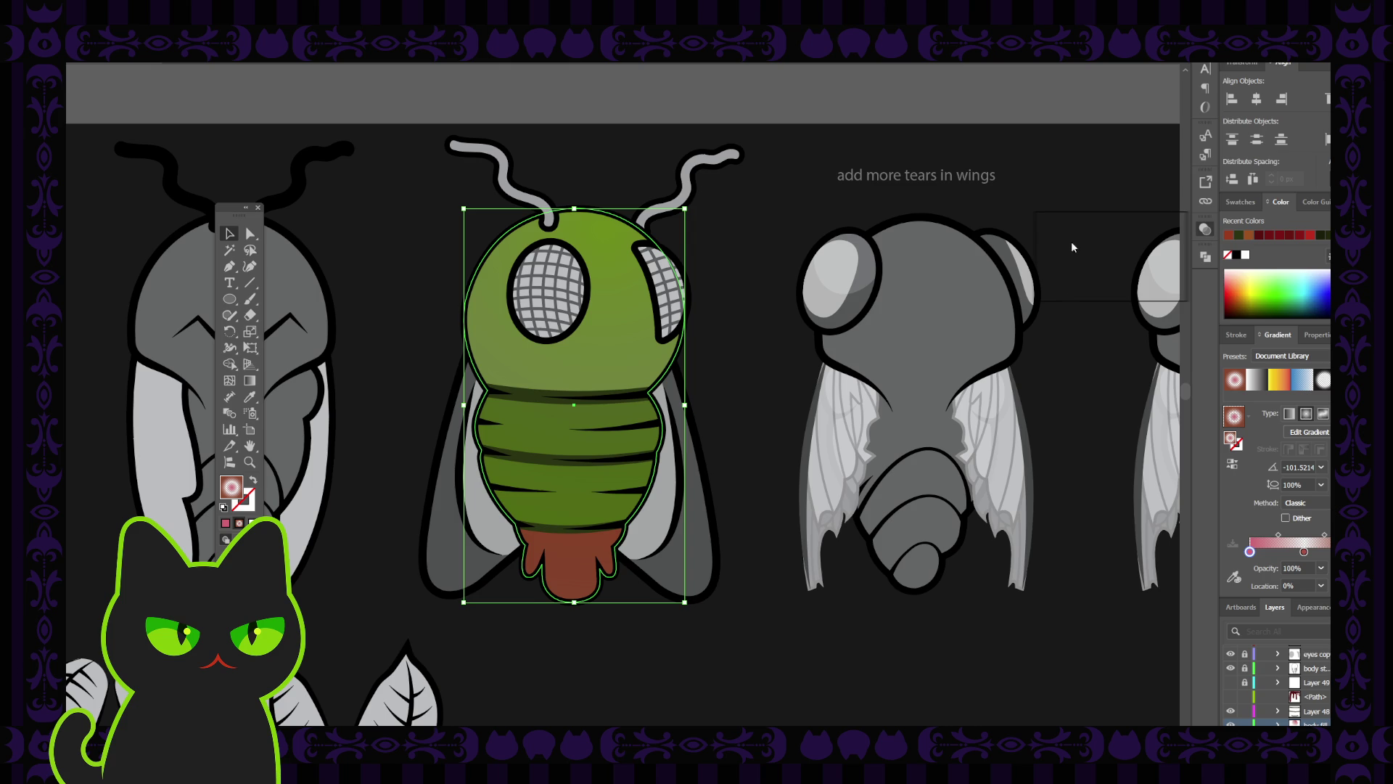
key("ctrl+shift+z")
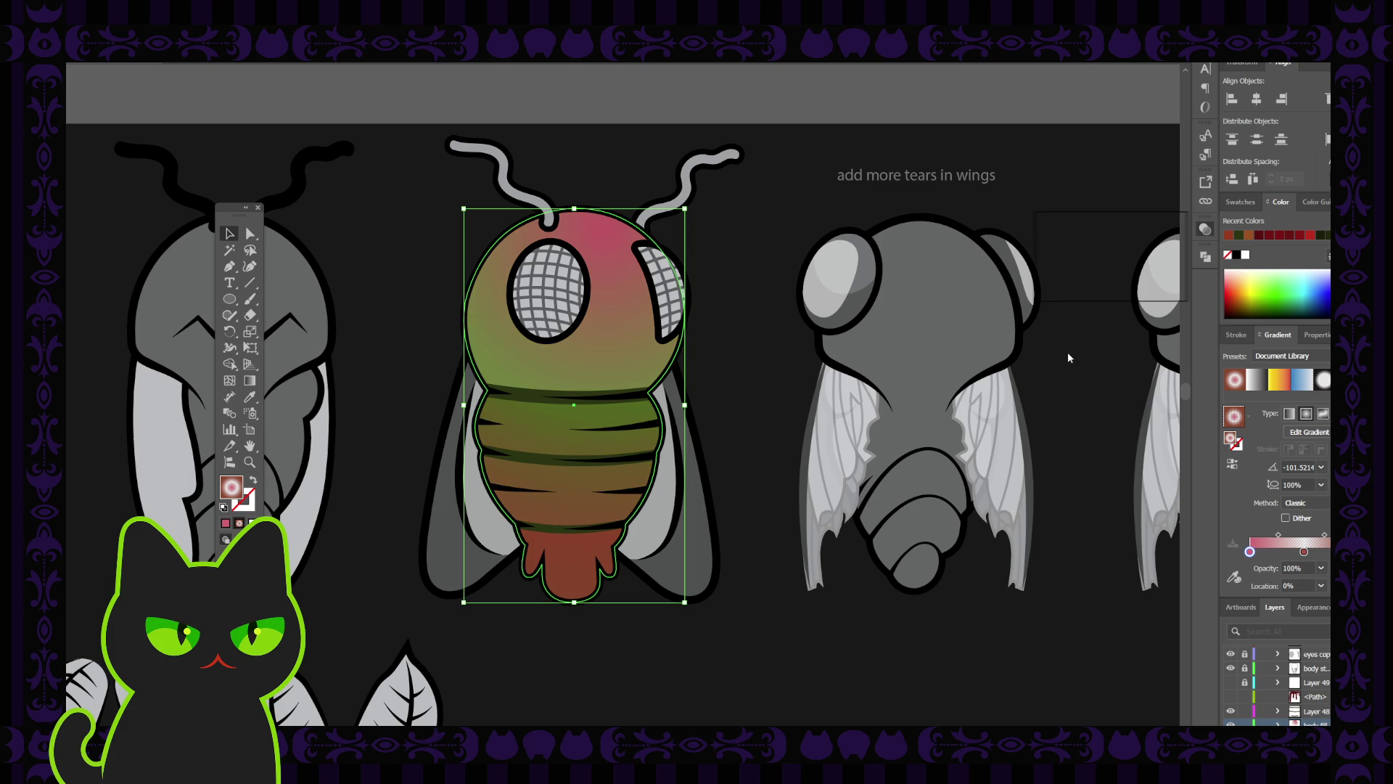
key("ctrl+z")
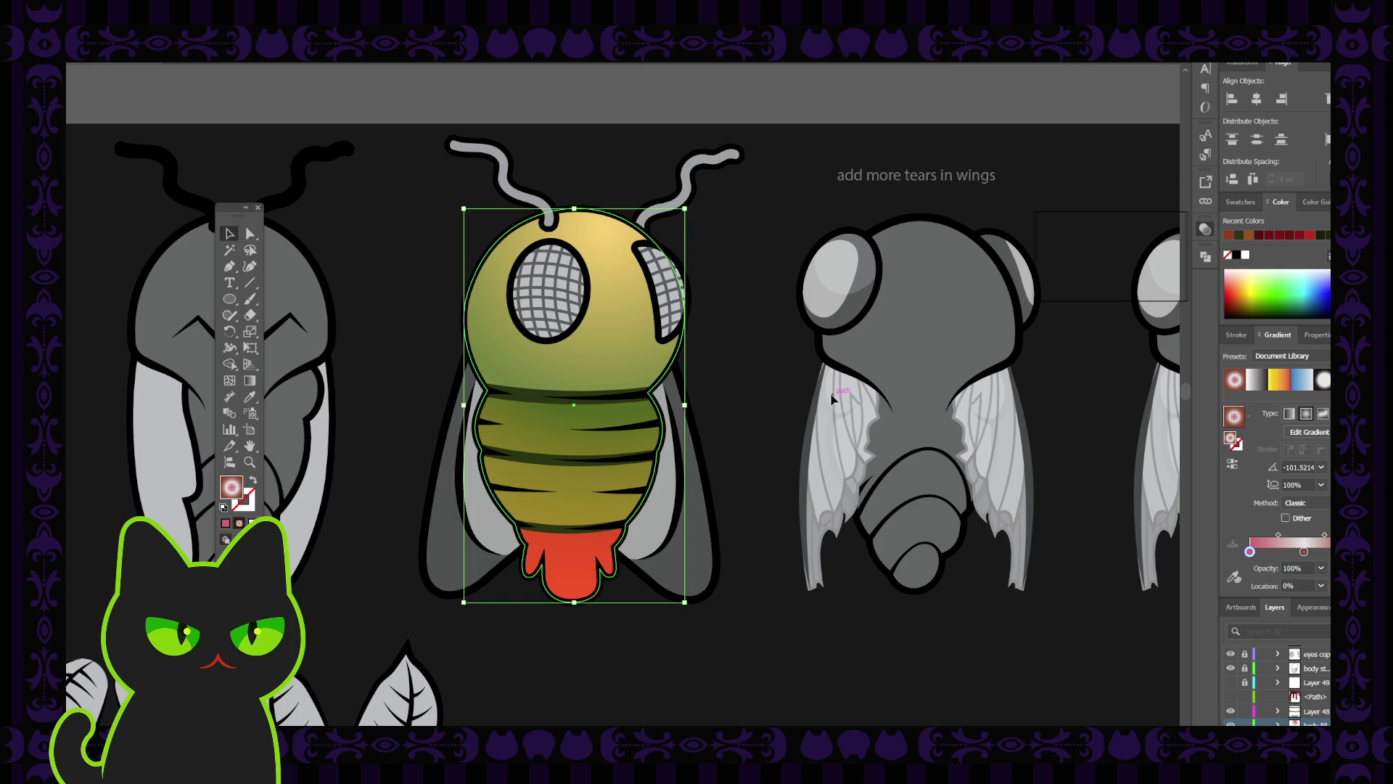
left_click(792, 394)
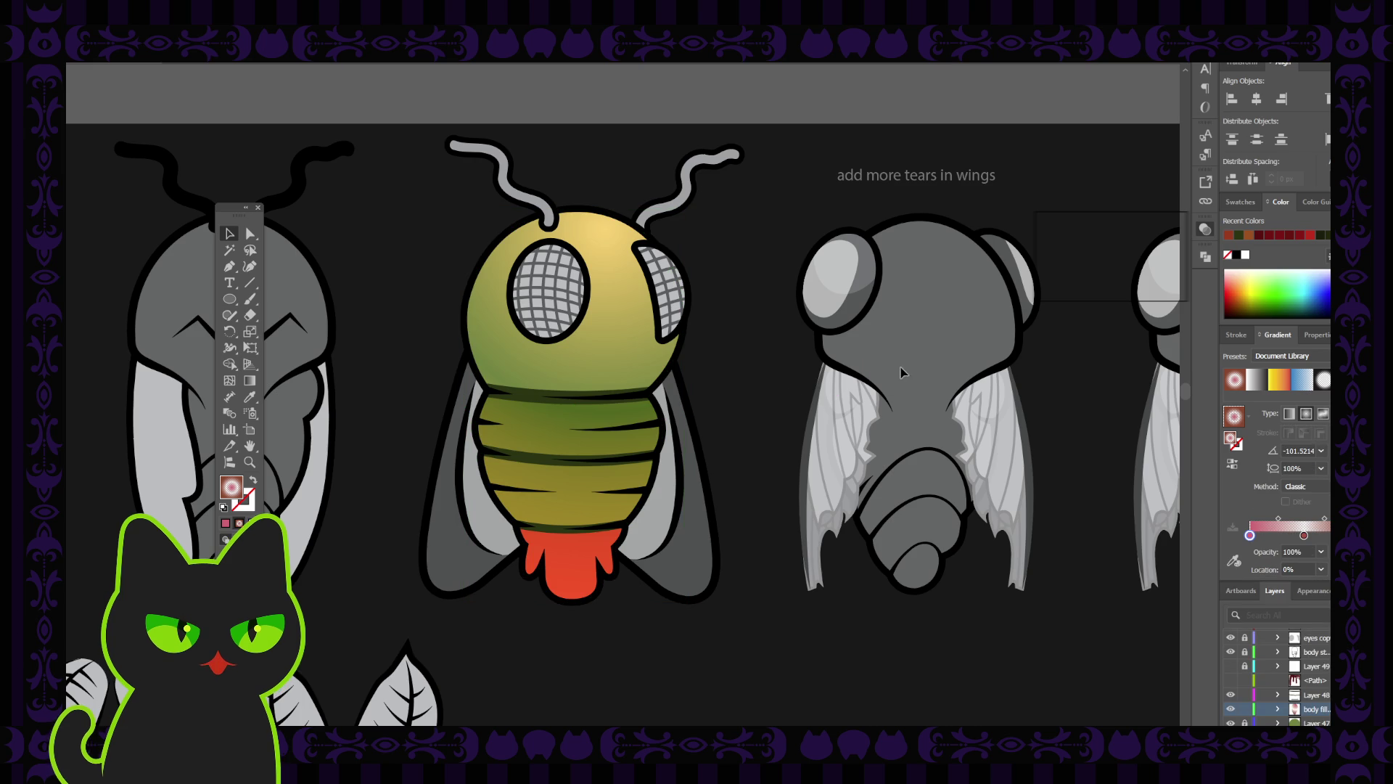
left_click(621, 359)
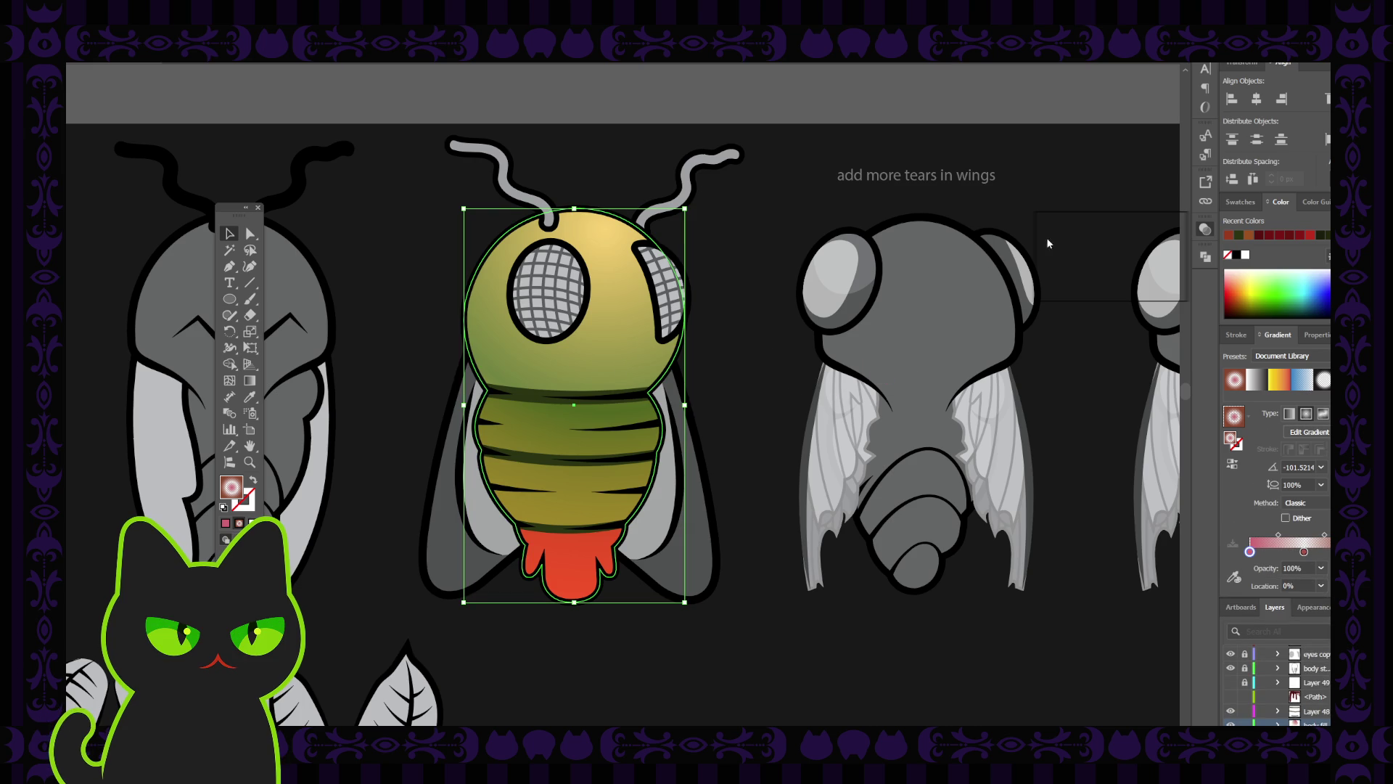
key("ctrl+z")
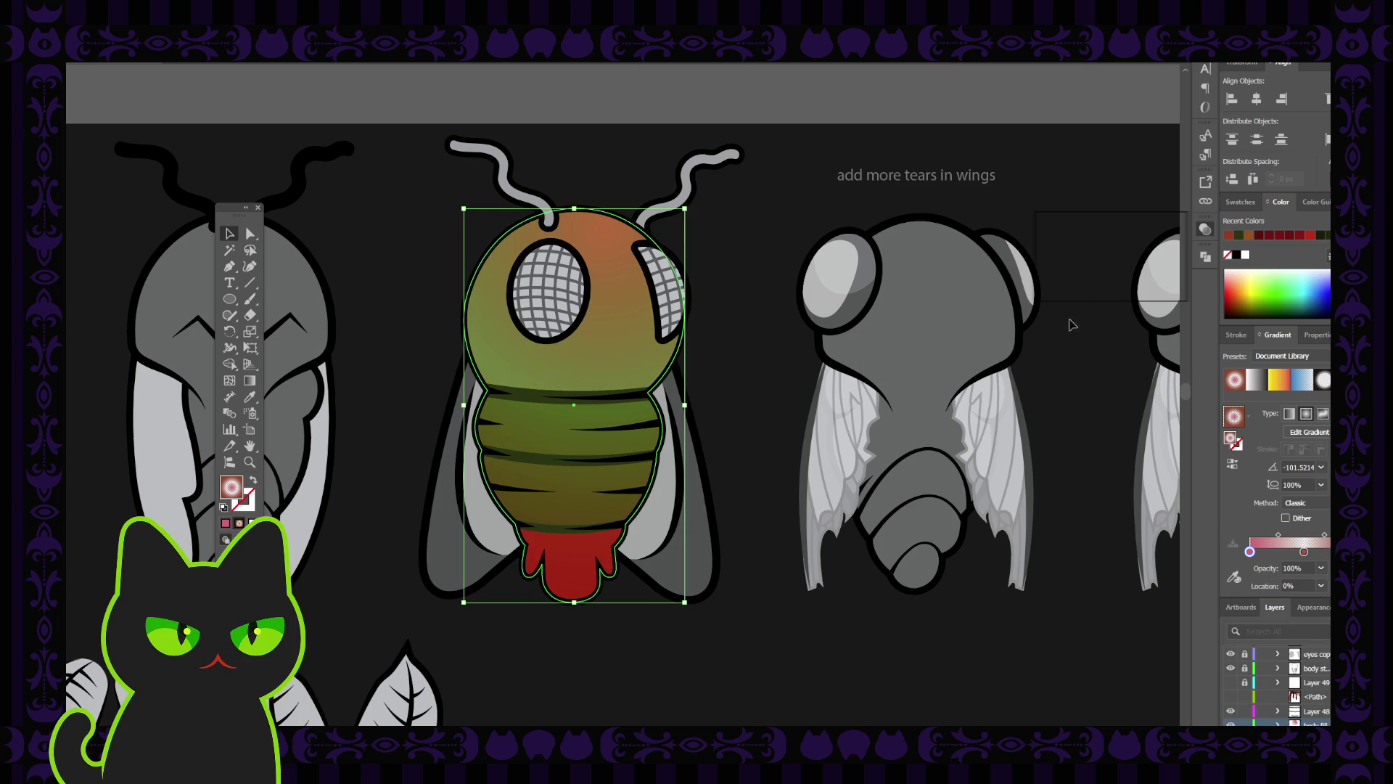
key("ctrl+z")
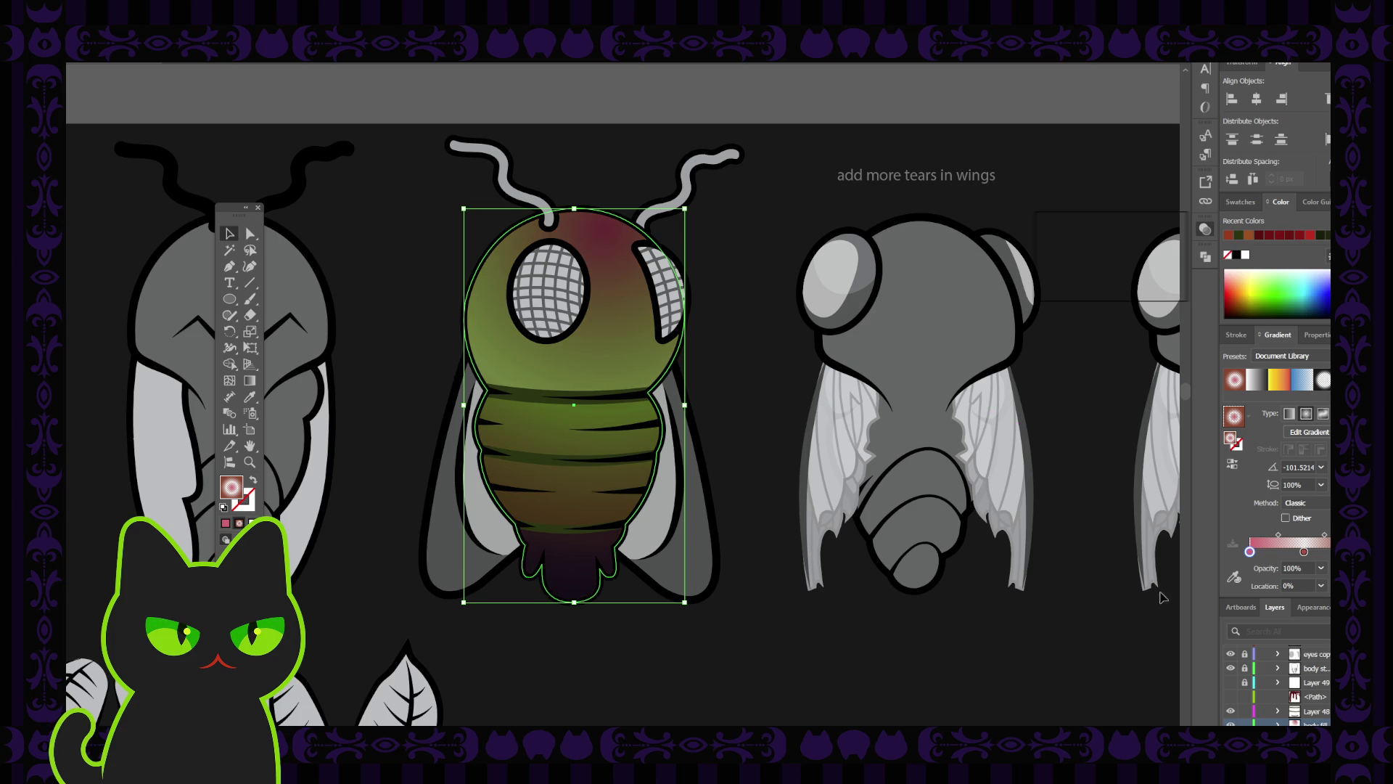
Recolor the gradient's first stop to slate blue and its last stop toward blue-purple.
double_click(1249, 553)
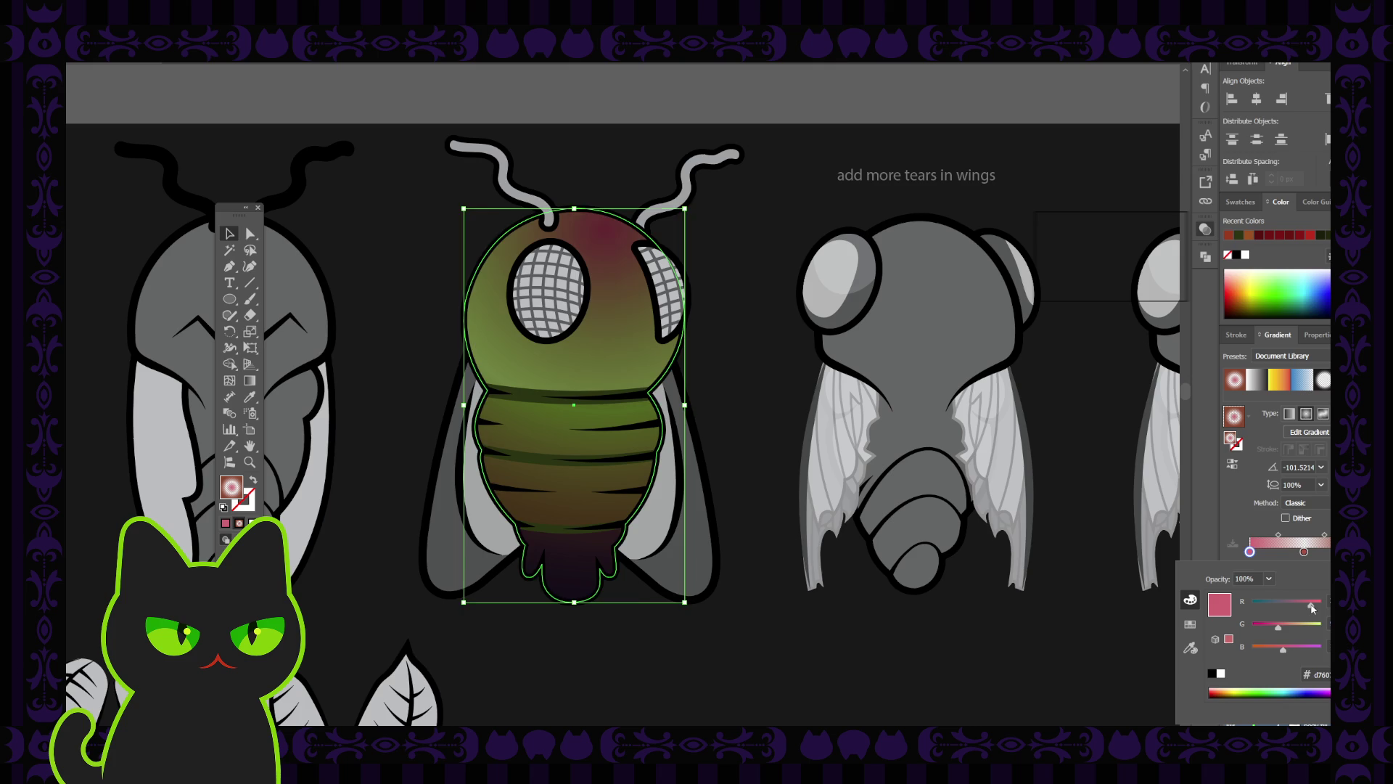
left_click_drag(1312, 608, 1271, 608)
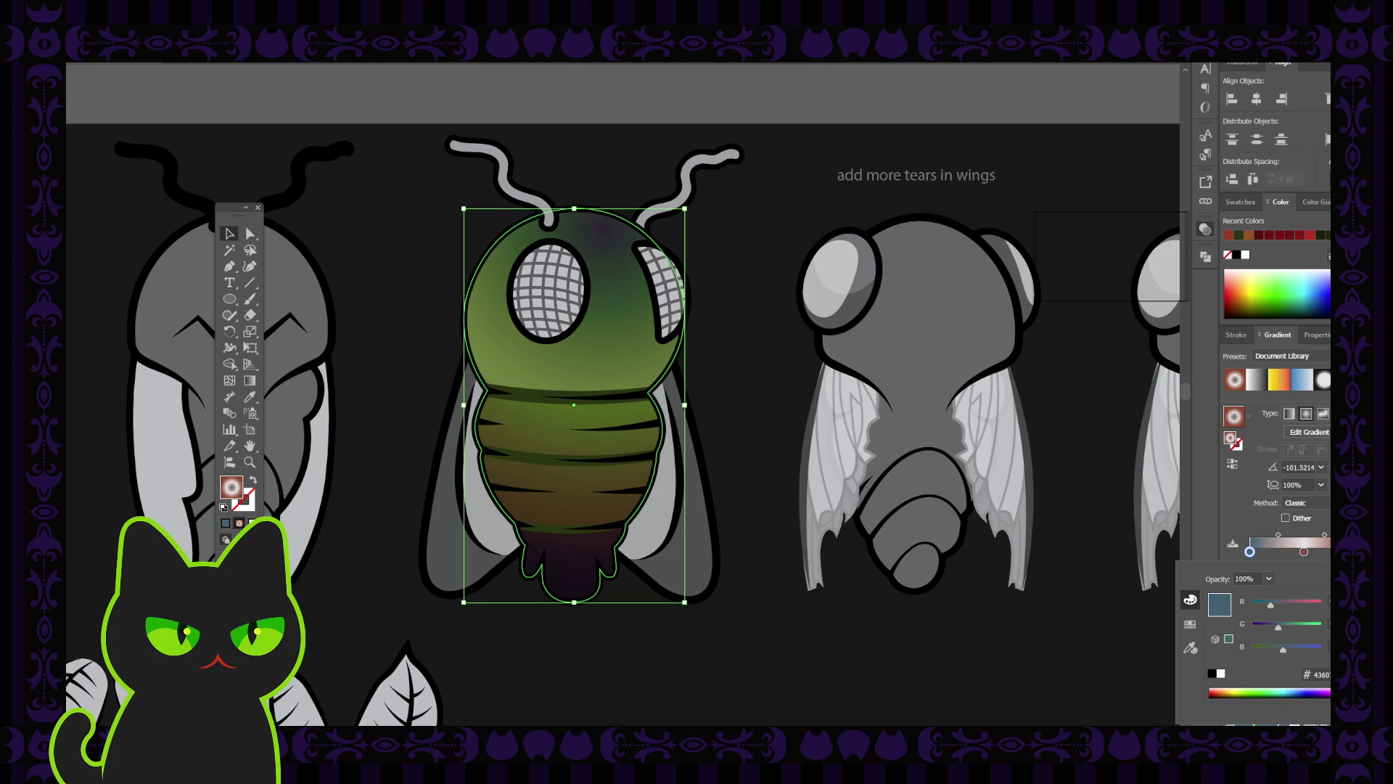
key("Escape")
double_click(1304, 552)
mouse_move(1266, 650)
left_mouse_down()
mouse_move(1285, 652)
mouse_move(1281, 629)
left_mouse_up()
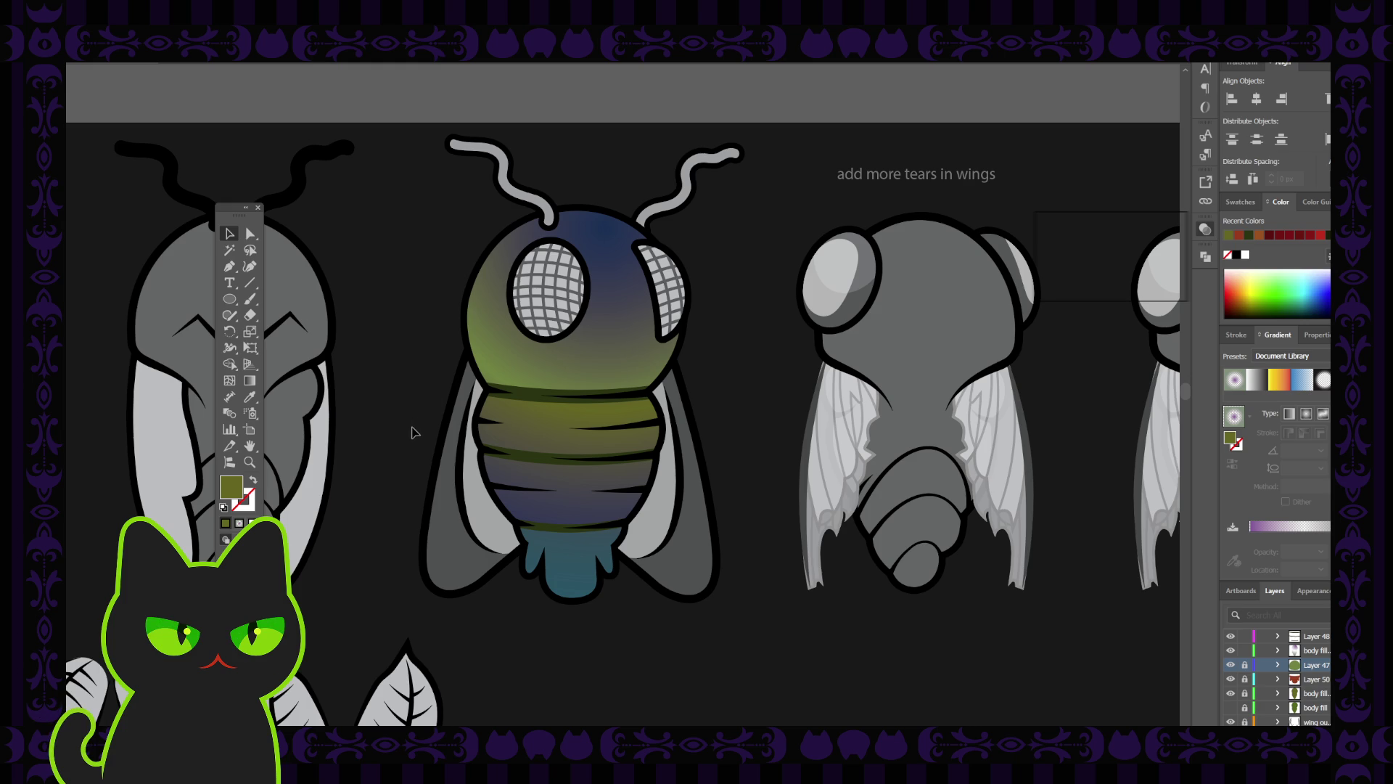
Lock the fly's gradient 'body fill' layer so it can't be selected or moved.
left_click(559, 366)
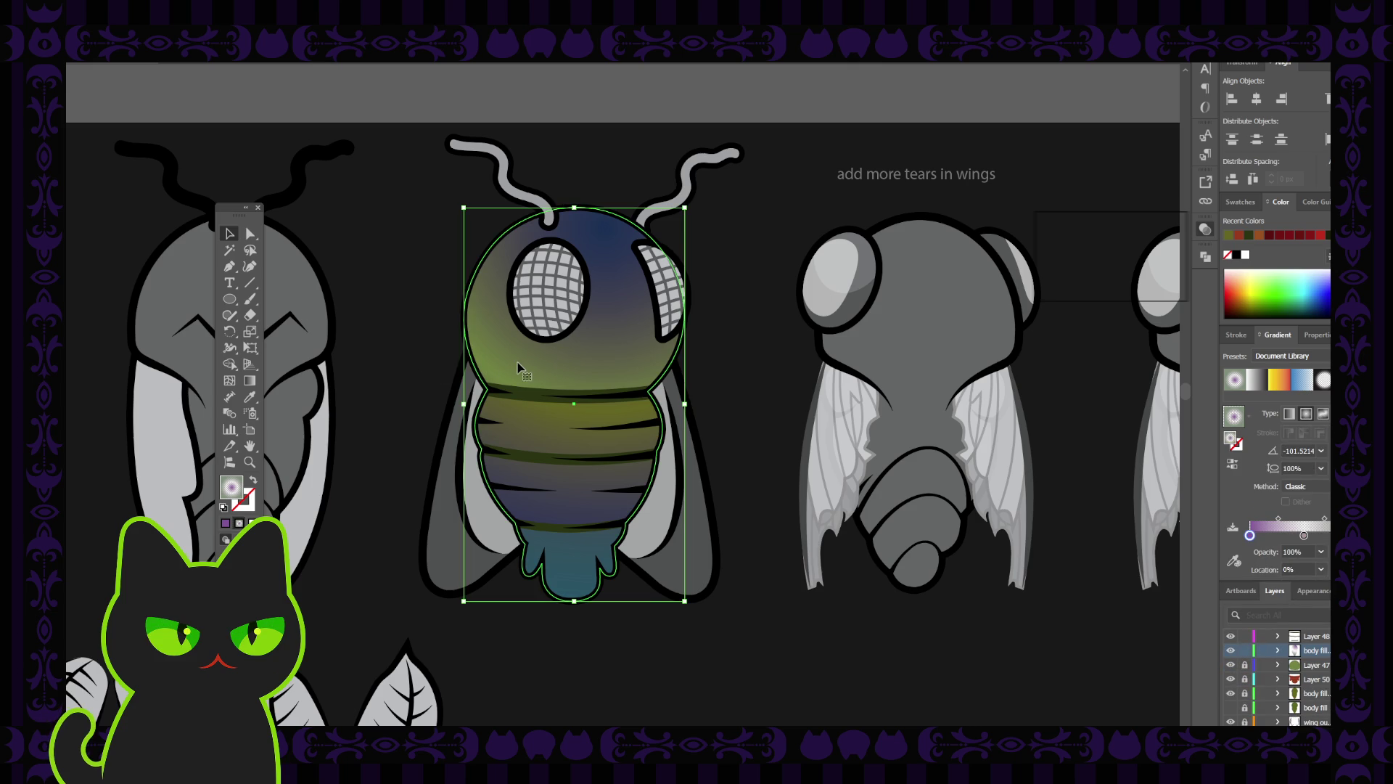
left_click(436, 359)
key("ctrl+z")
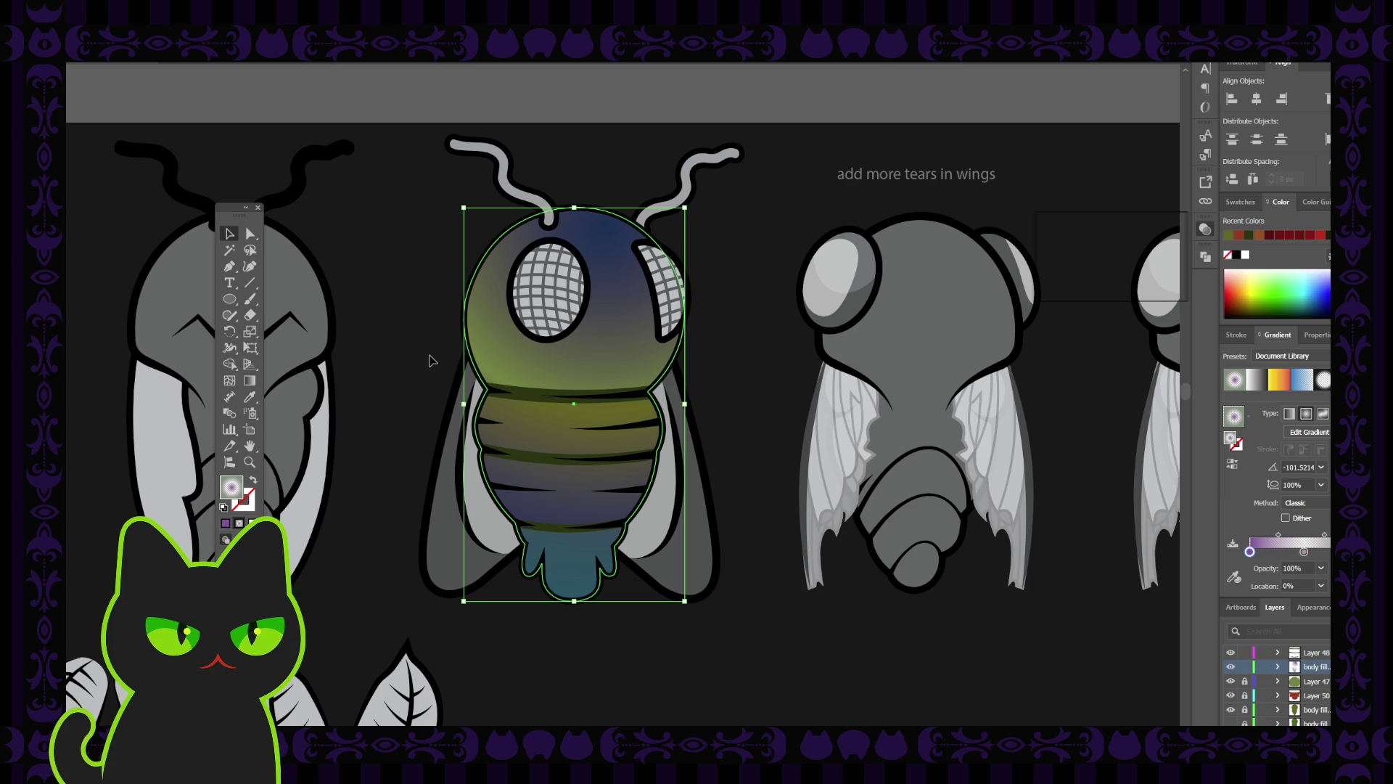
left_click(432, 360)
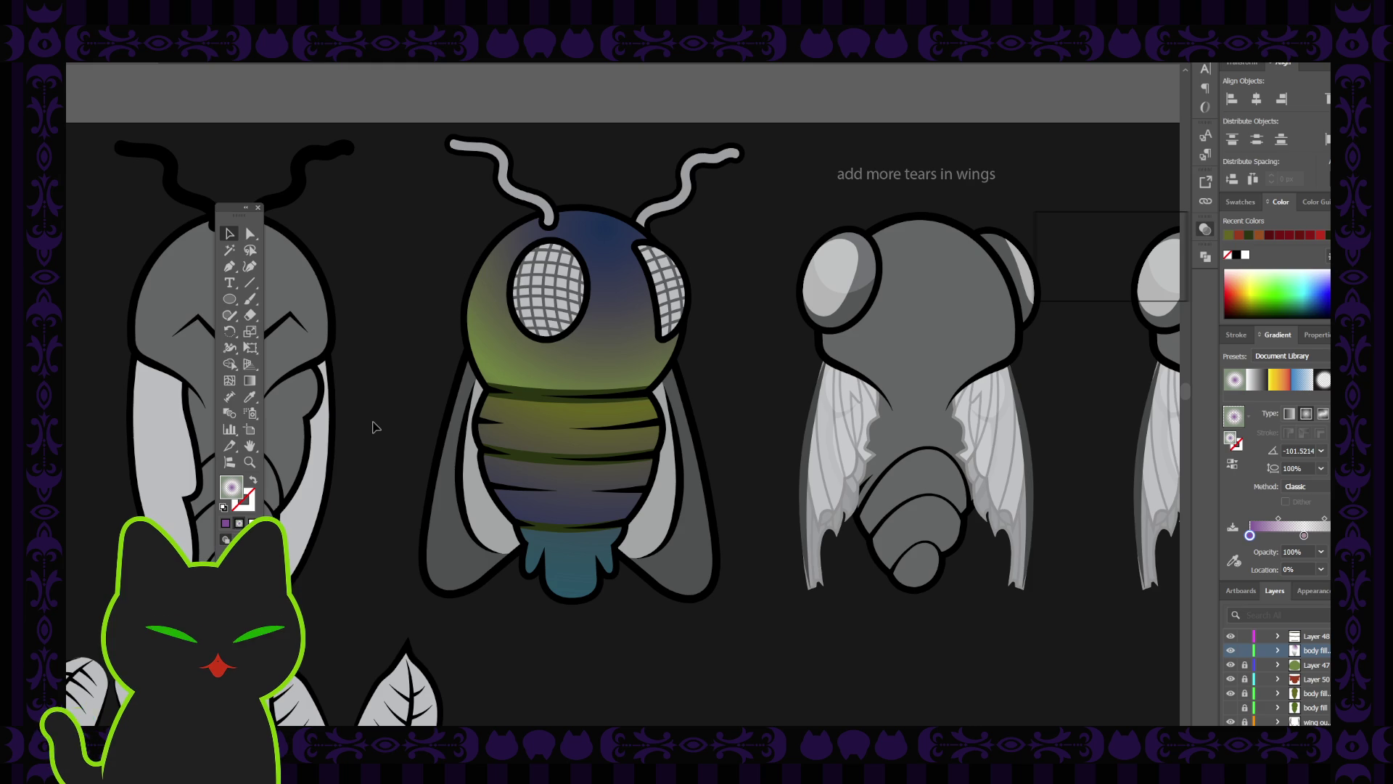
left_click(508, 362)
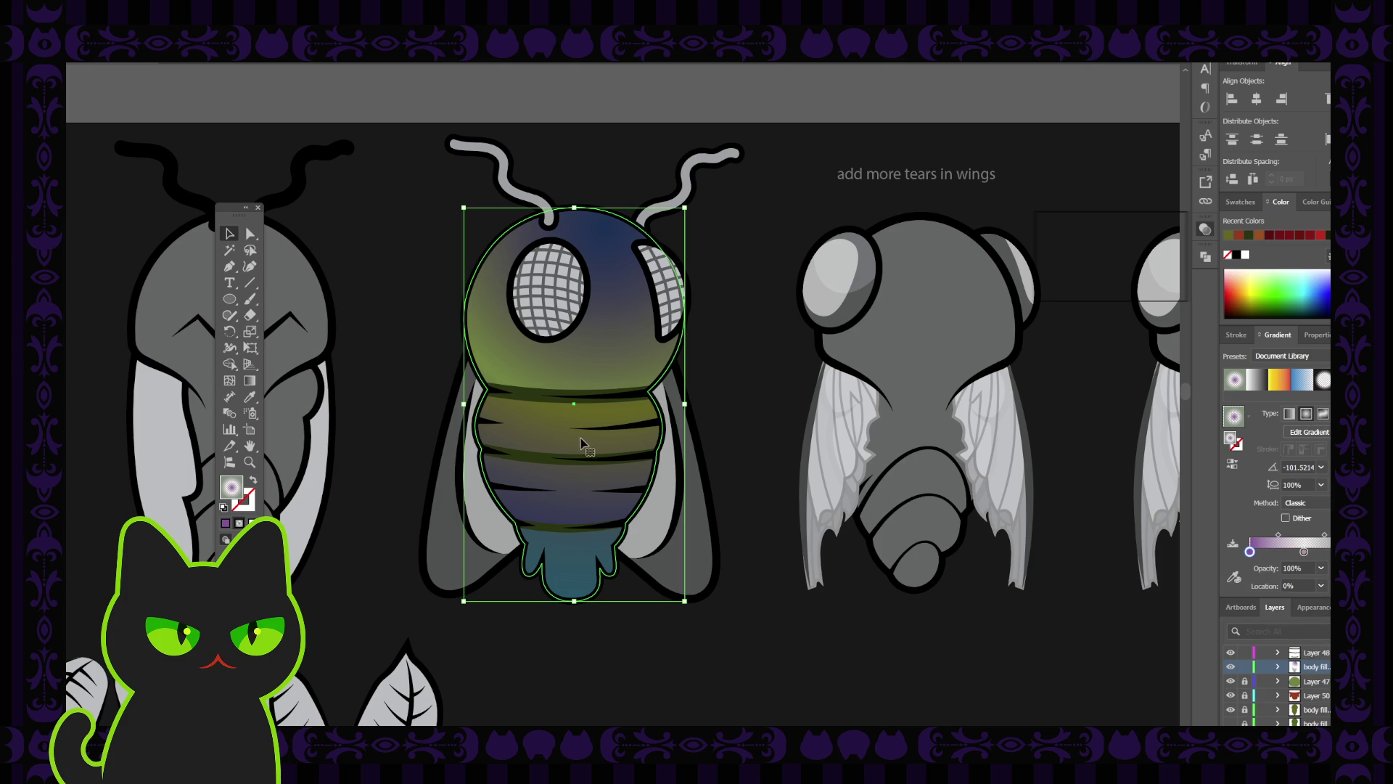
left_click(1245, 667)
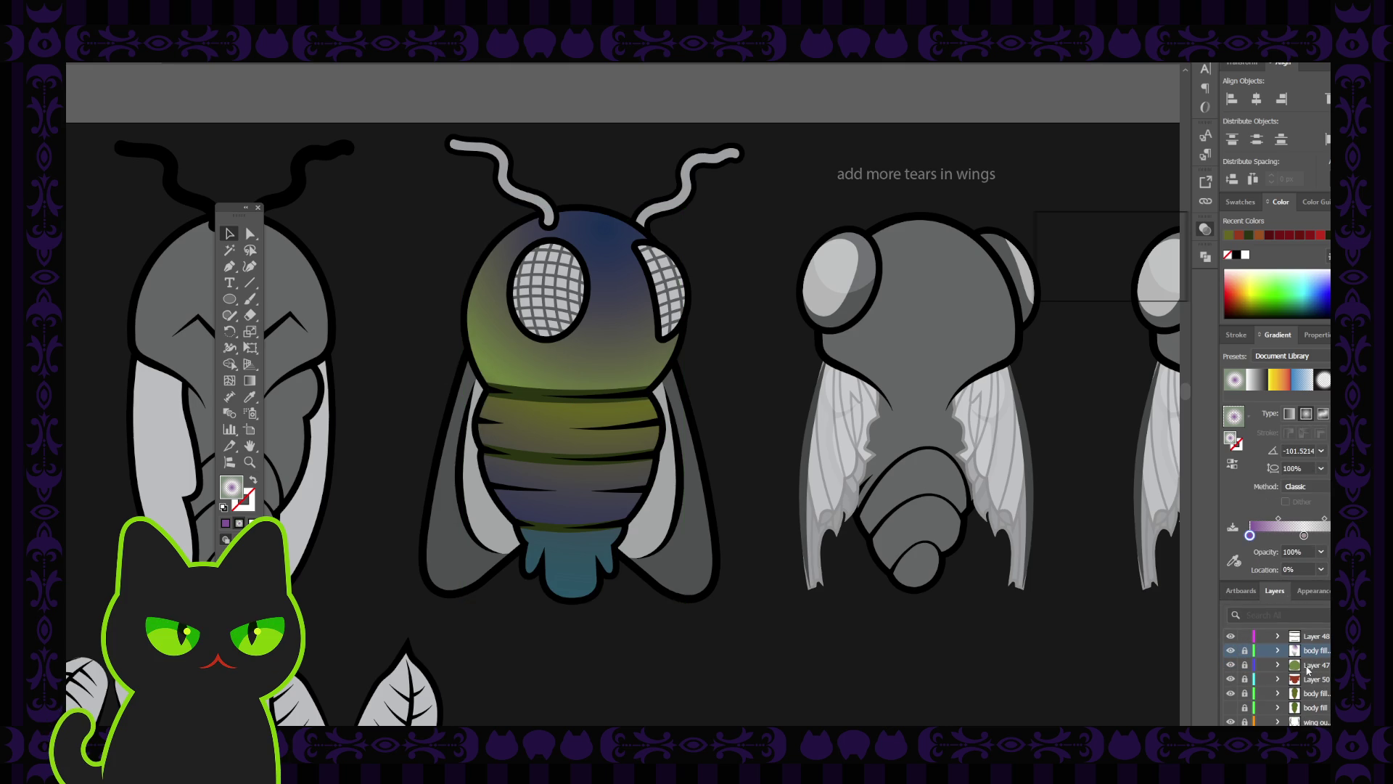
scroll(1289, 669, "up", 3)
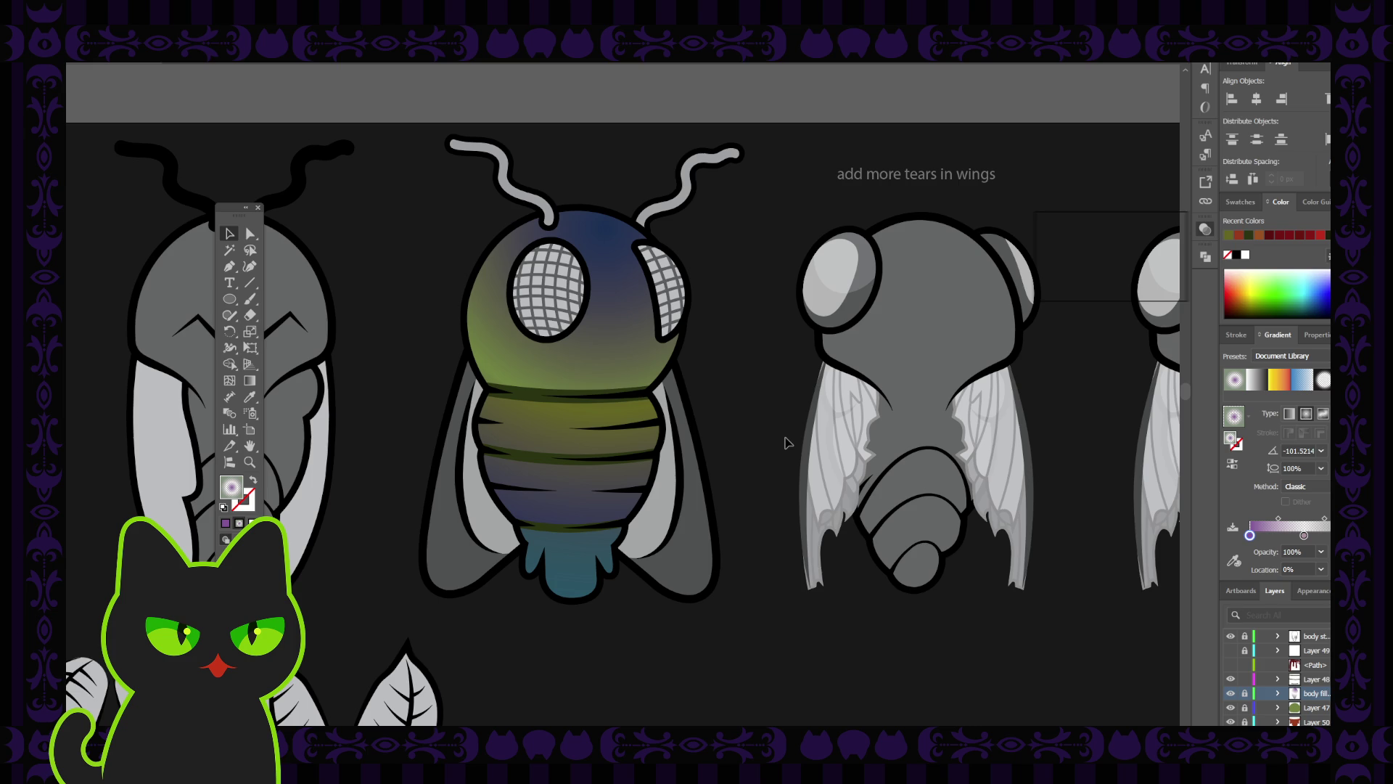
key("ctrl+minus")
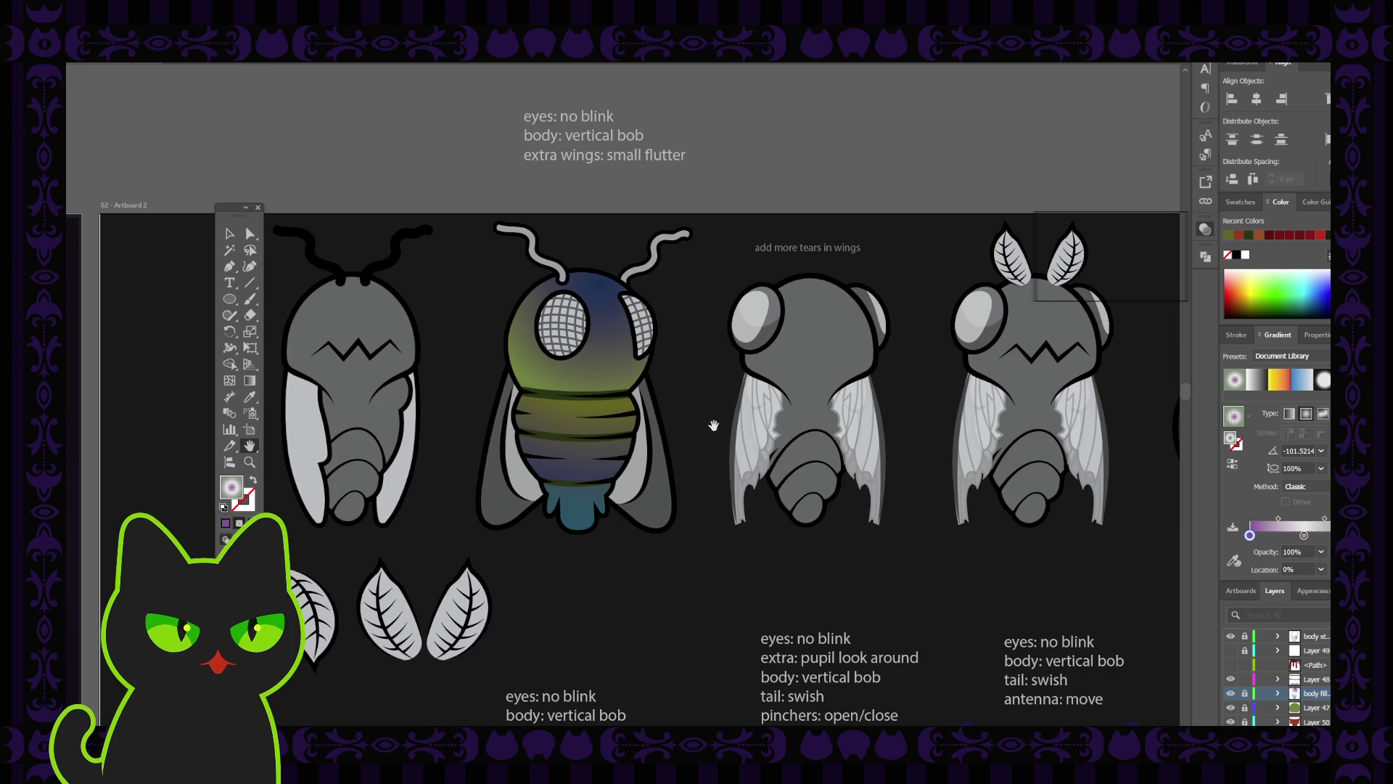
Pan up to the animation notes and target the 'enemy notes' layer.
left_click_drag(712, 423, 675, 405)
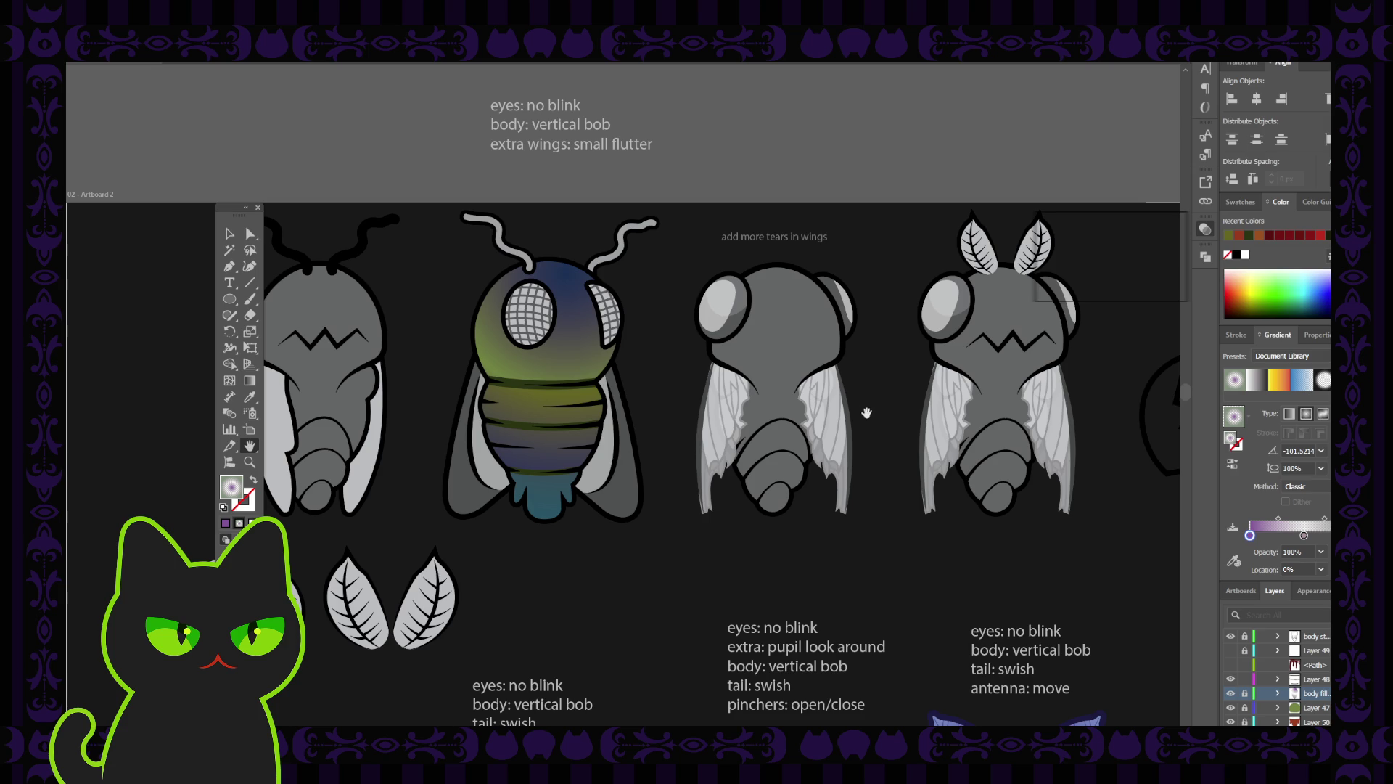
scroll(1303, 677, "up", 5)
scroll(1315, 640, "up", 5)
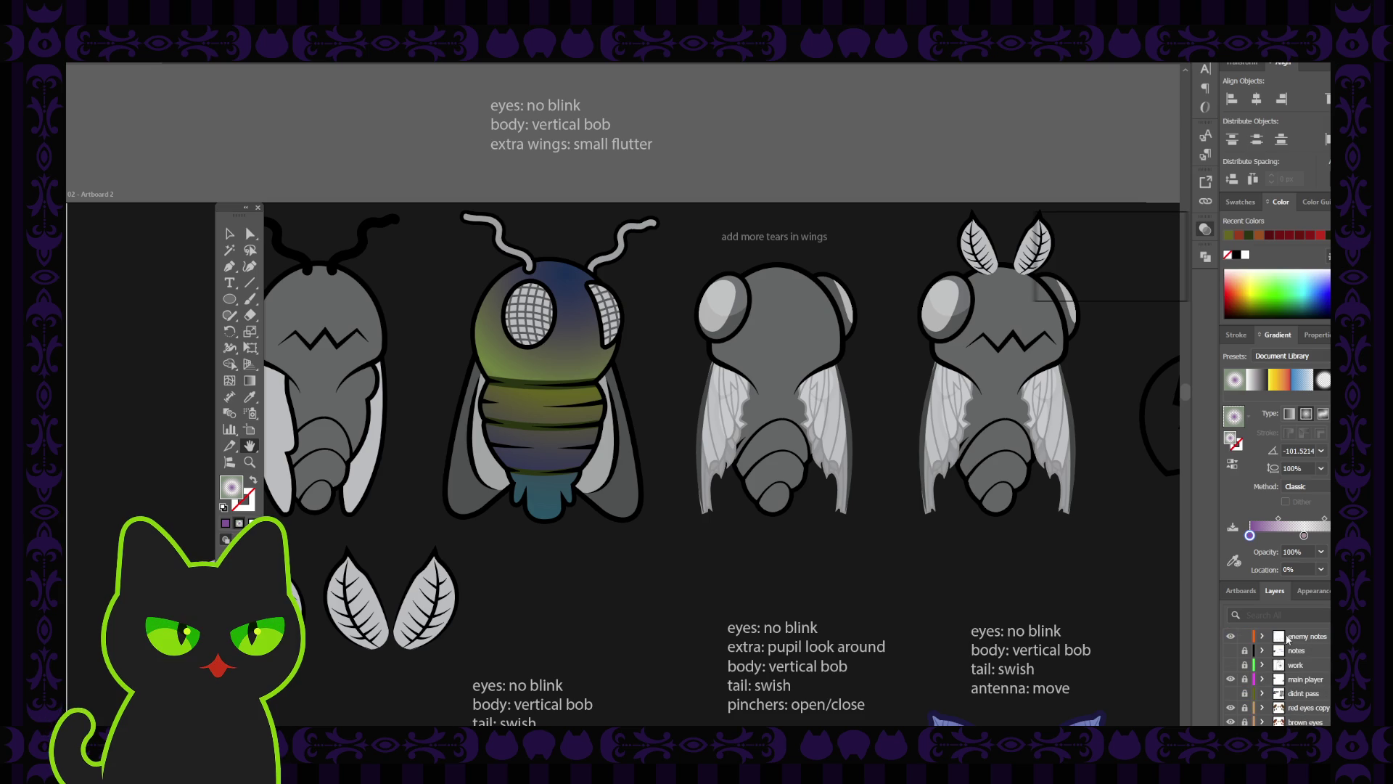
left_click(1295, 637)
key("v")
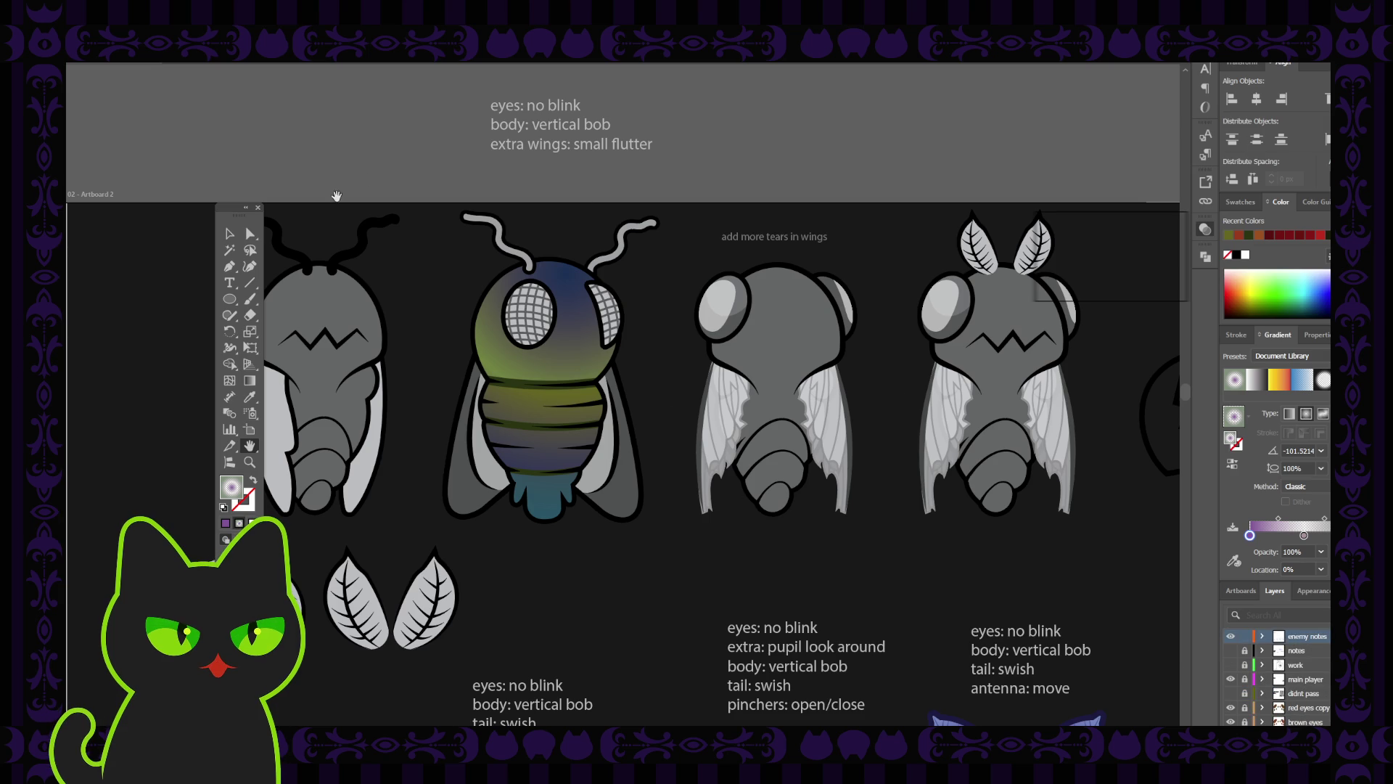
Select the animation notes text block and place a text caret inside it.
left_click(552, 125)
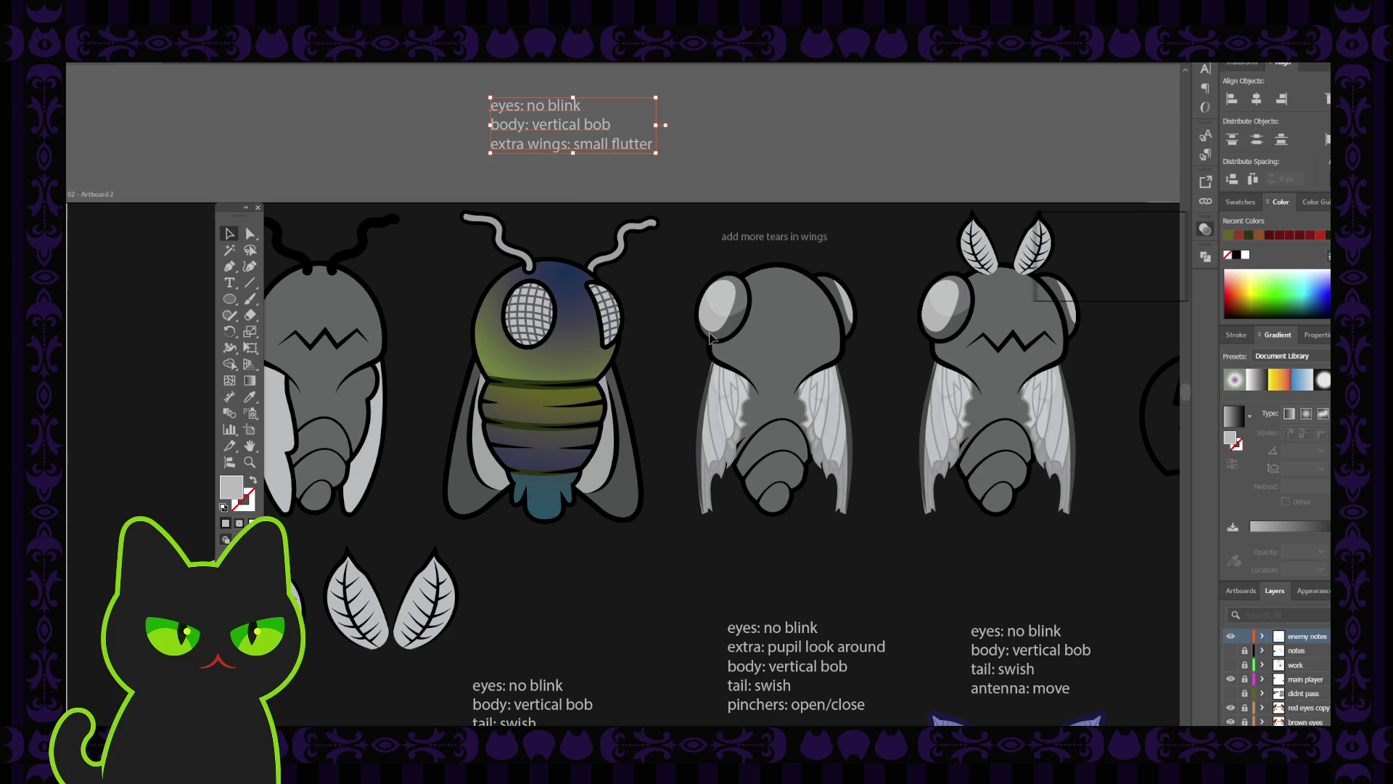
key("ctrl+z")
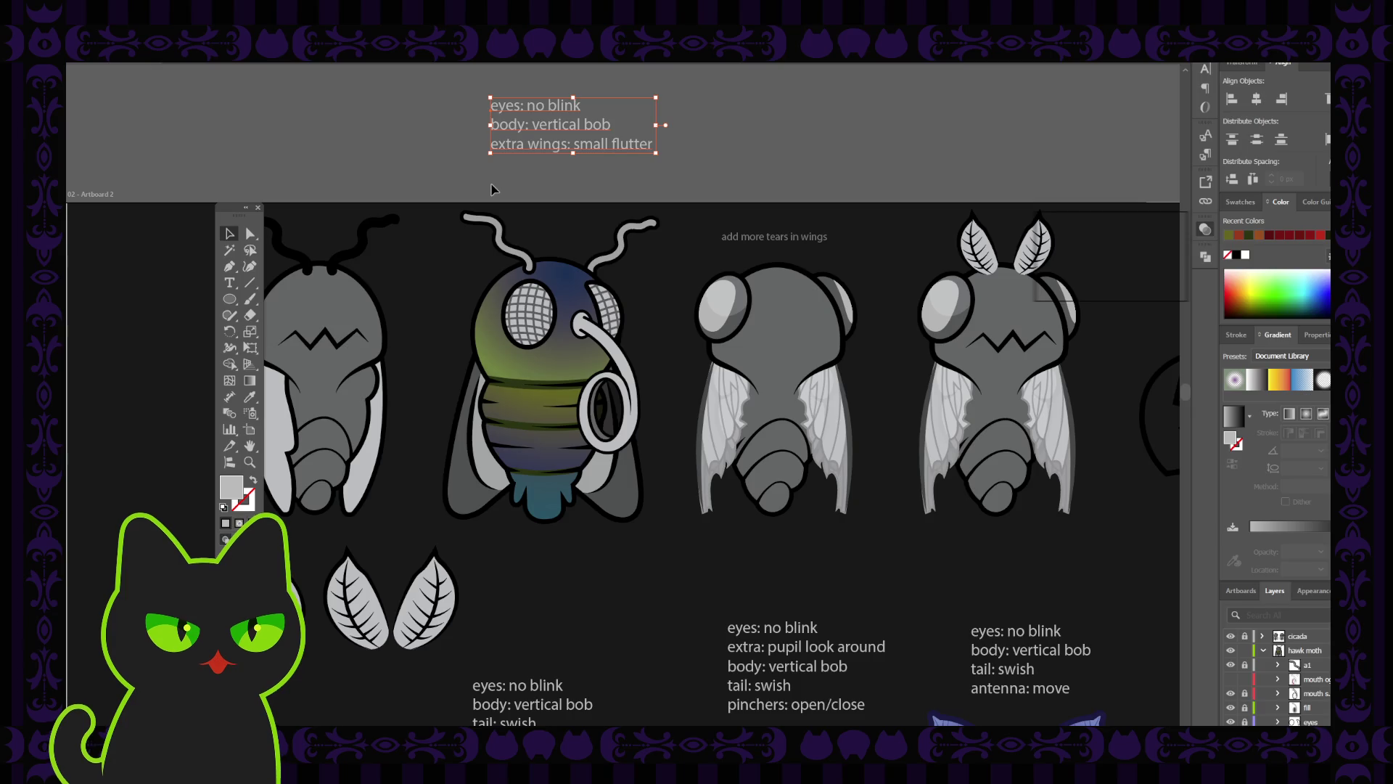
key("t")
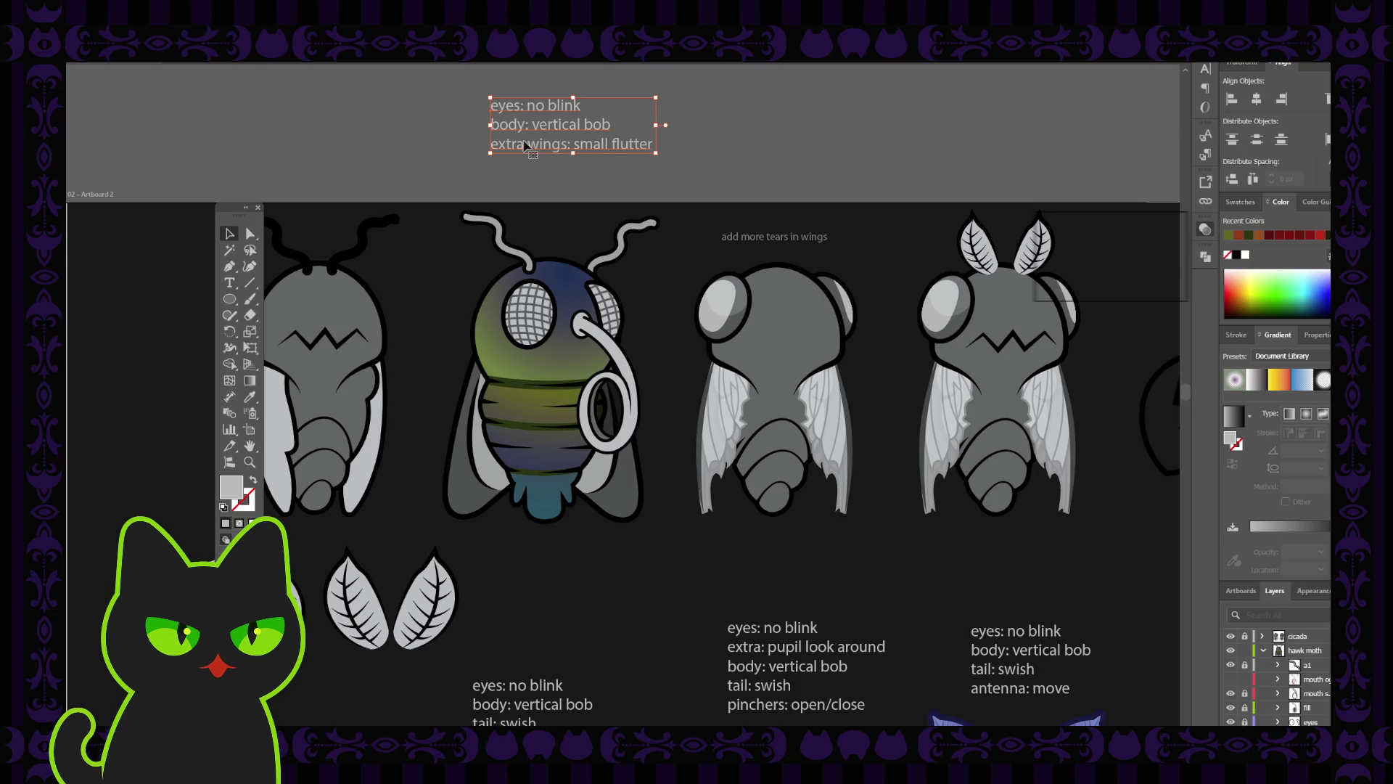
left_click(520, 143)
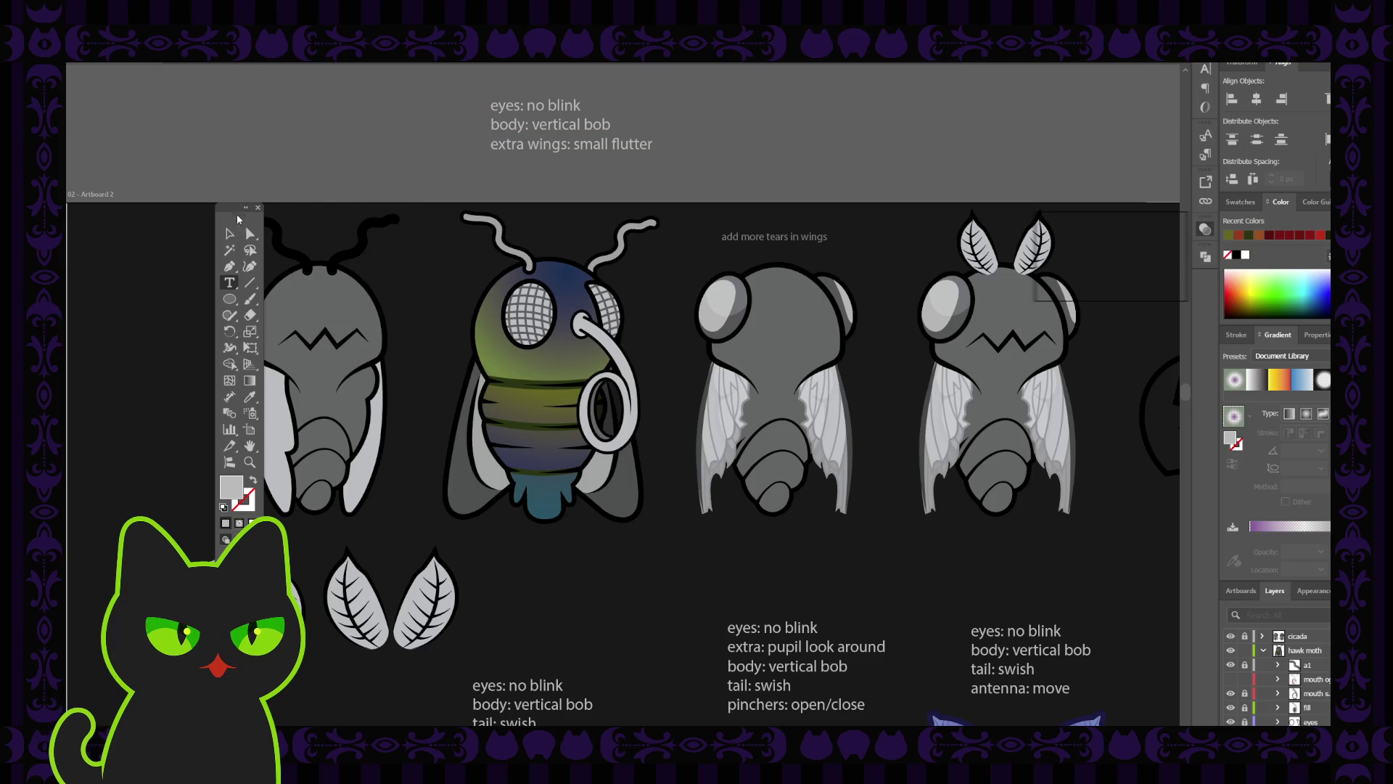
key("Escape")
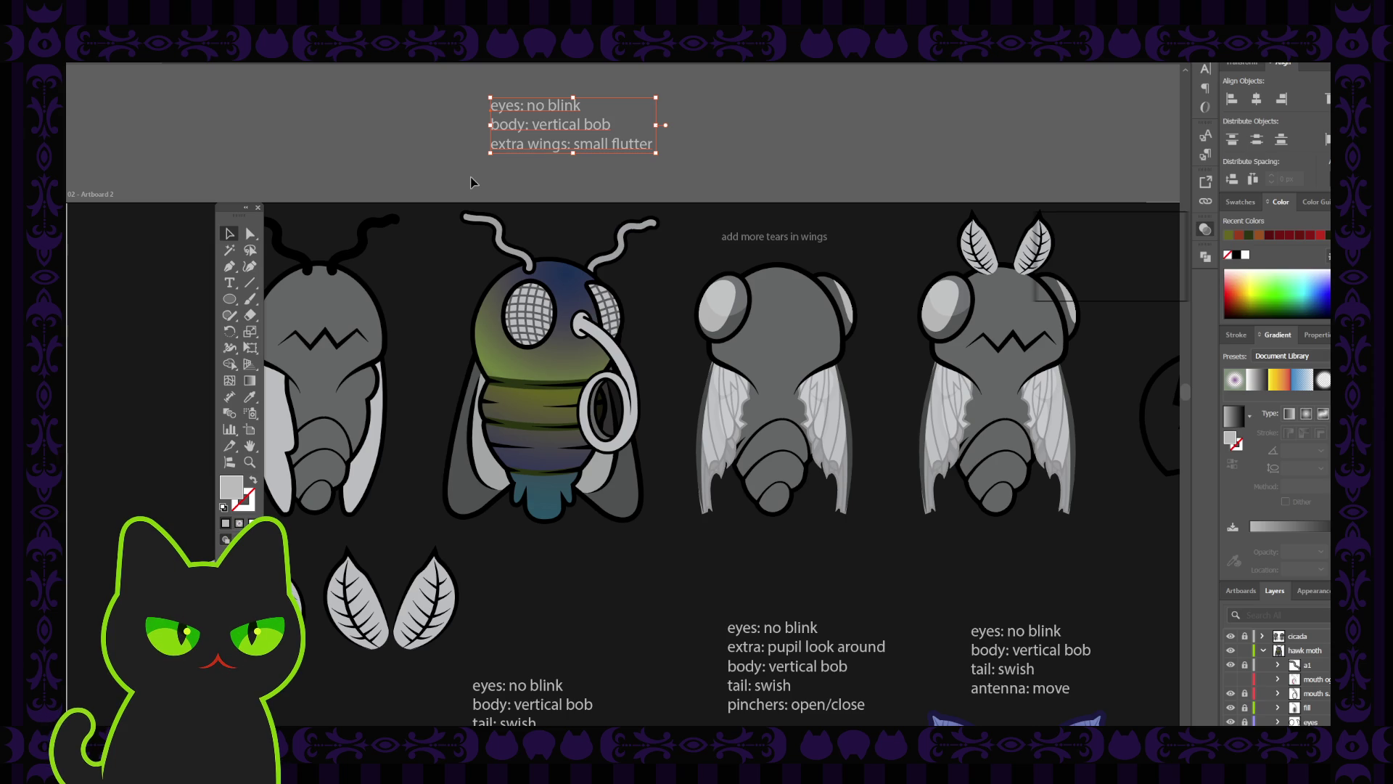
Add a new notes line reading 'colors: main green, purple-blue secondary'.
double_click(551, 143)
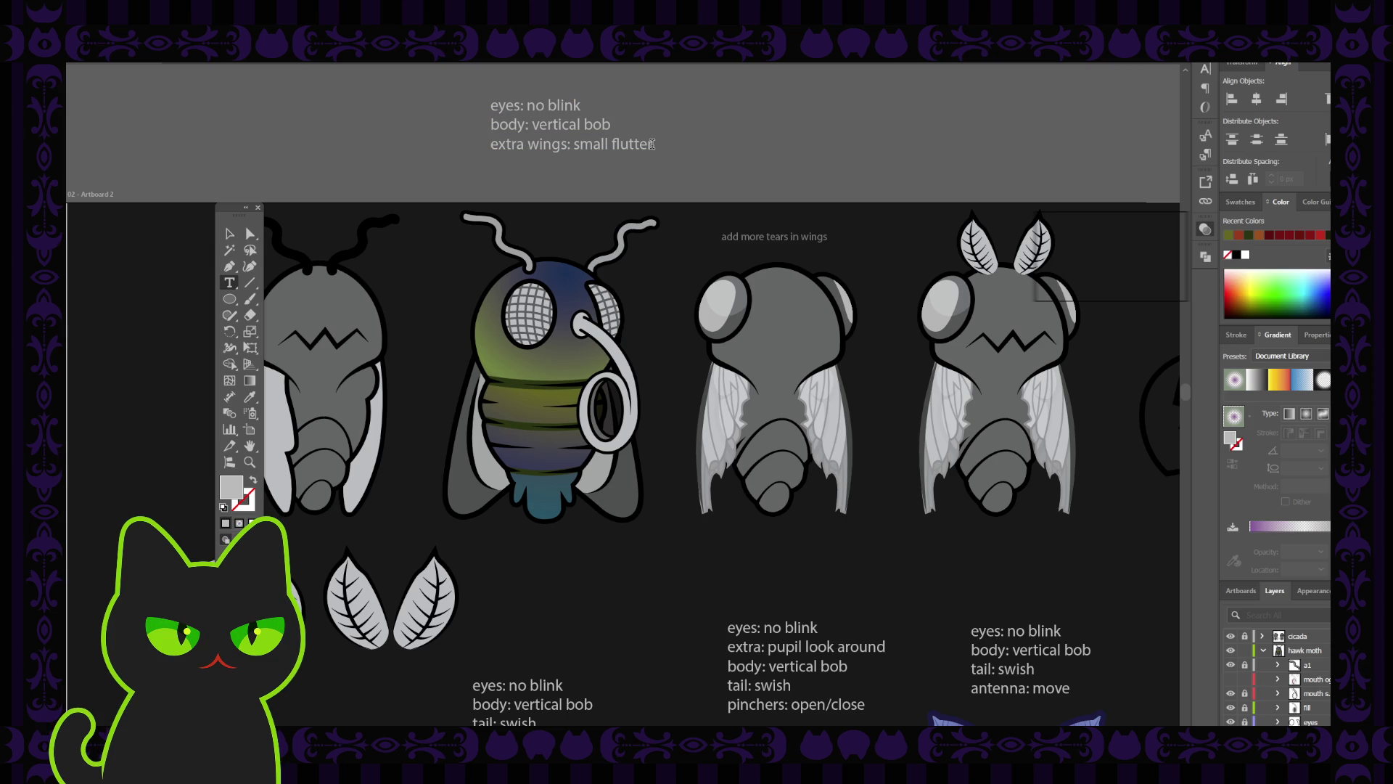
key("Return")
type("colors")
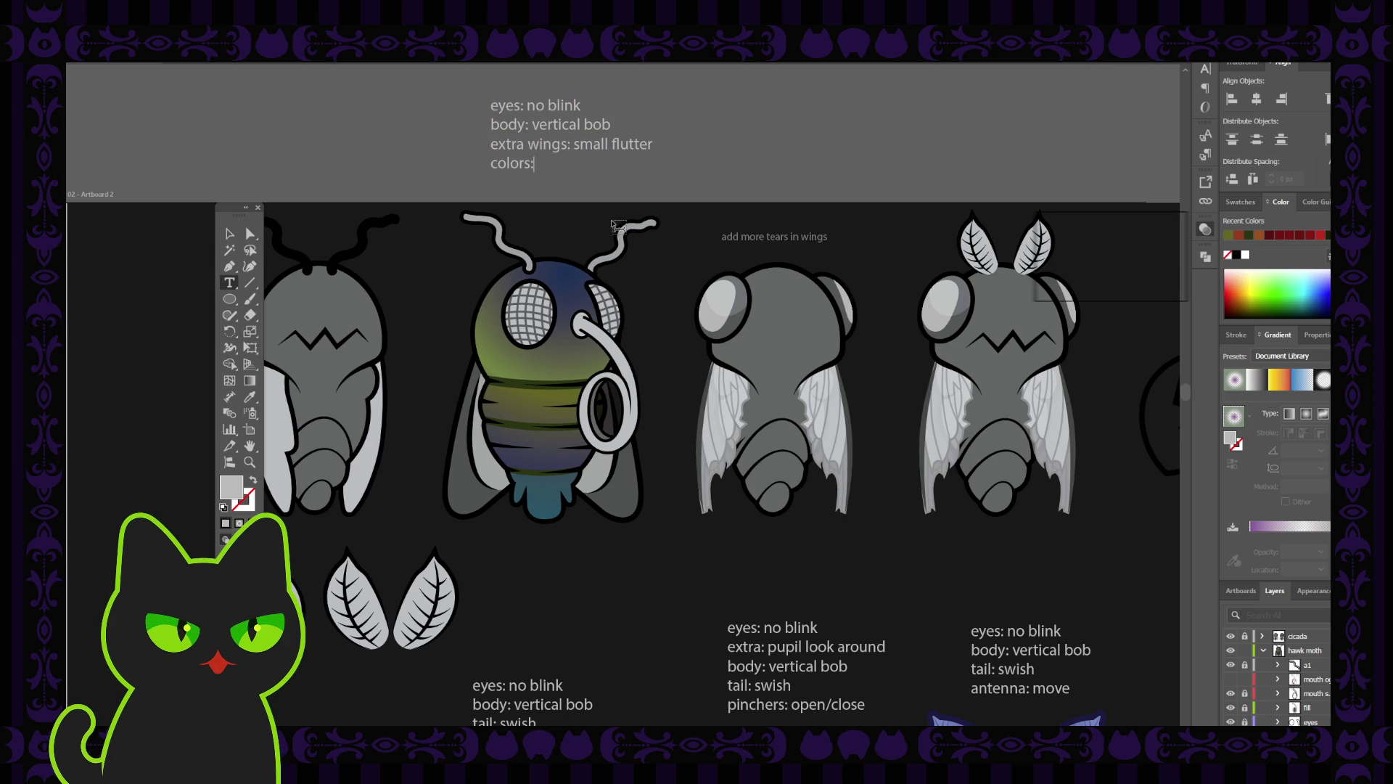
type(": mai")
key("BackSpace")
key("BackSpace")
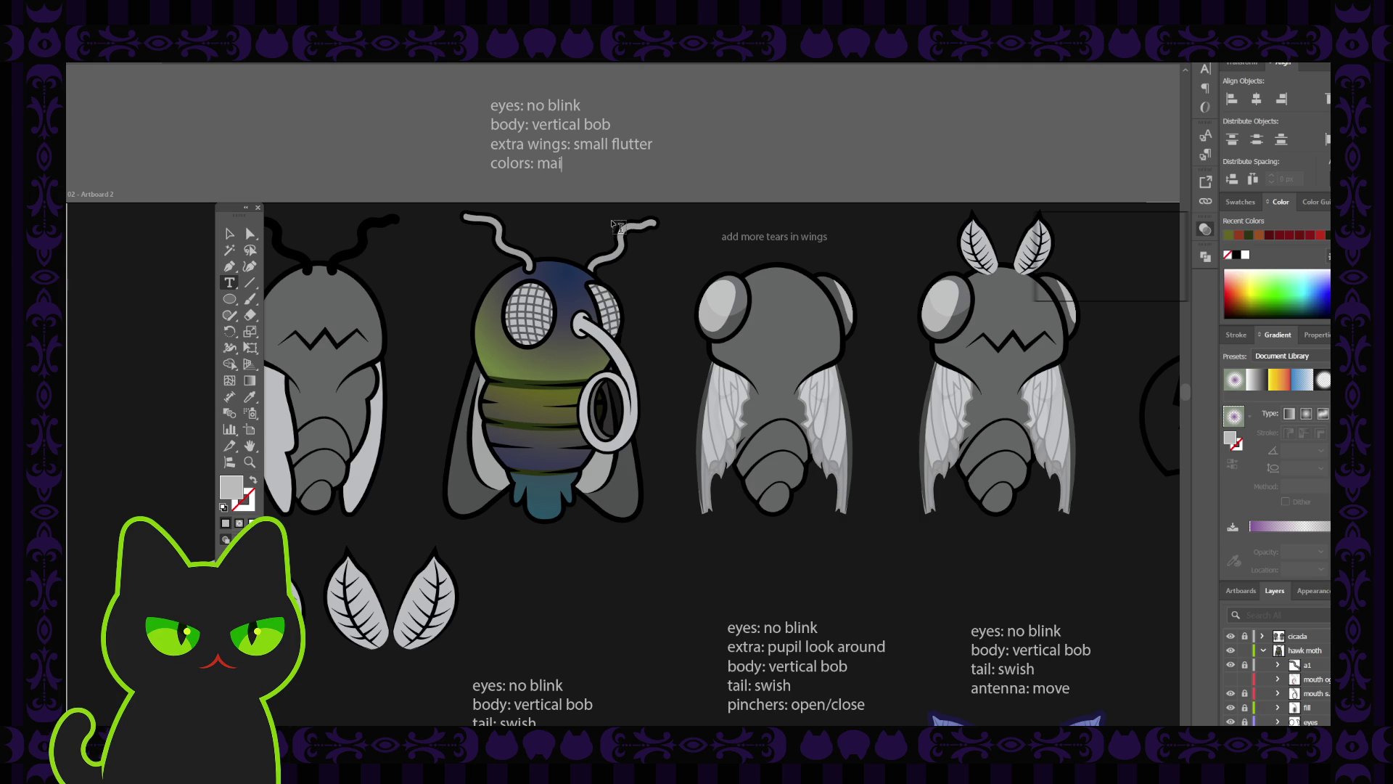
type("ain ")
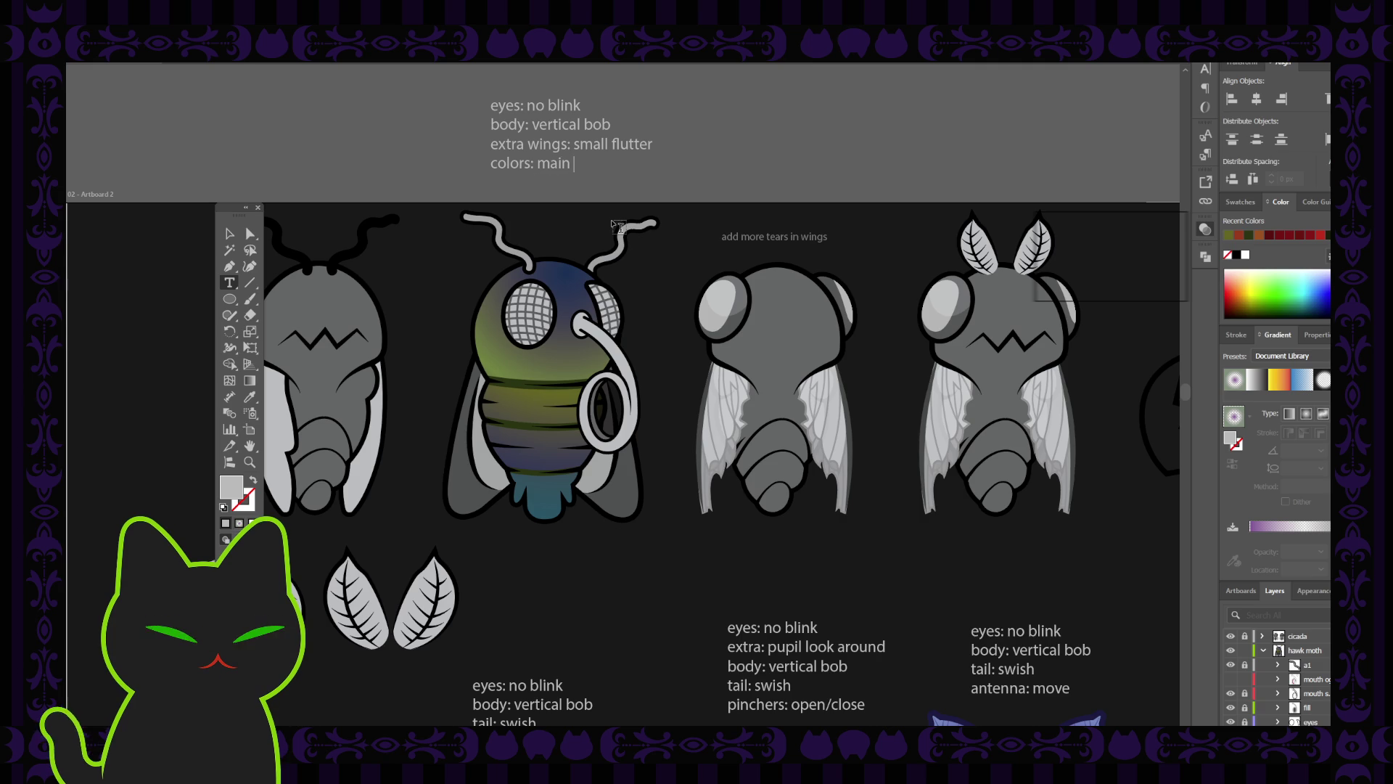
type("green, ")
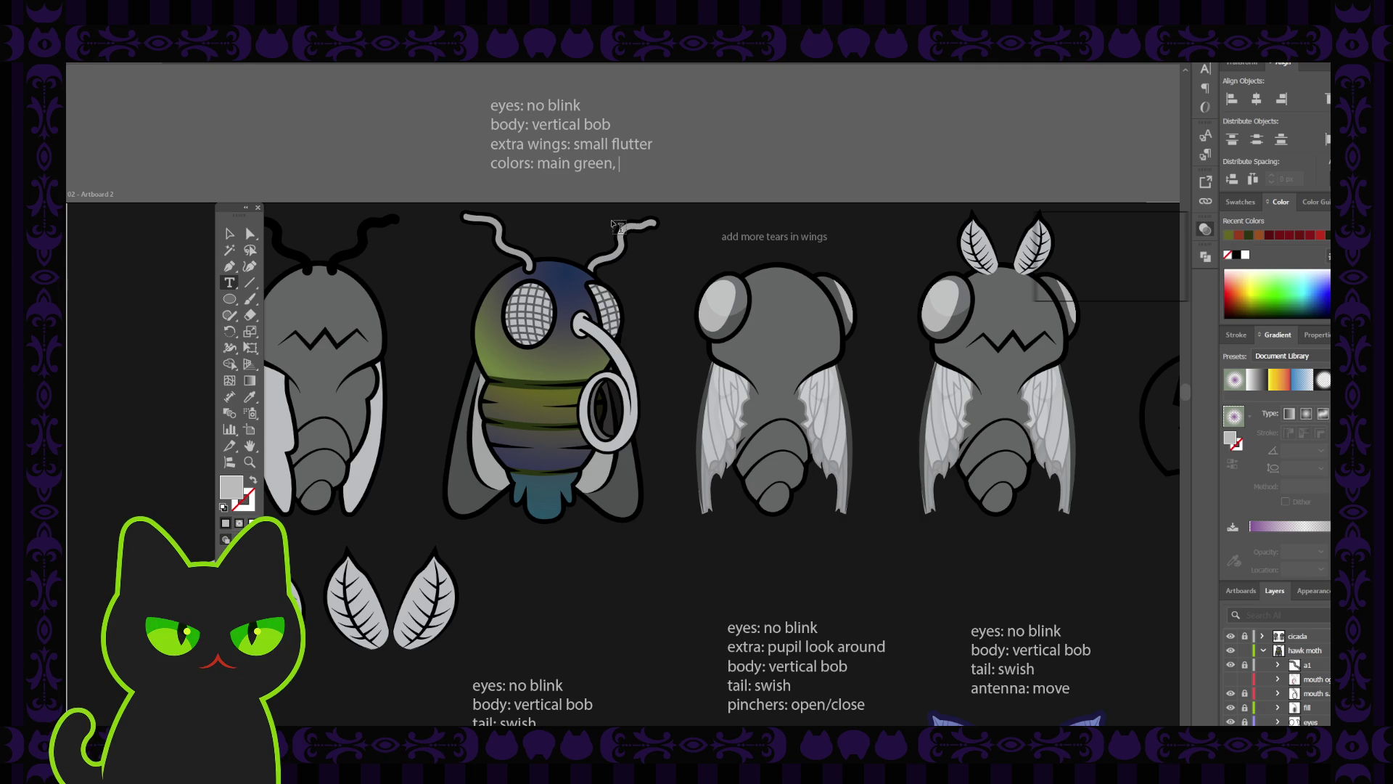
type("purple")
type("-blue")
type(" secondary")
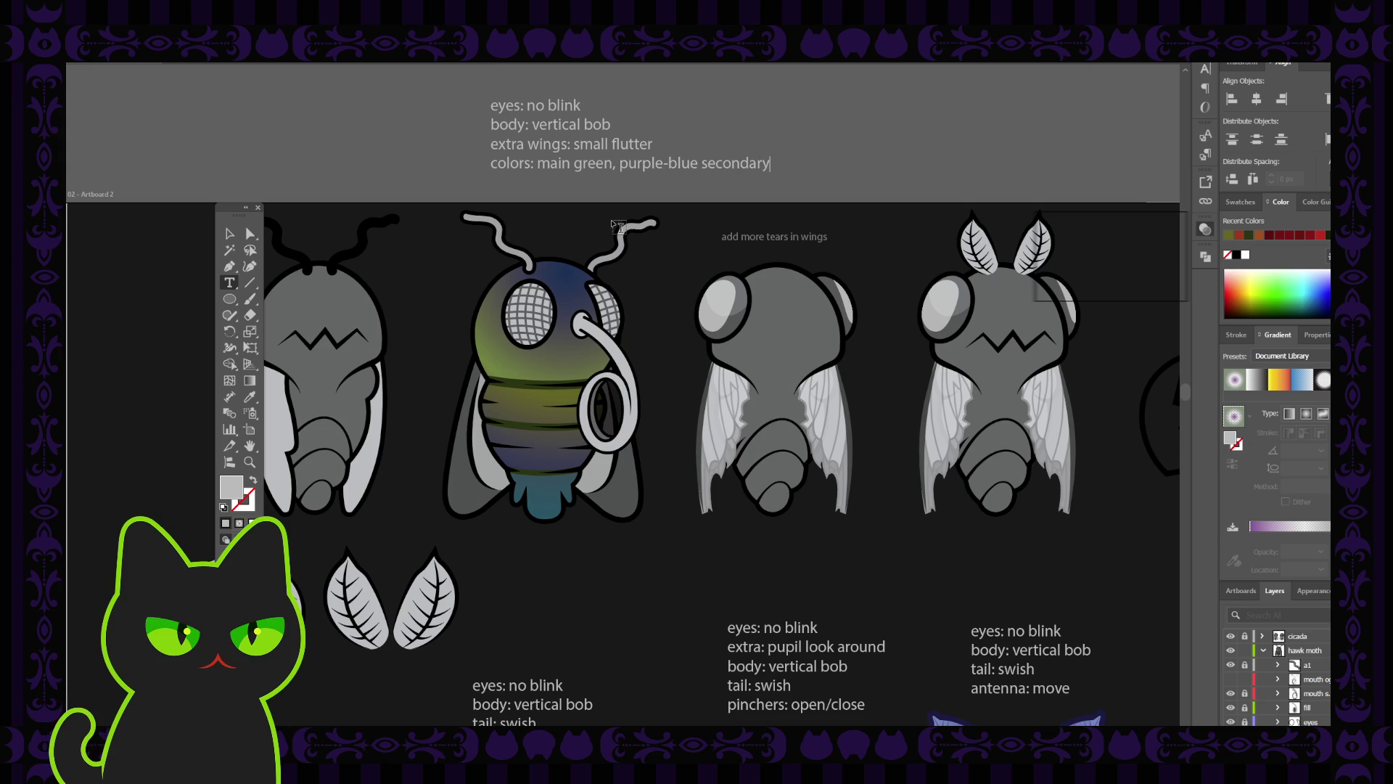
key("Escape")
left_click(377, 172)
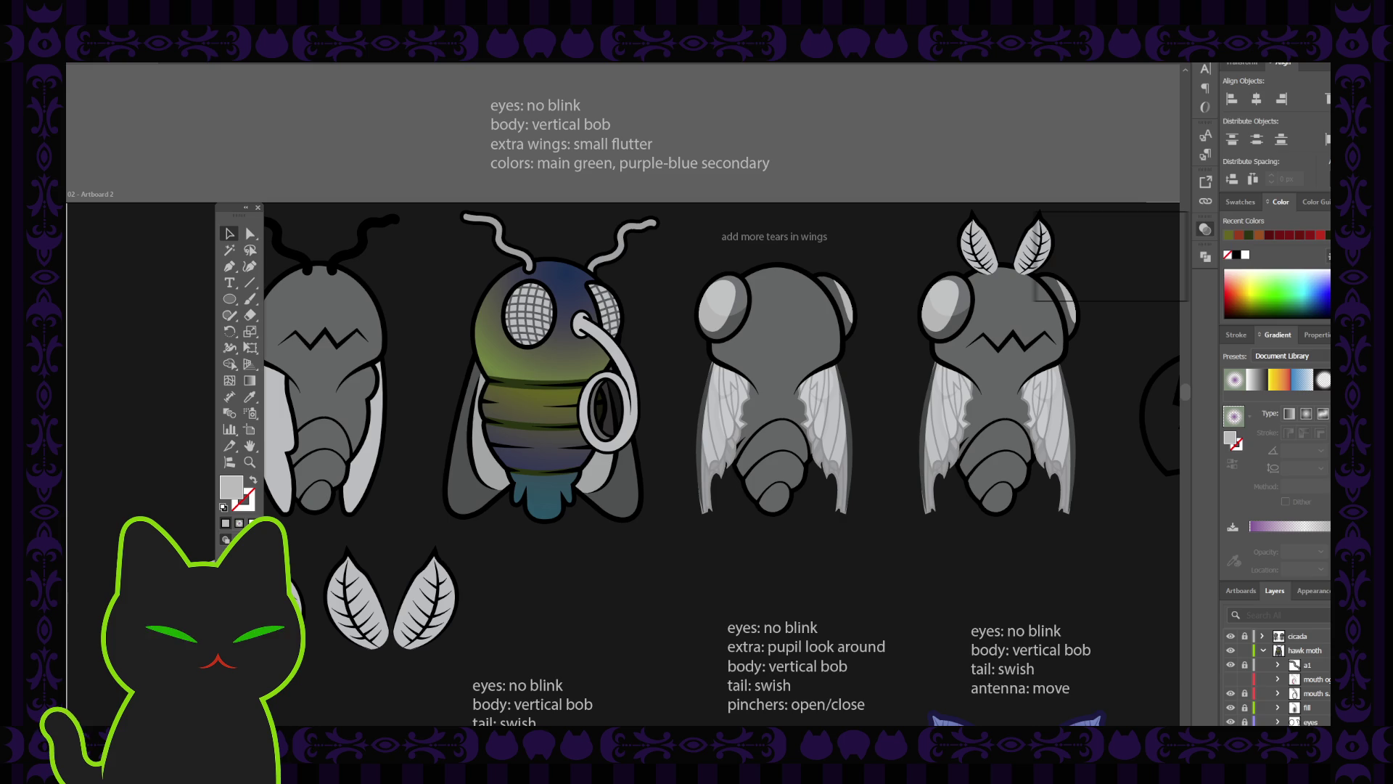
Zoom out and pan down to the ghost enemies and player ghost variants.
key("ctrl+minus")
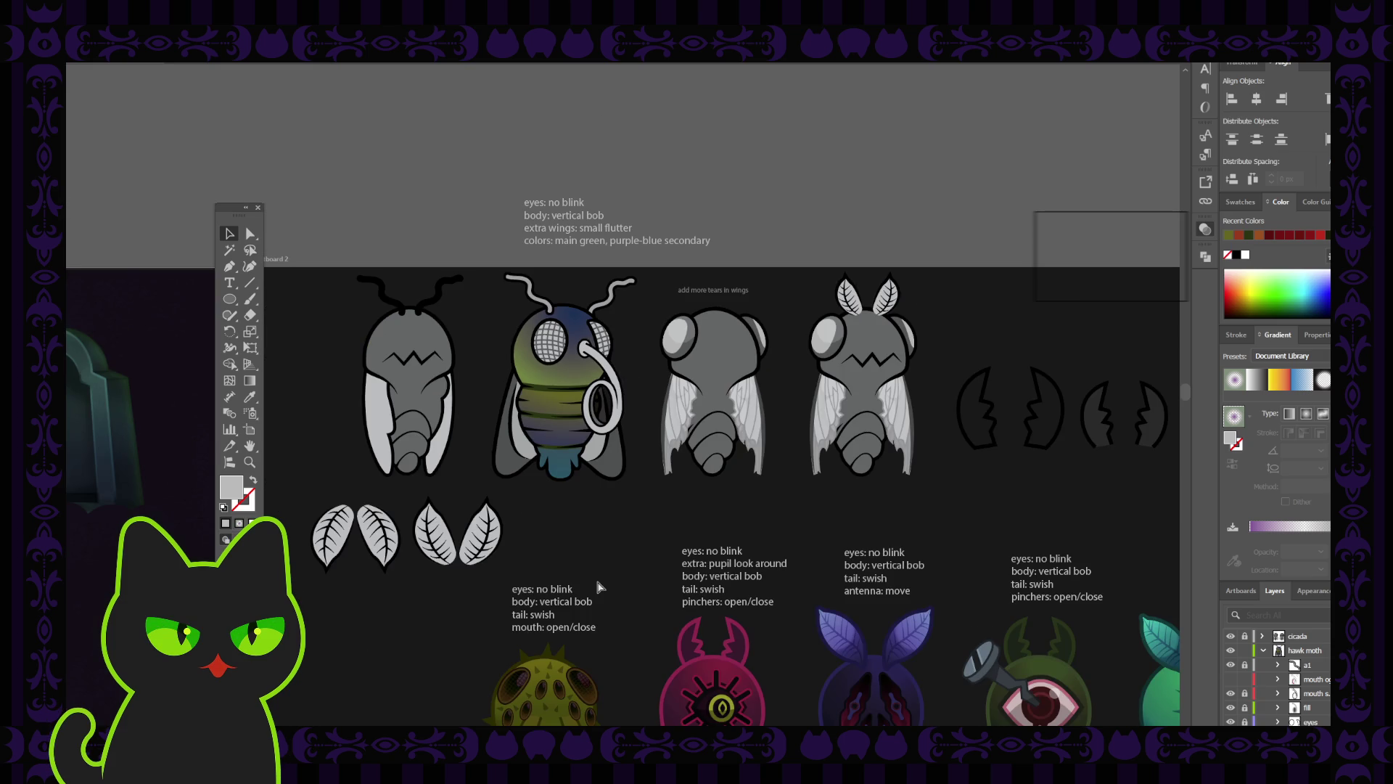
left_click_drag(653, 602, 571, 450)
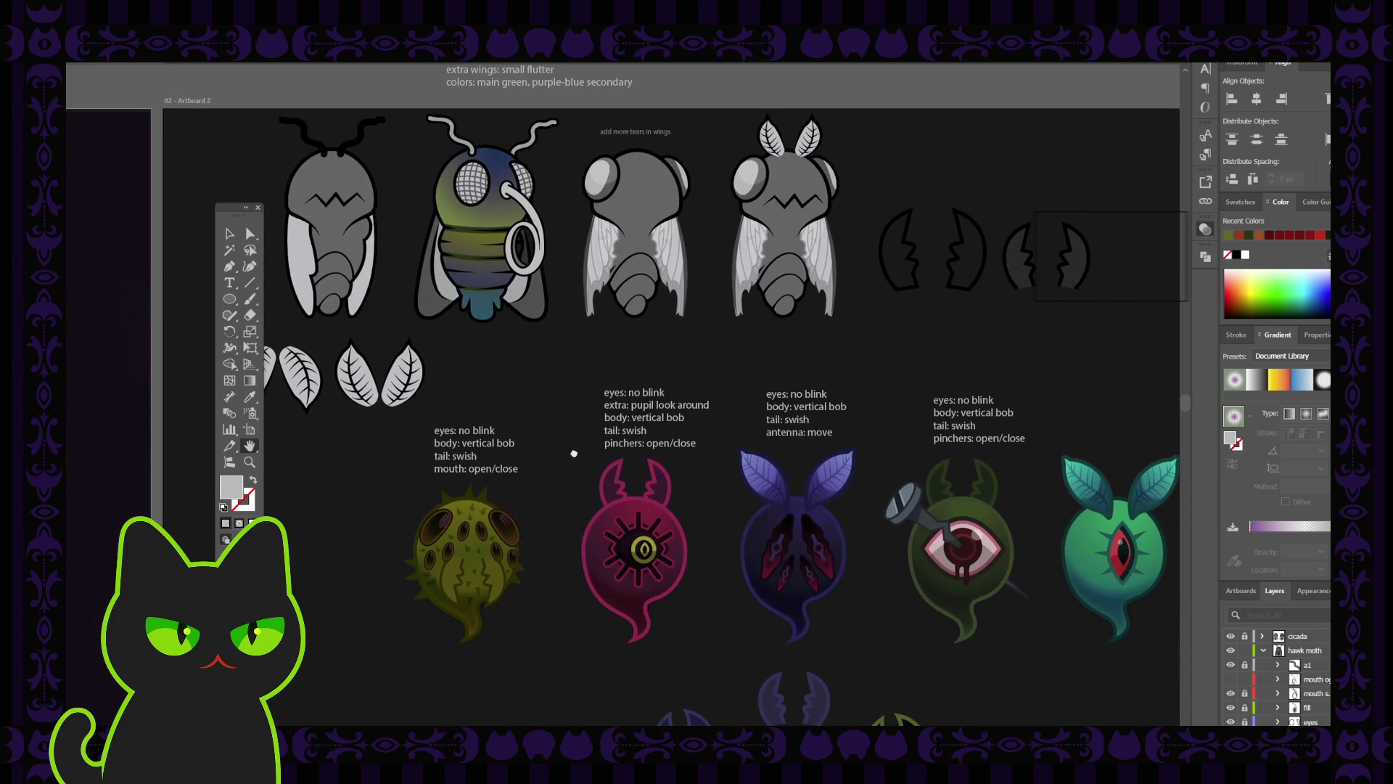
key("ctrl+minus")
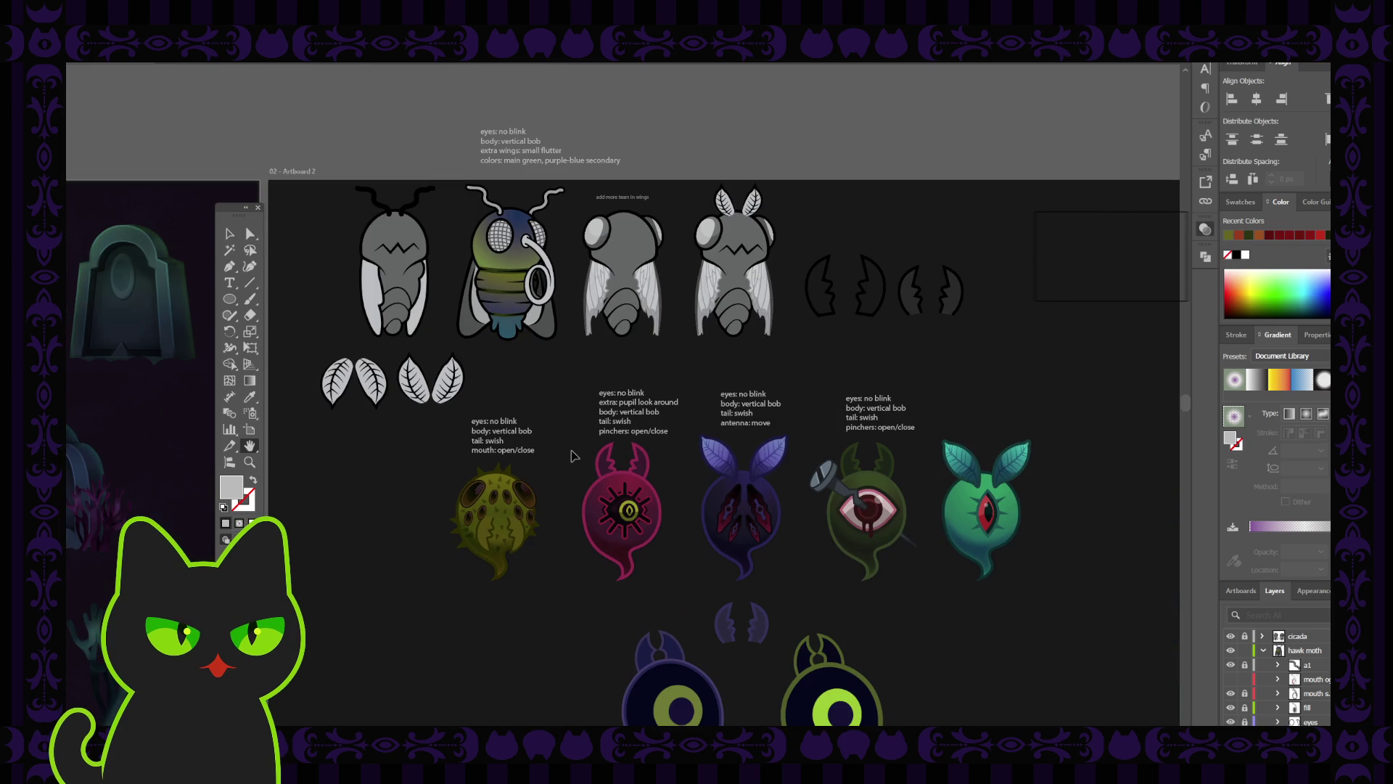
mouse_move(687, 392)
left_mouse_down()
mouse_move(624, 364)
mouse_move(600, 321)
left_mouse_up()
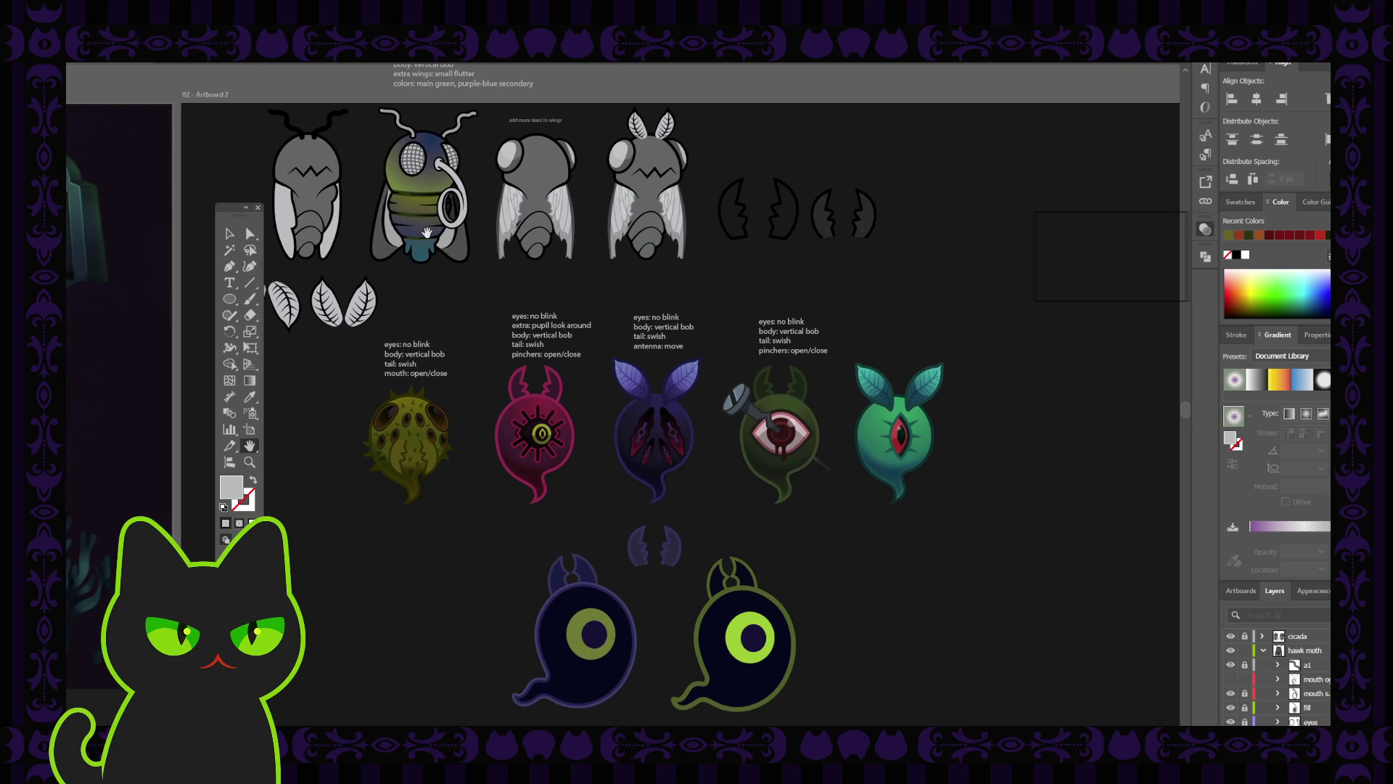
left_click_drag(473, 290, 464, 288)
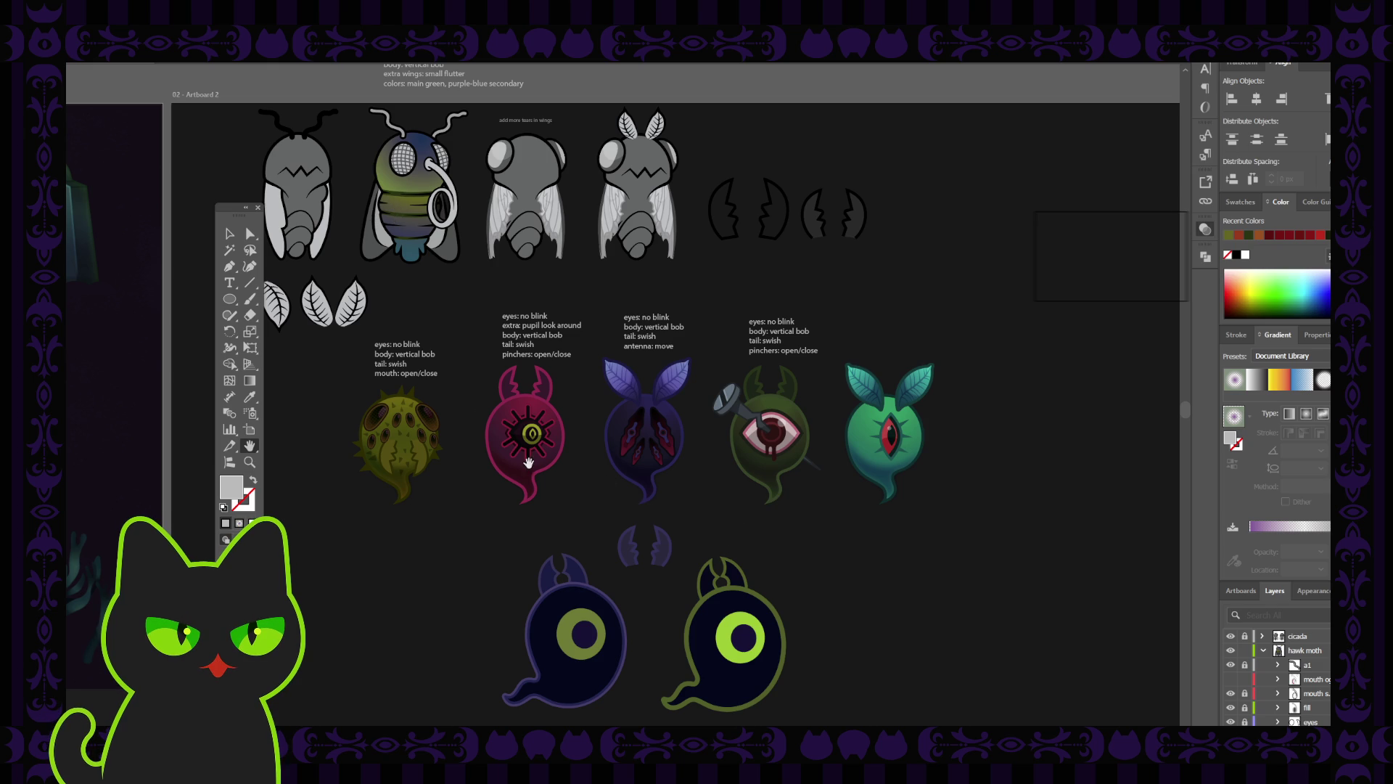
mouse_move(573, 551)
left_mouse_down()
mouse_move(553, 535)
mouse_move(545, 461)
mouse_move(498, 482)
left_mouse_up()
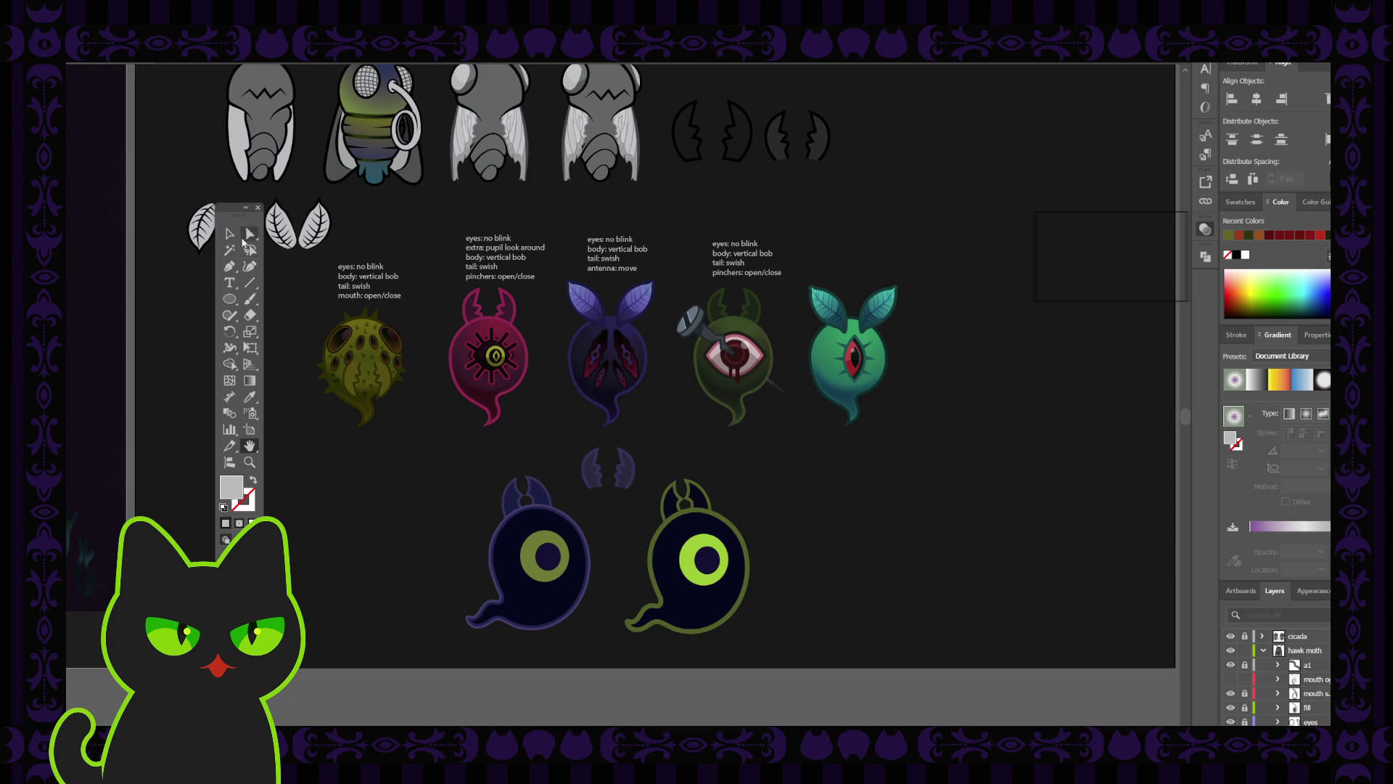
Collapse the hawk moth layer, target the main player layer, and show the Stroke panel.
left_click(230, 234)
left_click(1263, 651)
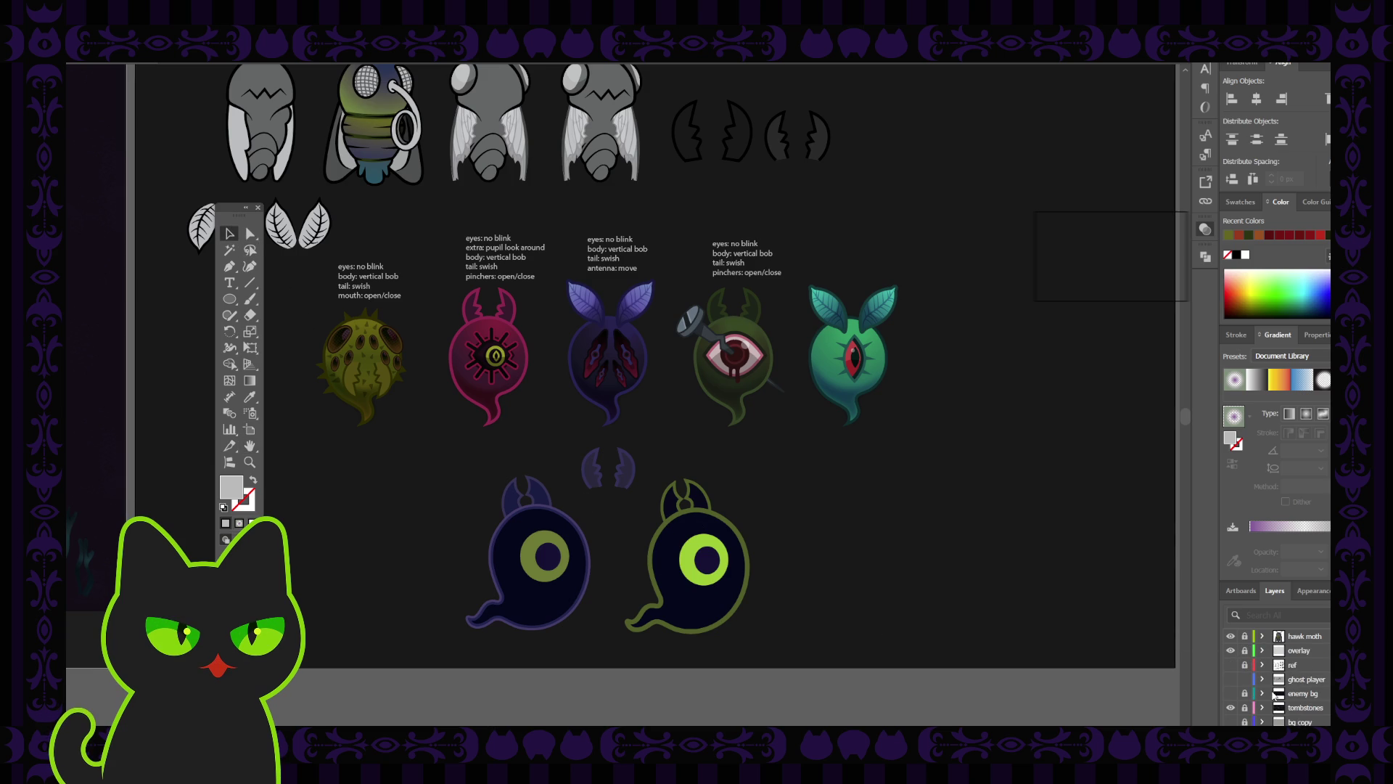
scroll(1279, 668, "up", 3)
scroll(1310, 672, "up", 5)
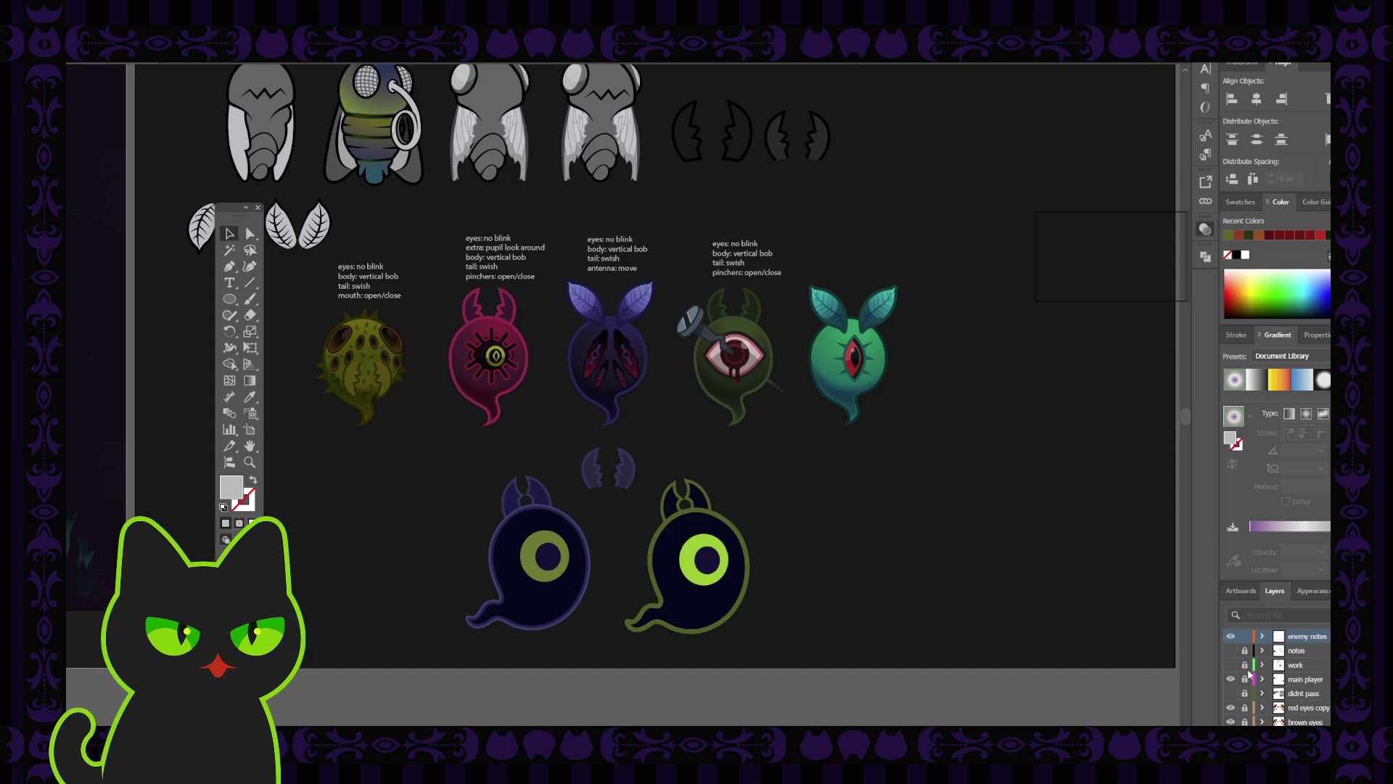
scroll(1253, 678, "down", 1)
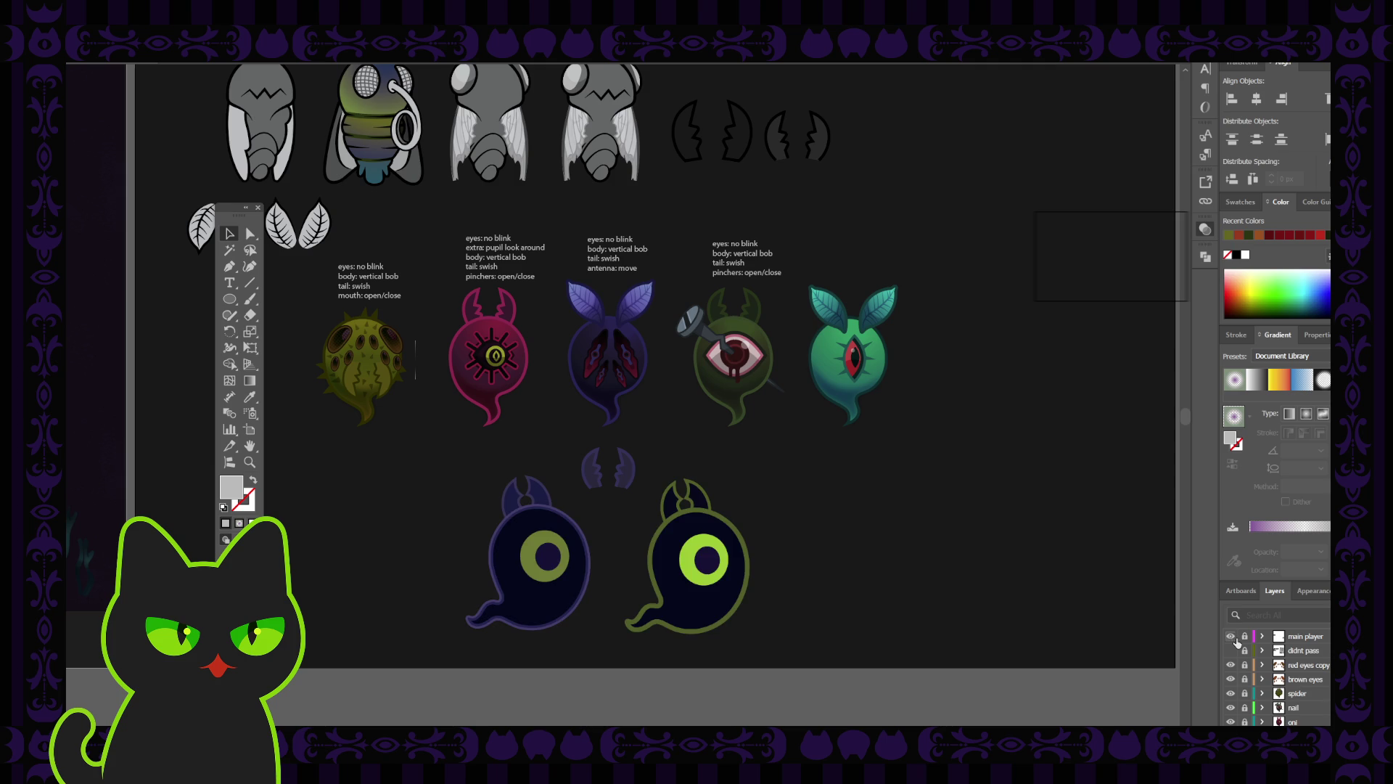
left_click(1243, 642)
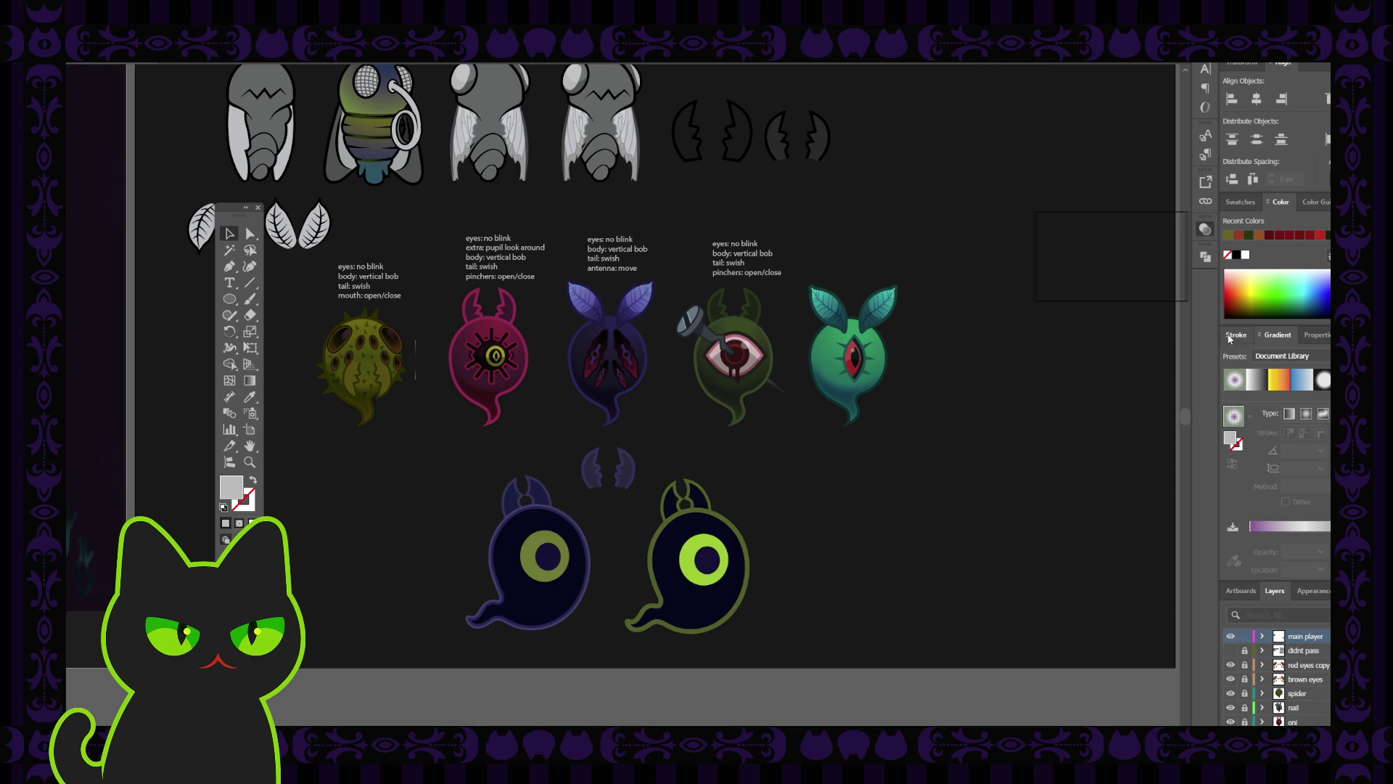
left_click(1236, 334)
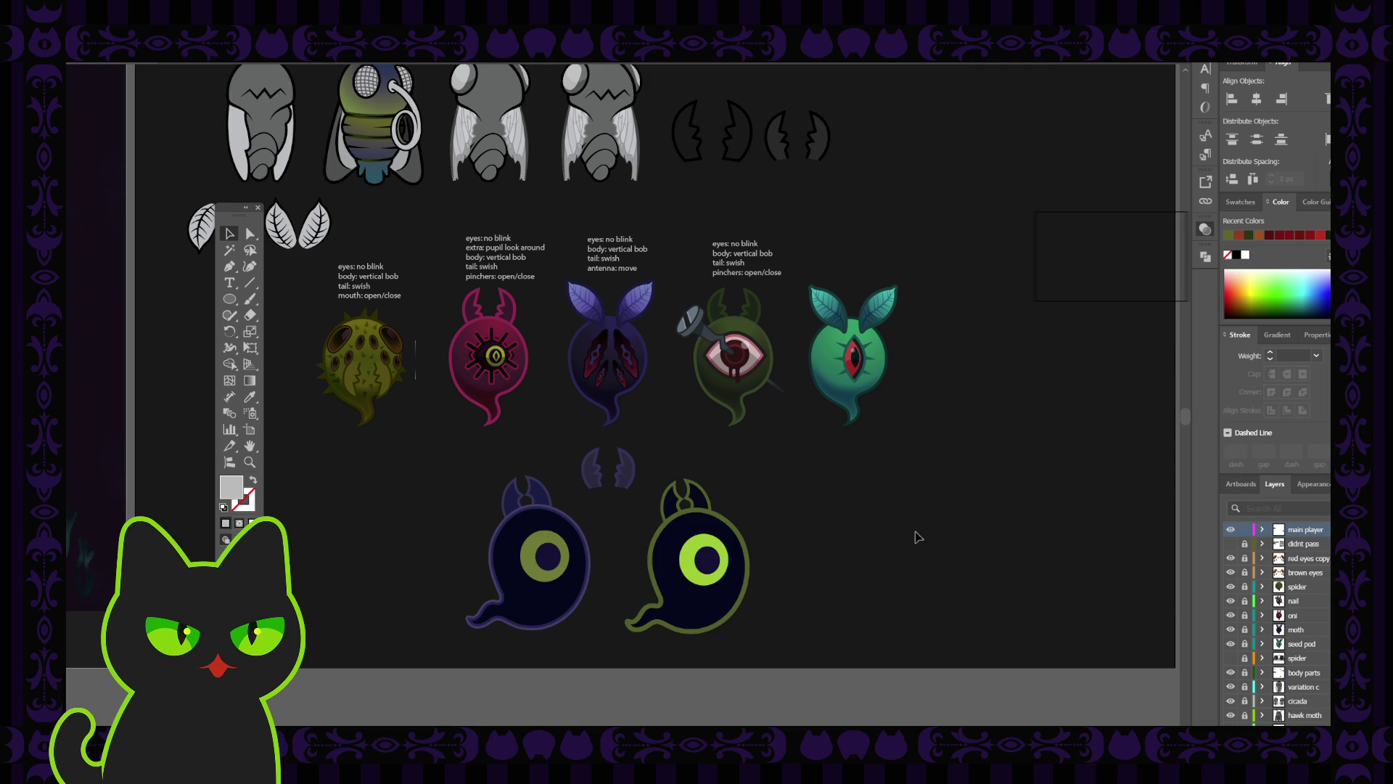
Zoom in and frame the enemy sprite row with the two player ghosts beneath it.
key("ctrl+plus")
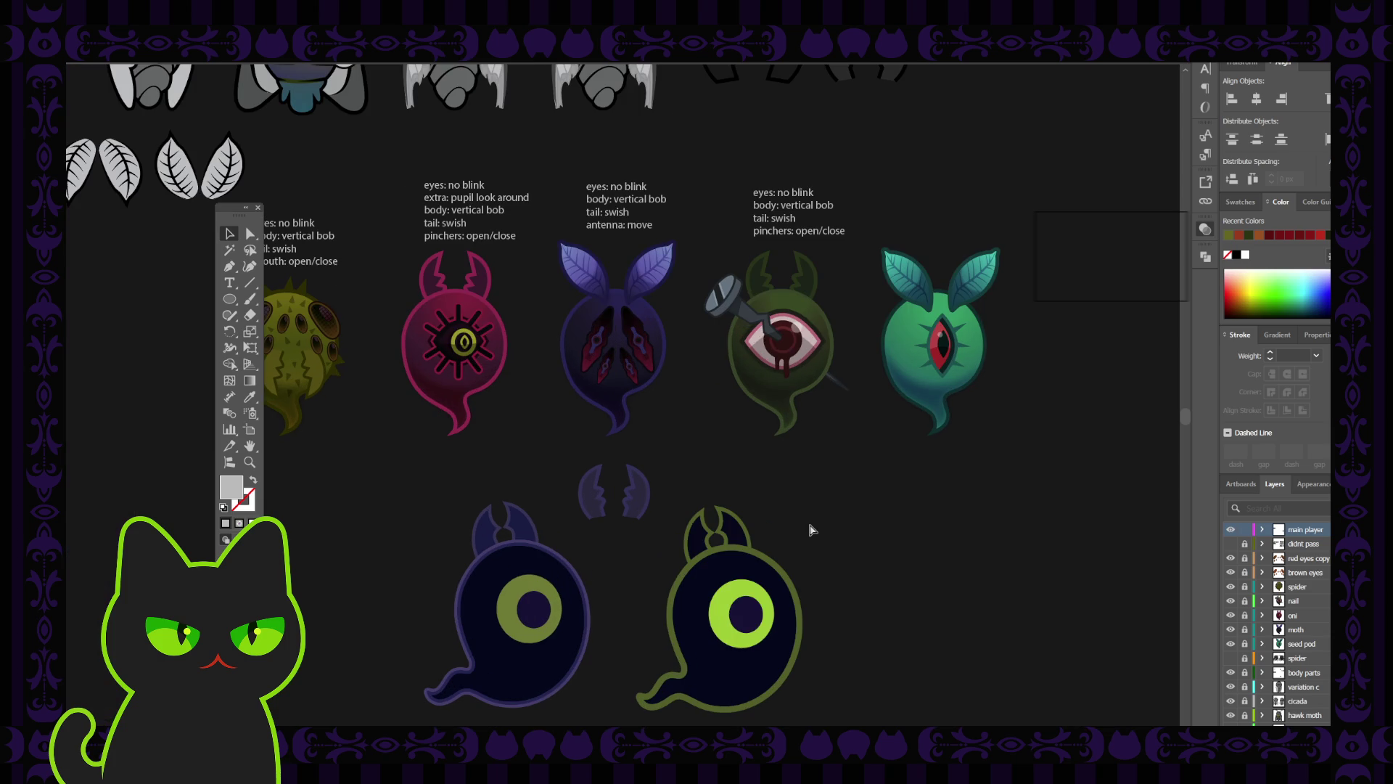
left_click_drag(812, 530, 700, 399)
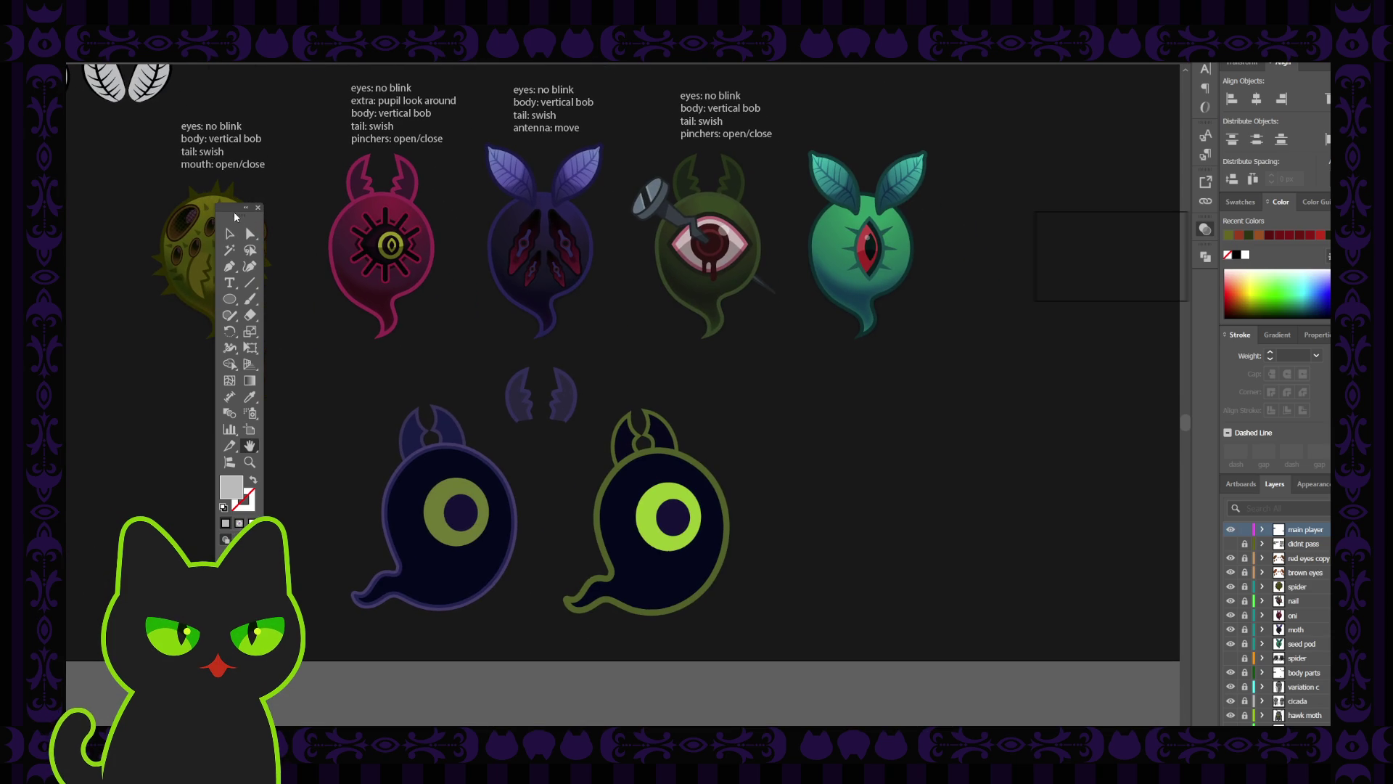
left_click(234, 213)
key("Tab")
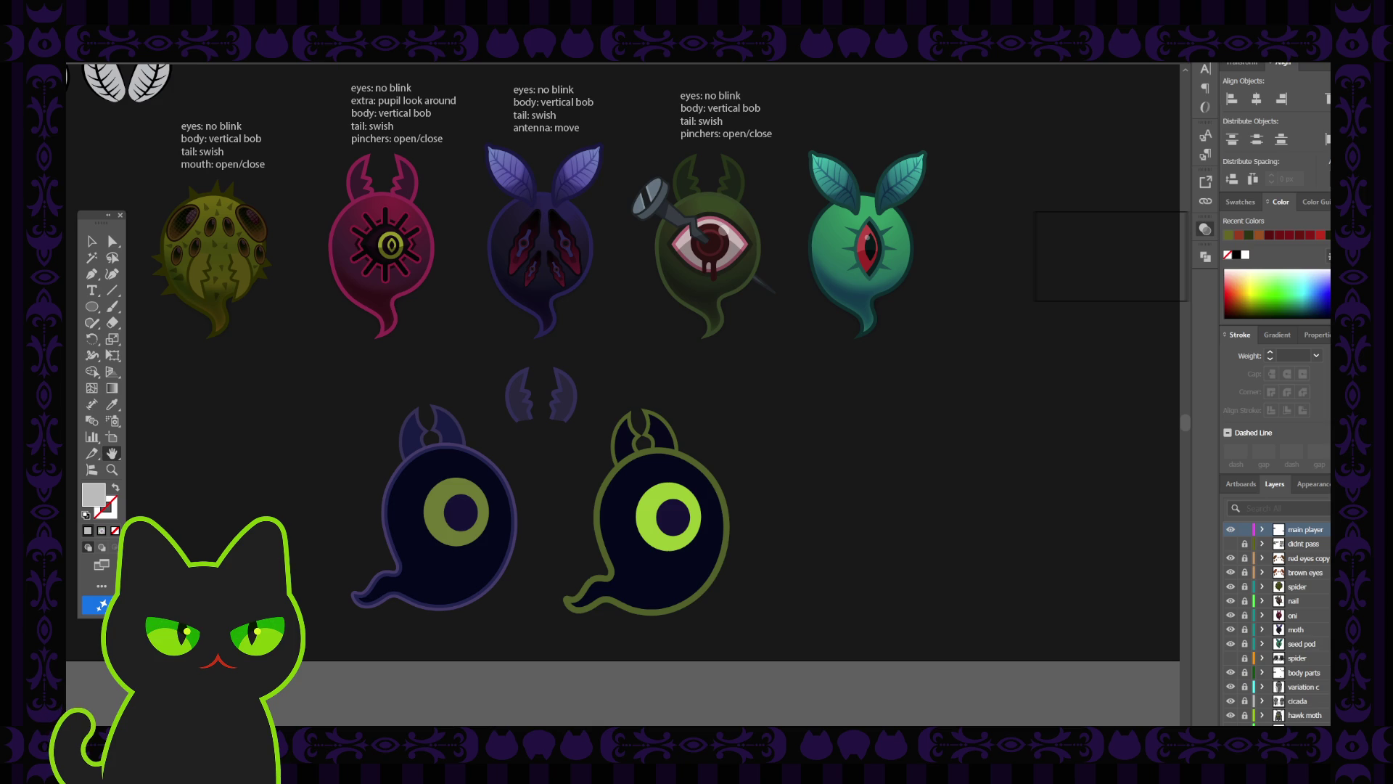
mouse_move(348, 548)
left_mouse_down()
mouse_move(311, 519)
mouse_move(334, 527)
left_mouse_up()
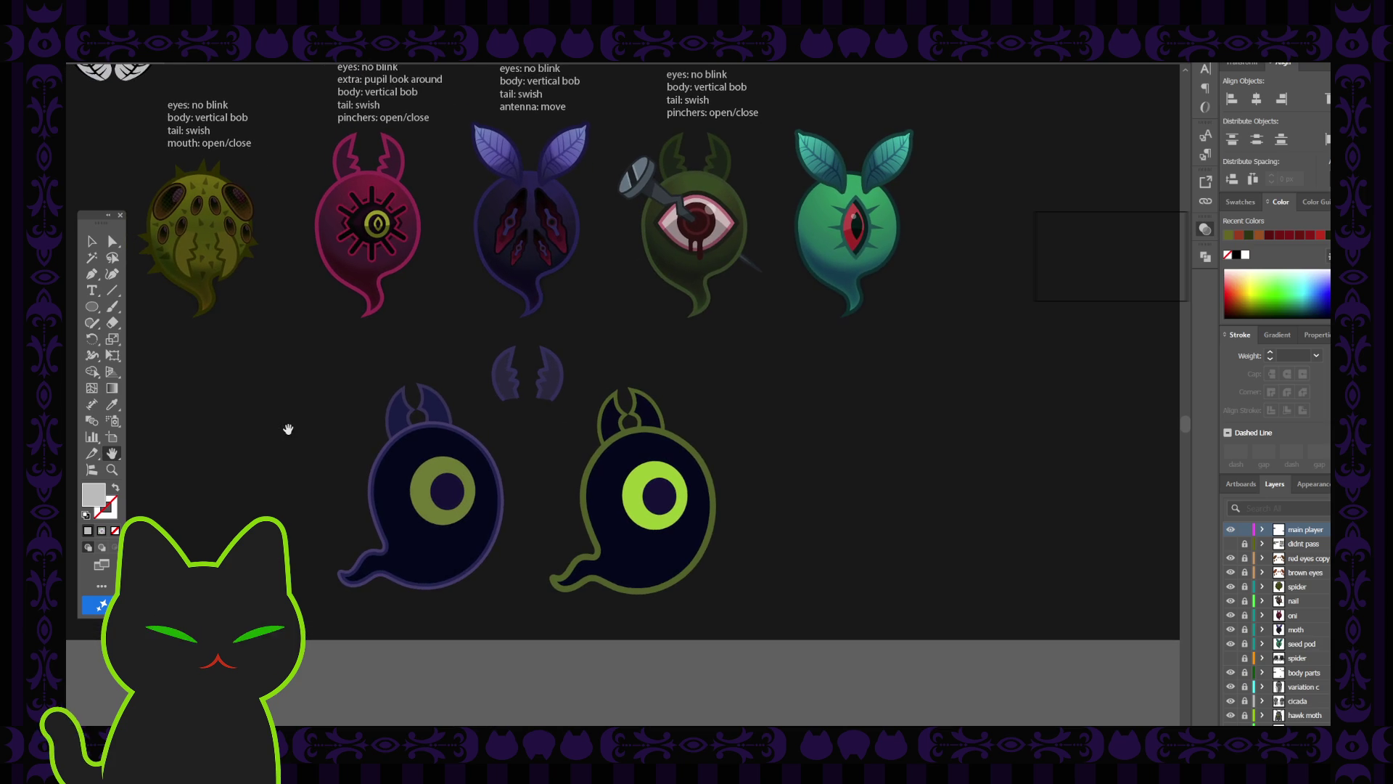
left_click(94, 215)
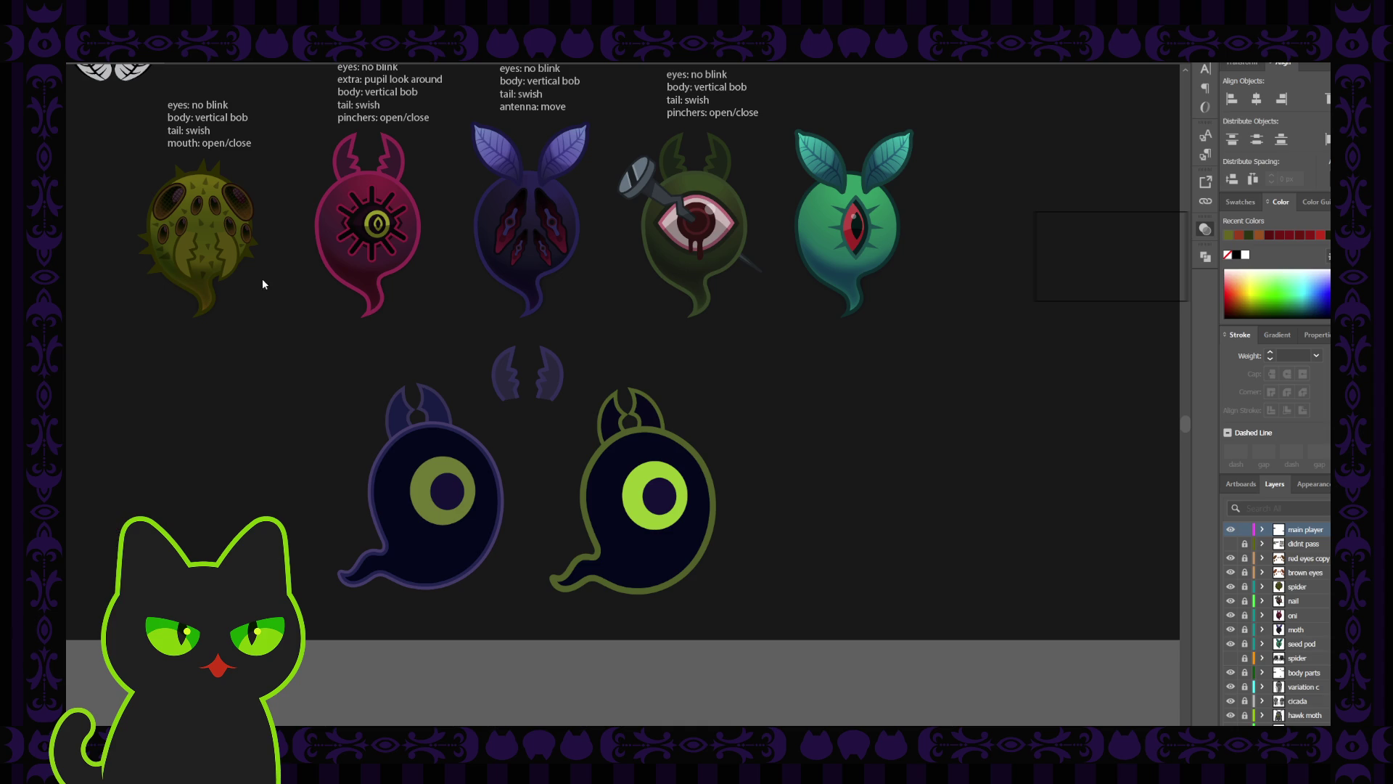
key("Tab")
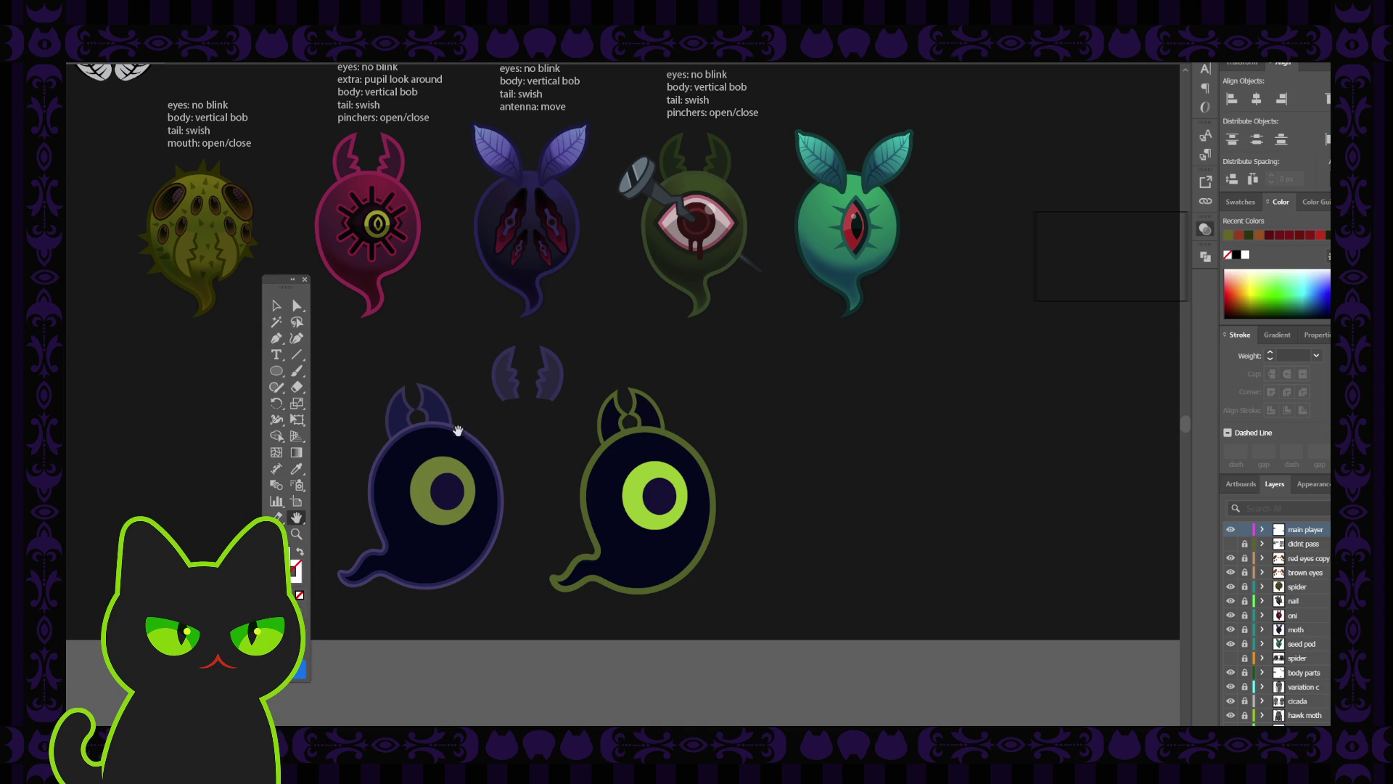
left_click_drag(458, 431, 459, 424)
key("v")
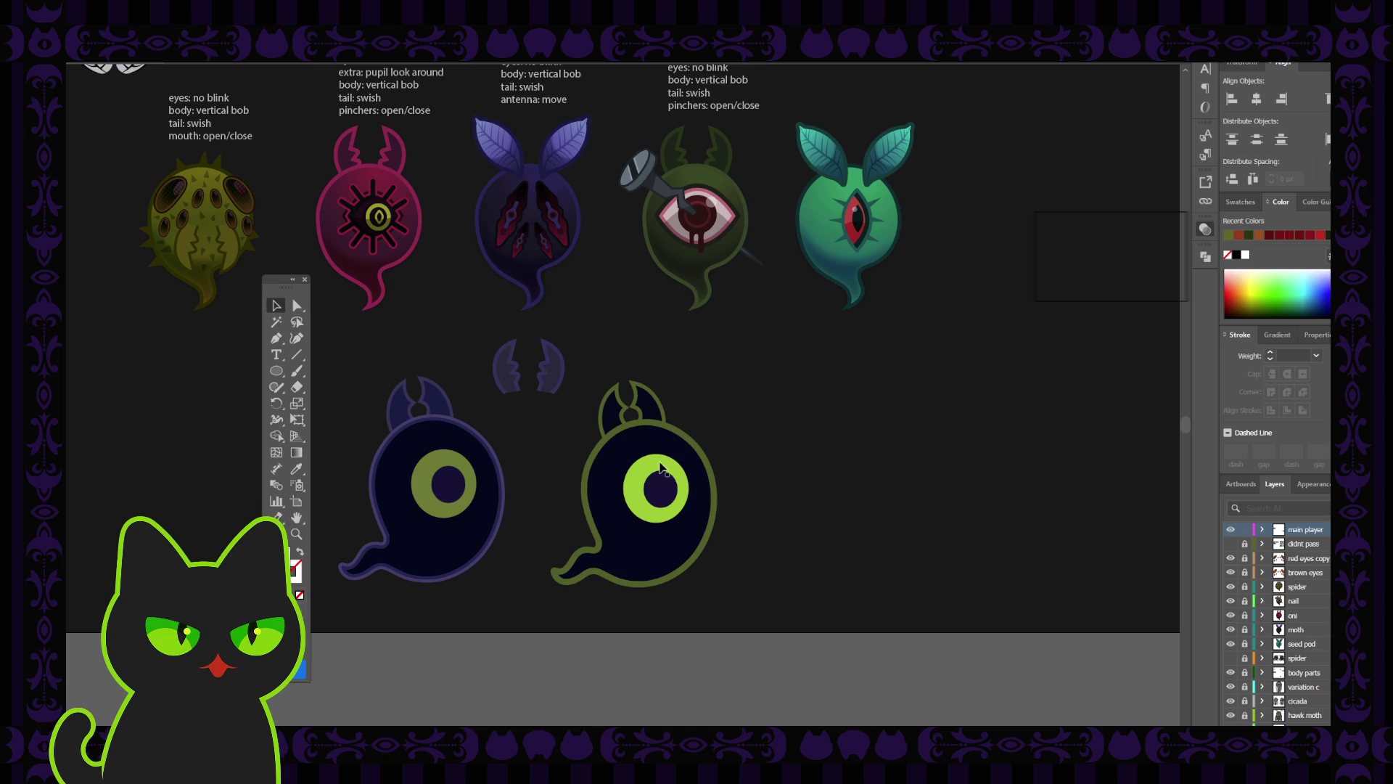
left_click(682, 487)
left_click(780, 478)
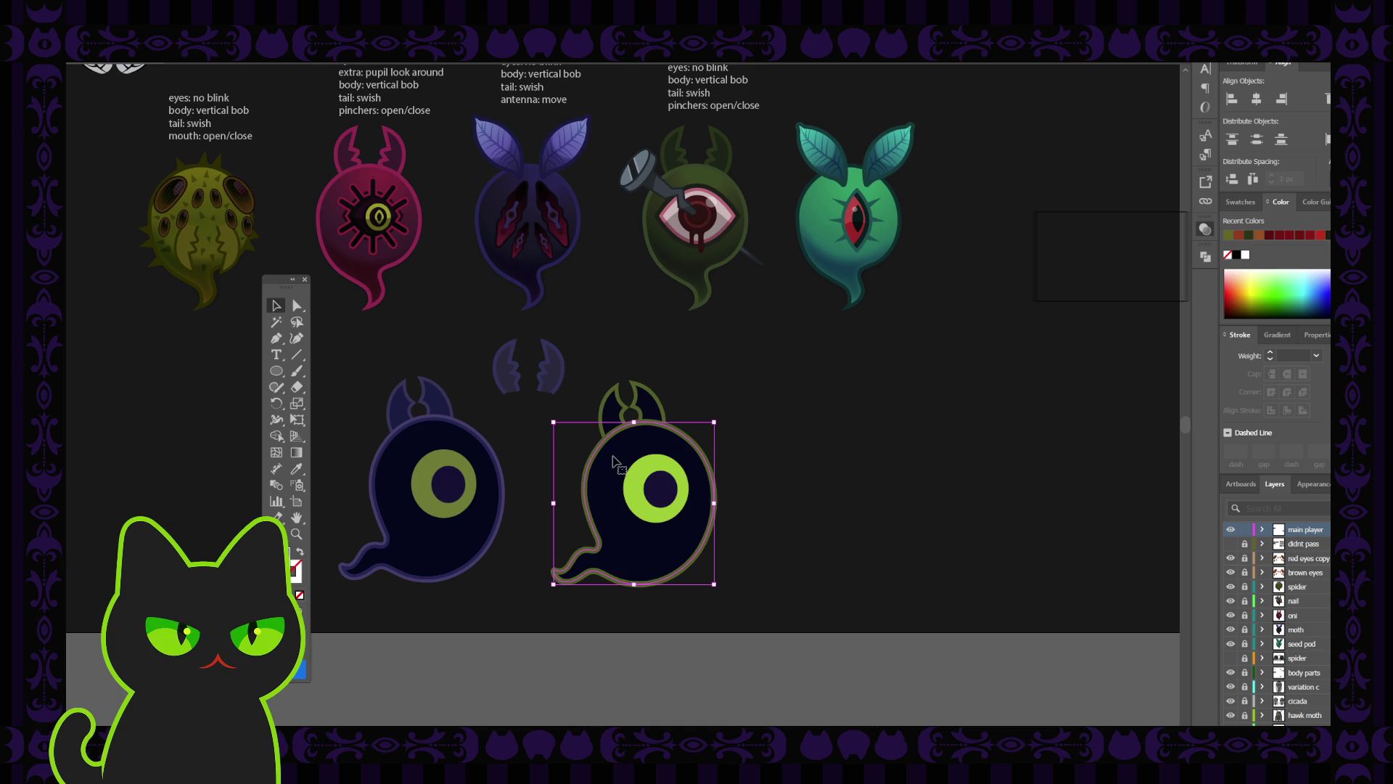
left_click(610, 464)
double_click(609, 464)
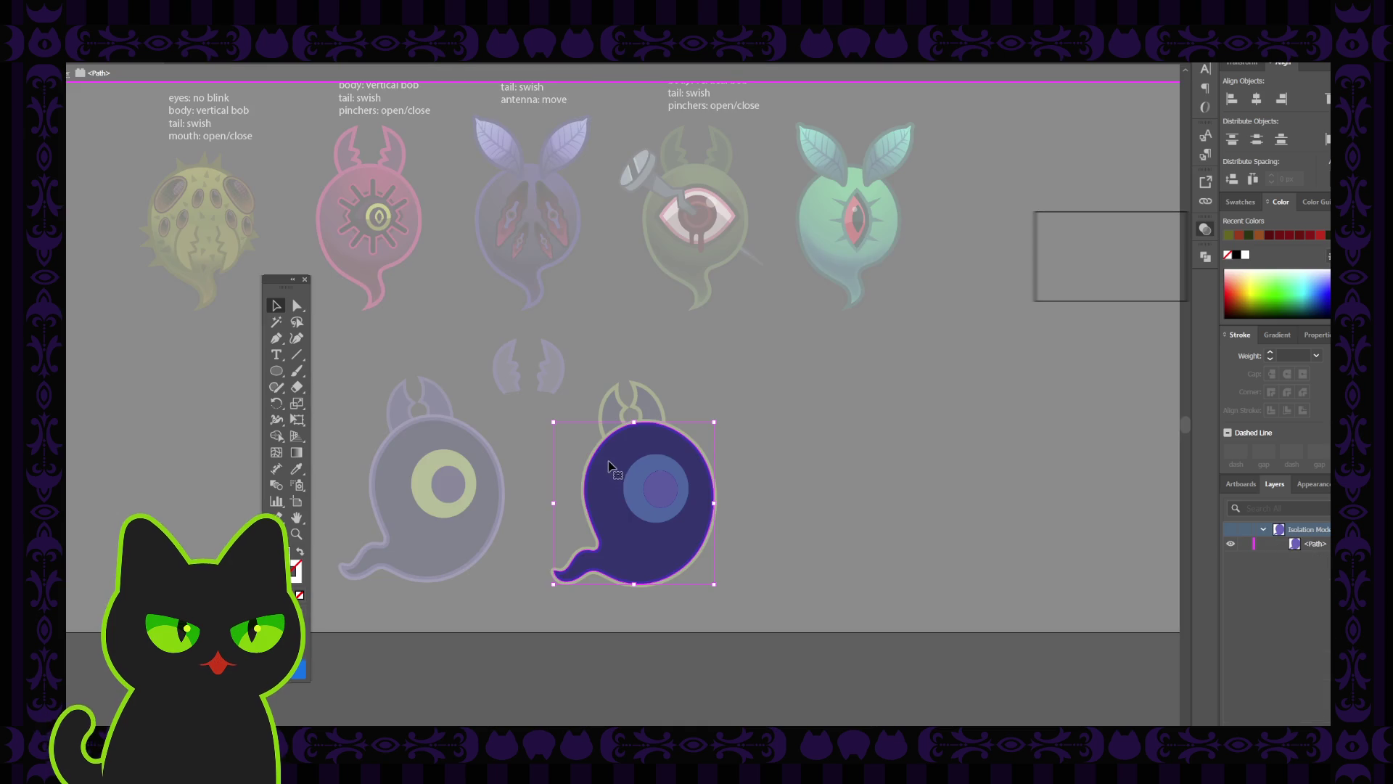
double_click(757, 433)
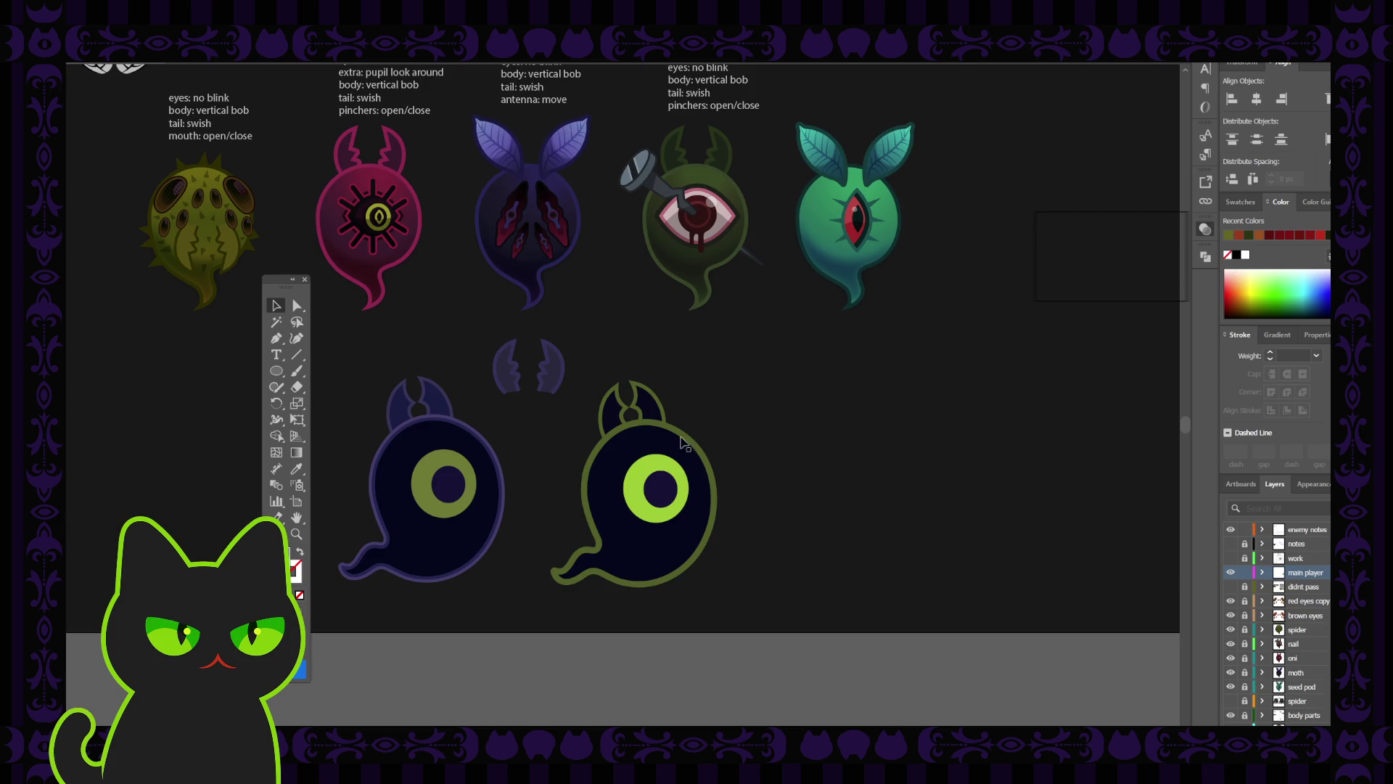
left_click(641, 448)
left_click(570, 380)
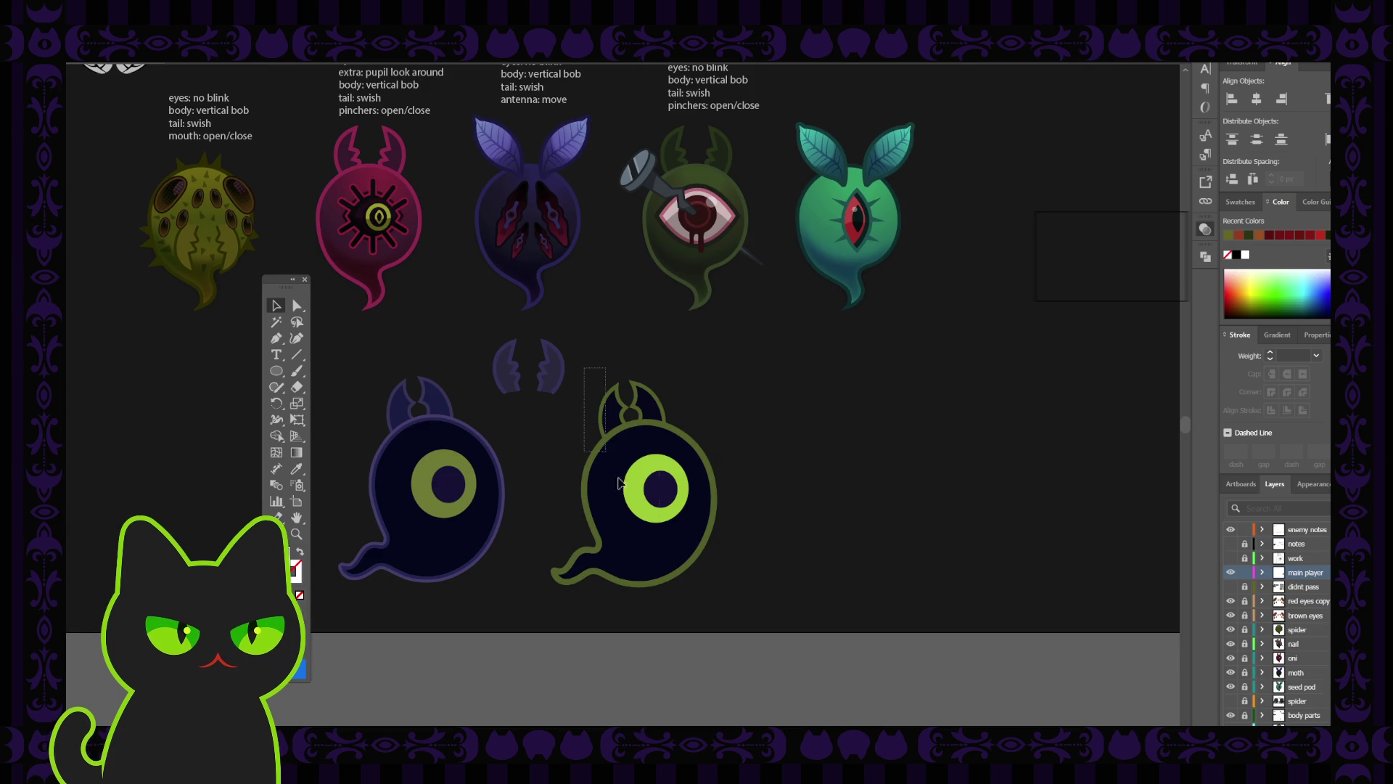
left_click_drag(570, 380, 734, 613)
key("a")
Duplicate the green-eyed player ghost to its right.
key("v")
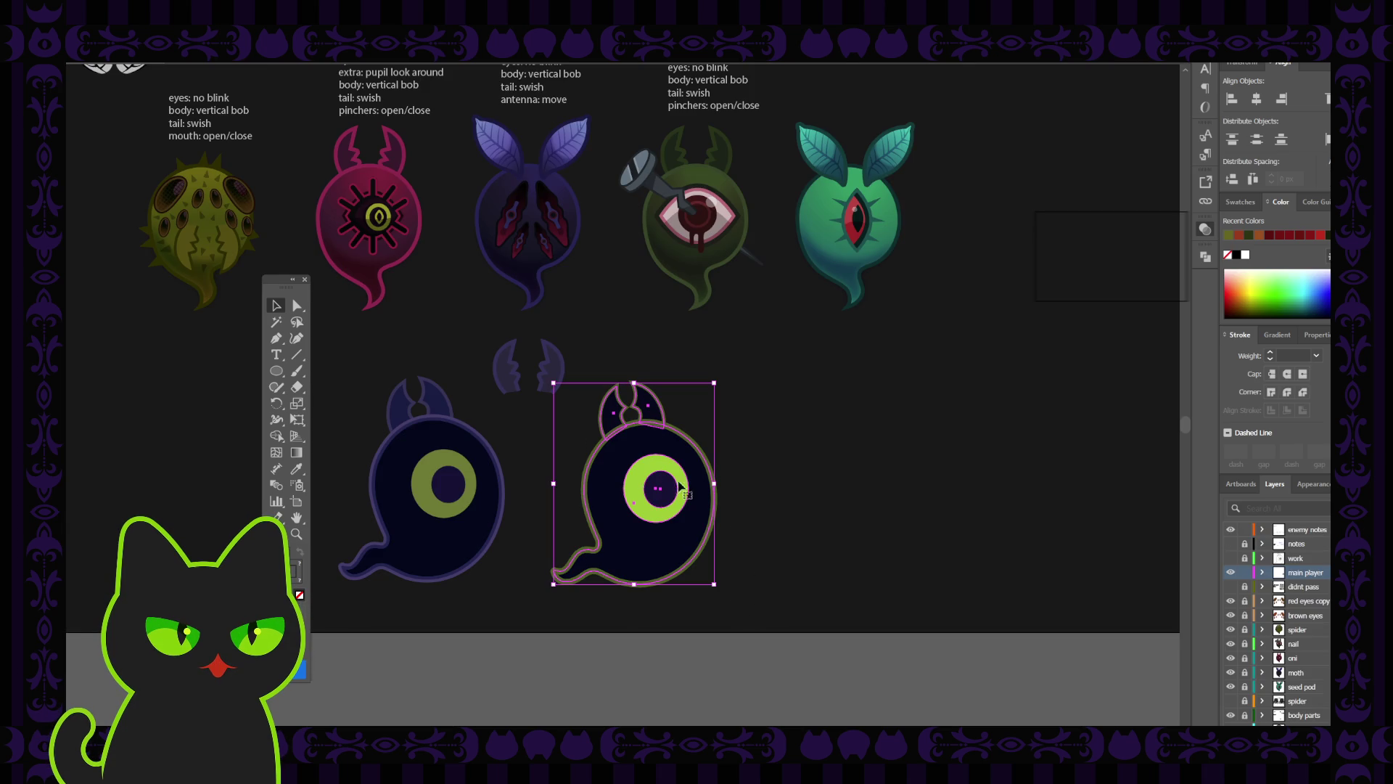
left_click_drag(634, 438, 824, 439)
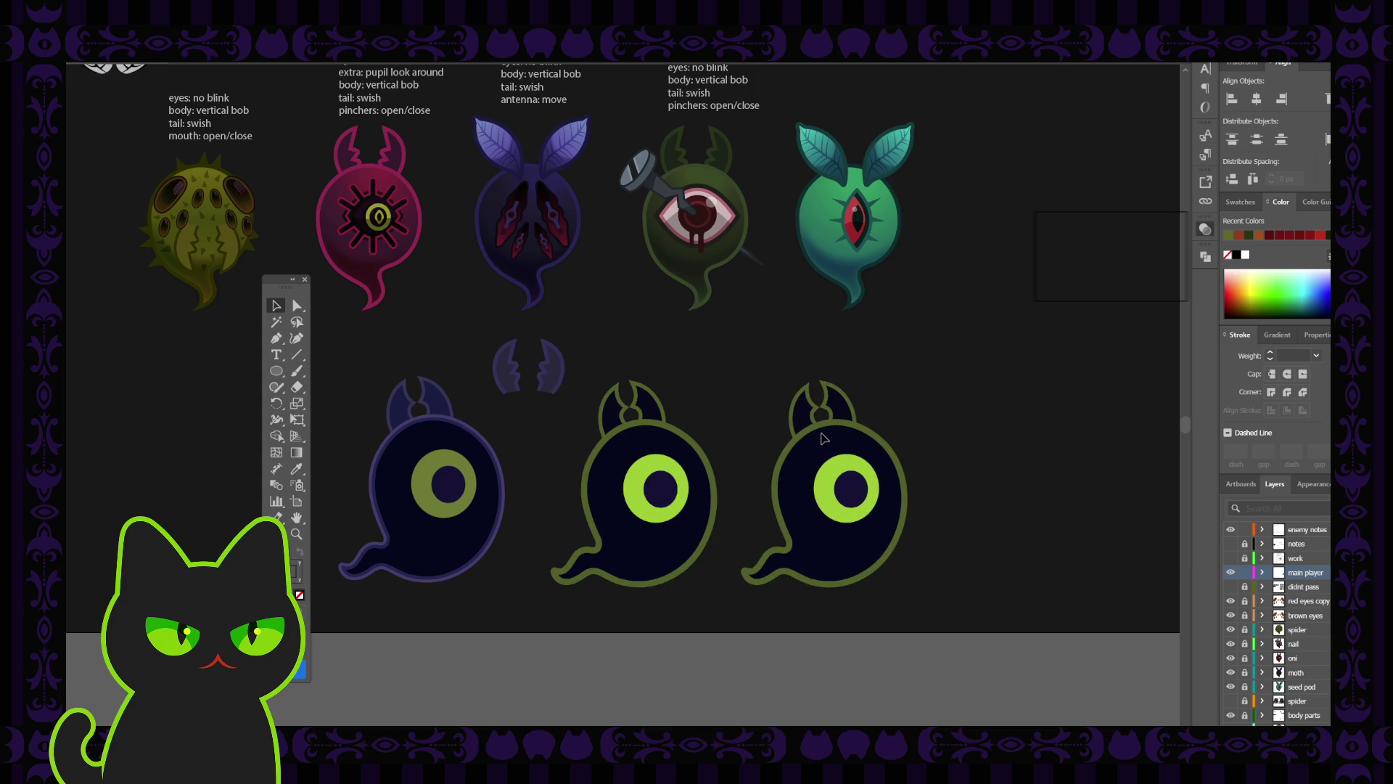
left_click(765, 383)
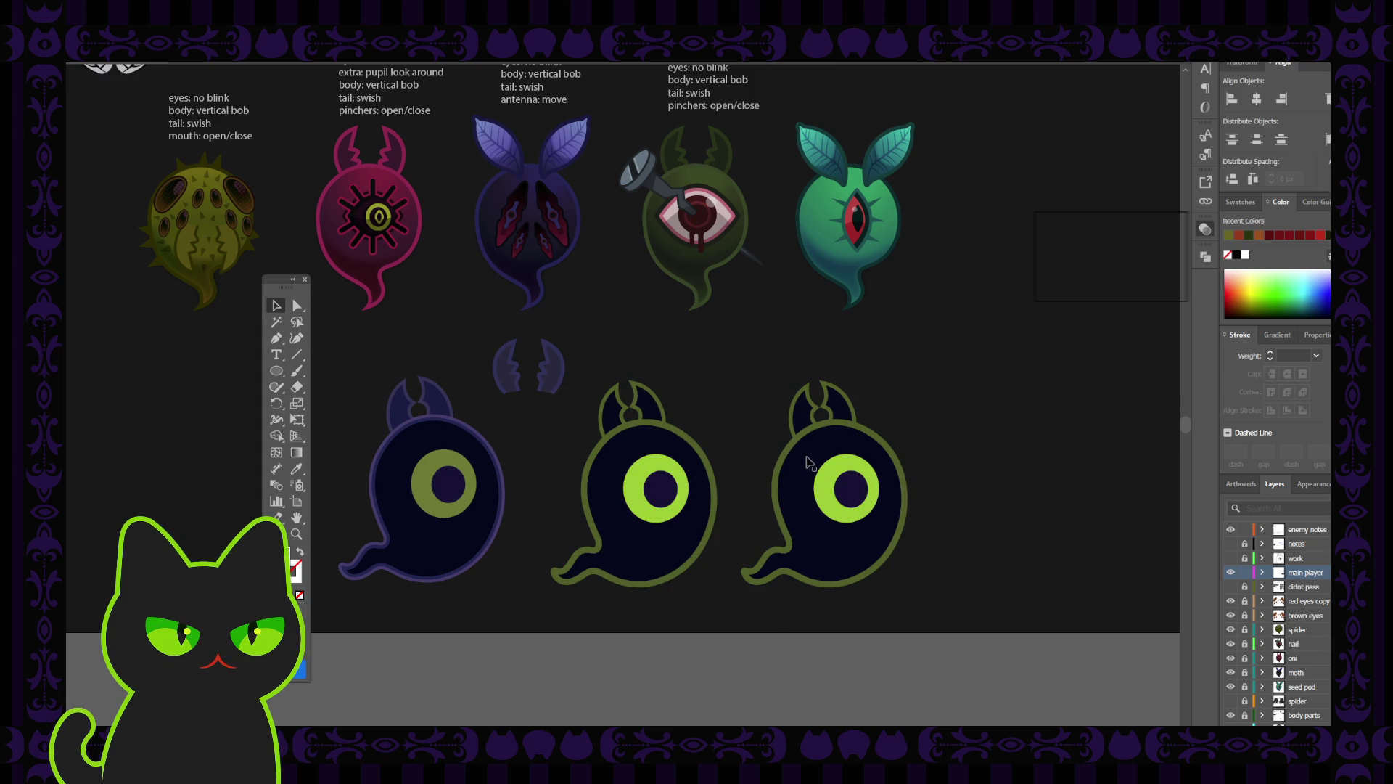
Fill the middle ghost's horns purple, undoing the purple body fill.
left_click(641, 447)
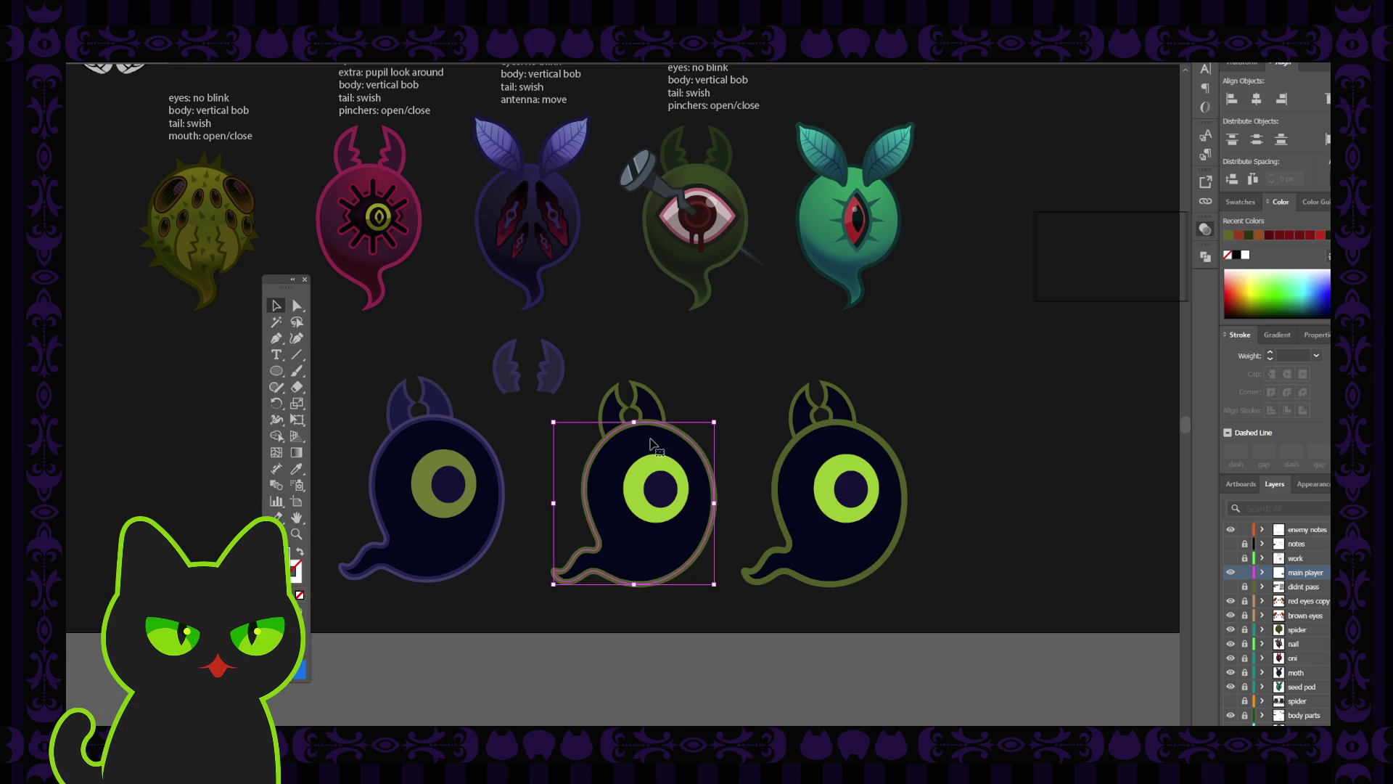
left_click(652, 444)
left_click(657, 418)
left_click(632, 442)
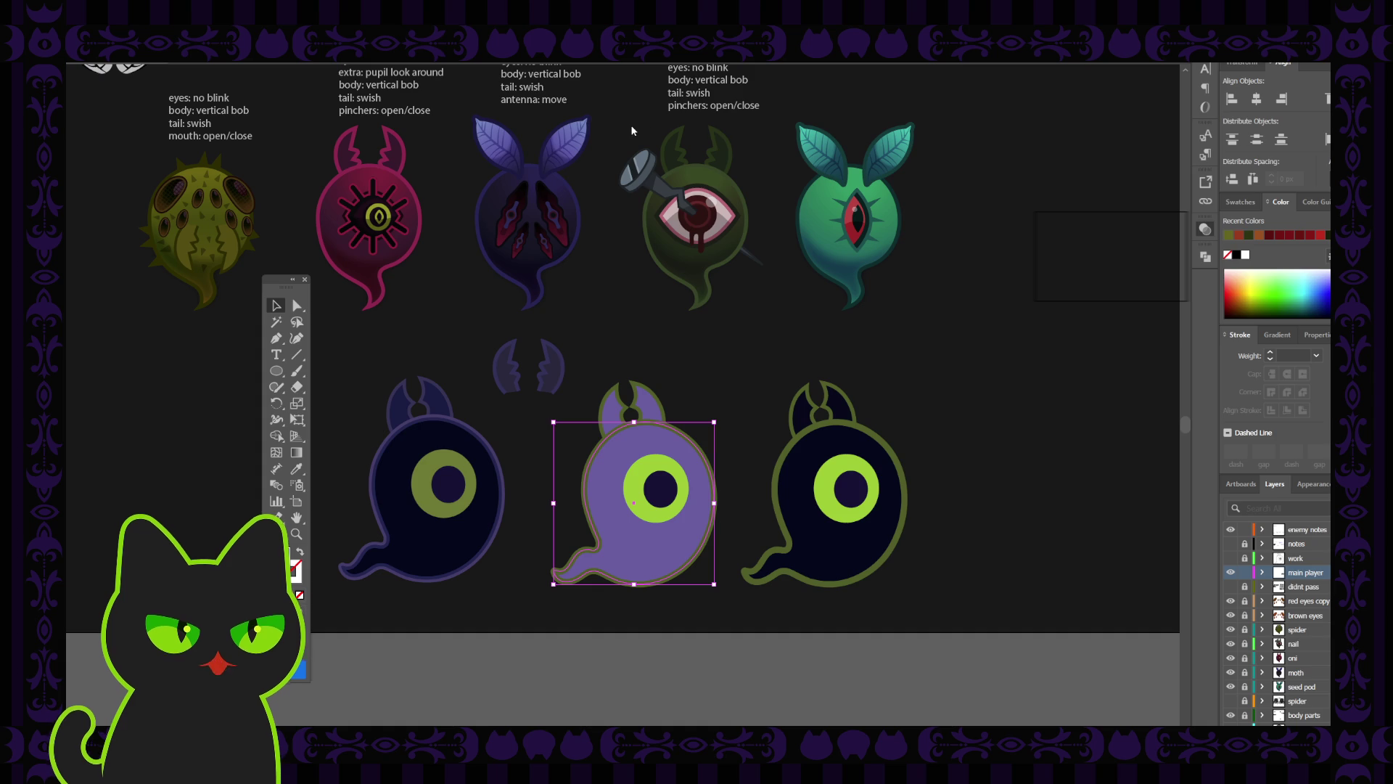
left_click(651, 216)
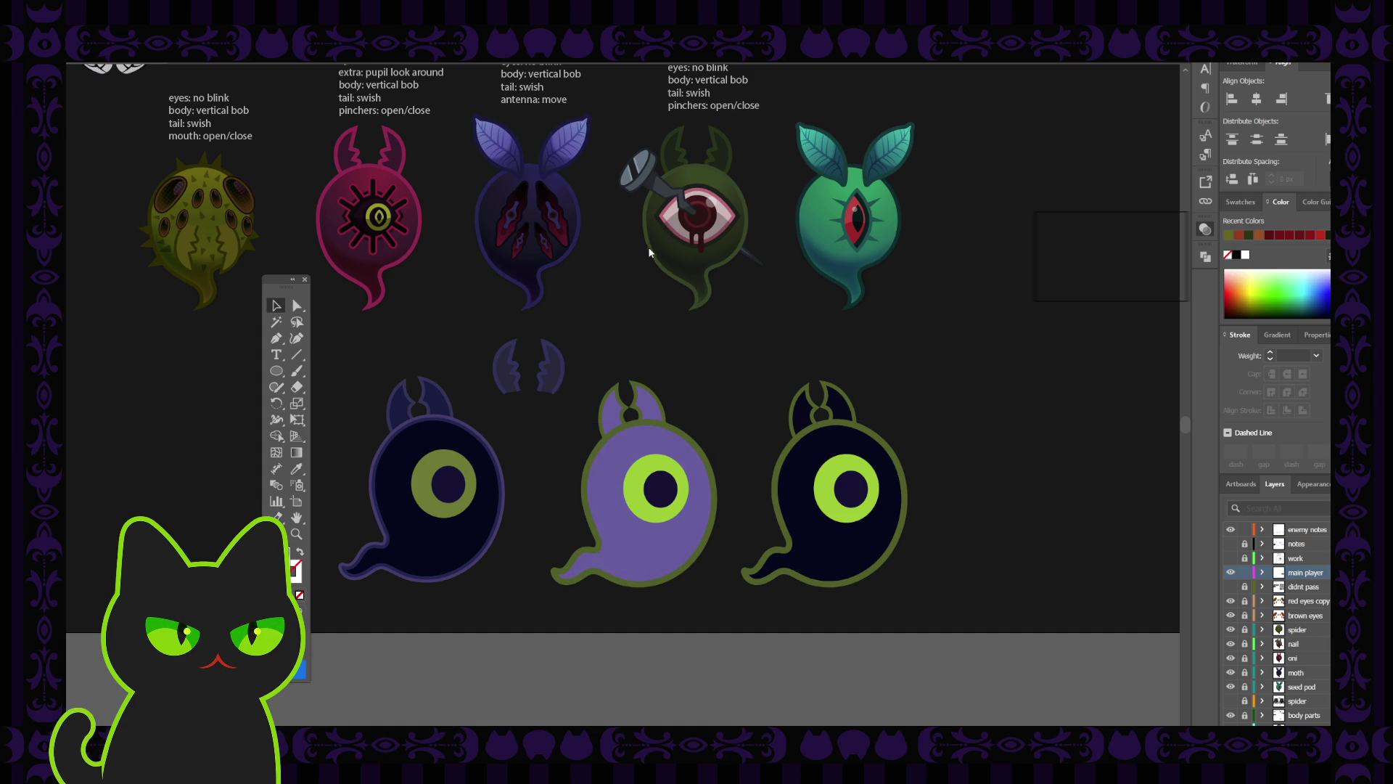
key("ctrl+z")
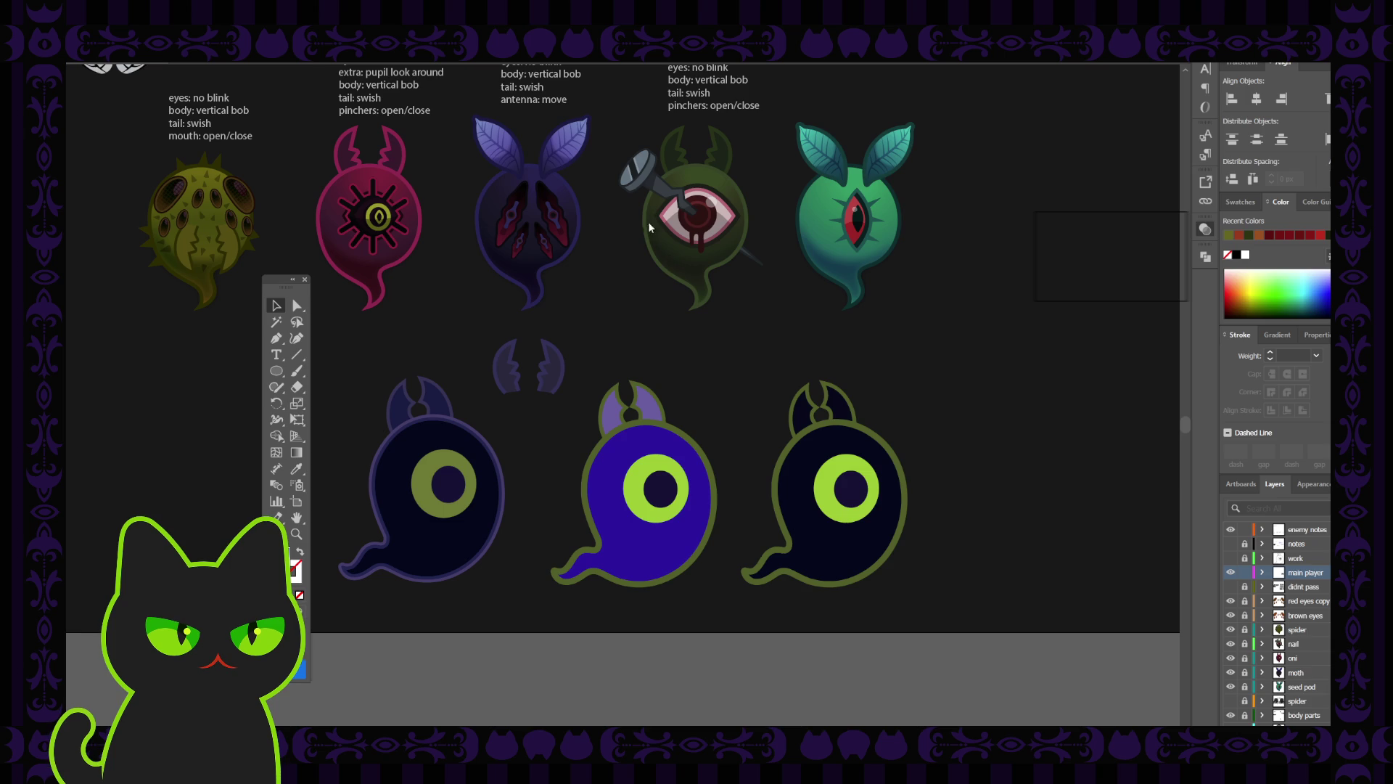
key("ctrl+z")
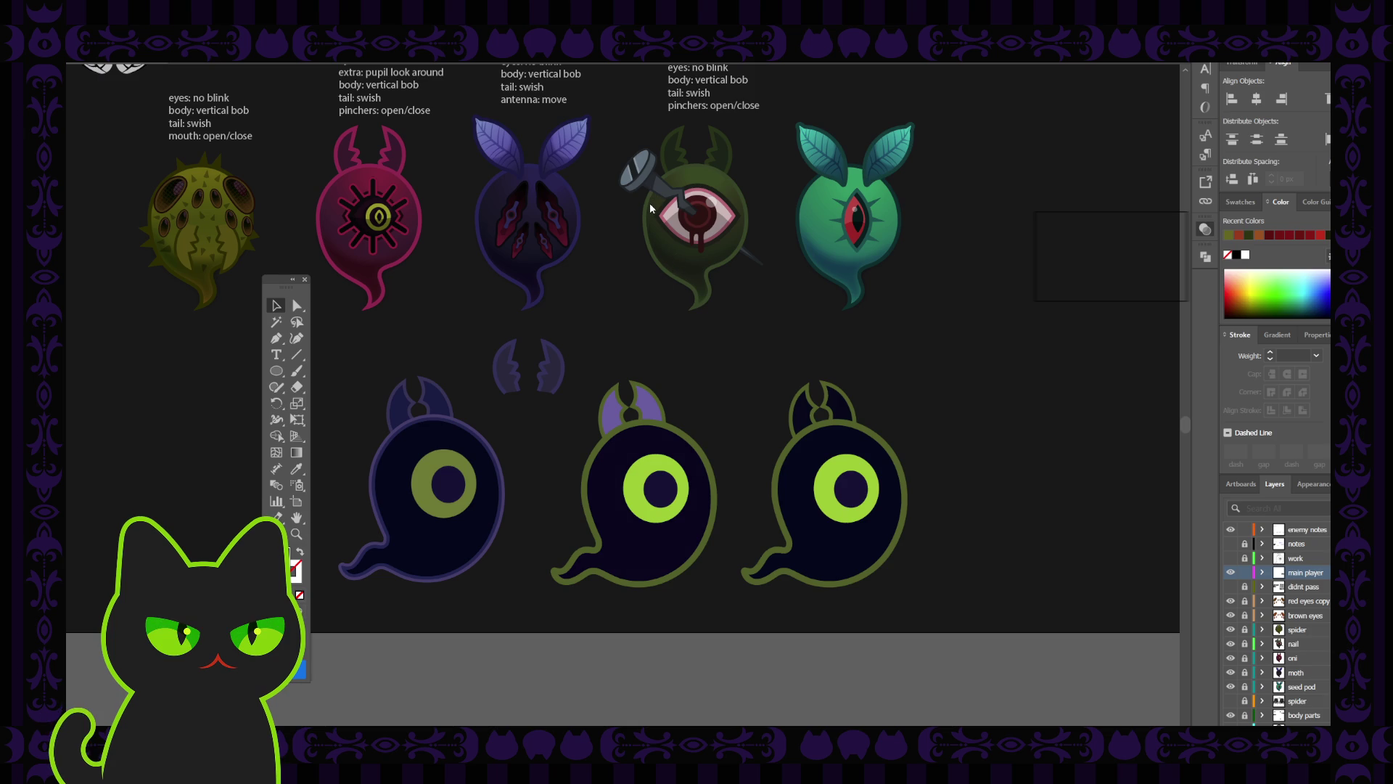
Eyedrop the dark body colour onto the middle ghost's isolated horns group.
key("ctrl+z")
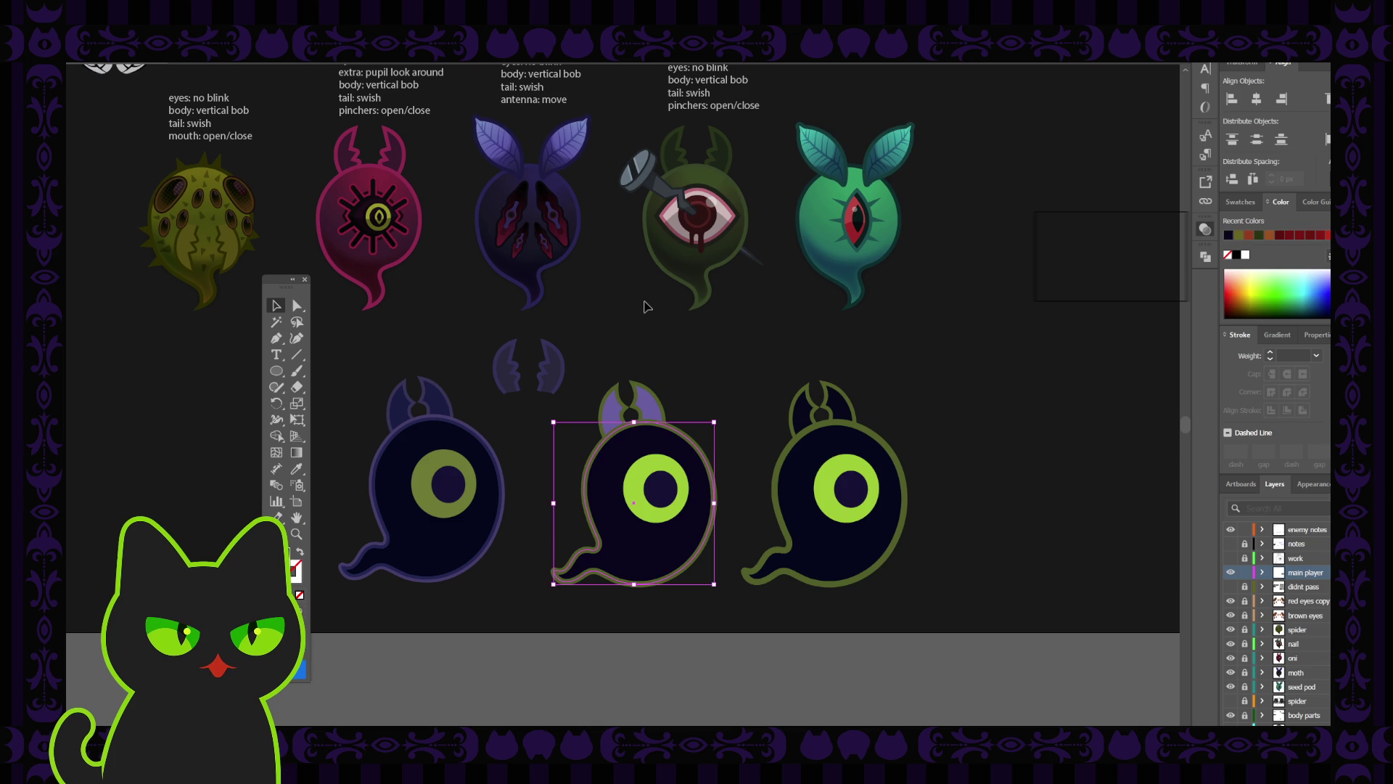
left_click(690, 367)
left_click(647, 415)
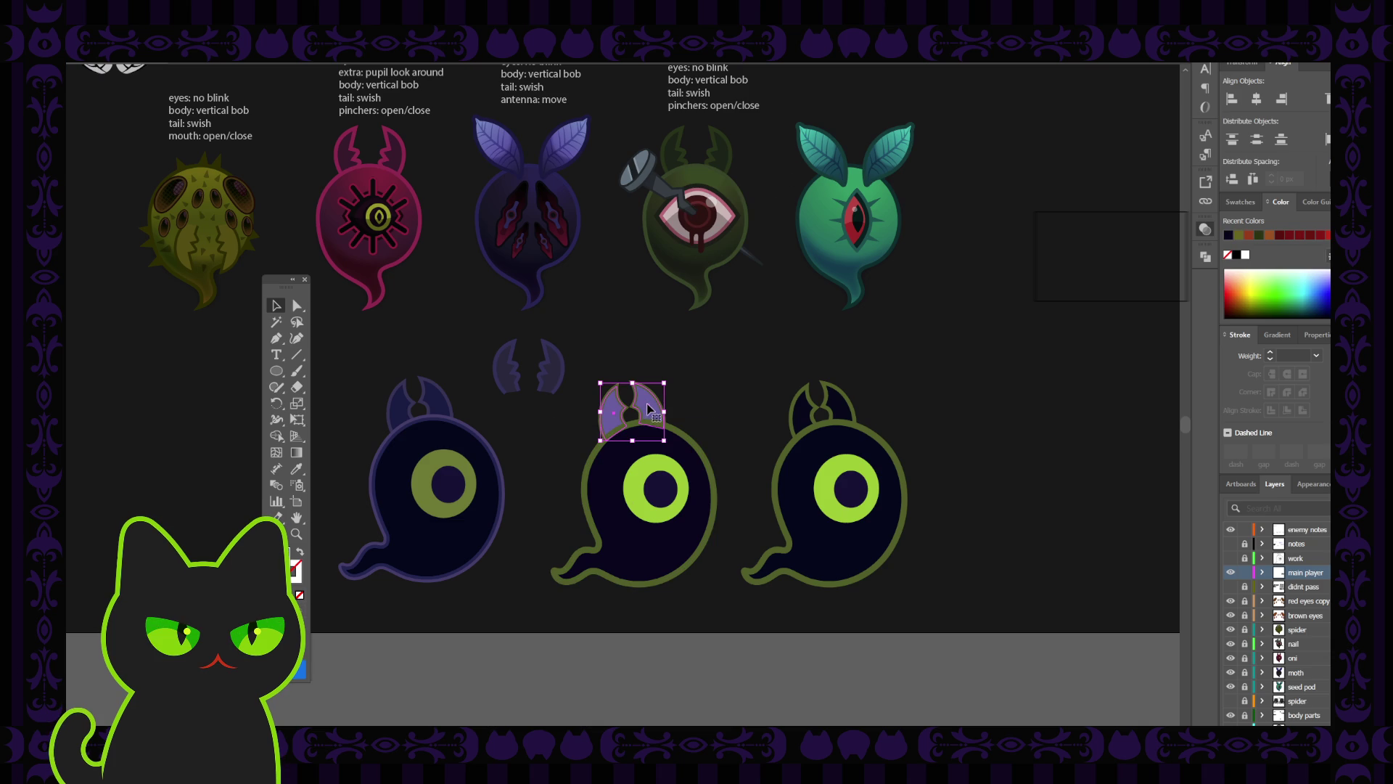
double_click(651, 407)
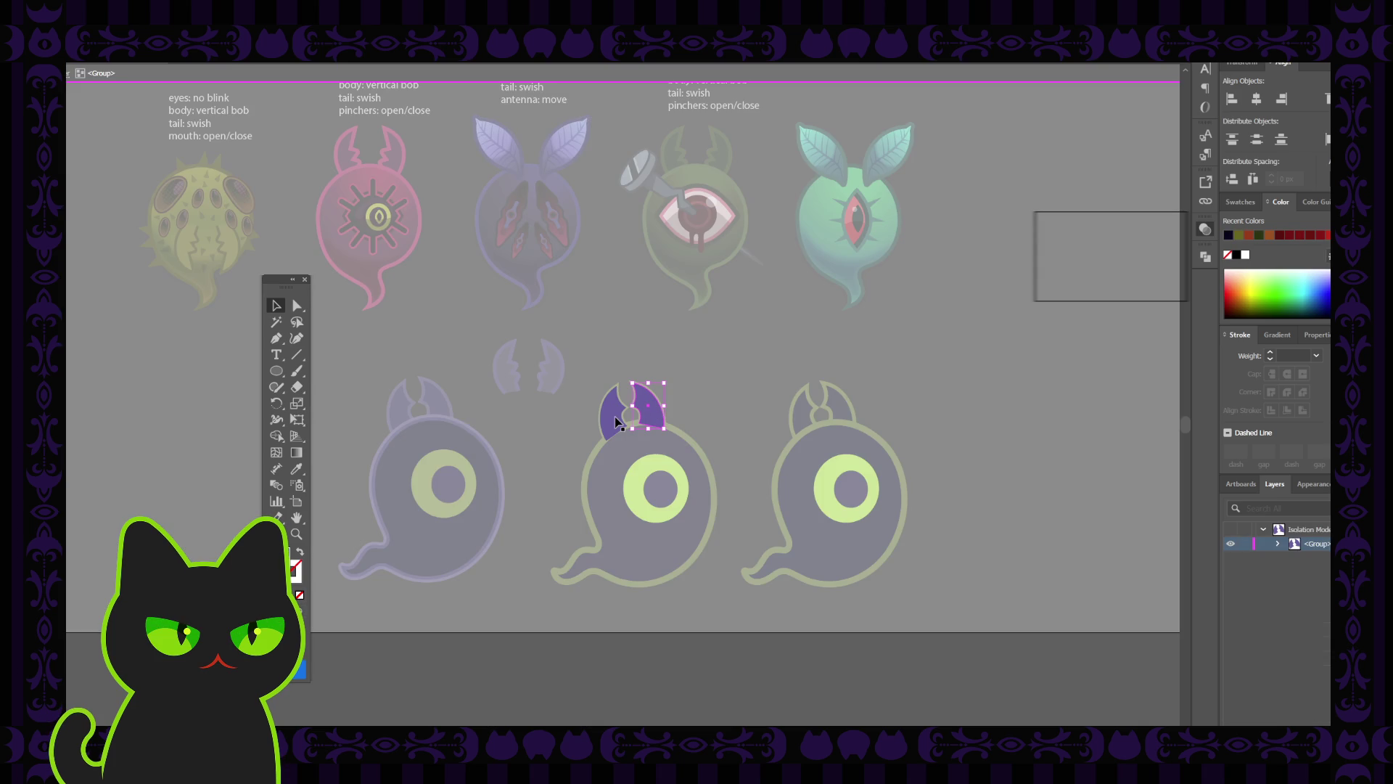
key("i")
left_click(592, 468)
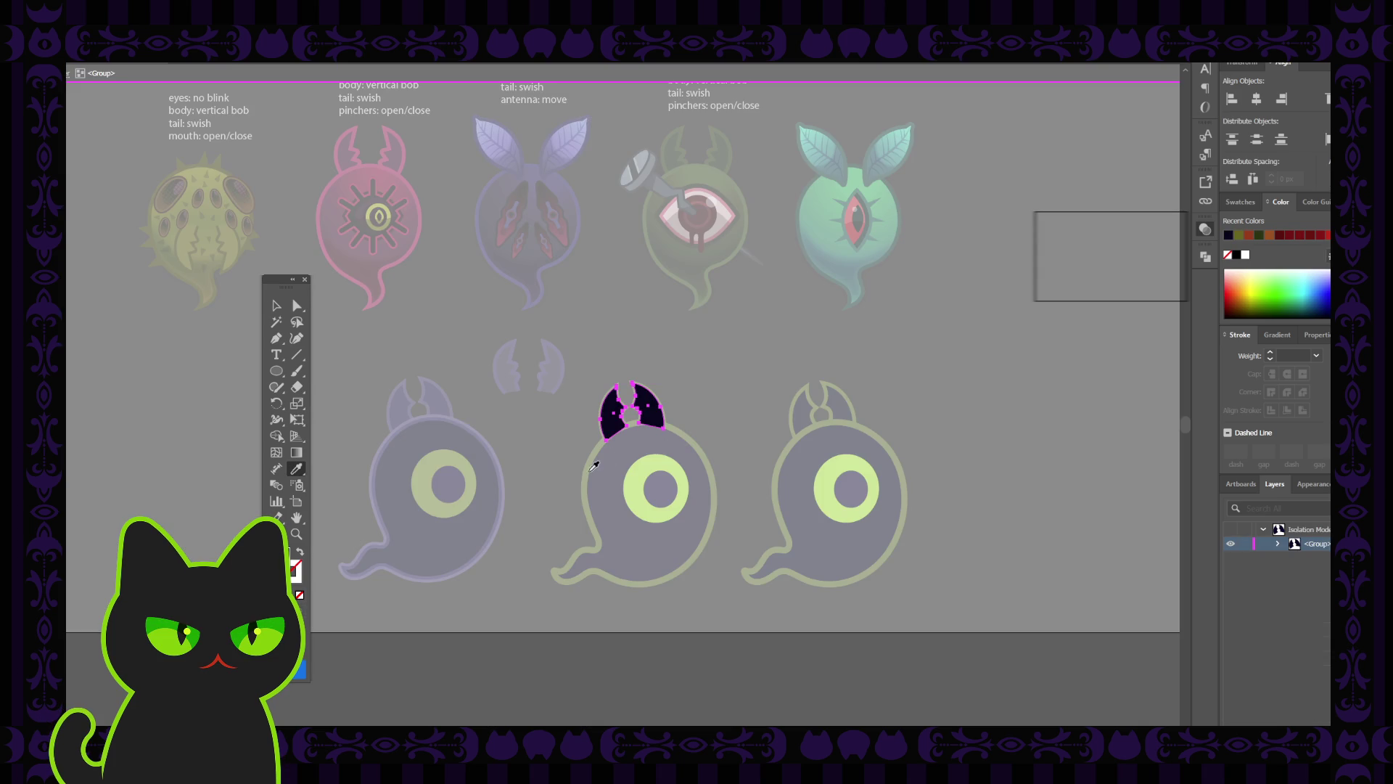
key("v")
key("Escape")
Try moving the horns upward, undo it, and check the eye and horns.
left_click_drag(631, 411, 668, 383)
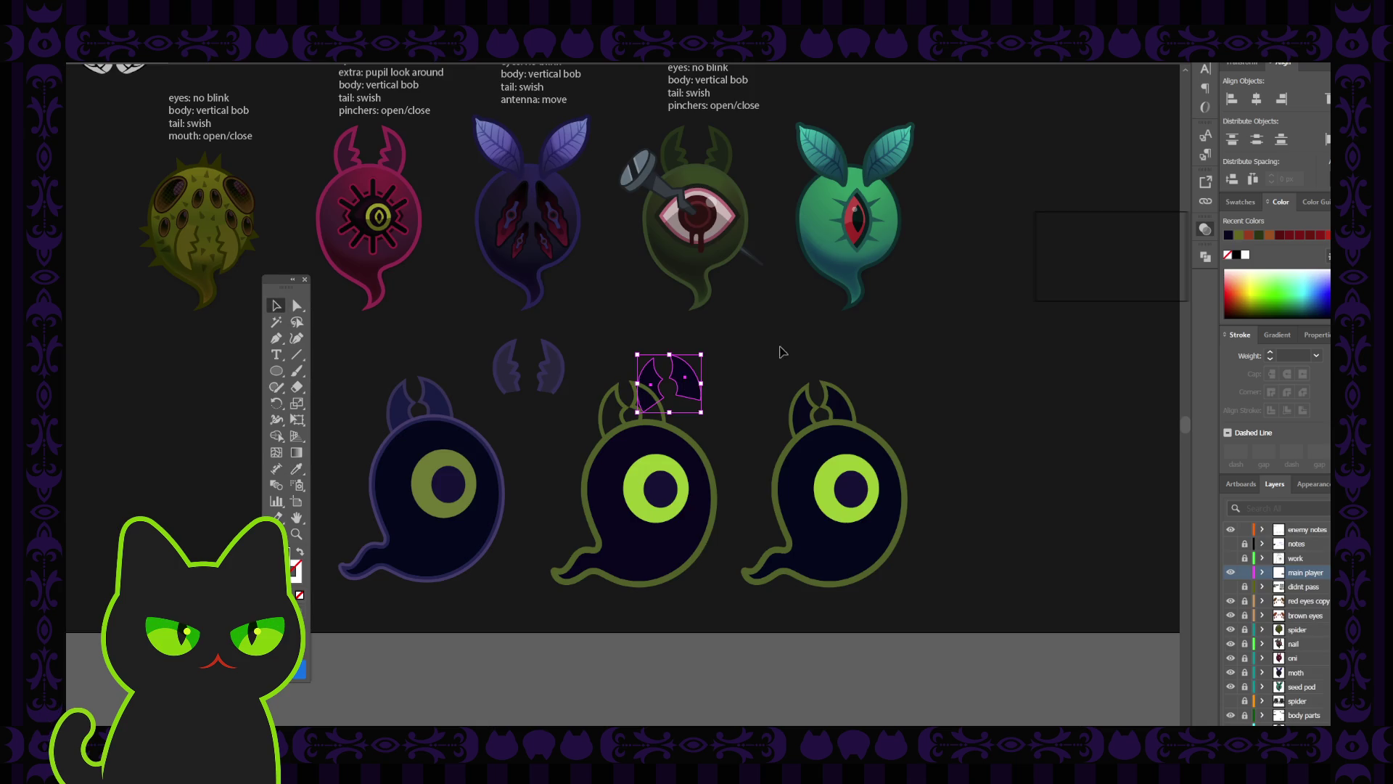
key("ctrl+z")
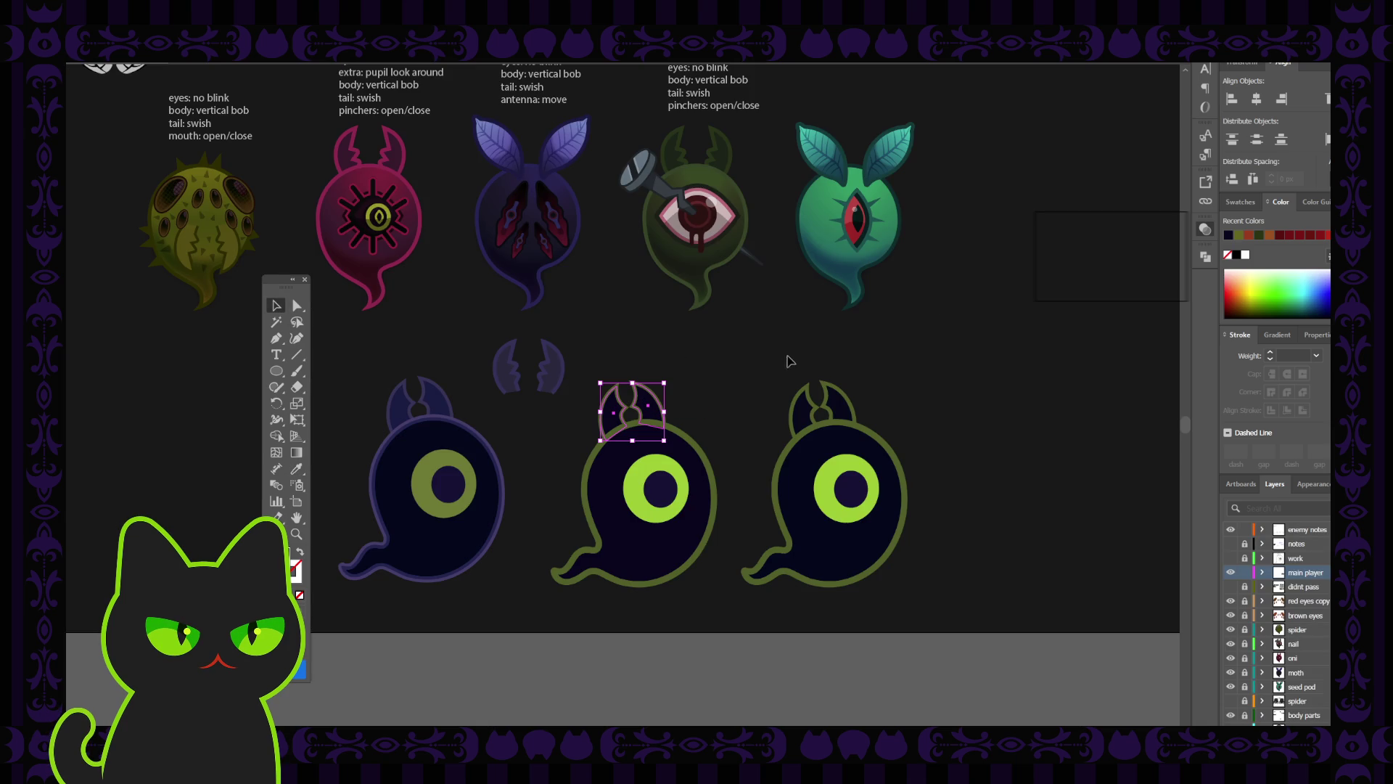
double_click(656, 420)
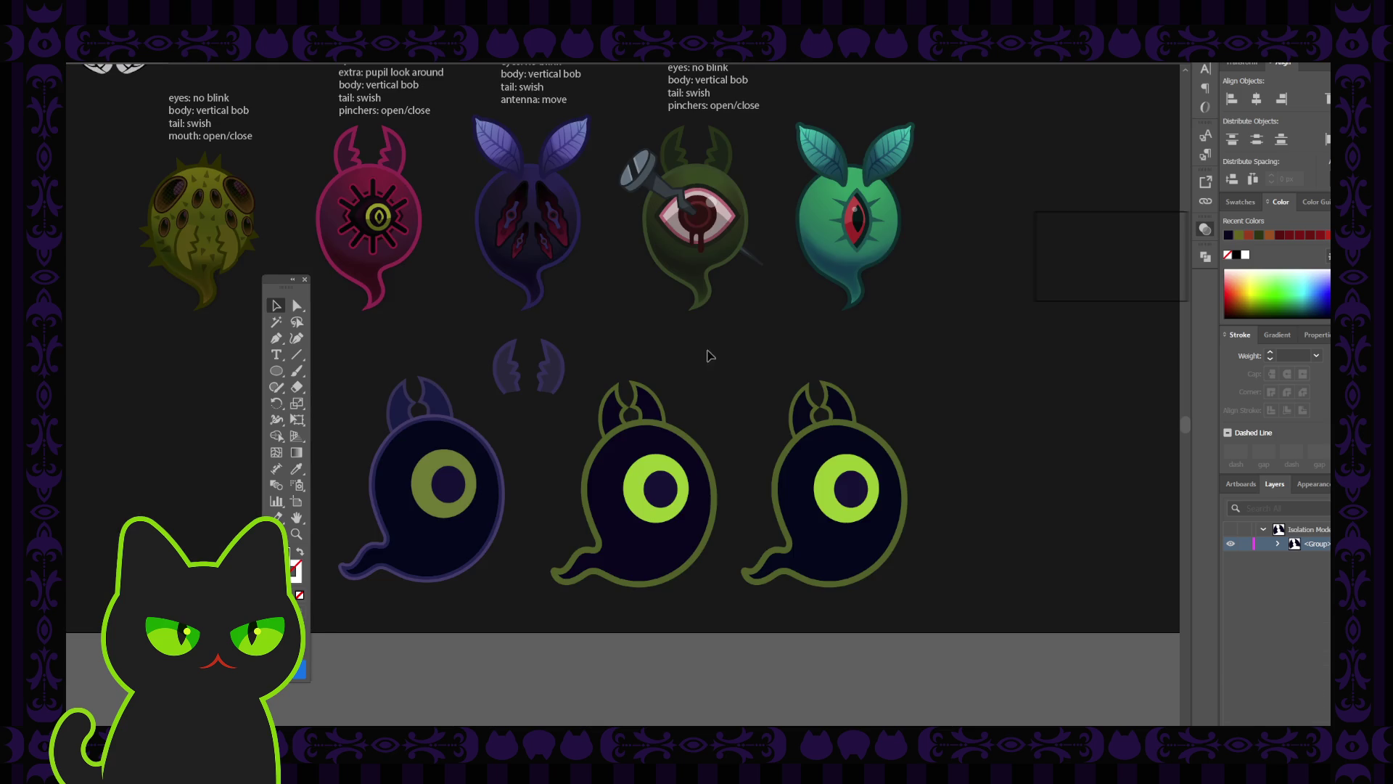
key("Escape")
left_click_drag(651, 417, 675, 380)
key("ctrl+z")
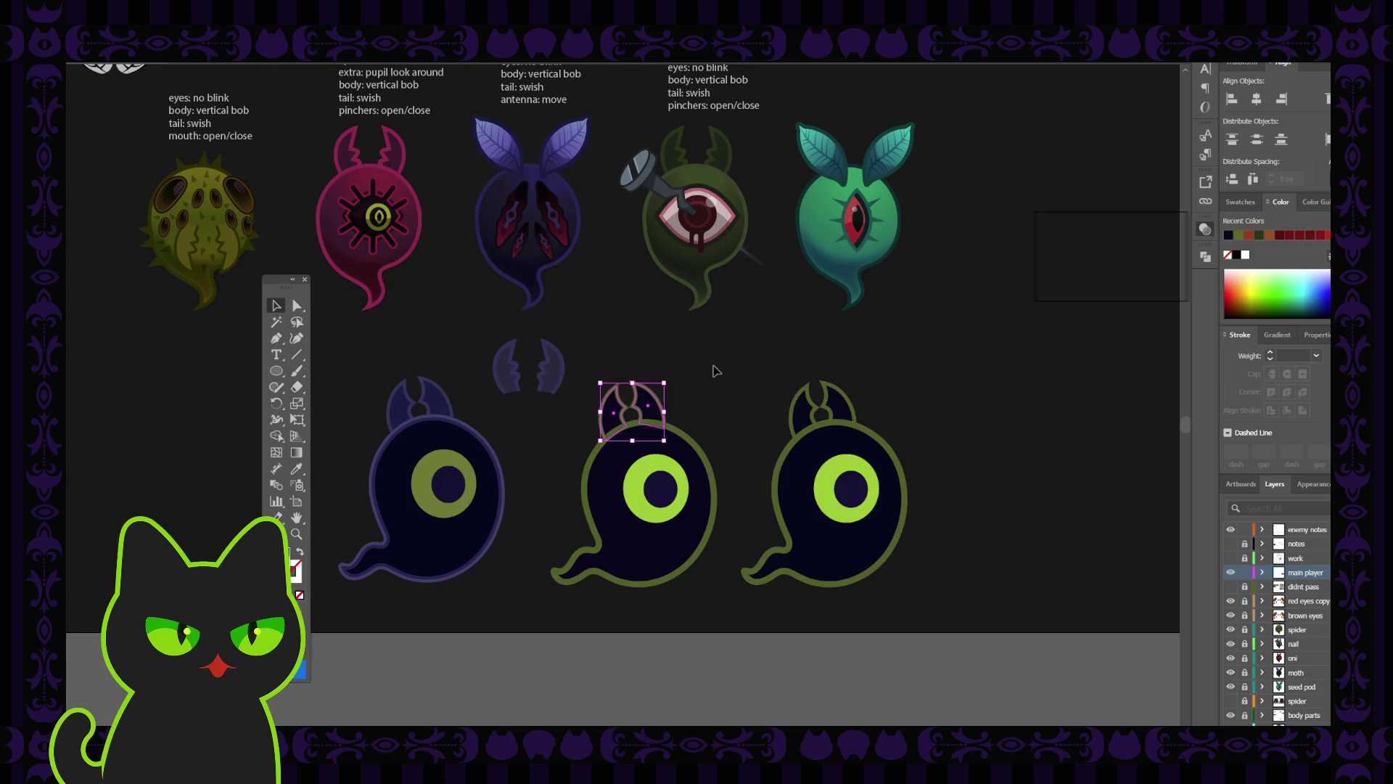
left_click(713, 372)
left_click(668, 492)
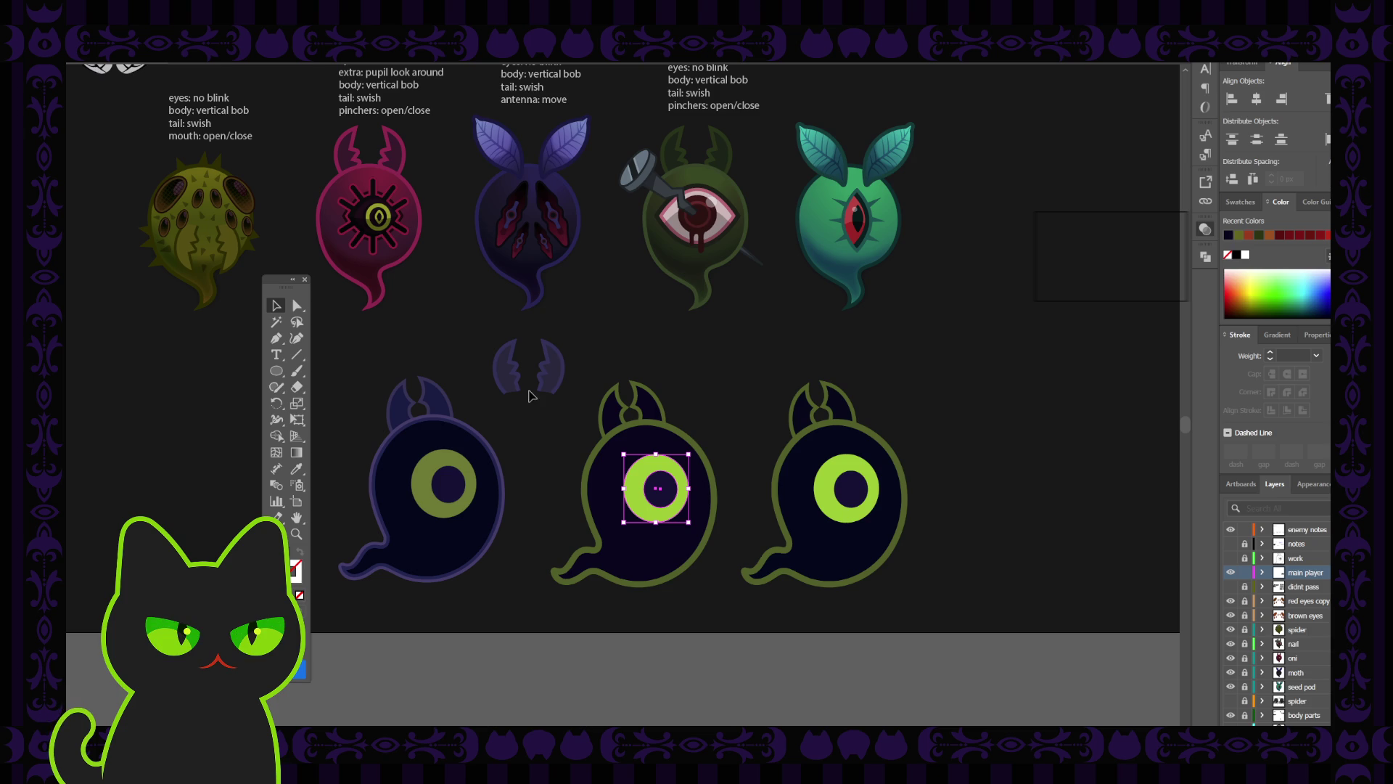
left_click(648, 405)
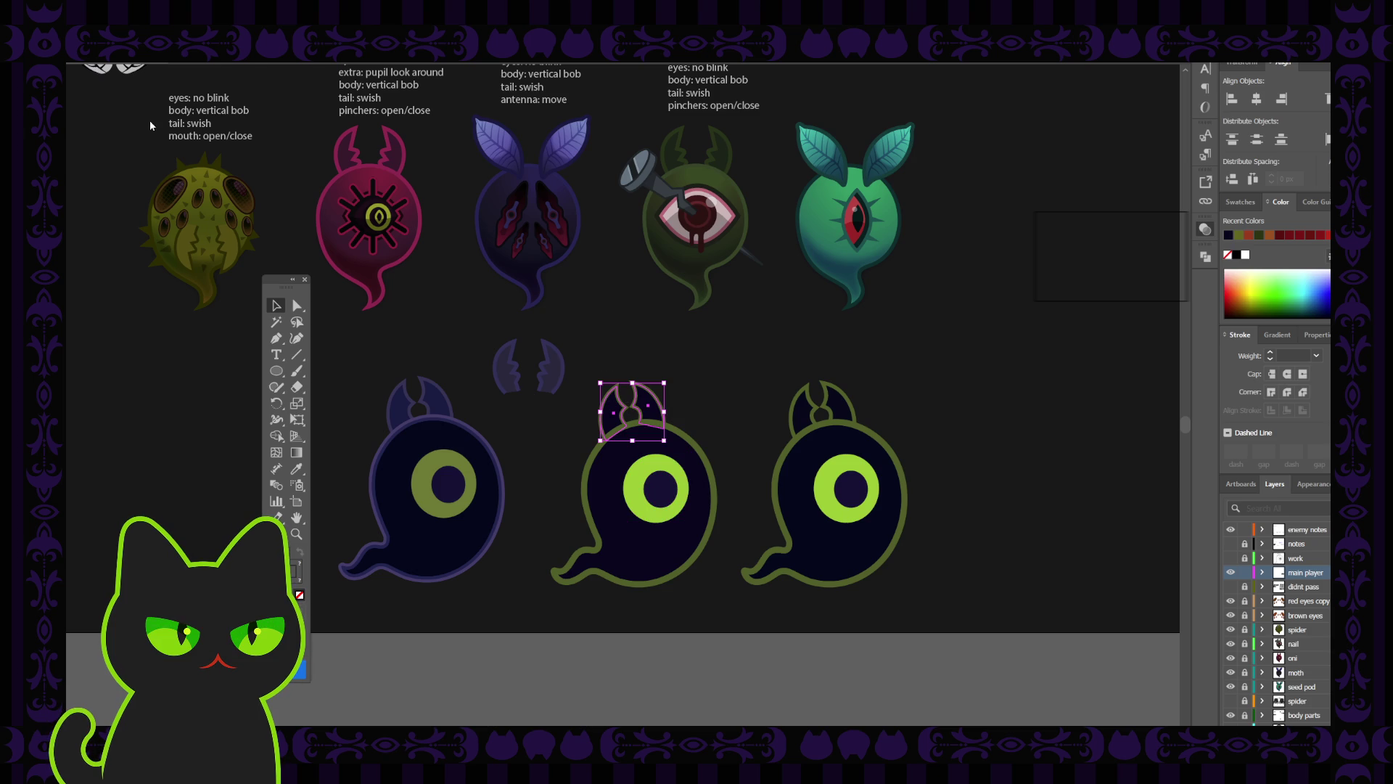
left_click(698, 371)
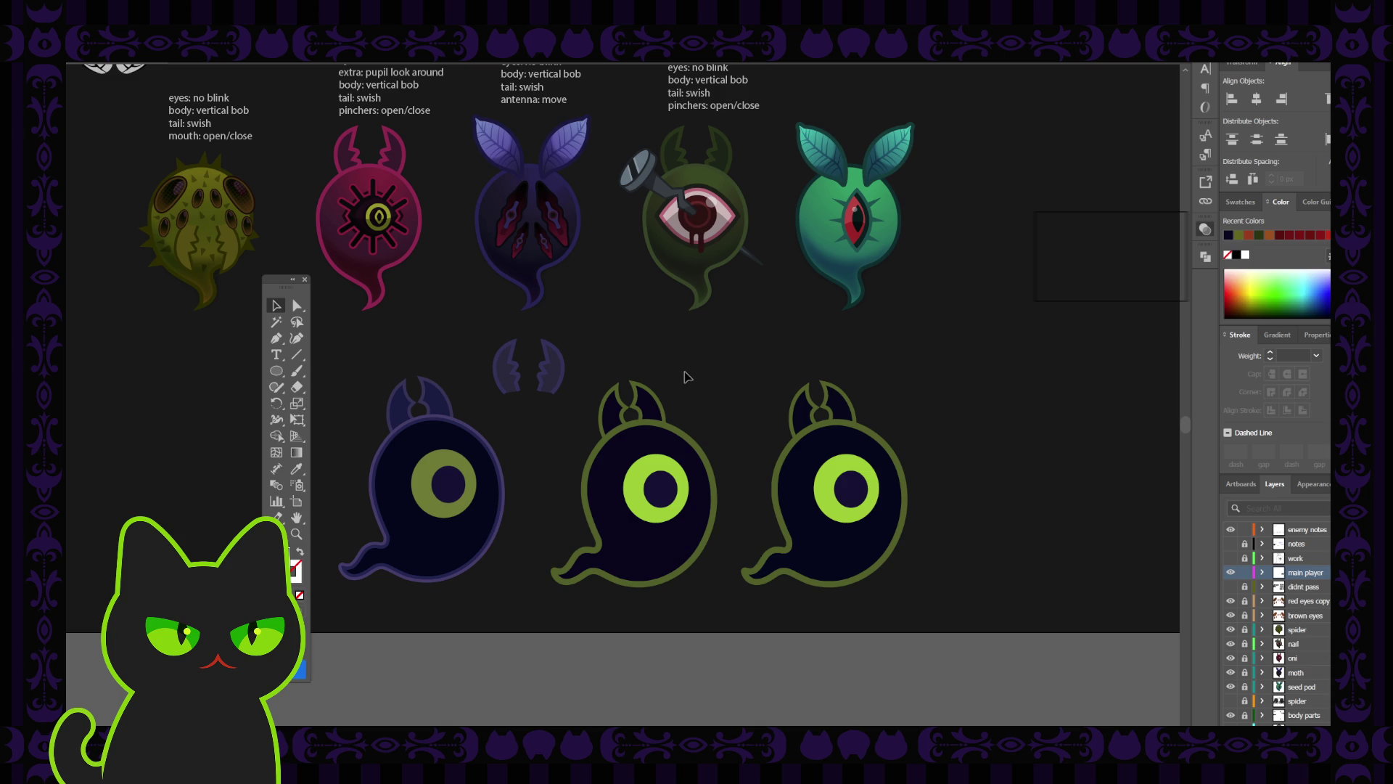
Start a new text object near the right ghost, then discard it empty.
left_click(1295, 529)
key("t")
left_click(790, 371)
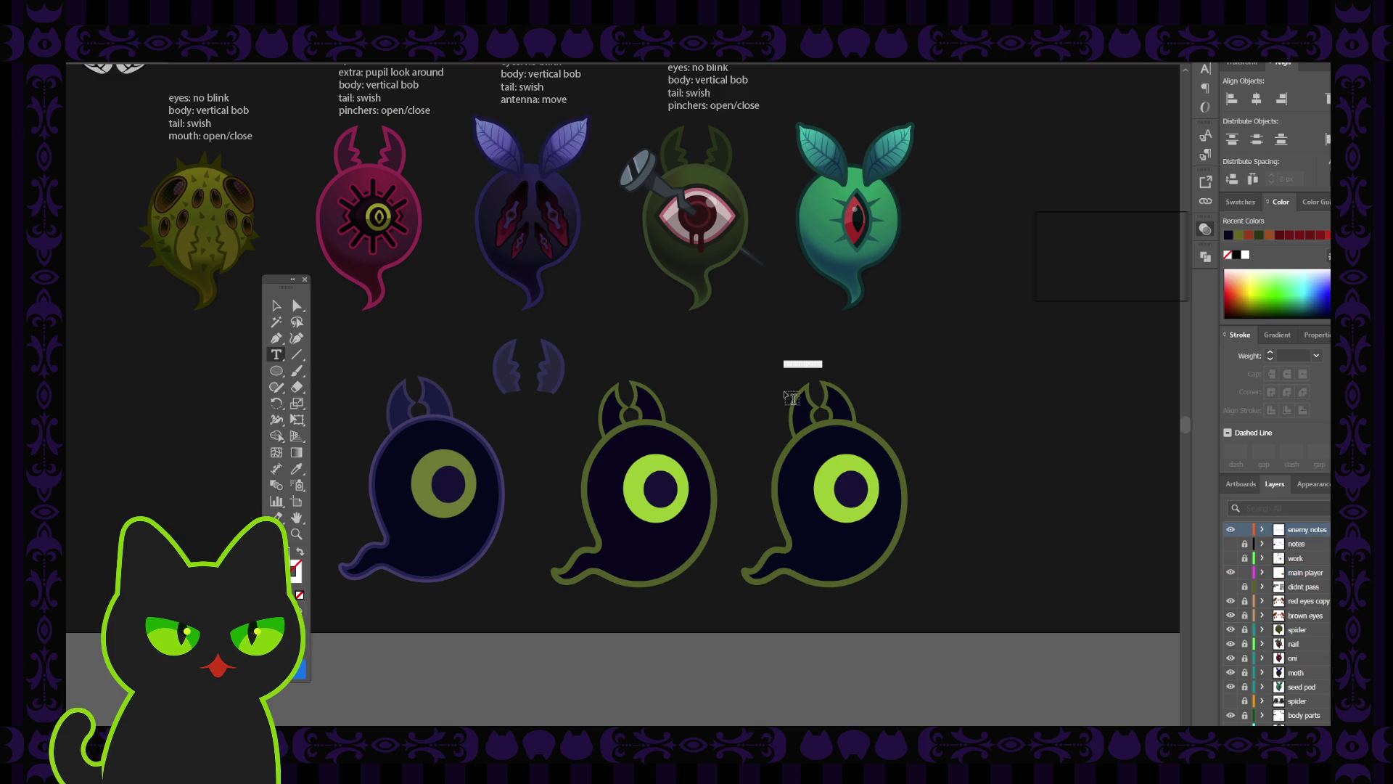
key("BackSpace")
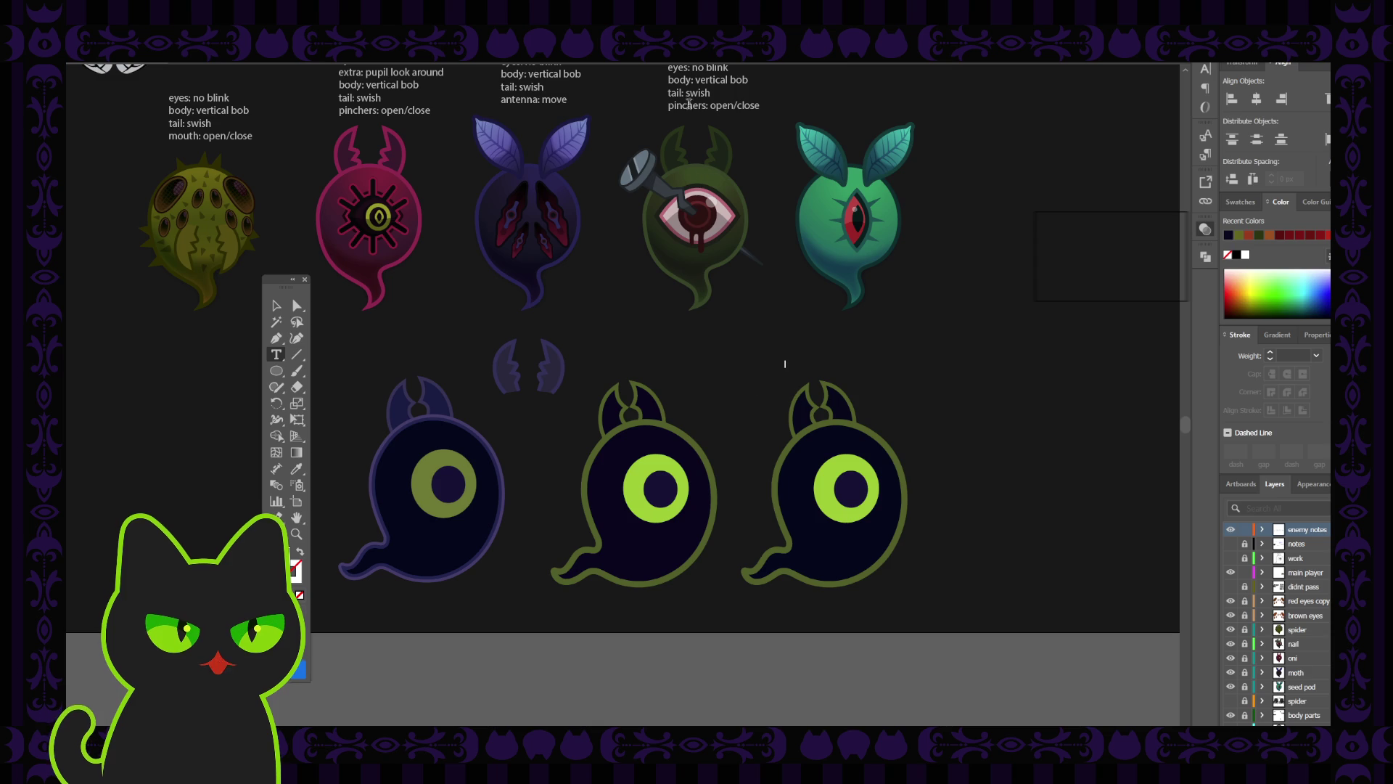
left_click(276, 305)
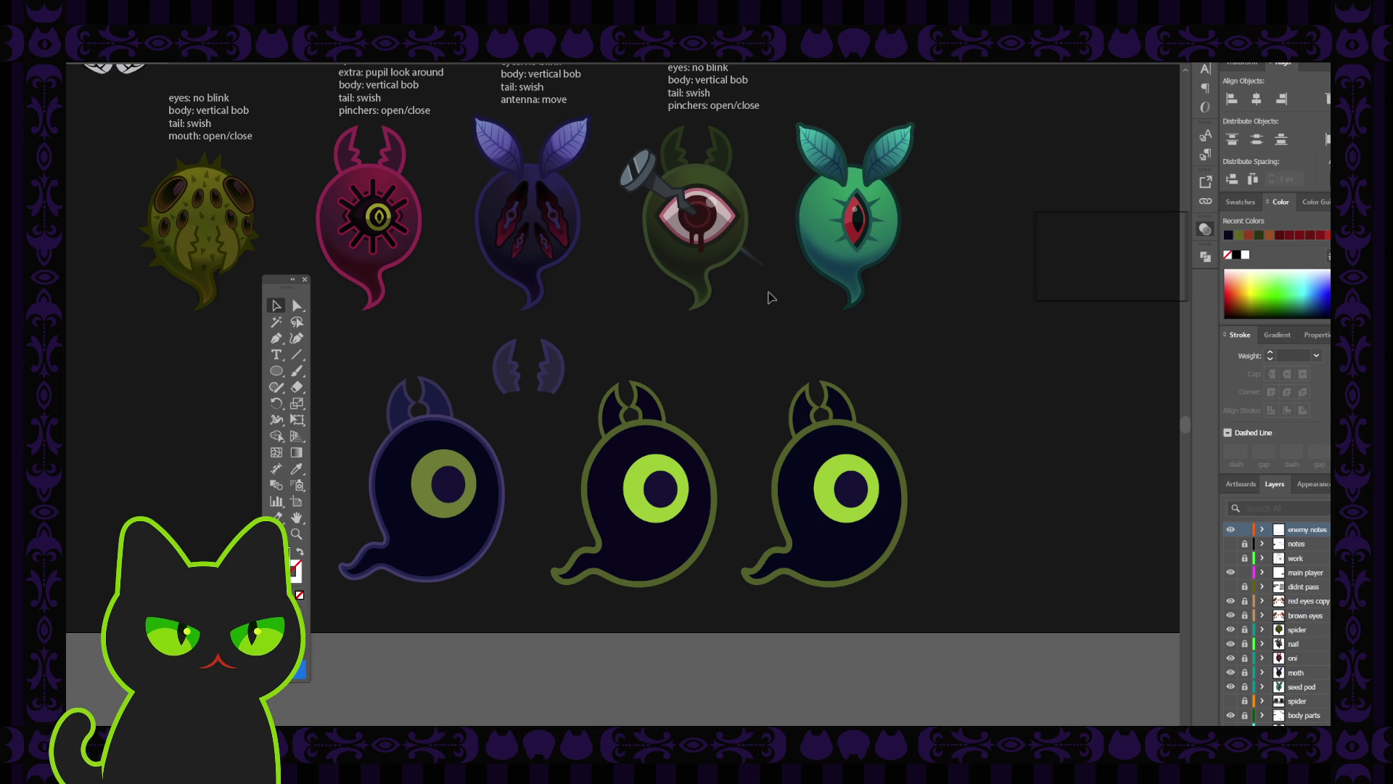
Copy the enemy animation note and place it beside the right ghost.
left_click(719, 107)
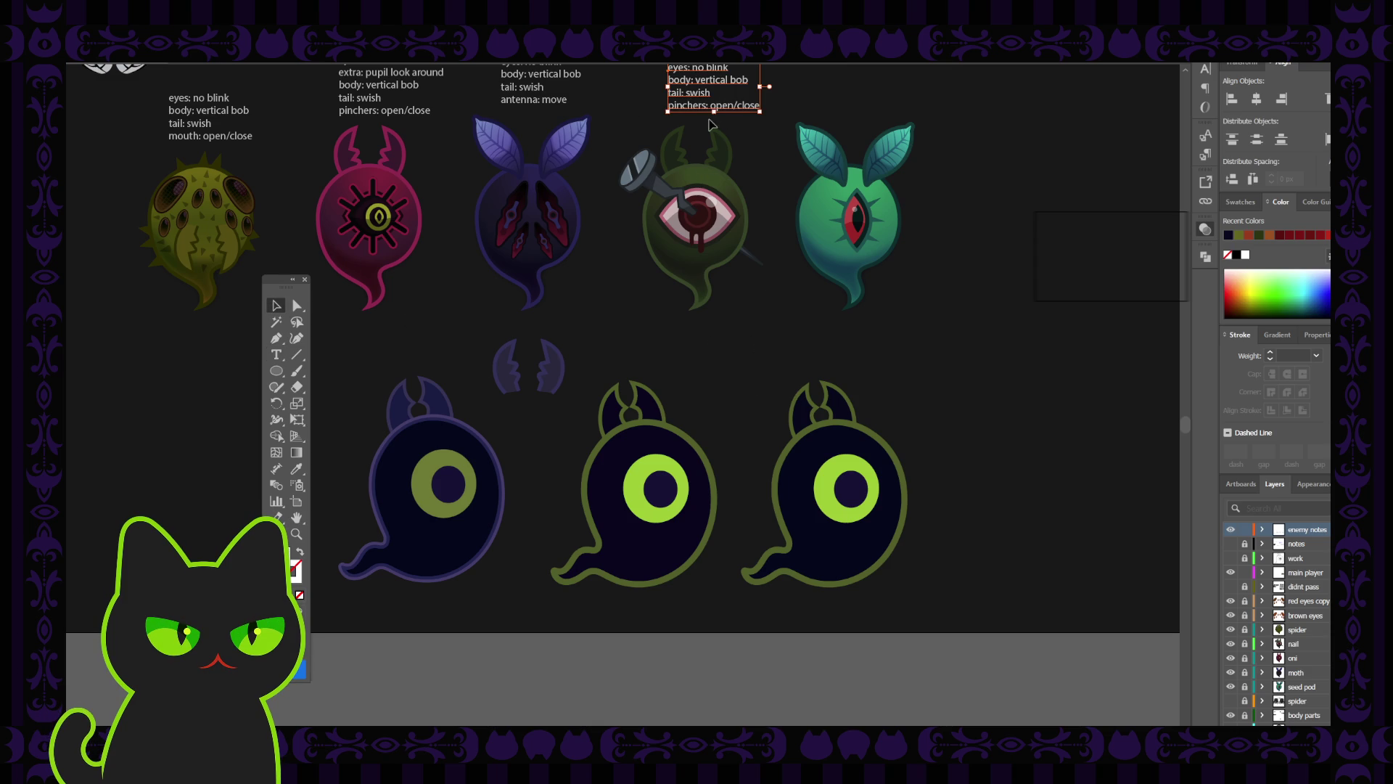
left_click_drag(701, 86, 767, 272)
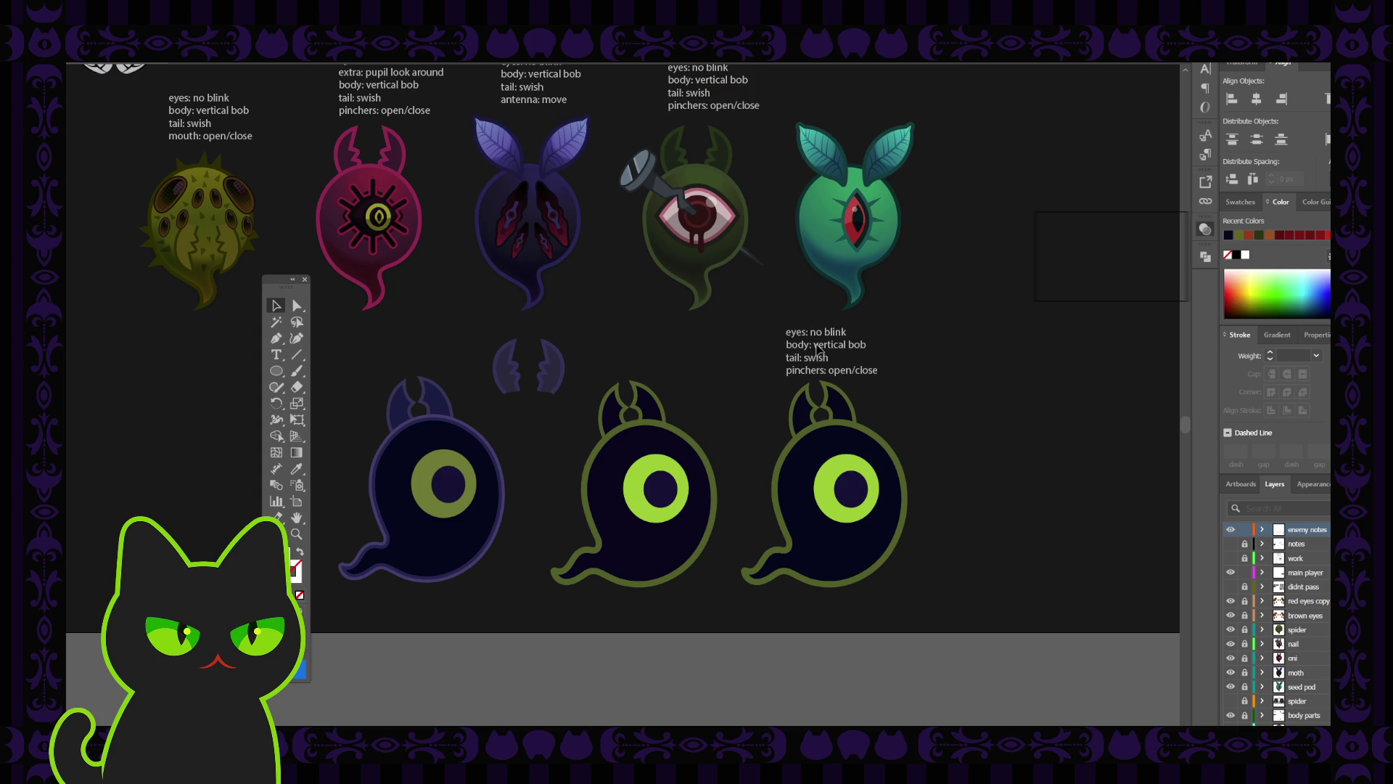
left_click(776, 351)
mouse_move(776, 351)
left_mouse_down()
mouse_move(943, 416)
mouse_move(901, 398)
left_mouse_up()
Retype the copied note as 'original player' and position it beside the ghost.
key("t")
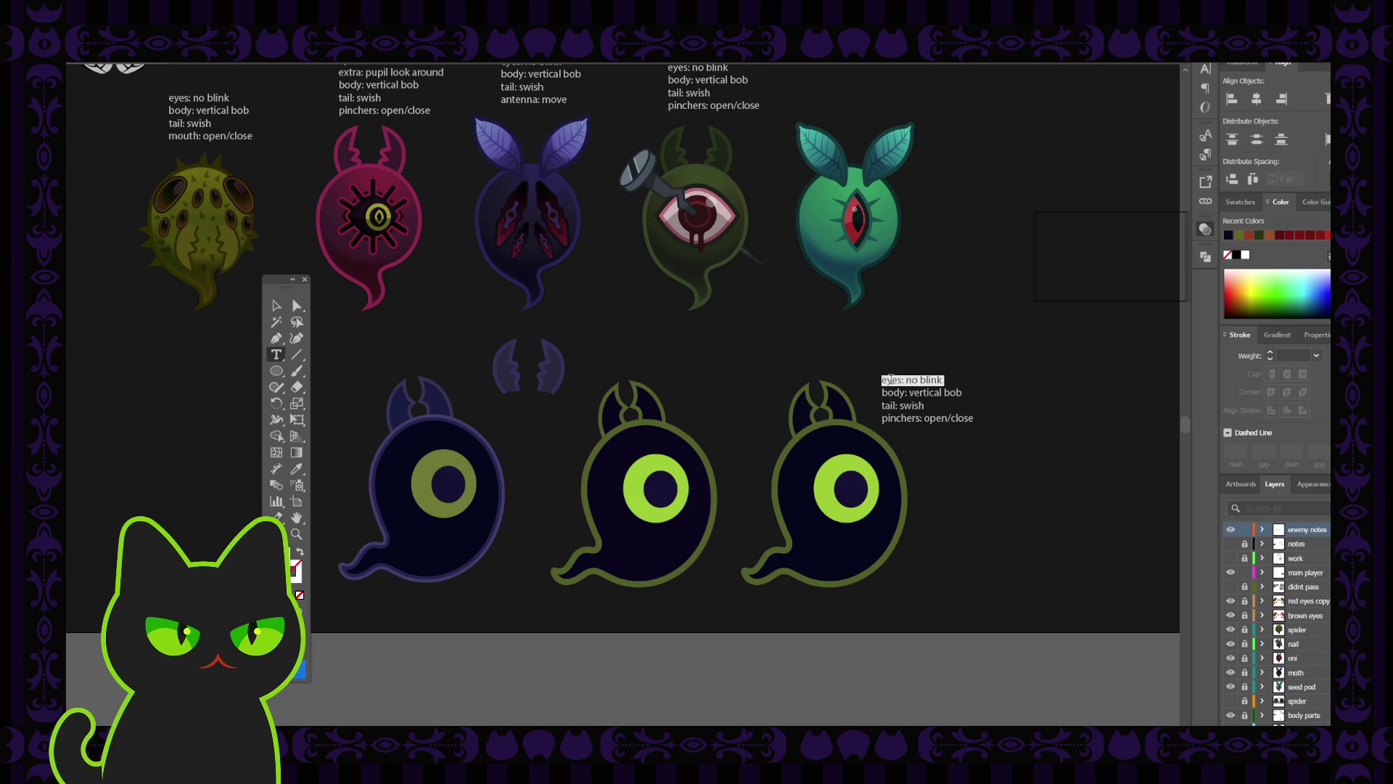
left_click_drag(881, 380, 984, 441)
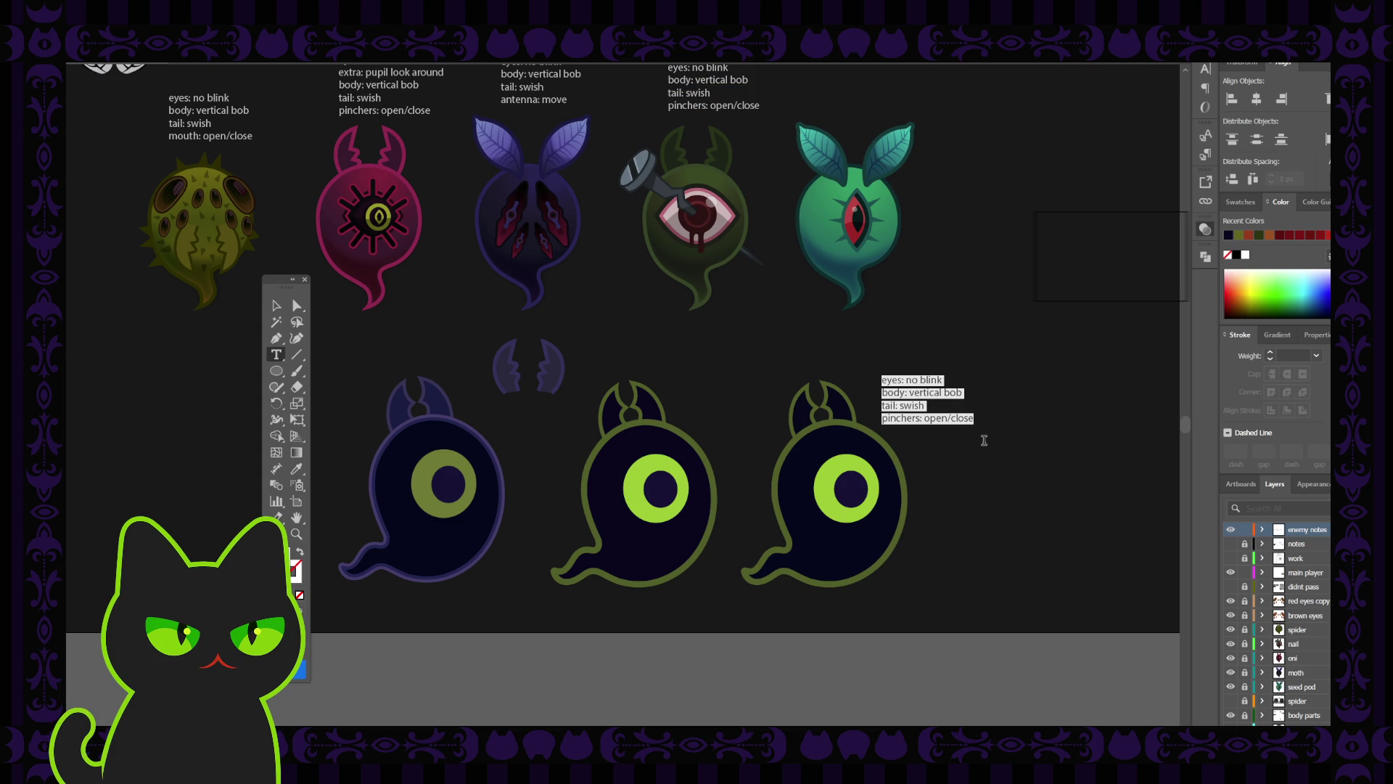
type("orig")
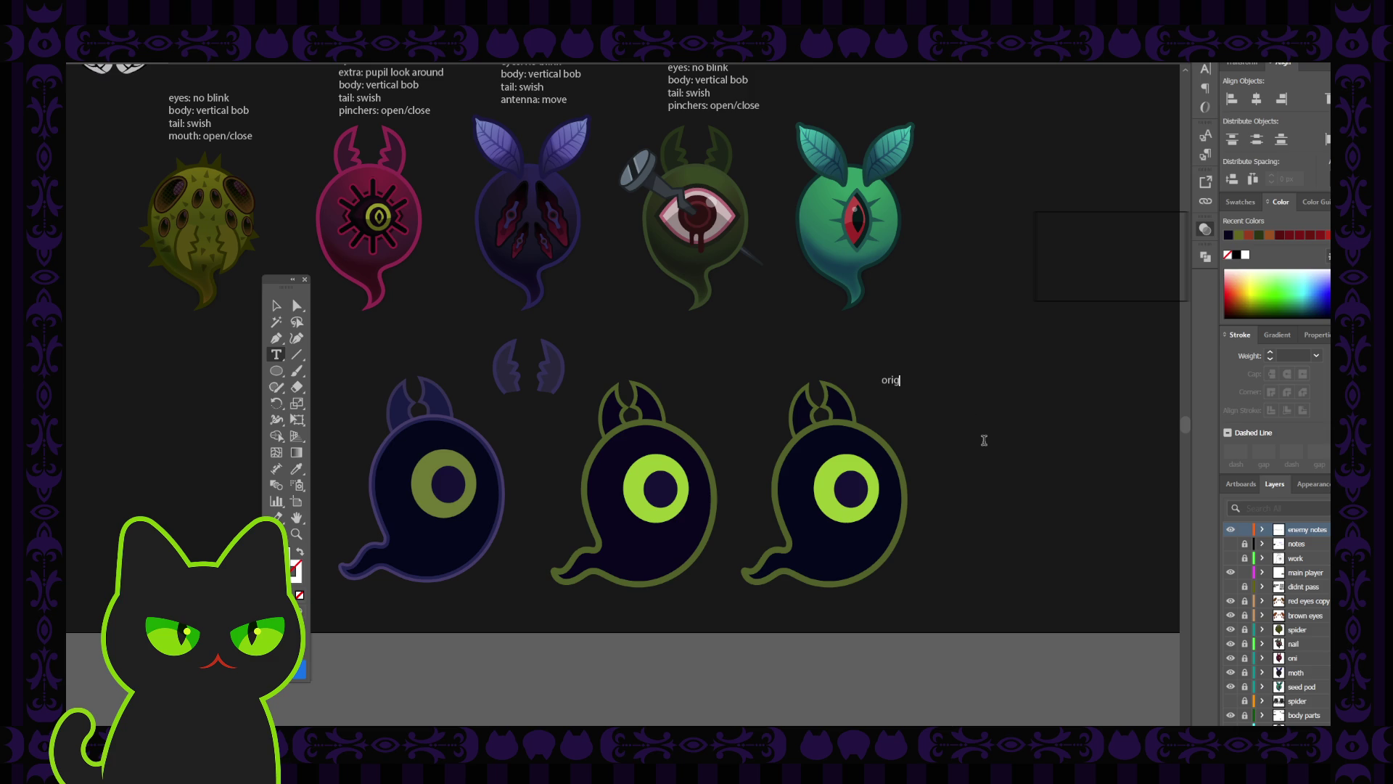
type("inal")
type(" player")
key("Escape")
key("ctrl+h")
left_click_drag(911, 387, 904, 420)
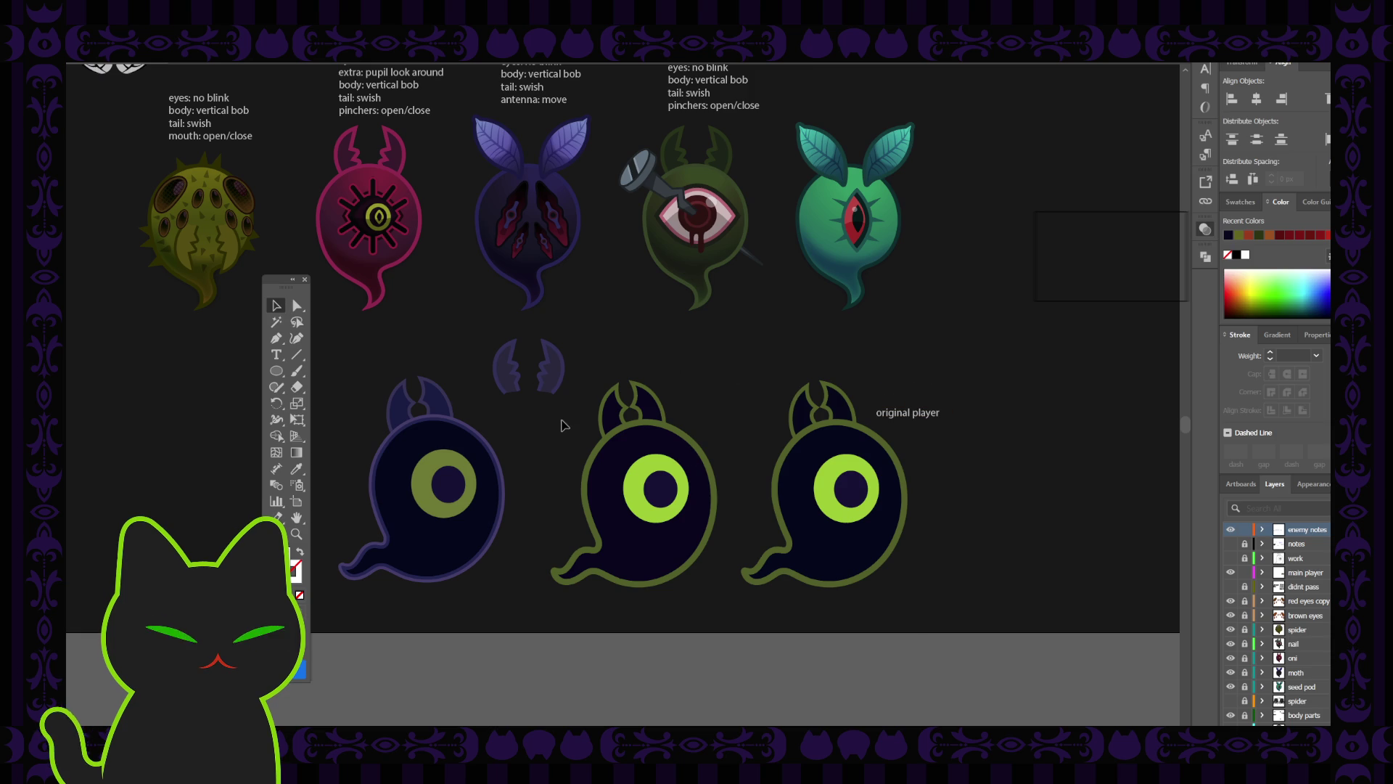
left_click(642, 476)
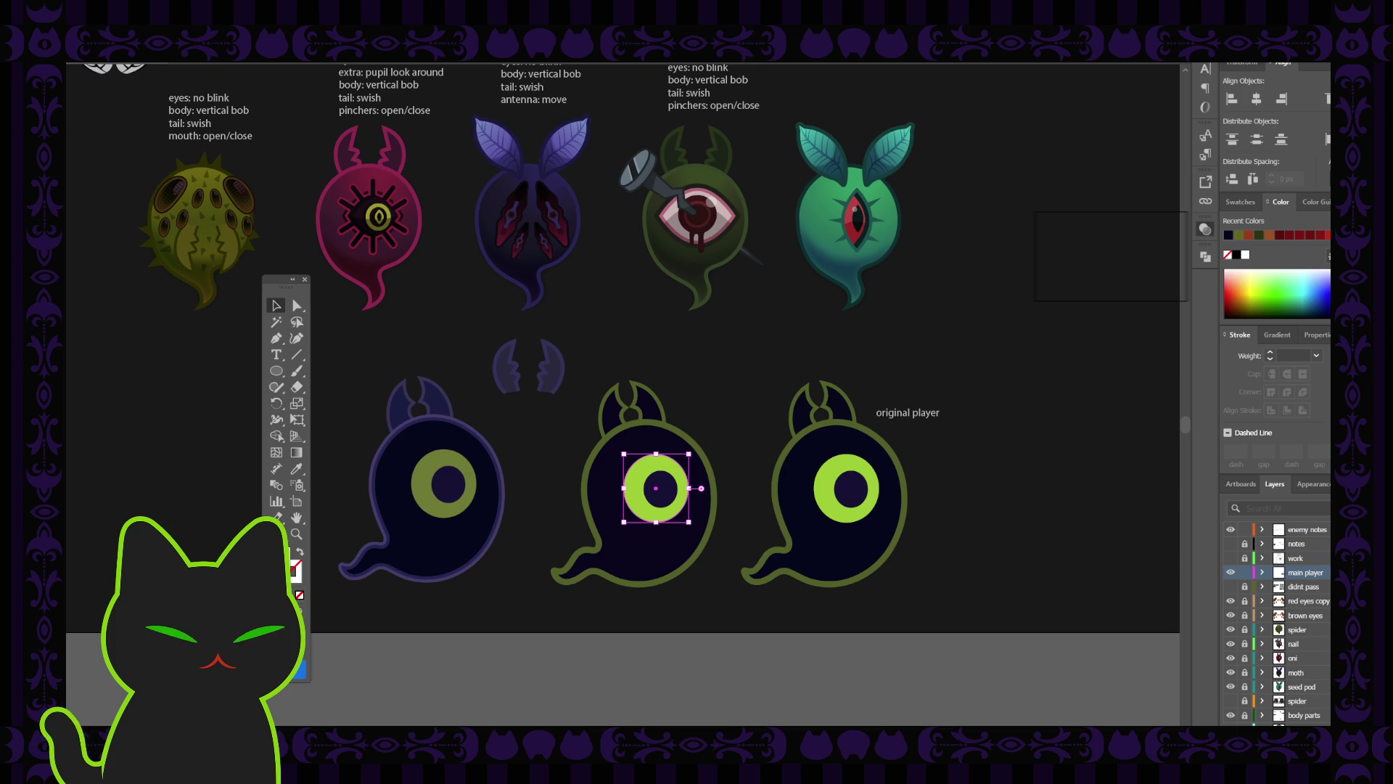
Zoom in on the three player ghosts, re-docking the tools panel at the left.
left_click(531, 651)
key("ctrl+plus")
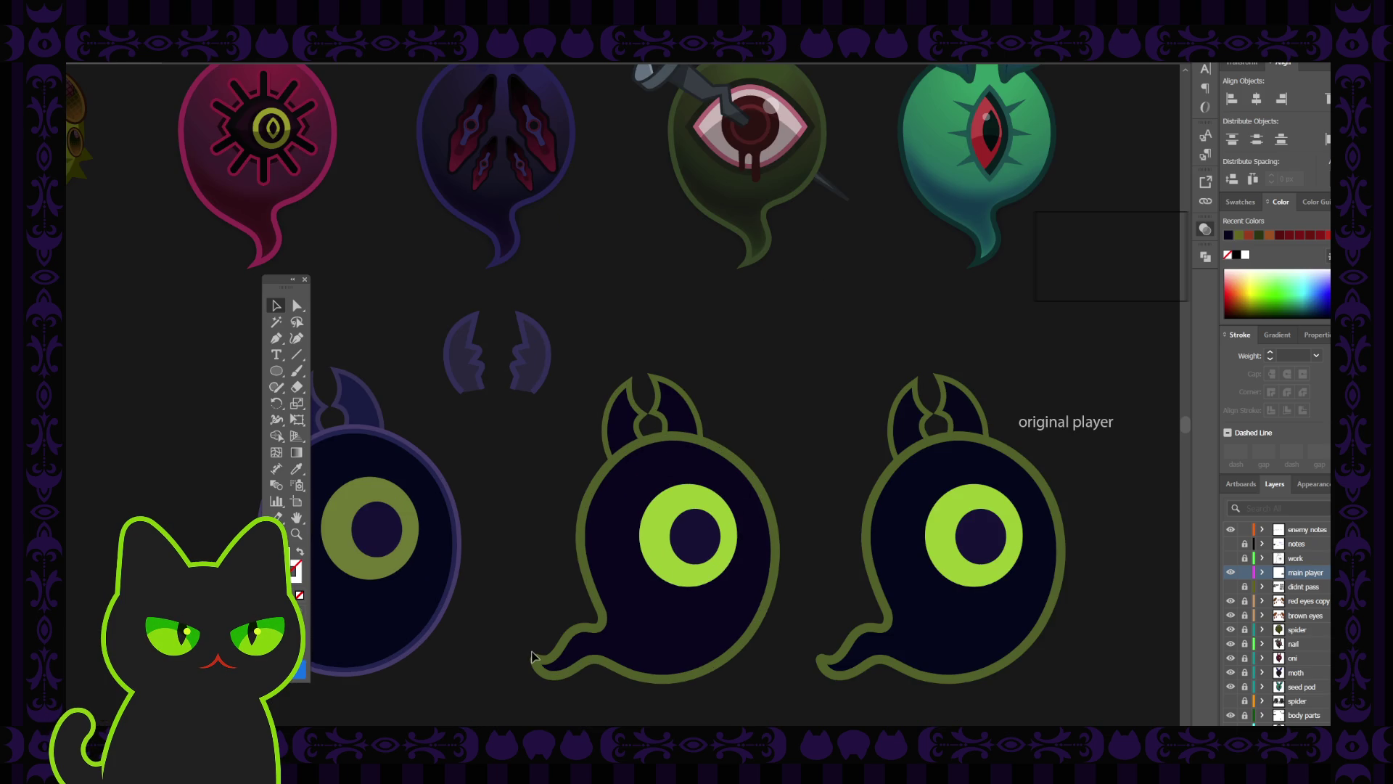
mouse_move(554, 609)
left_mouse_down()
mouse_move(563, 581)
mouse_move(537, 573)
left_mouse_up()
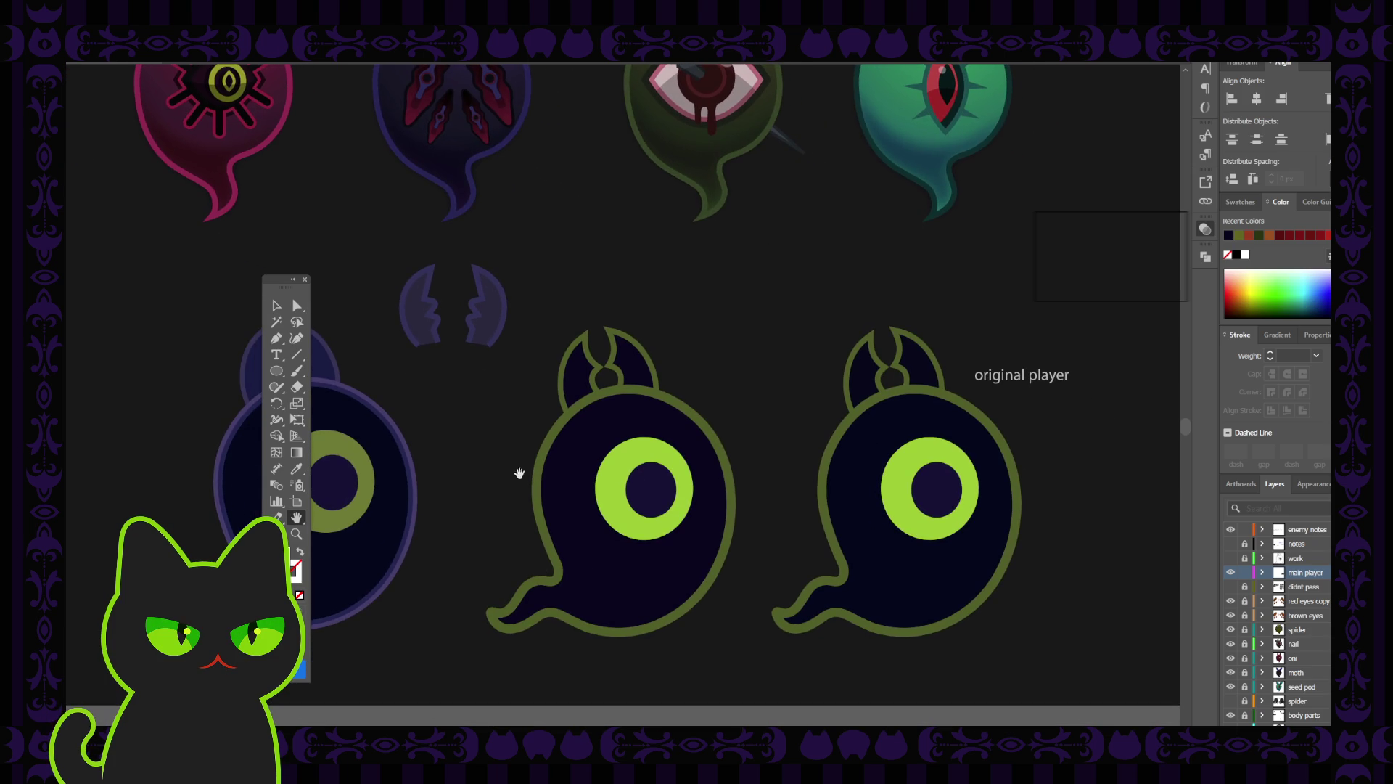
left_click(305, 280)
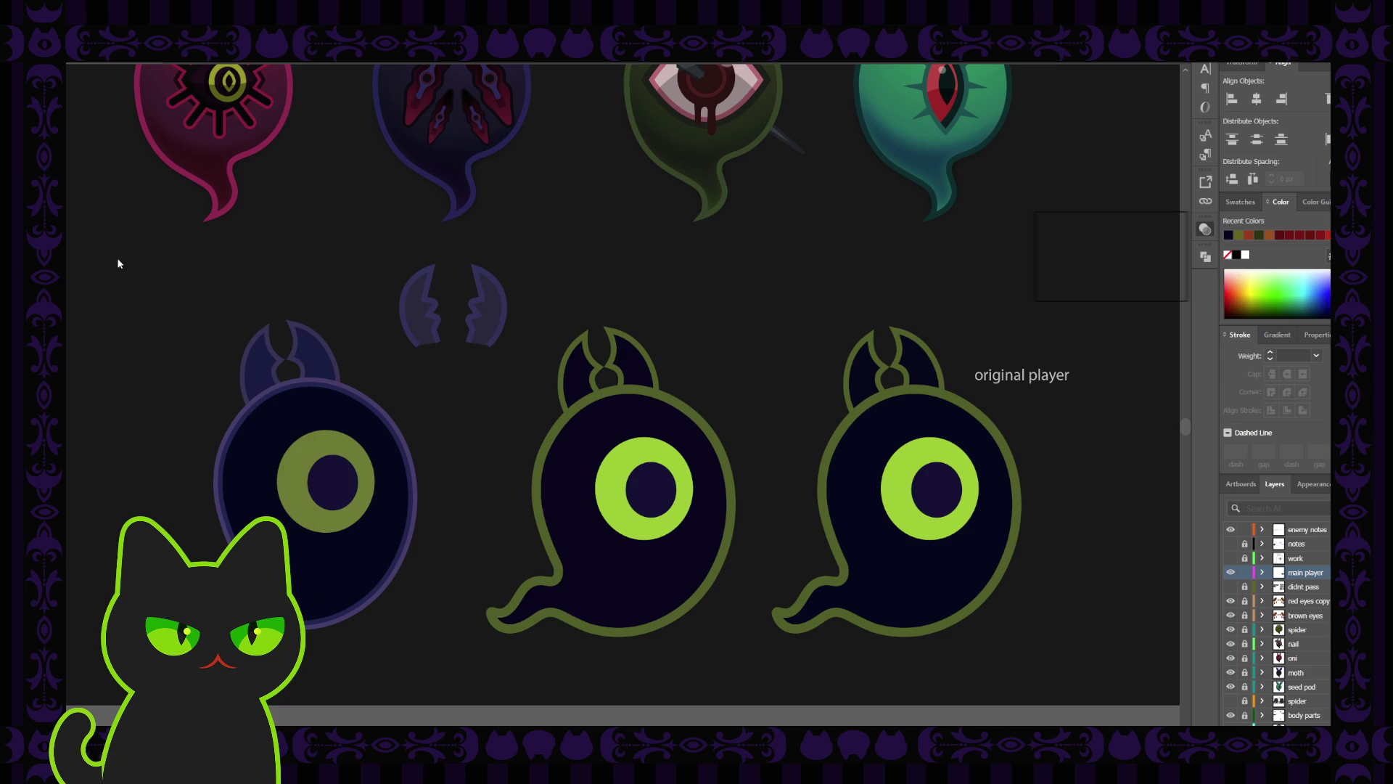
key("Tab")
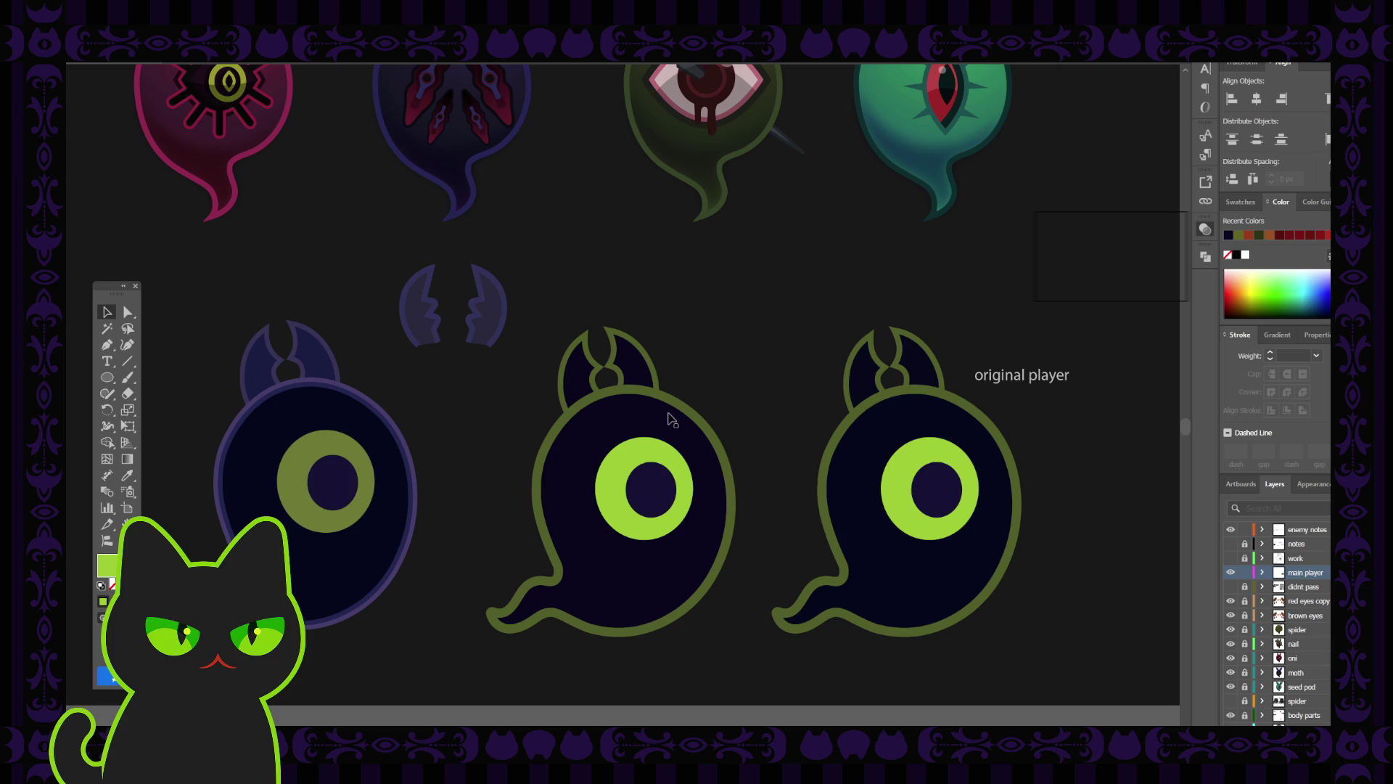
left_click(651, 456)
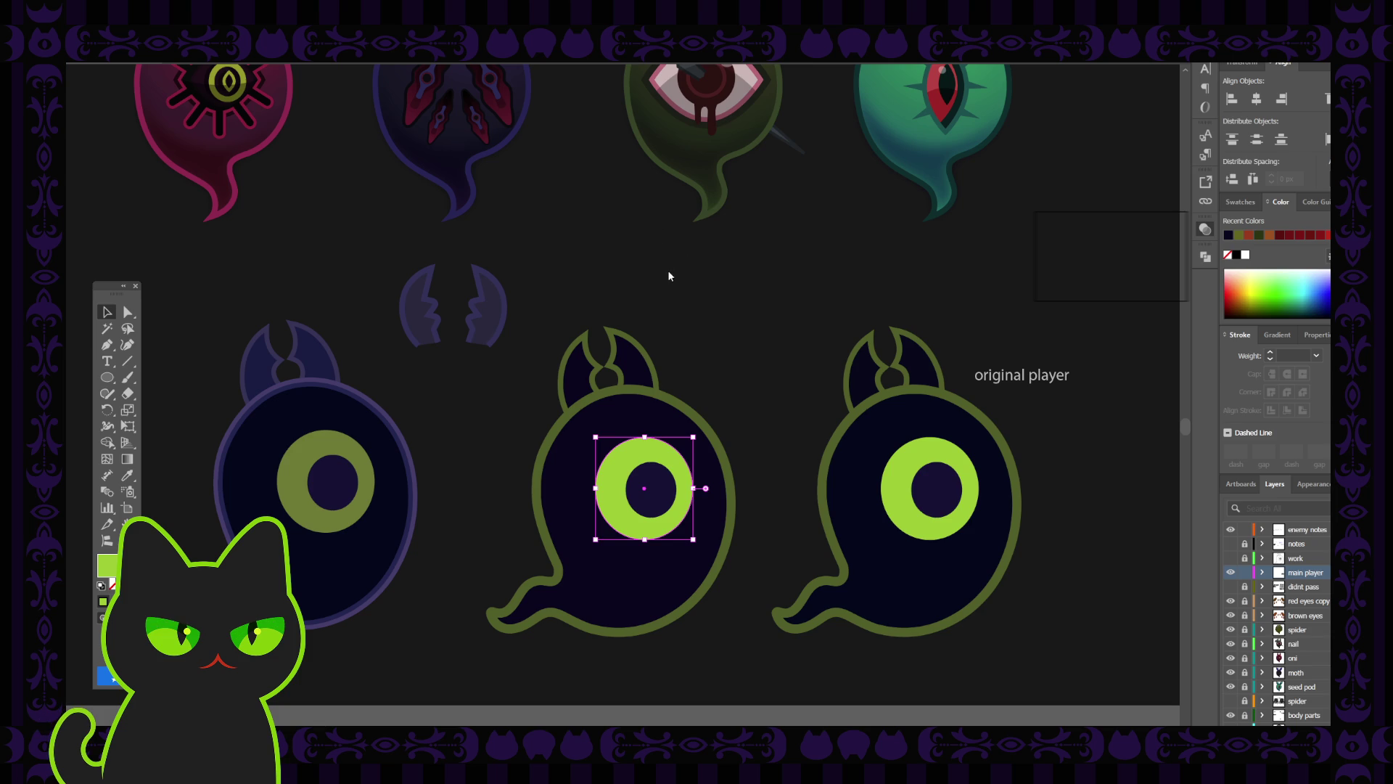
Give the middle ghost's eye ring an olive green fill and expand the main player layer.
key("ctrl+z")
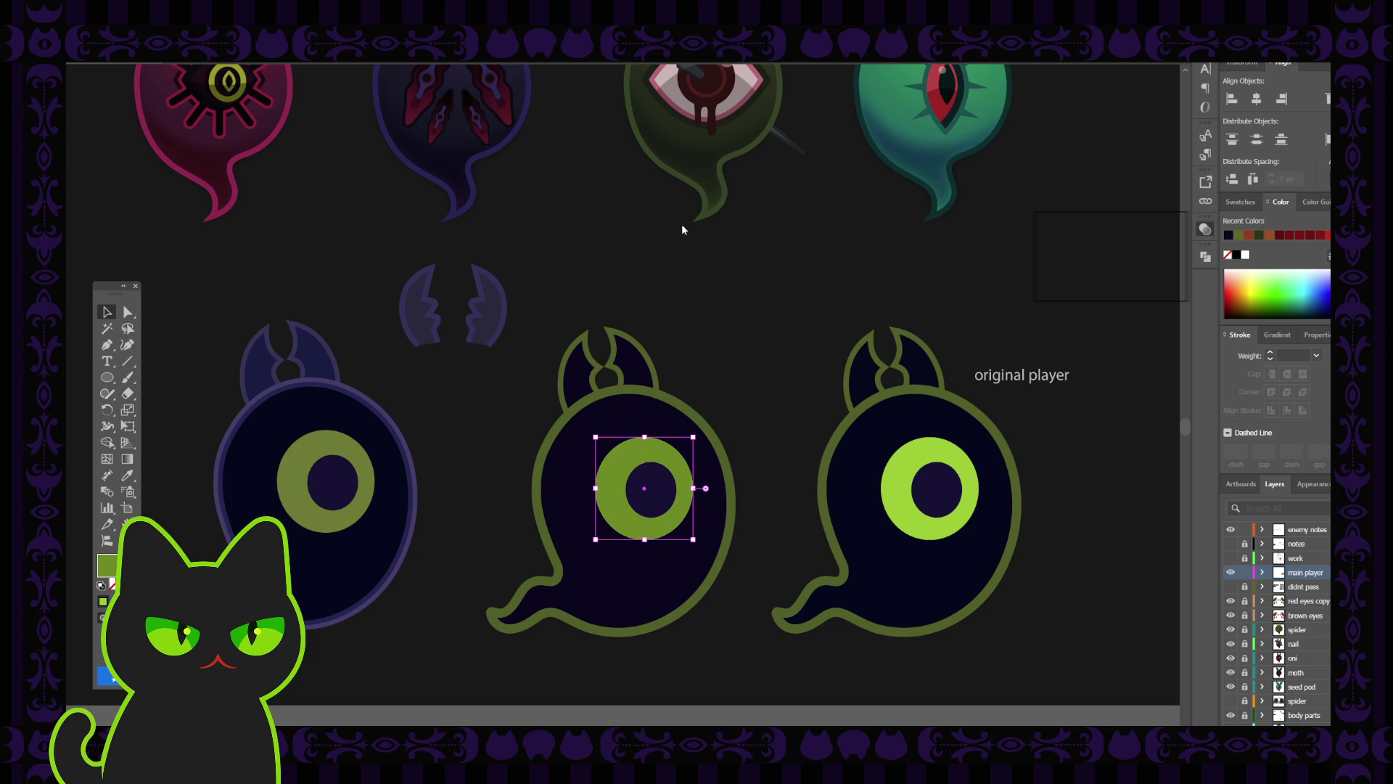
left_click(768, 264)
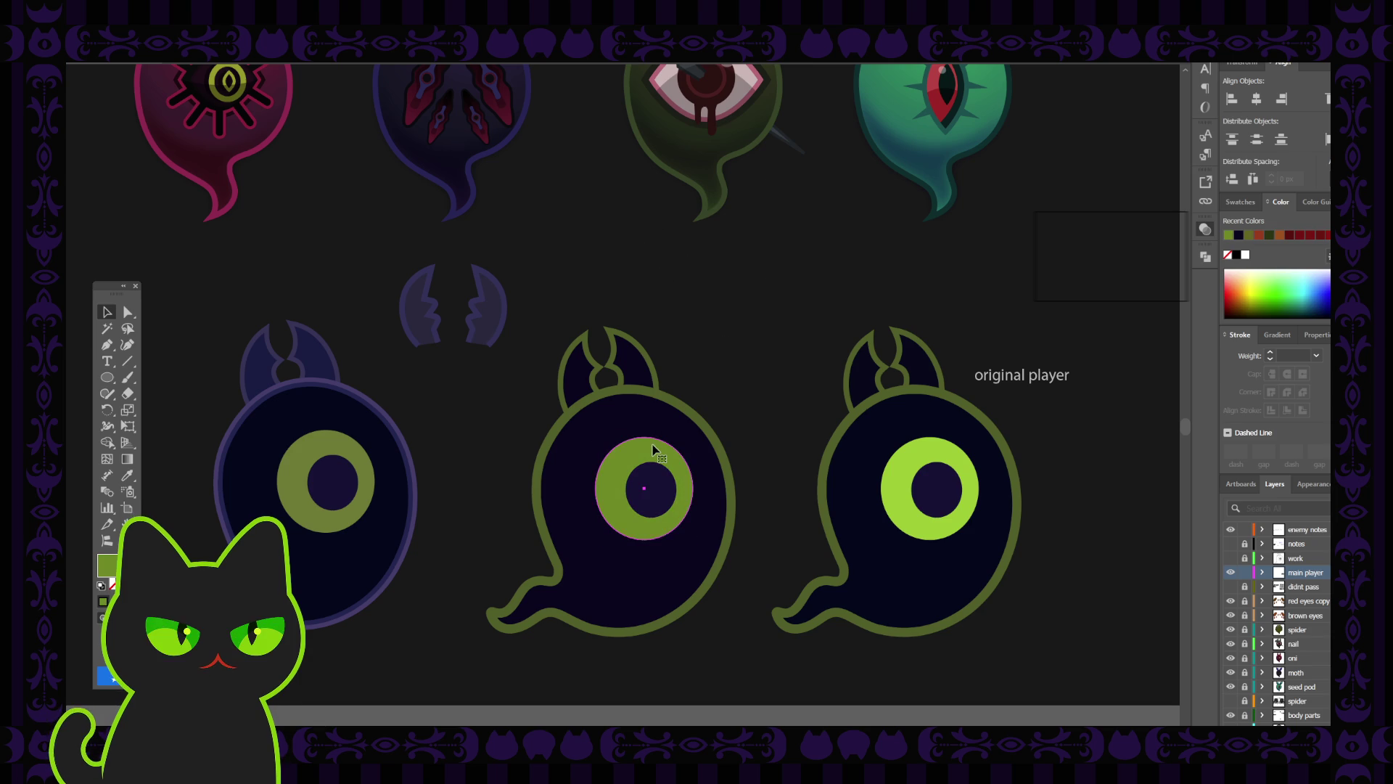
left_click(653, 450)
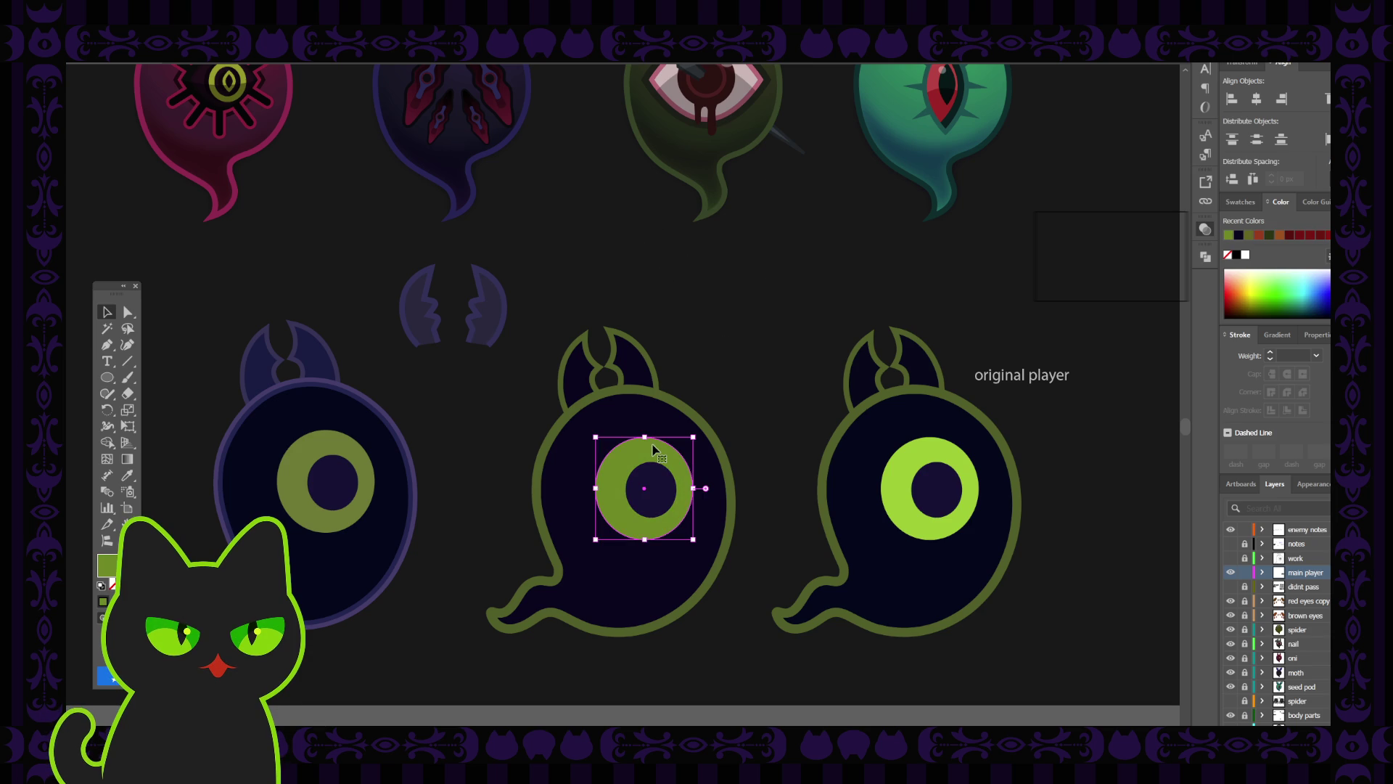
left_click(1262, 572)
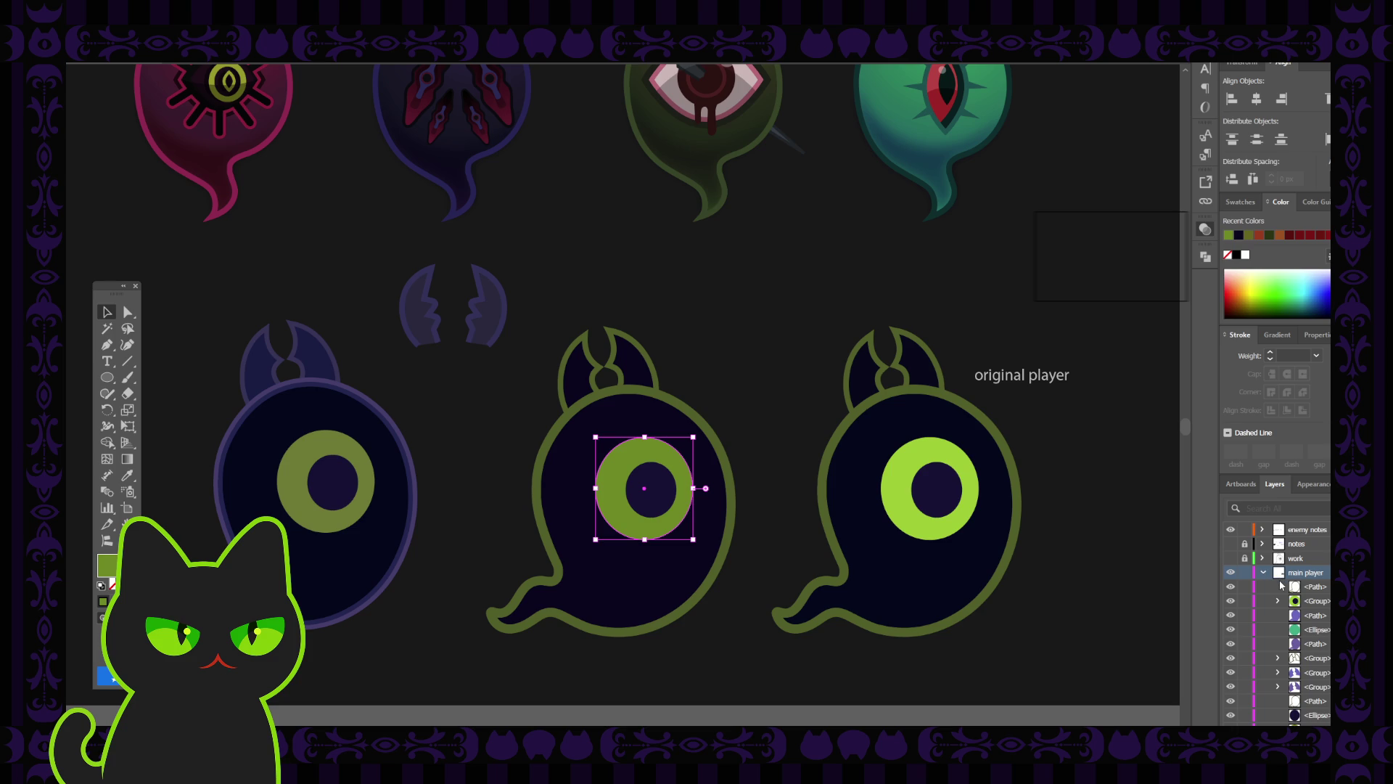
left_click(293, 394)
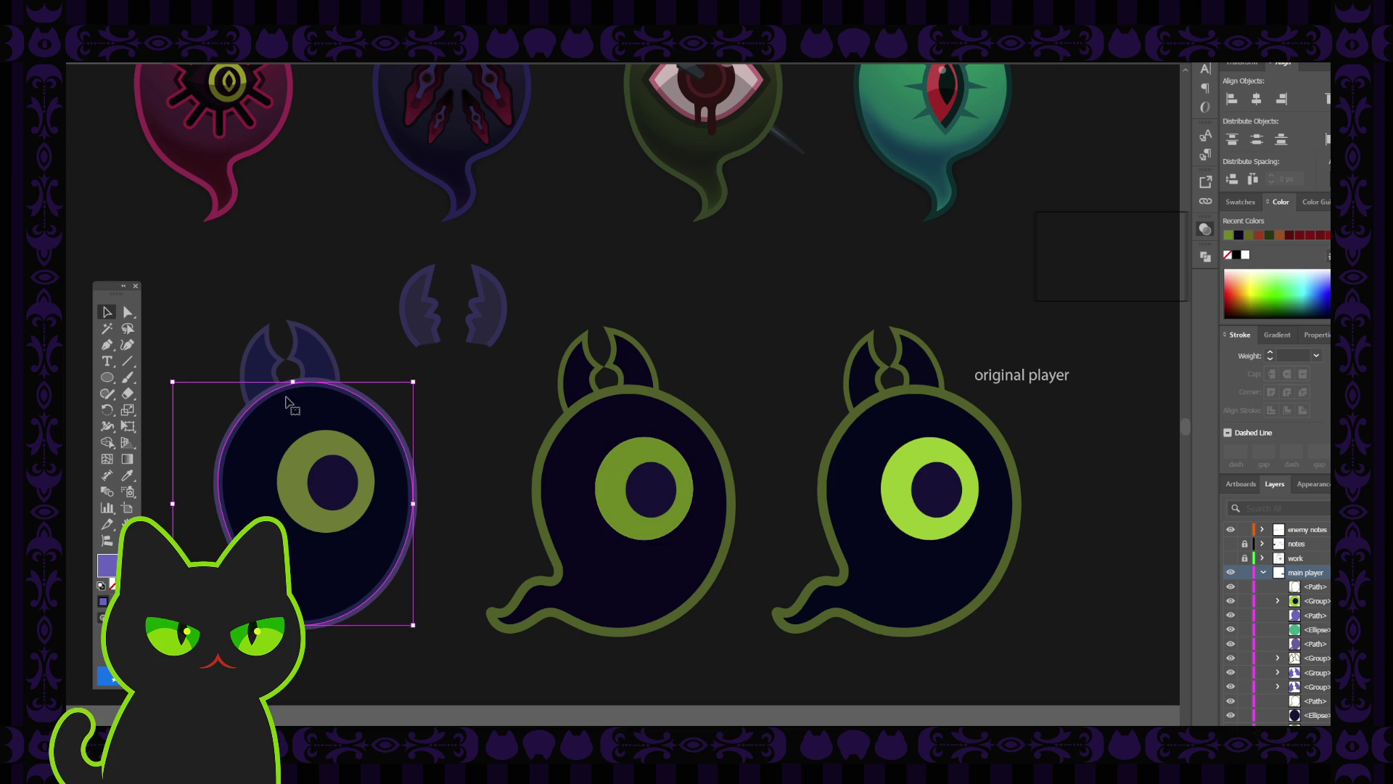
mouse_move(211, 275)
left_mouse_down()
mouse_move(351, 541)
mouse_move(382, 642)
left_mouse_up()
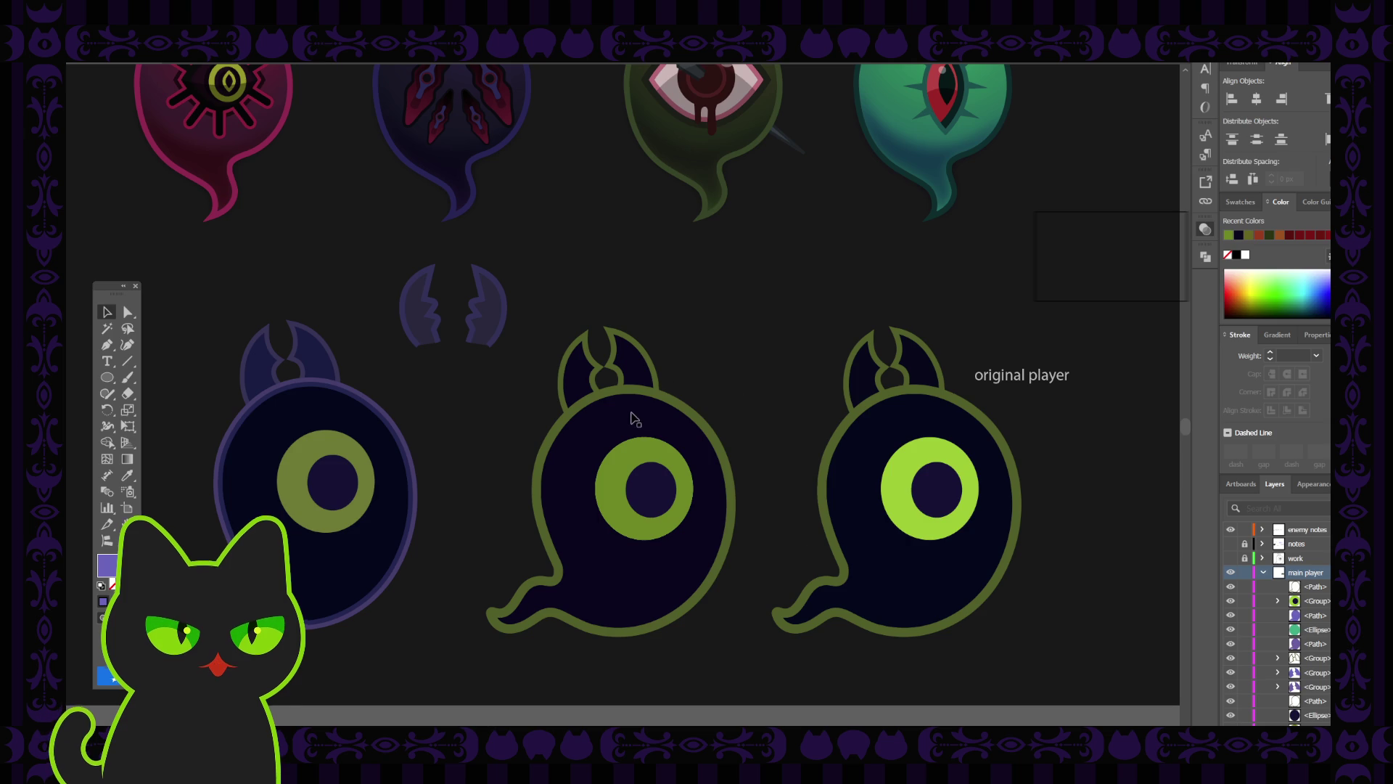
Shift the olive eye circle down-left and turn it into a dark translucent shadow.
left_click(631, 459)
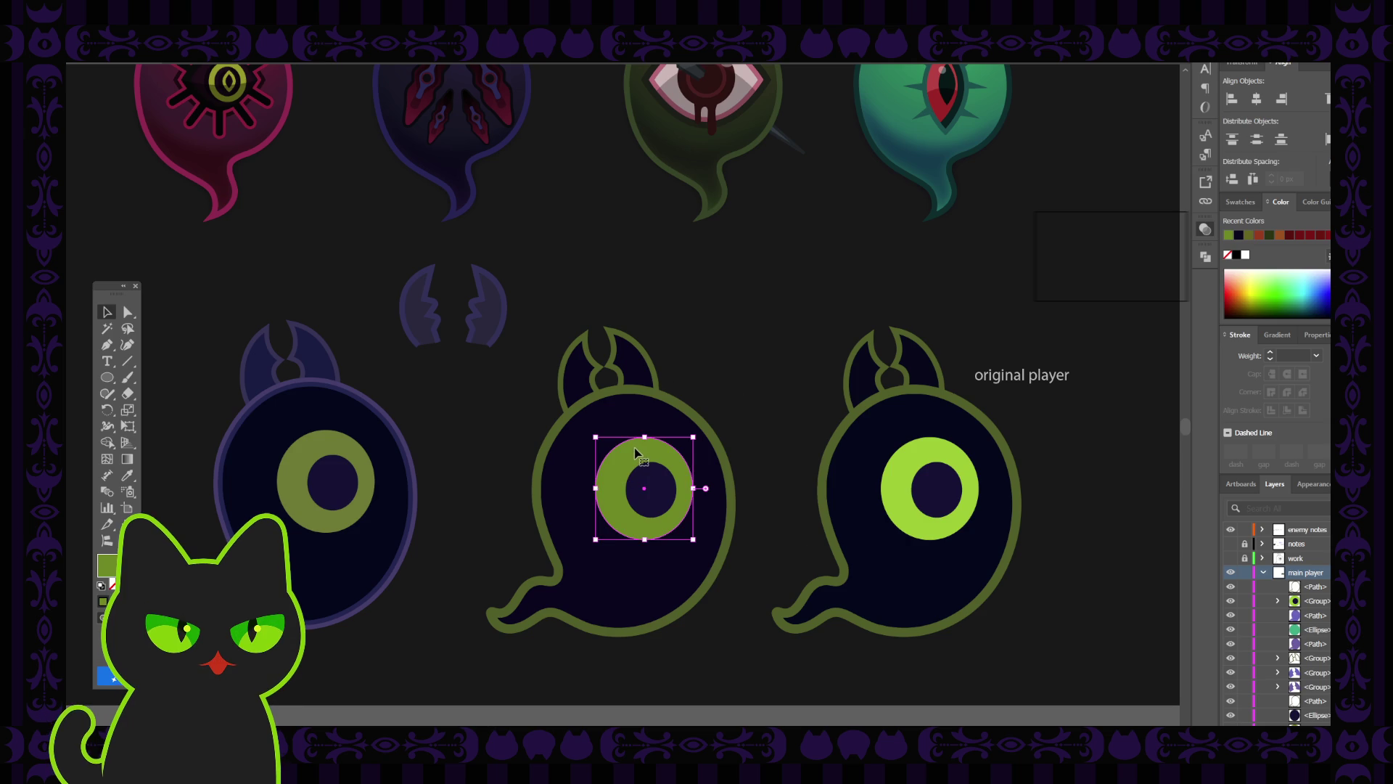
mouse_move(649, 455)
left_mouse_down()
mouse_move(641, 499)
mouse_move(606, 521)
left_mouse_up()
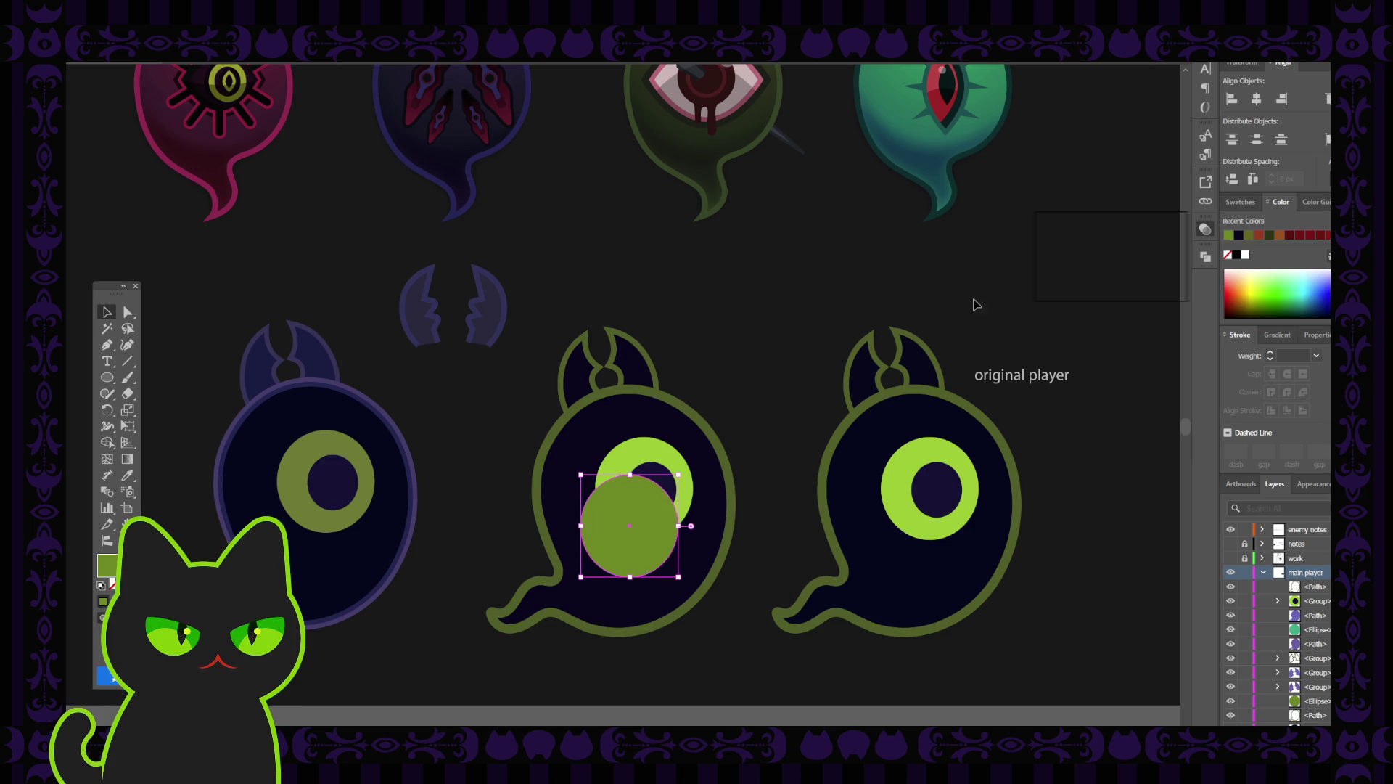
left_click(1082, 296)
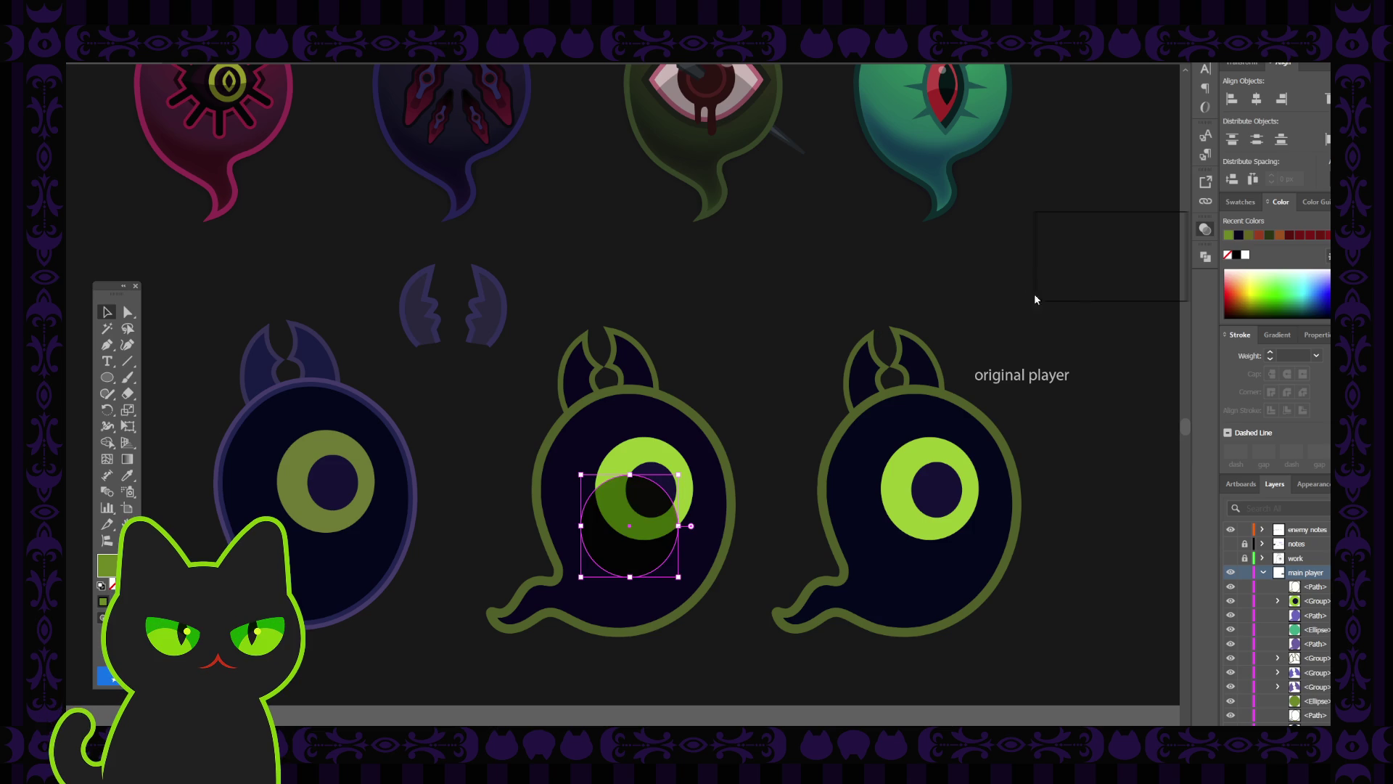
left_click(846, 311)
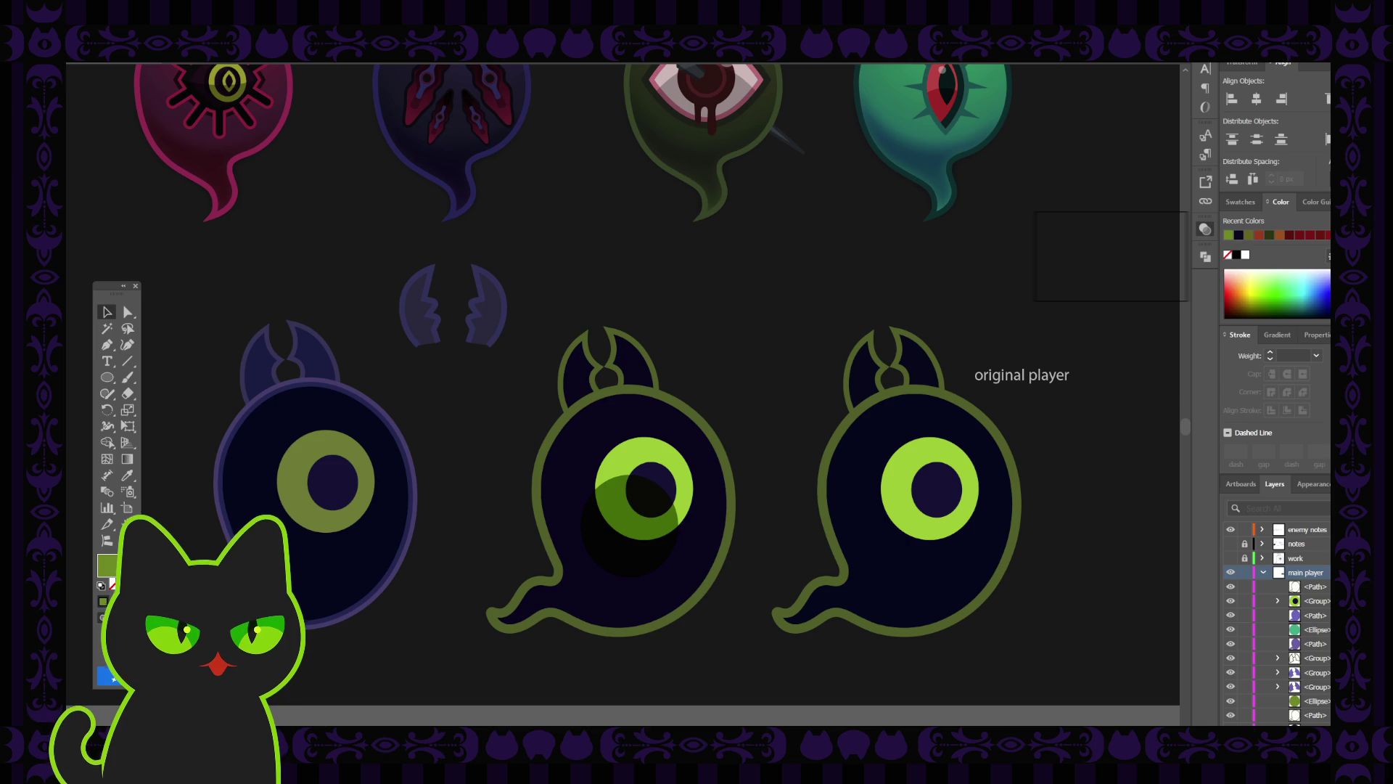
Lighten the shadow ellipse, then divide it with the eye ring using Pathfinder Divide.
left_click(605, 546)
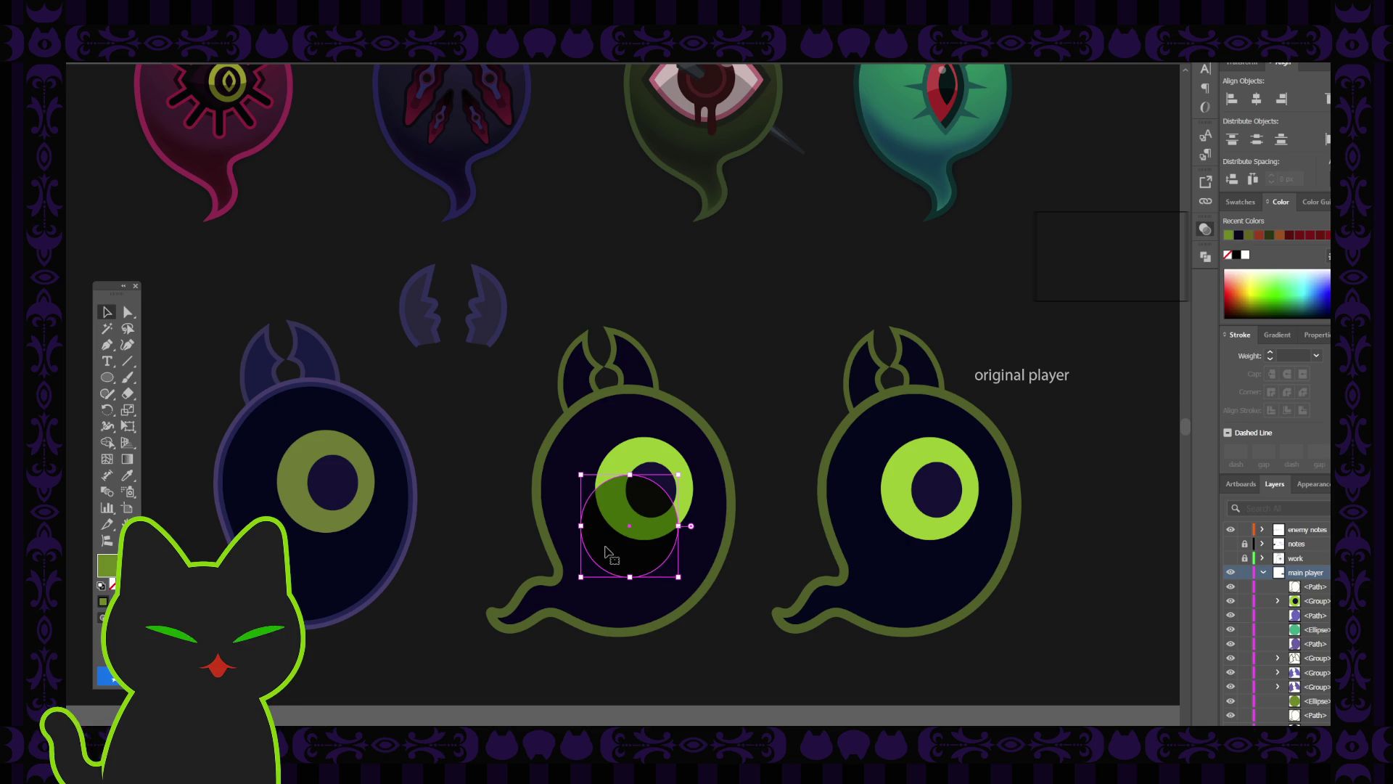
key("ctrl+shift+a")
left_click(606, 546)
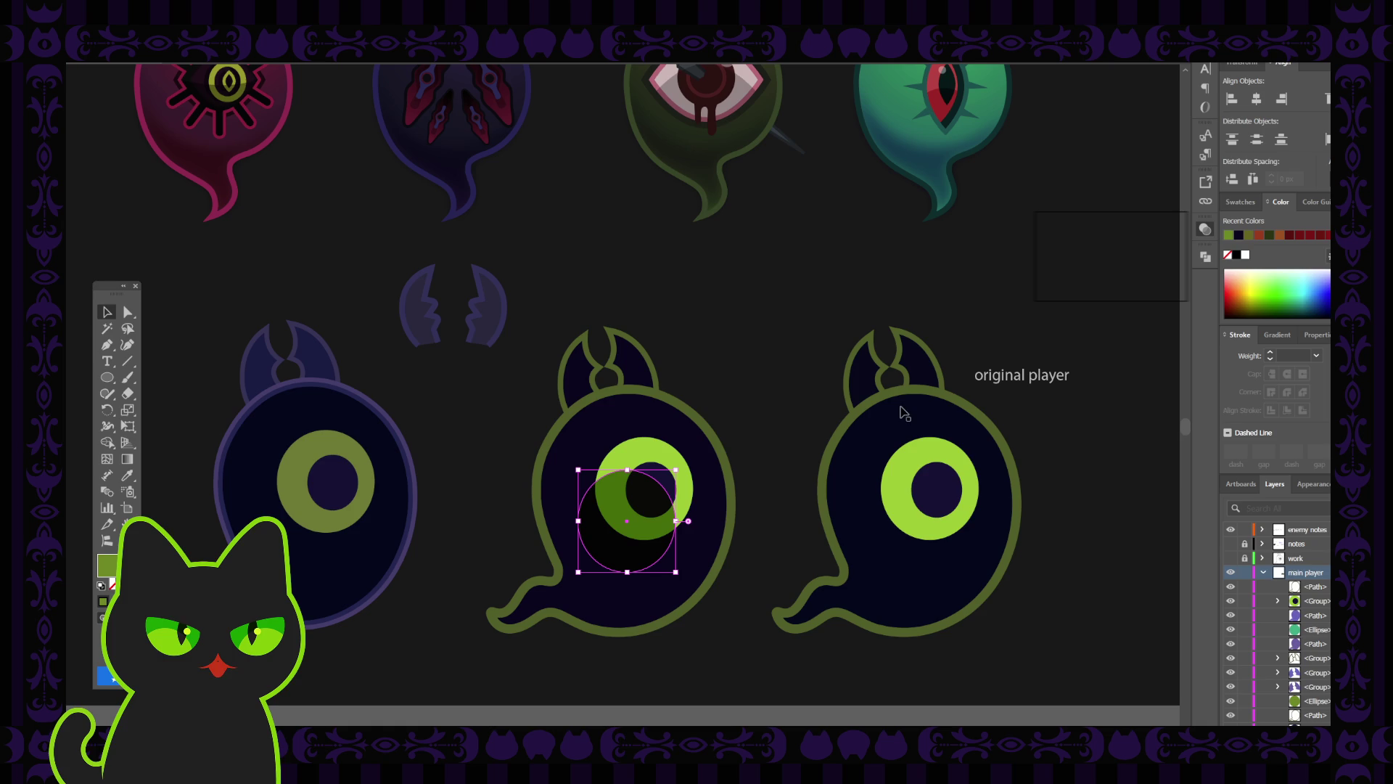
left_click(1158, 259)
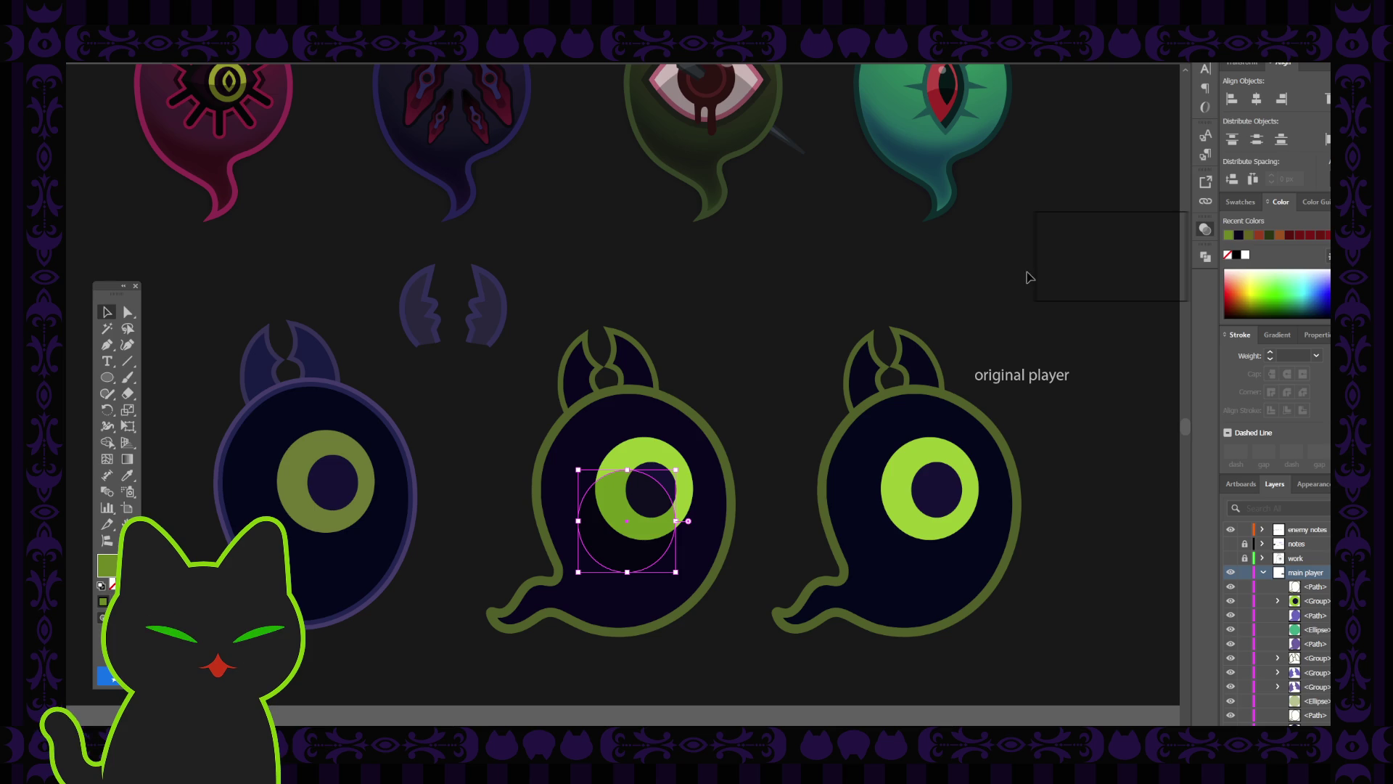
left_click(769, 327)
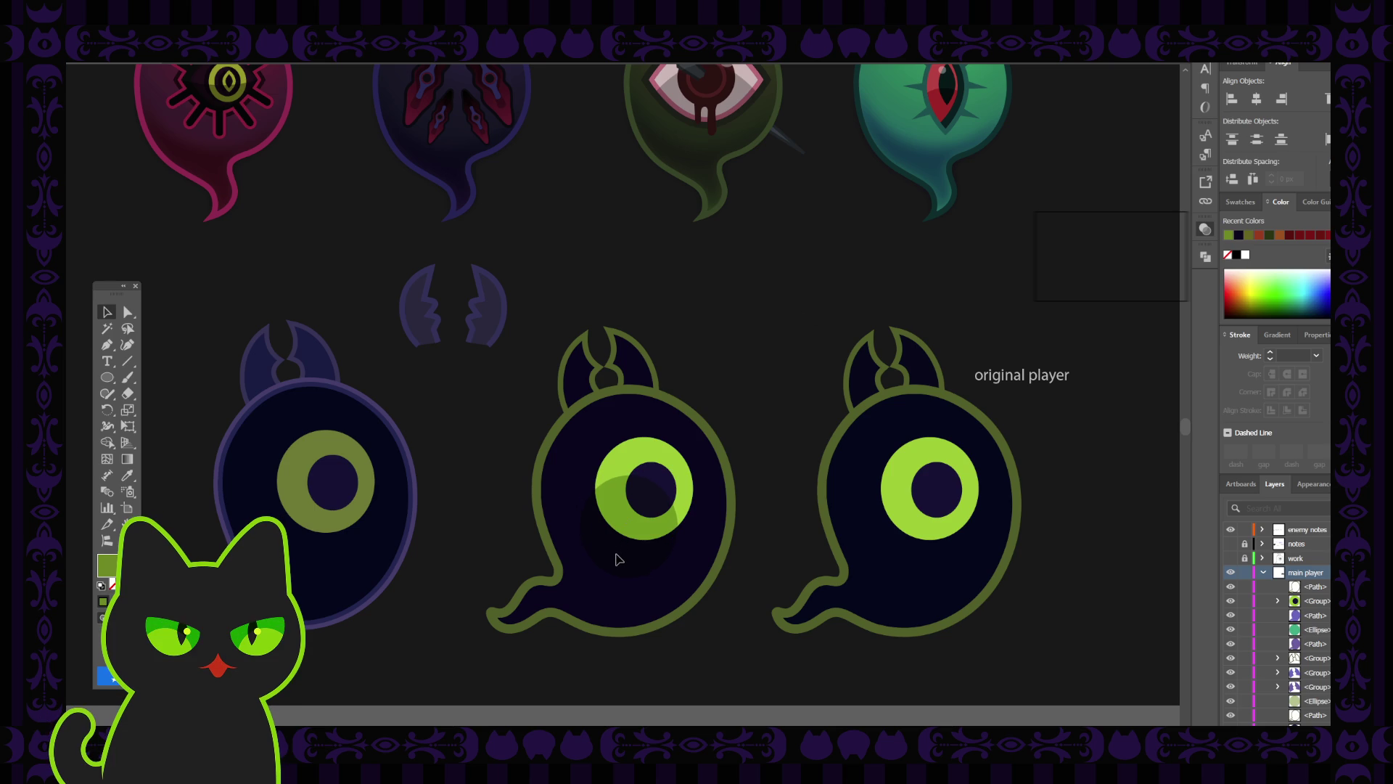
left_click(619, 560)
left_click(748, 435)
left_click(611, 527)
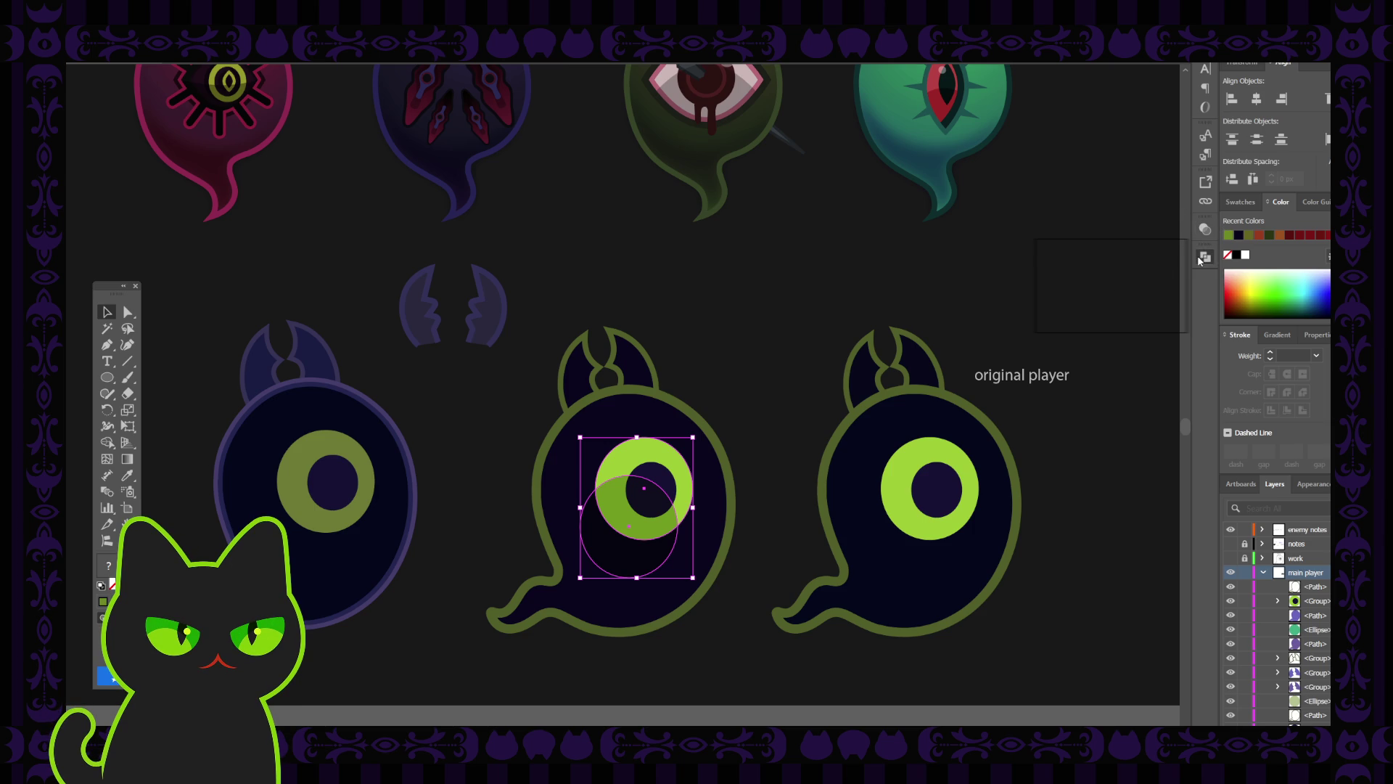
left_click(1068, 288)
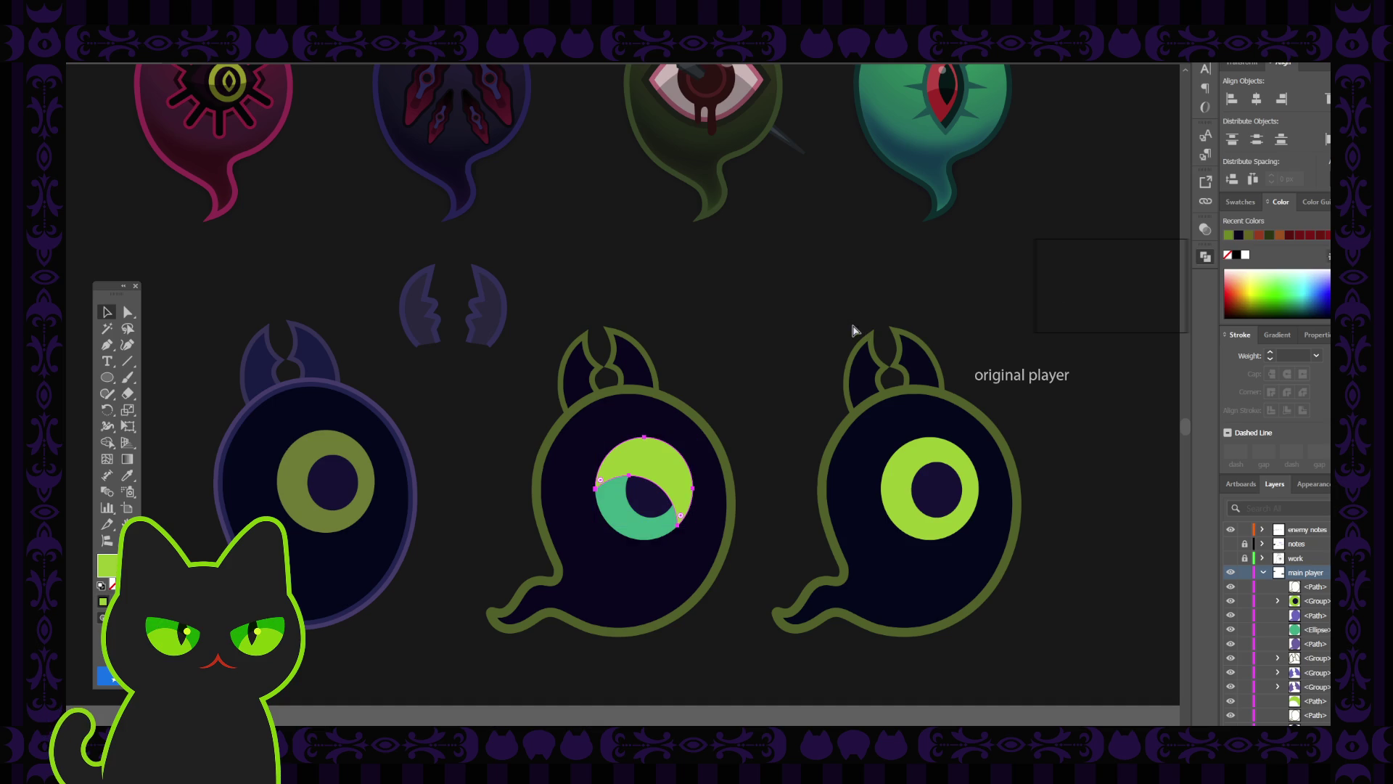
Undo the eye division and earlier pupil edits, bringing the dark circle back onto the eye.
key("ctrl+z")
left_click(755, 333)
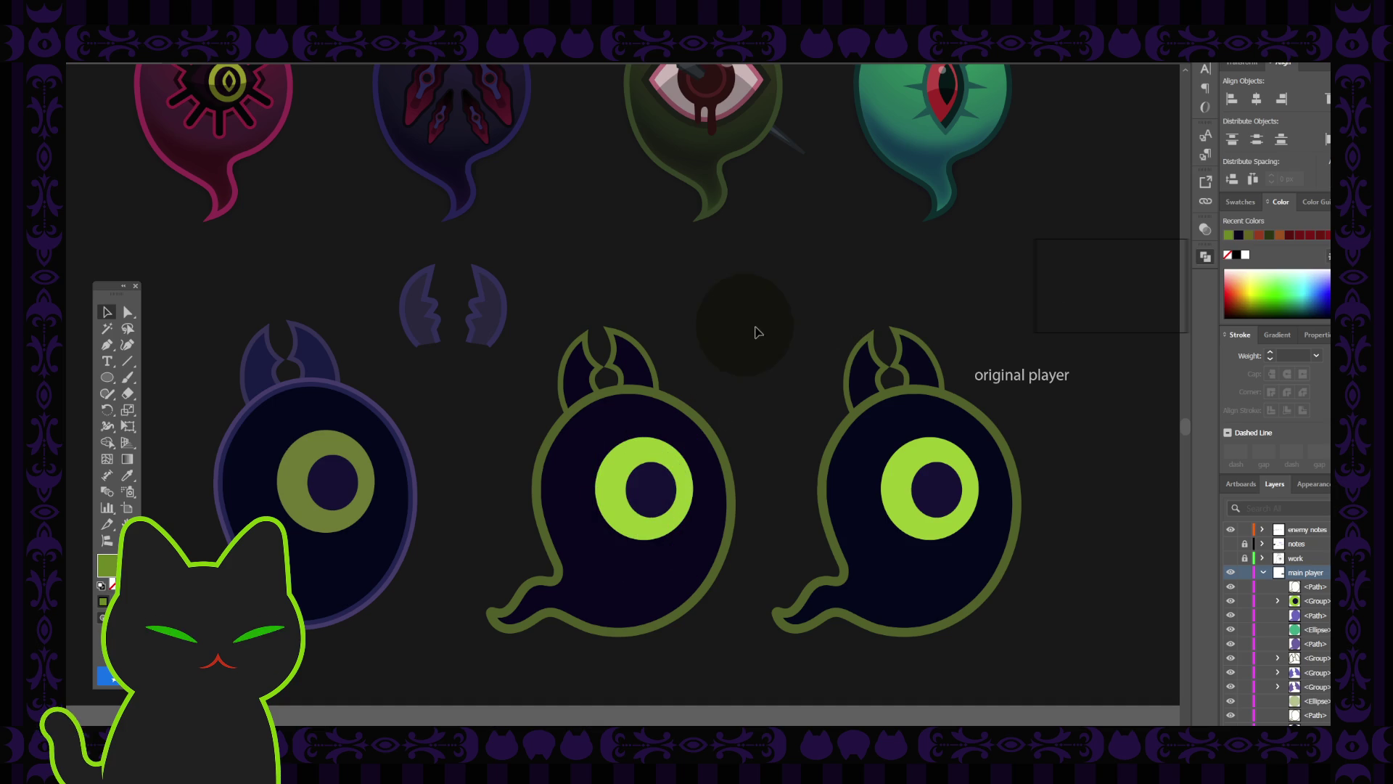
key("ctrl+z")
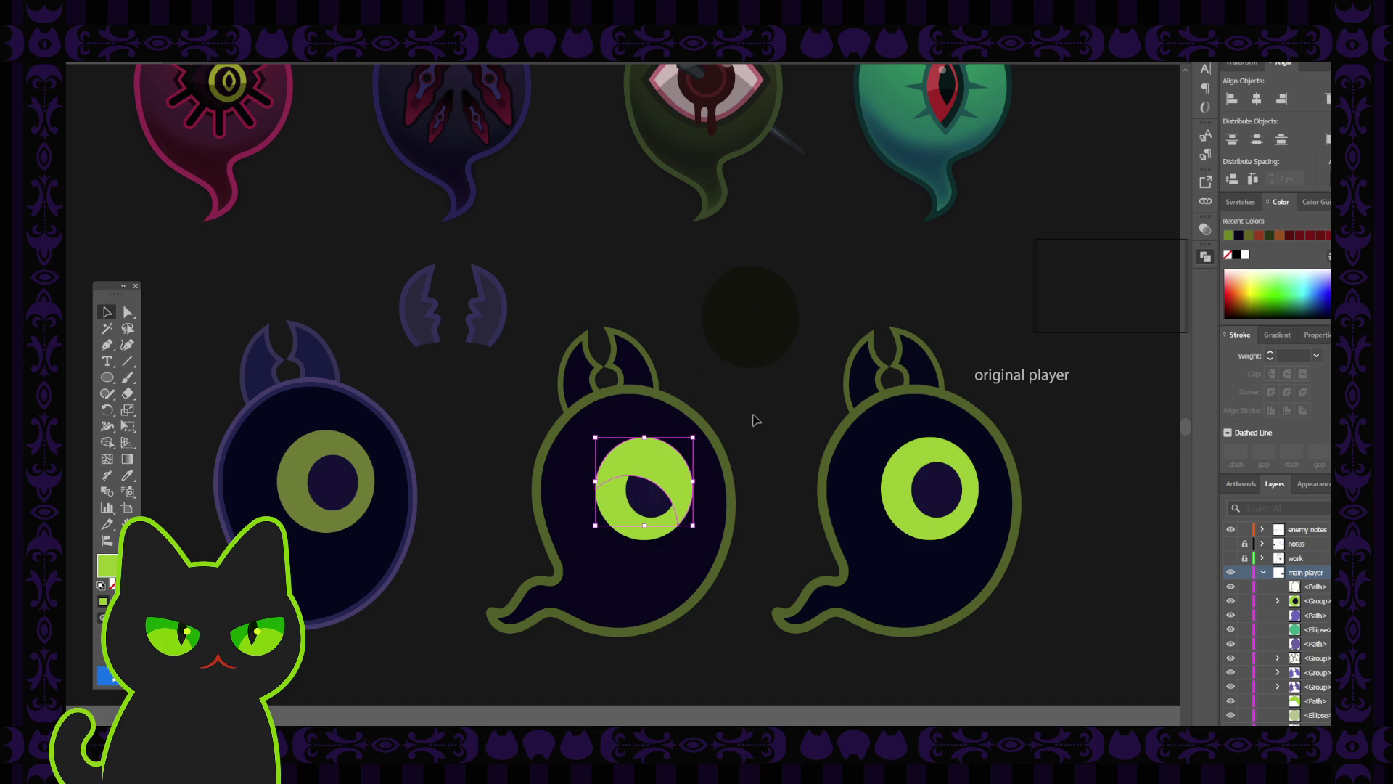
key("ctrl+z")
key("ctrl+z")
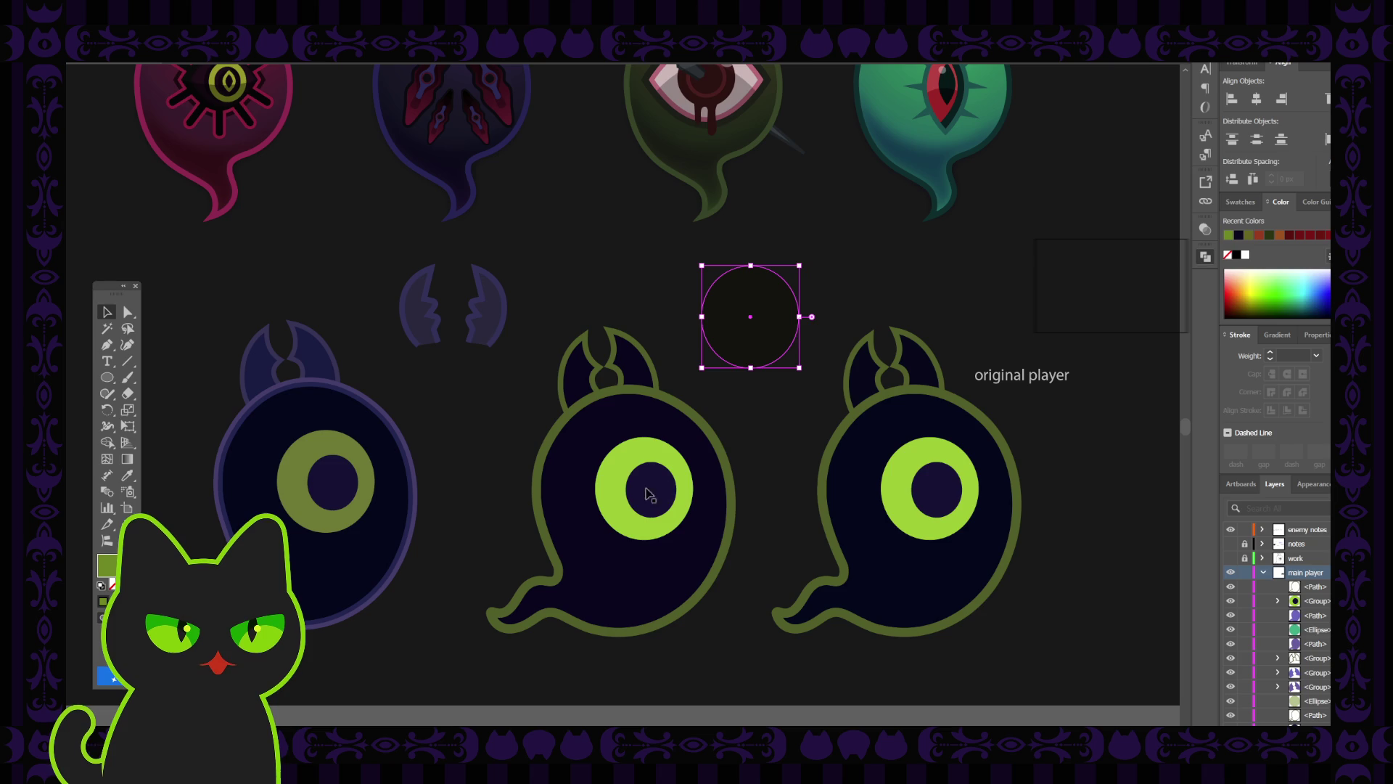
key("ctrl+z")
left_click(749, 414)
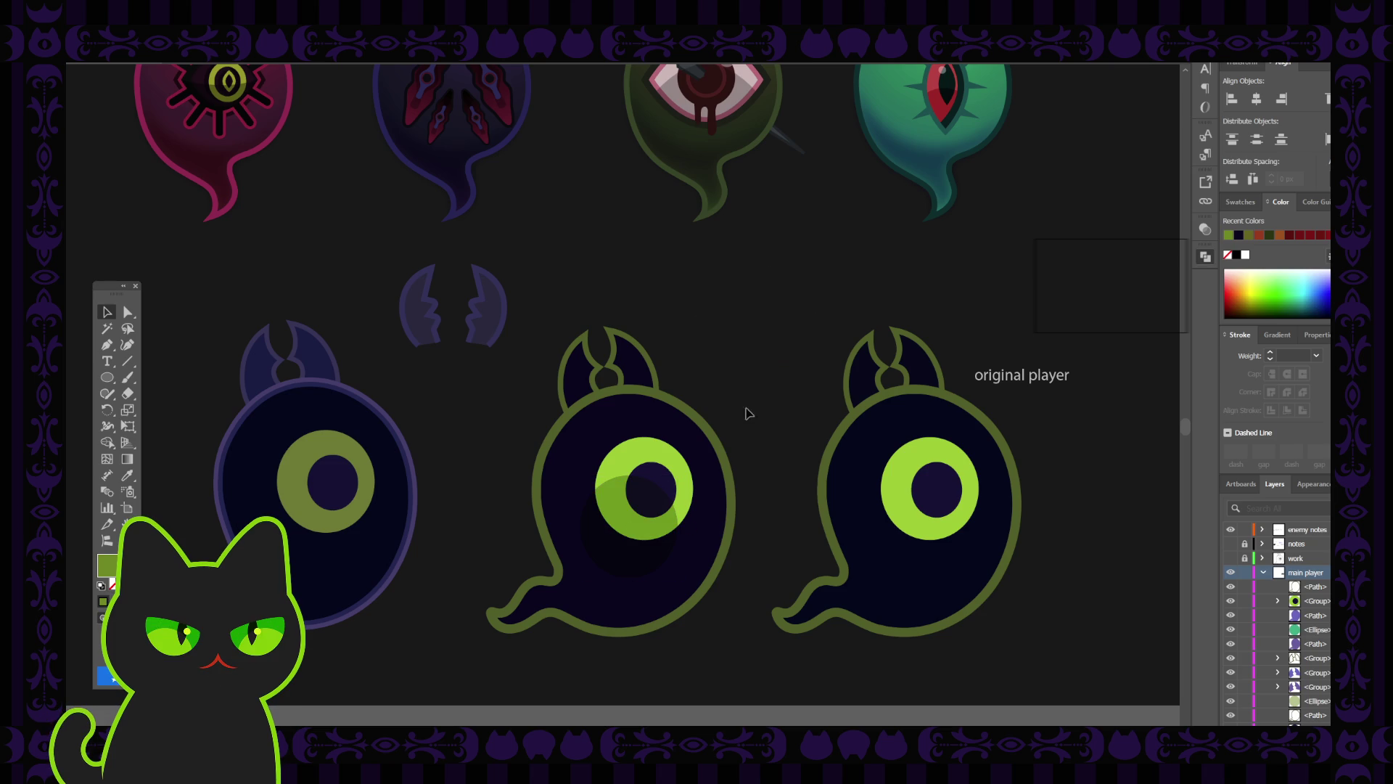
Check beneath the lime eye circle, then move the dark shading circle off the eye.
left_click(666, 460)
left_click_drag(666, 444, 743, 404)
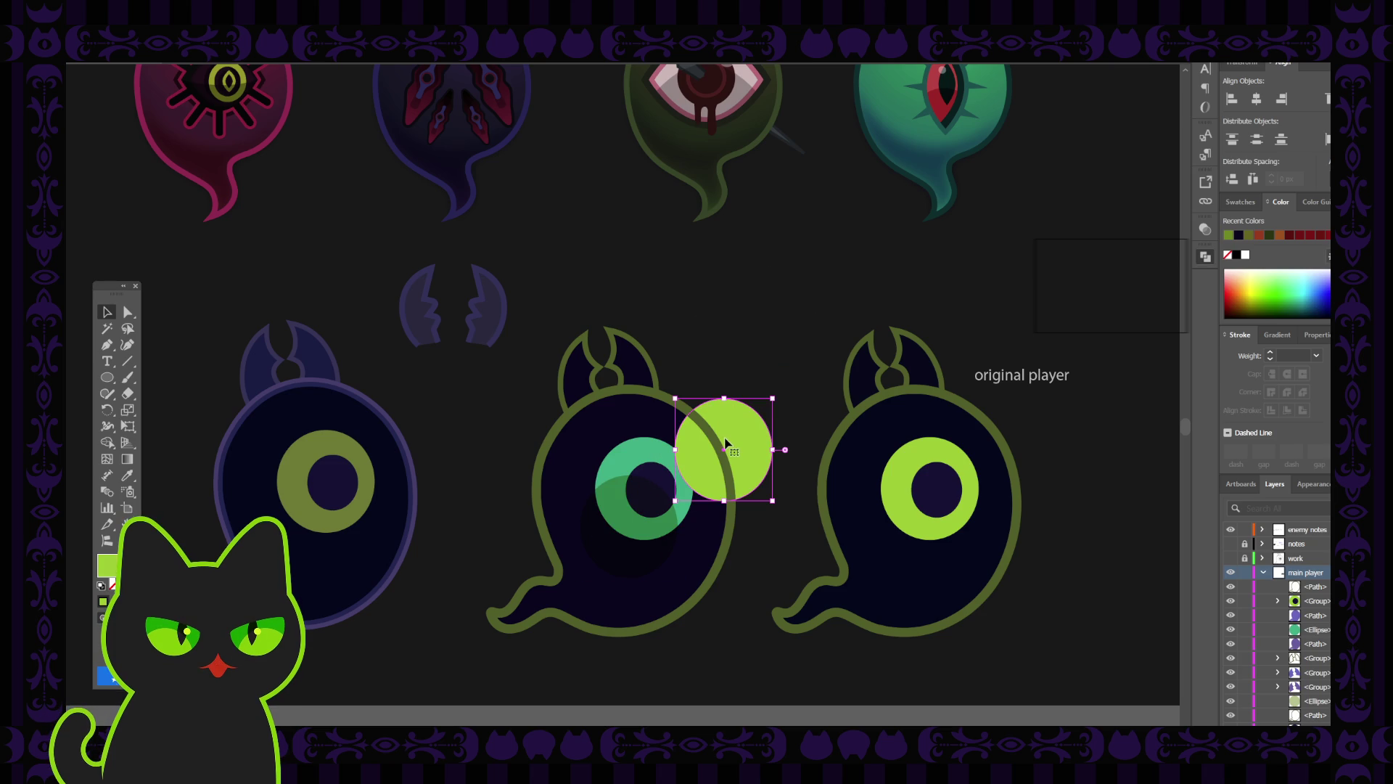
key("ctrl+z")
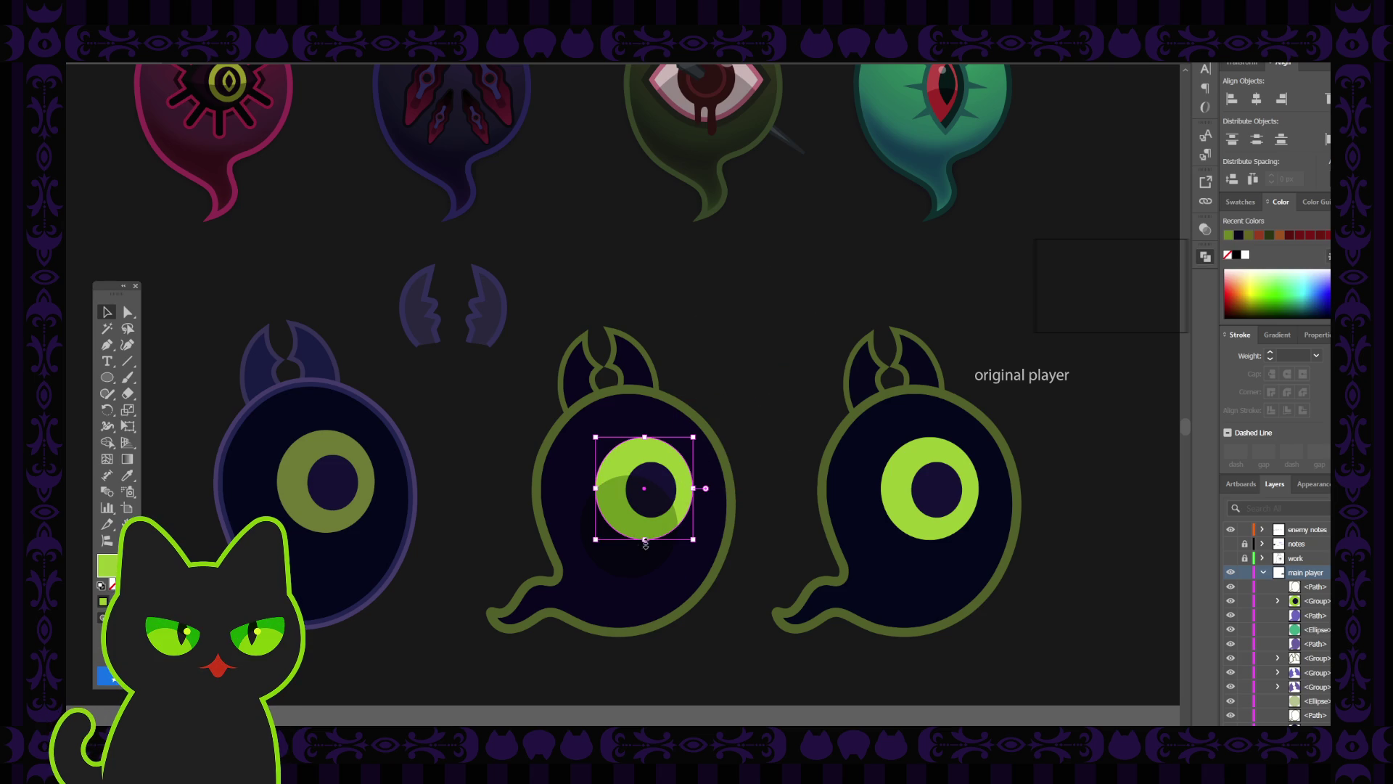
left_click_drag(629, 563, 766, 383)
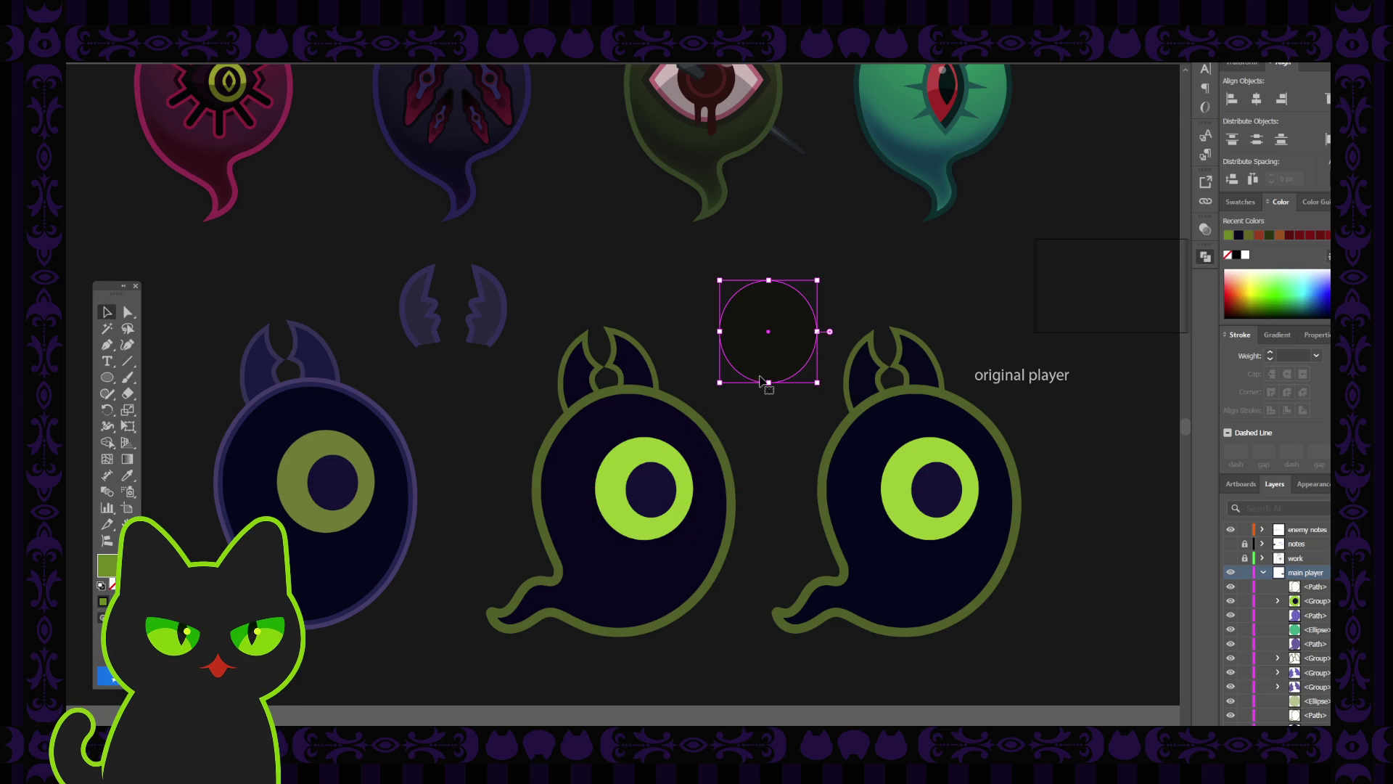
left_click(663, 464)
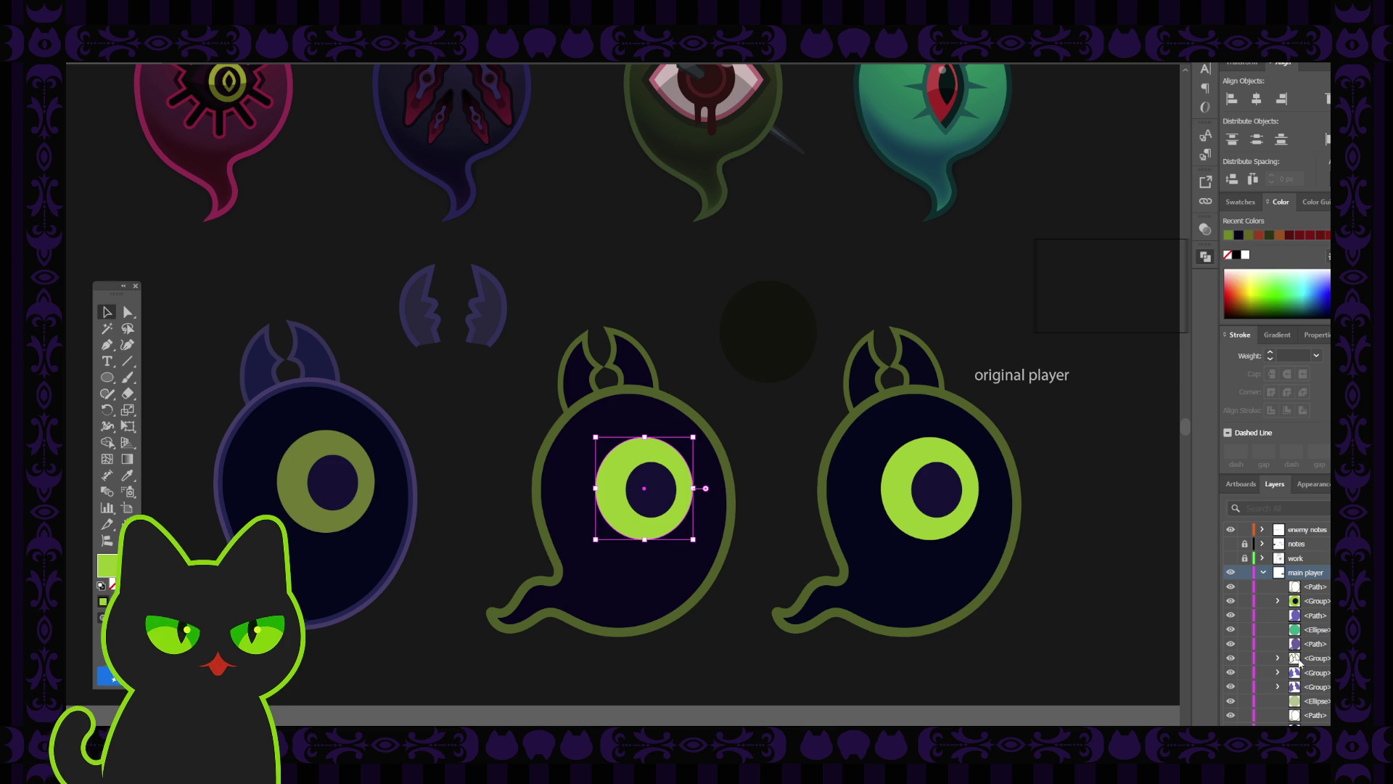
scroll(1298, 673, "down", 2)
scroll(1288, 668, "down", 2)
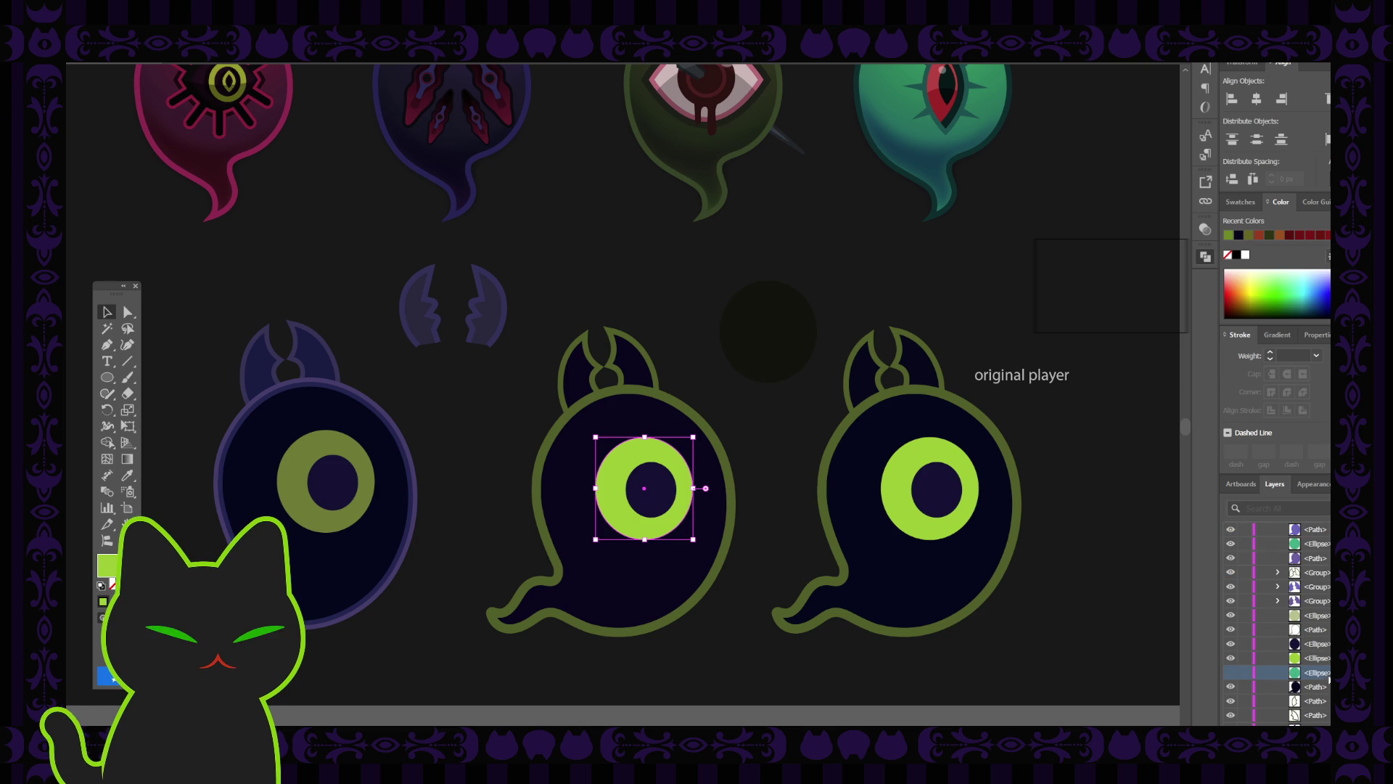
Delete the extra ellipse in Layers and lay the dark circle over the eye's lower-left.
left_click(1326, 674)
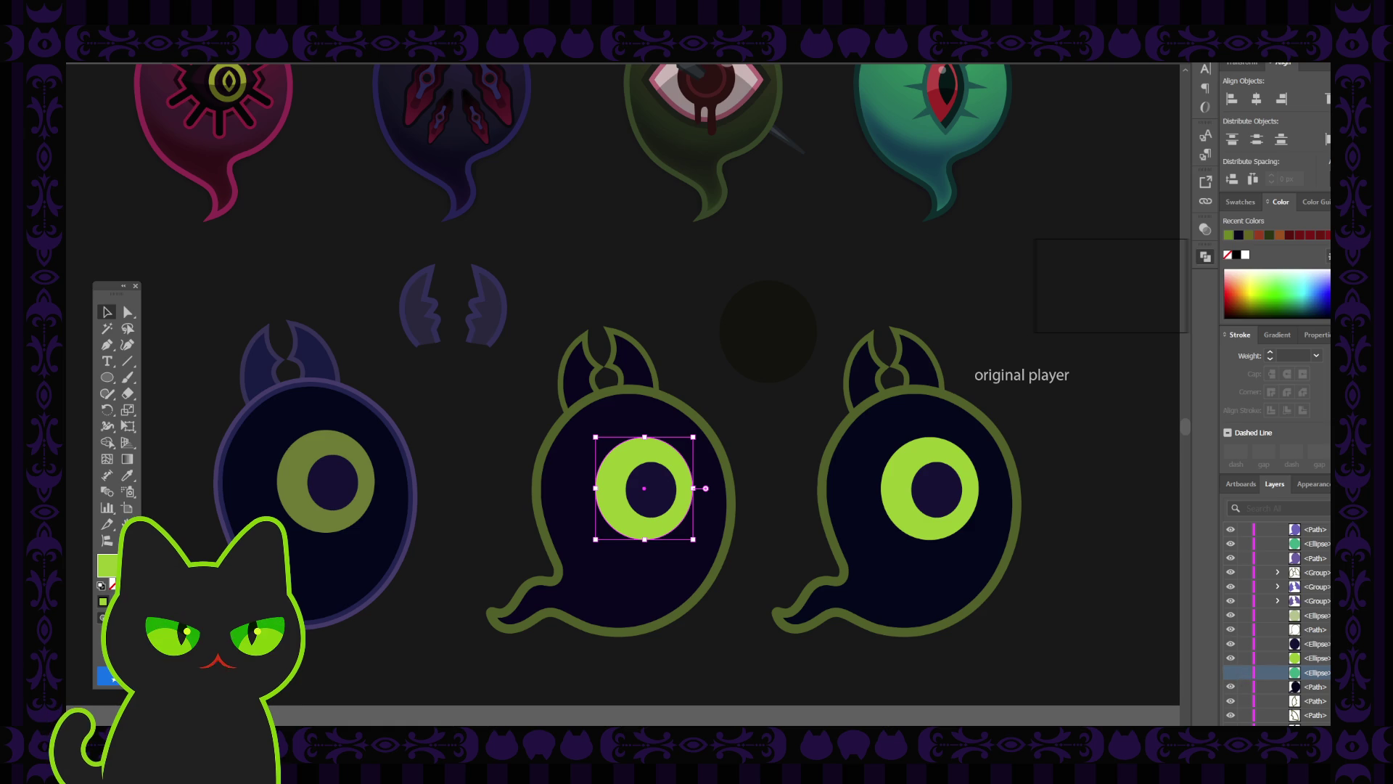
key("Delete")
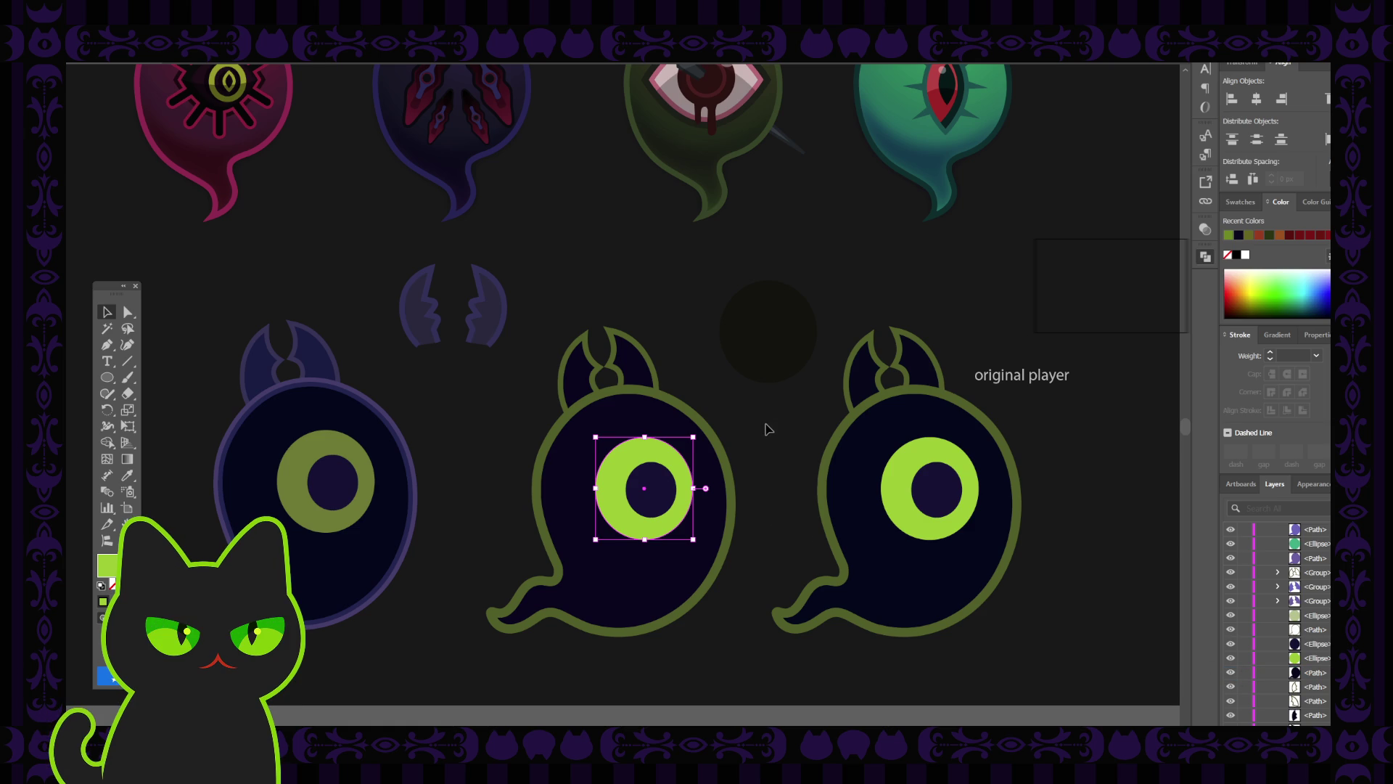
left_click(769, 428)
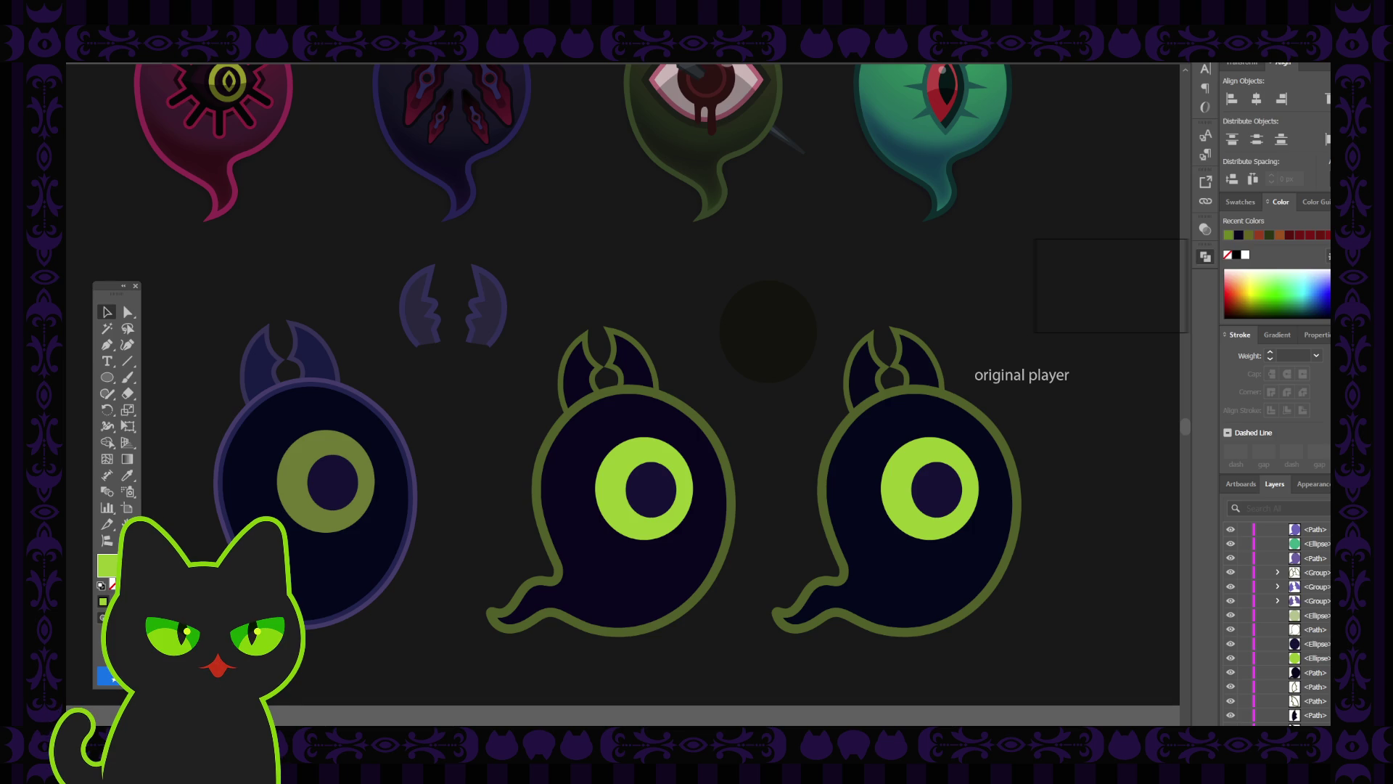
left_click_drag(768, 367, 639, 552)
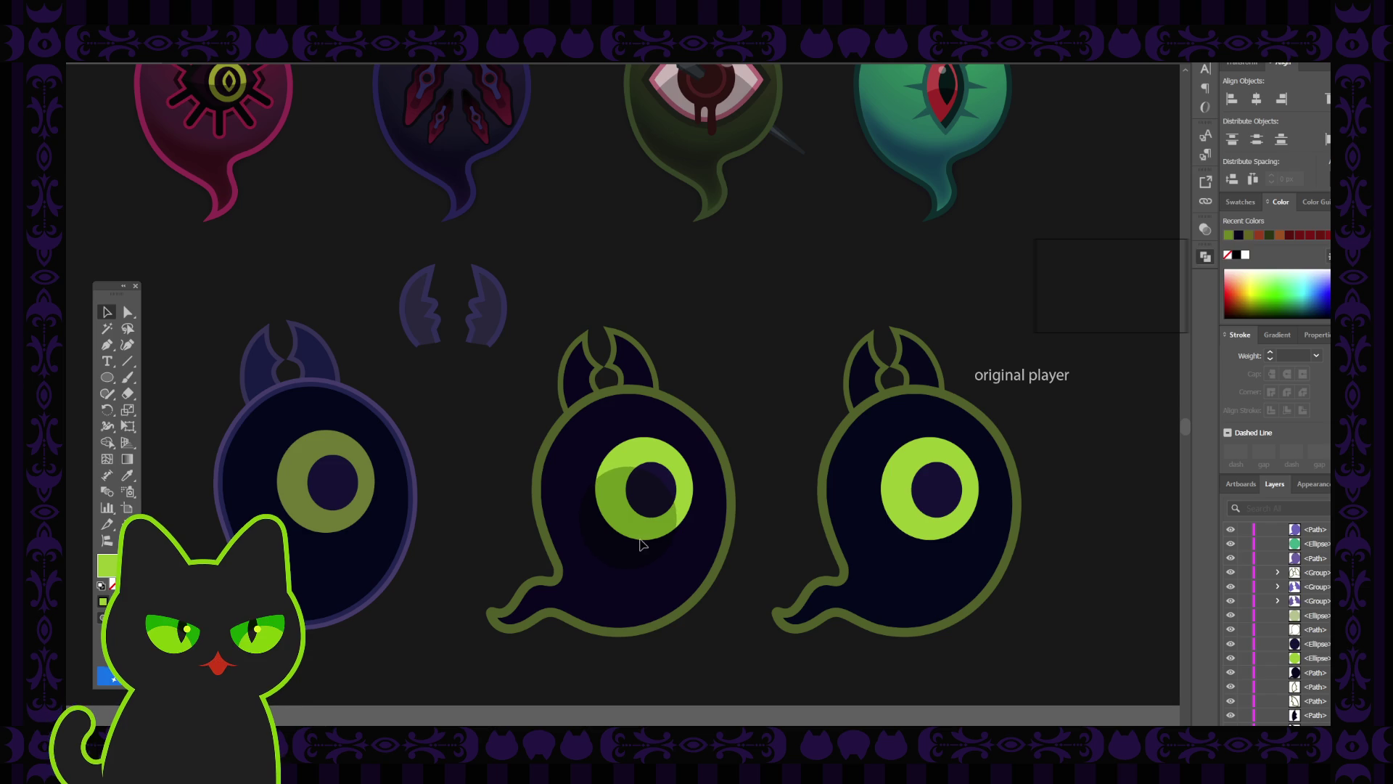
Try intersecting the eye with the dark circle, undo it, and move the circle above the ghost.
left_click(642, 544)
left_click(758, 404)
left_click(628, 492)
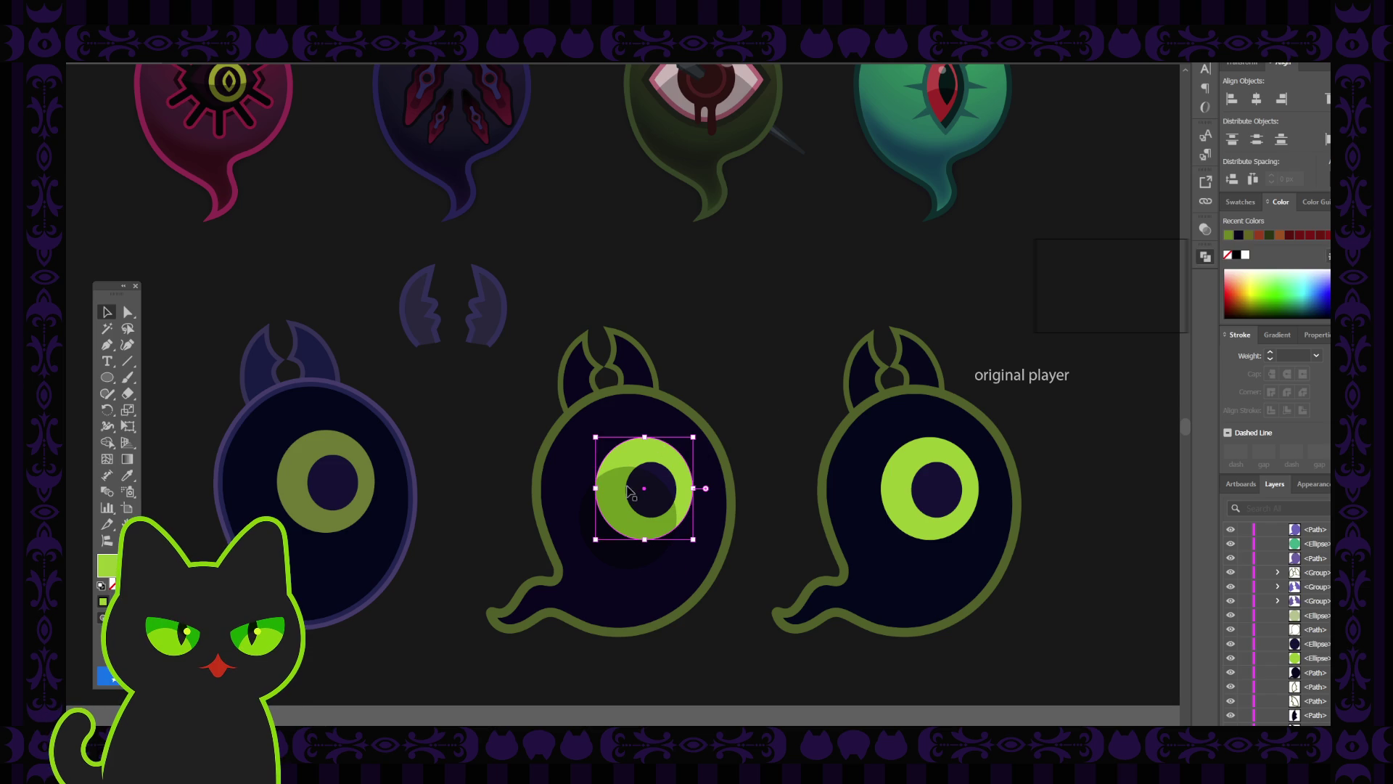
left_click(626, 496, "shift")
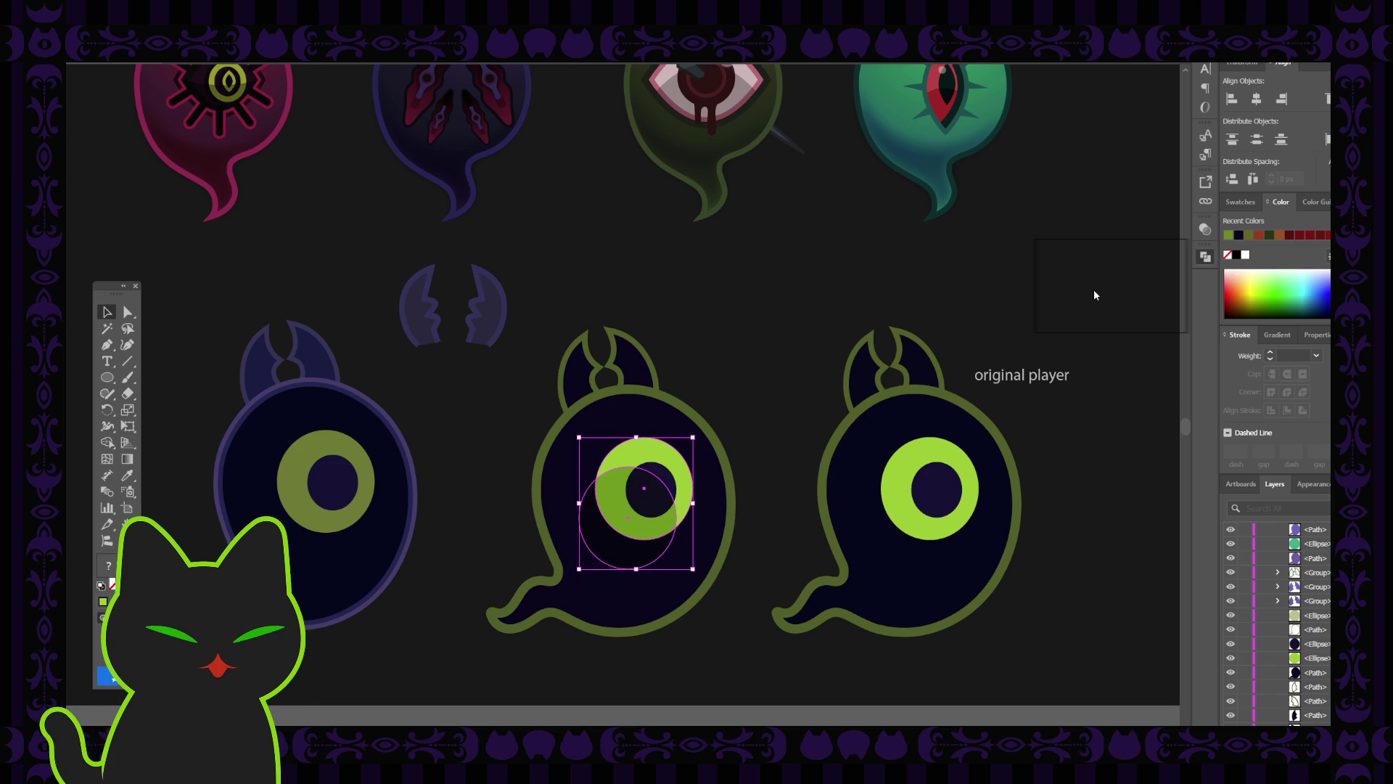
key("ctrl+7")
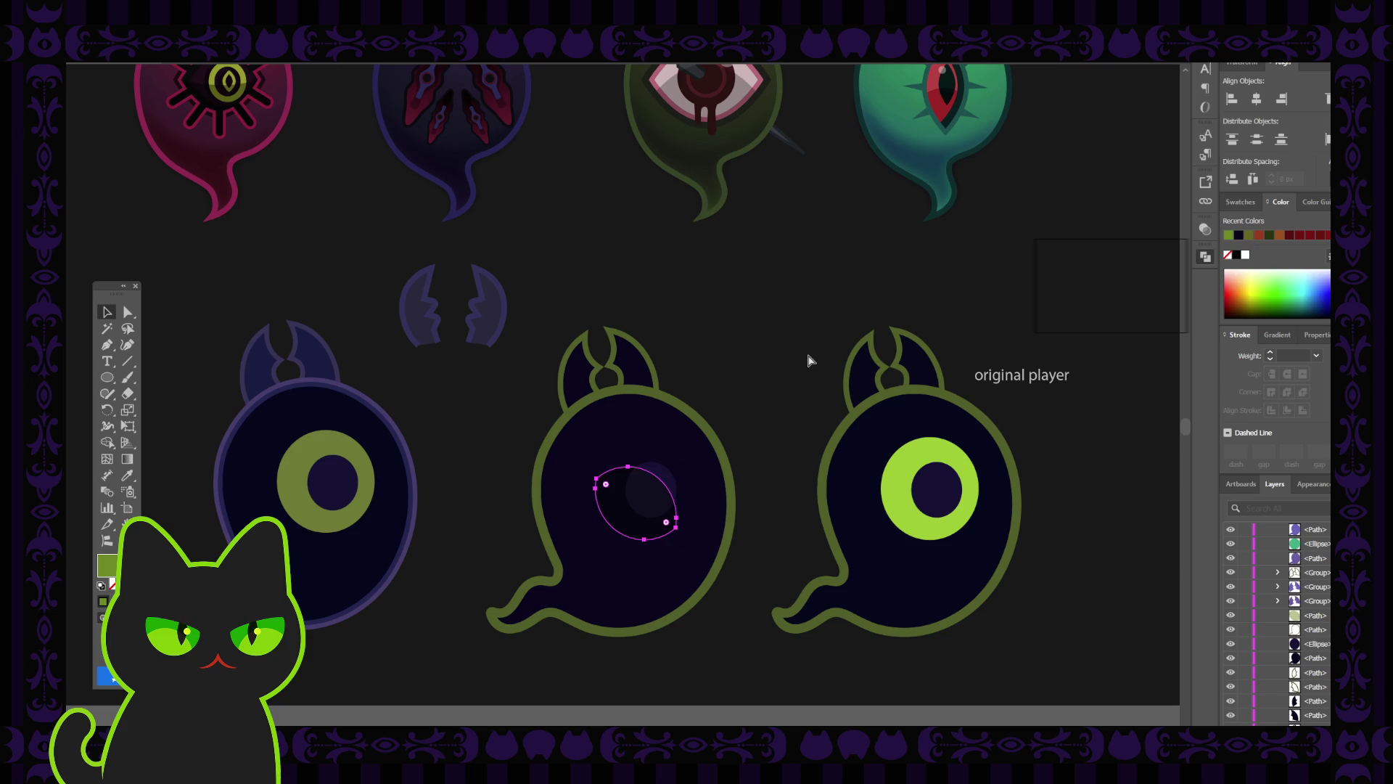
key("ctrl+z")
left_click(775, 350)
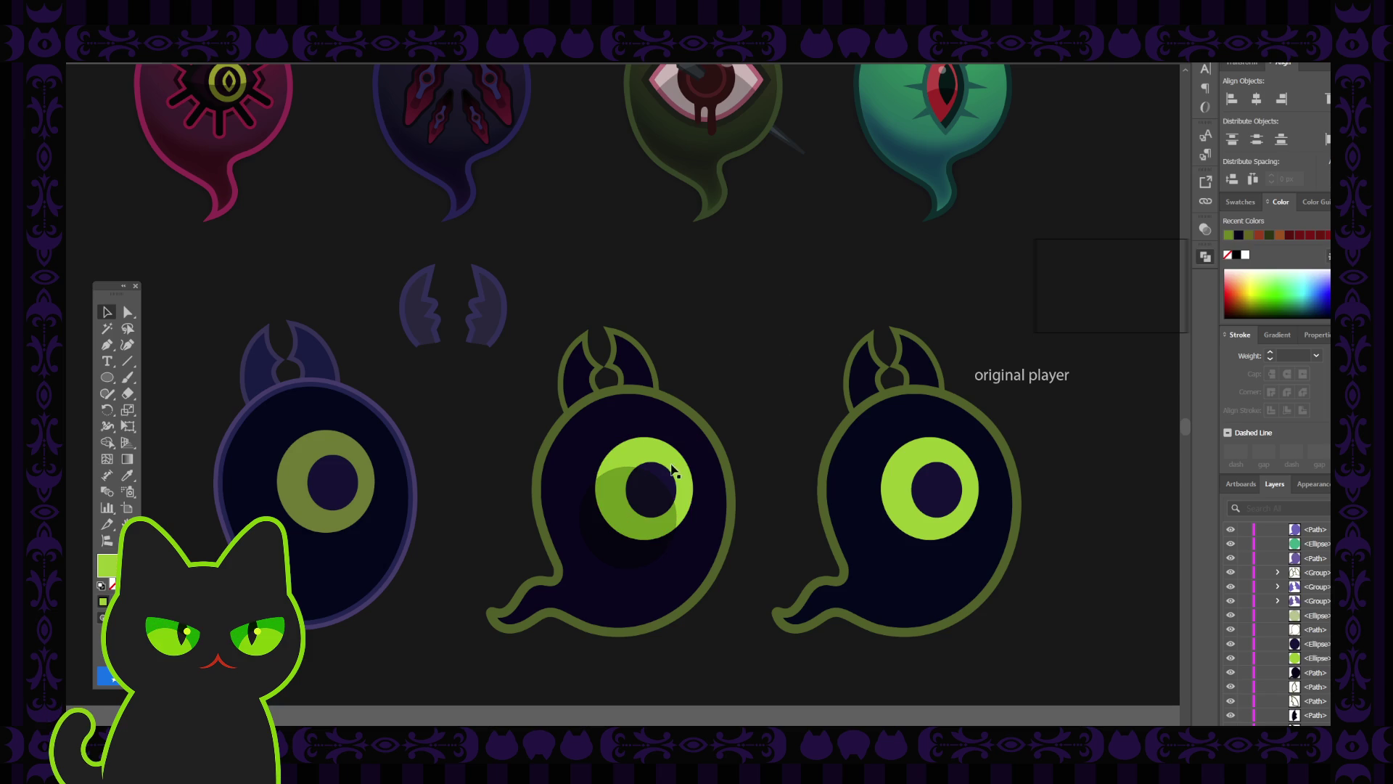
left_click_drag(613, 554, 695, 365)
Split off a crescent from the eye and give it a lighter blend and brighter yellow-green fill.
left_click(711, 350)
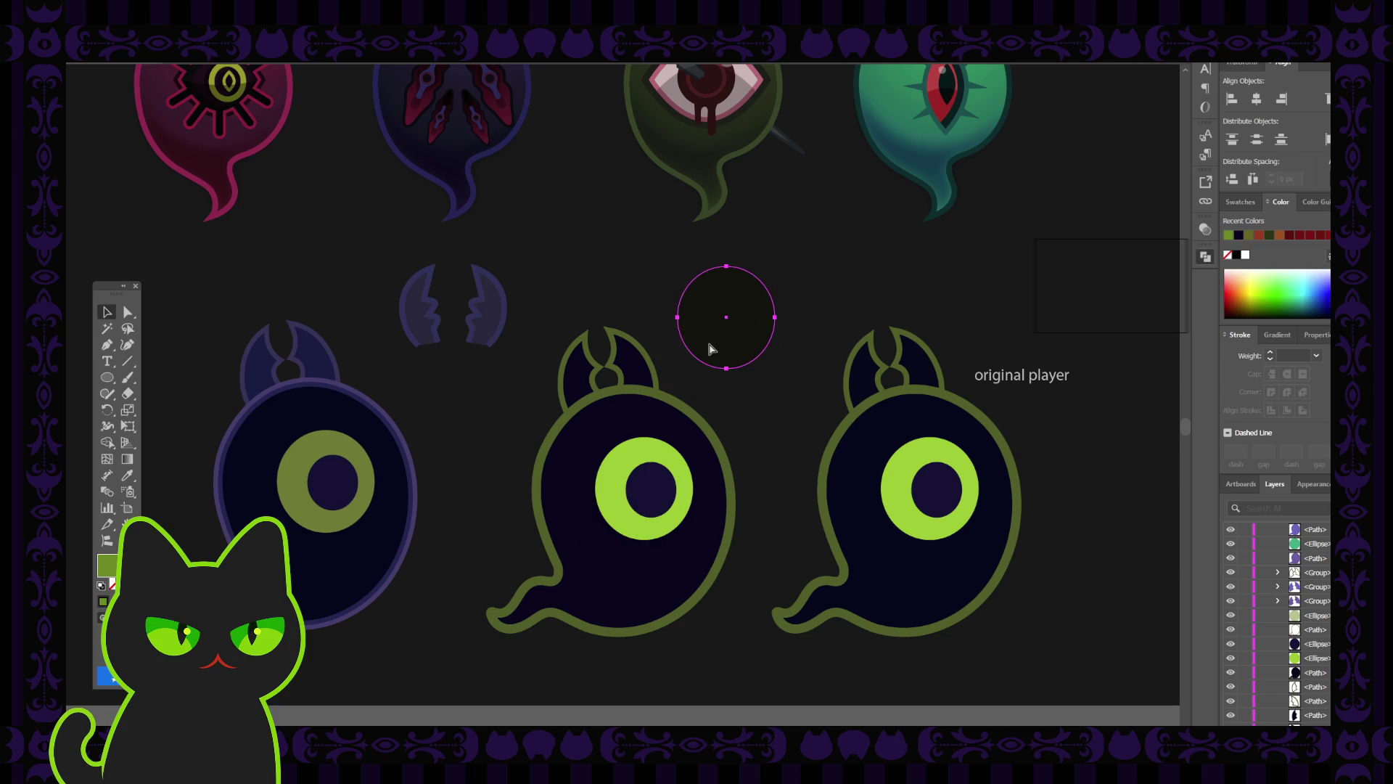
left_click(620, 498)
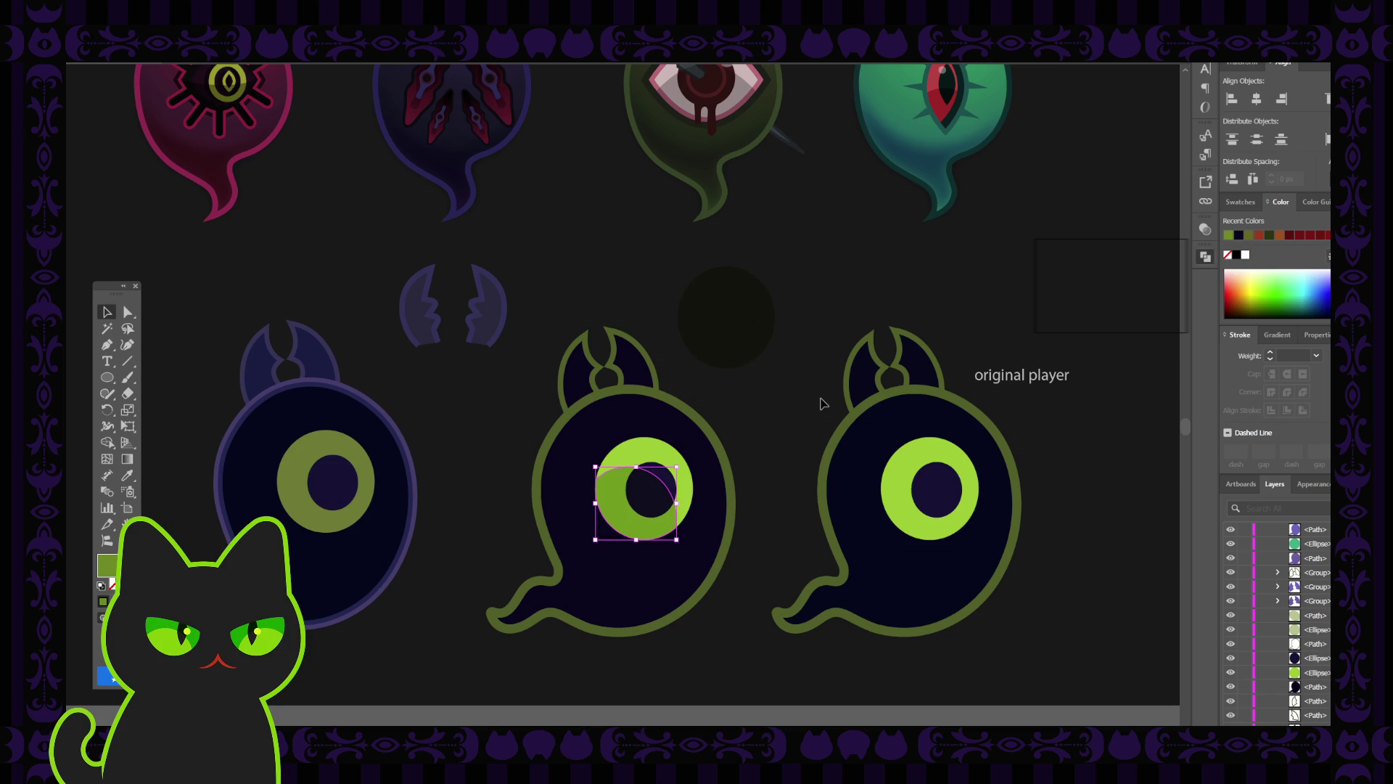
left_click(1209, 230)
left_click(913, 329)
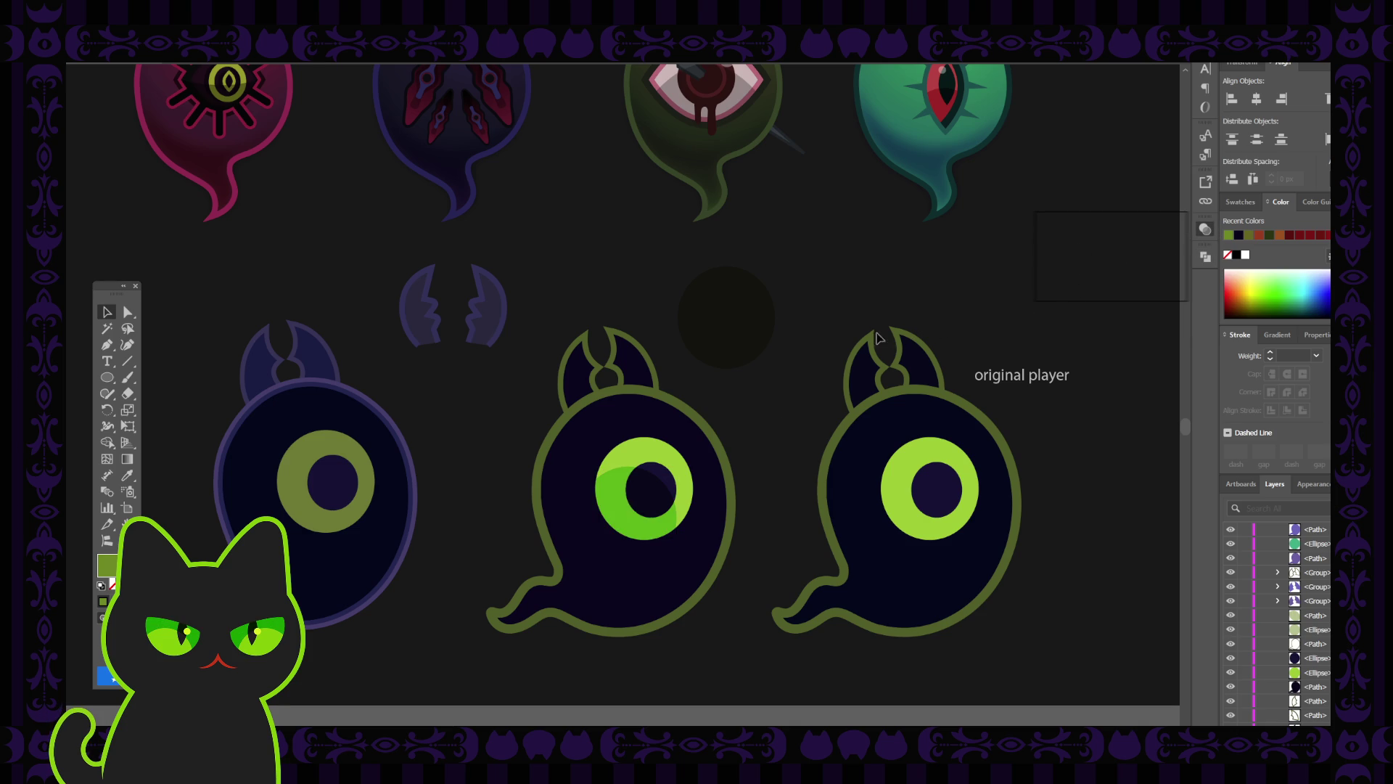
left_click(620, 504)
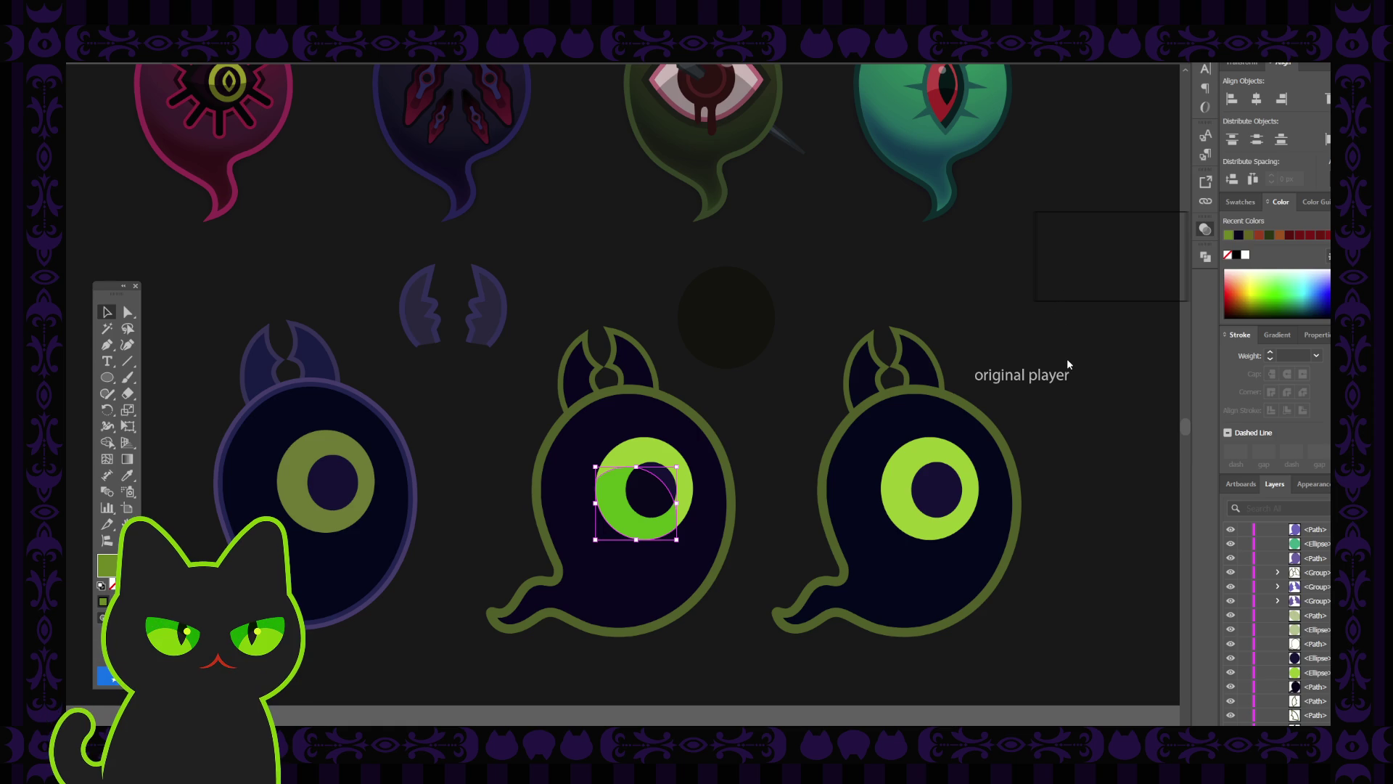
key("ctrl+z")
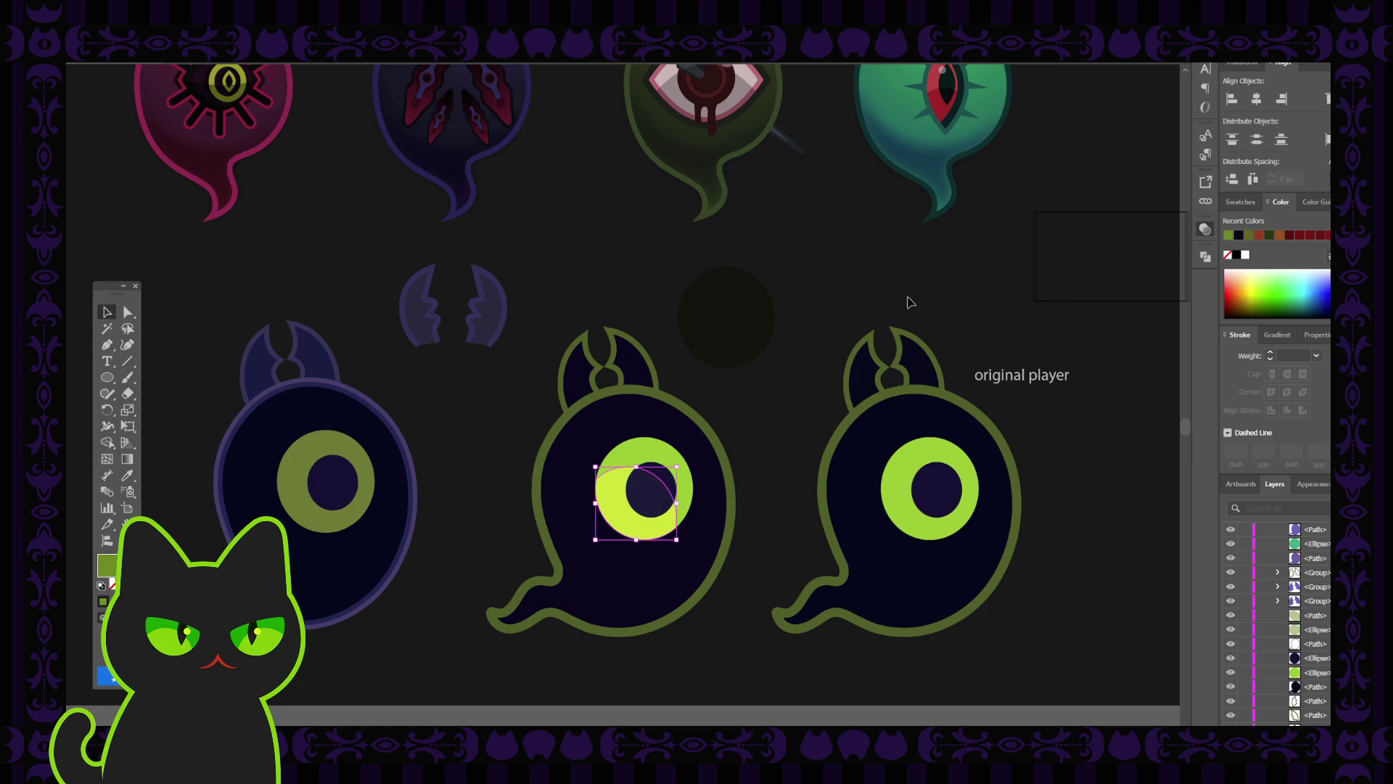
left_click(911, 302)
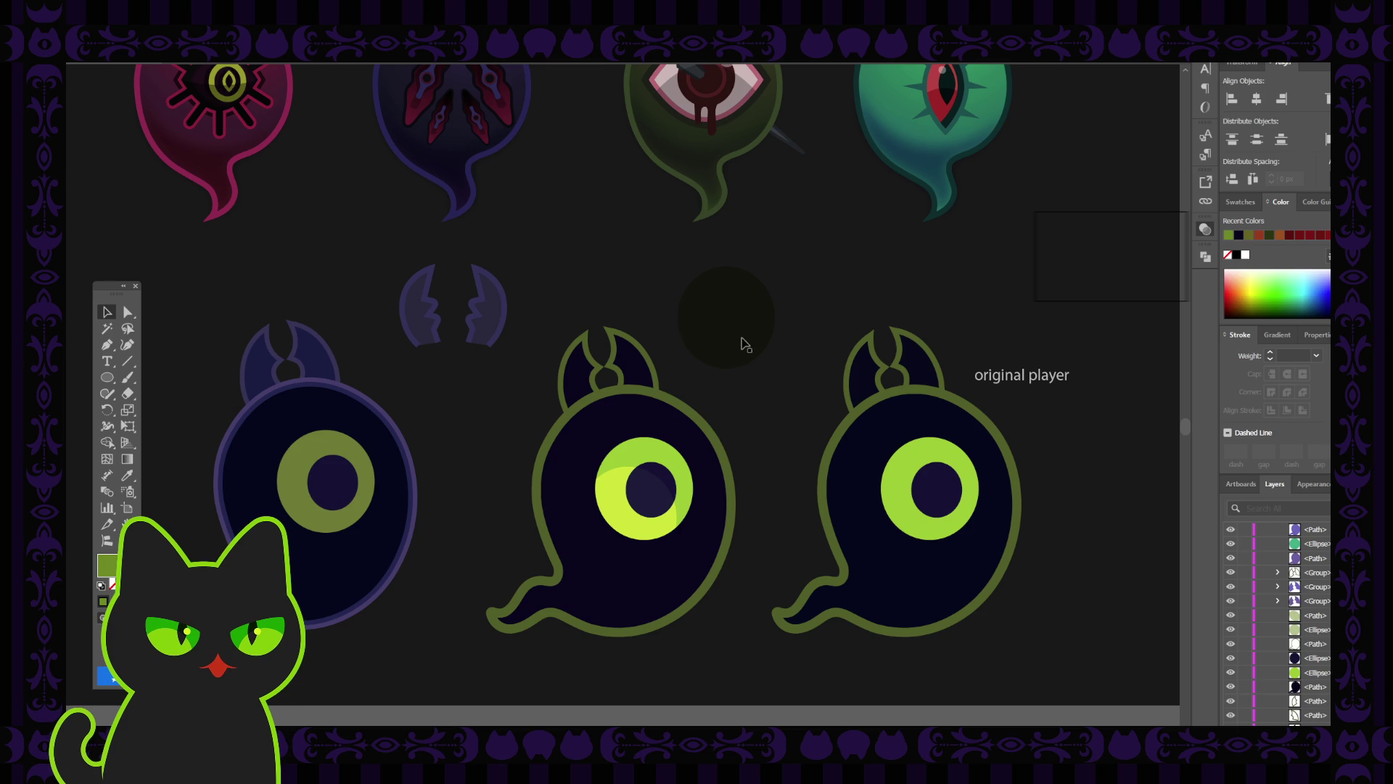
left_click(610, 500)
Reselect the eye crescent and zoom in closer on the ghosts.
scroll(609, 501, "down", 3)
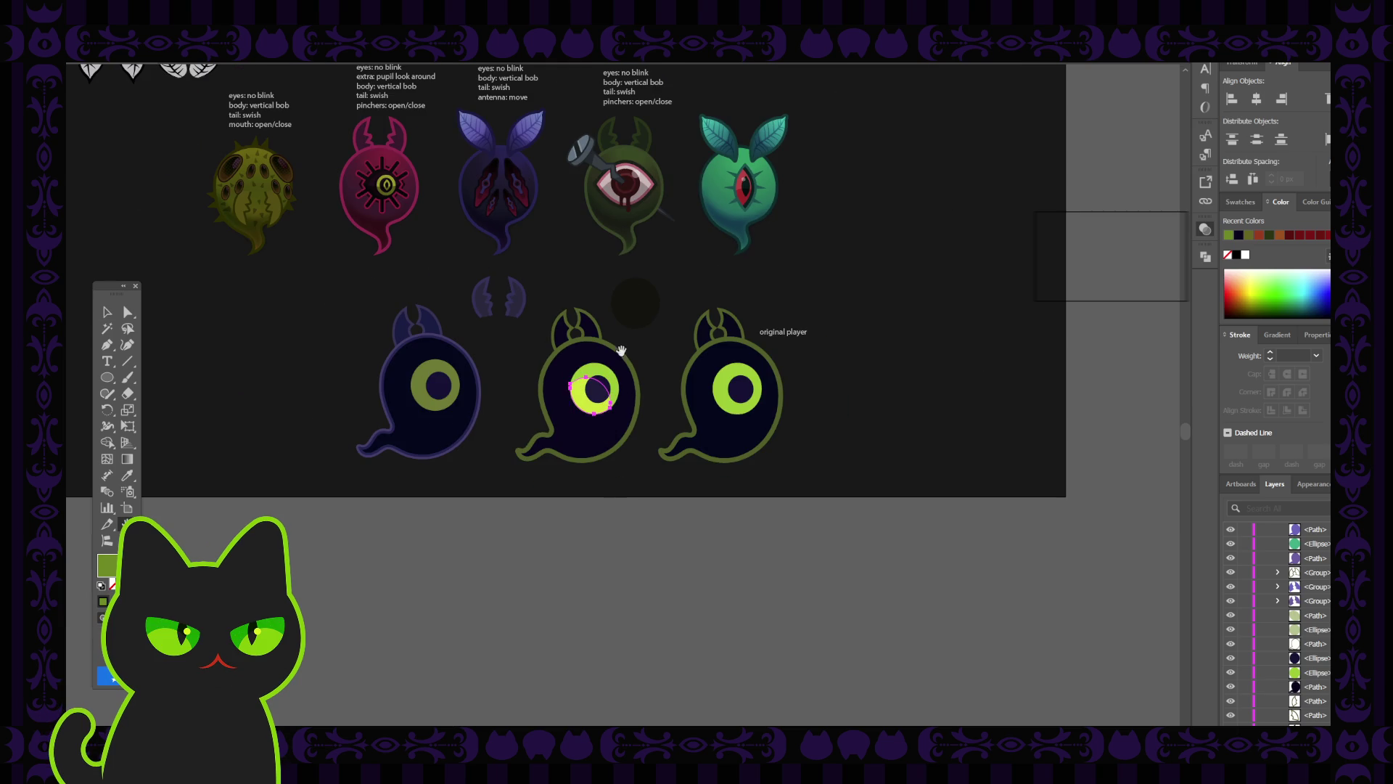
left_click_drag(621, 351, 635, 421)
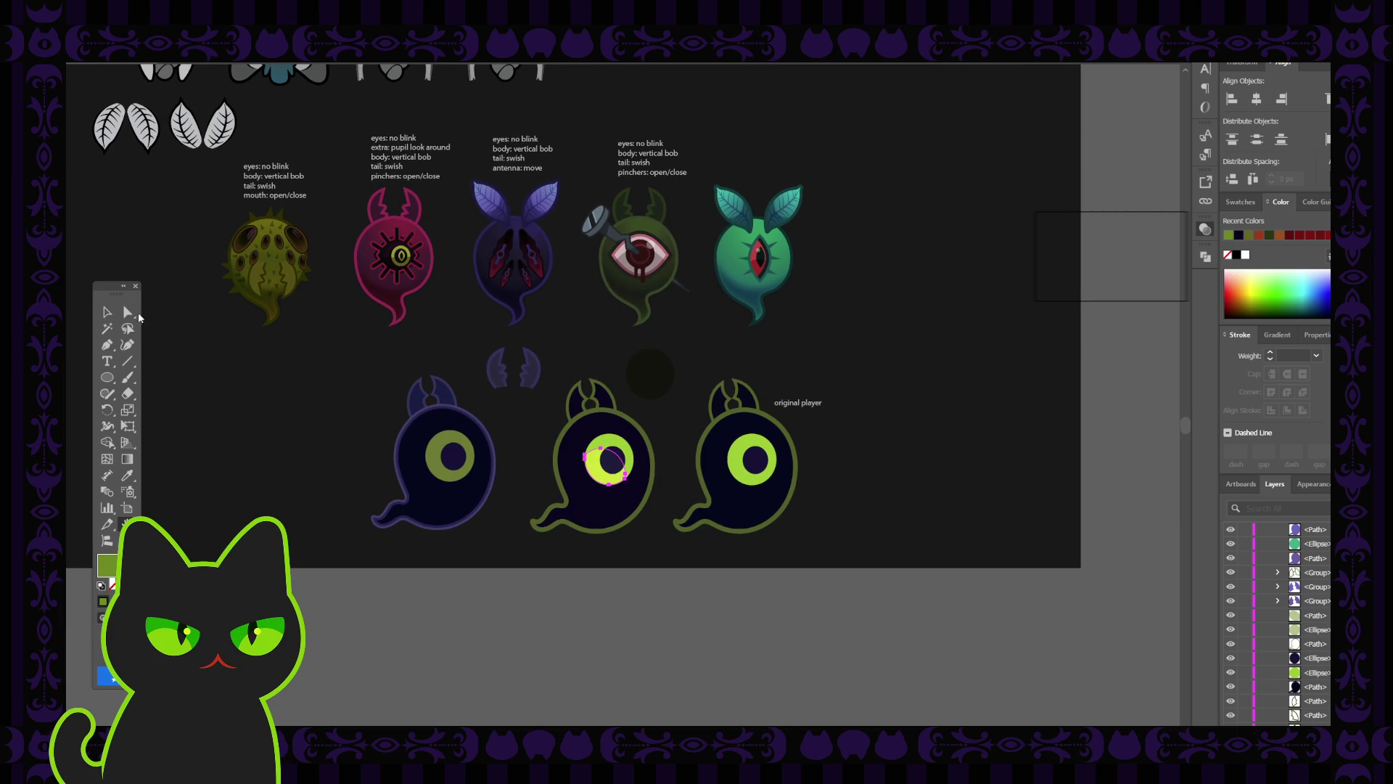
left_click(110, 311)
left_click(602, 371)
left_click(594, 475)
key("a")
key("ctrl+equal")
key("v")
left_click(738, 305)
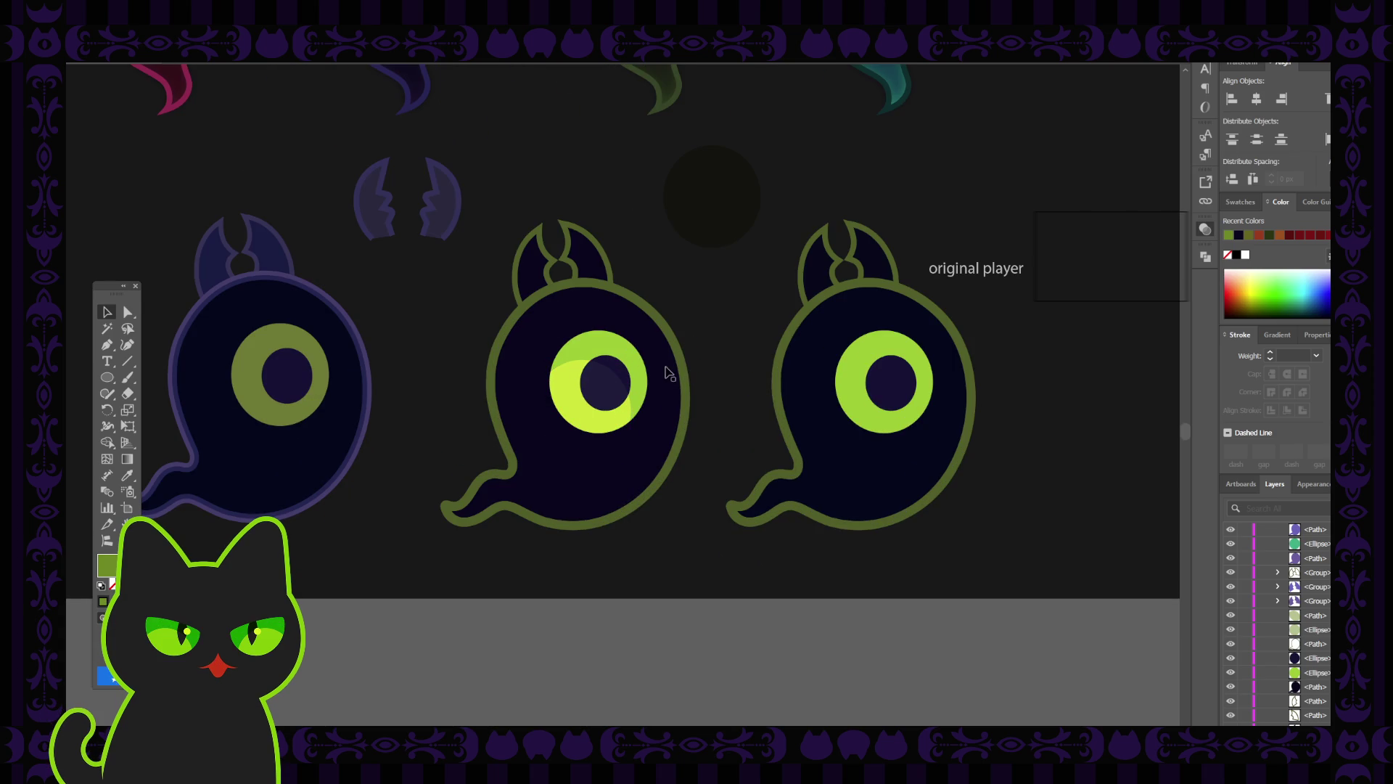
Move the dark circle onto the middle eye and lock the yellow-green crescent.
left_click(594, 413)
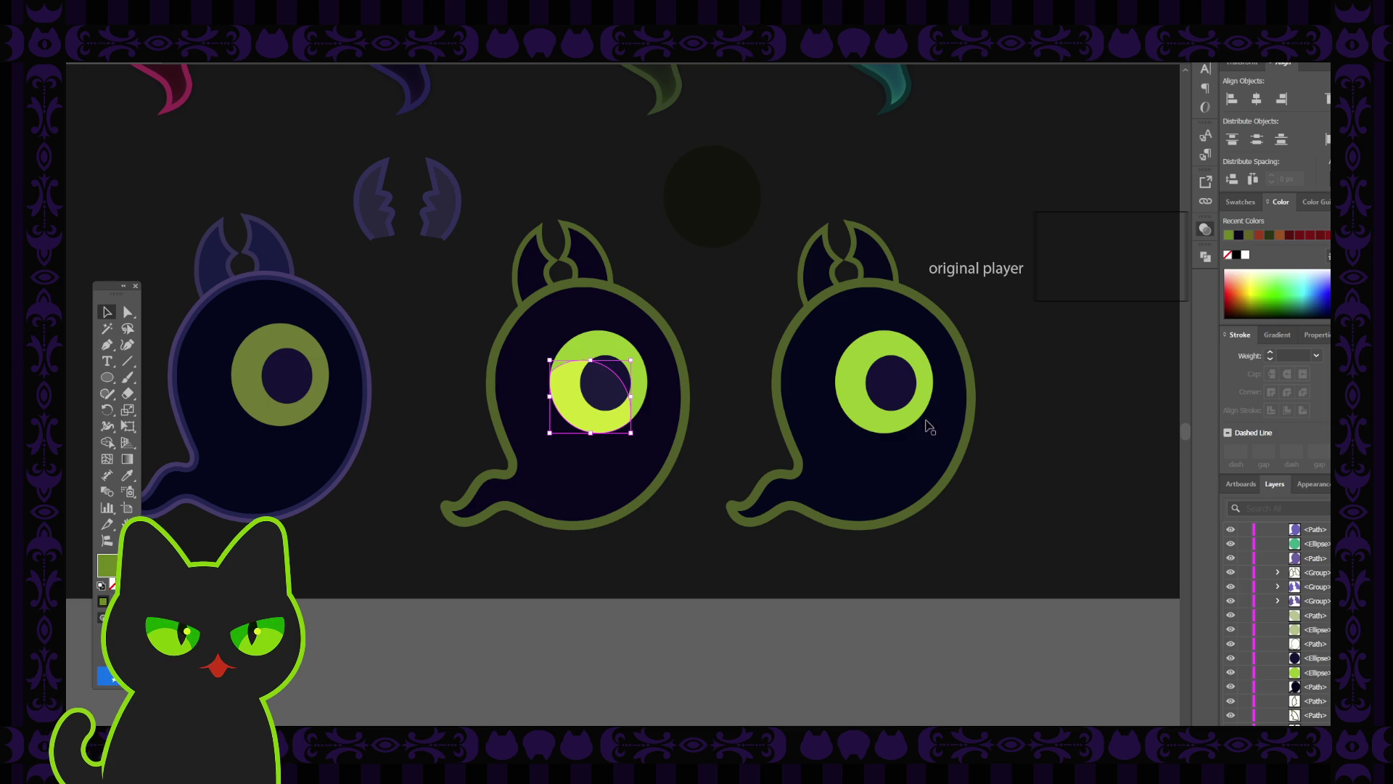
left_click(716, 200)
left_click_drag(715, 200, 615, 403)
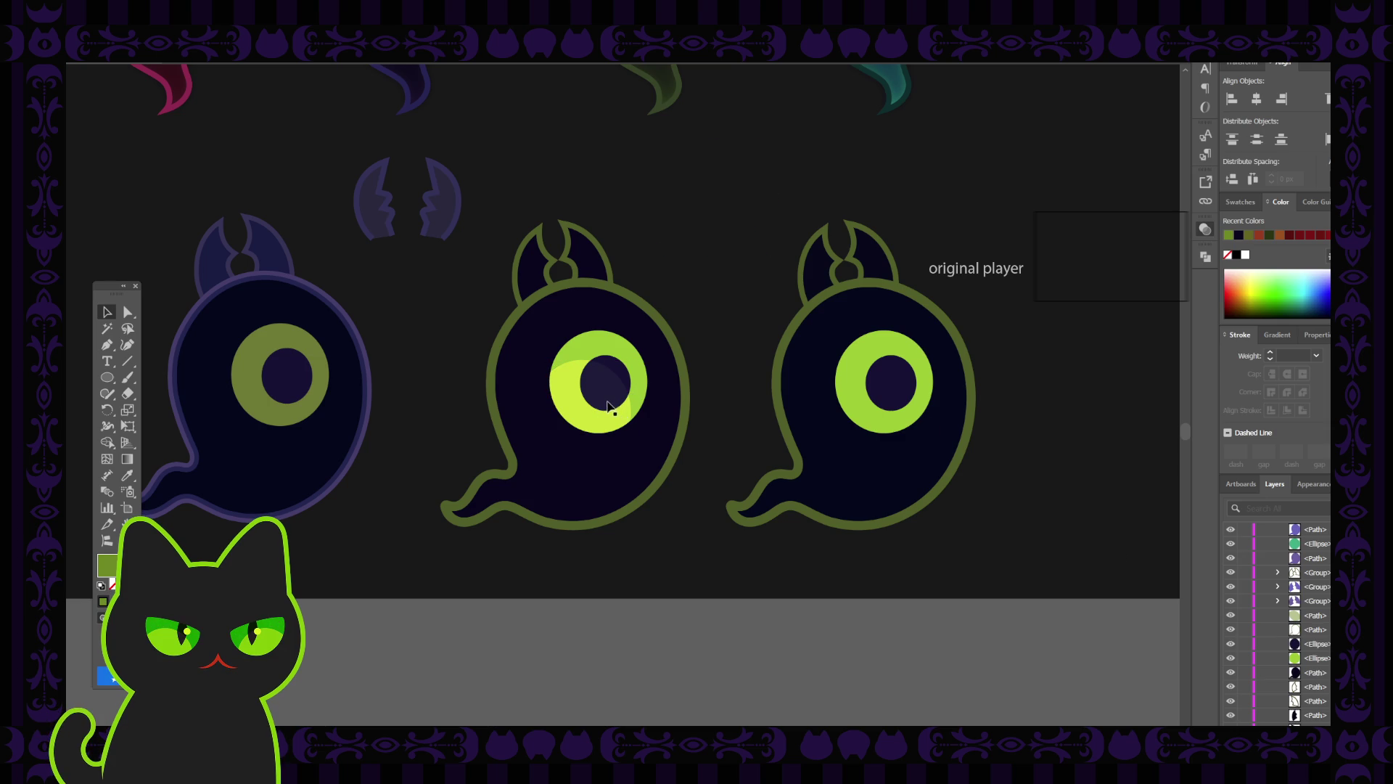
left_click(1245, 616)
Paste a copy of the pupil in front and eyedrop the iris's green onto it.
left_click(620, 392)
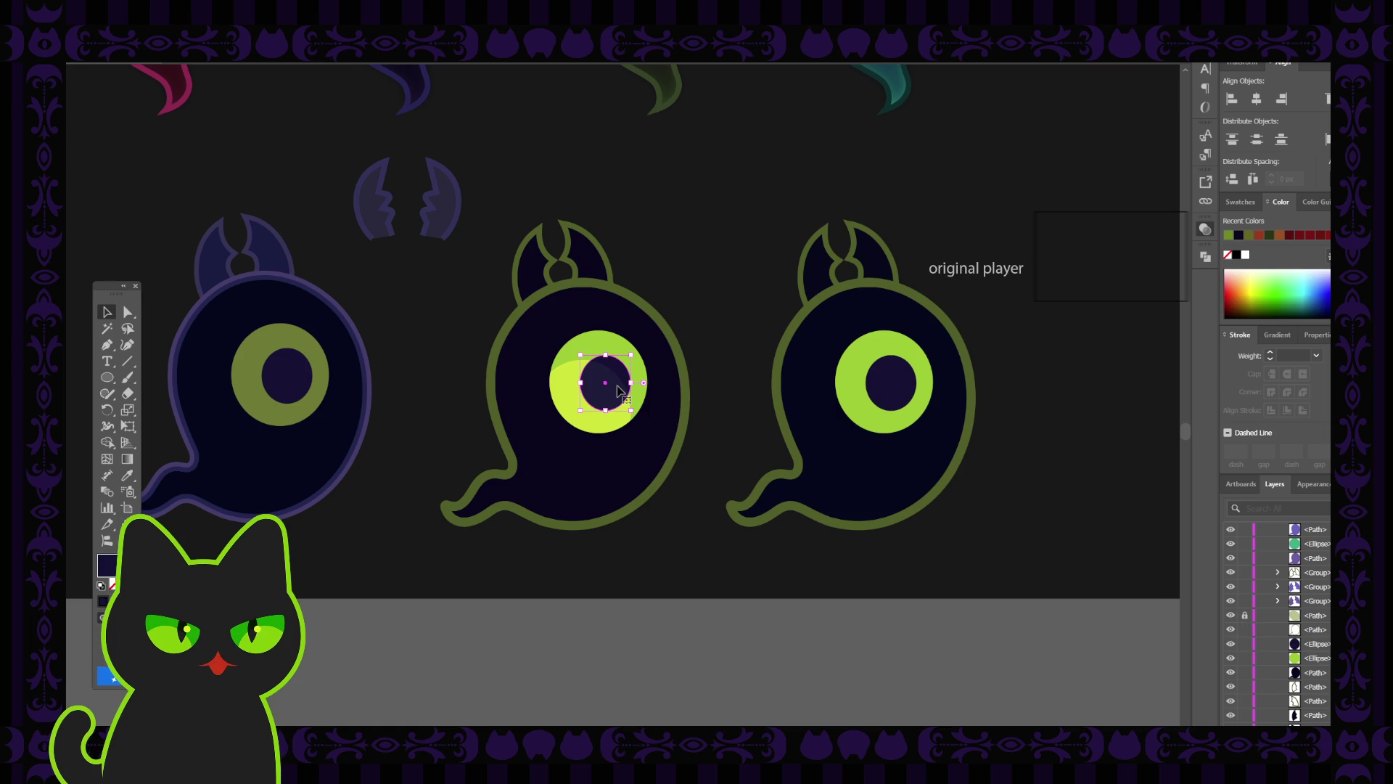
key("a")
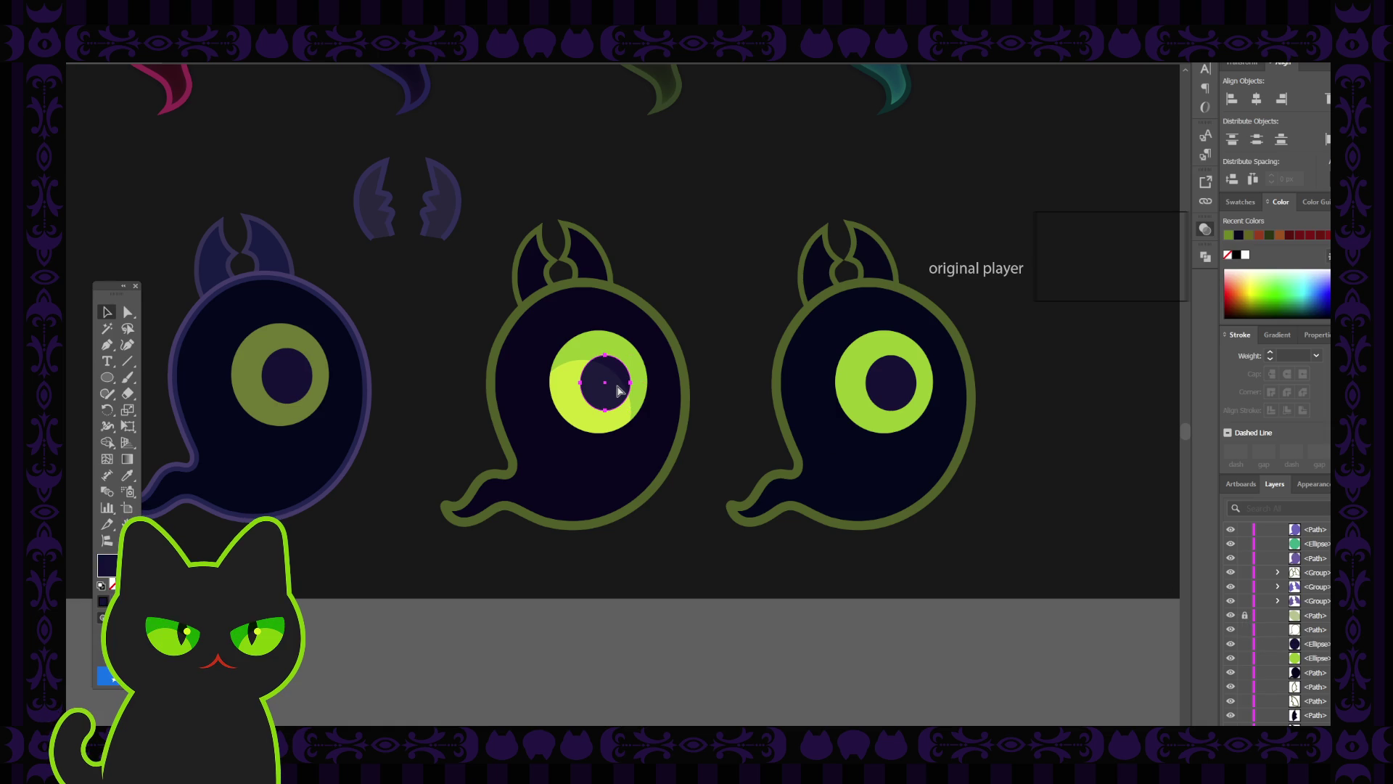
key("ctrl+c")
key("ctrl+f")
key("v")
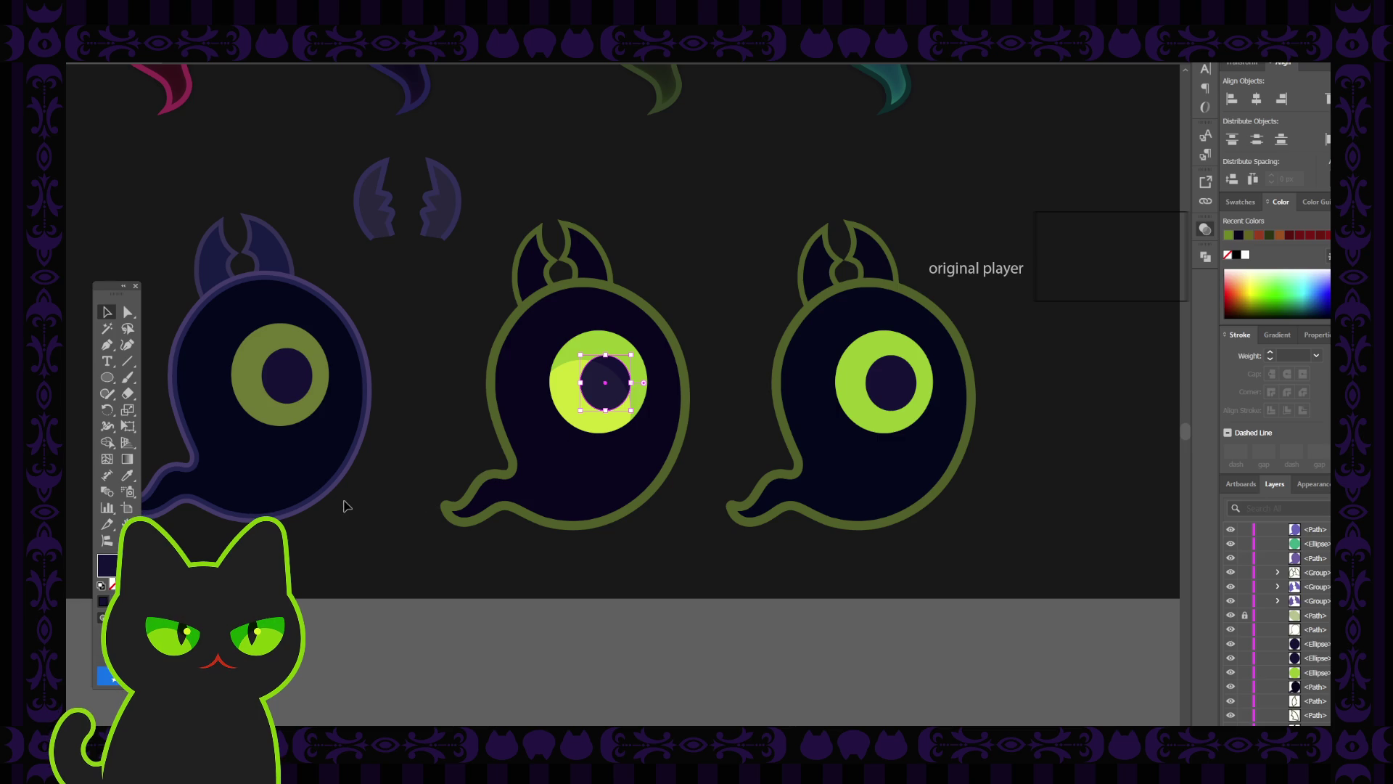
key("i")
left_click(582, 340)
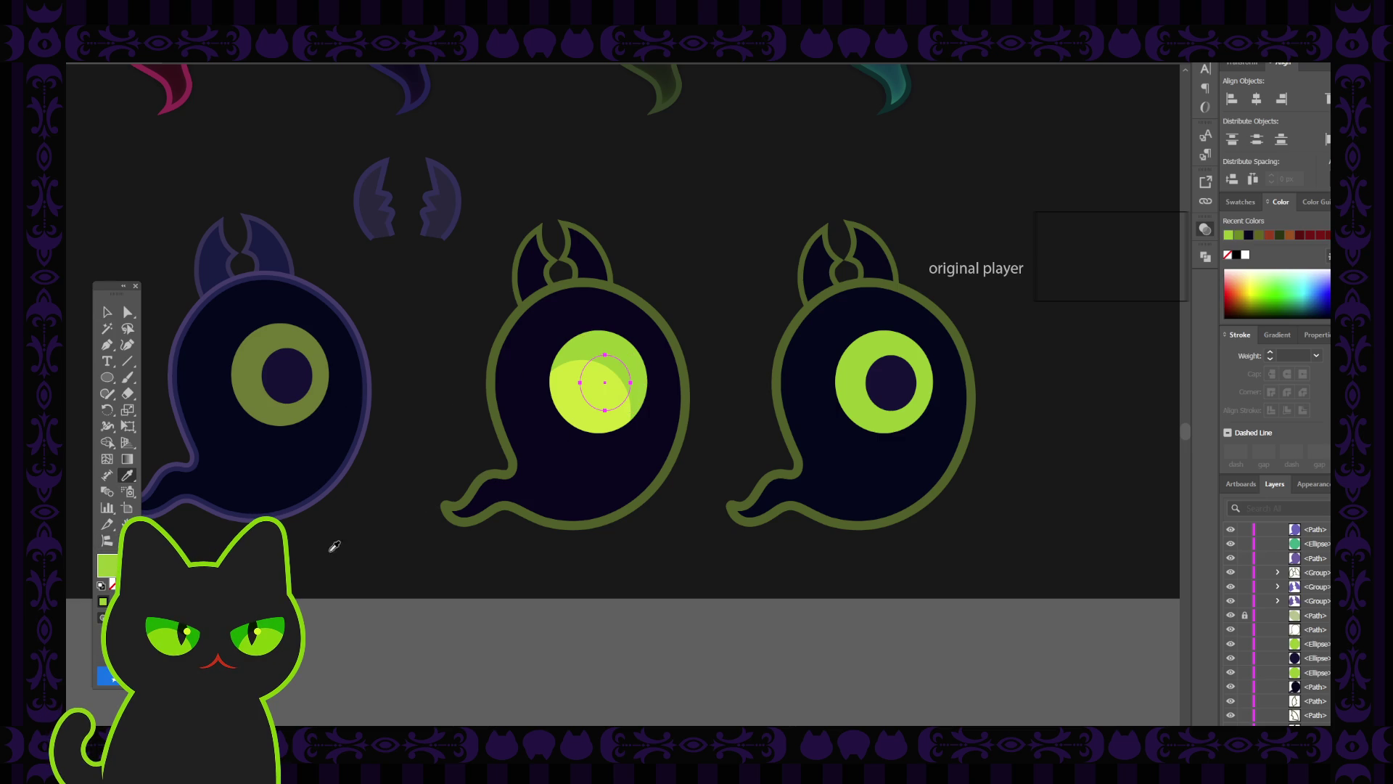
Revert the pupil to dark purple, lock its dark ellipse, and reselect the pupil.
key("ctrl+z")
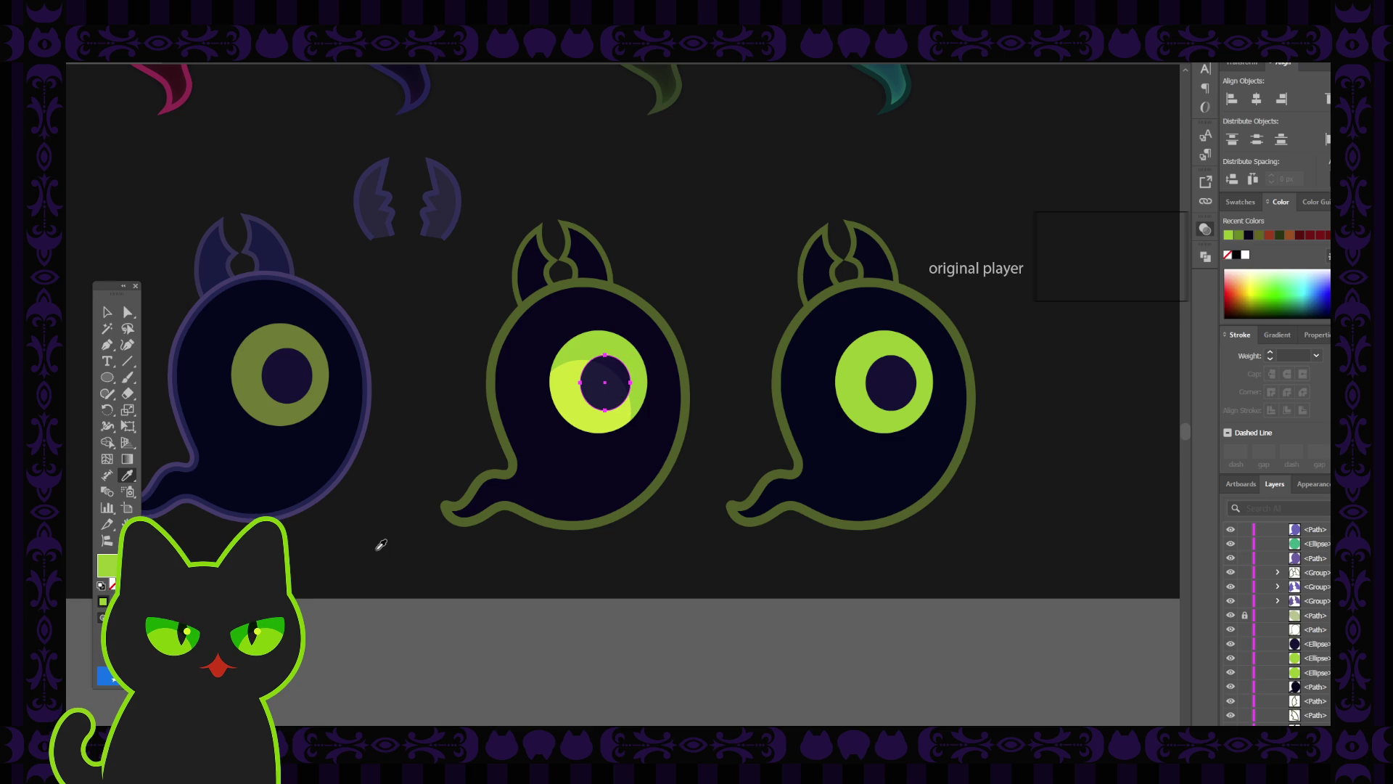
left_click(1245, 644)
left_click(107, 312)
left_click(607, 383)
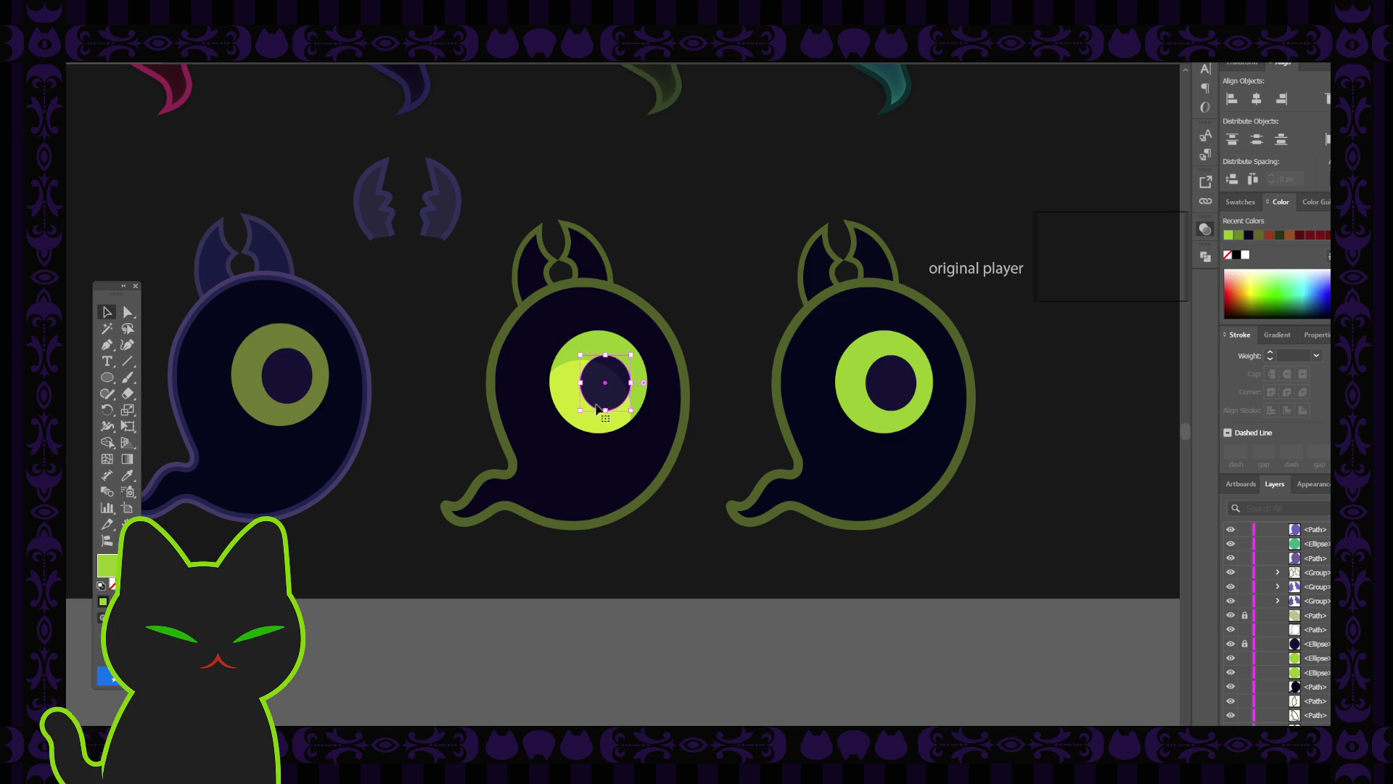
Try darker and paler shades for a crescent behind the pupil, undoing each attempt.
scroll(592, 404, "up", 1)
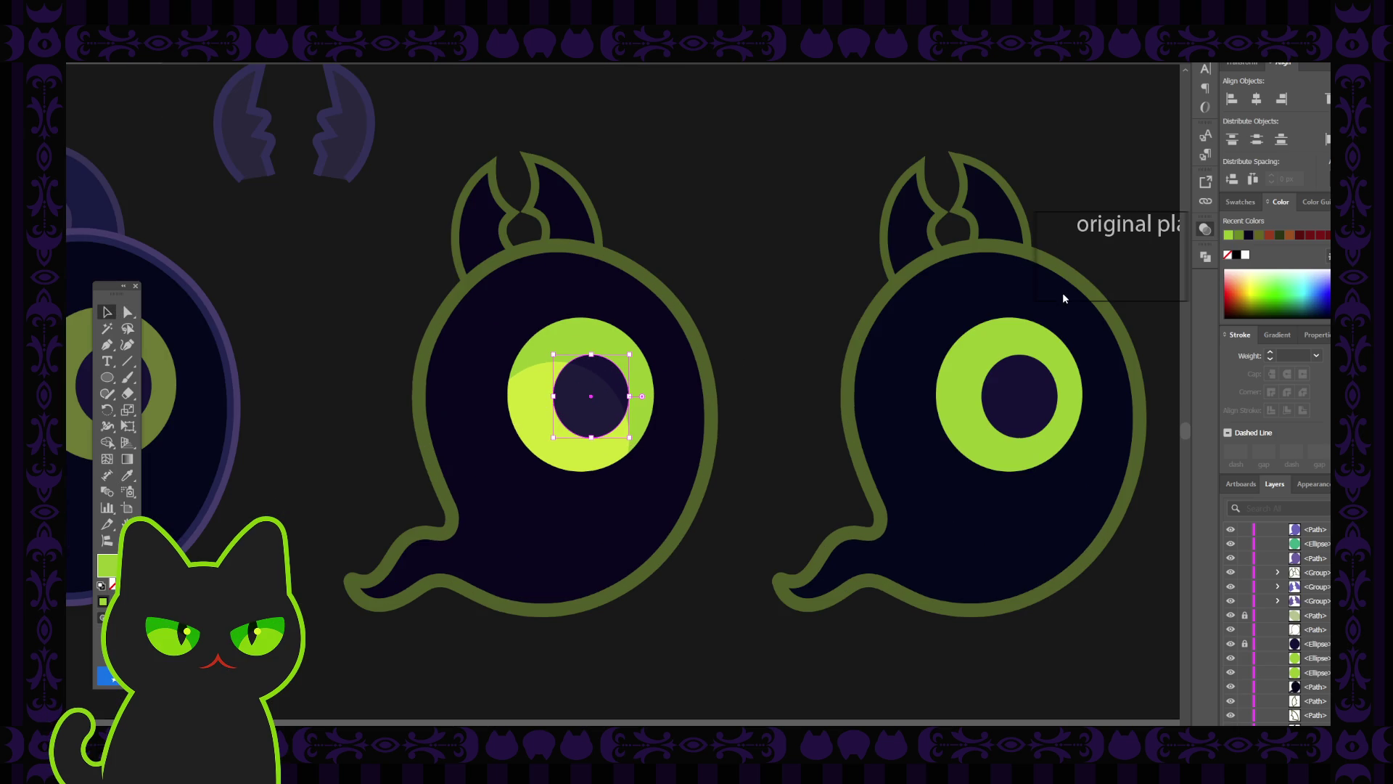
left_click(604, 379)
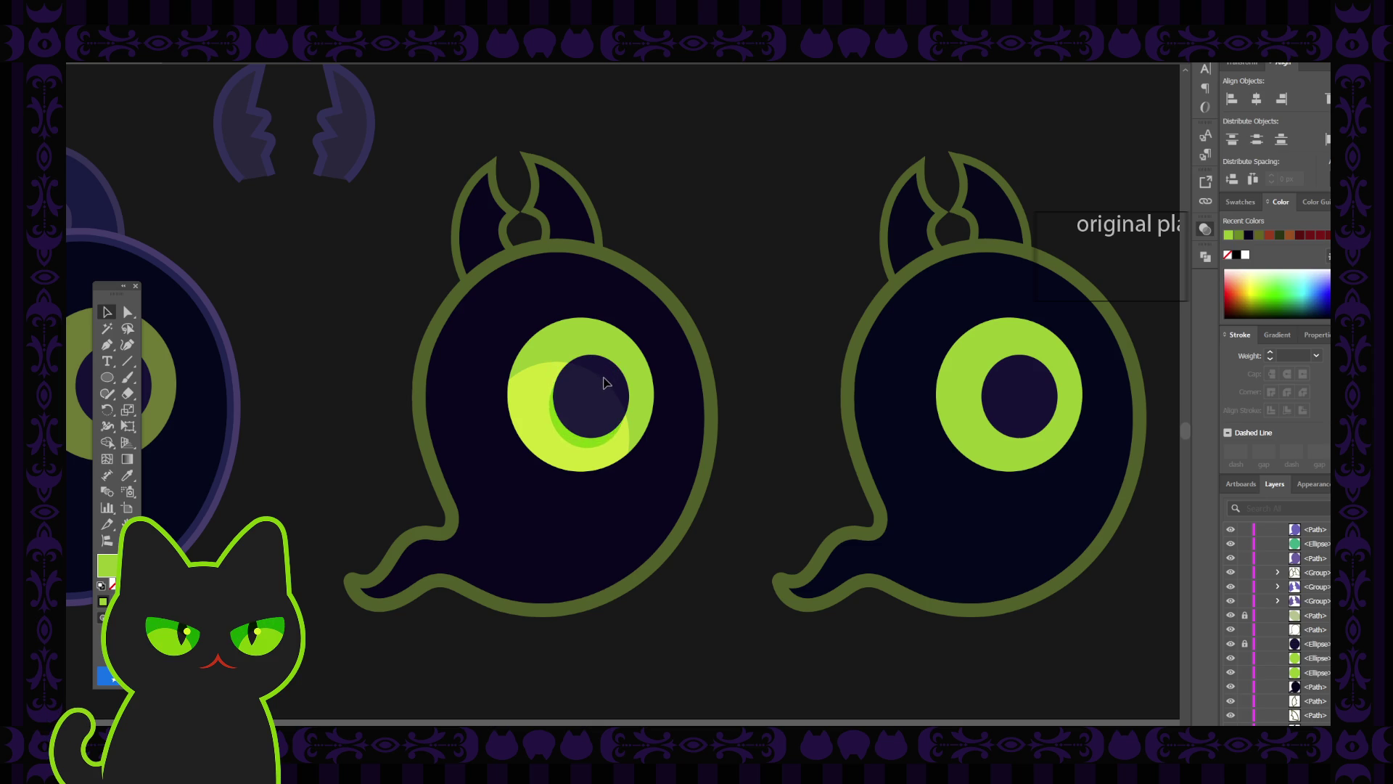
left_click(604, 382)
key("ctrl+z")
key("ctrl+z")
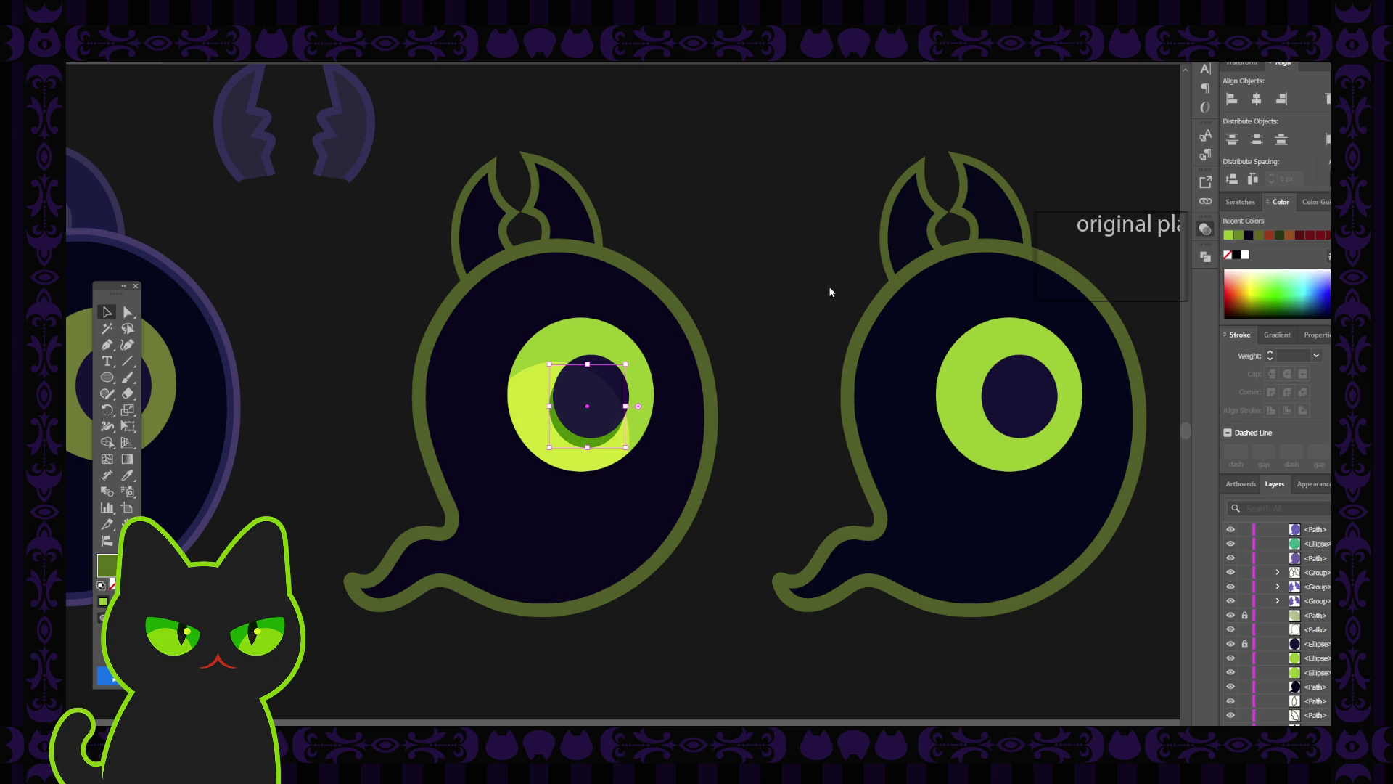
key("ctrl+z")
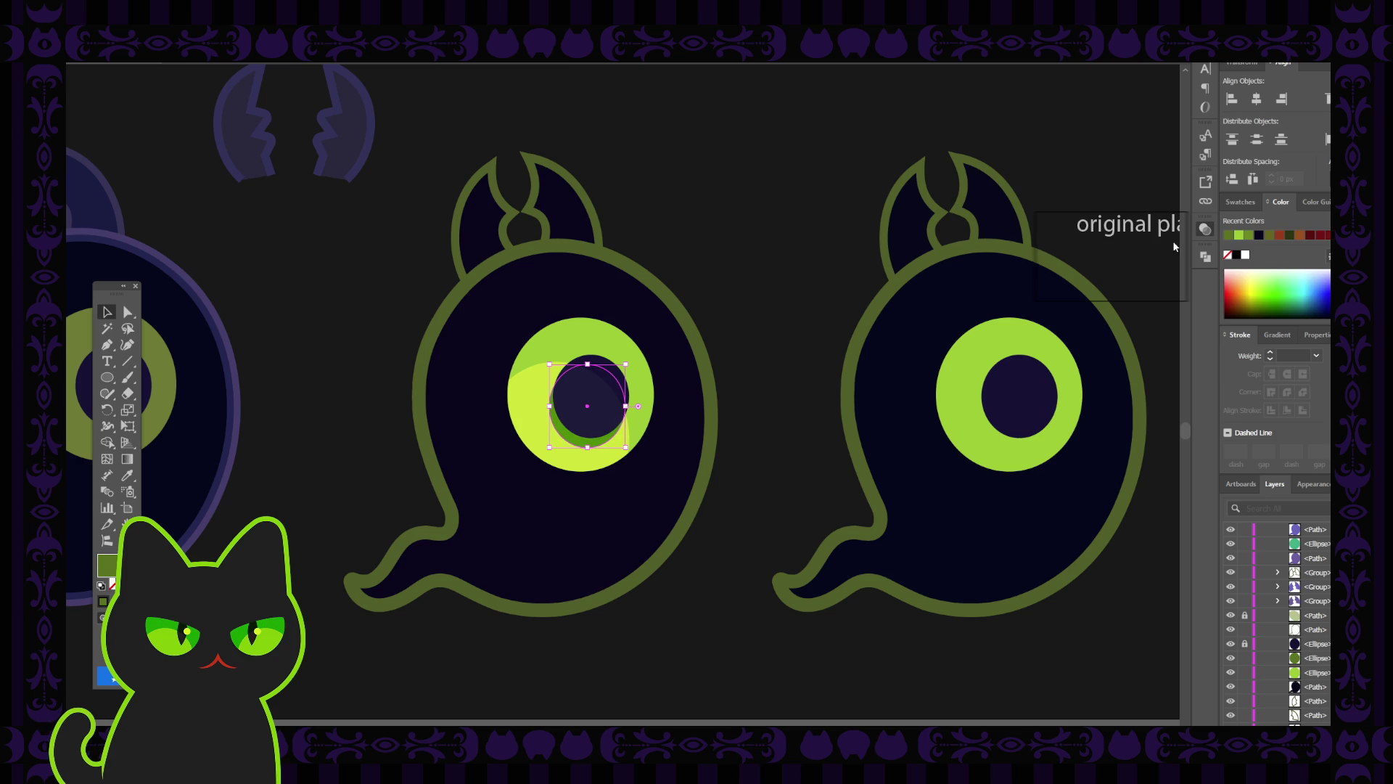
key("ctrl+z")
key("ctrl+z")
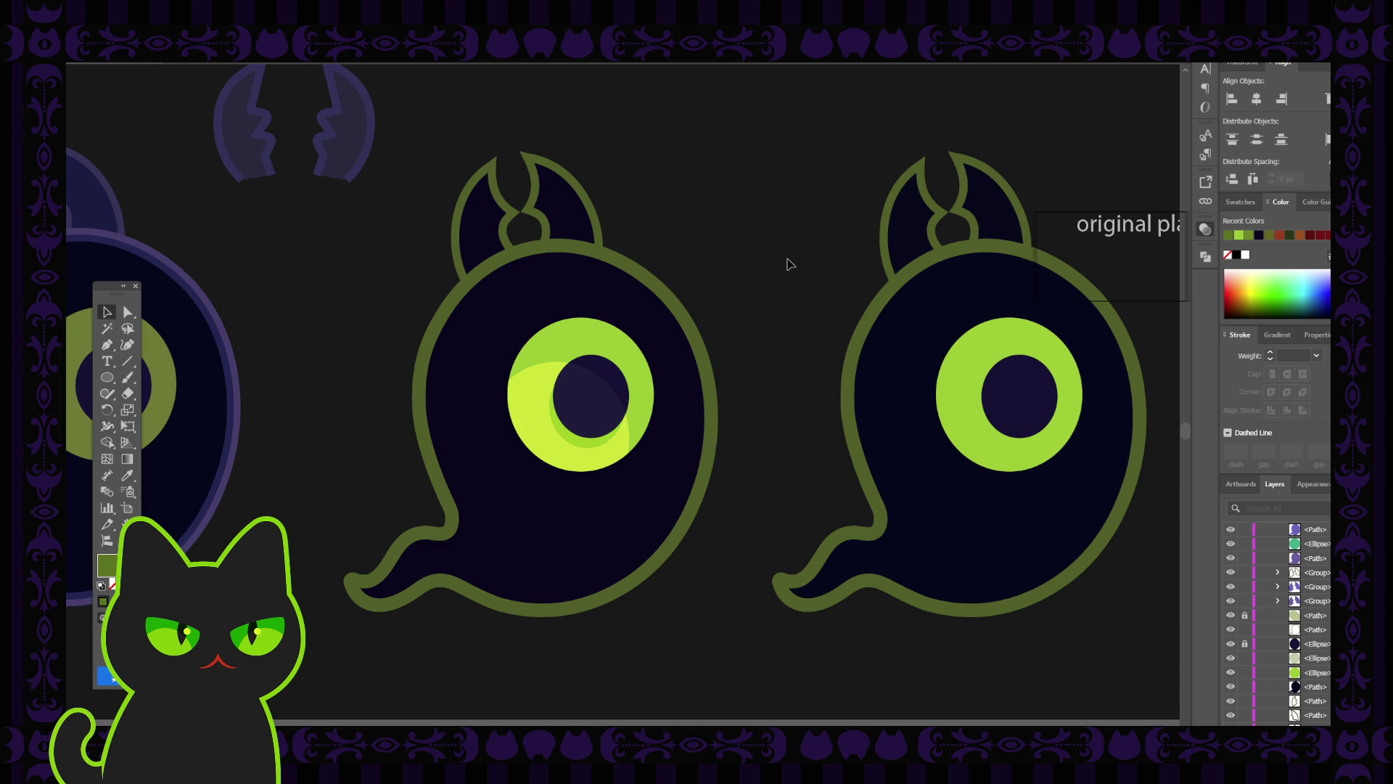
key("ctrl+minus")
key("ctrl+minus")
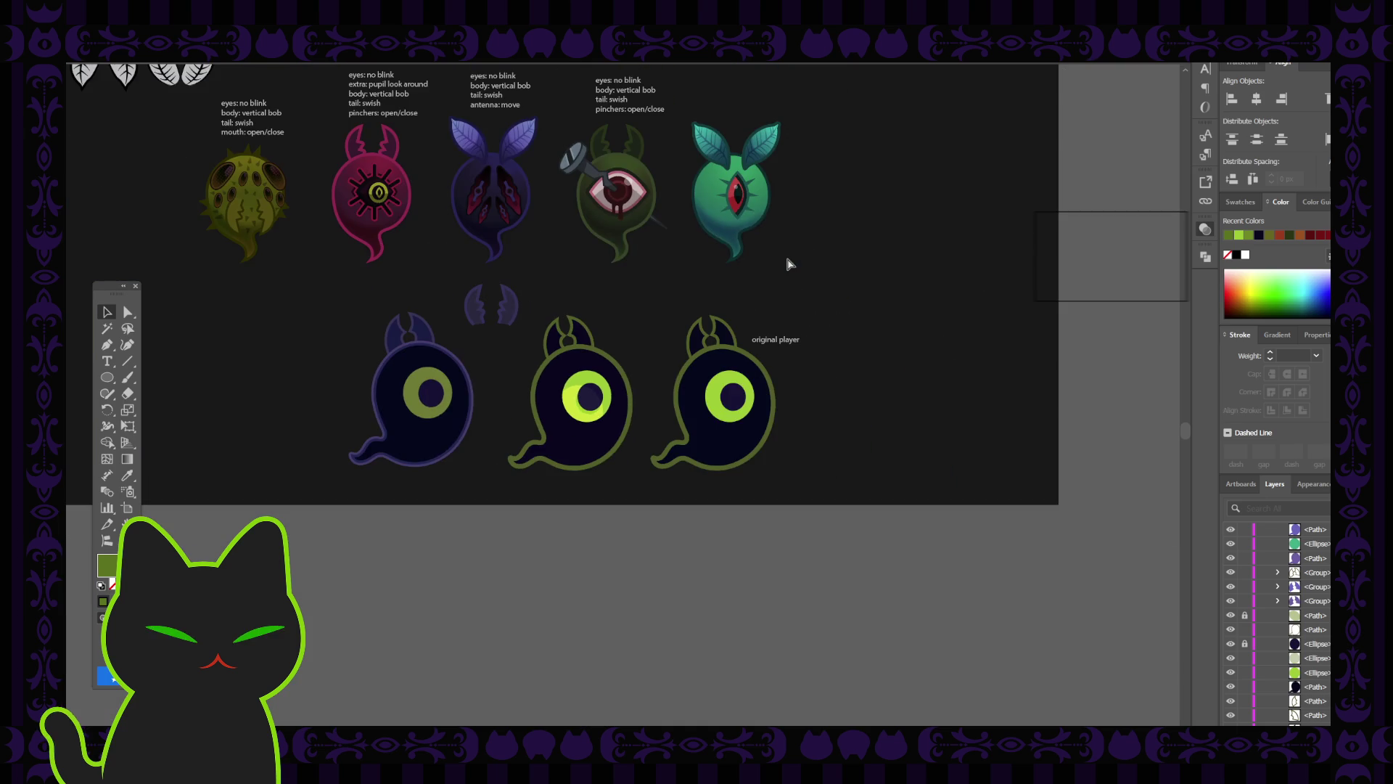
key("ctrl+plus")
key("ctrl+plus")
key("ctrl+plus")
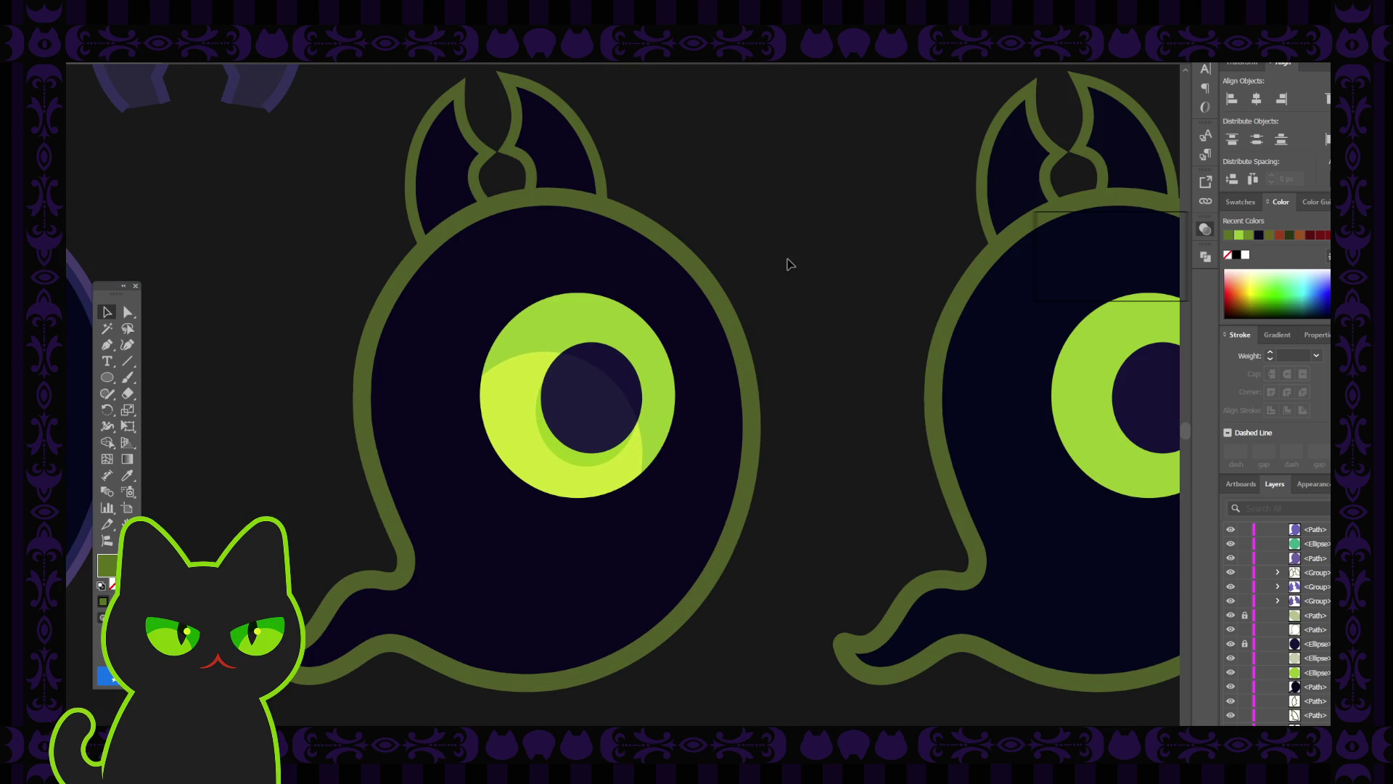
left_click(580, 458)
key("ctrl+z")
Toggle visibility of the pupil, green eye ellipse and iris highlight to inspect the stack.
left_click(586, 460)
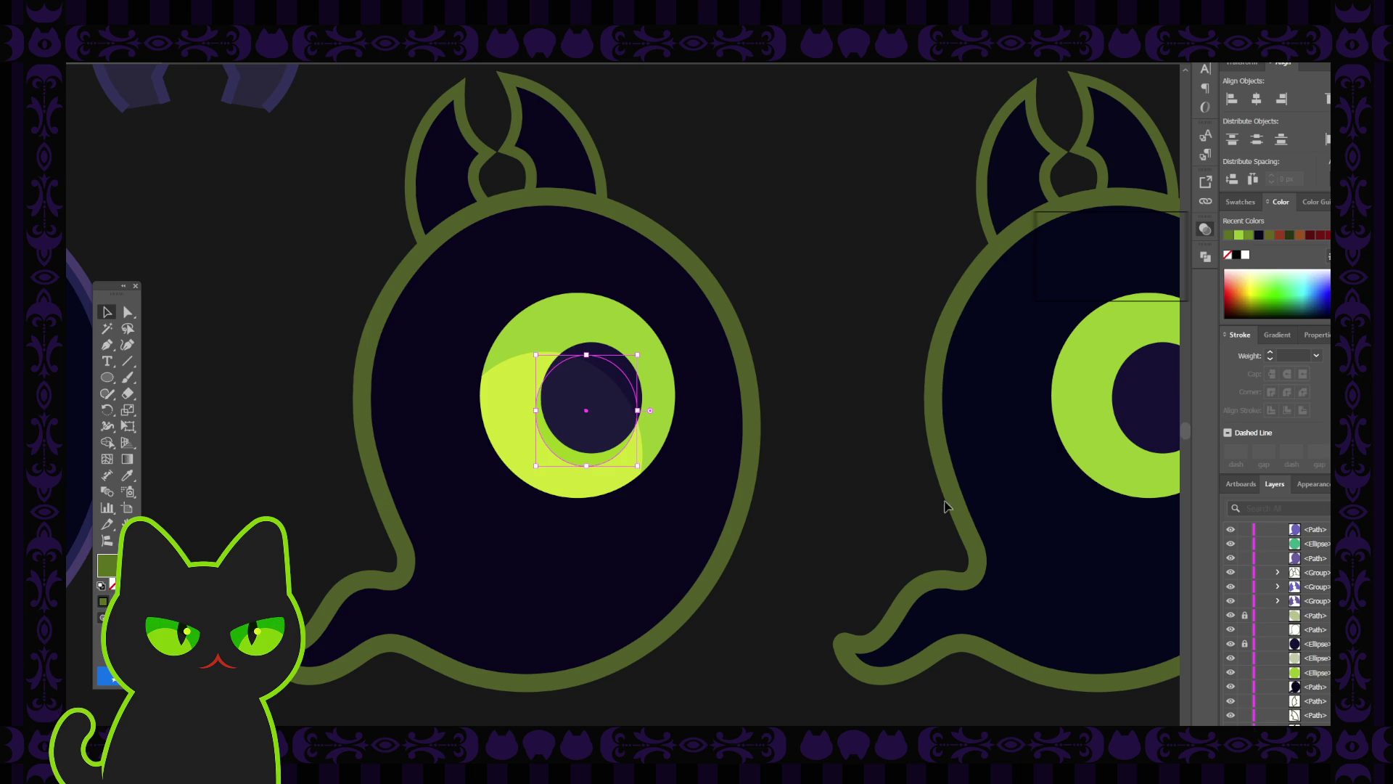
left_click(1232, 659)
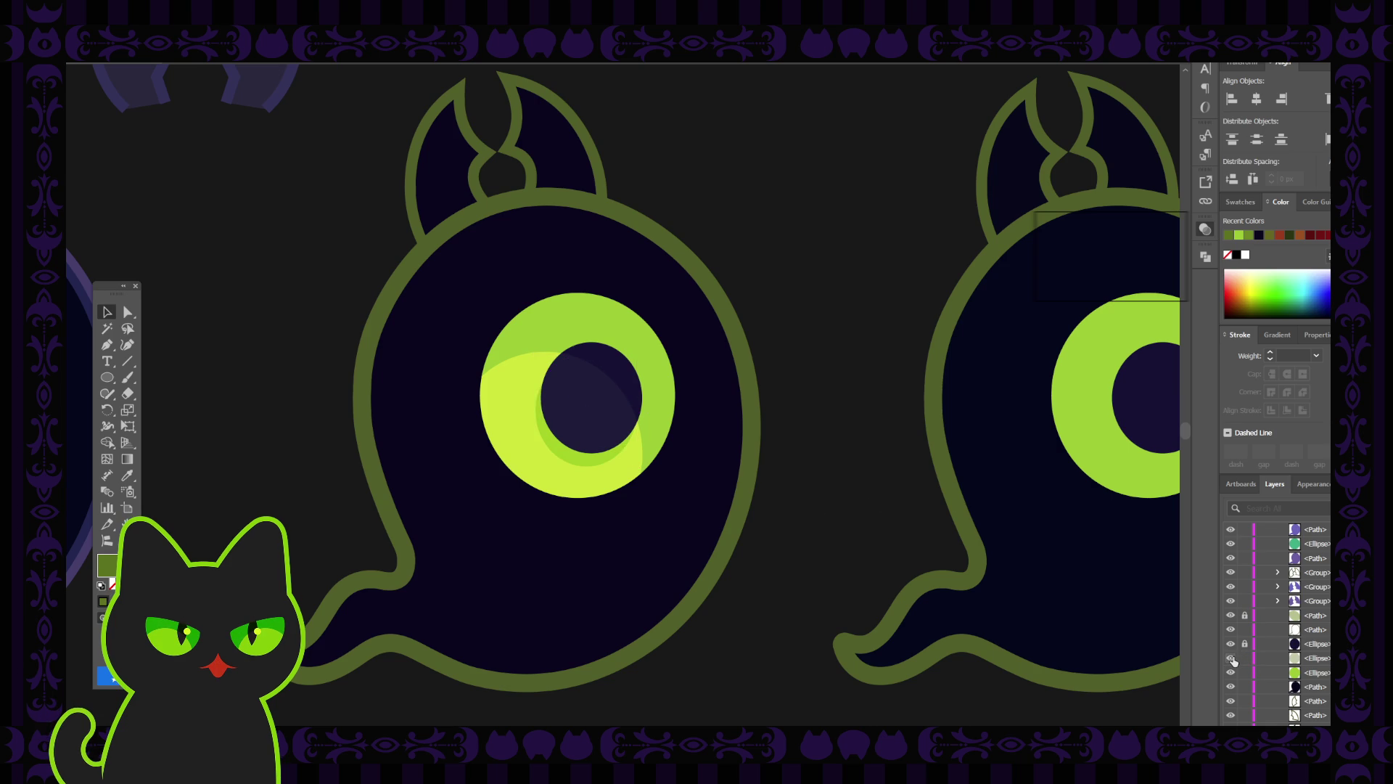
left_click(1230, 673)
left_click(1230, 674)
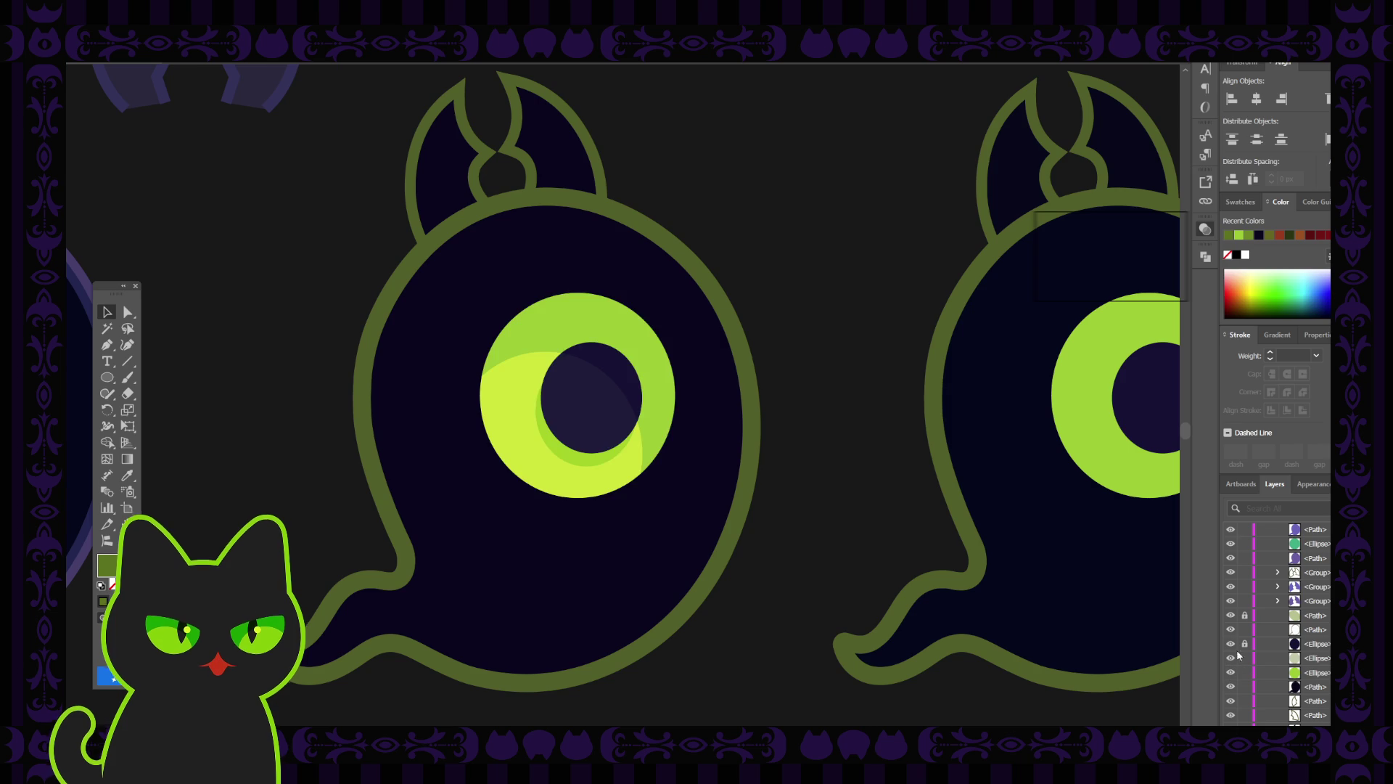
left_click(1231, 614)
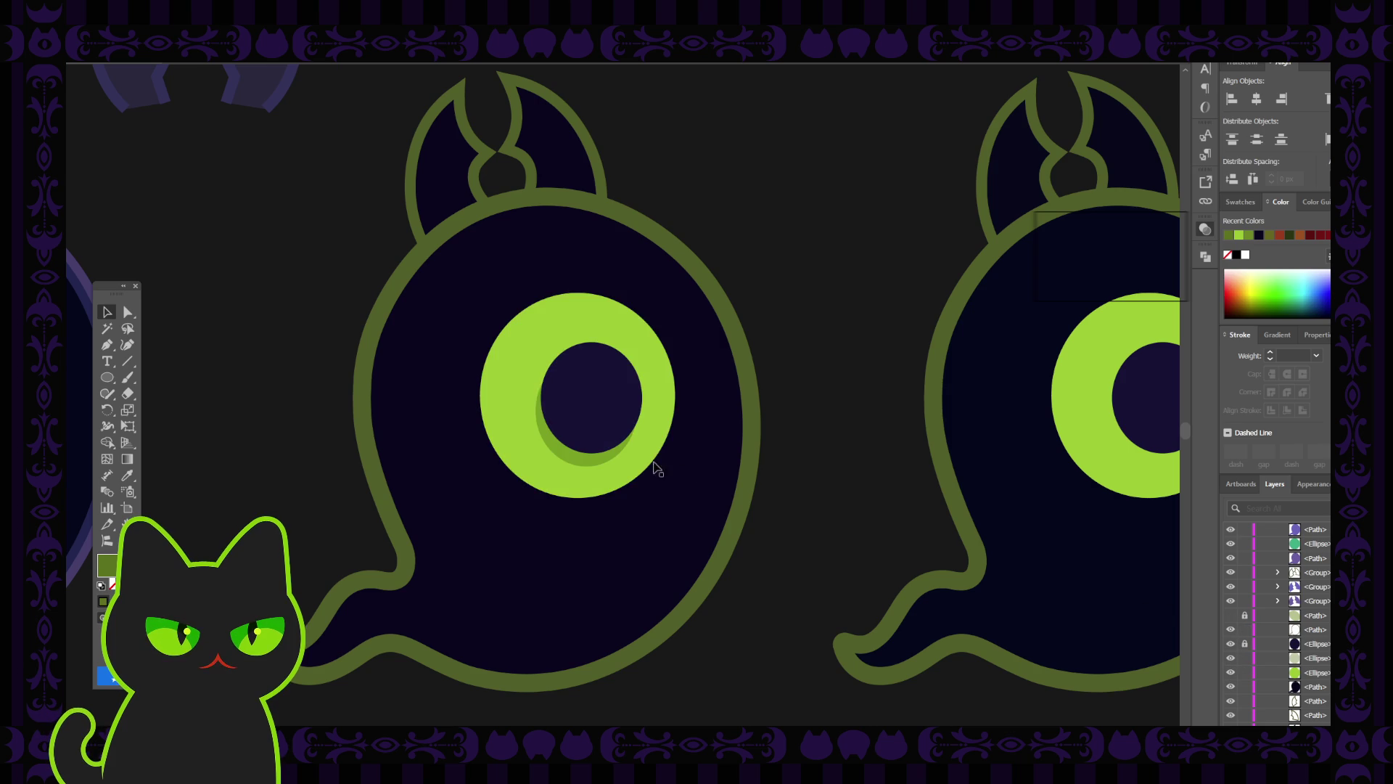
left_click(598, 461)
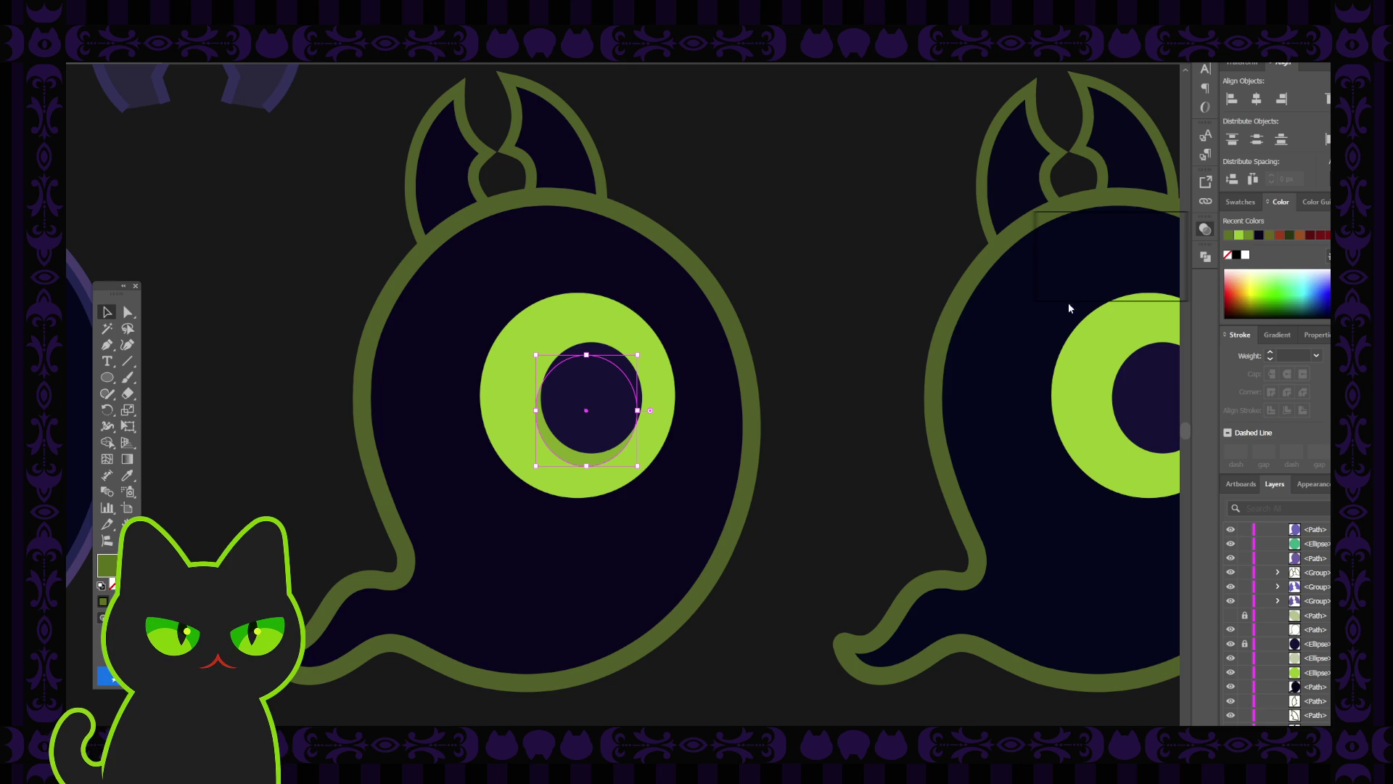
Place a green crescent behind the pupil and eyedrop it to match the right ghost's ring.
left_click(866, 316)
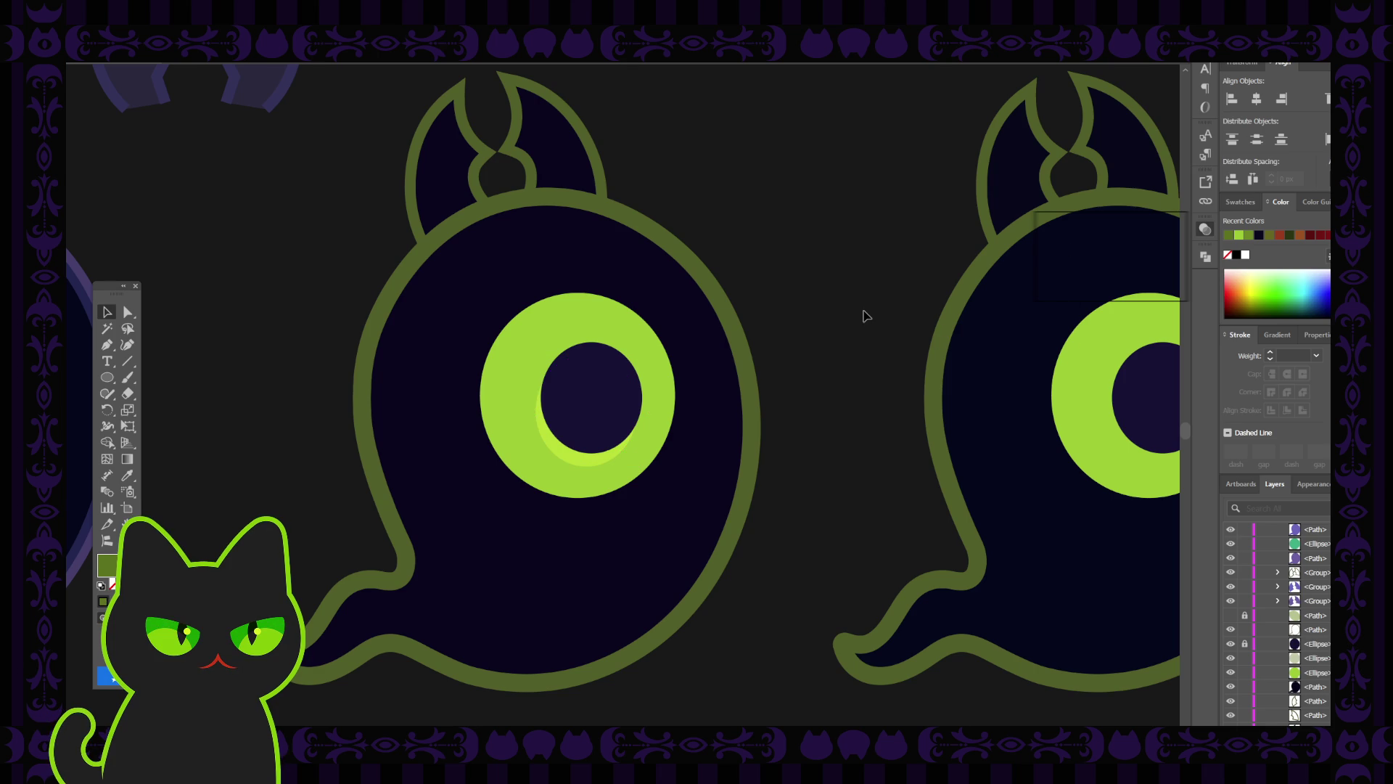
left_click(589, 459)
key("i")
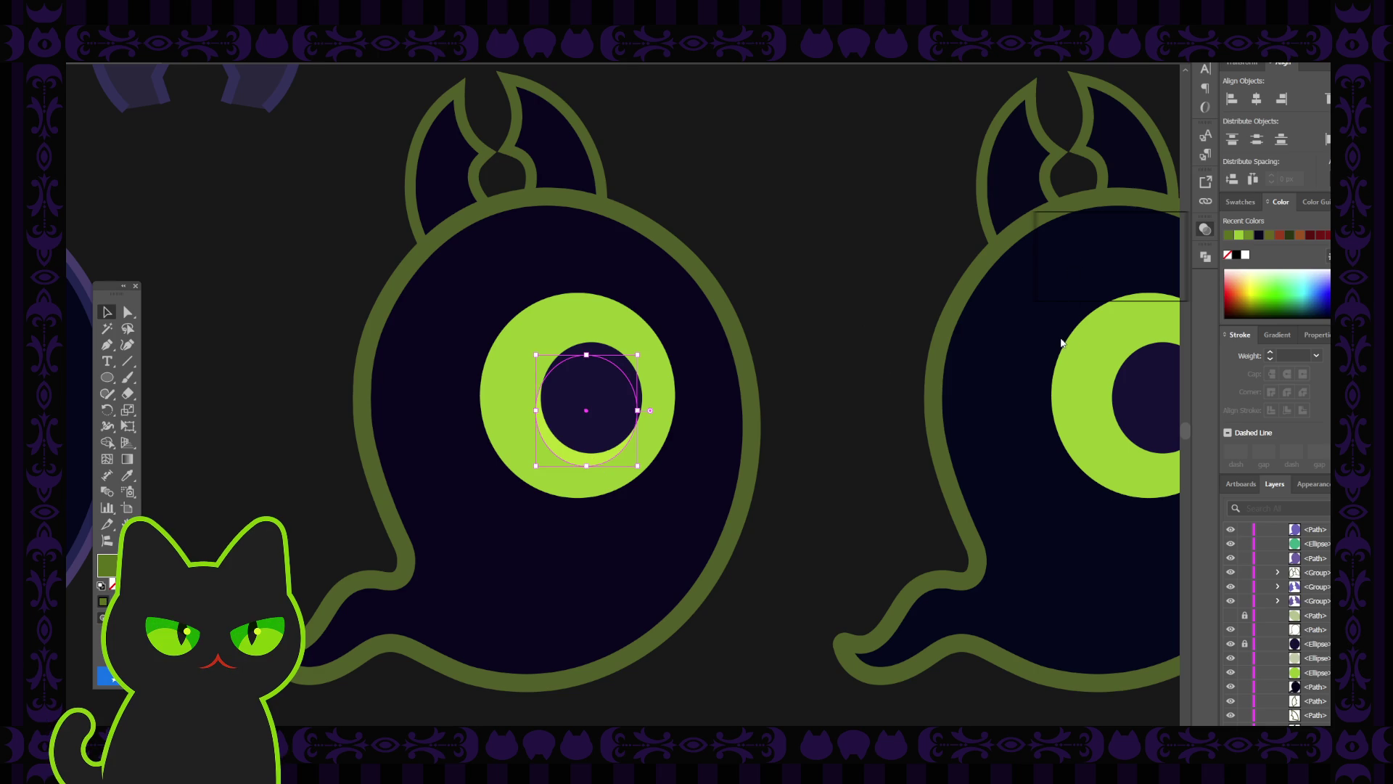
left_click(1064, 342)
key("v")
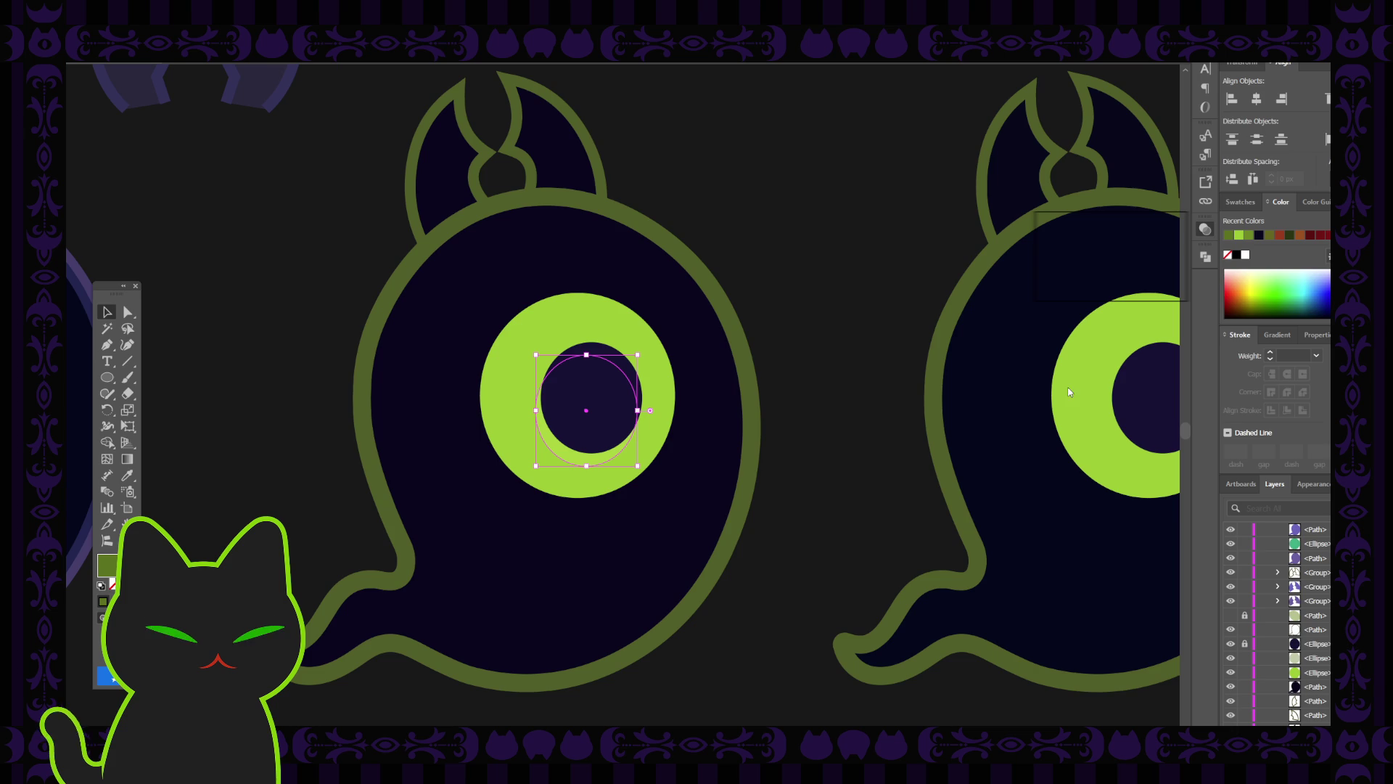
key("i")
left_click(1078, 355)
key("v")
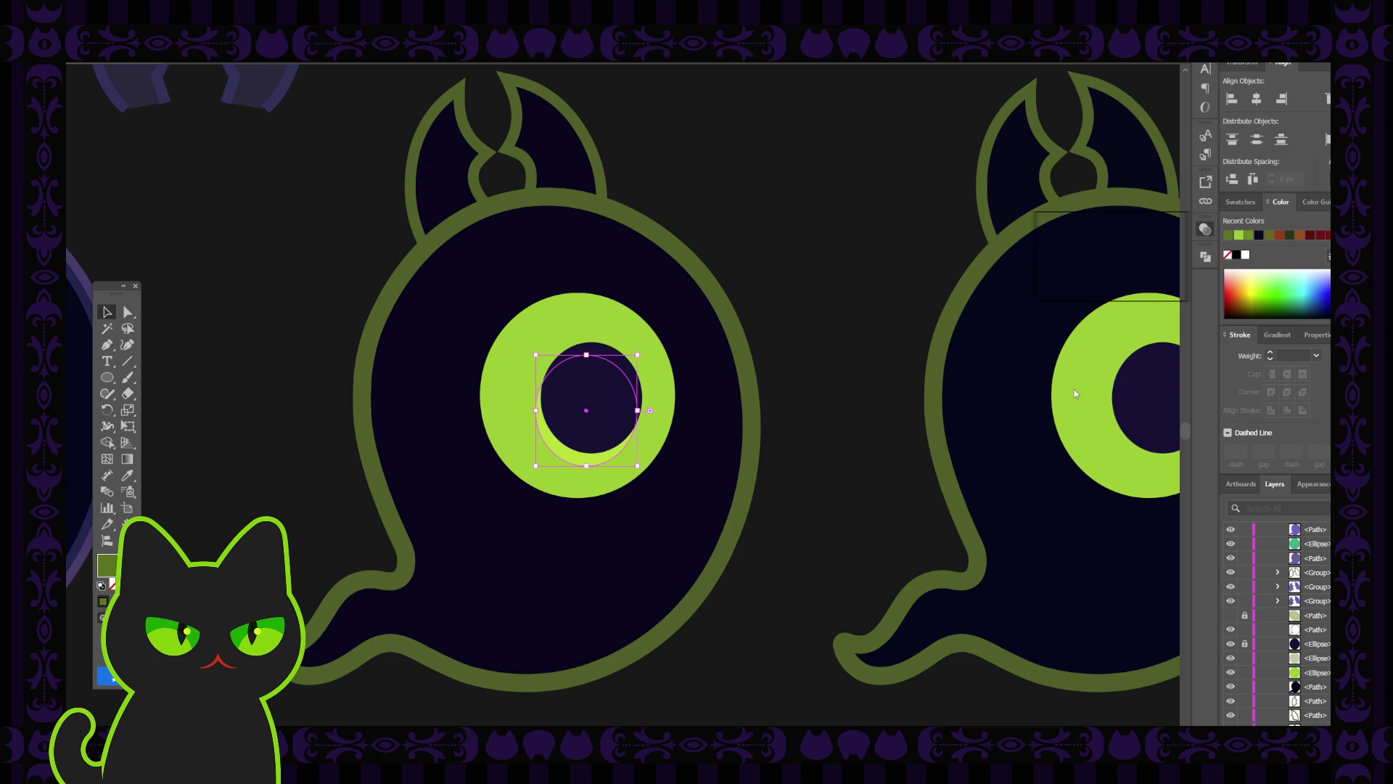
key("i")
left_click(1074, 391)
key("v")
left_click(899, 311)
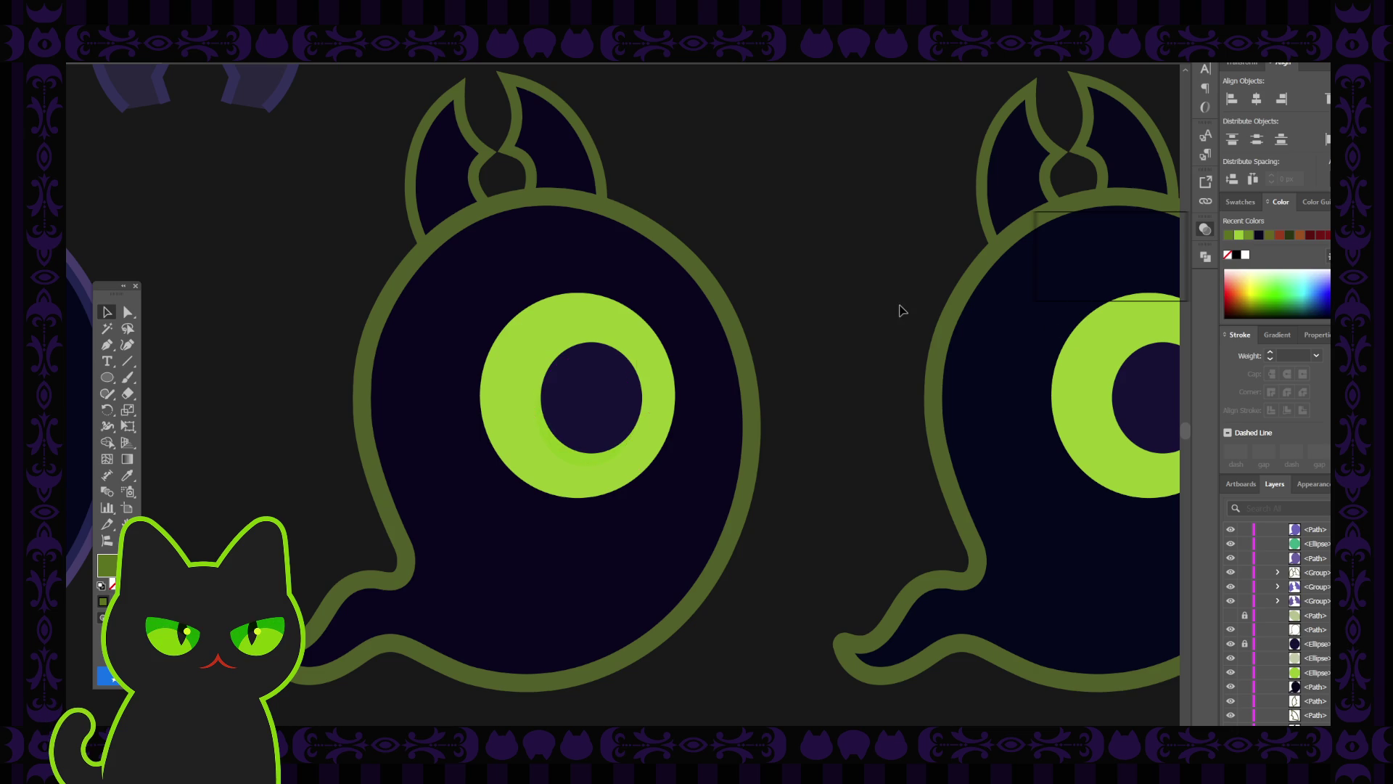
Darken the shadow crescent with the eyedropper and show the yellow-green iris highlight again.
left_click(581, 456)
key("i")
left_click(1068, 429)
key("v")
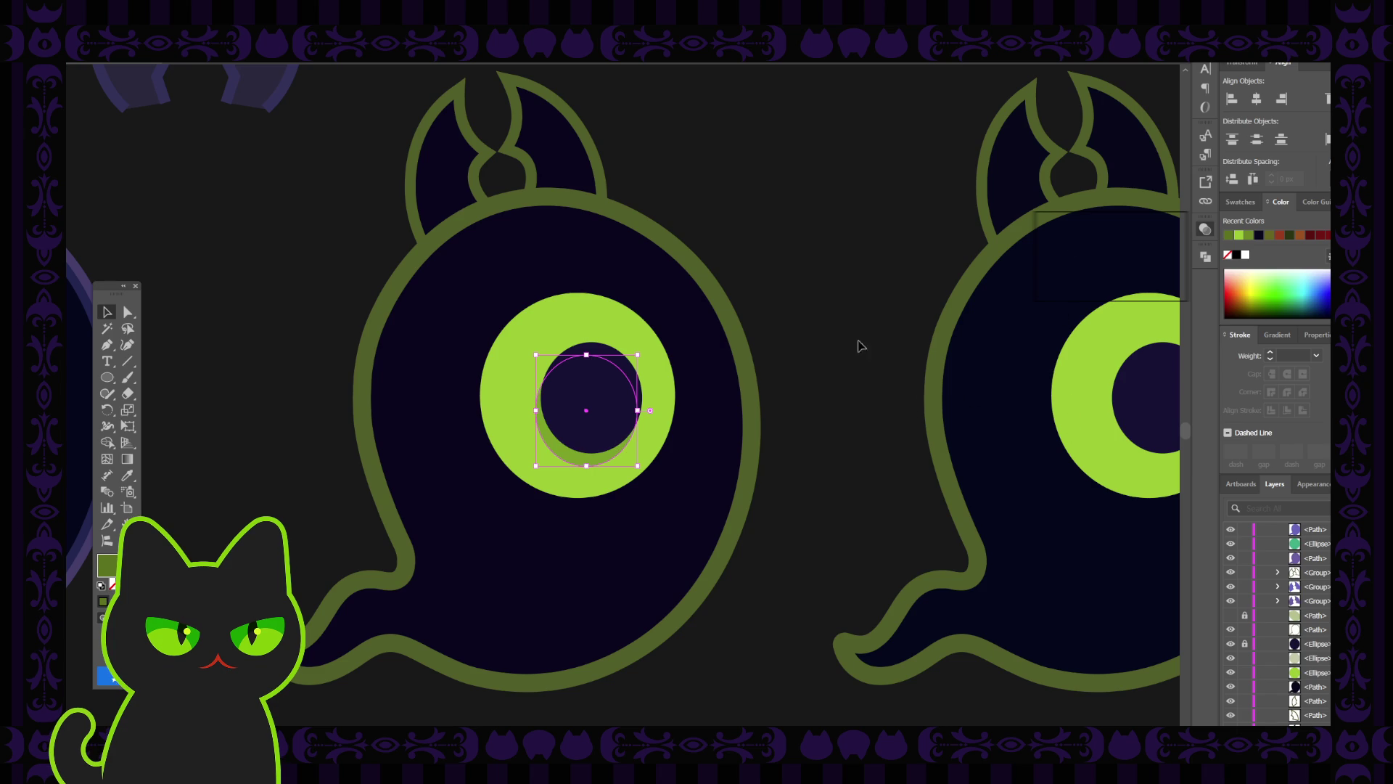
left_click(851, 335)
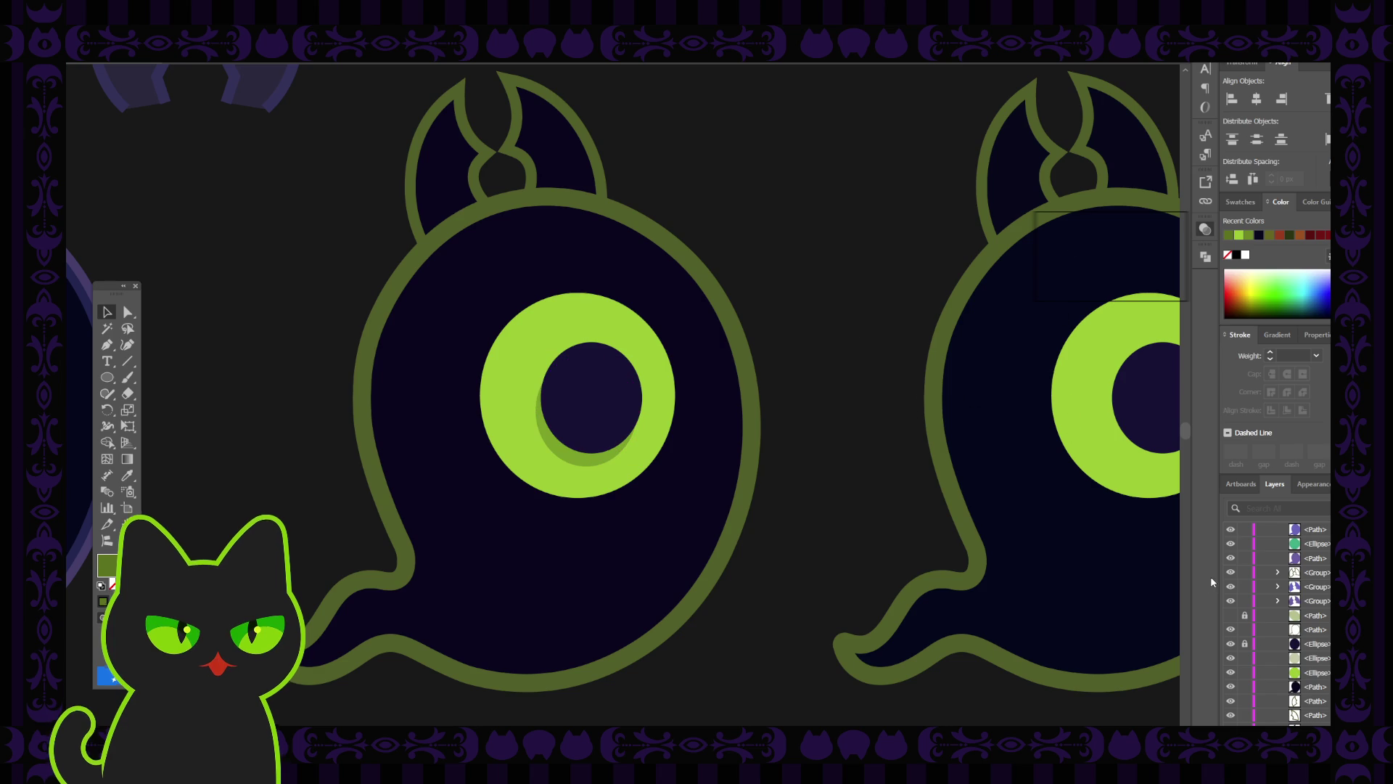
left_click(1231, 628)
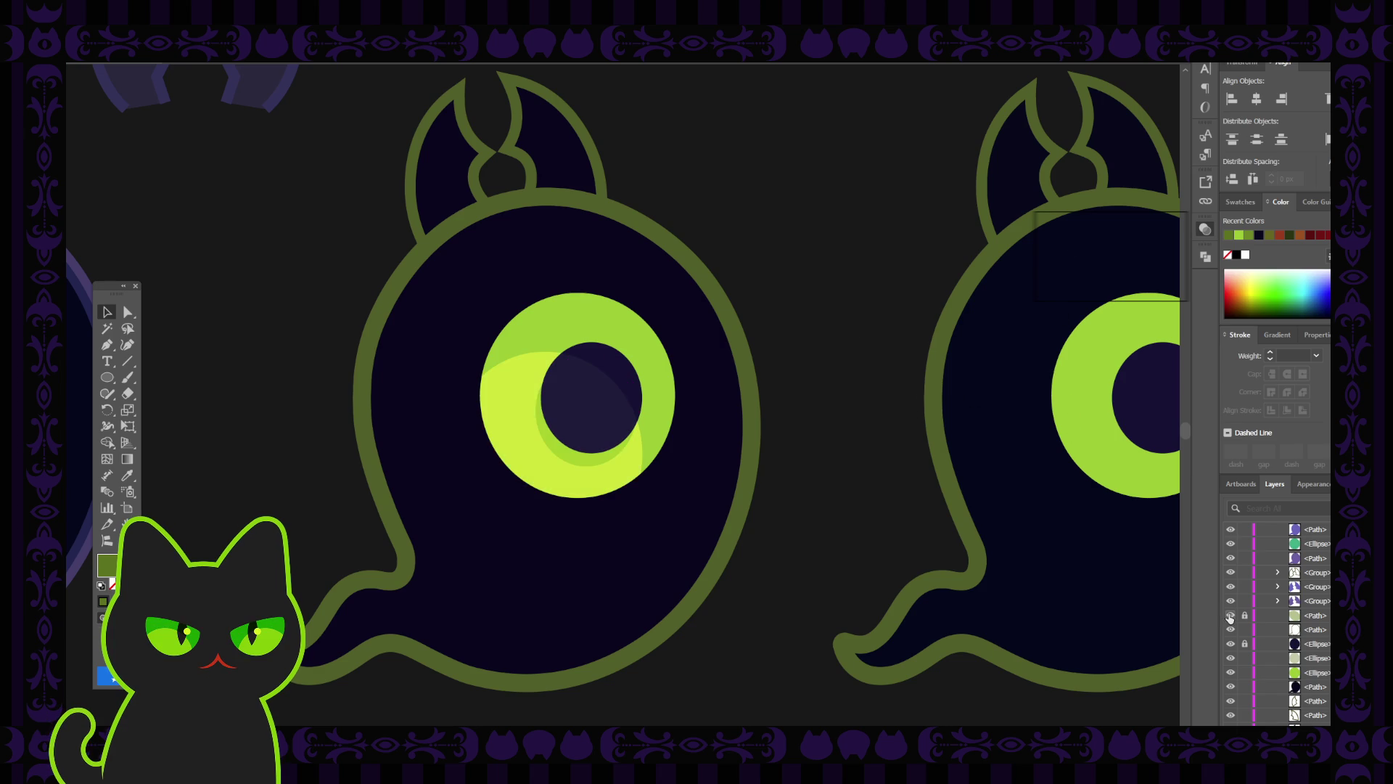
key("ctrl+minus")
key("ctrl+minus")
key("ctrl+minus")
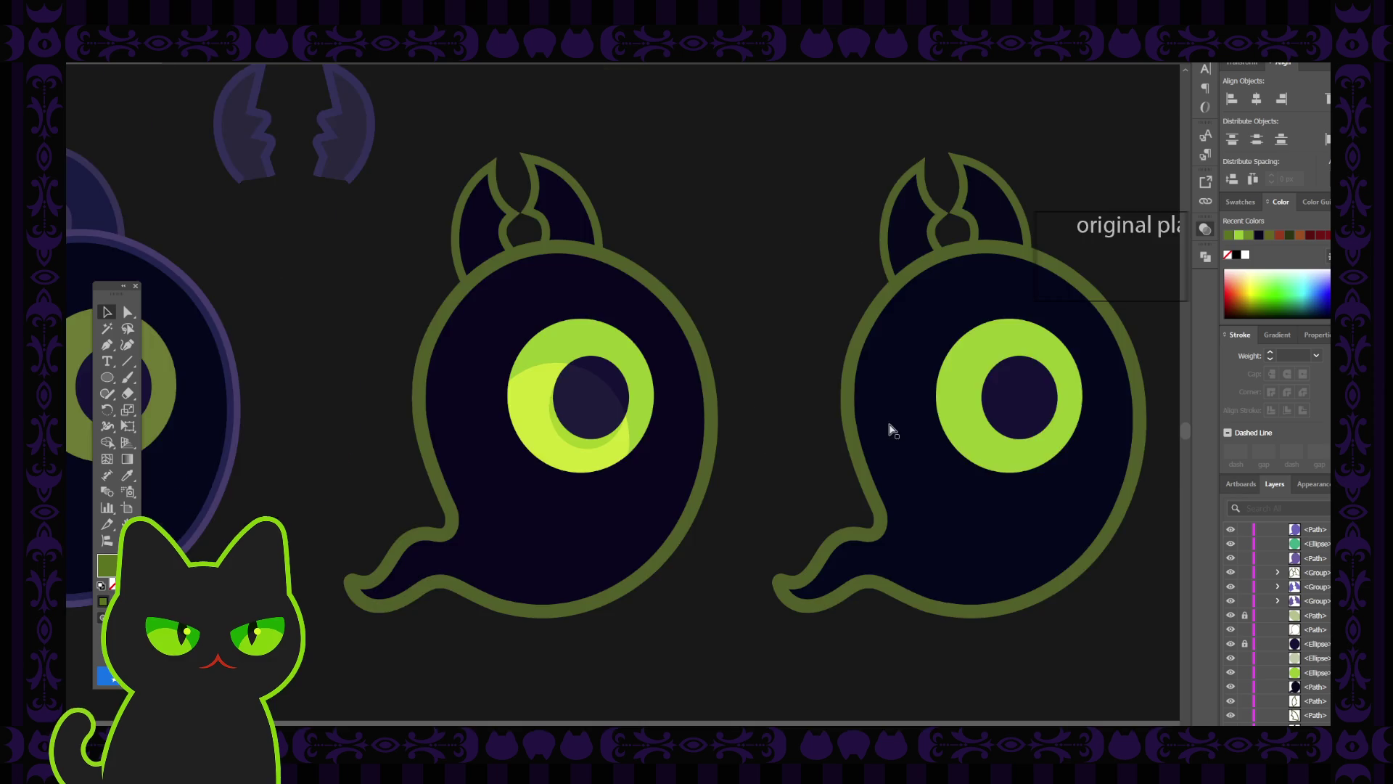
key("ctrl+minus")
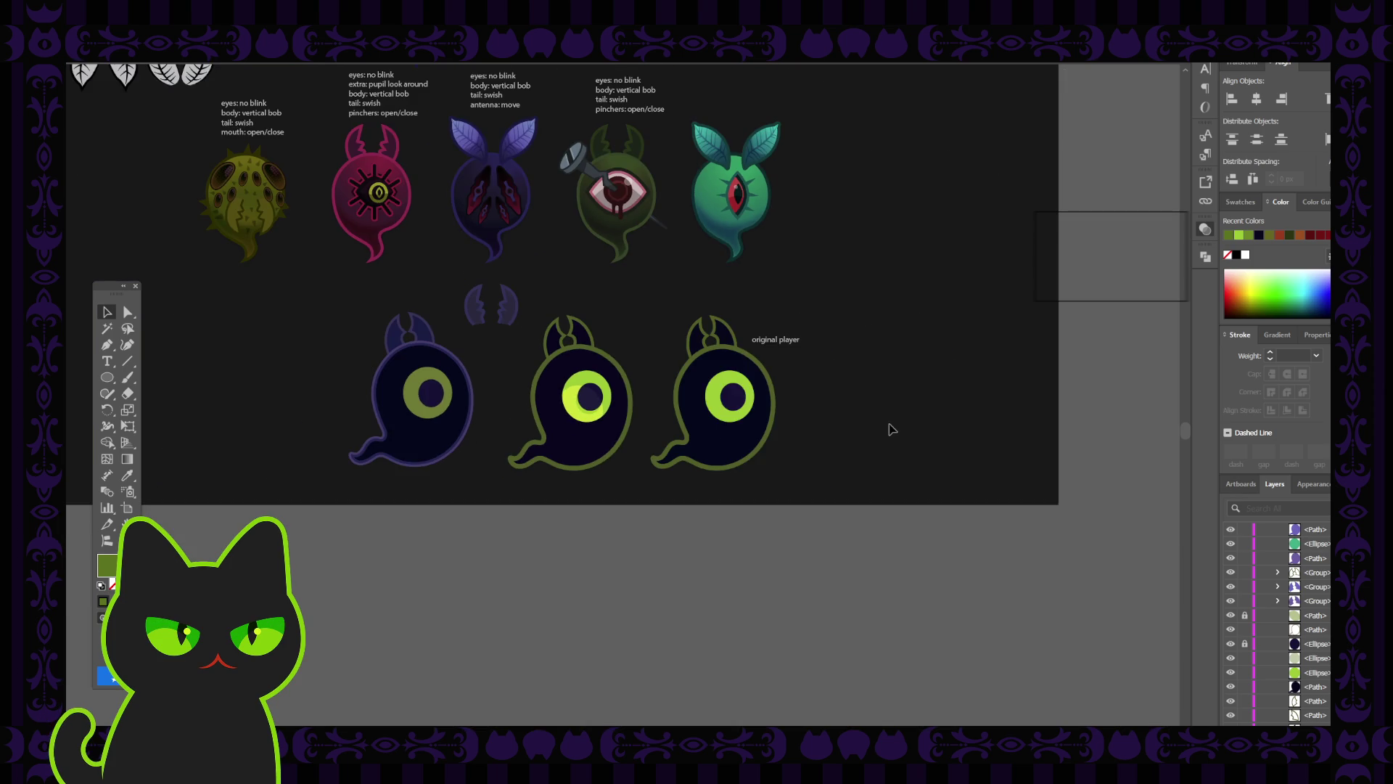
key("ctrl+plus")
key("ctrl+plus")
key("ctrl+plus")
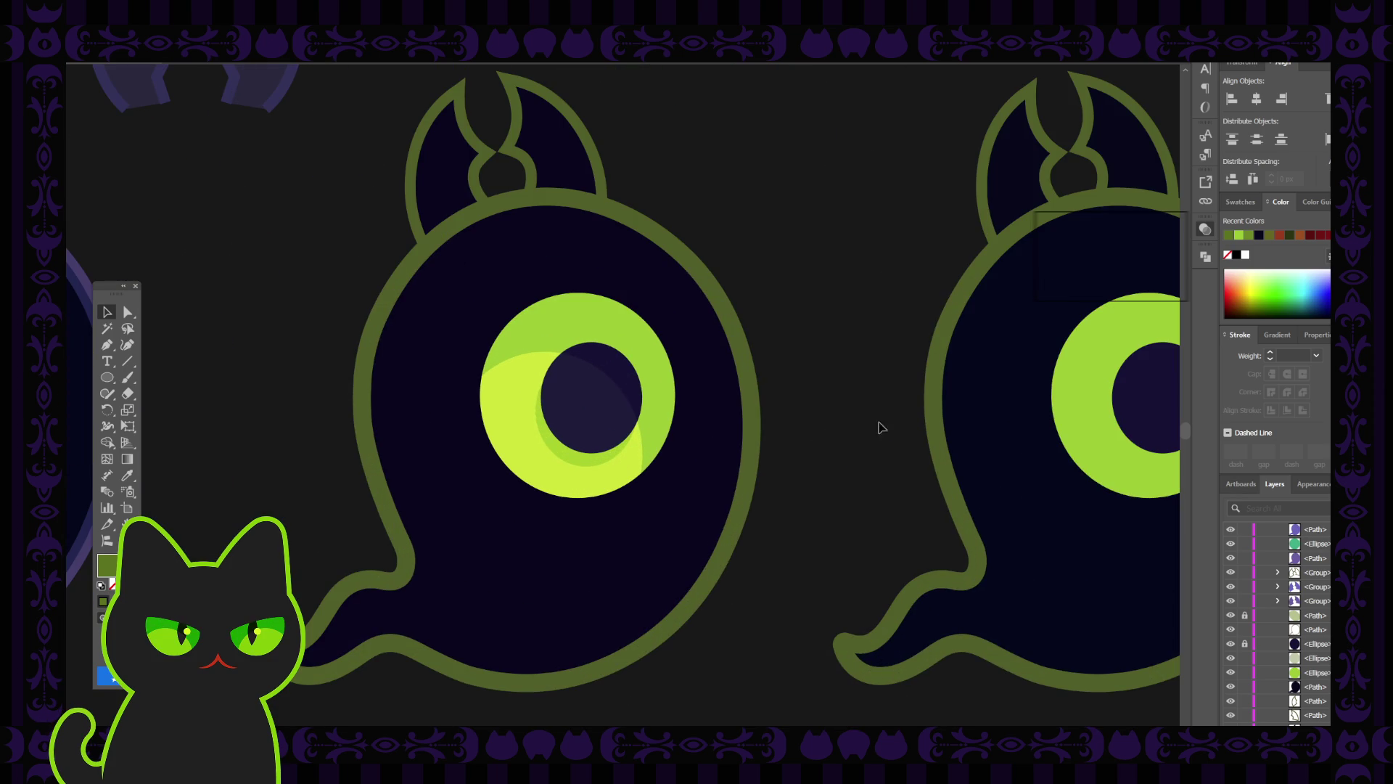
Nudge the shadow crescent slightly up-left, review the pupil, and zoom out to the whole sheet.
left_click(595, 461)
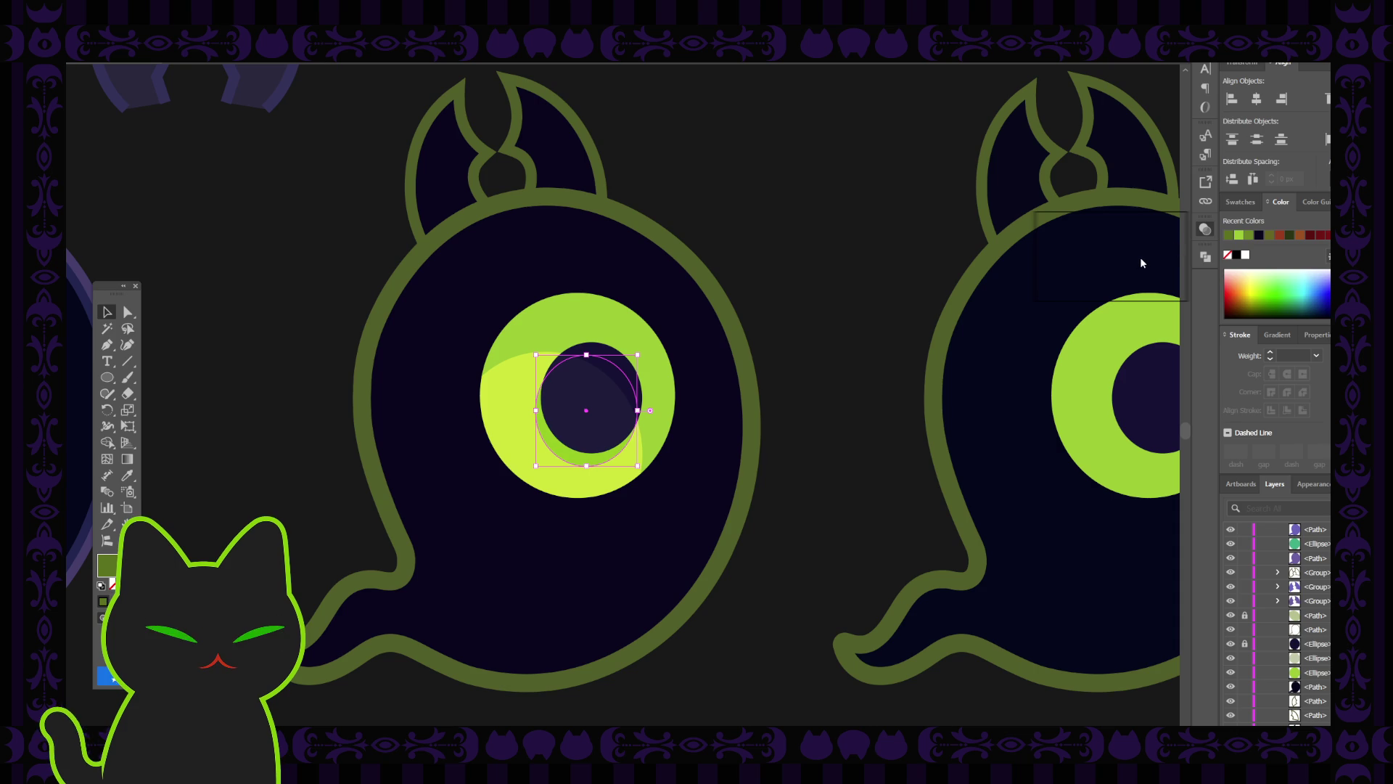
left_click(877, 304)
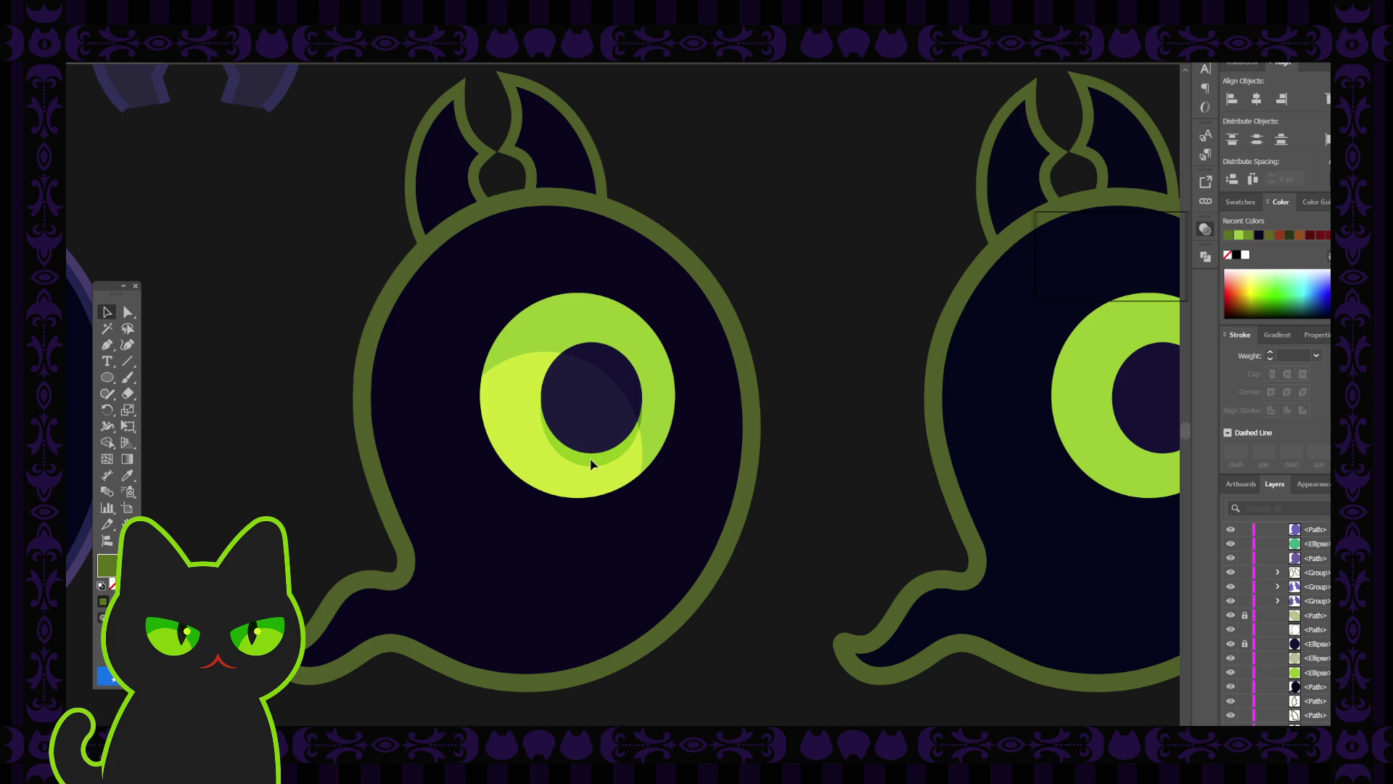
left_click_drag(592, 463, 587, 461)
left_click(871, 368)
left_click(587, 463)
left_click(863, 454)
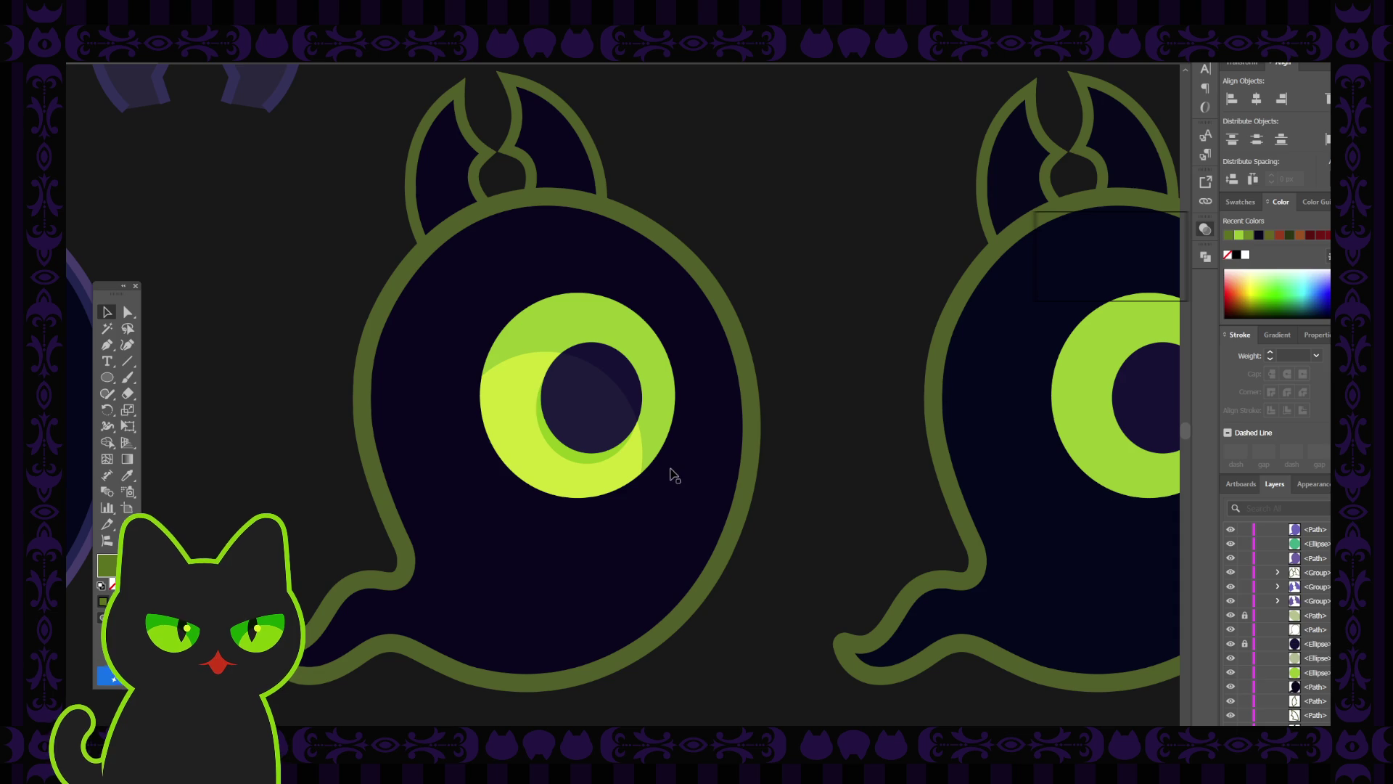
left_click(590, 459)
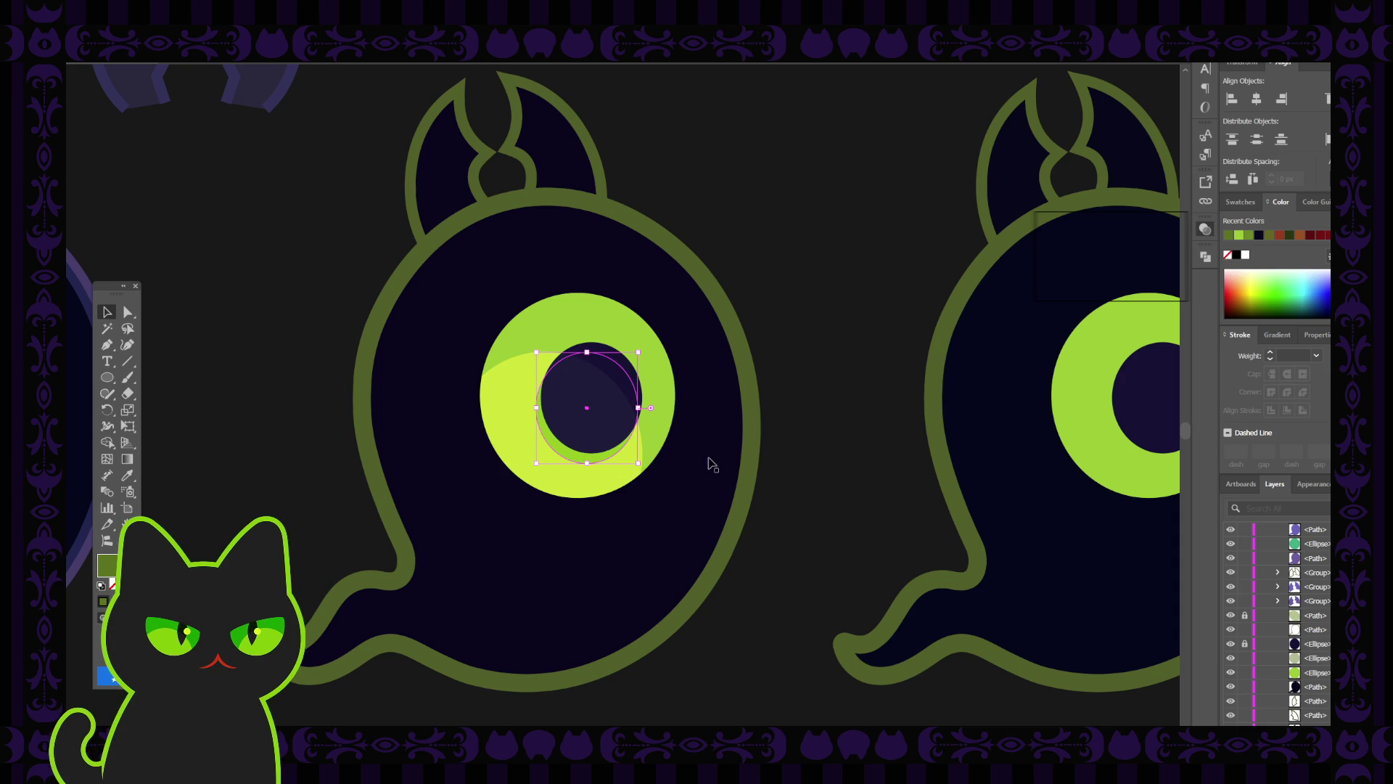
key("ctrl+shift+a")
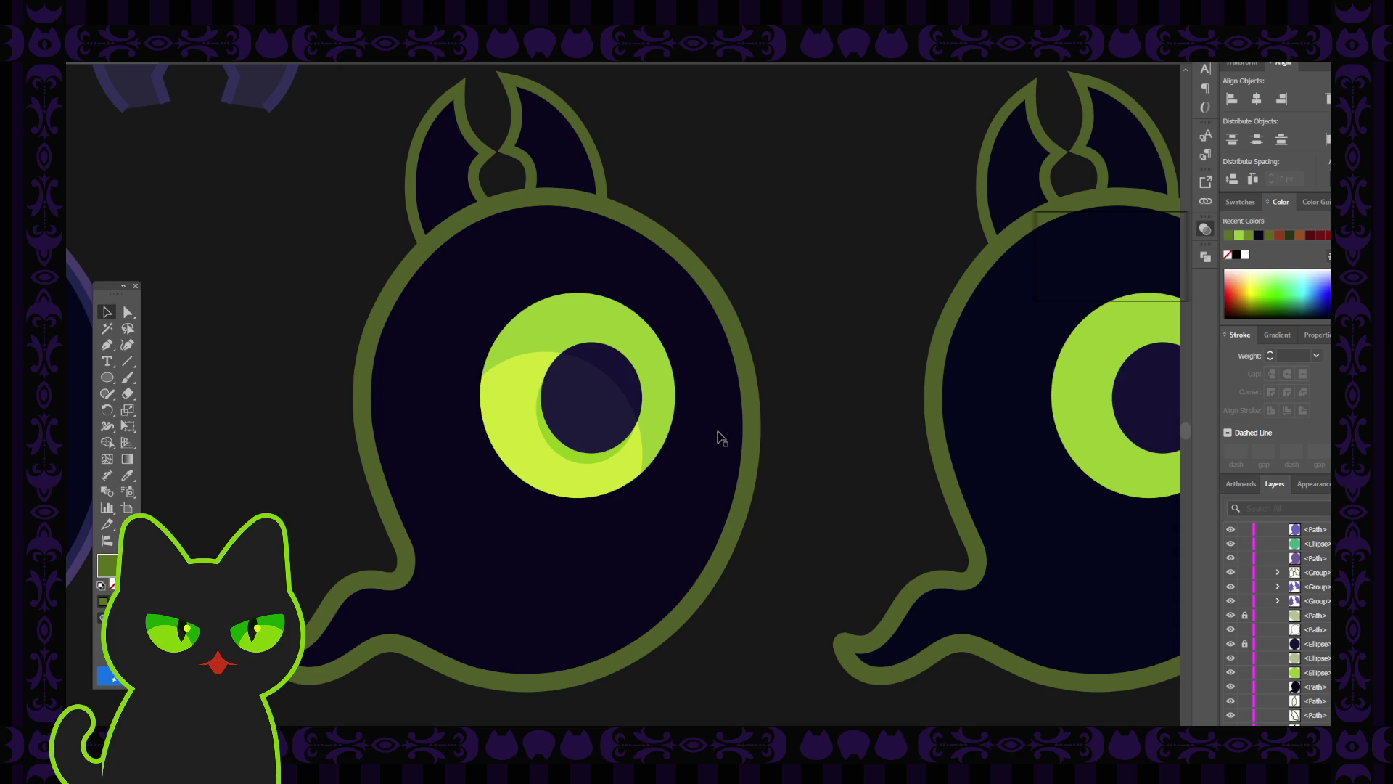
left_click(581, 455)
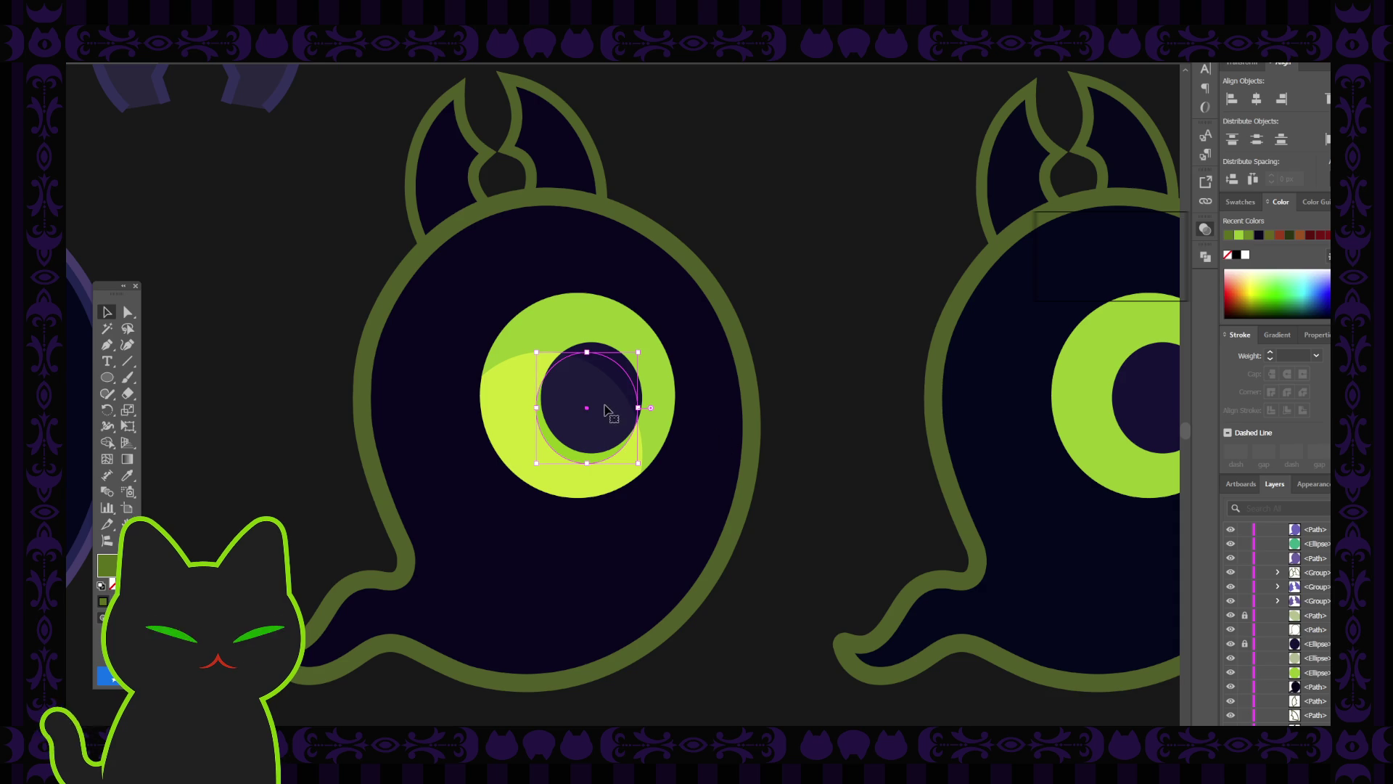
left_click(817, 398)
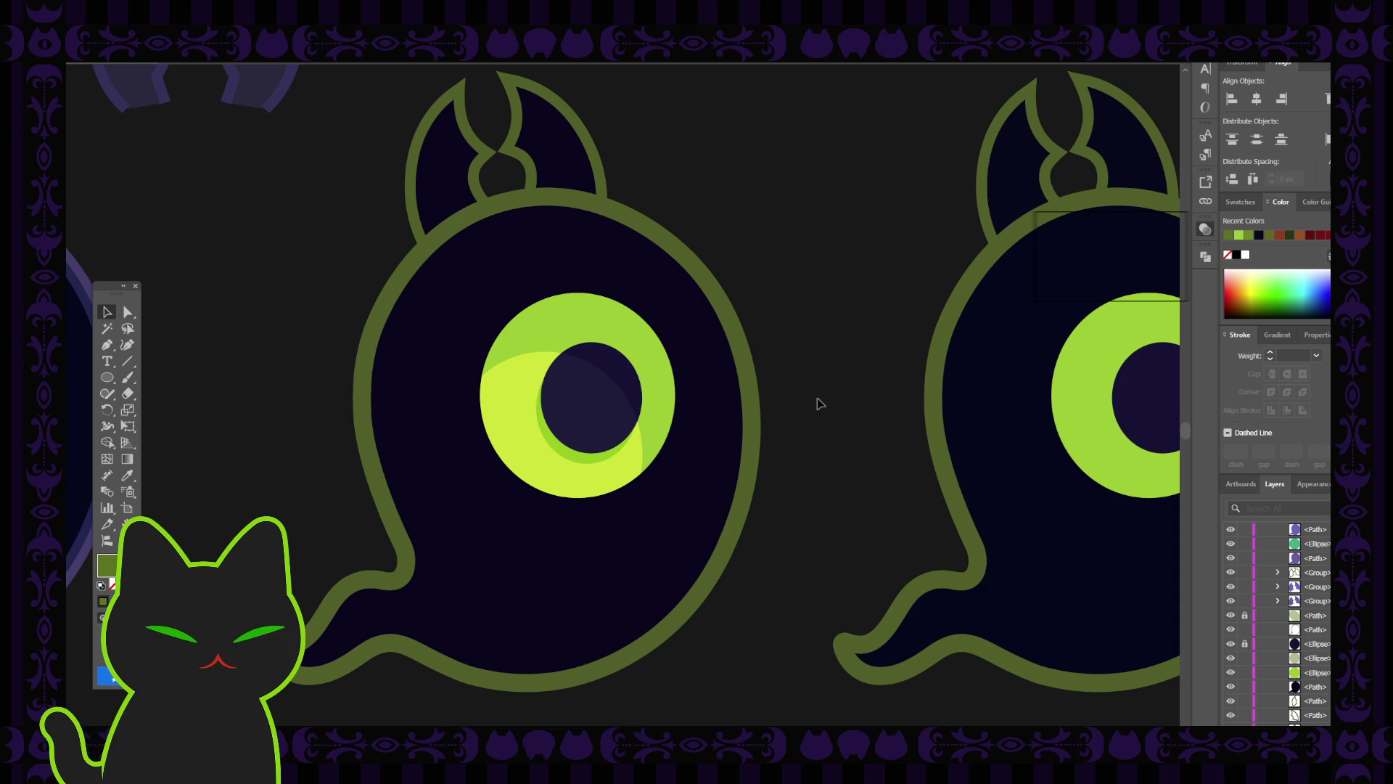
key("ctrl+minus")
key("ctrl+minus")
Select the left ghost's pupil, toggle its visibility and lock, and give it a darker fill.
key("ctrl+minus")
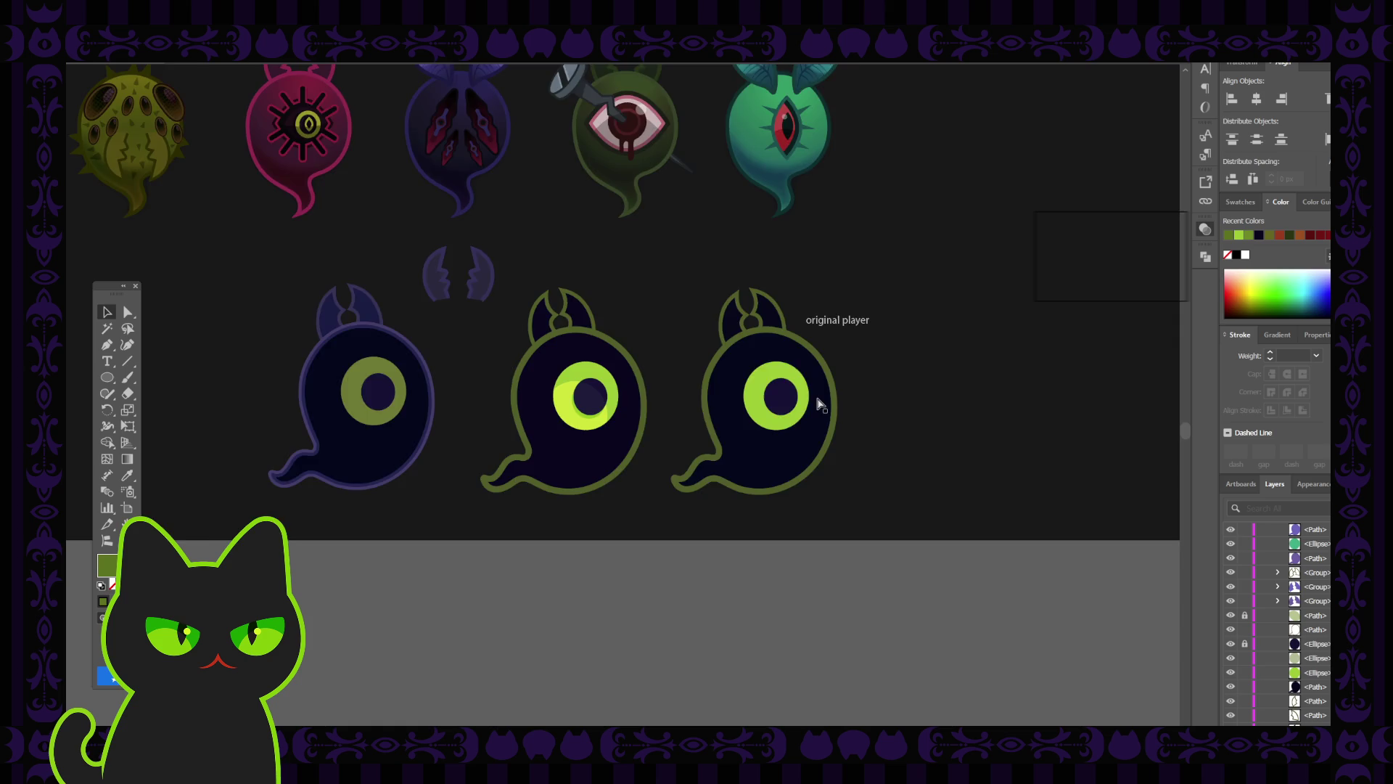
key("ctrl+minus")
key("ctrl+plus")
key("ctrl+plus")
key("ctrl+plus")
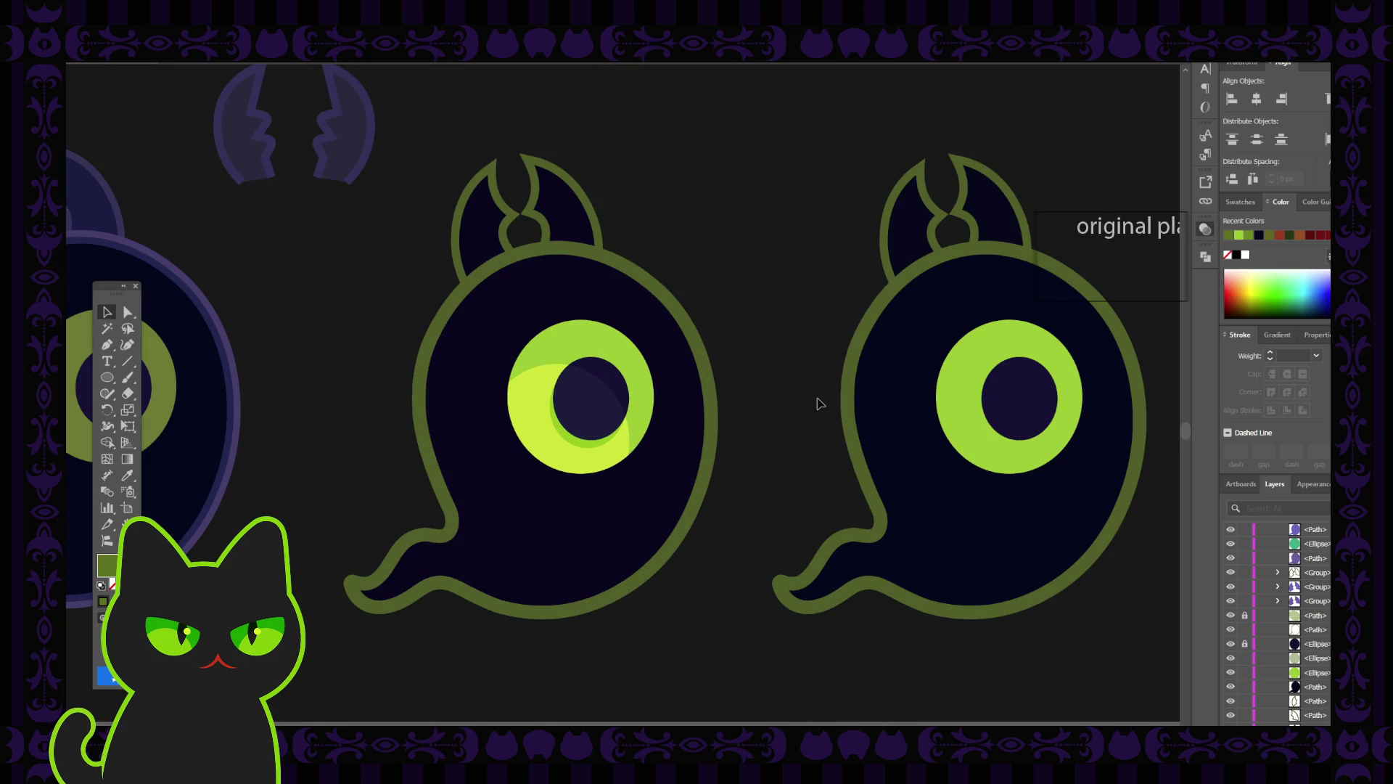
left_click(585, 446)
left_click(1230, 644)
left_click(1229, 644)
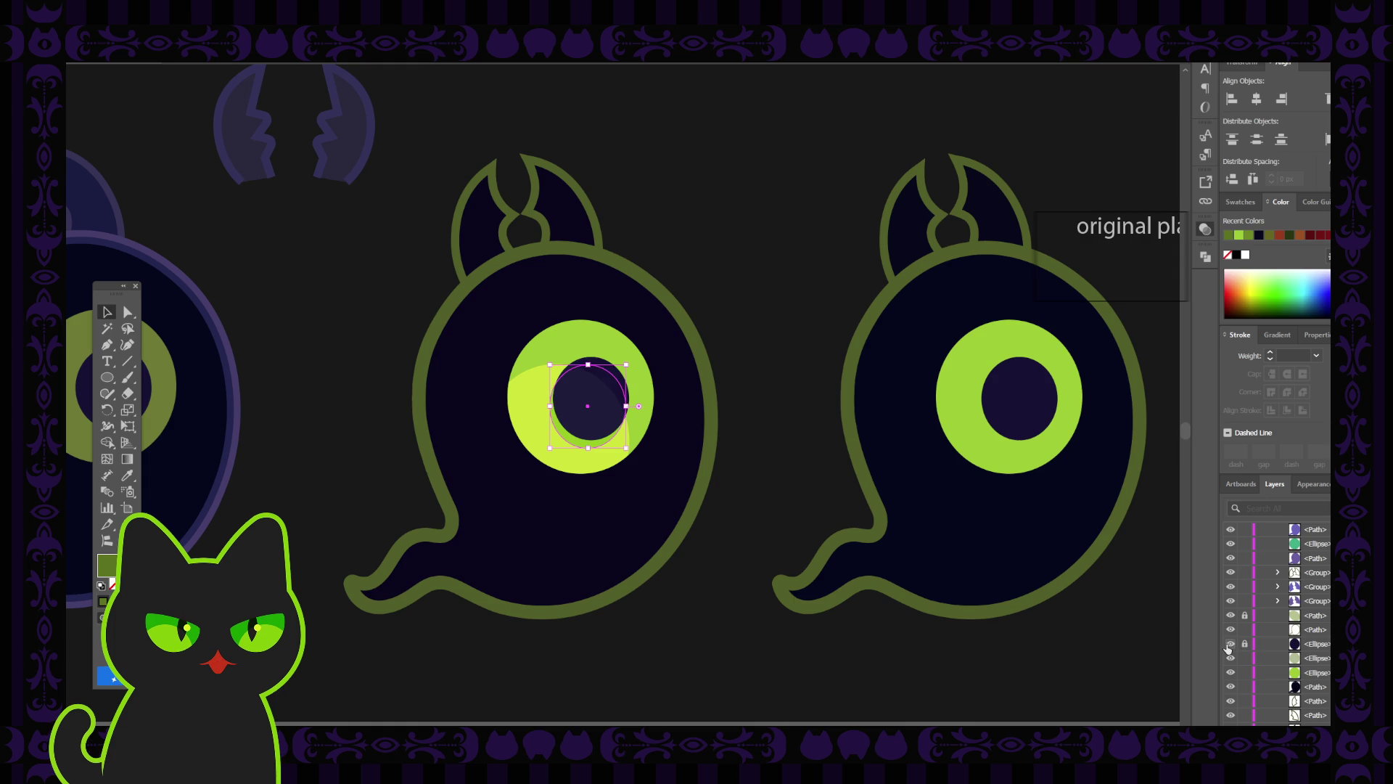
left_click(1245, 643)
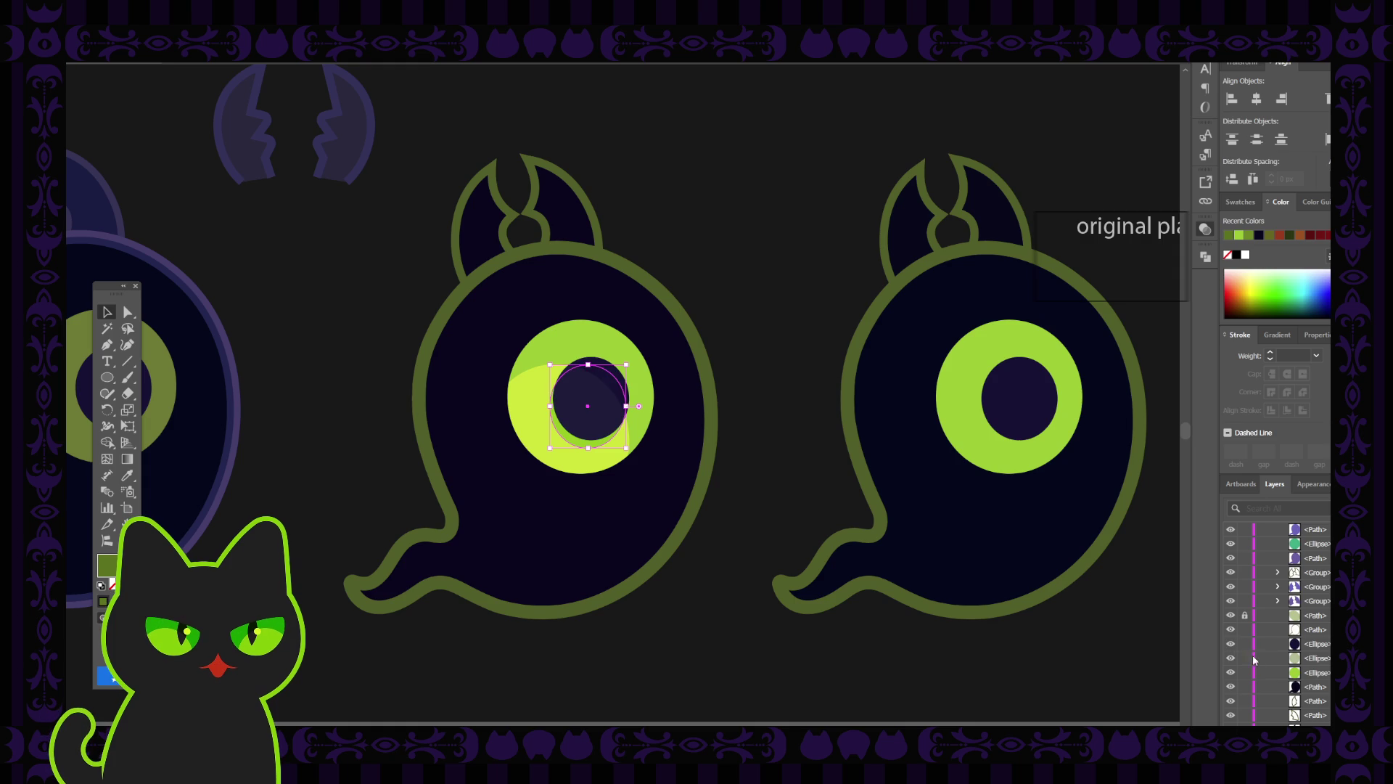
left_click(1245, 658)
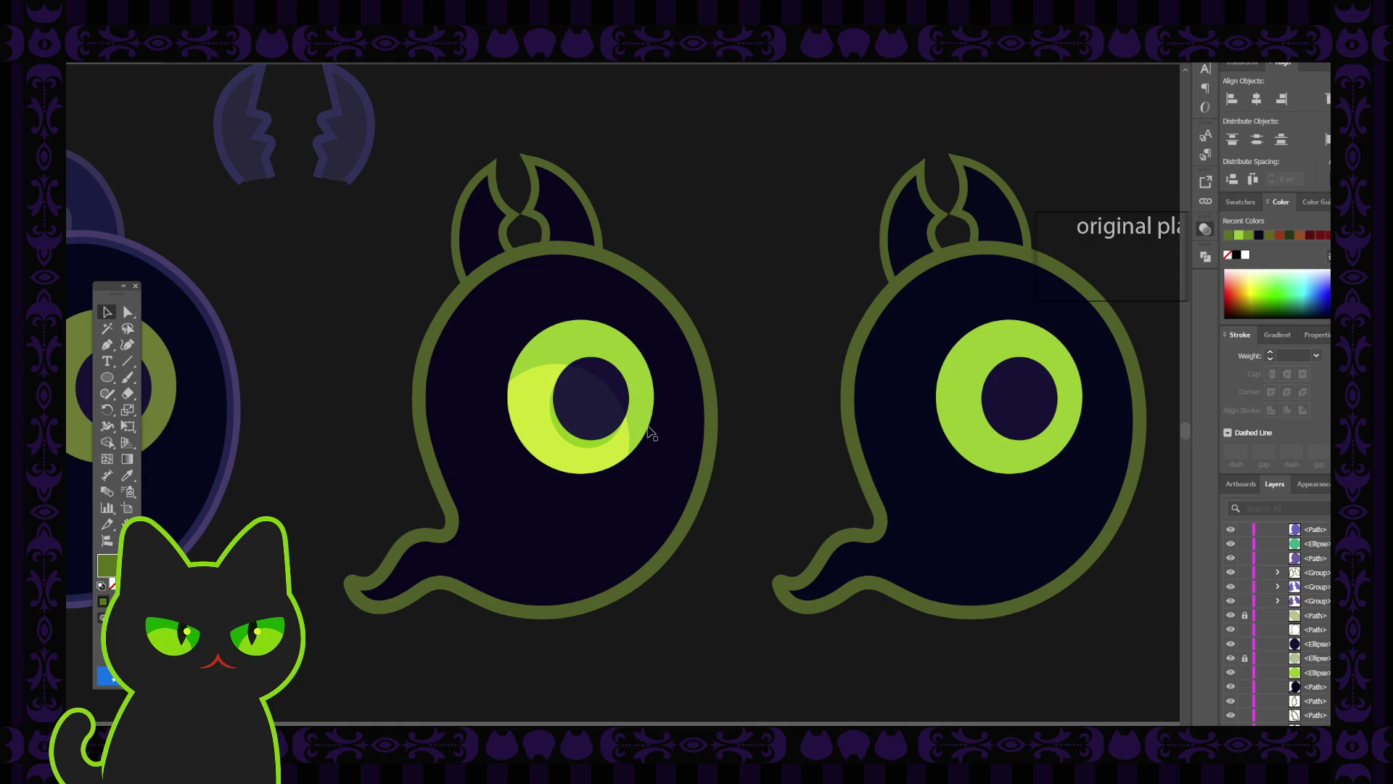
left_click(584, 398)
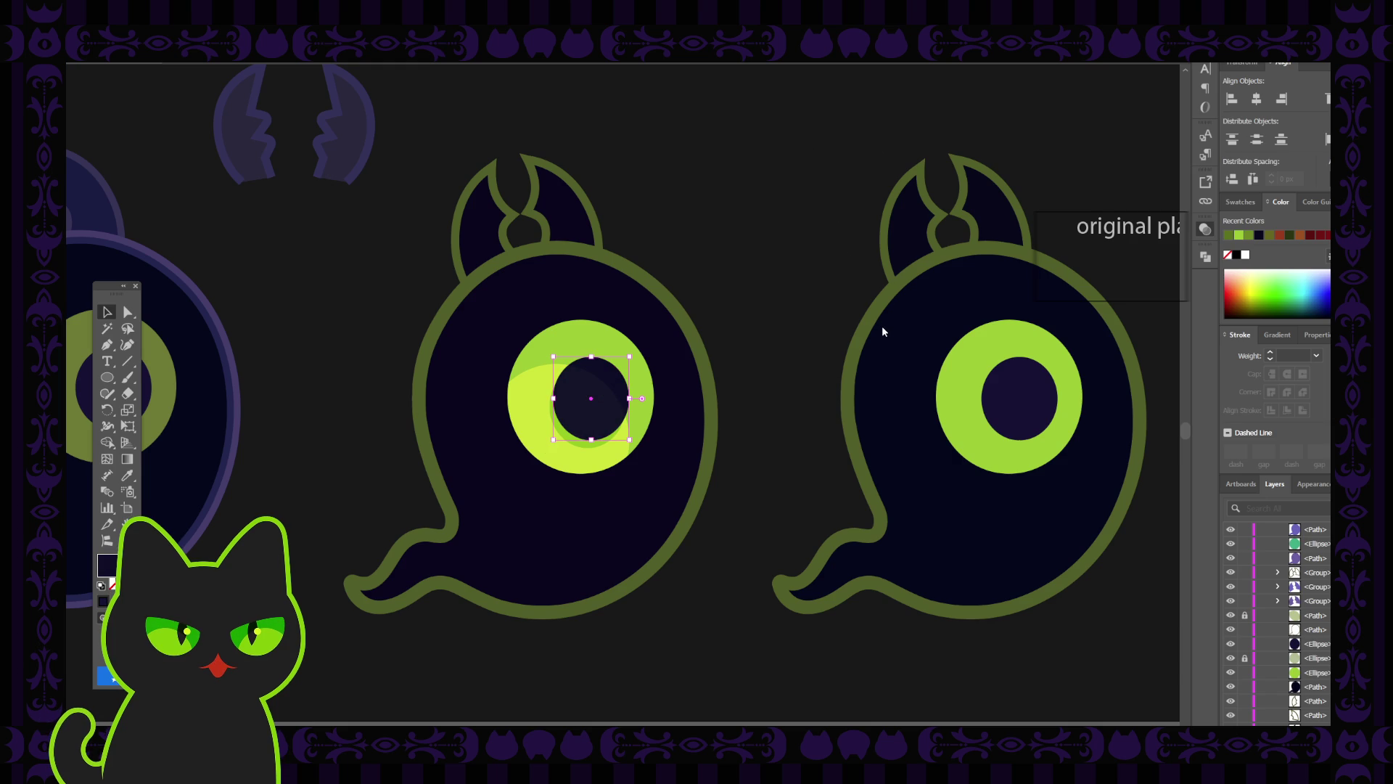
left_click(825, 268)
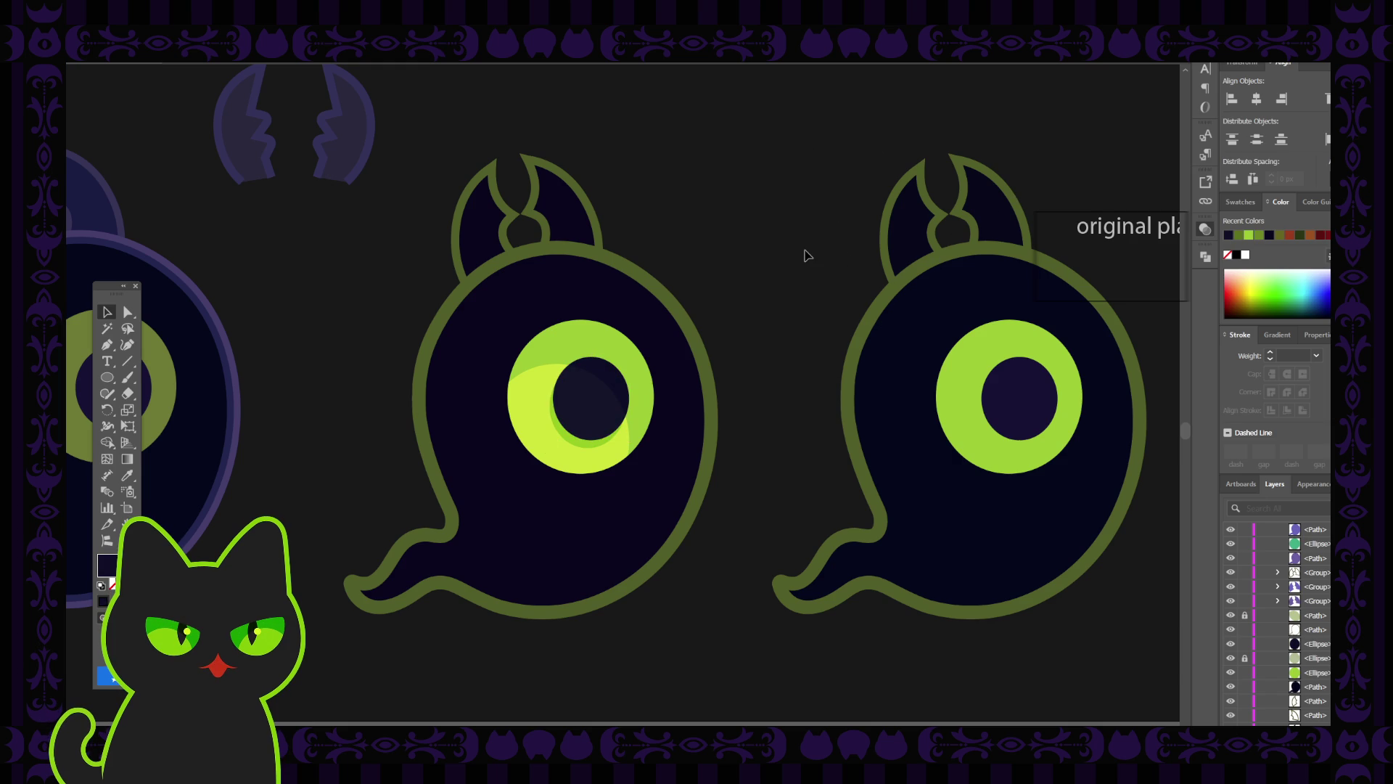
key("ctrl+minus")
key("ctrl+minus")
key("ctrl+minus")
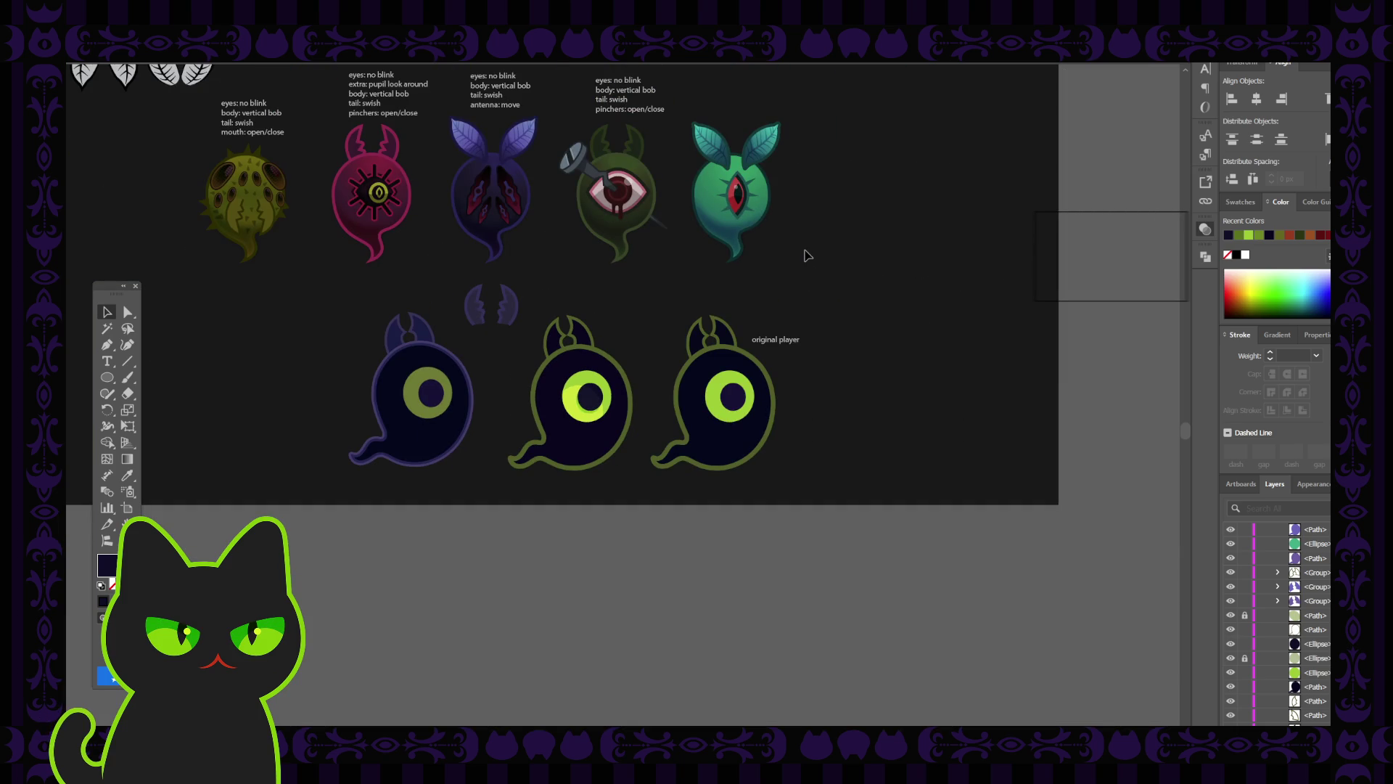
key("ctrl+plus")
key("ctrl+plus")
key("ctrl+plus")
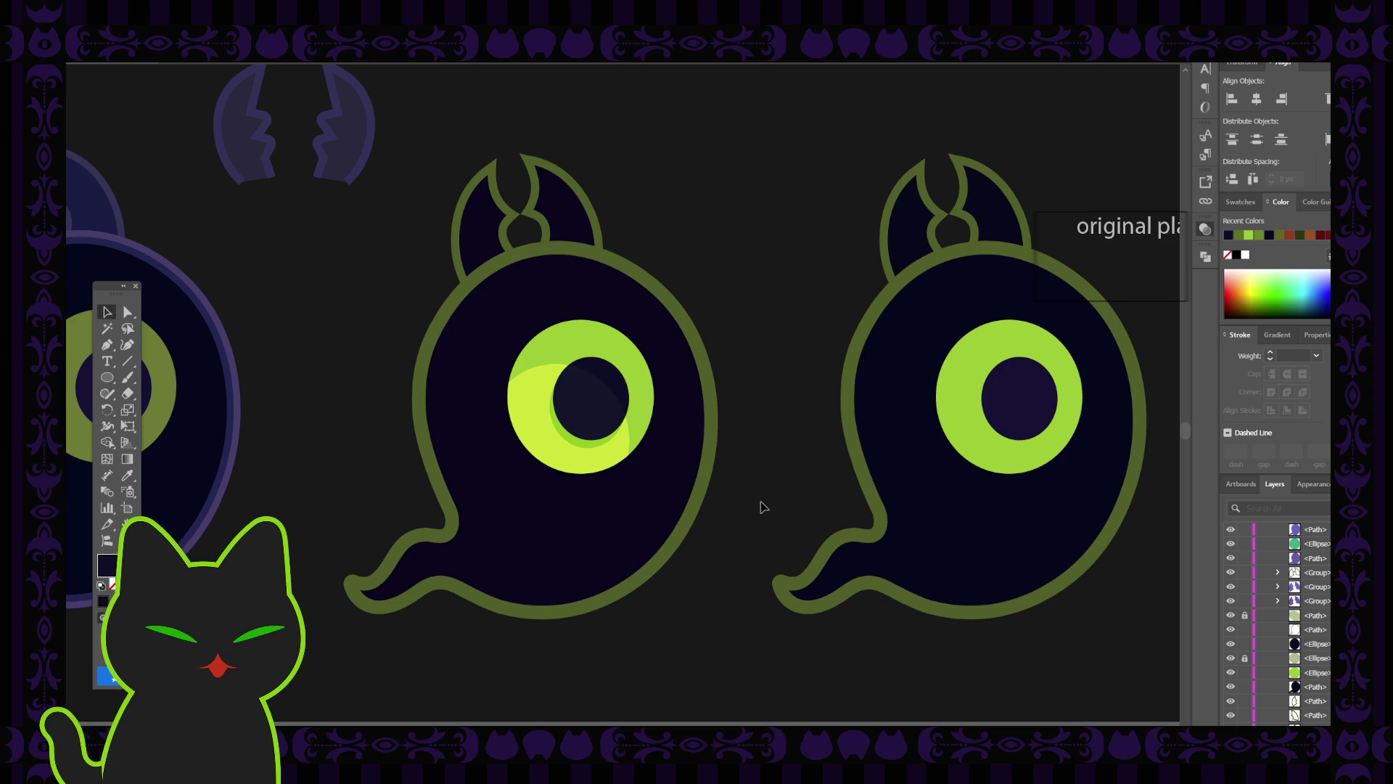
key("ctrl+minus")
key("ctrl+minus")
key("ctrl+minus")
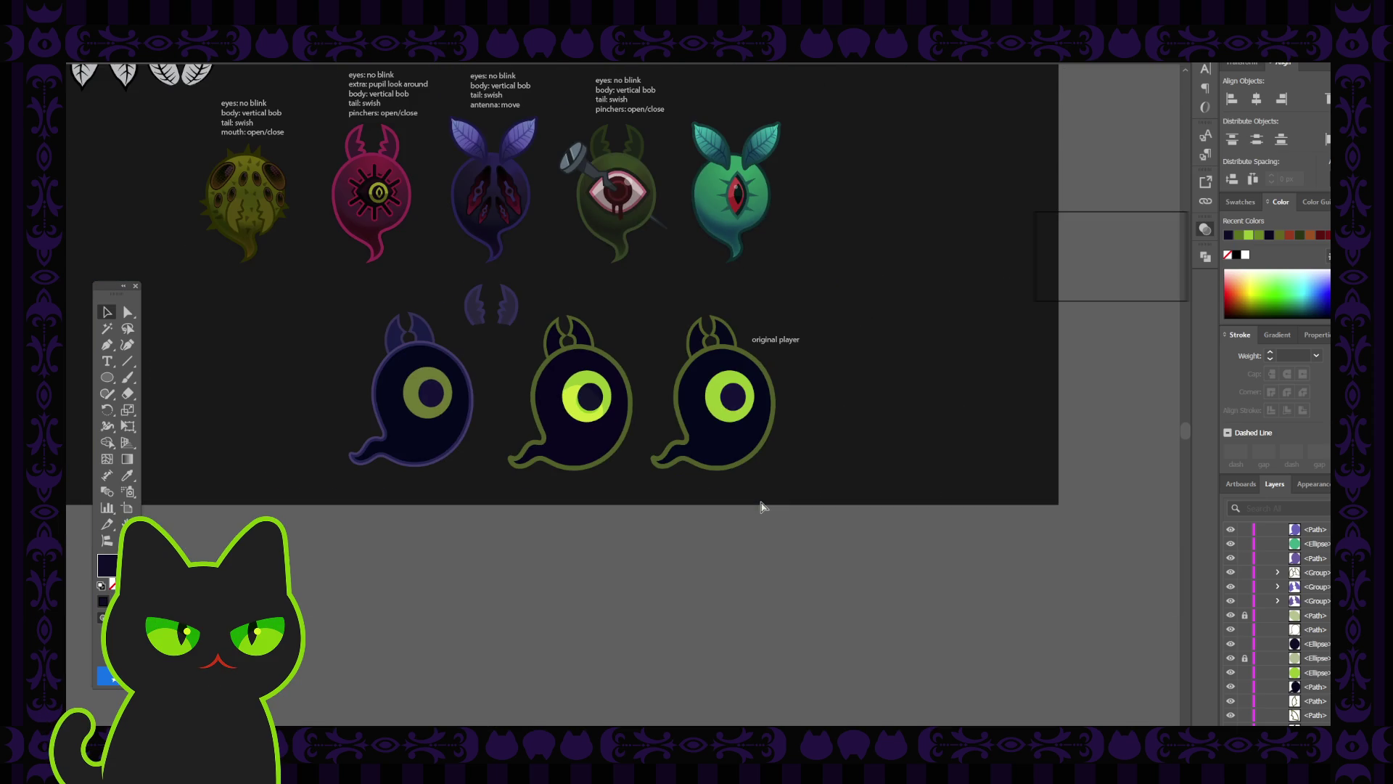
mouse_move(560, 273)
left_mouse_down()
mouse_move(561, 438)
mouse_move(545, 421)
left_mouse_up()
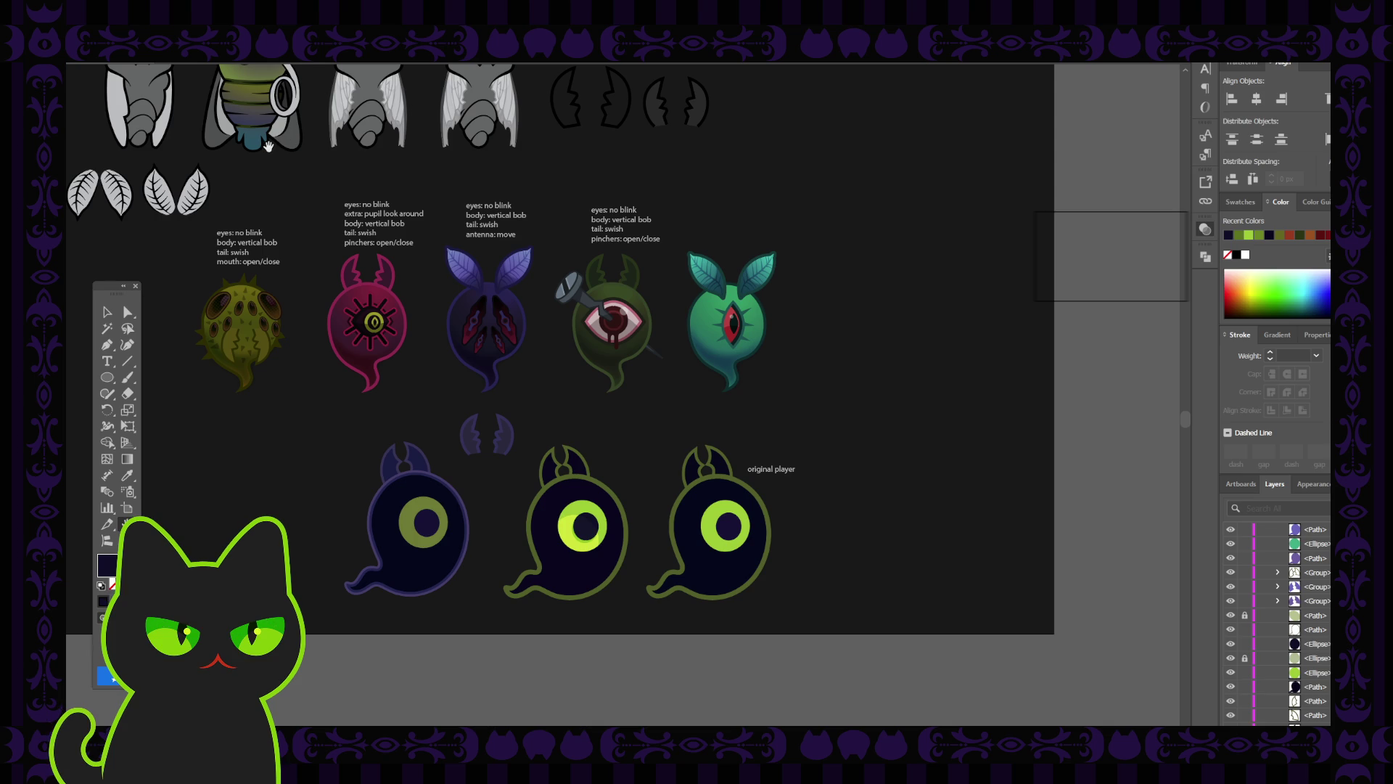
scroll(342, 439, "down", 1)
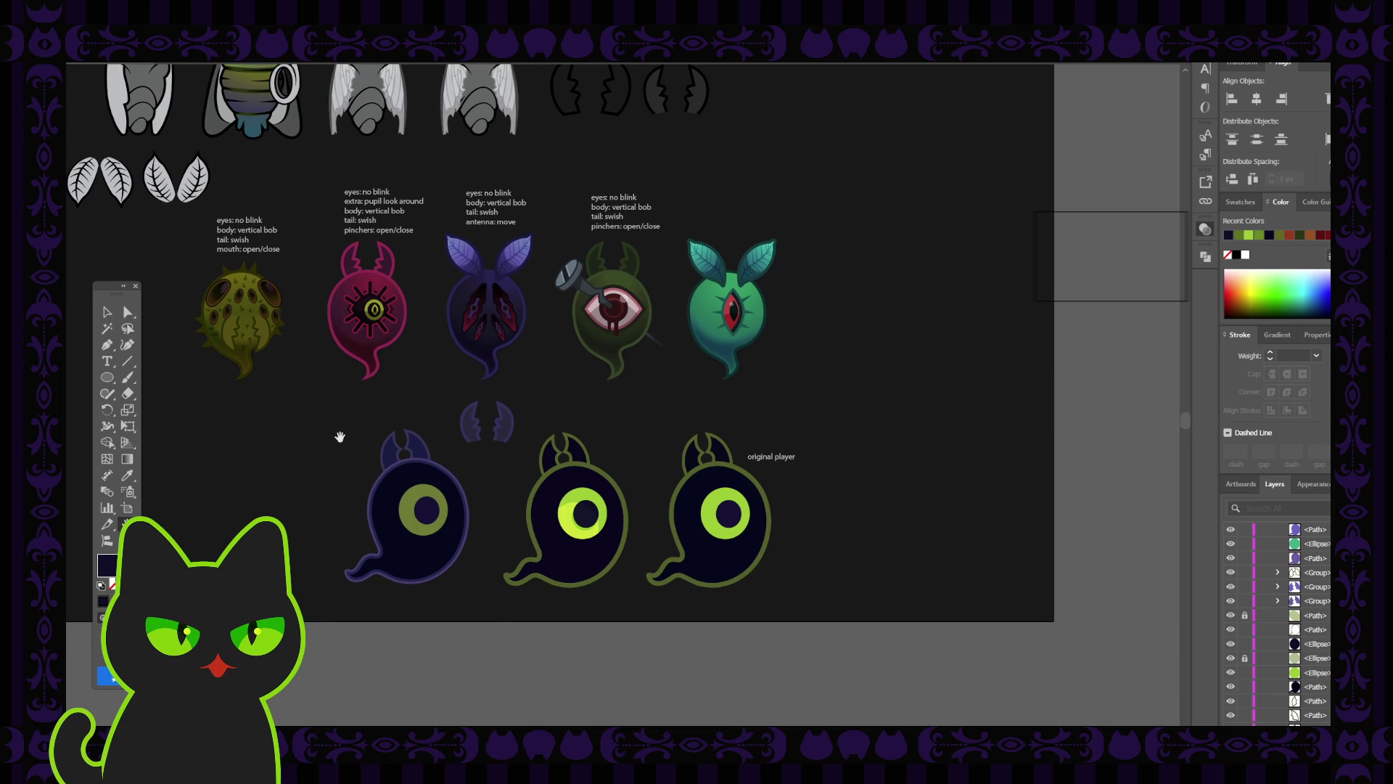
scroll(339, 436, "up", 3)
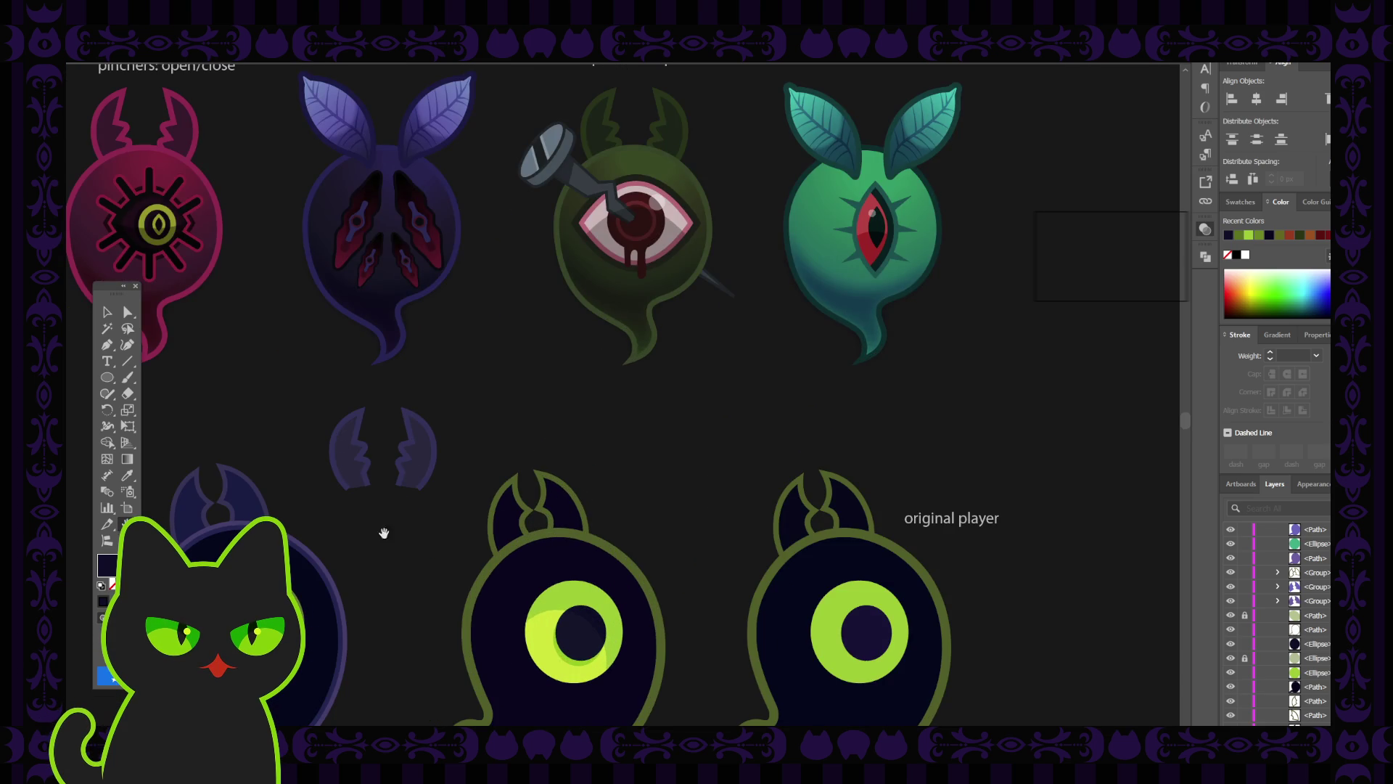
scroll(425, 484, "down", 4)
scroll(451, 503, "left", 3)
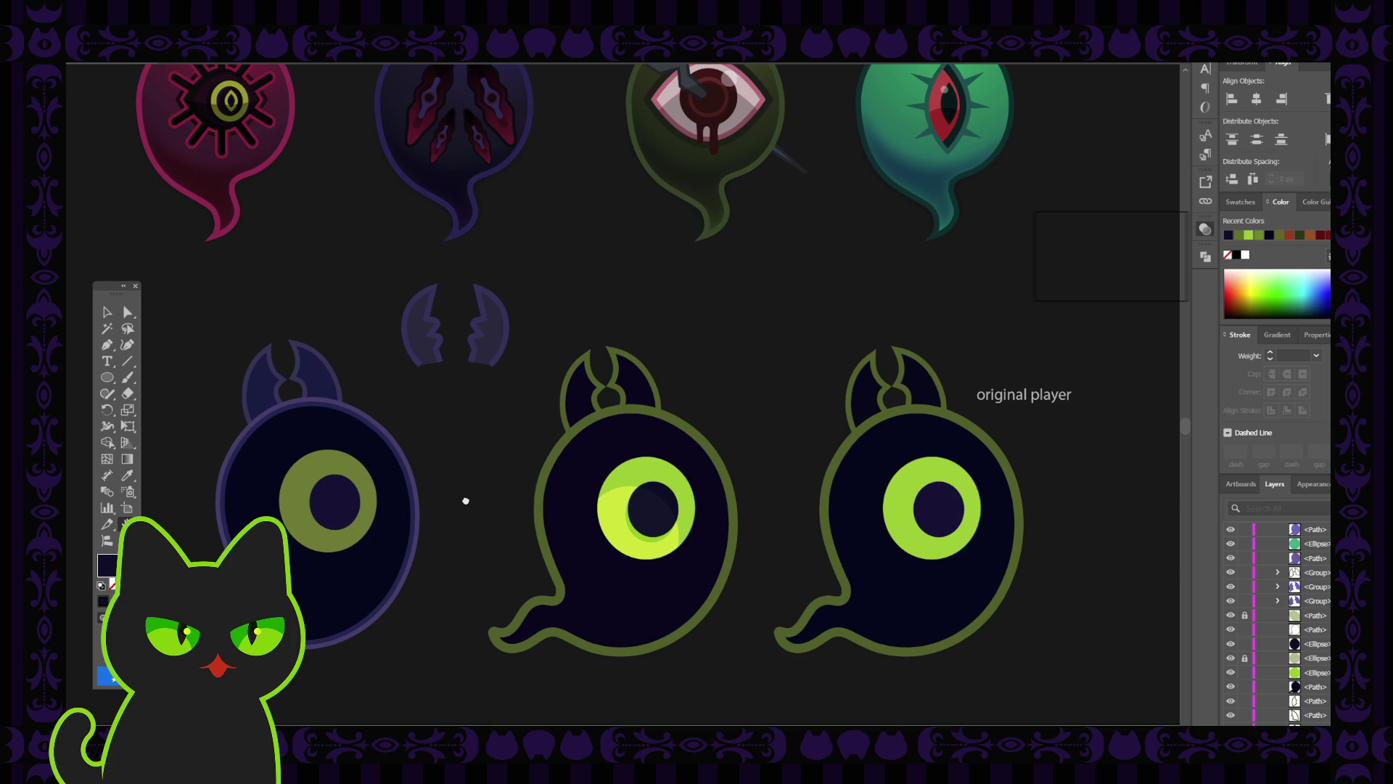
key("ctrl+minus")
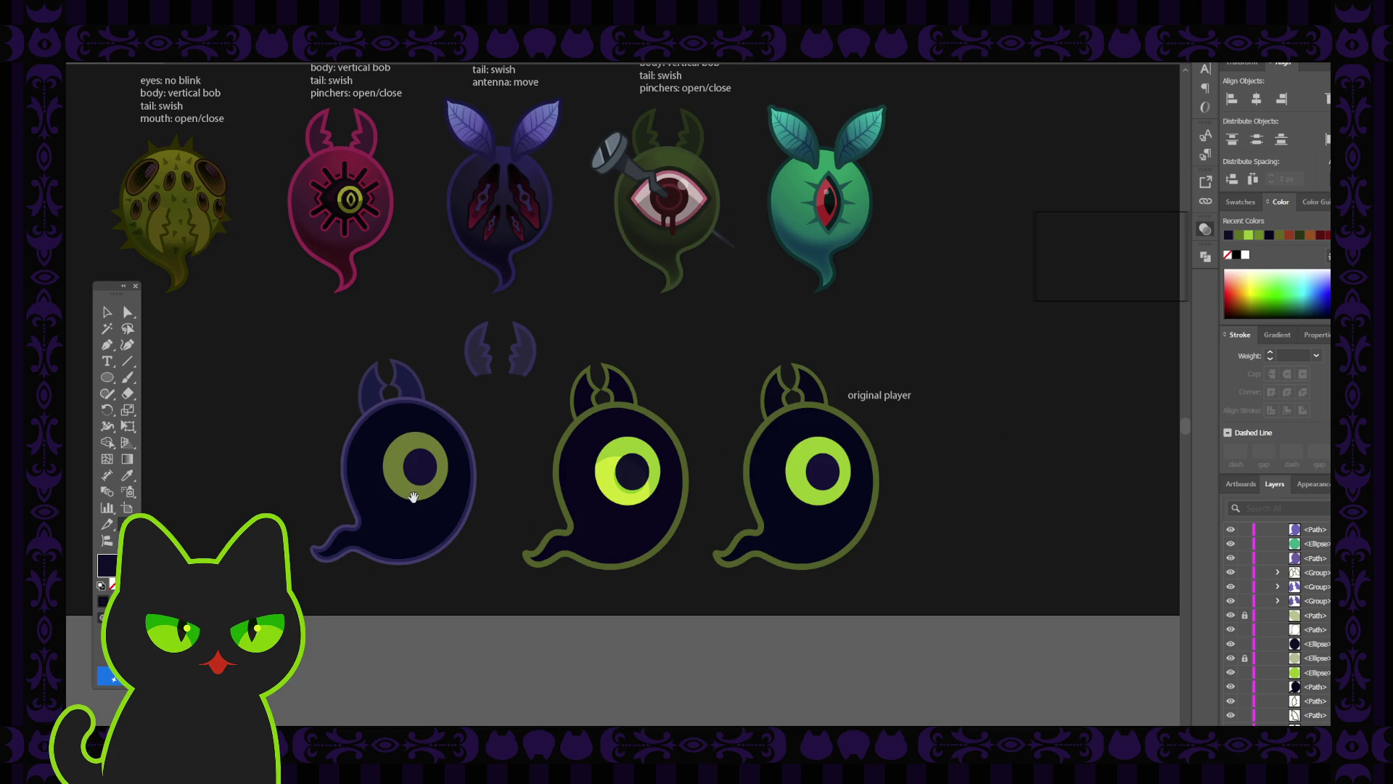
left_click_drag(419, 385, 385, 460)
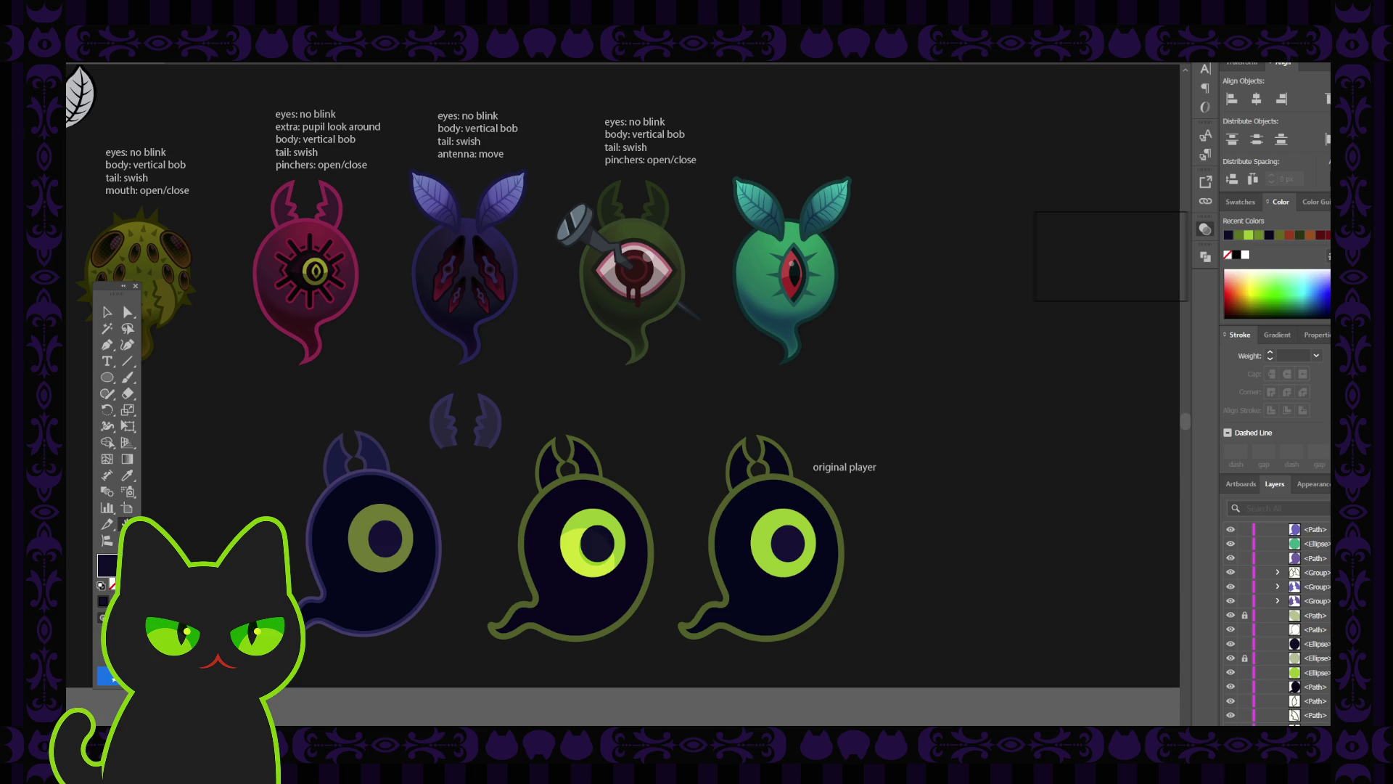
left_click_drag(494, 552, 485, 549)
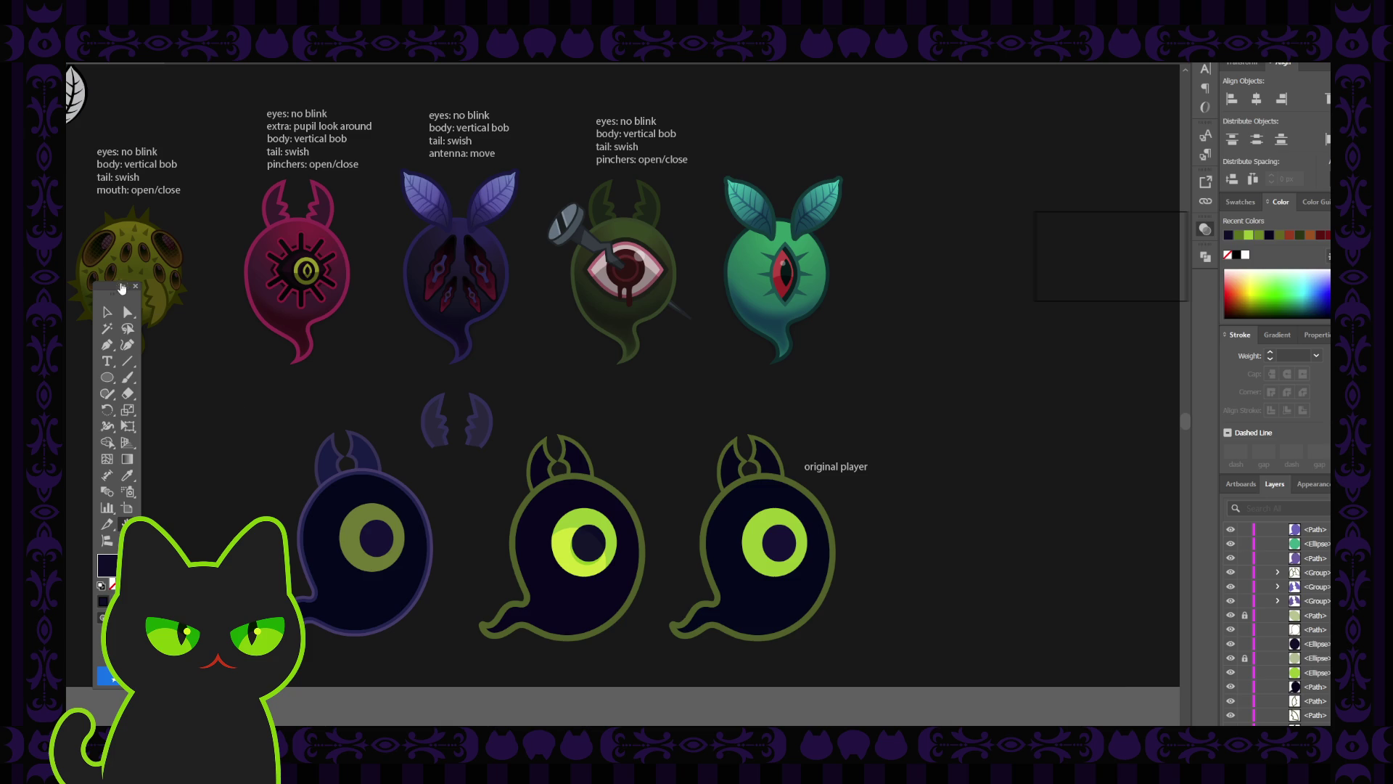
left_click(135, 286)
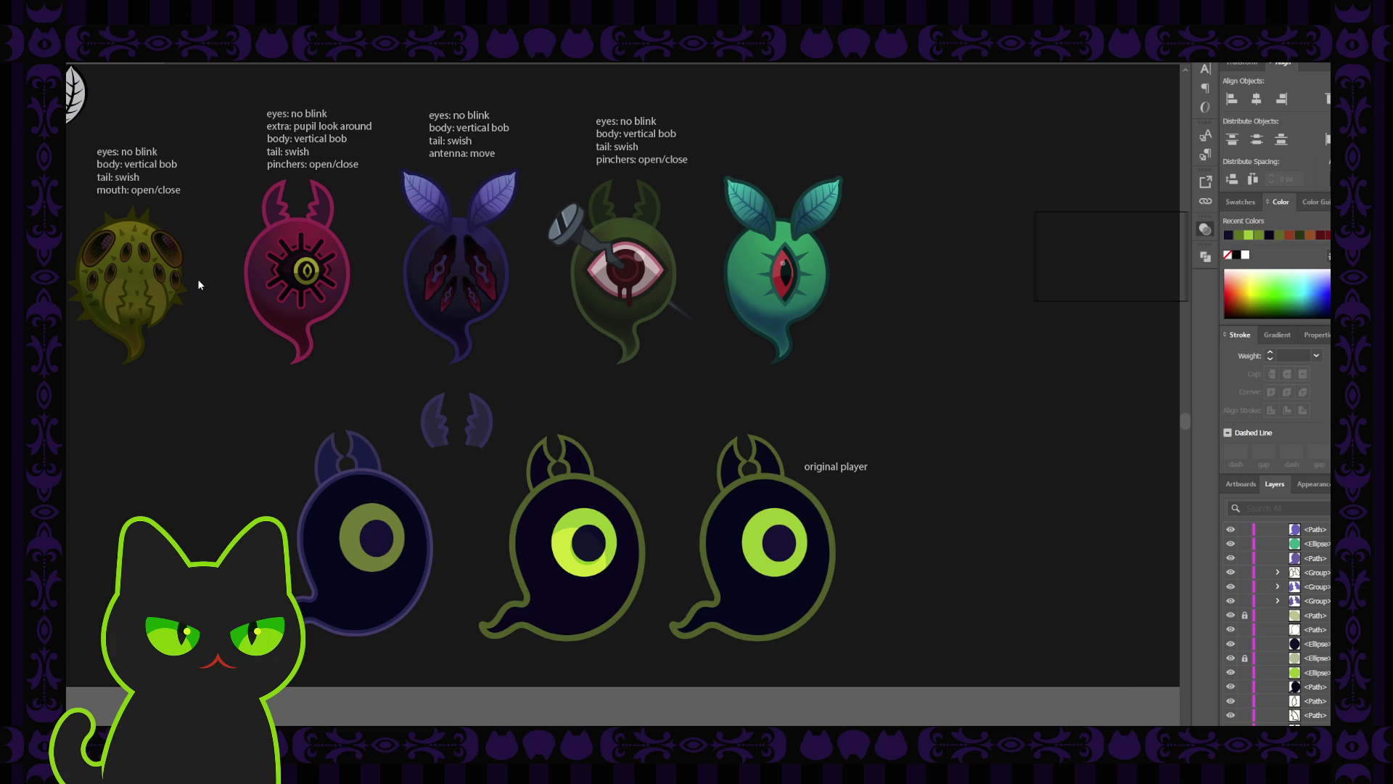
key("Tab")
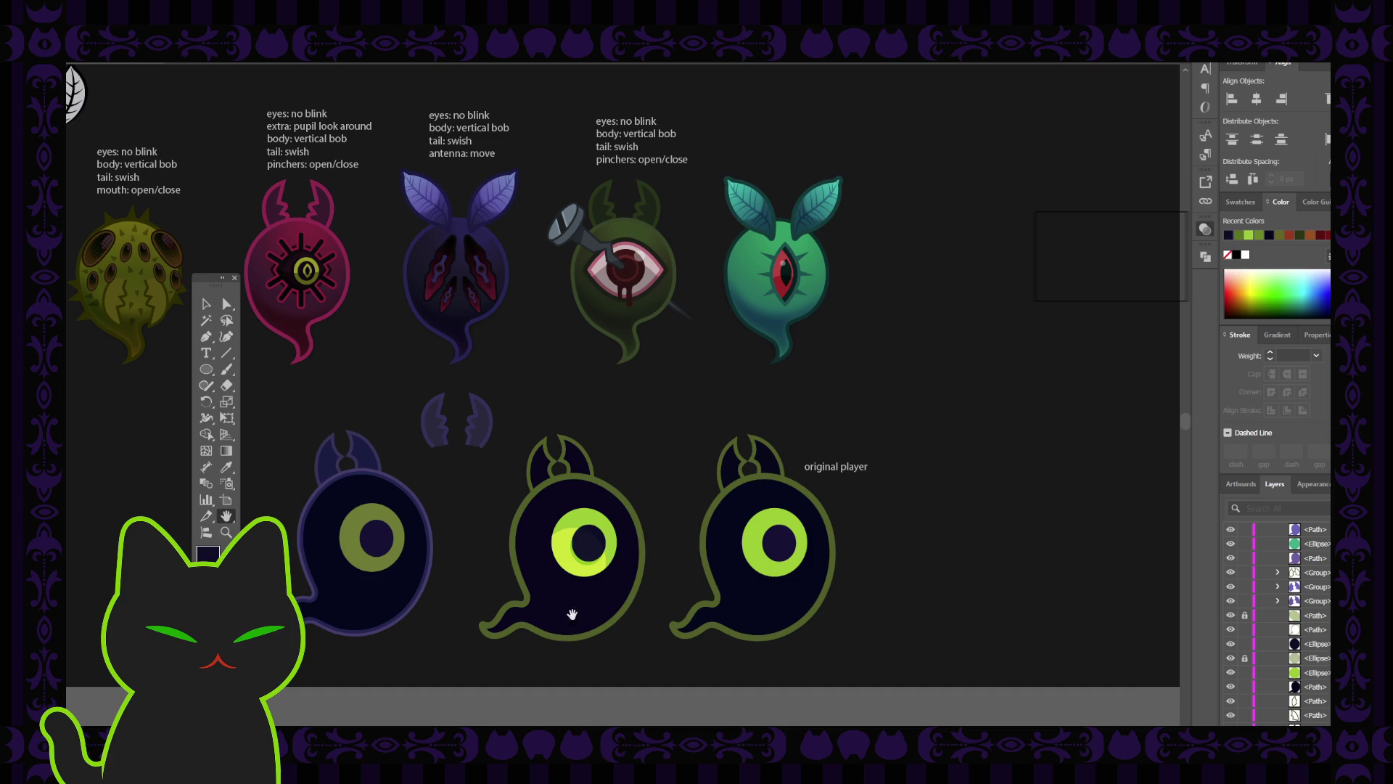
left_click_drag(548, 637, 550, 636)
scroll(550, 634, "up", 2)
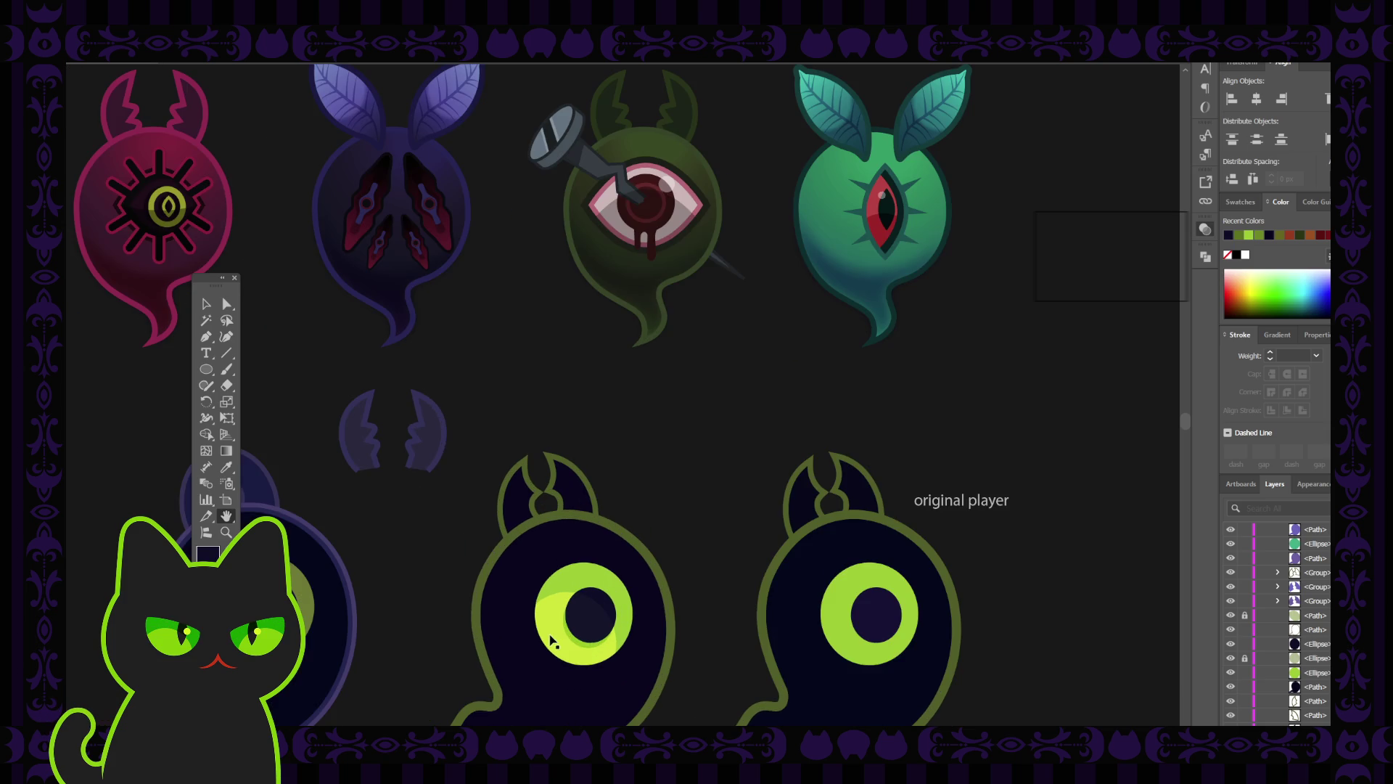
mouse_move(550, 653)
left_mouse_down()
mouse_move(555, 520)
mouse_move(551, 569)
left_mouse_up()
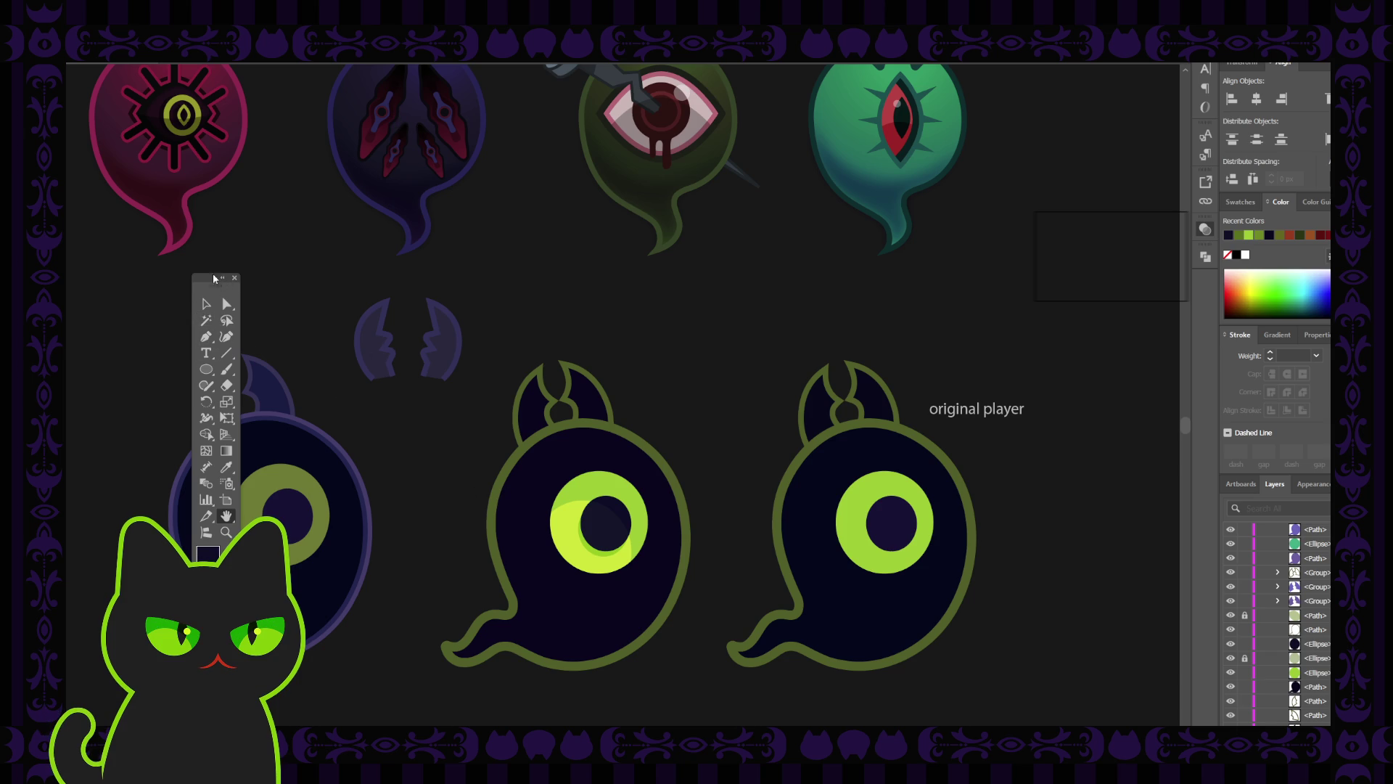
left_click(235, 278)
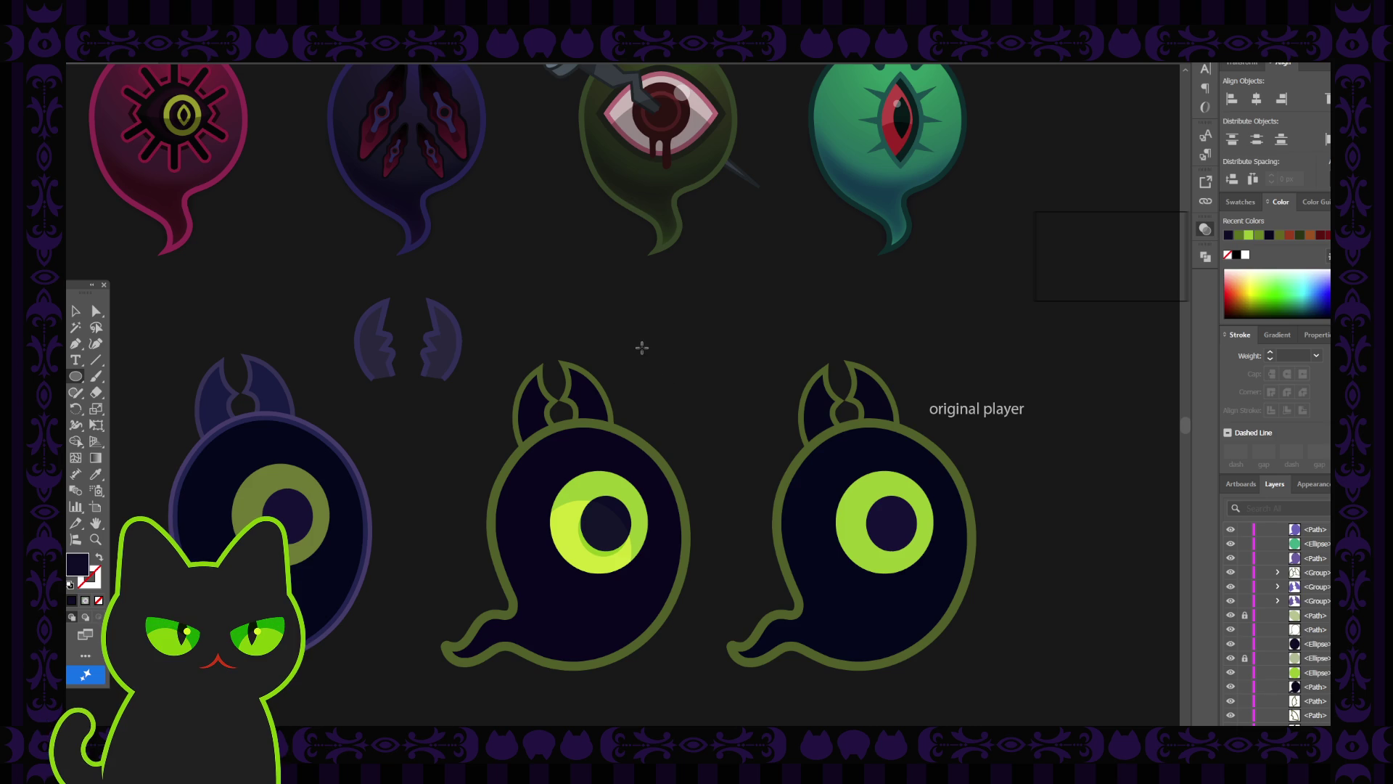
mouse_move(636, 332)
left_mouse_down()
mouse_move(786, 510)
mouse_move(830, 526)
left_mouse_up()
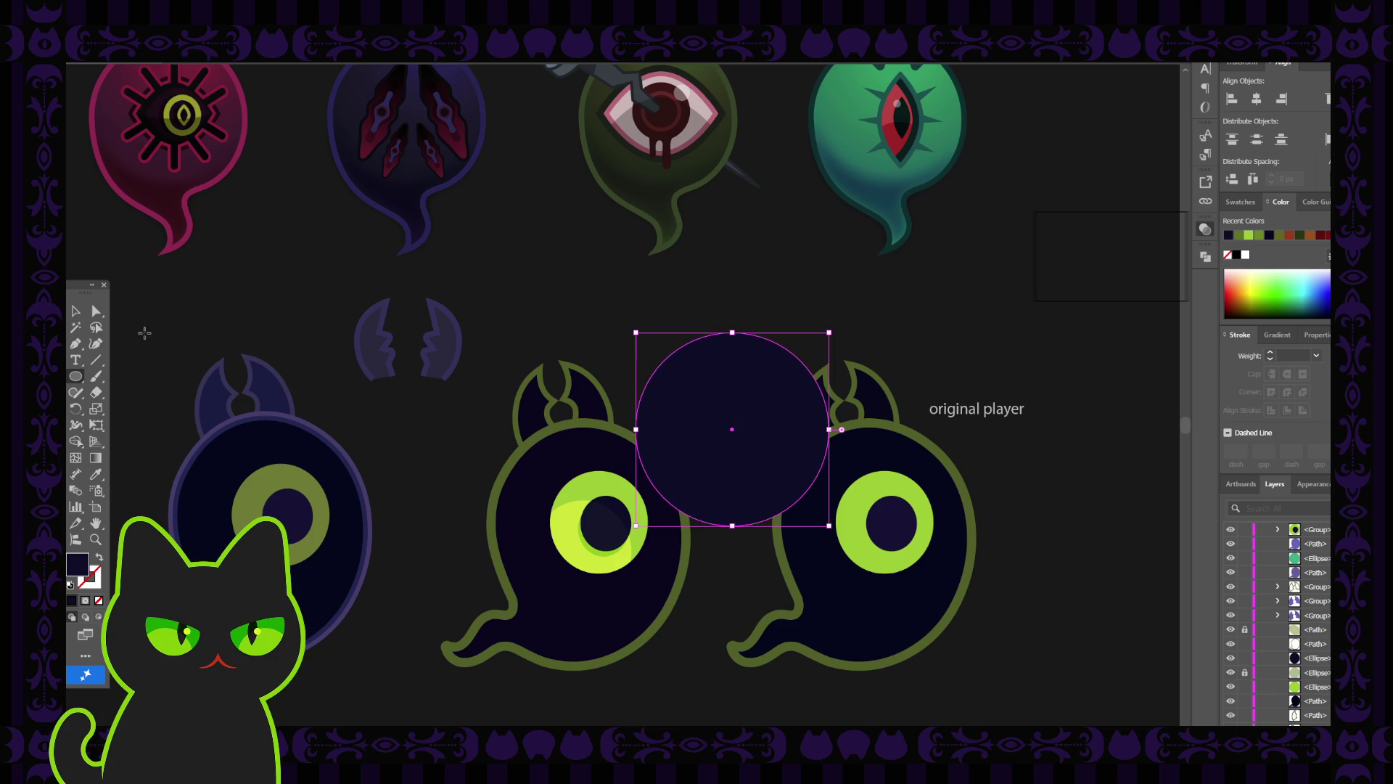
left_click(79, 313)
key("comma")
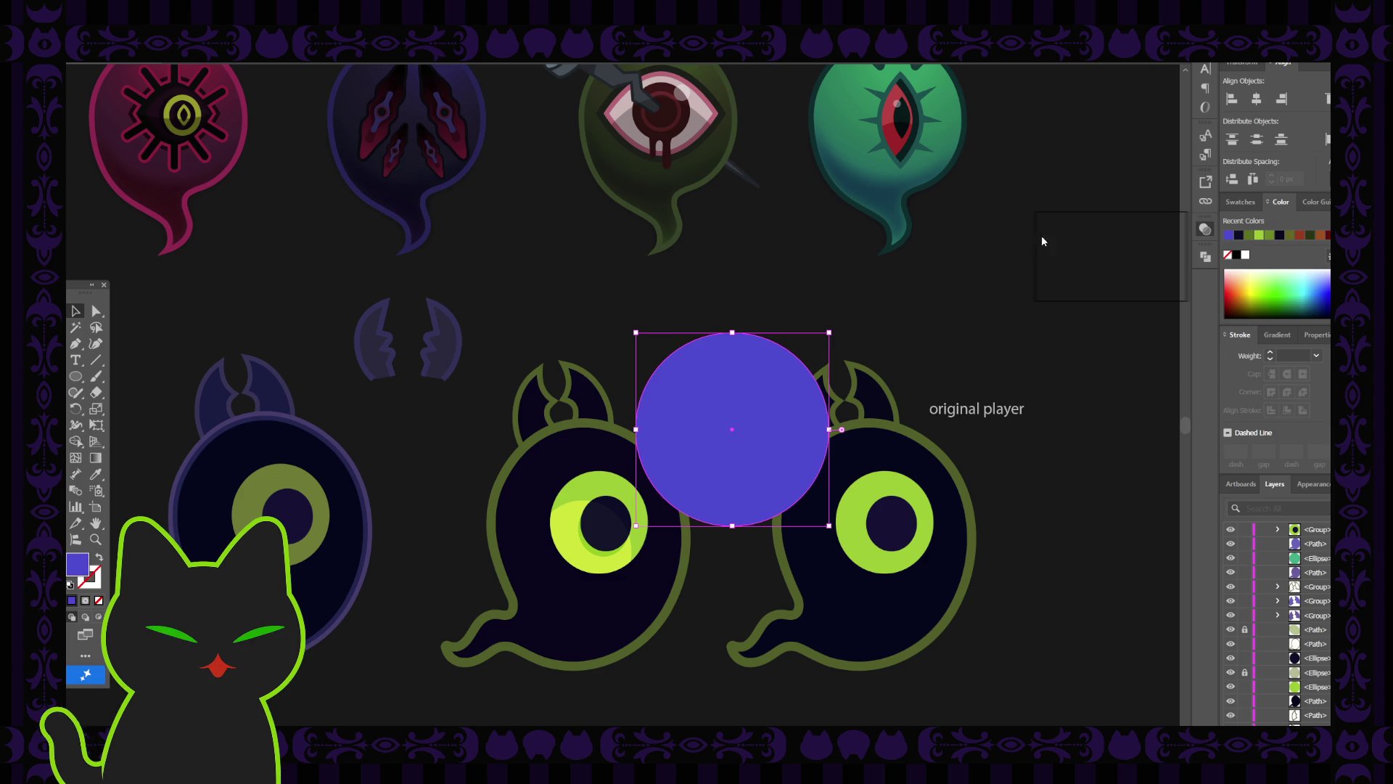
key("5")
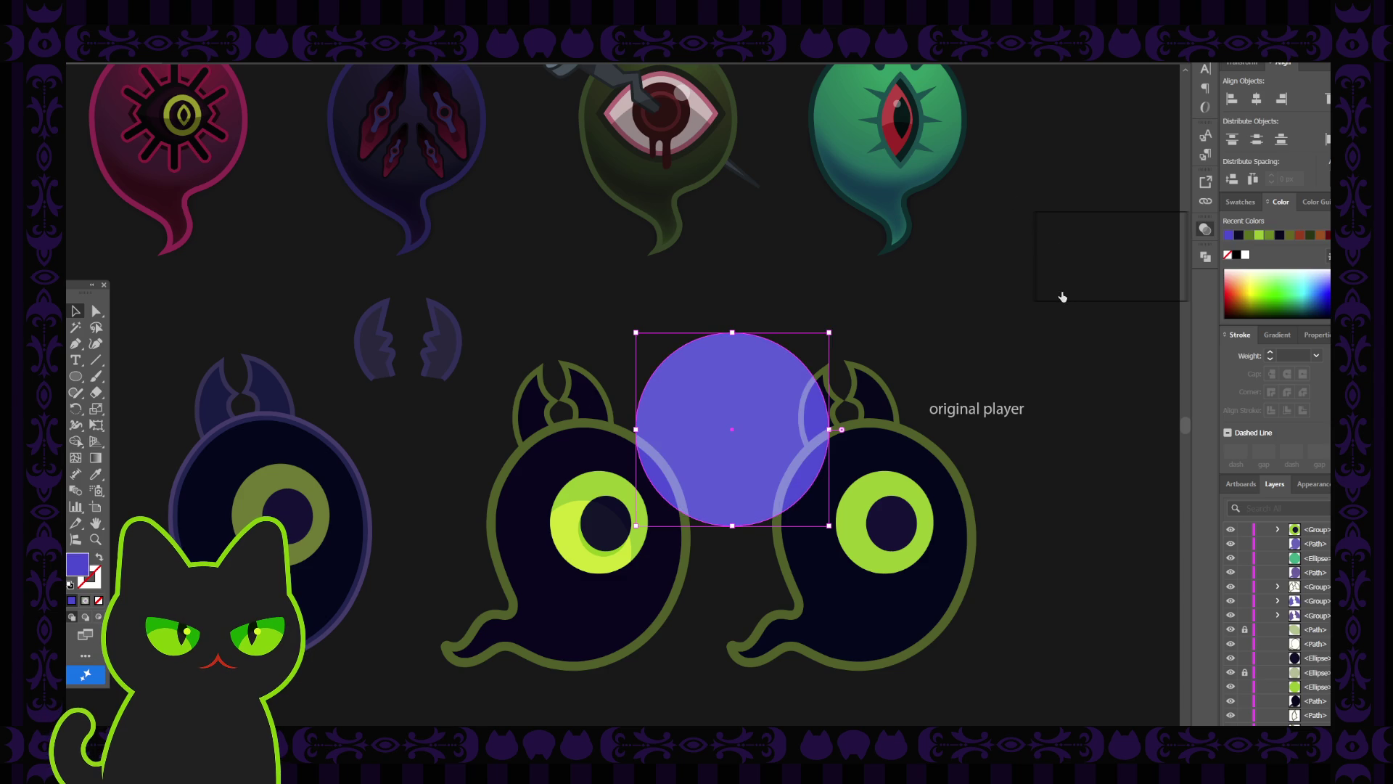
key("shift+alt+m")
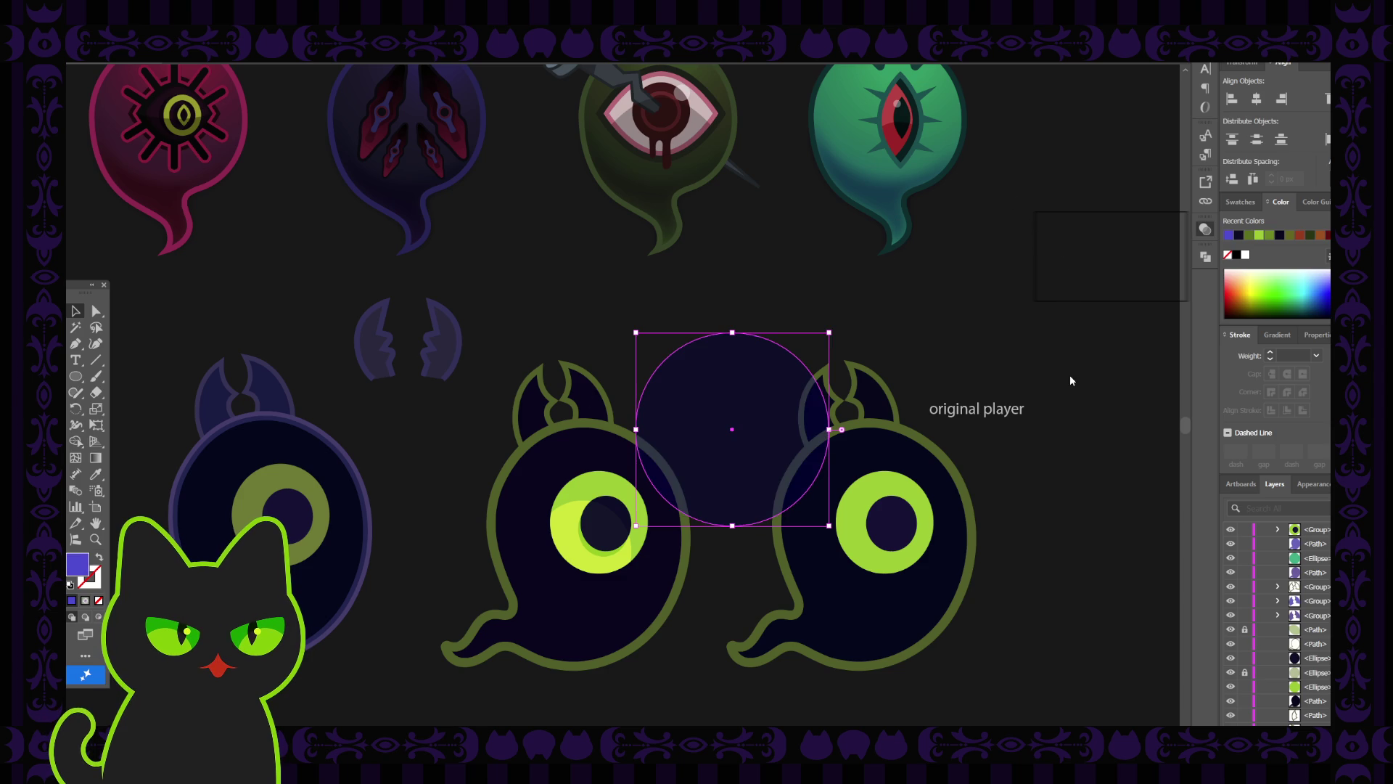
mouse_move(759, 388)
left_mouse_down()
mouse_move(651, 424)
mouse_move(640, 462)
left_mouse_up()
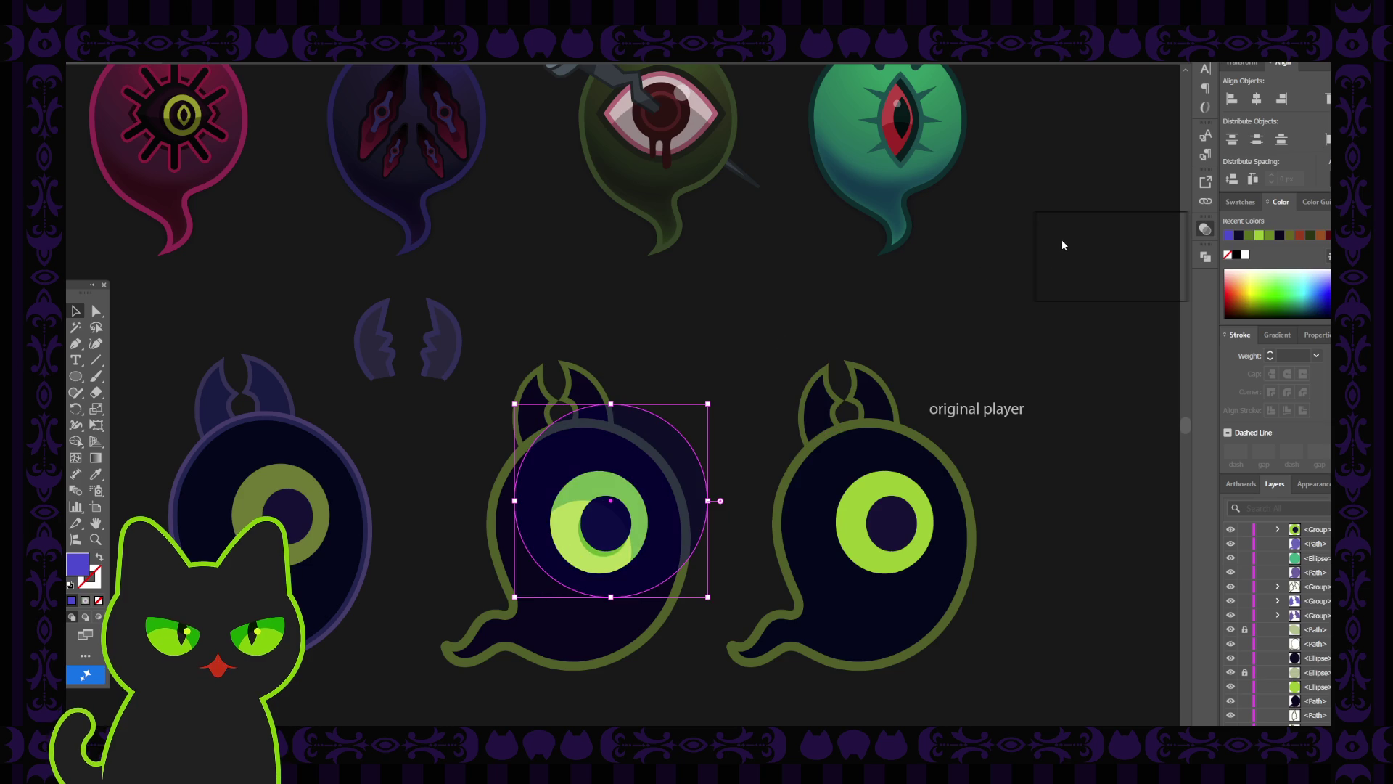
key("shift+alt+s")
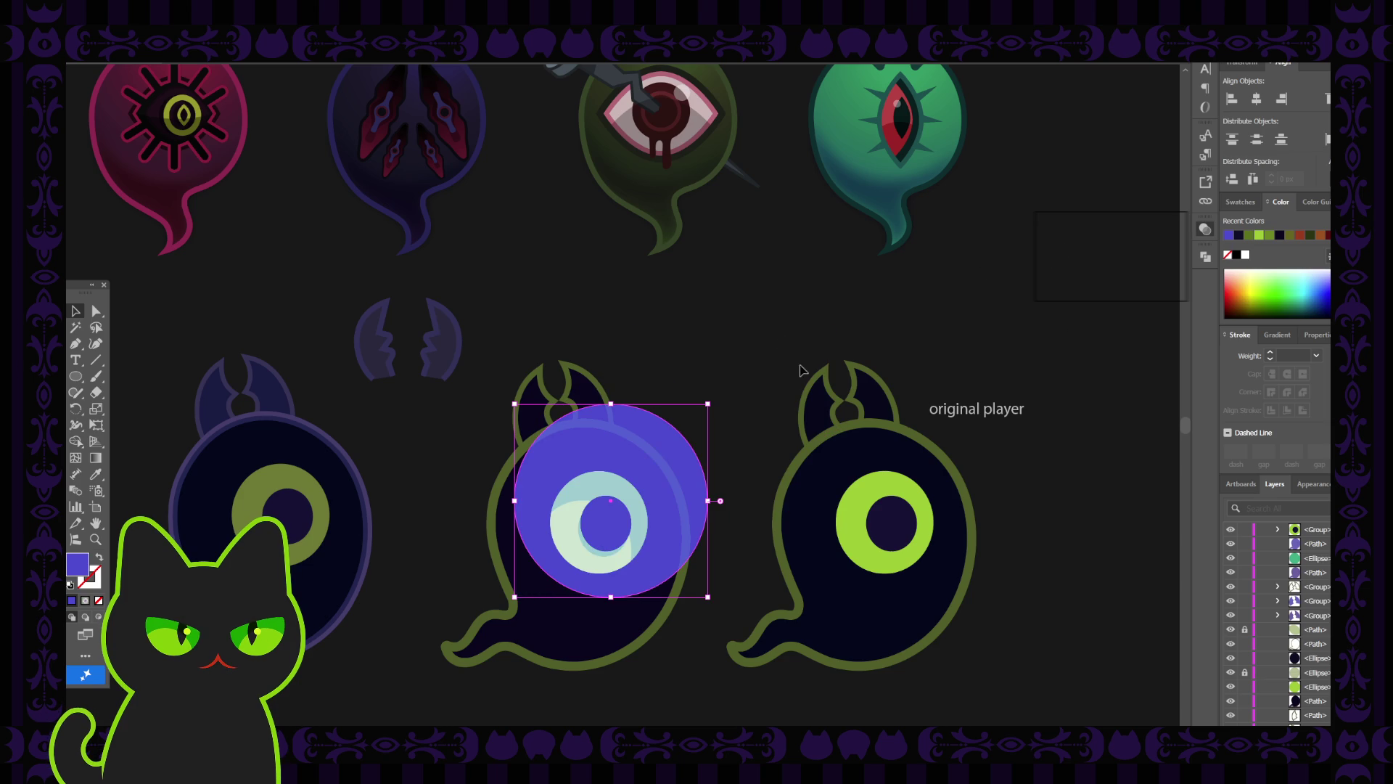
left_click_drag(676, 466, 644, 485)
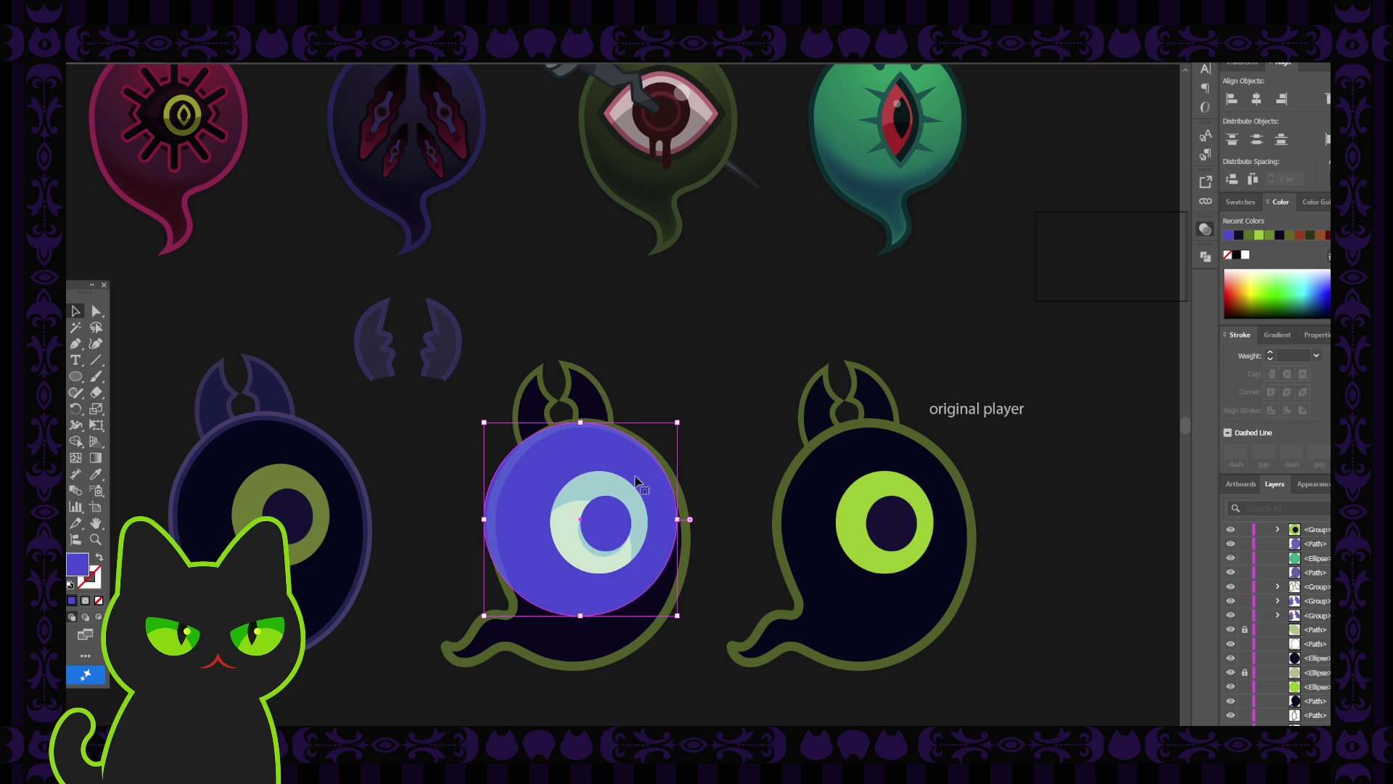
left_click_drag(677, 422, 732, 368)
left_click_drag(701, 465, 691, 468)
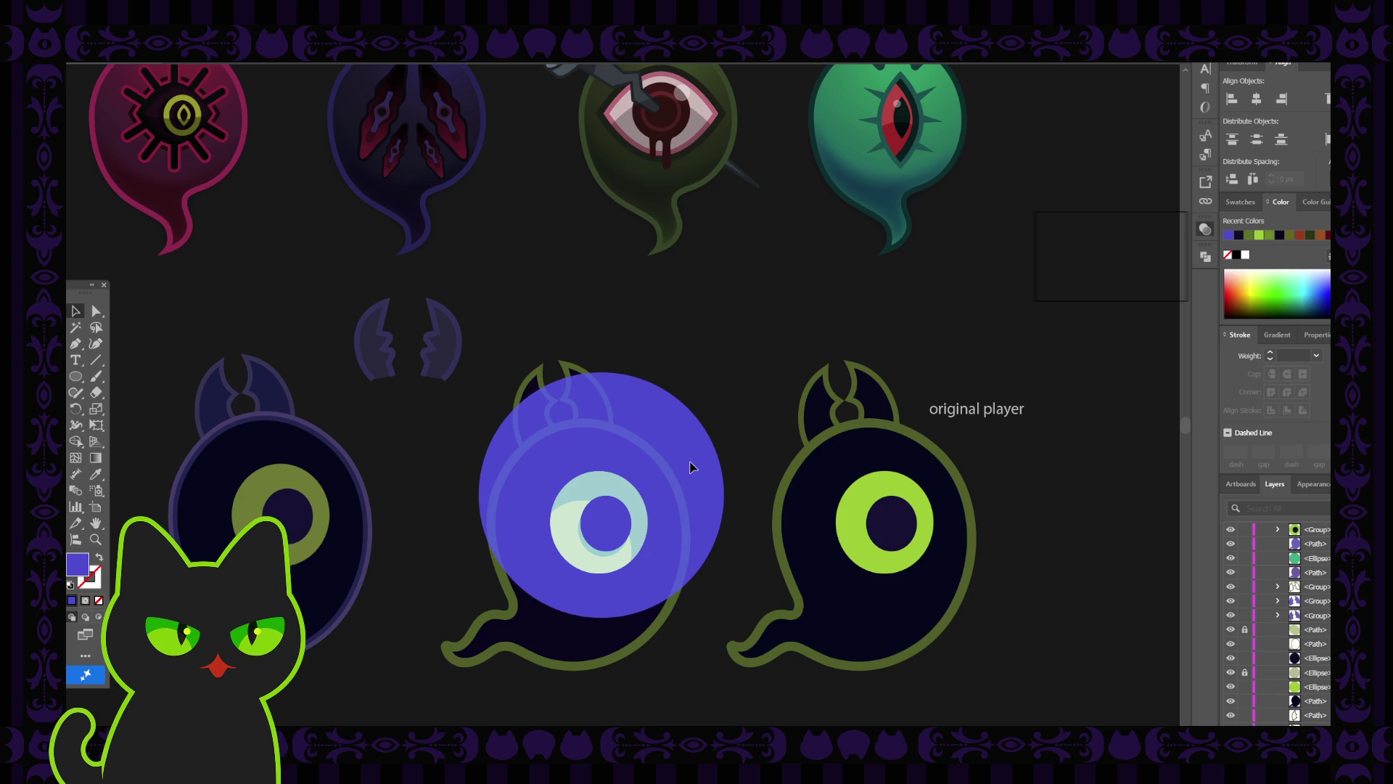
left_click(691, 468)
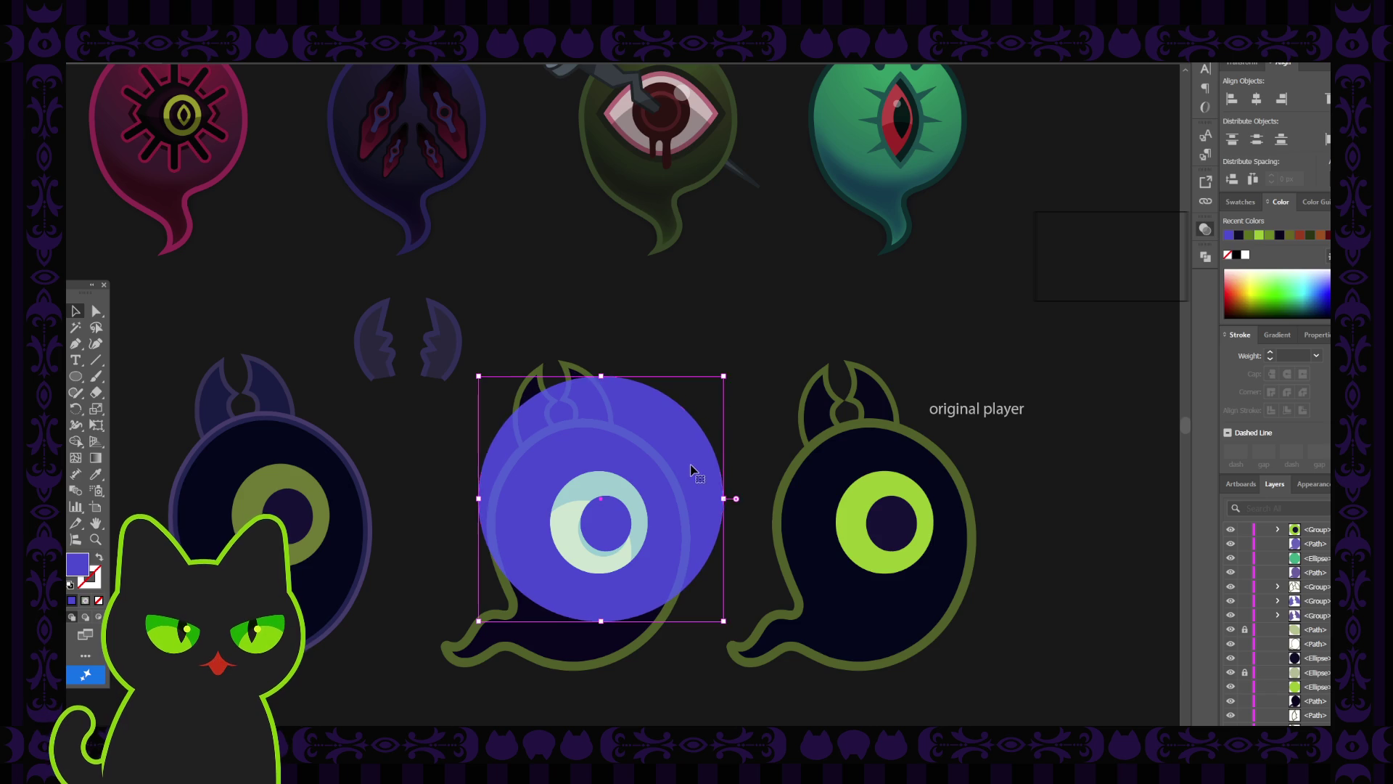
left_click(747, 370)
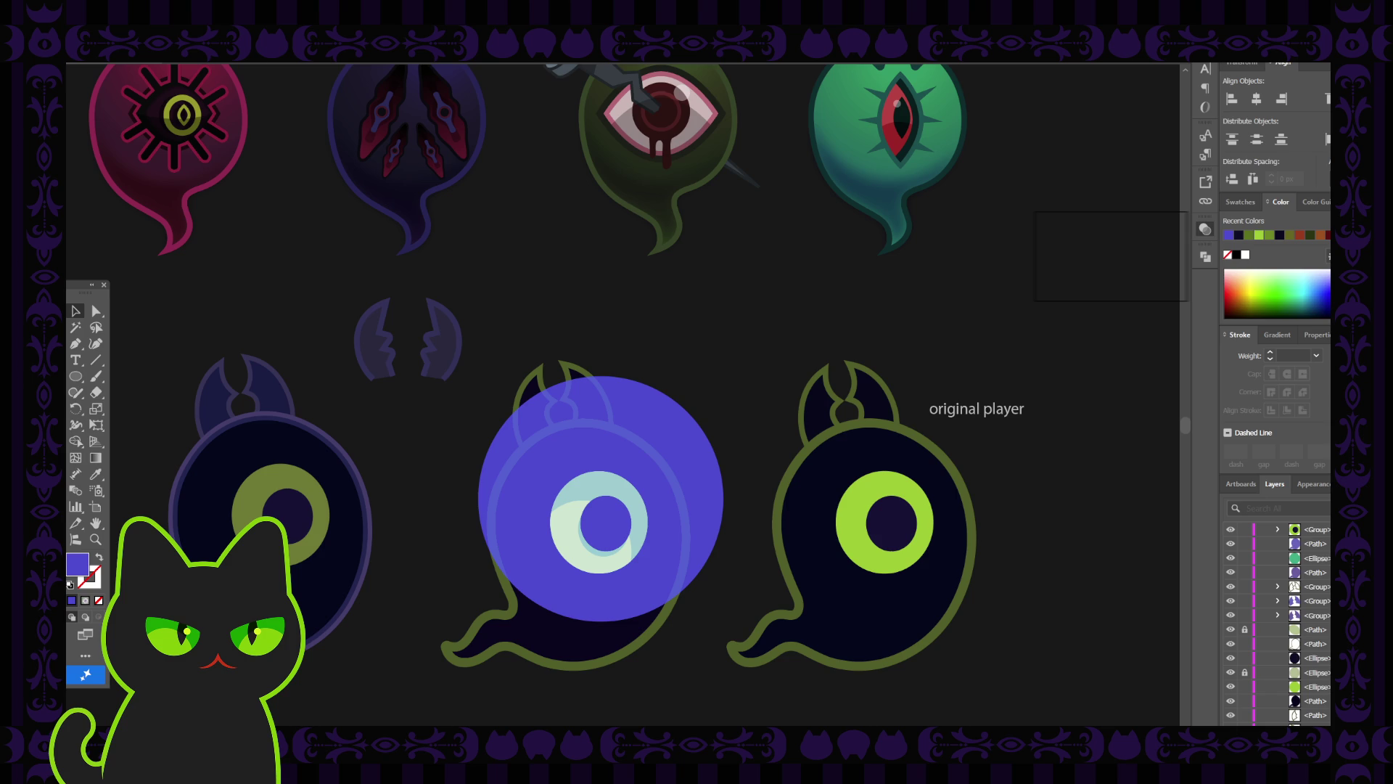
Select the blue circle together with the middle ghost's body outline.
left_click(500, 487)
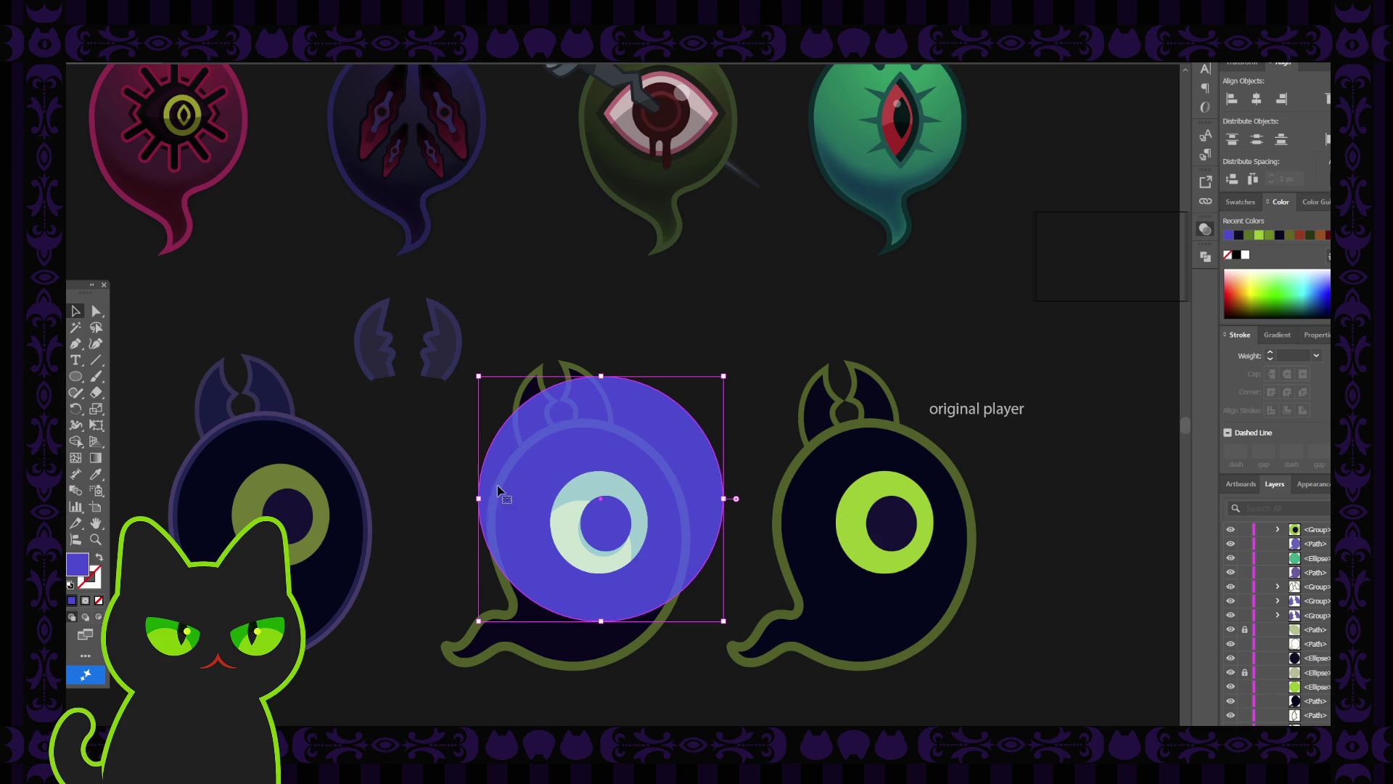
left_click(494, 599)
left_click(538, 634)
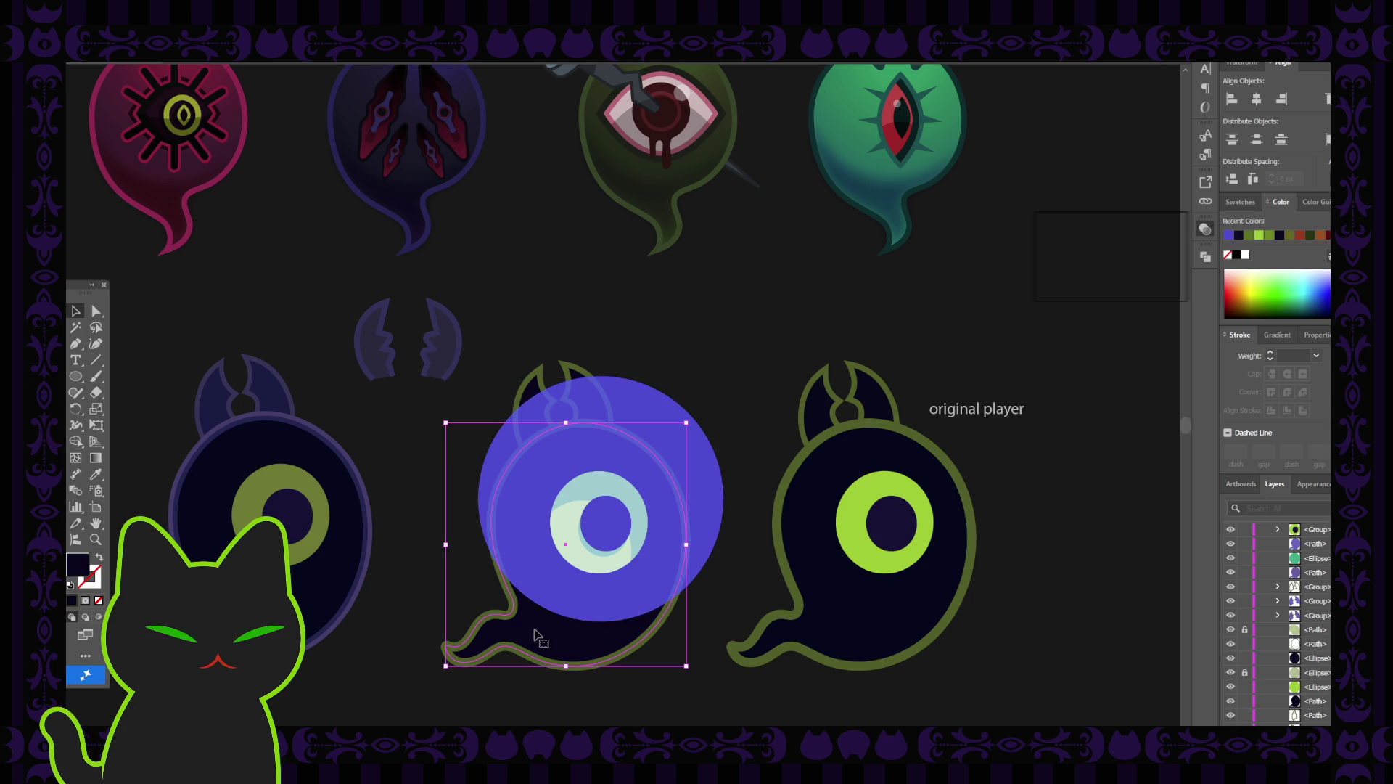
left_click(528, 513, "shift")
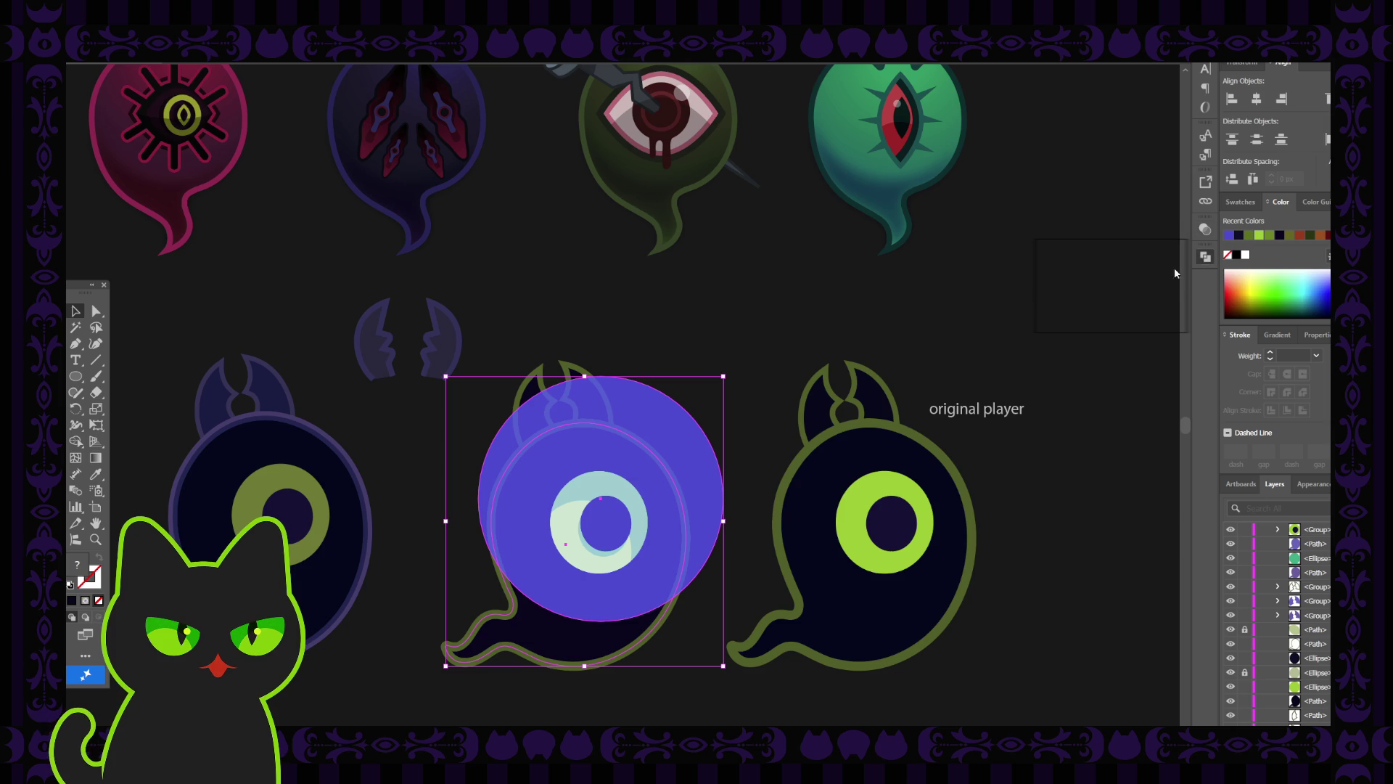
left_click(848, 310)
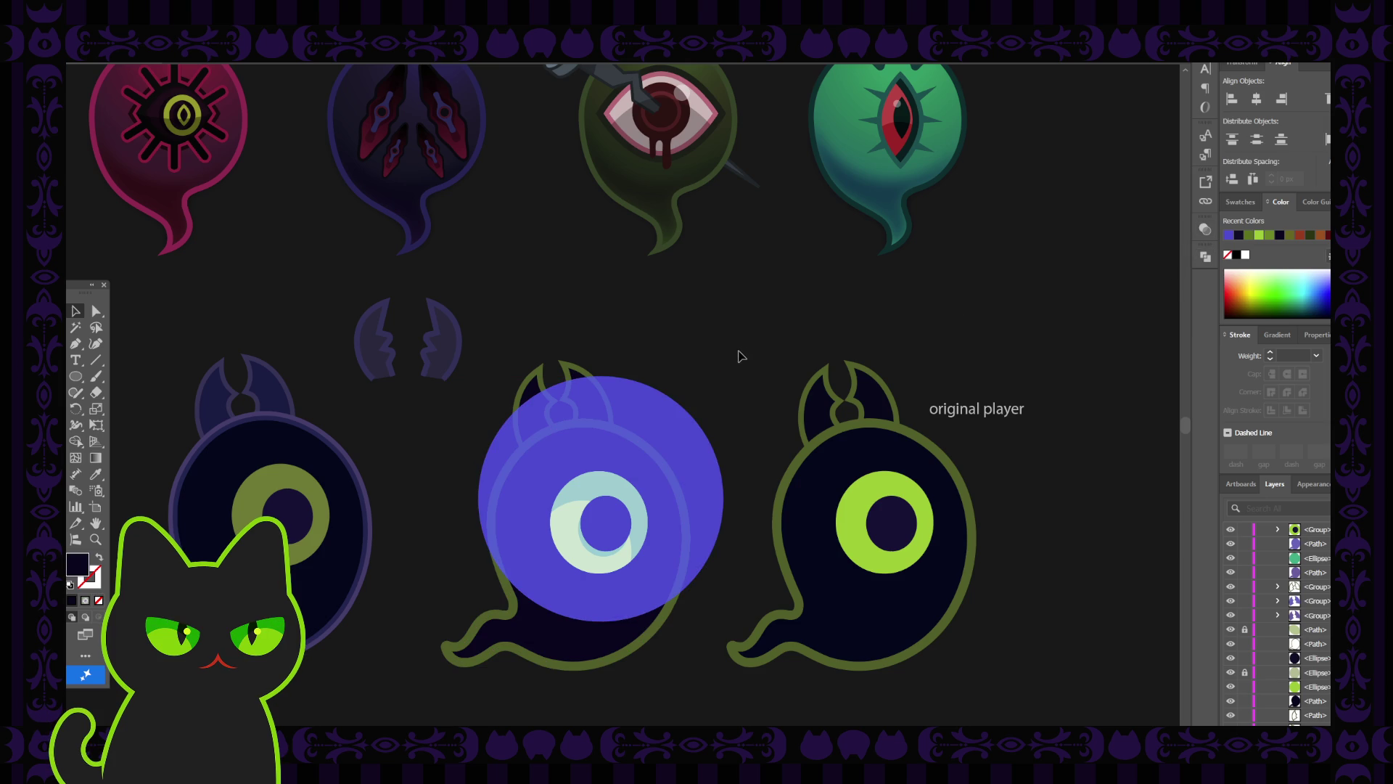
left_click(625, 442)
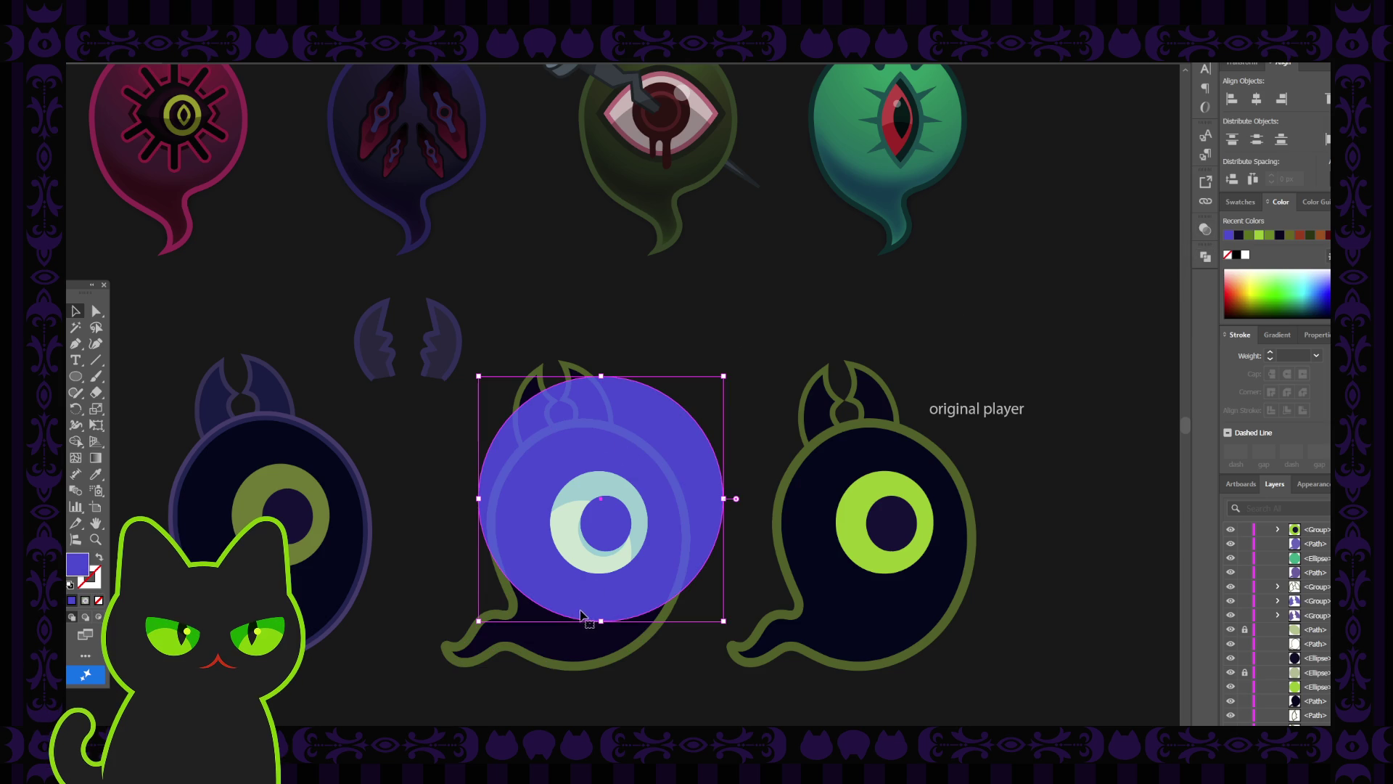
left_click(581, 651, "shift")
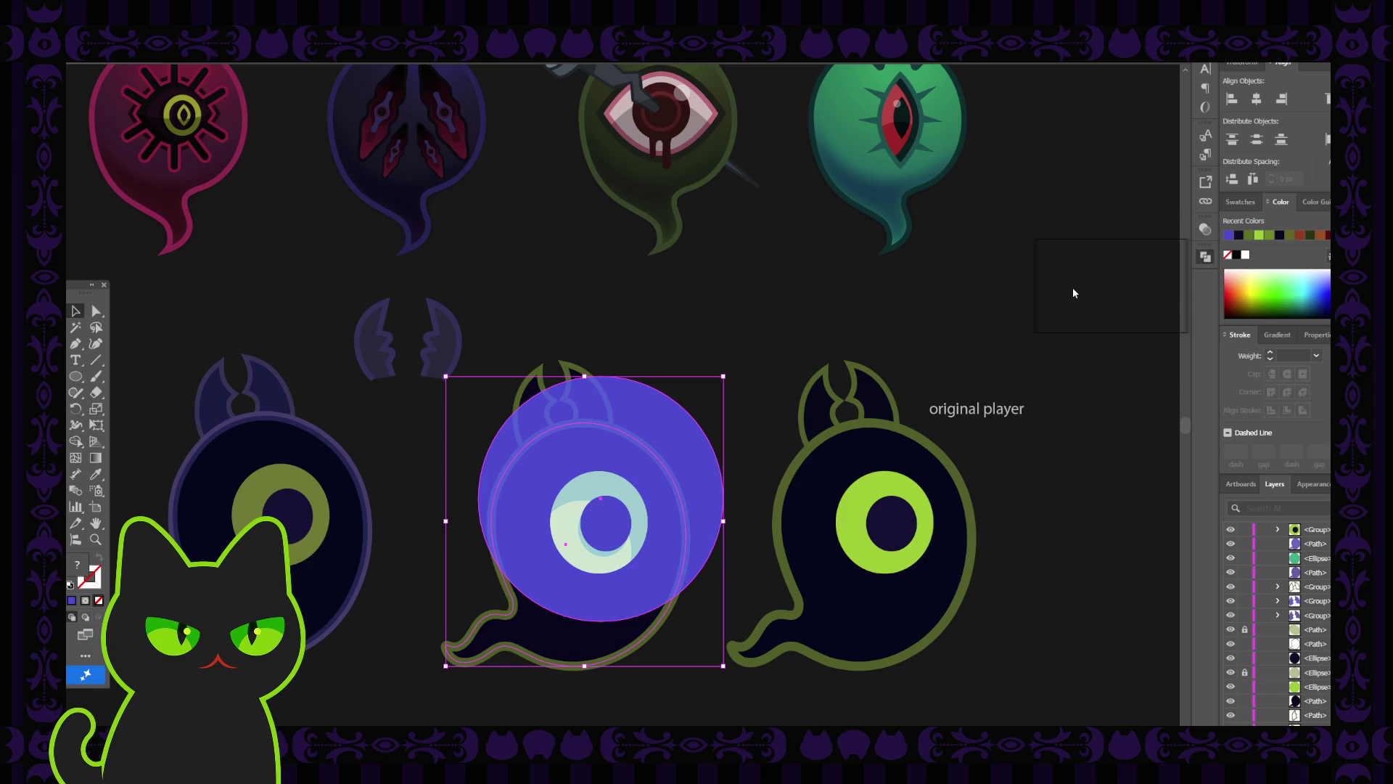
Test undo and redo, then delete the blue circle from the middle ghost.
key("ctrl+z")
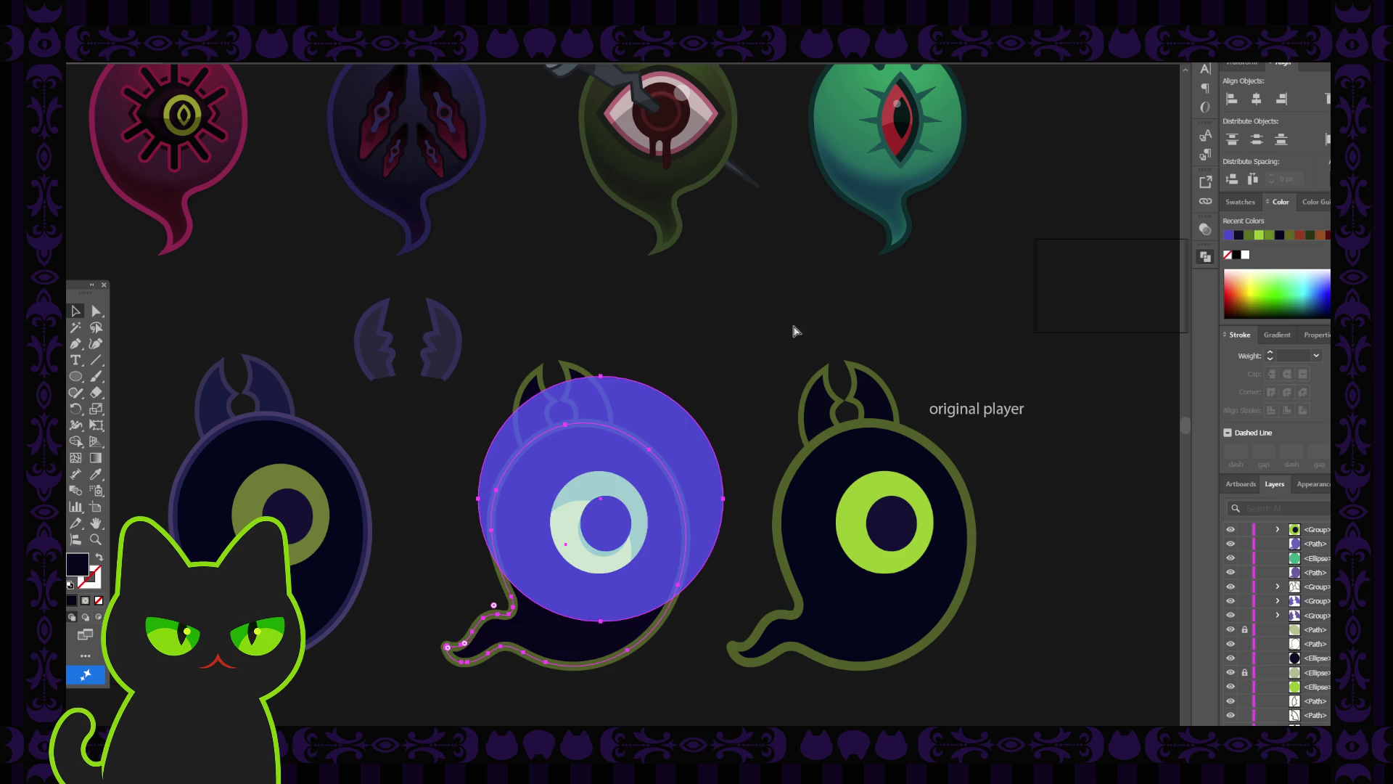
key("ctrl+shift+z")
key("Delete")
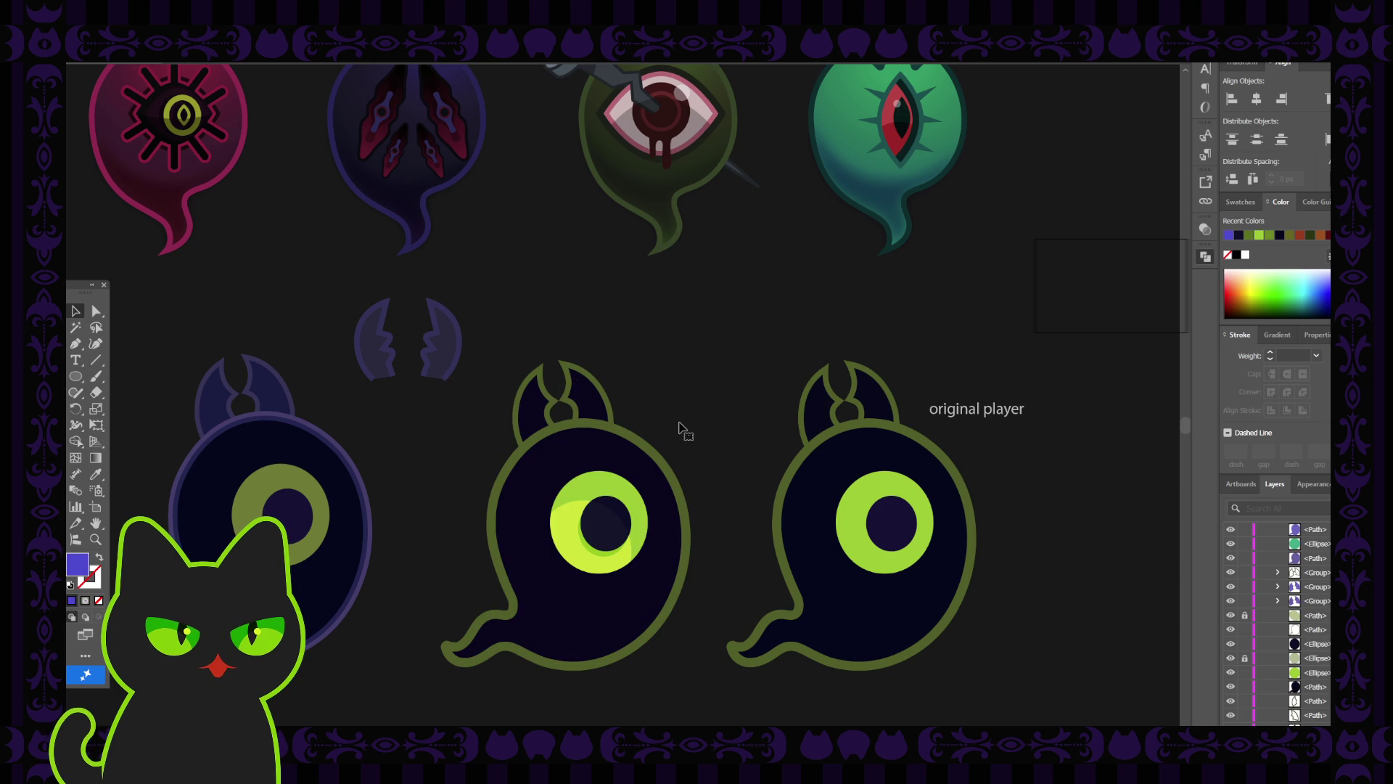
key("ctrl+z")
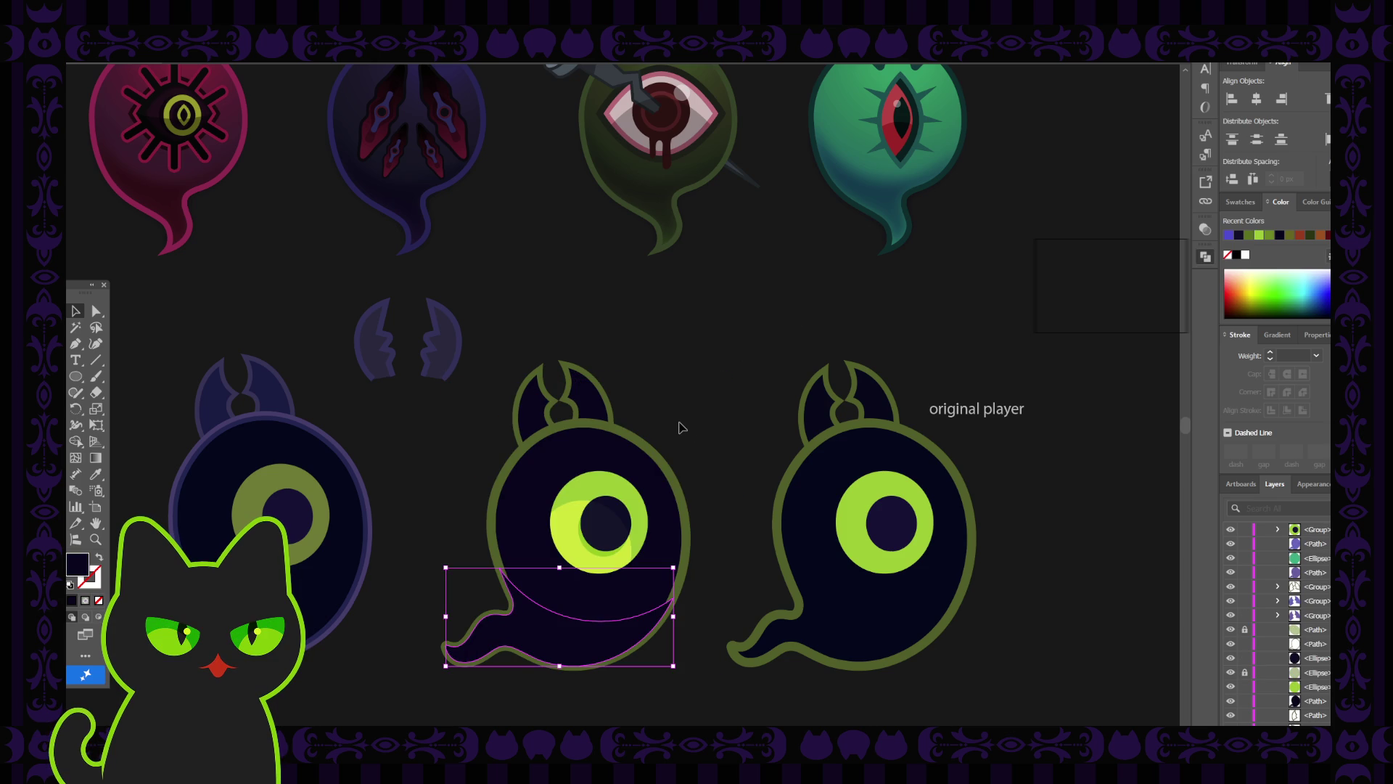
In the Layers panel, move the squiggle shadow path below the ghost's circle outline path.
scroll(1317, 613, "up", 3)
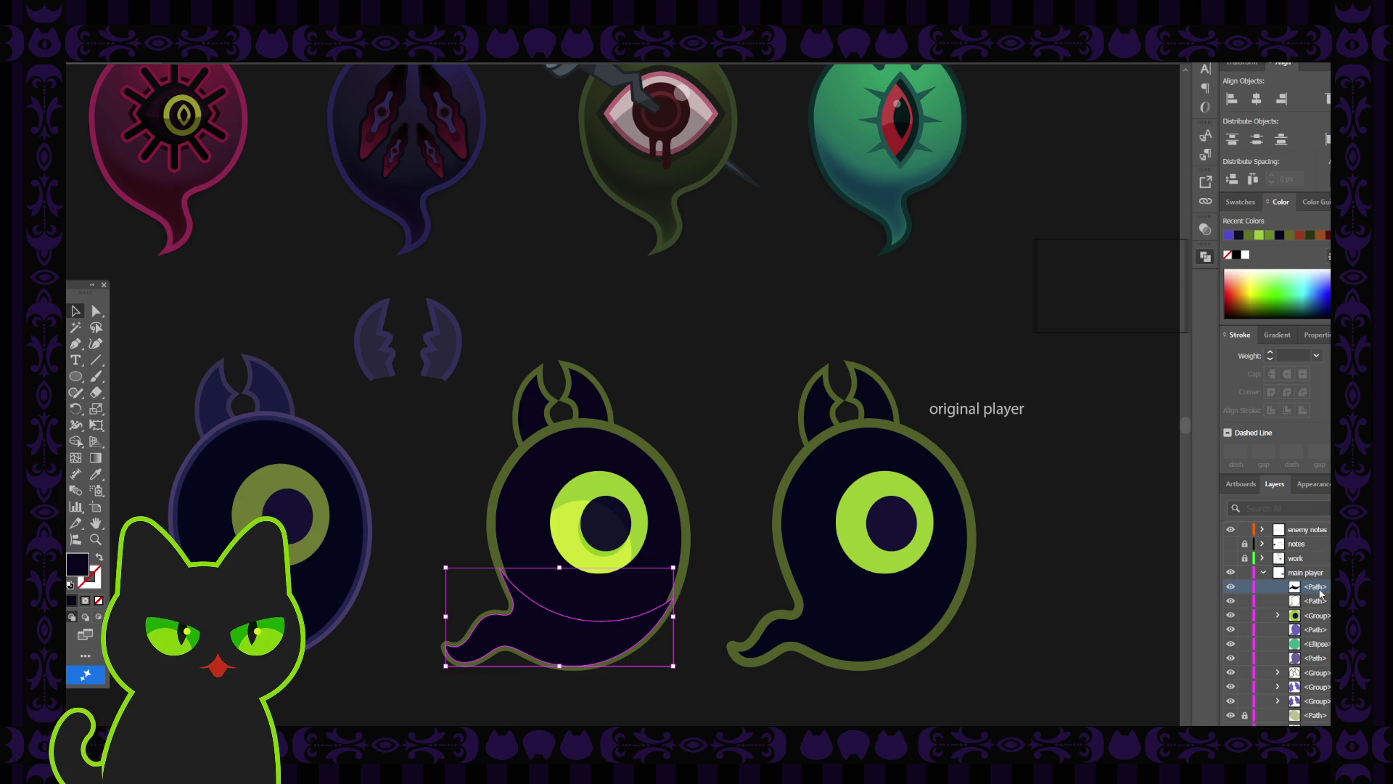
left_click_drag(1319, 614, 1320, 614)
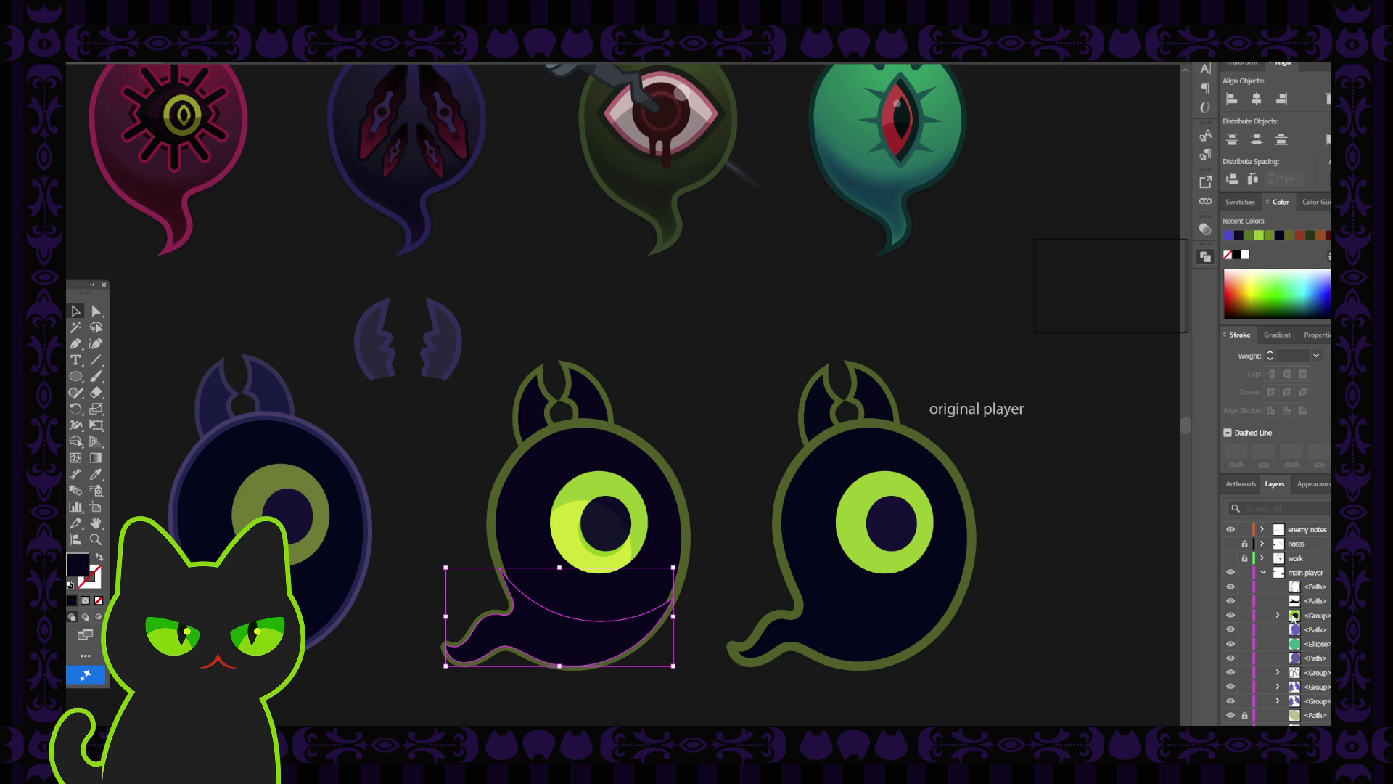
left_click(681, 579)
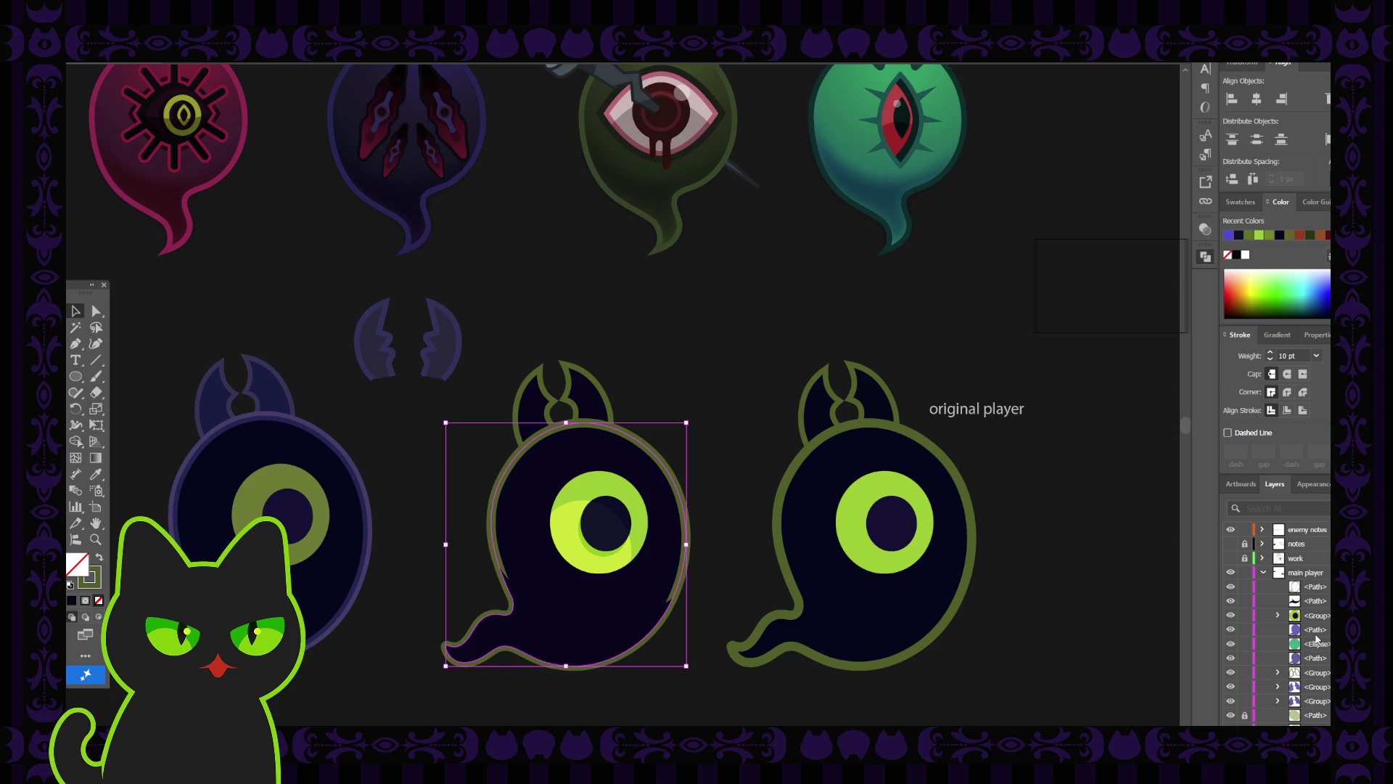
scroll(1317, 638, "down", 1)
left_click_drag(1322, 562, 1320, 695)
left_click(736, 523)
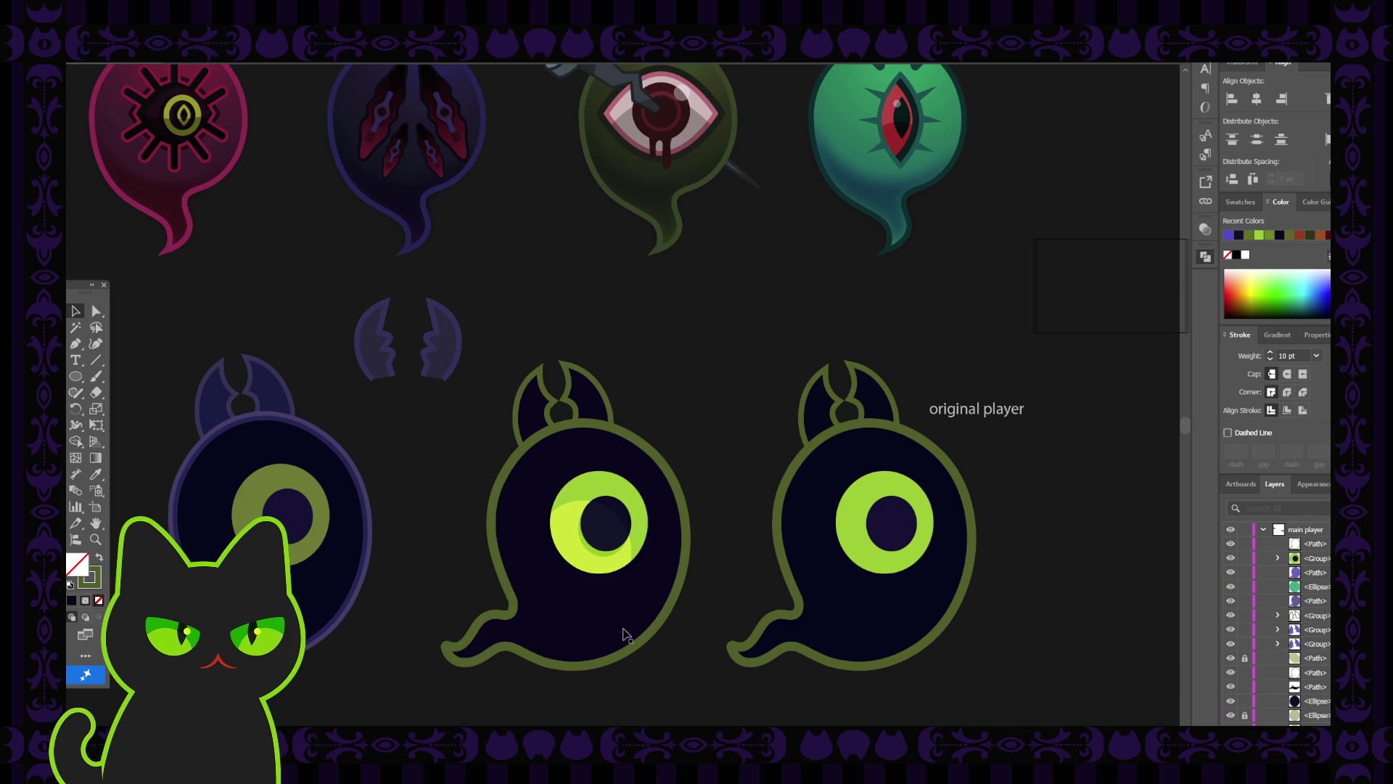
Select the middle ghost's lower shadow shape on canvas to verify it now sits beneath the outline.
left_click(626, 635)
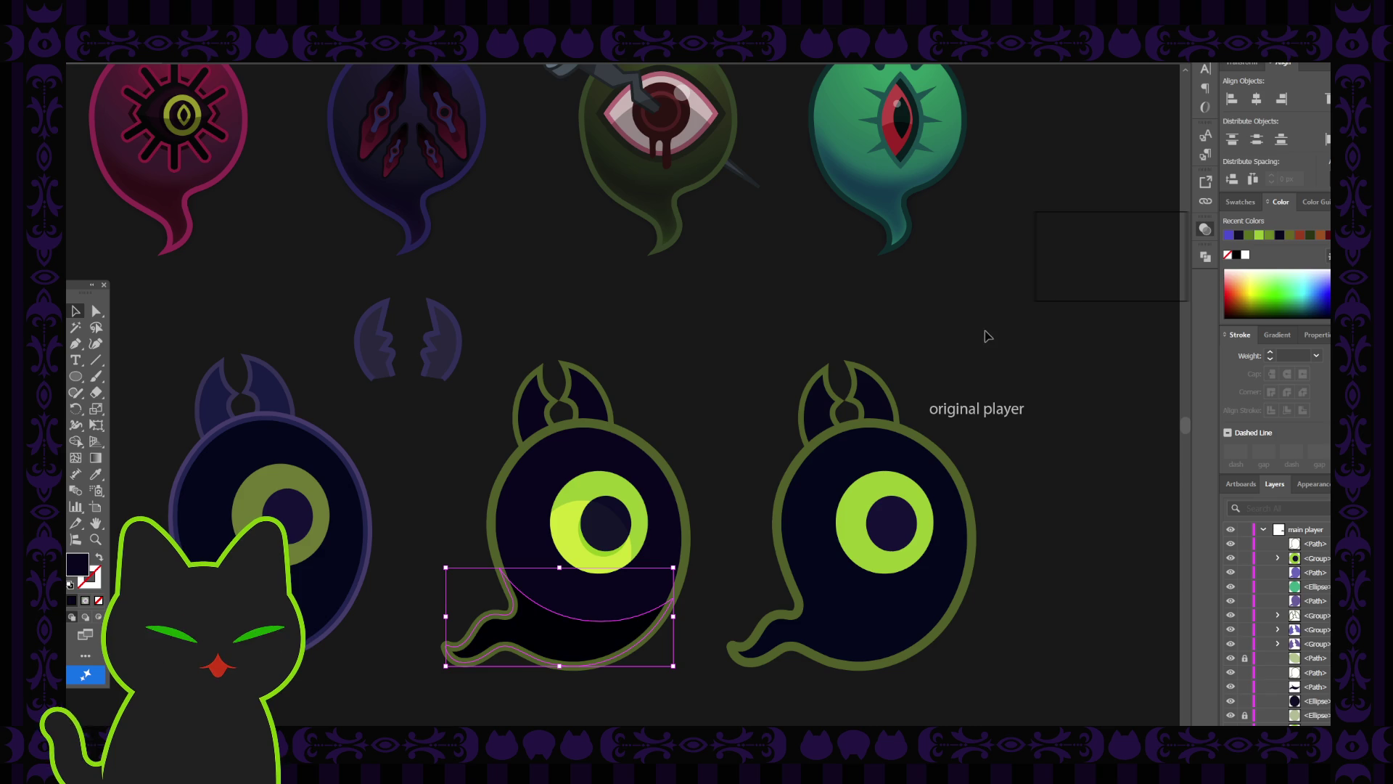
left_click(780, 340)
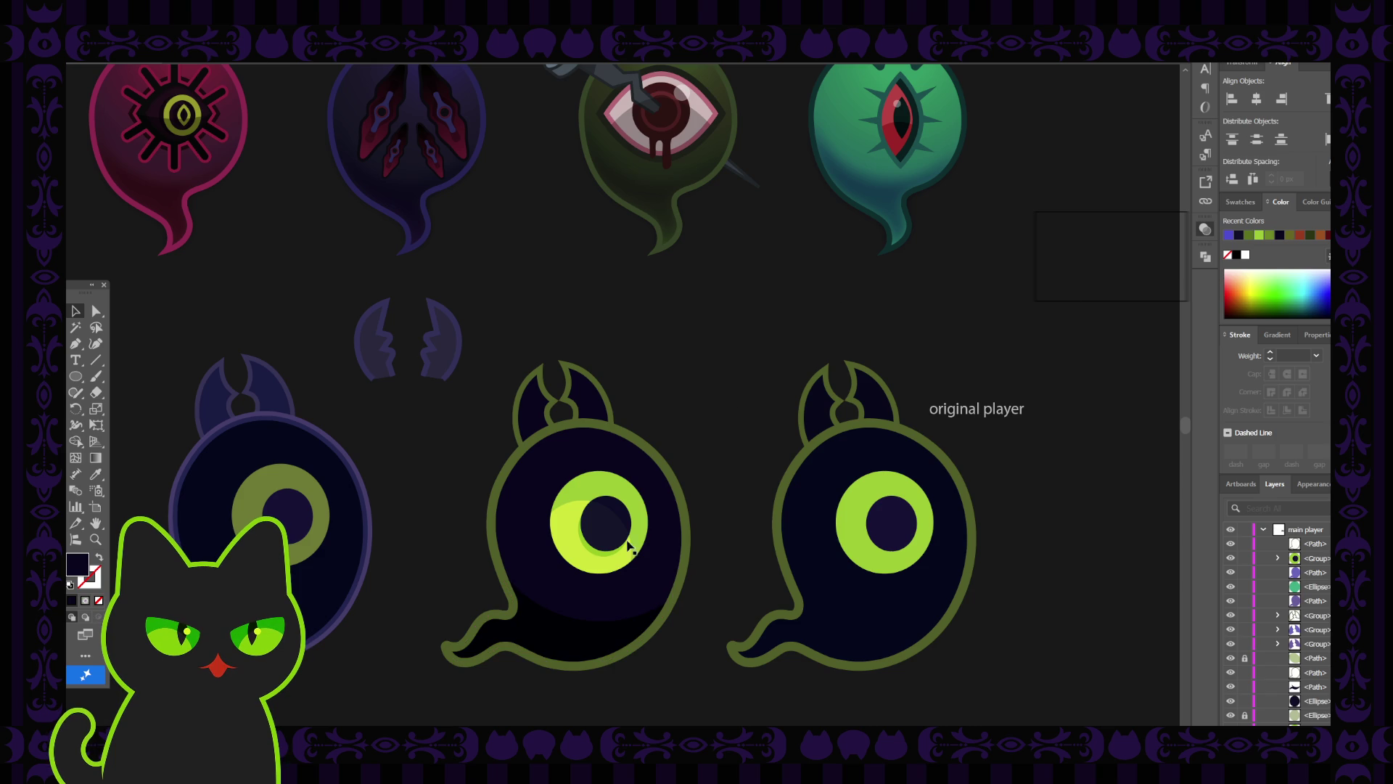
left_click(594, 641)
left_click(468, 519)
left_click(548, 630)
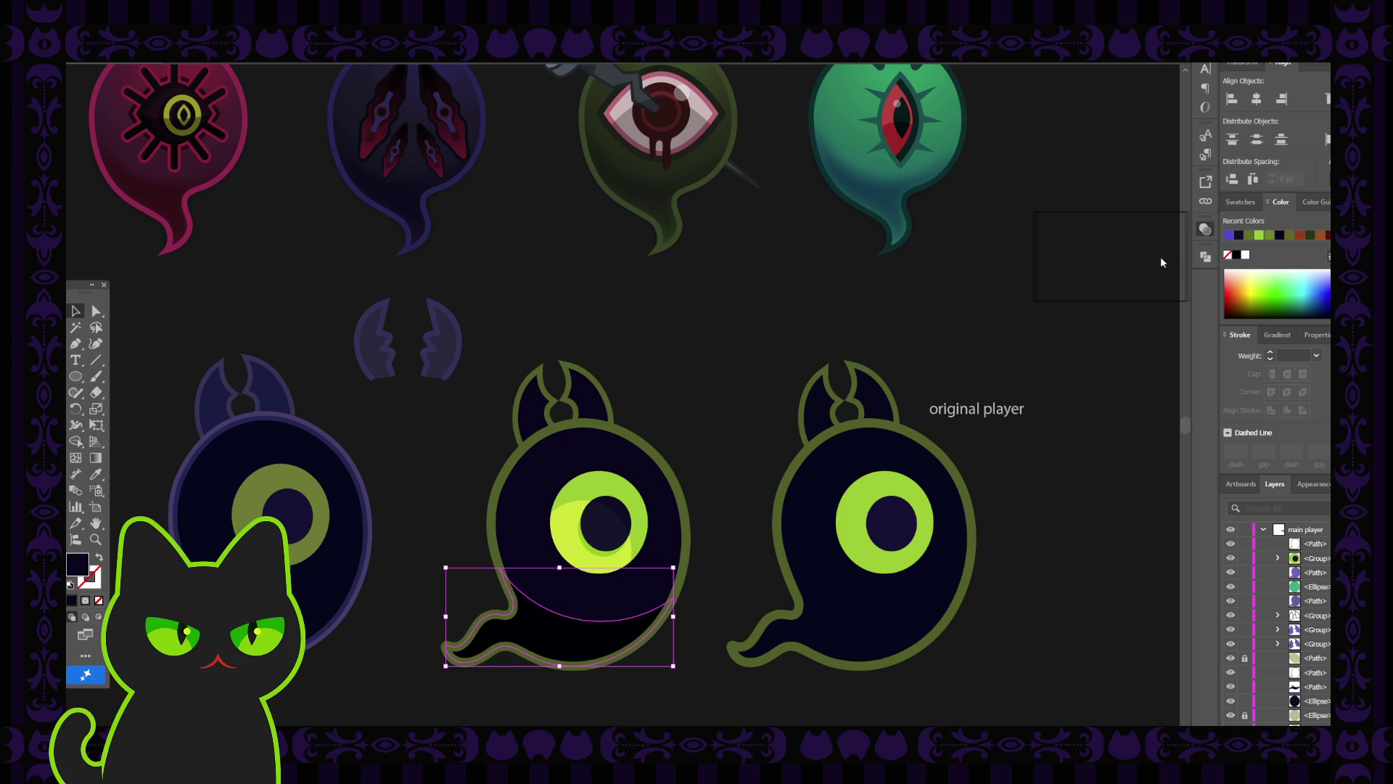
key("ctrl+shift+b")
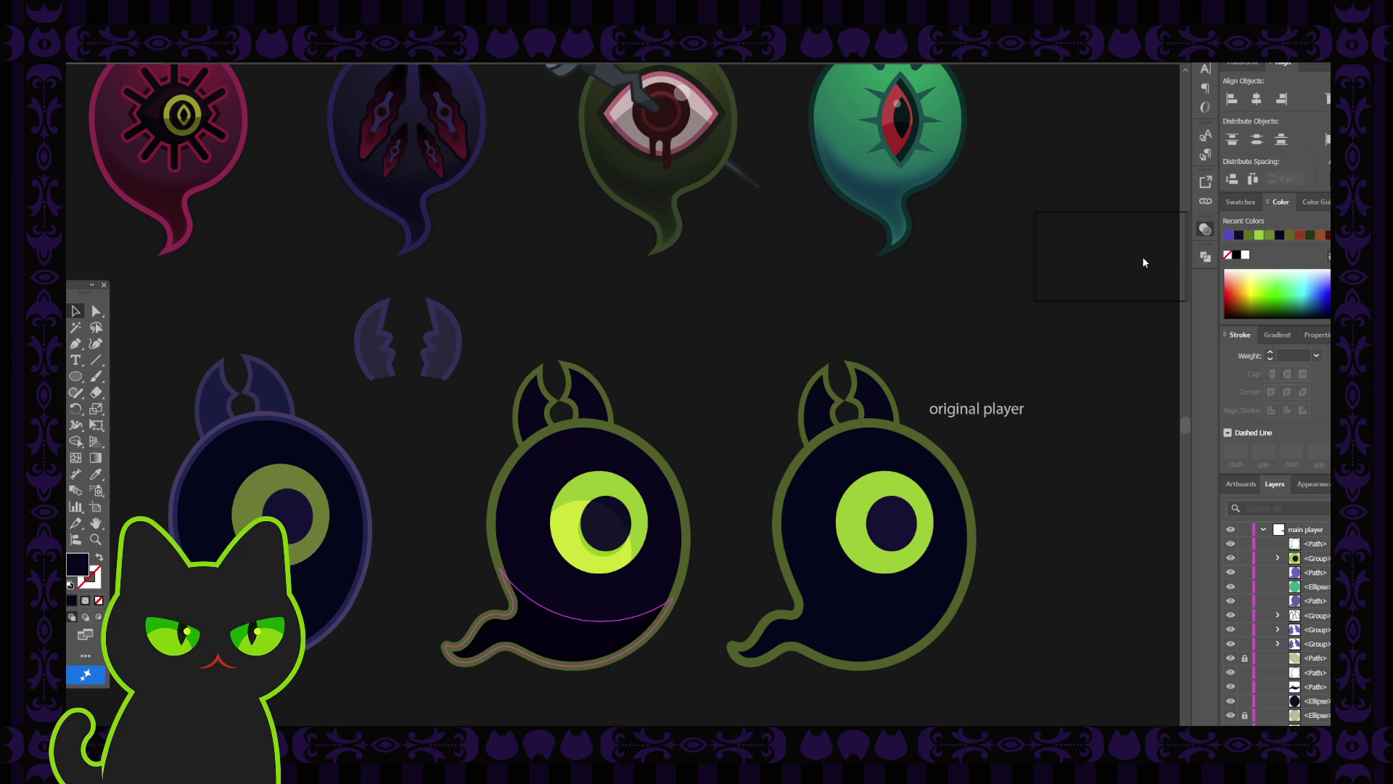
key("ctrl+shift+b")
left_click(712, 368)
left_click(561, 633)
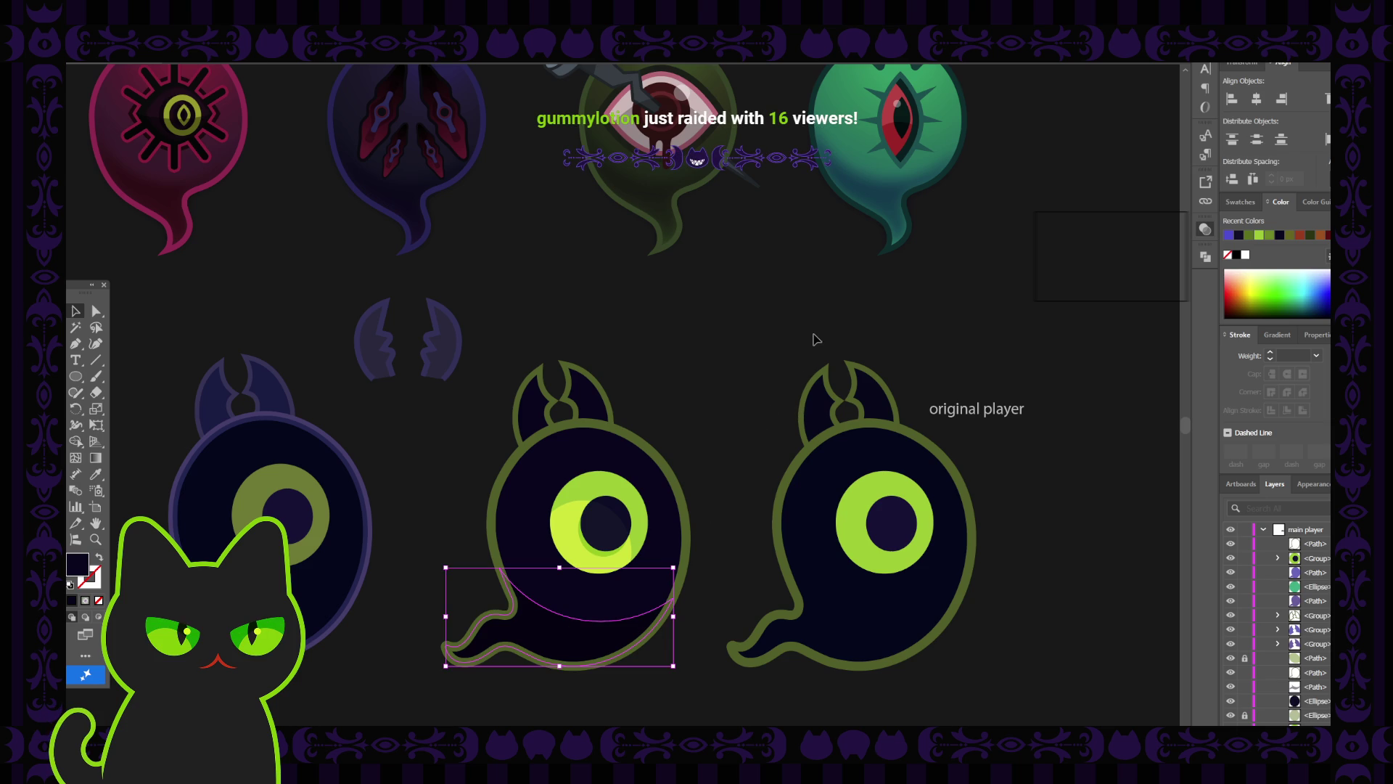
left_click(768, 364)
left_click(584, 637)
left_click(607, 302)
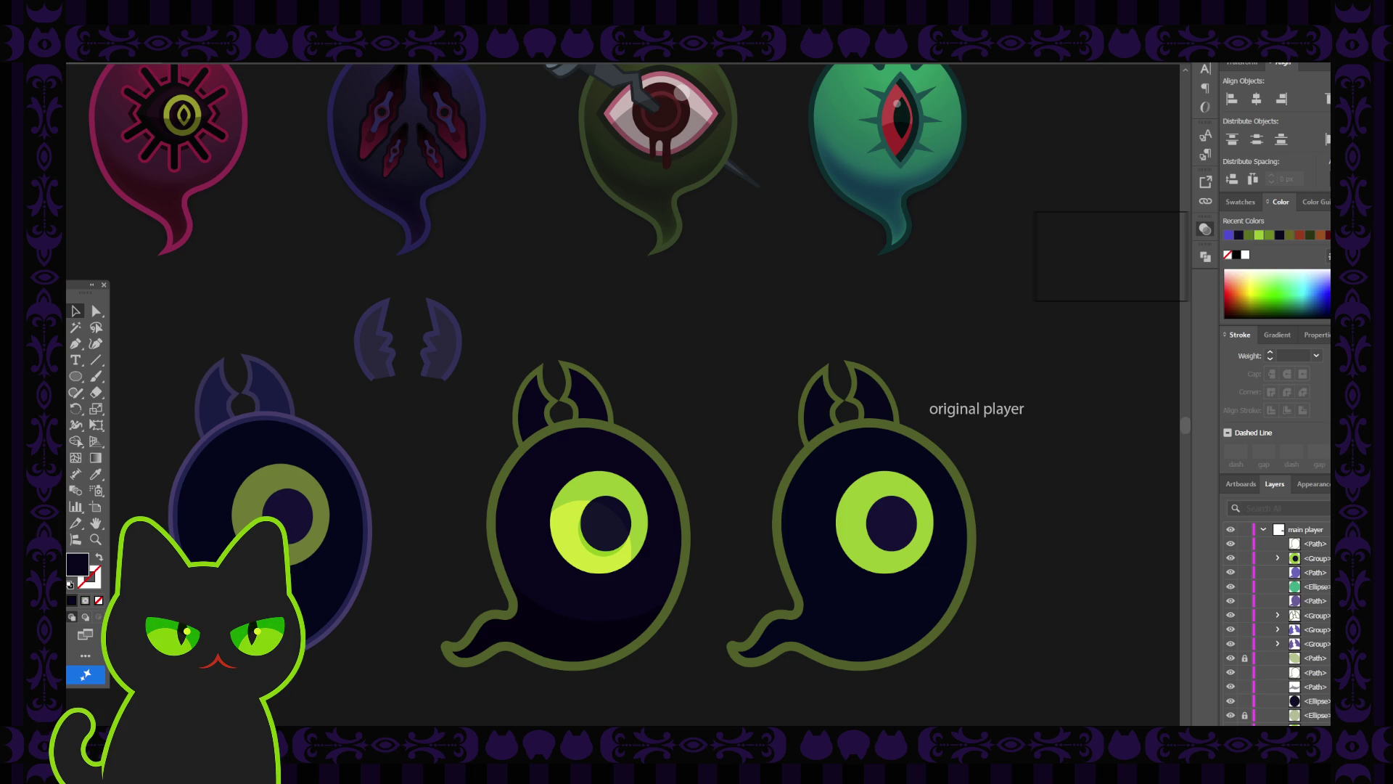
Zoom out and pan until the fly sprites and enemy animation notes show above the ghosts.
key("ctrl+minus")
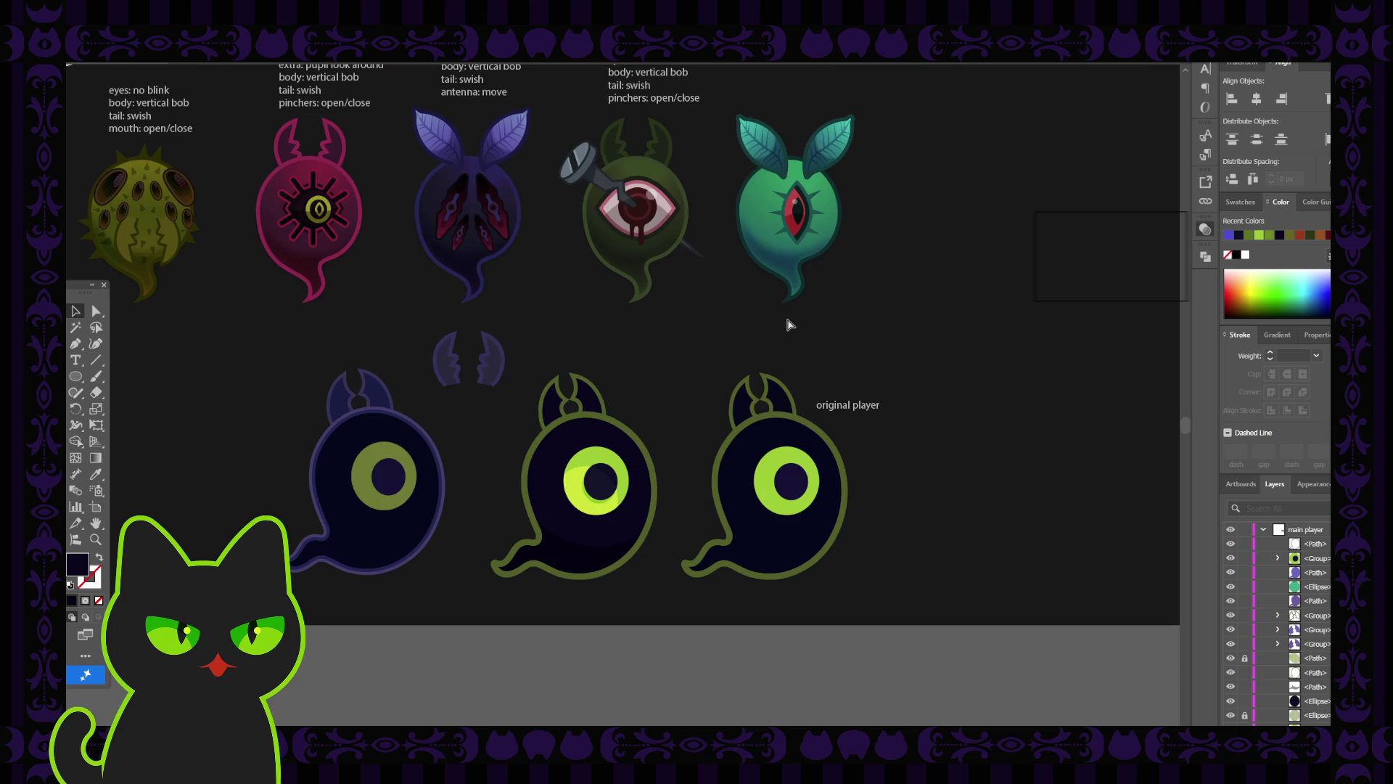
mouse_move(721, 298)
left_mouse_down()
mouse_move(712, 370)
mouse_move(762, 401)
left_mouse_up()
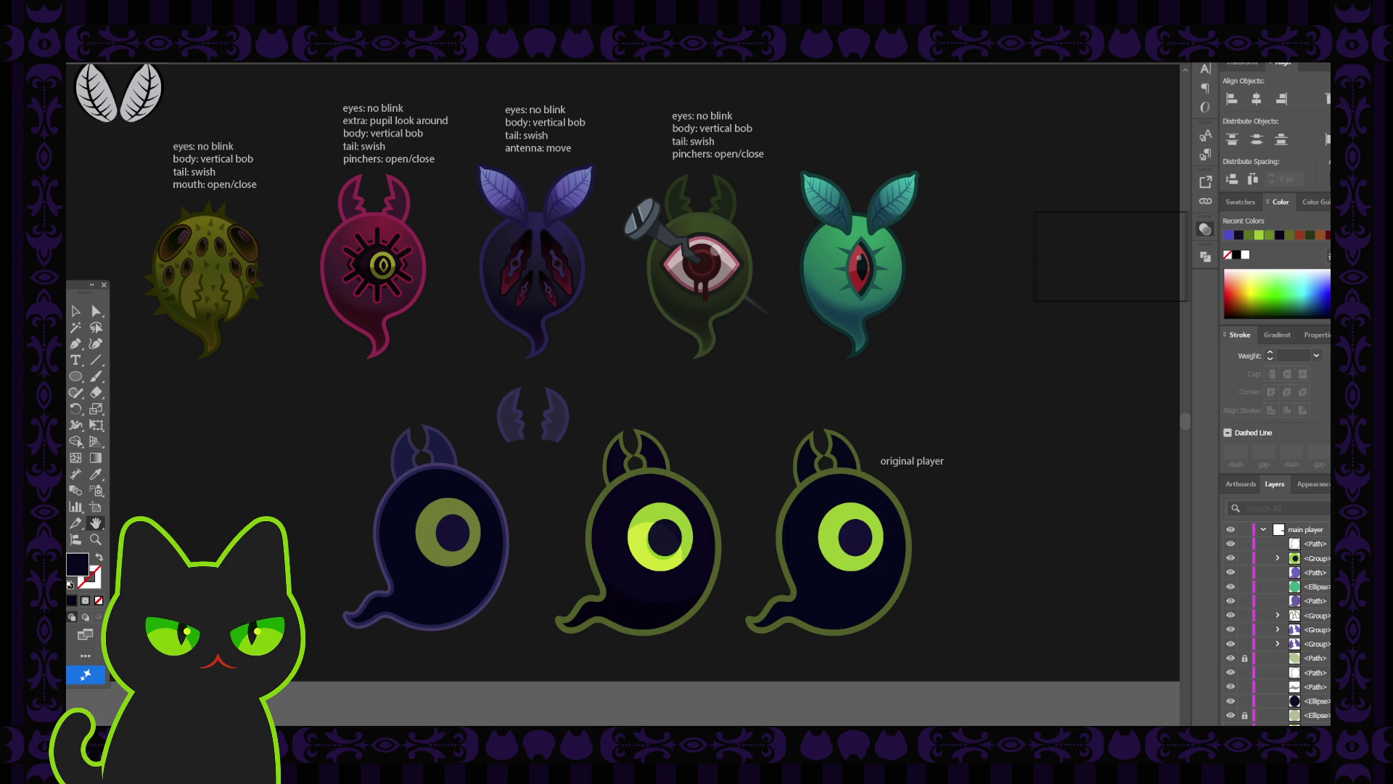
left_click_drag(626, 343, 622, 349)
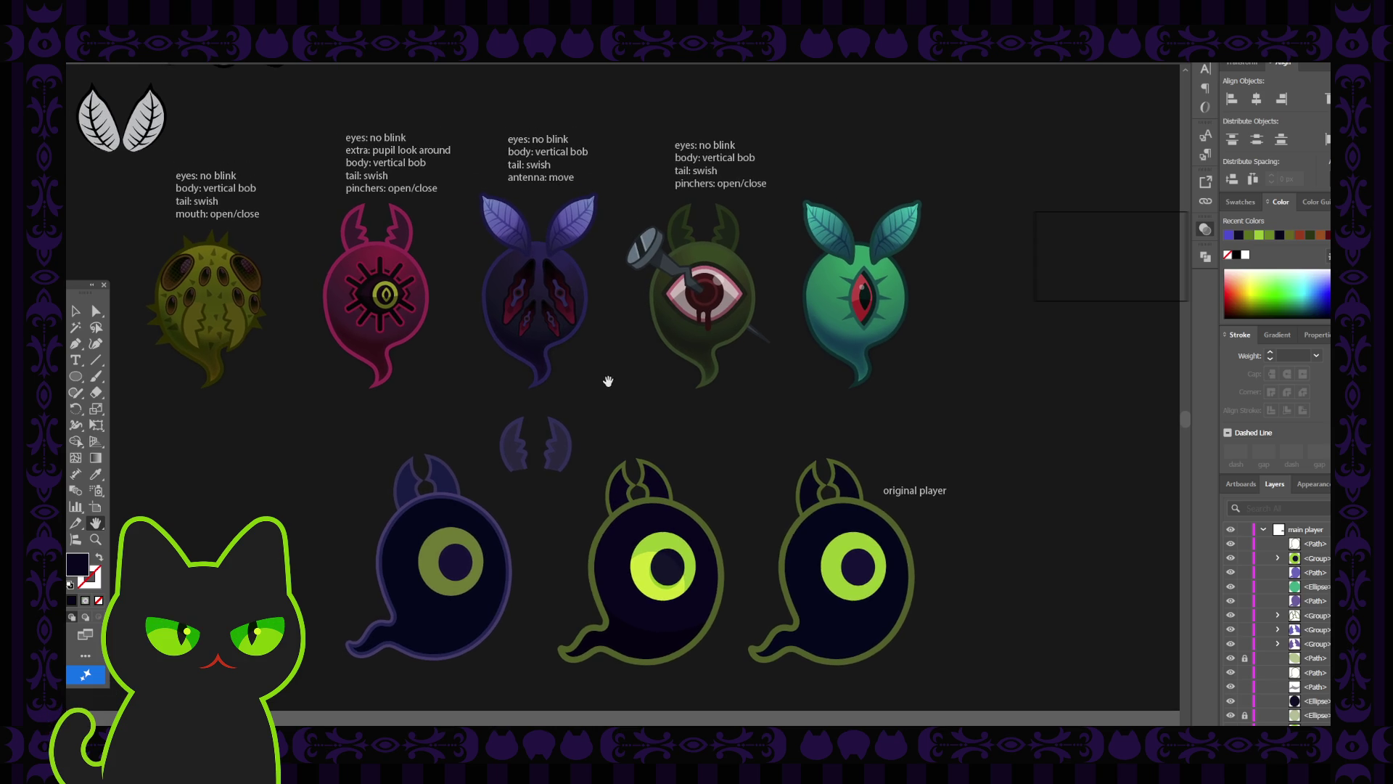
left_click_drag(607, 382, 619, 380)
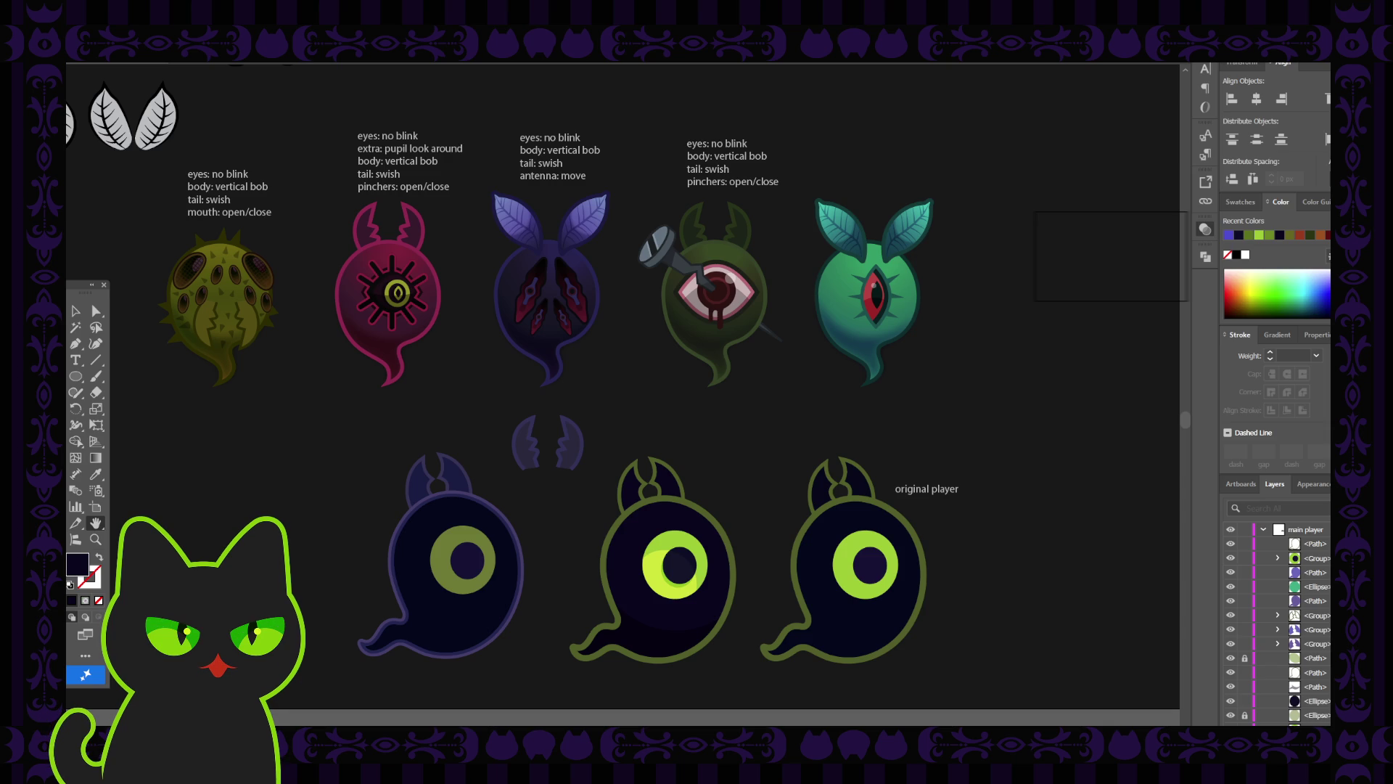
left_click_drag(304, 418, 302, 419)
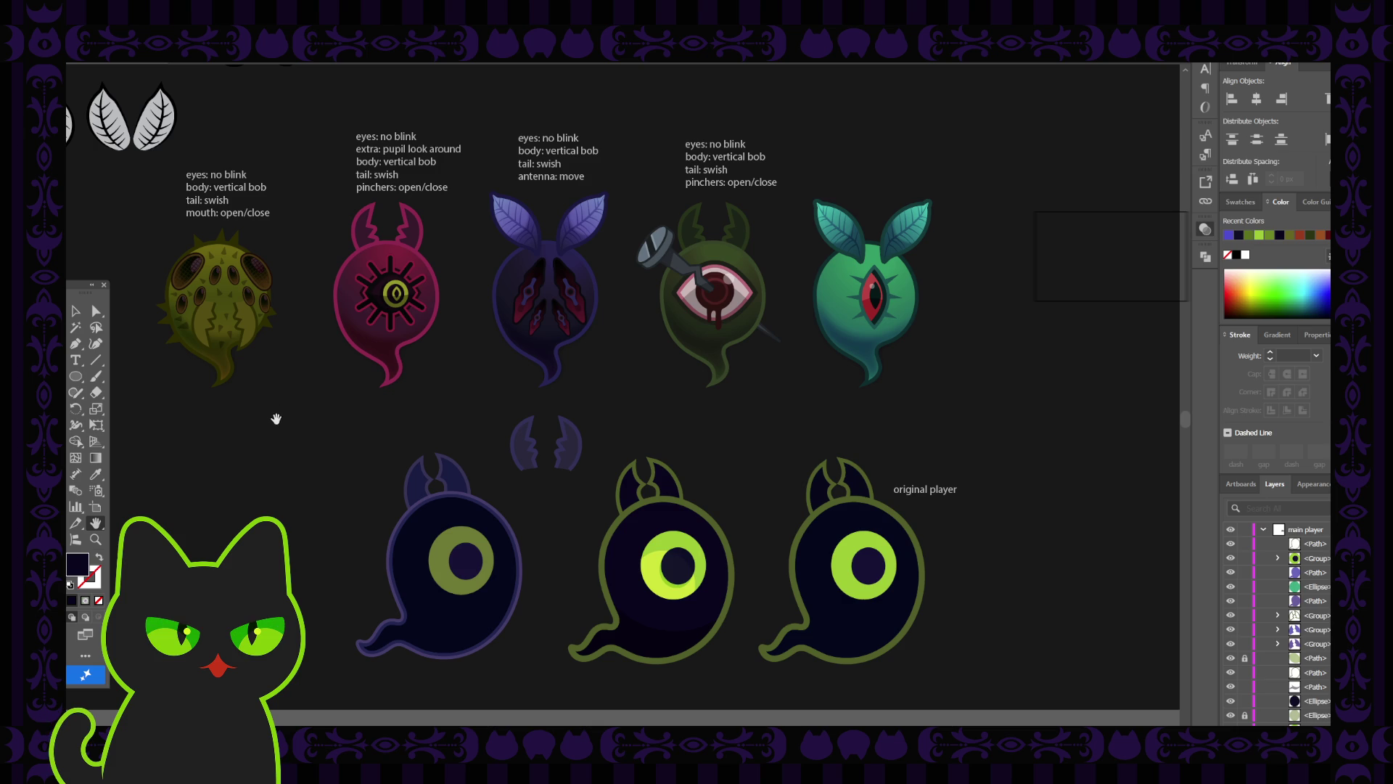
left_click_drag(275, 420, 288, 432)
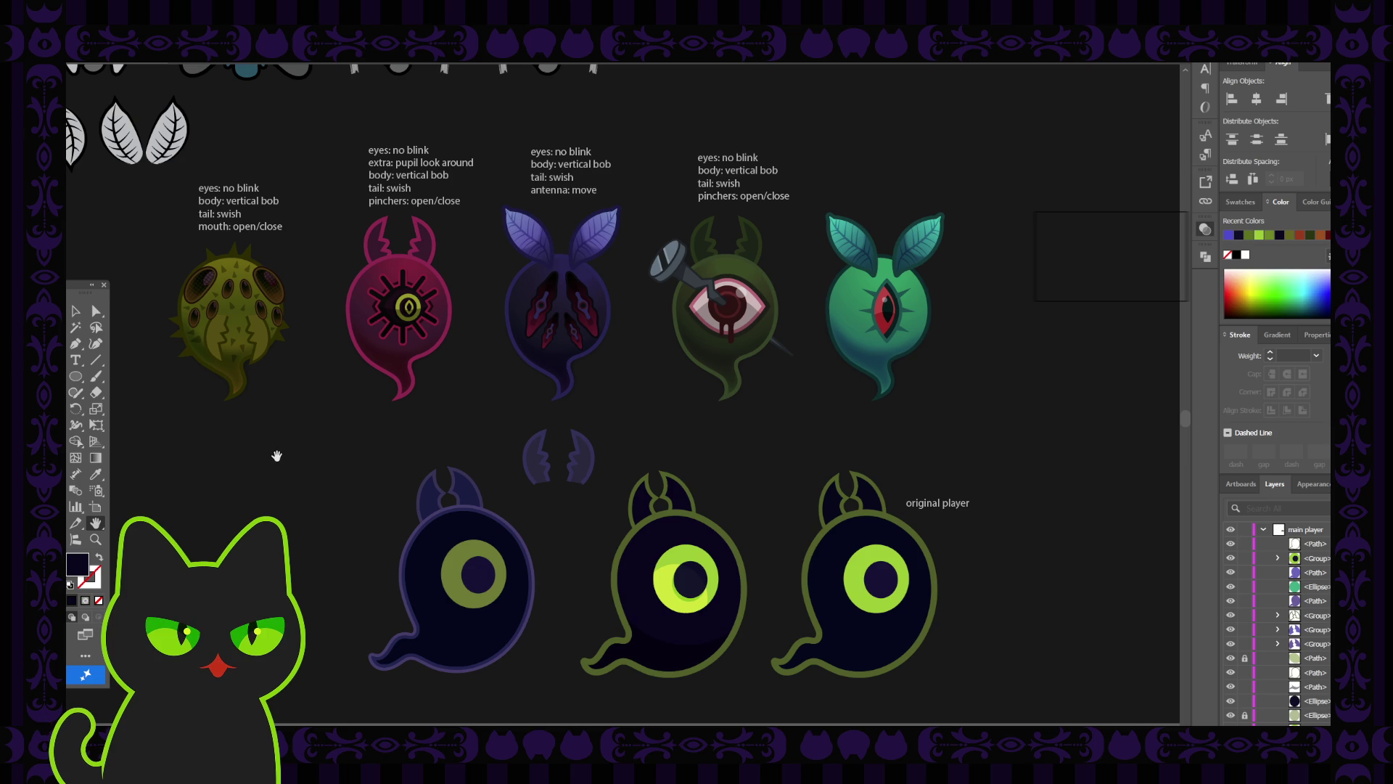
key("ctrl+minus")
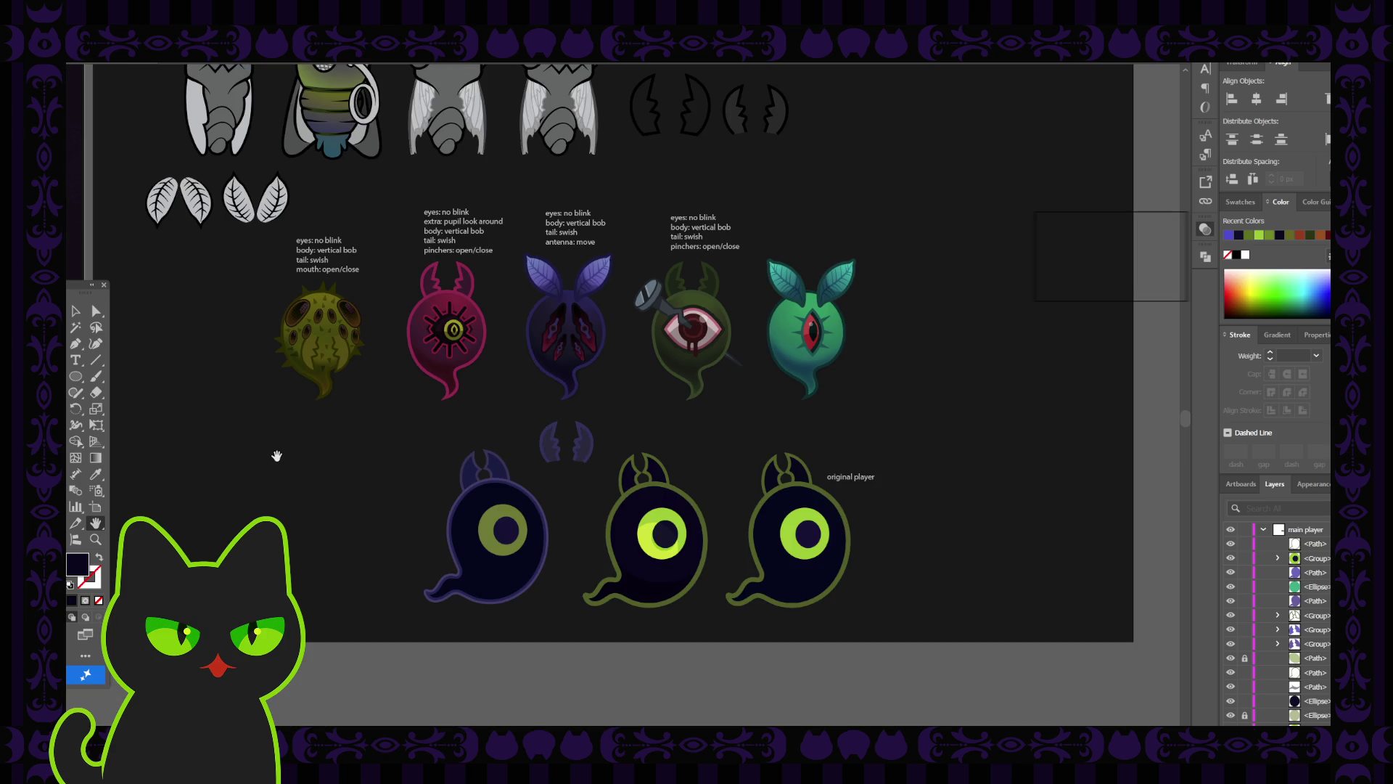
left_click_drag(230, 317, 275, 416)
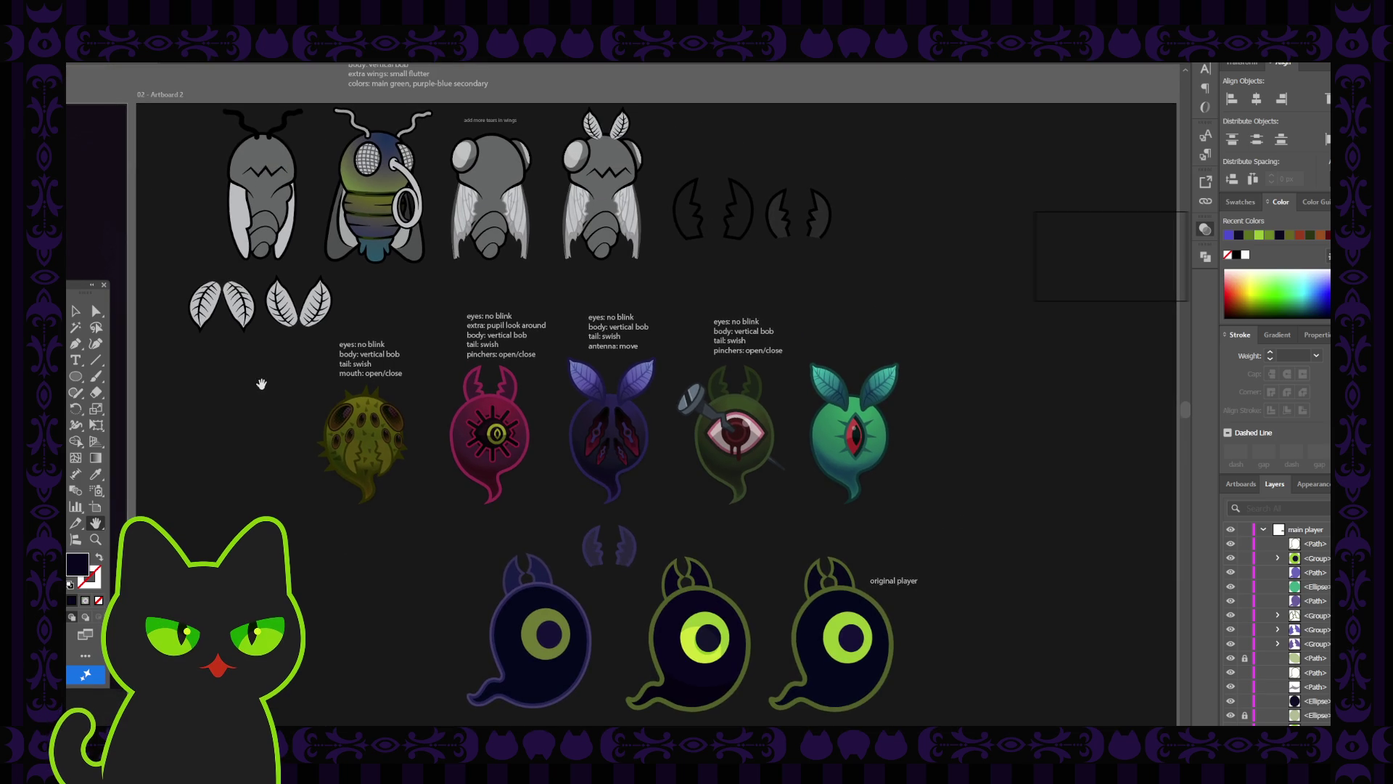
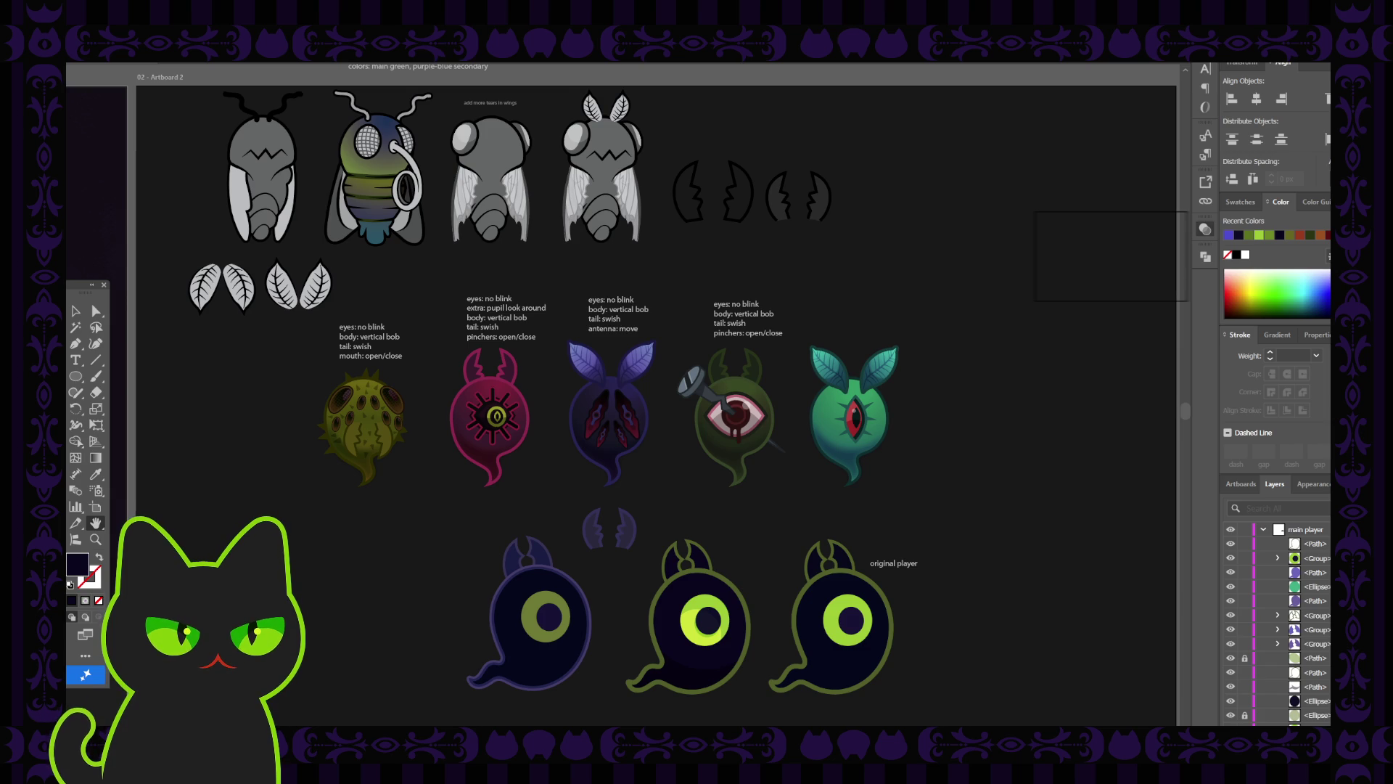
Zoom in on the player ghosts and select the middle ghost's lower-body shape.
left_click_drag(441, 506, 428, 505)
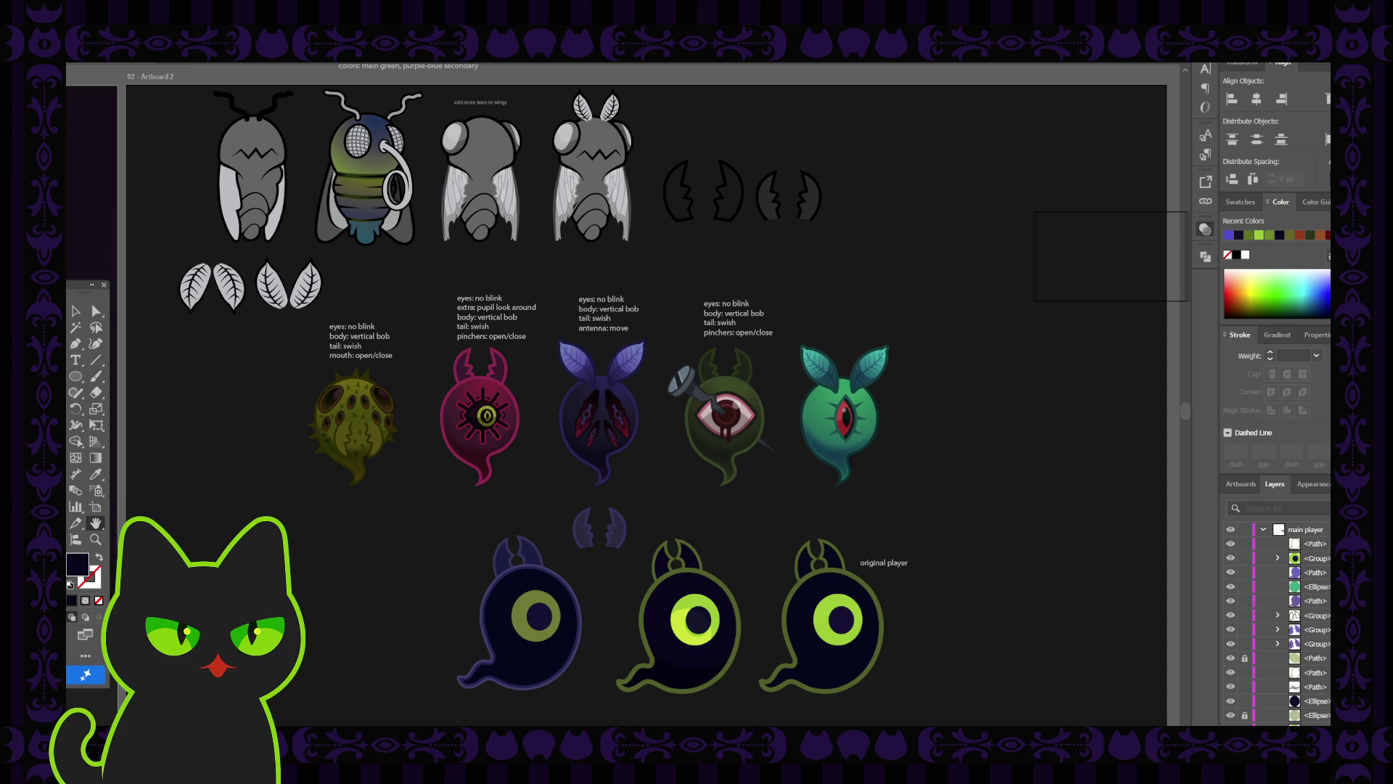
scroll(360, 545, "down", 1)
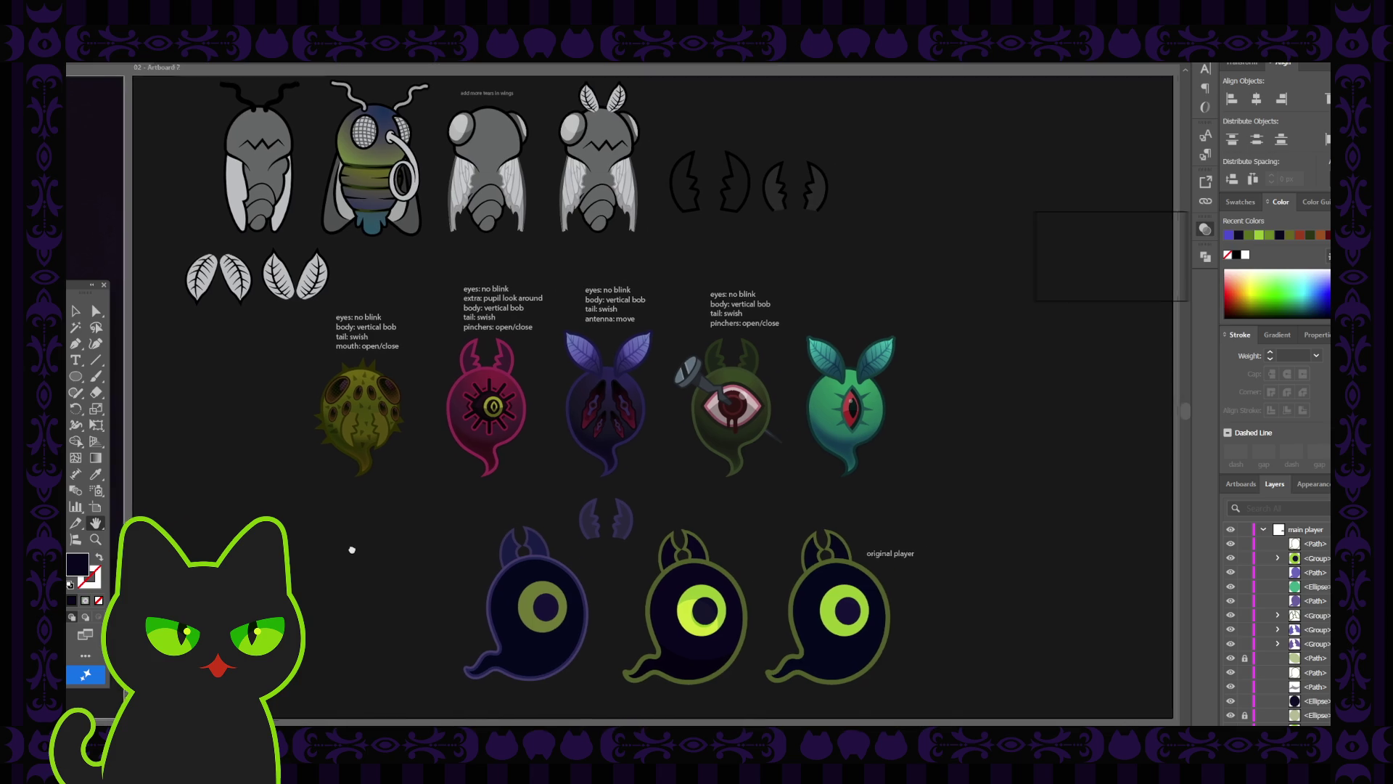
key("ctrl+plus")
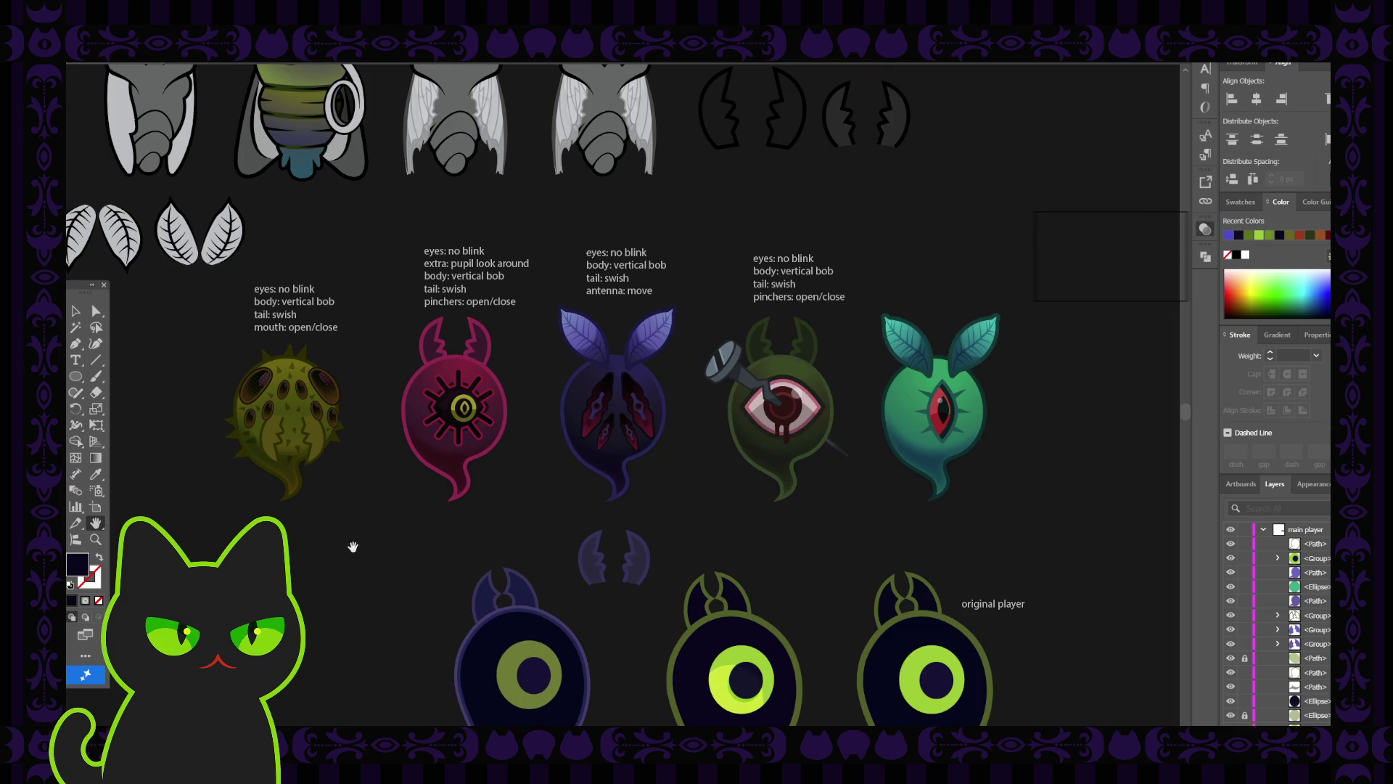
mouse_move(408, 595)
left_mouse_down()
mouse_move(408, 492)
mouse_move(343, 456)
left_mouse_up()
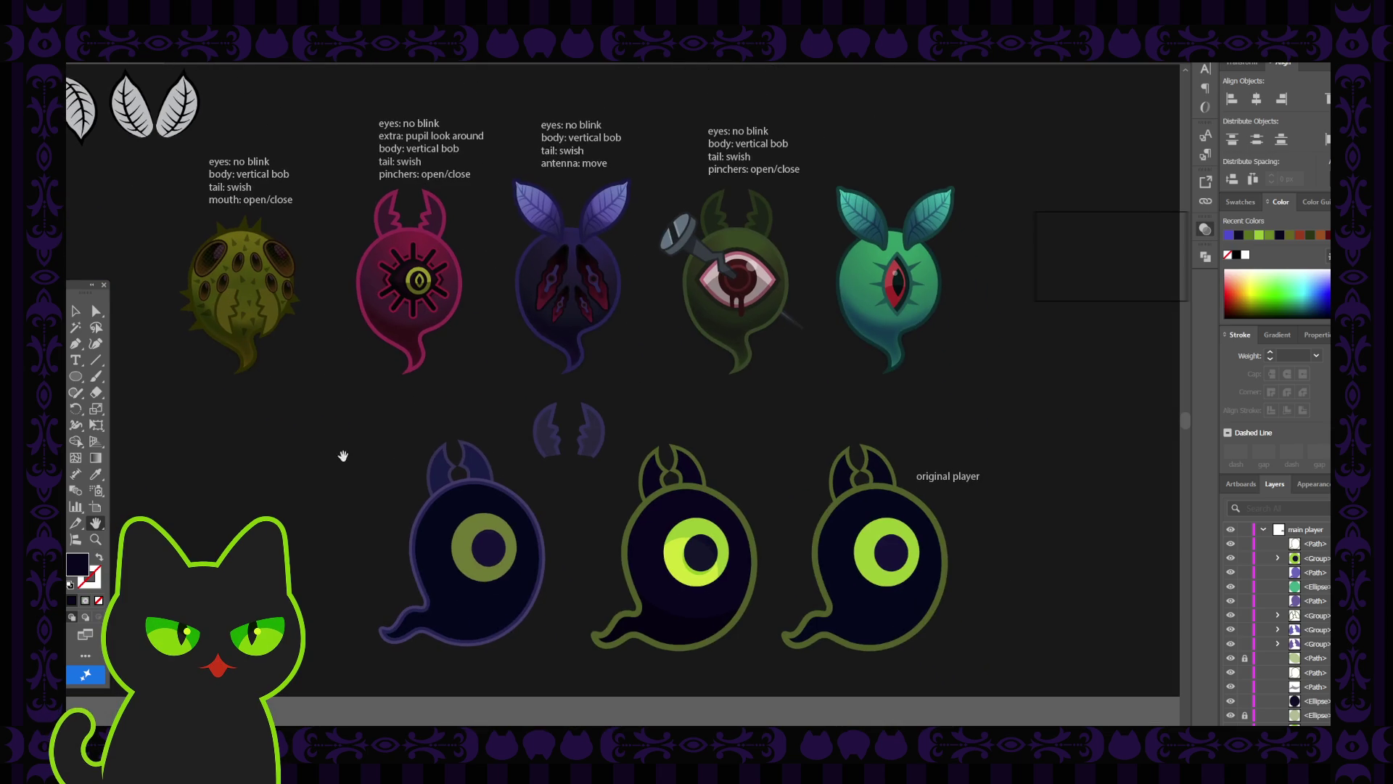
scroll(314, 467, "up", 1)
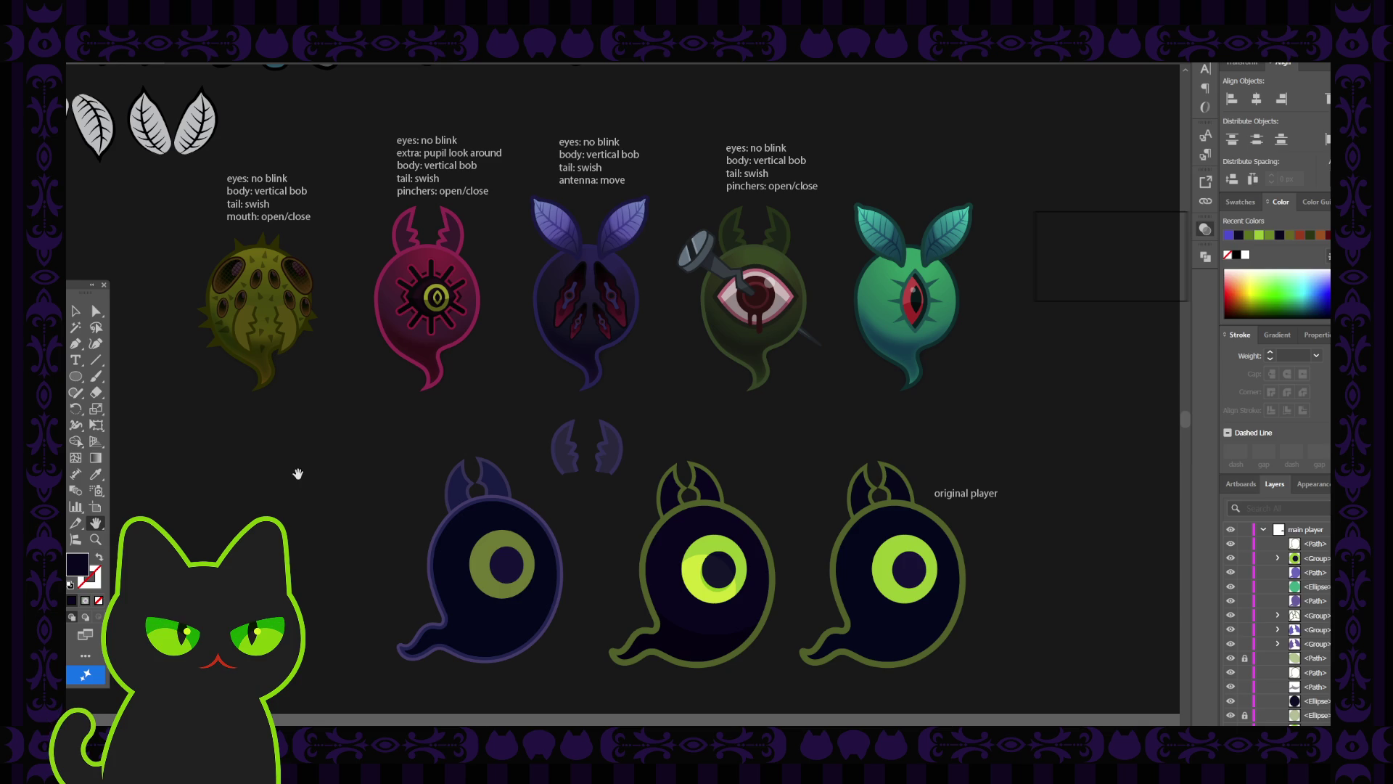
left_click_drag(424, 476, 338, 471)
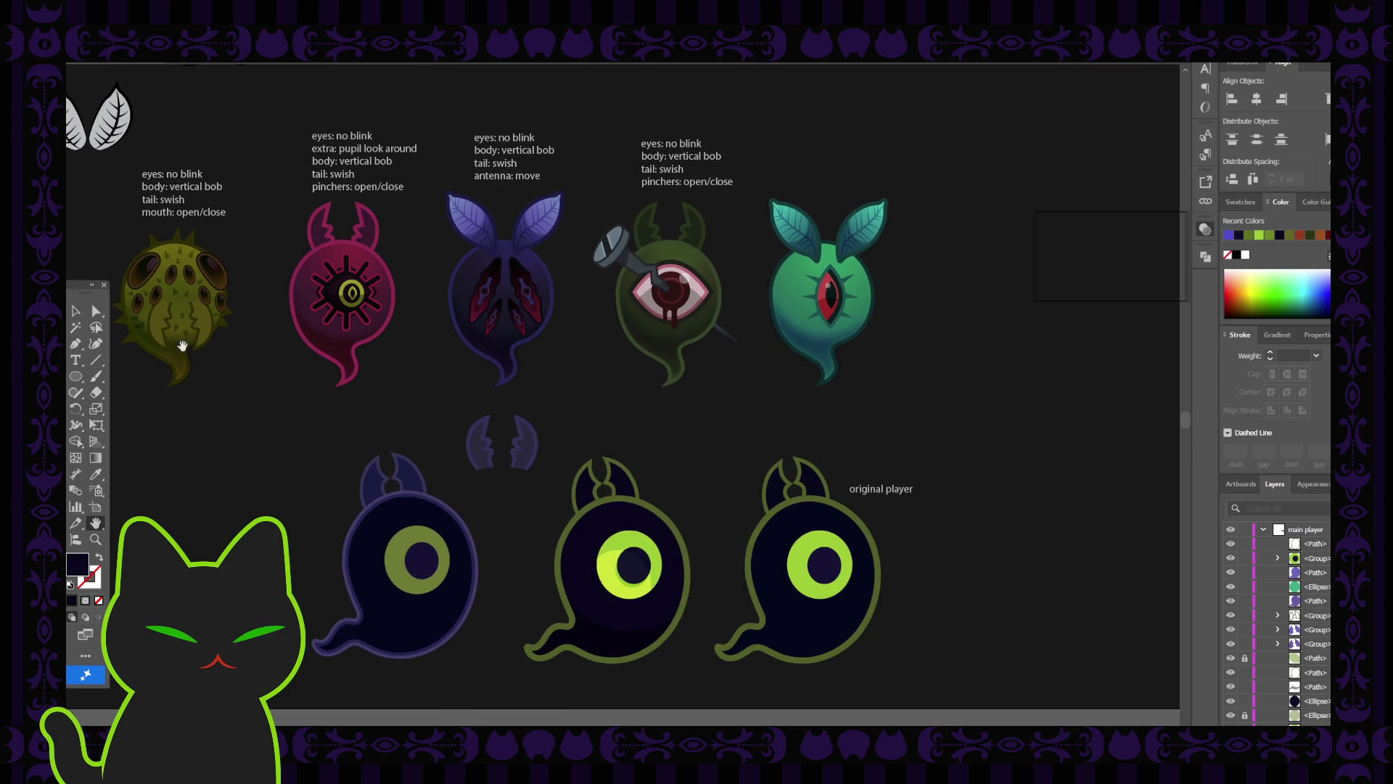
key("v")
left_click(600, 639)
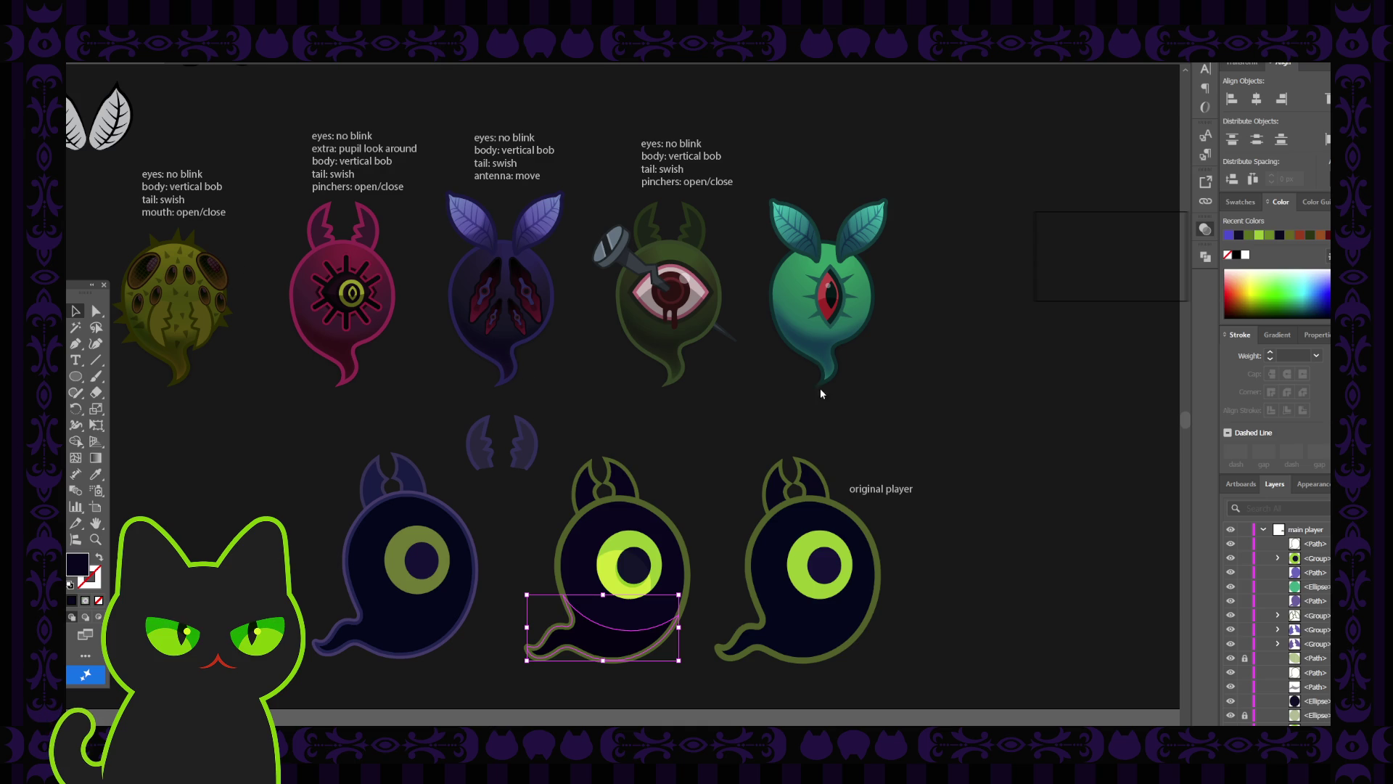
left_click(678, 485)
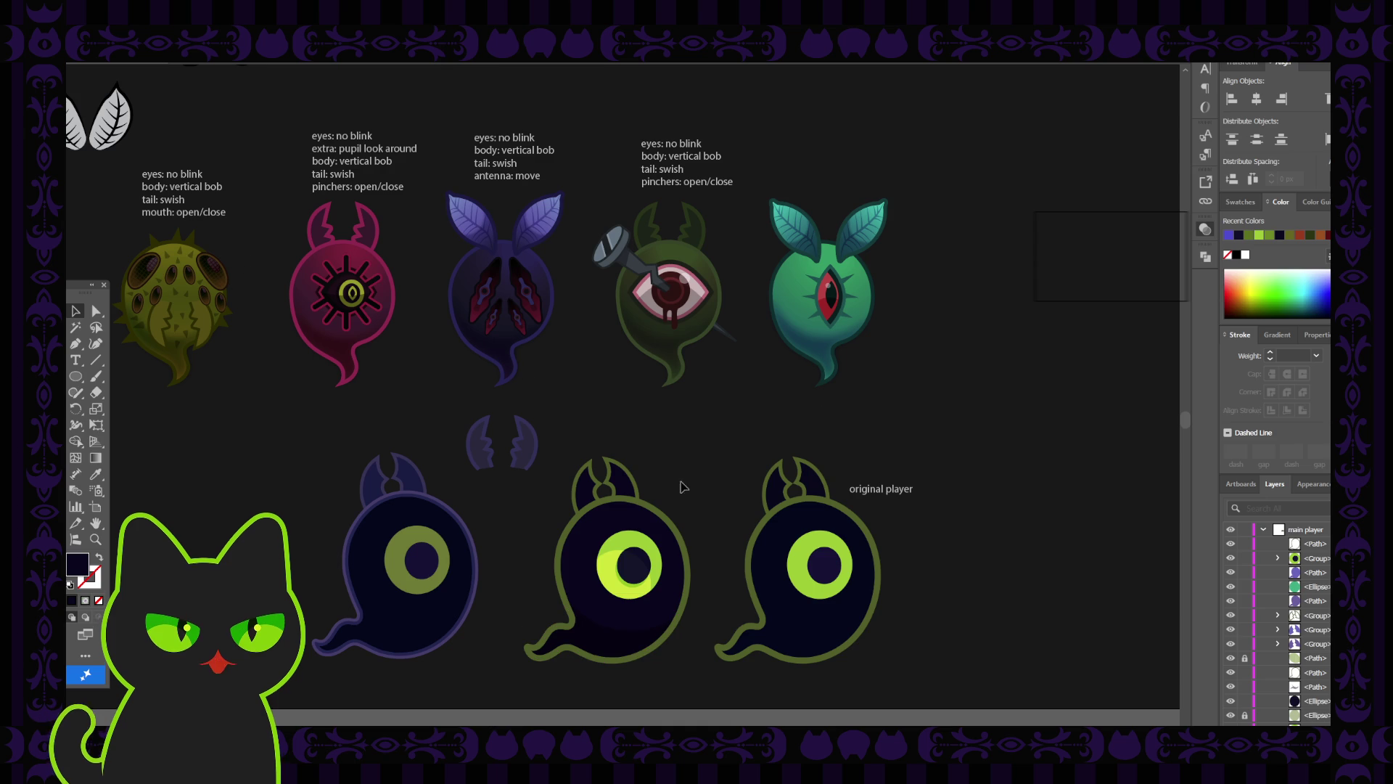
left_click(613, 625)
key("ctrl+plus")
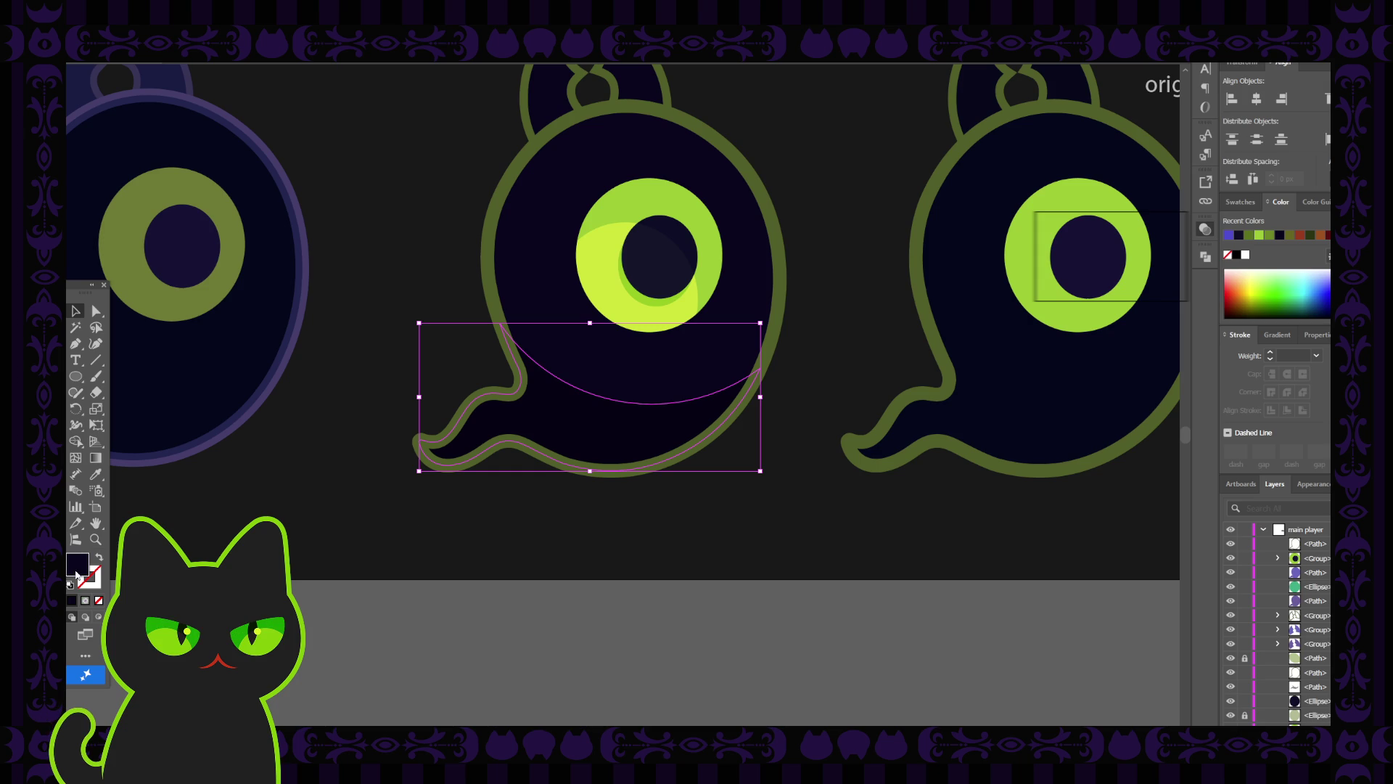
Fill the lower-body shape with purple and compare its stacking order with Bring Forward/Send Backward.
left_click(894, 211)
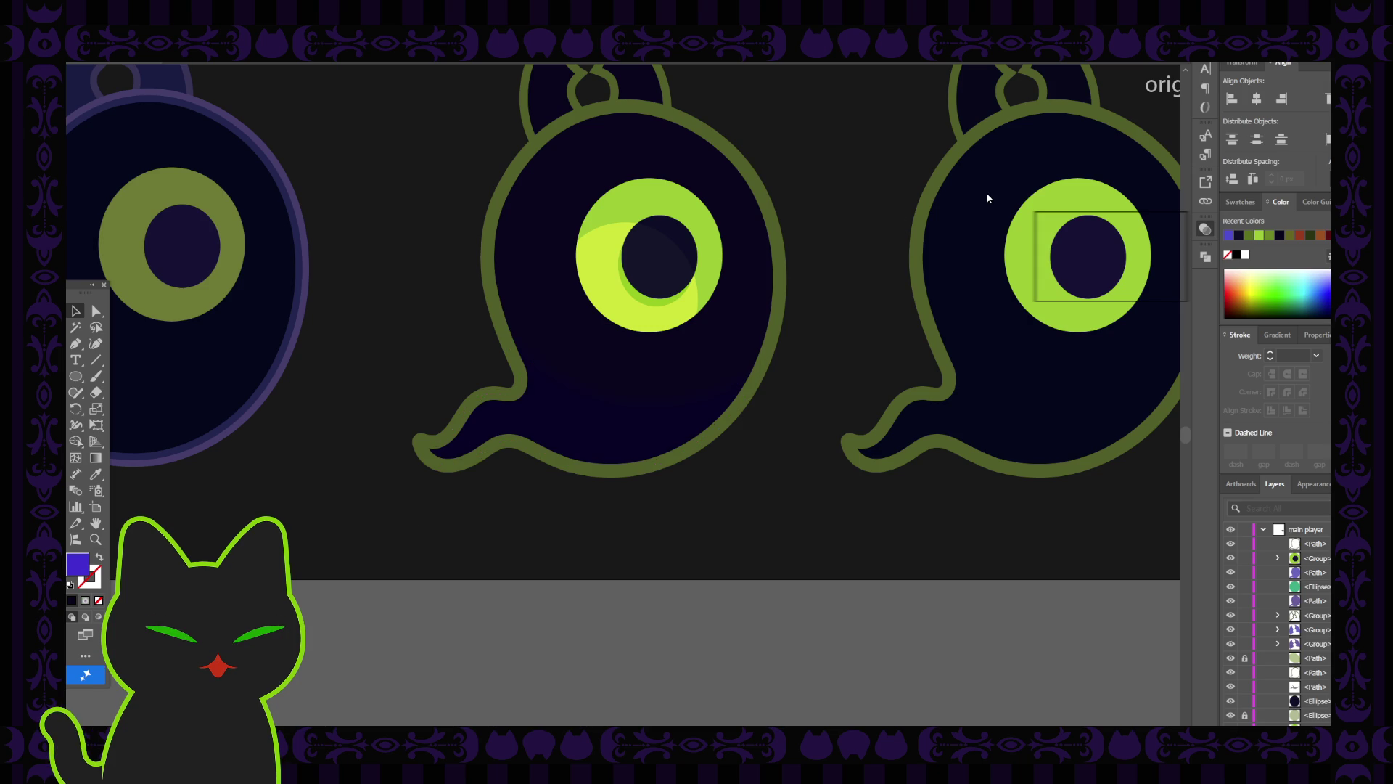
left_click(659, 436)
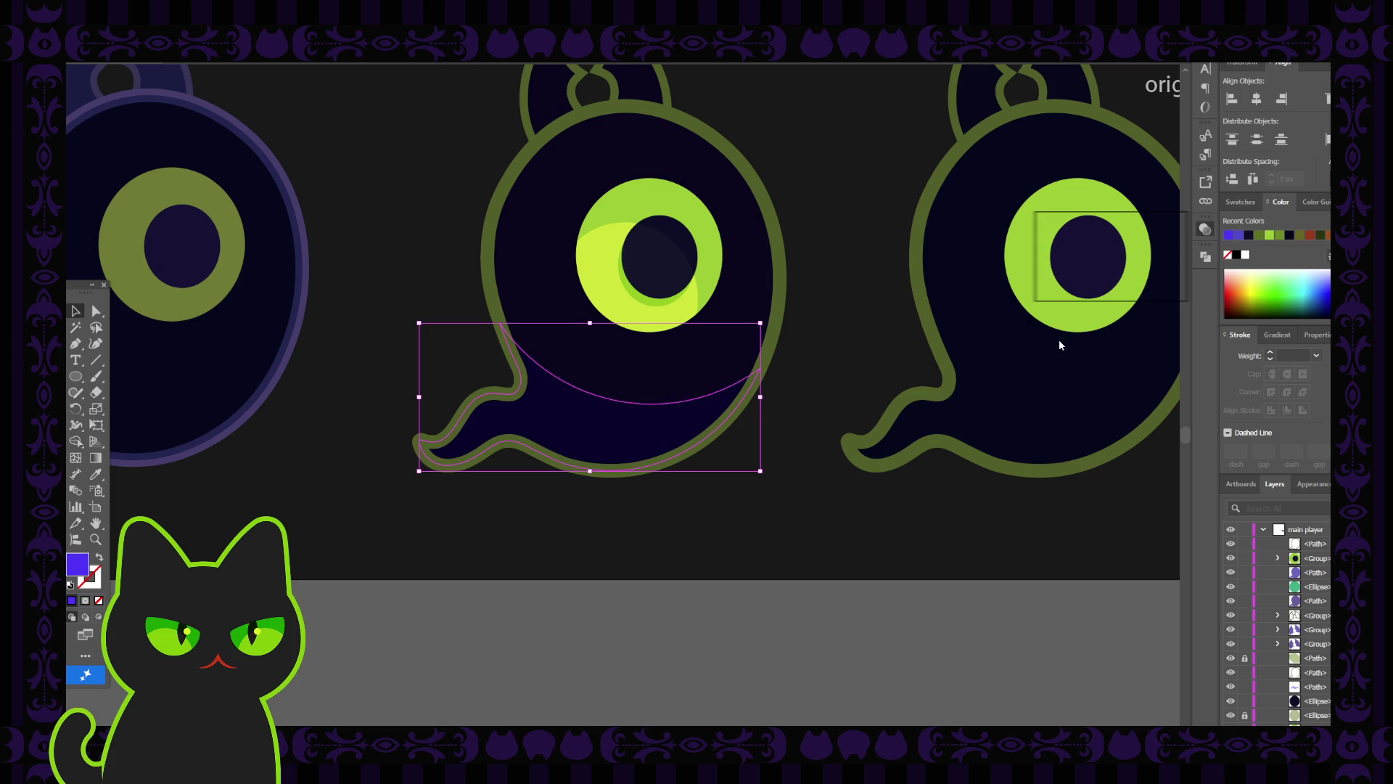
key("ctrl+bracketright")
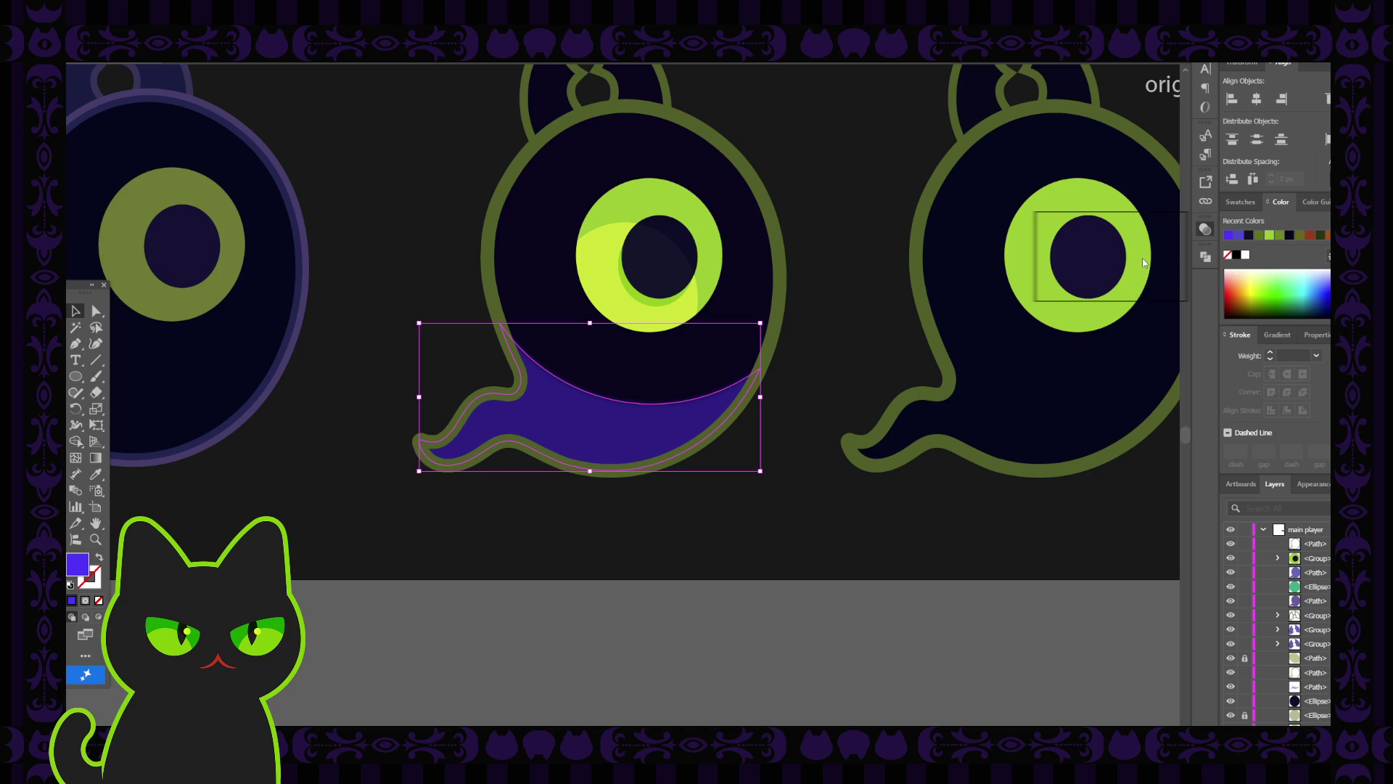
key("ctrl+bracketleft")
key("ctrl+bracketright")
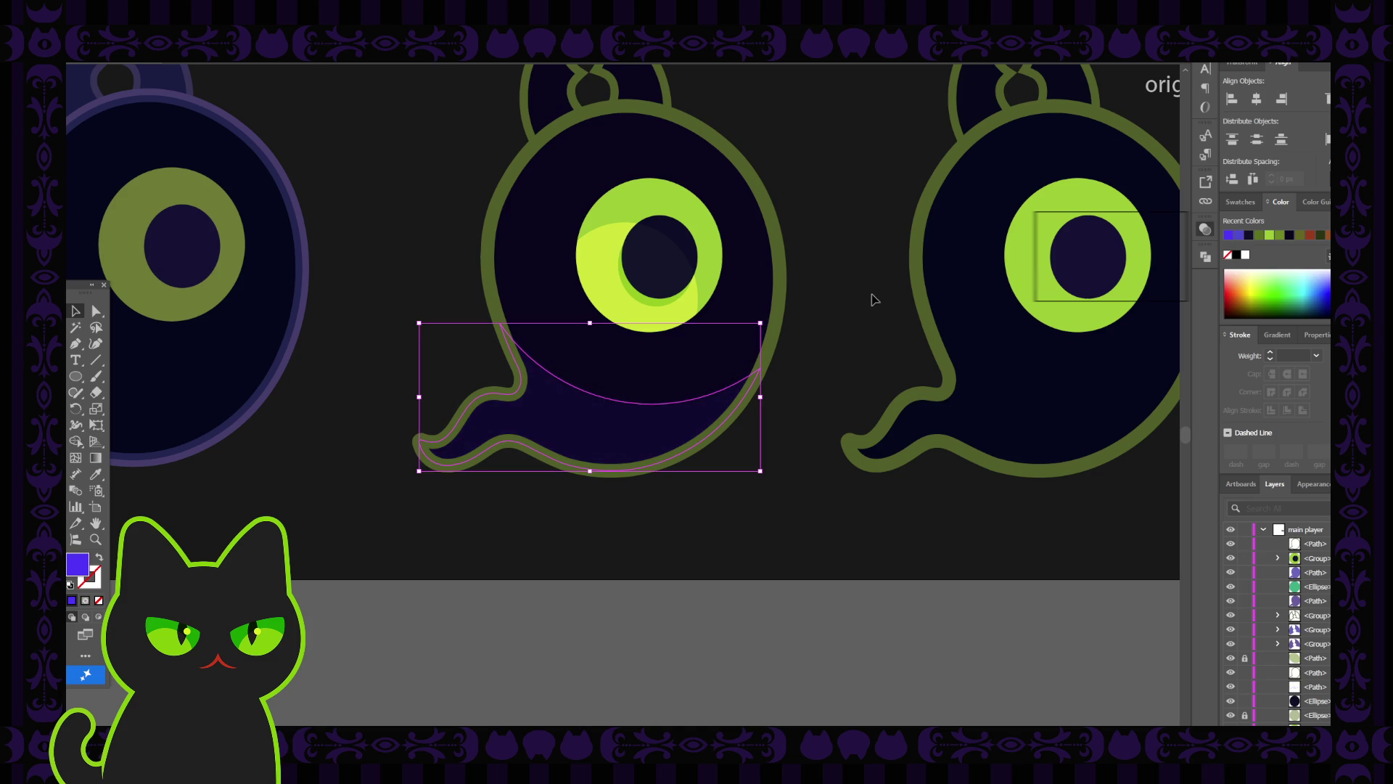
key("ctrl+bracketleft")
key("ctrl+bracketright")
Show the shading shape's Appearance settings and pick its Gaussian Blur entry.
left_click(1311, 484)
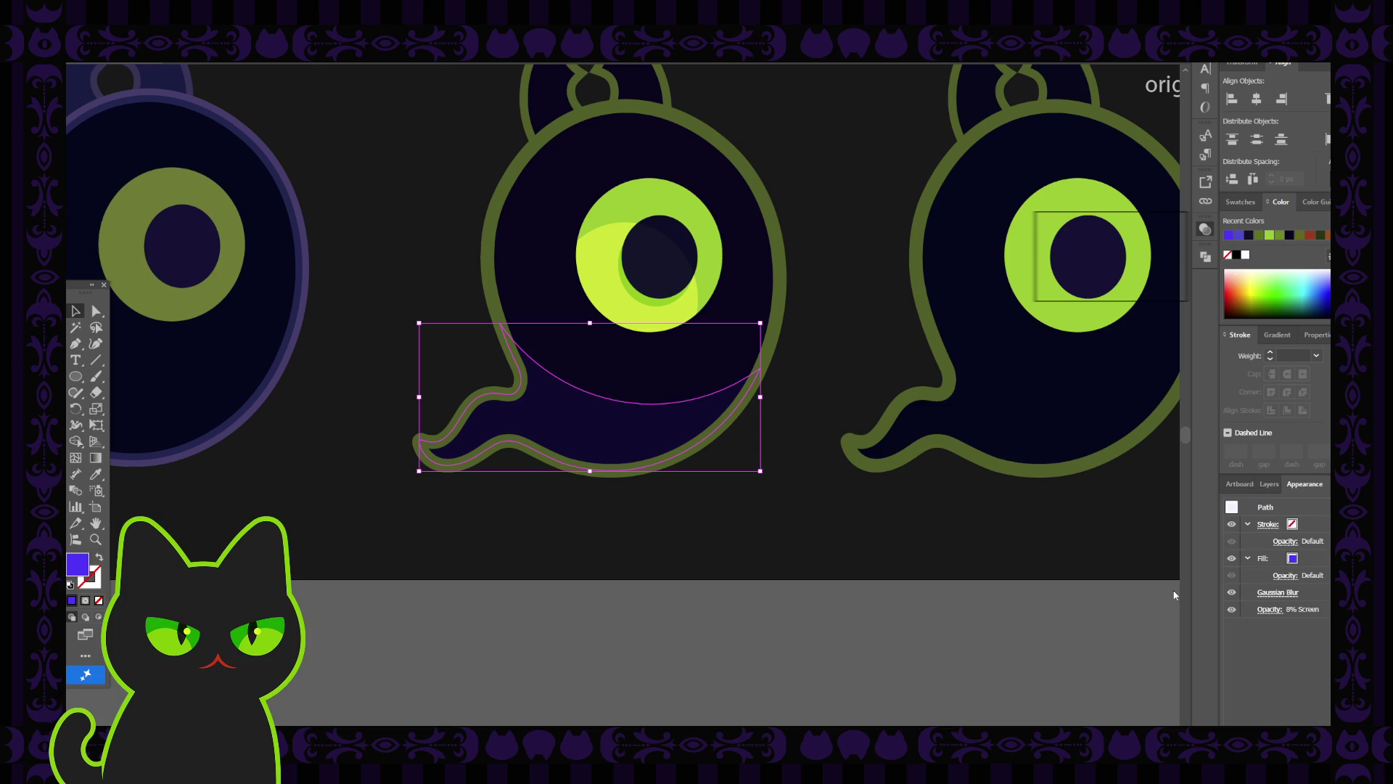
left_click(1278, 592)
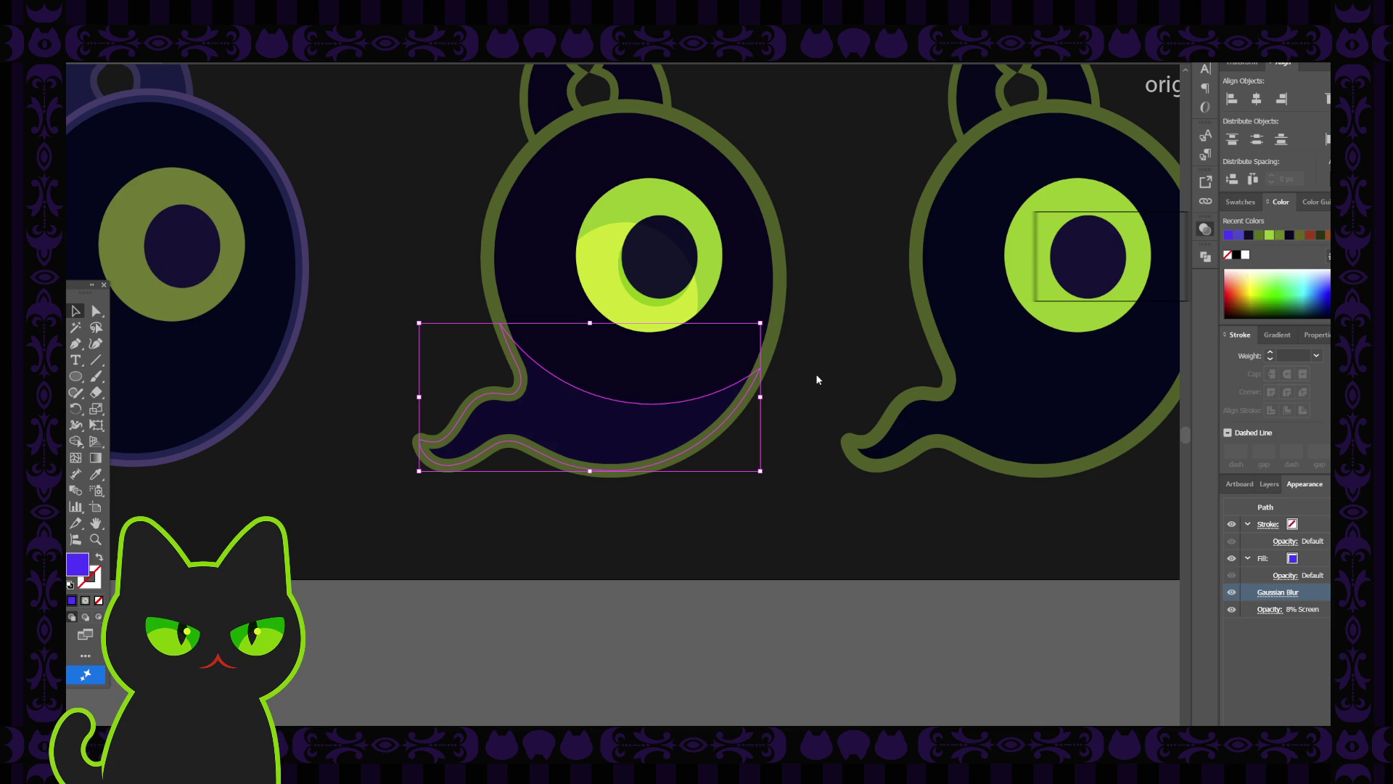
left_click(826, 364)
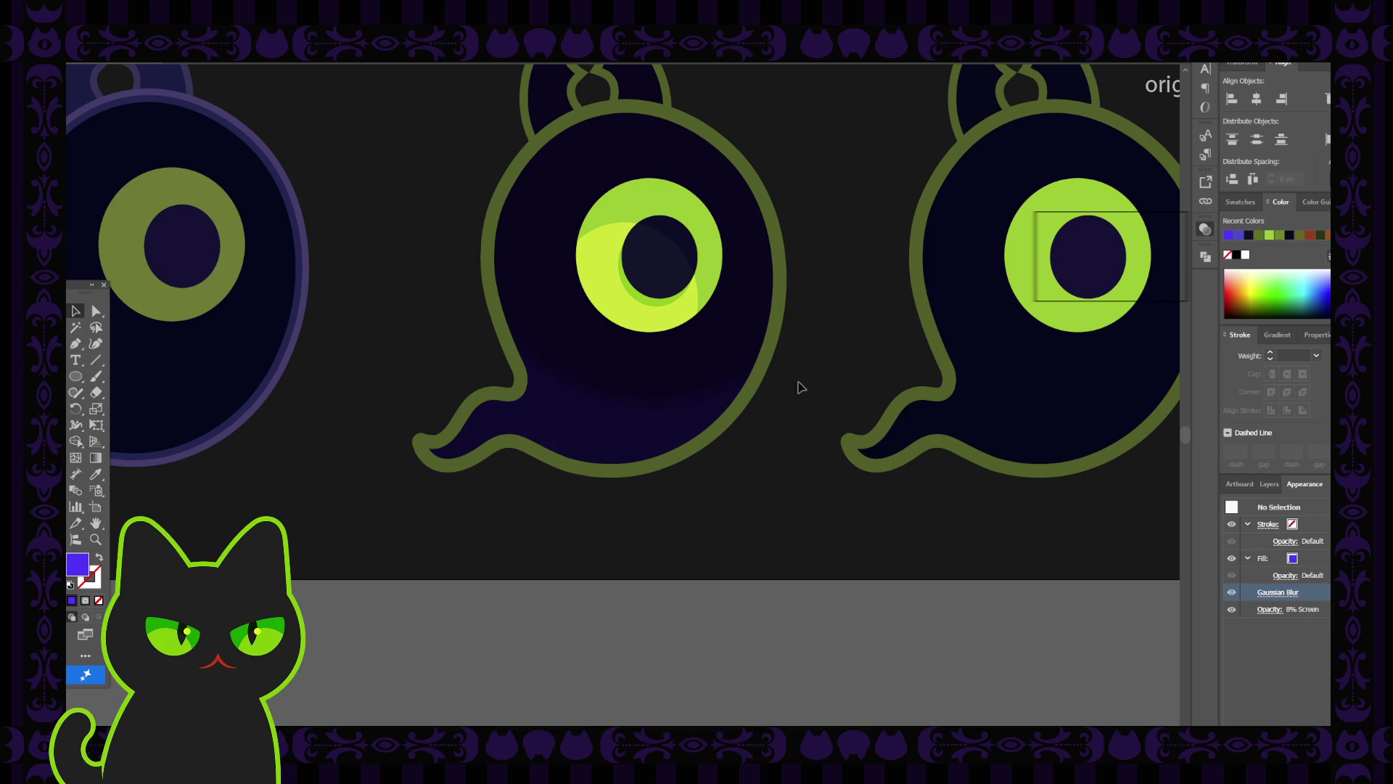
left_click(684, 433)
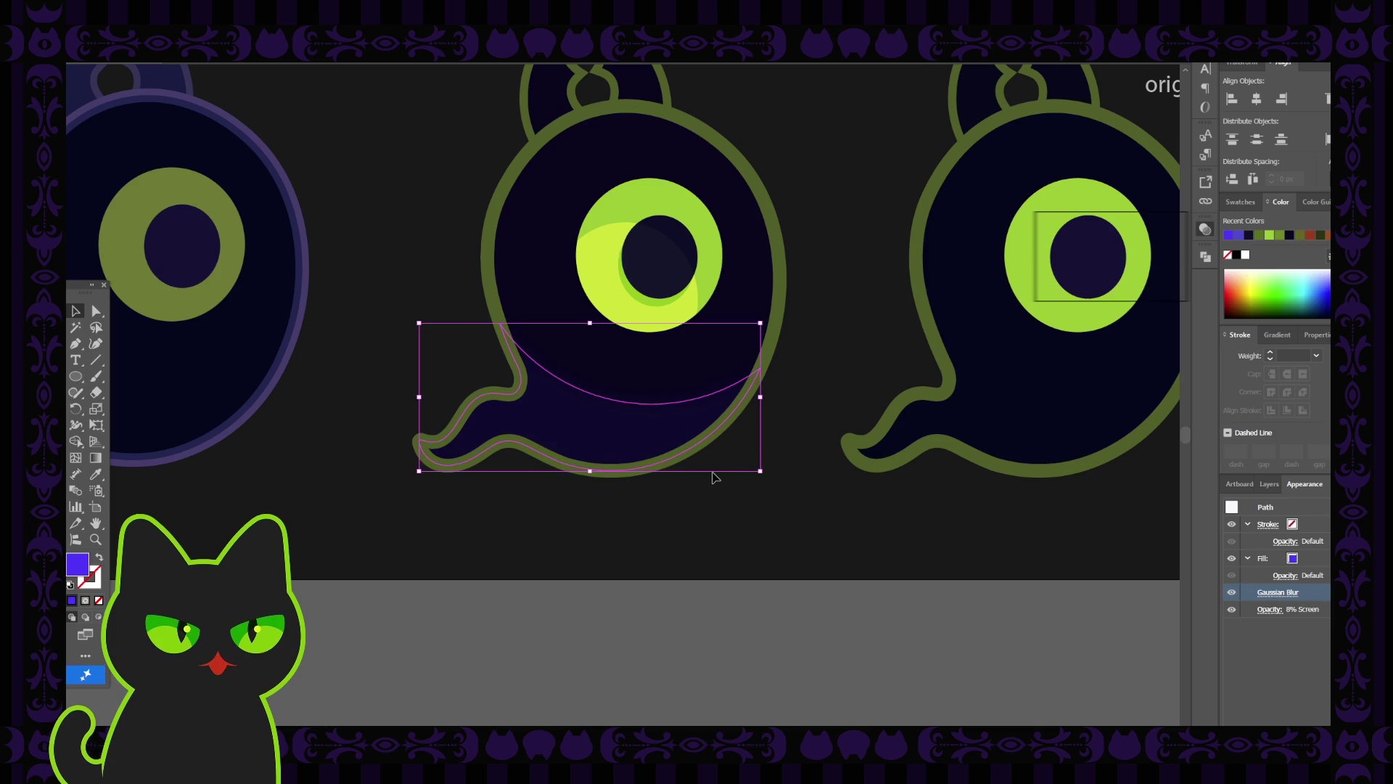
Zoom out to all three ghosts, deselect, and delete the Gaussian Blur entry.
key("ctrl+minus")
key("ctrl+minus")
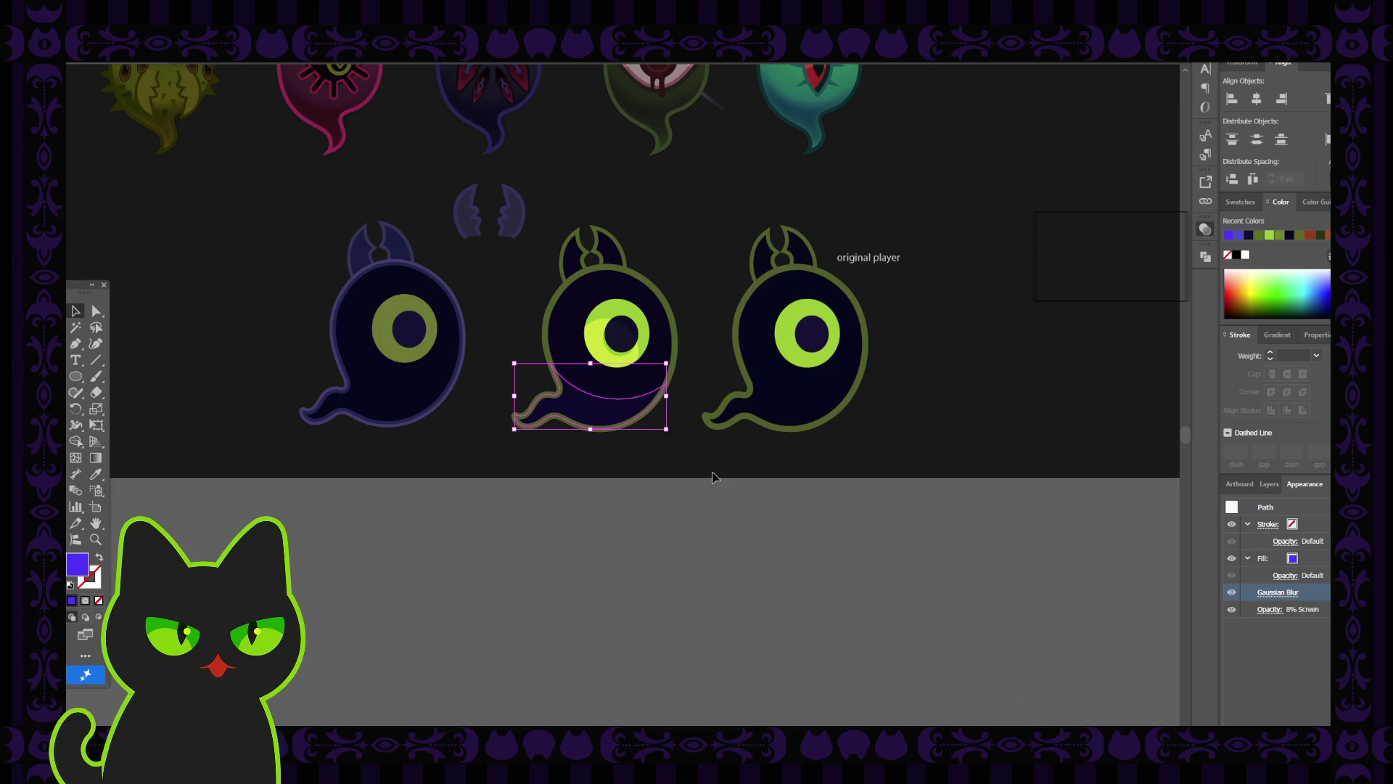
left_click_drag(529, 286, 533, 351)
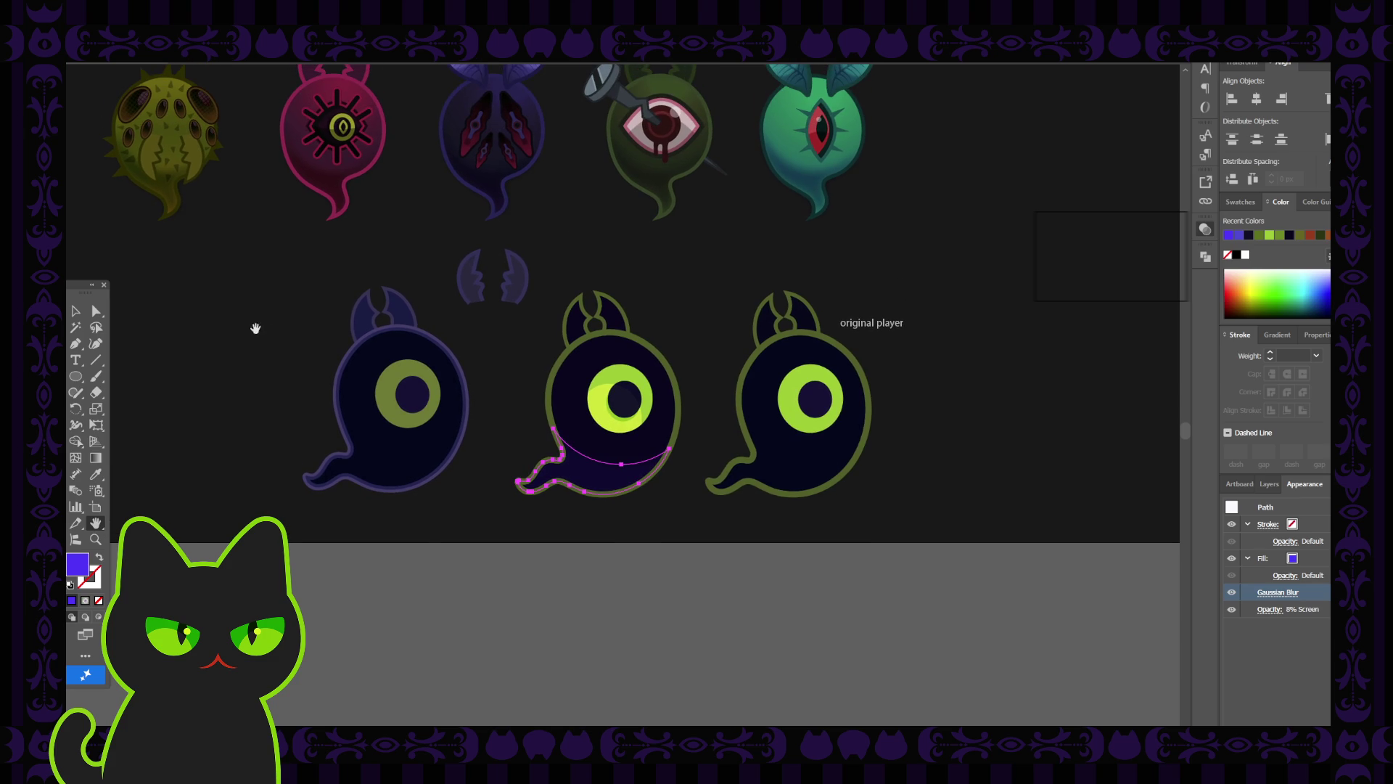
left_click(84, 317)
left_click(503, 351)
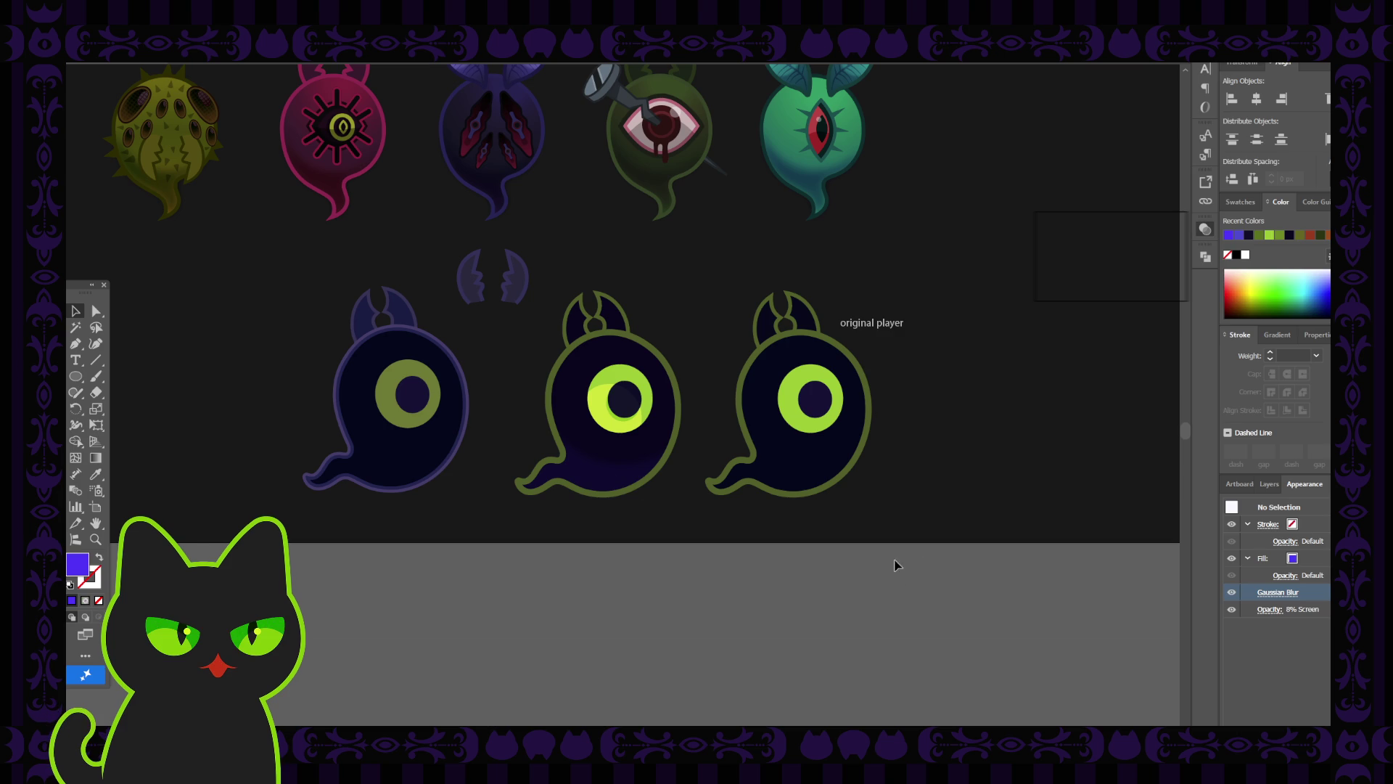
key("Delete")
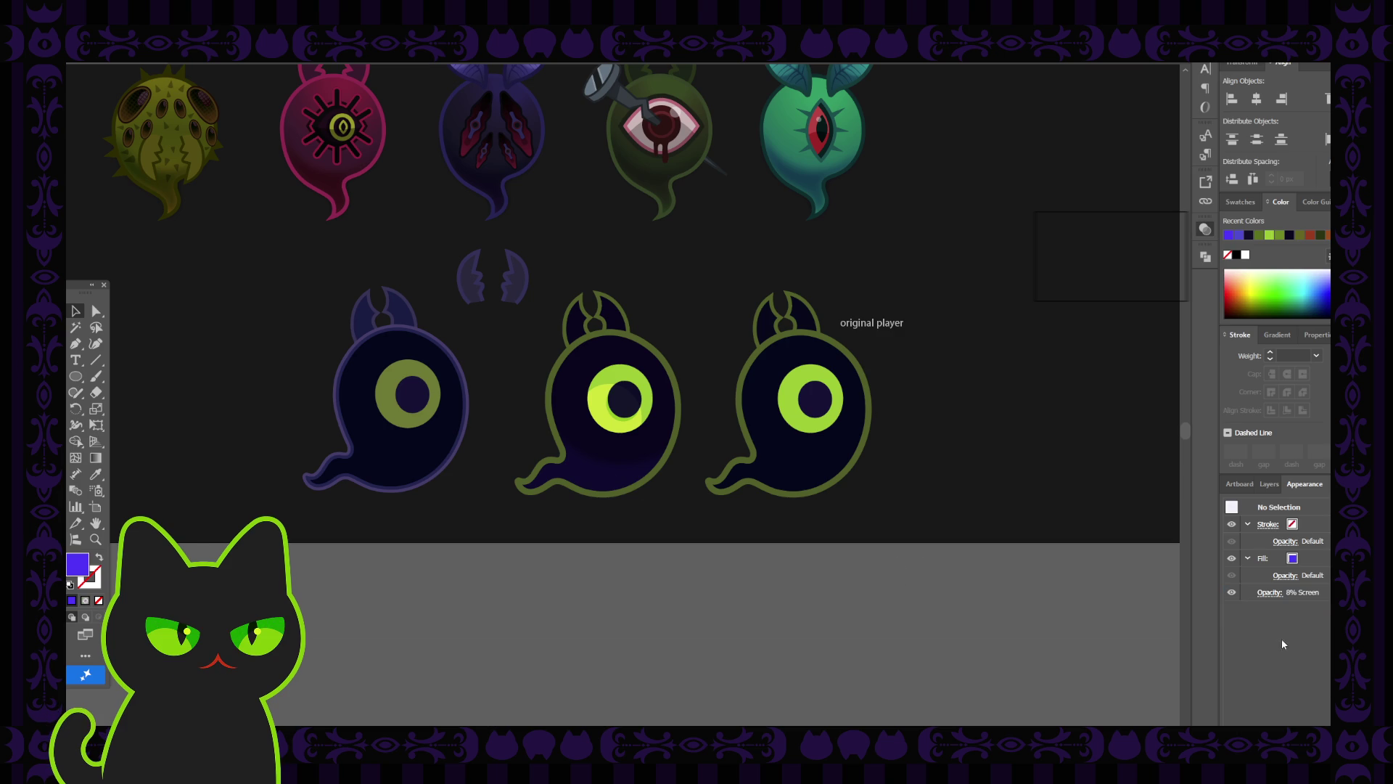
Restore the shading shape's selection and remove its Gaussian Blur.
key("ctrl+z")
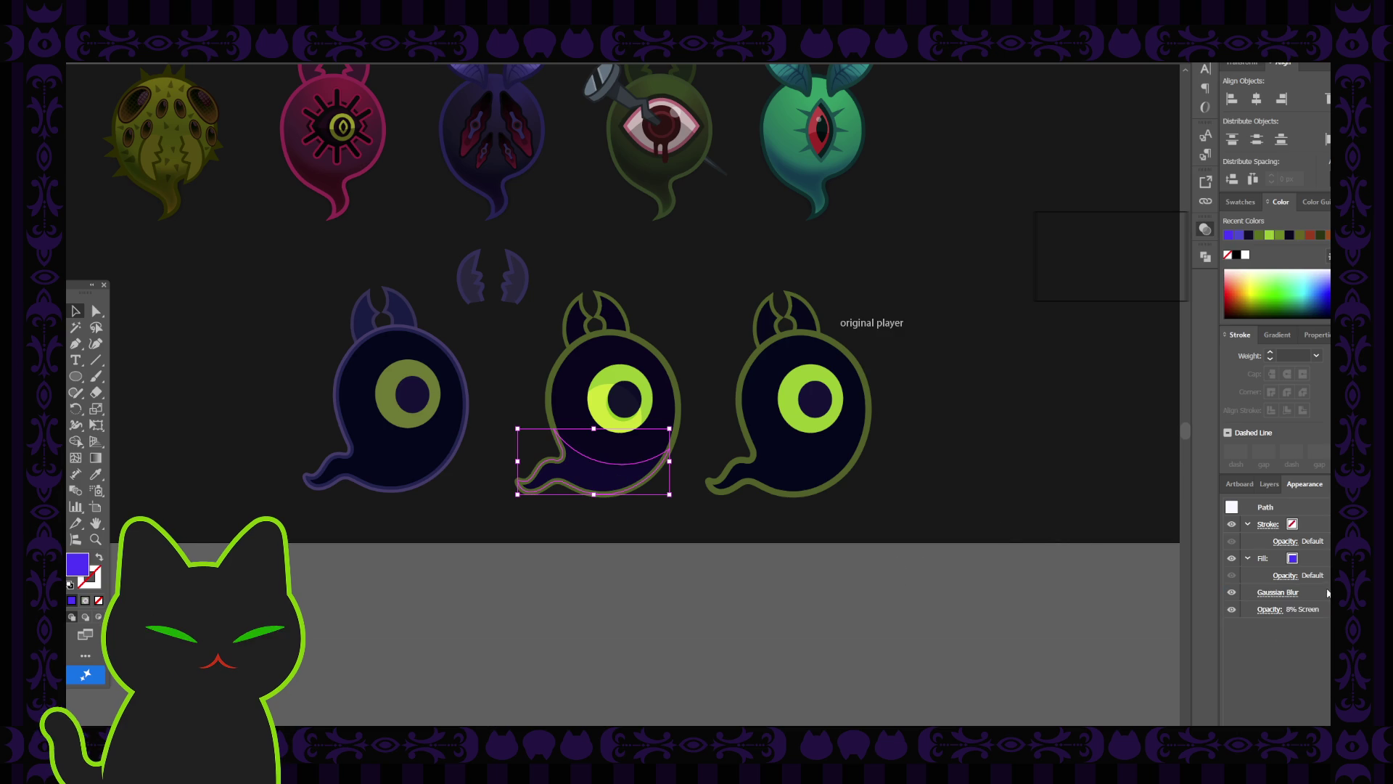
key("ctrl+z")
key("Delete")
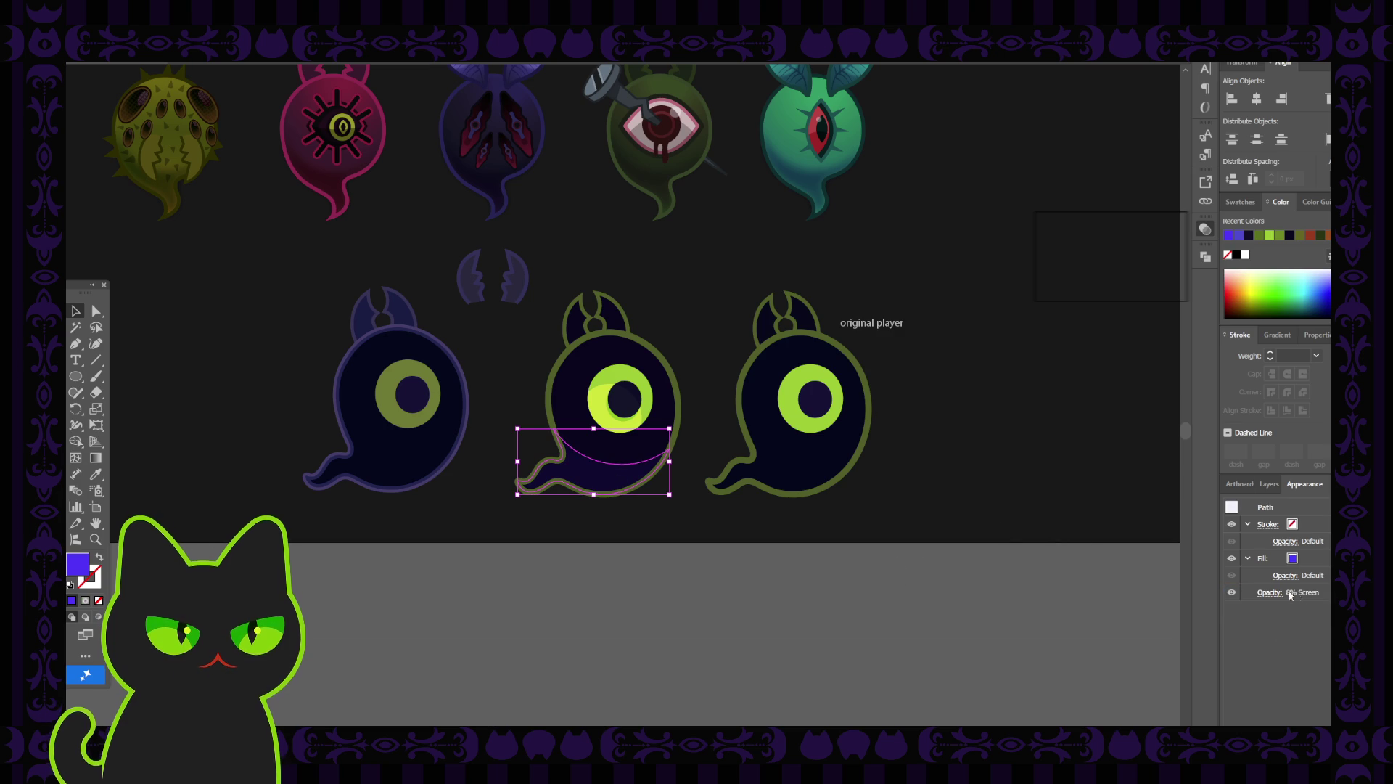
Raise the shading shape's opacity to 100% and compare the result before and after.
left_click(1270, 592)
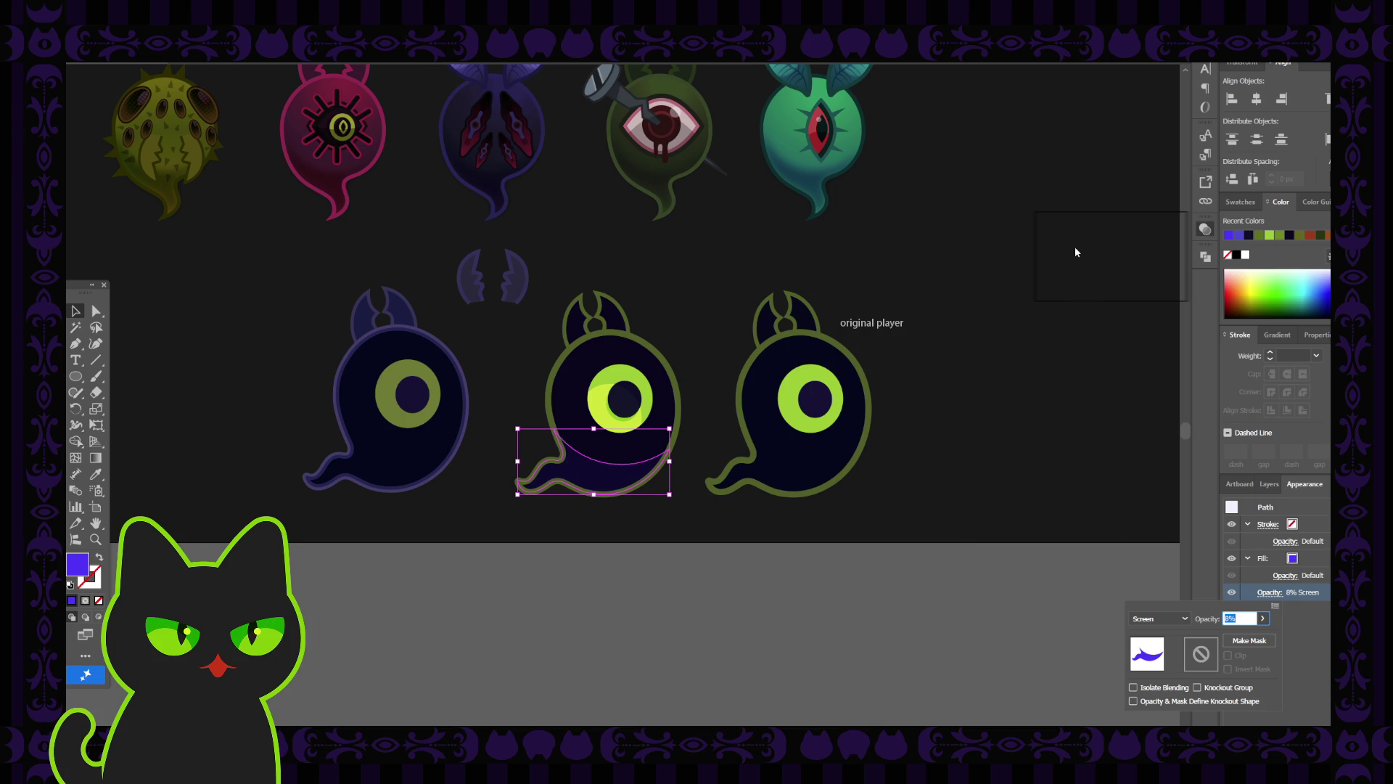
key("Return")
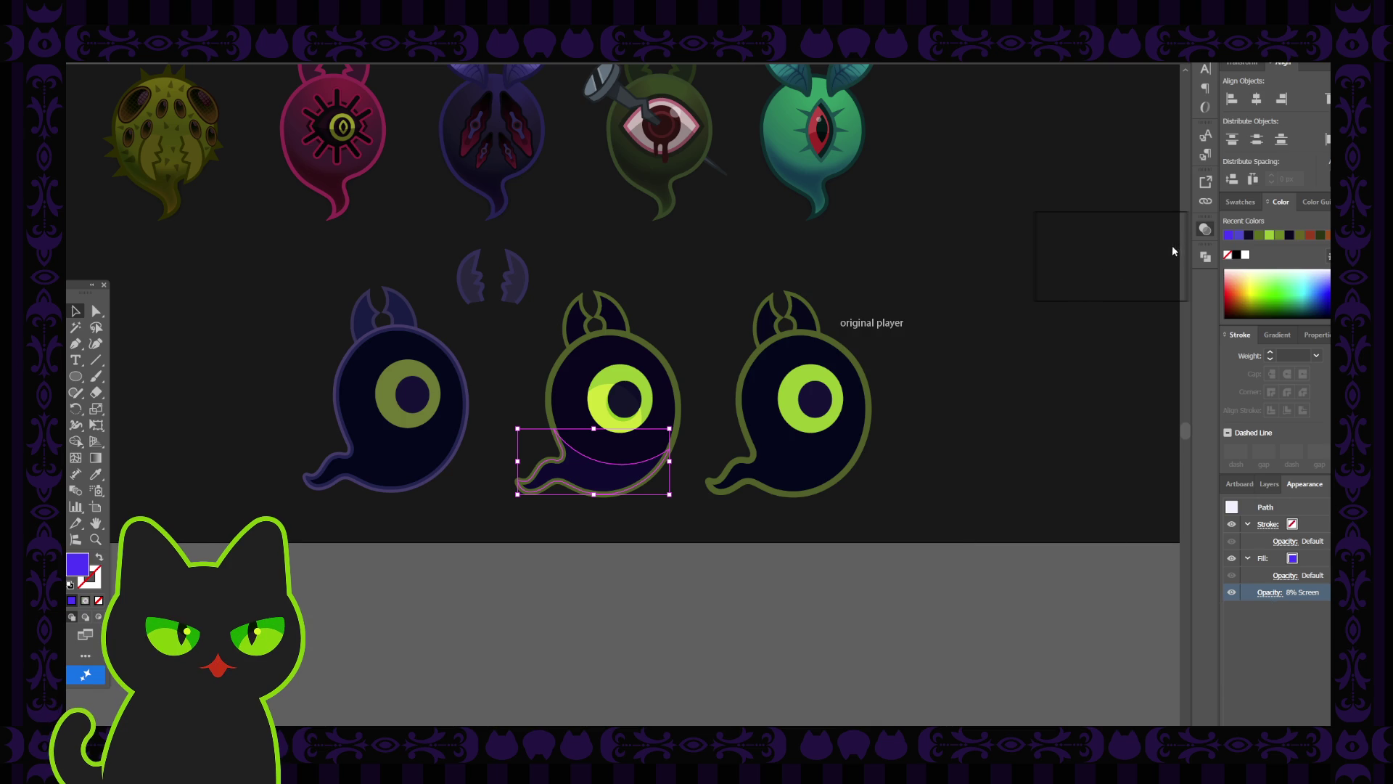
key("ctrl+shift+b")
key("ctrl+z")
key("ctrl+shift+z")
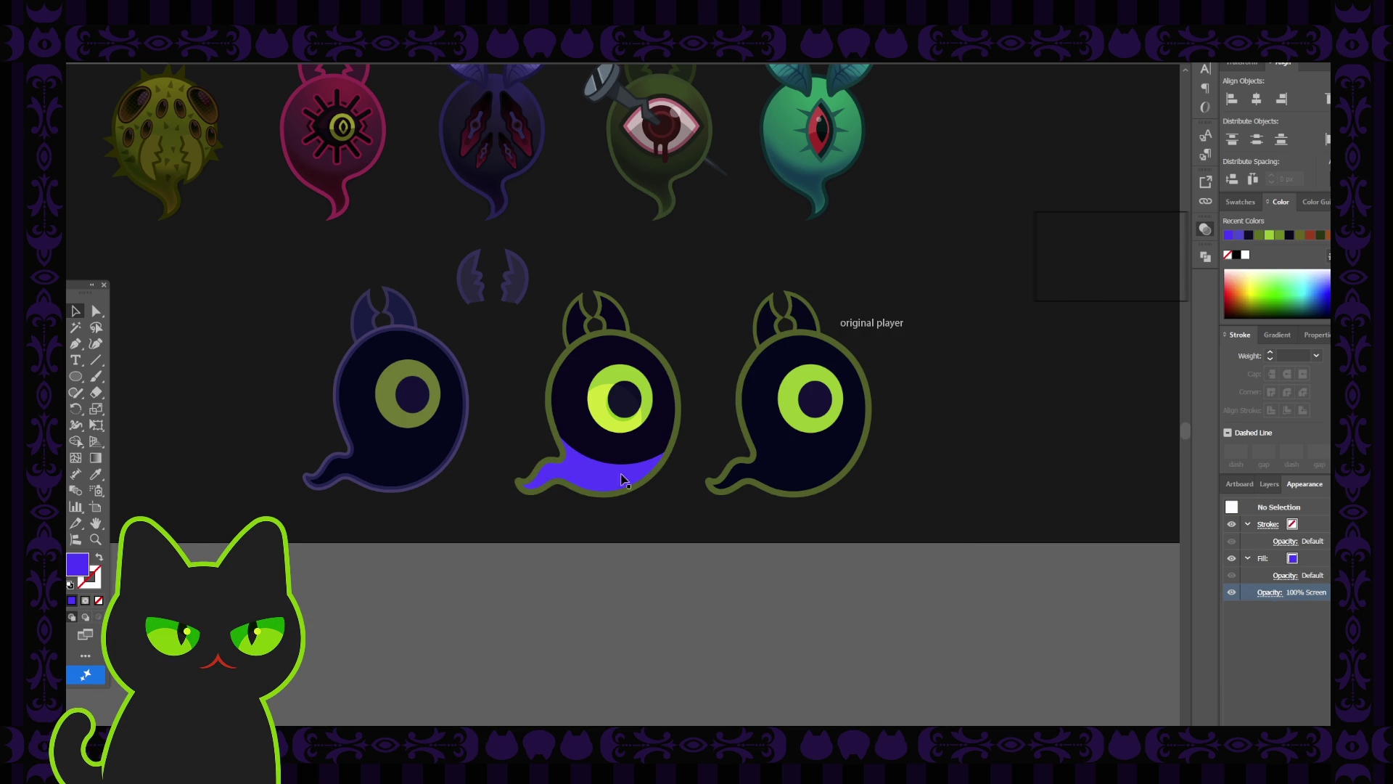
key("ctrl+z")
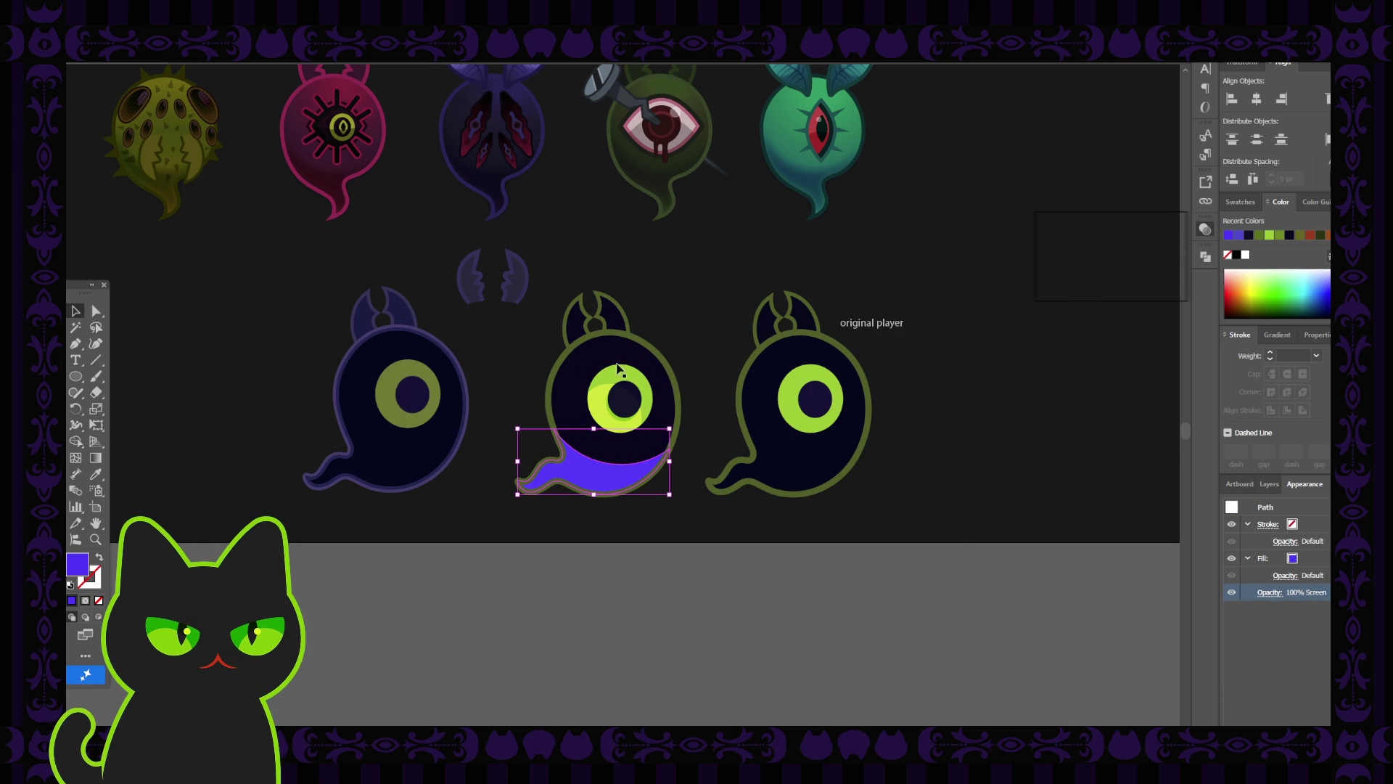
key("ctrl+z")
key("ctrl+shift+z")
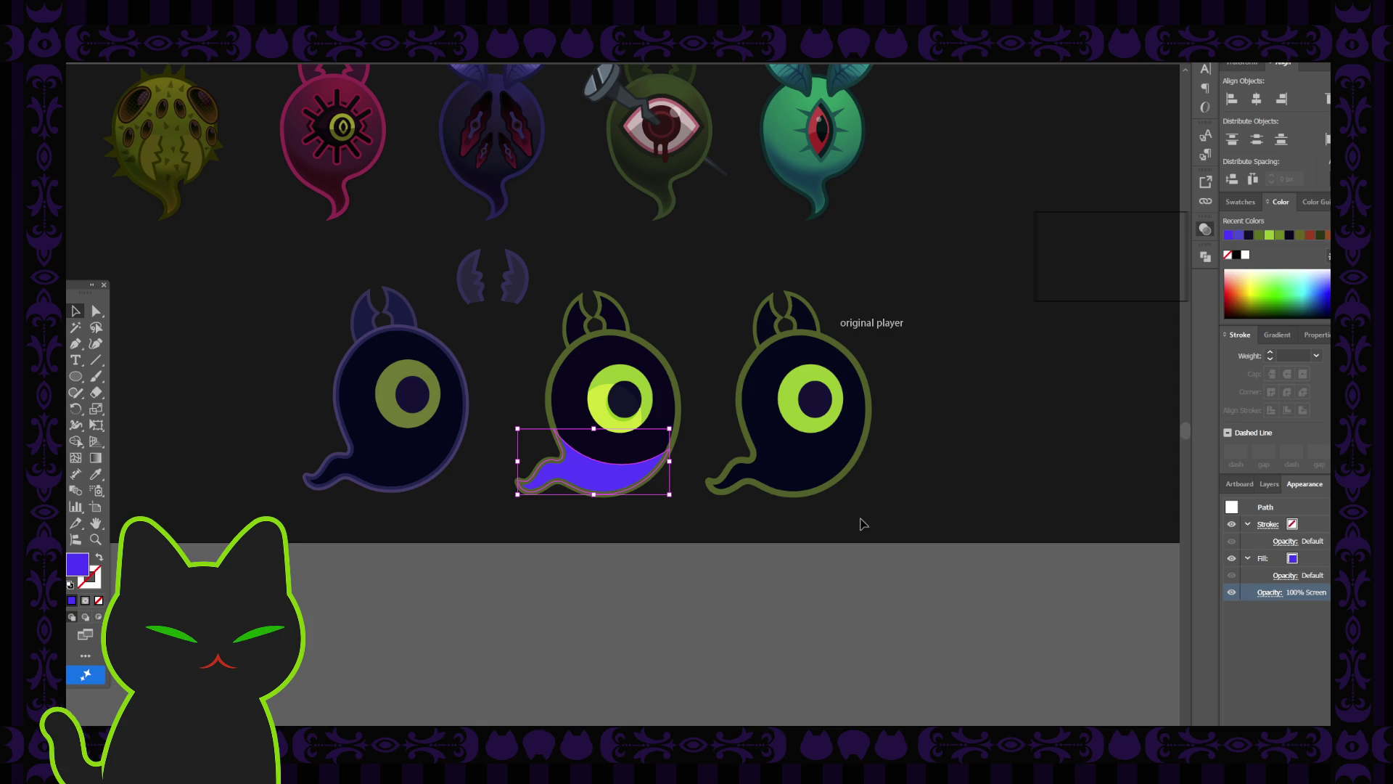
left_click(1273, 485)
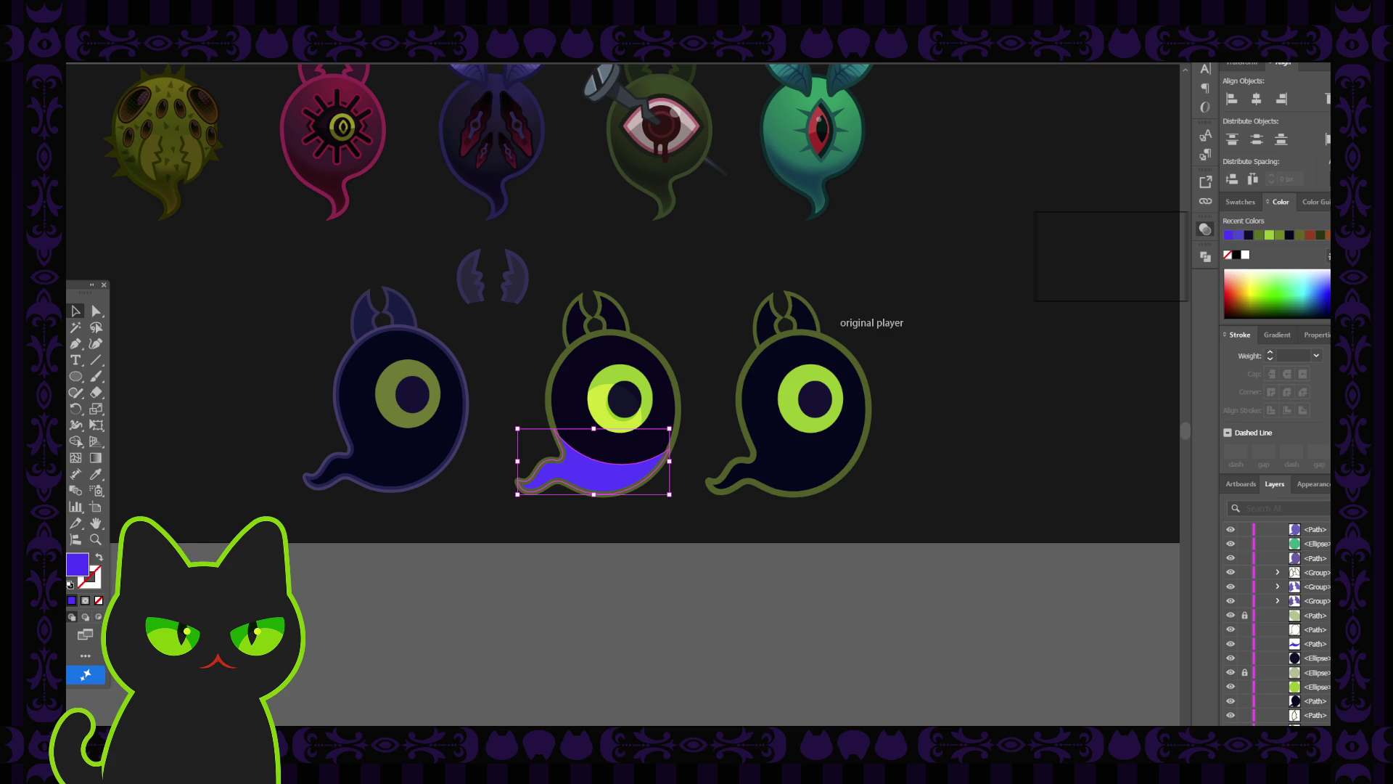
Try clipping the purple belly shape inside the ghost body, then undo the mask.
left_click(483, 395)
key("ctrl+plus")
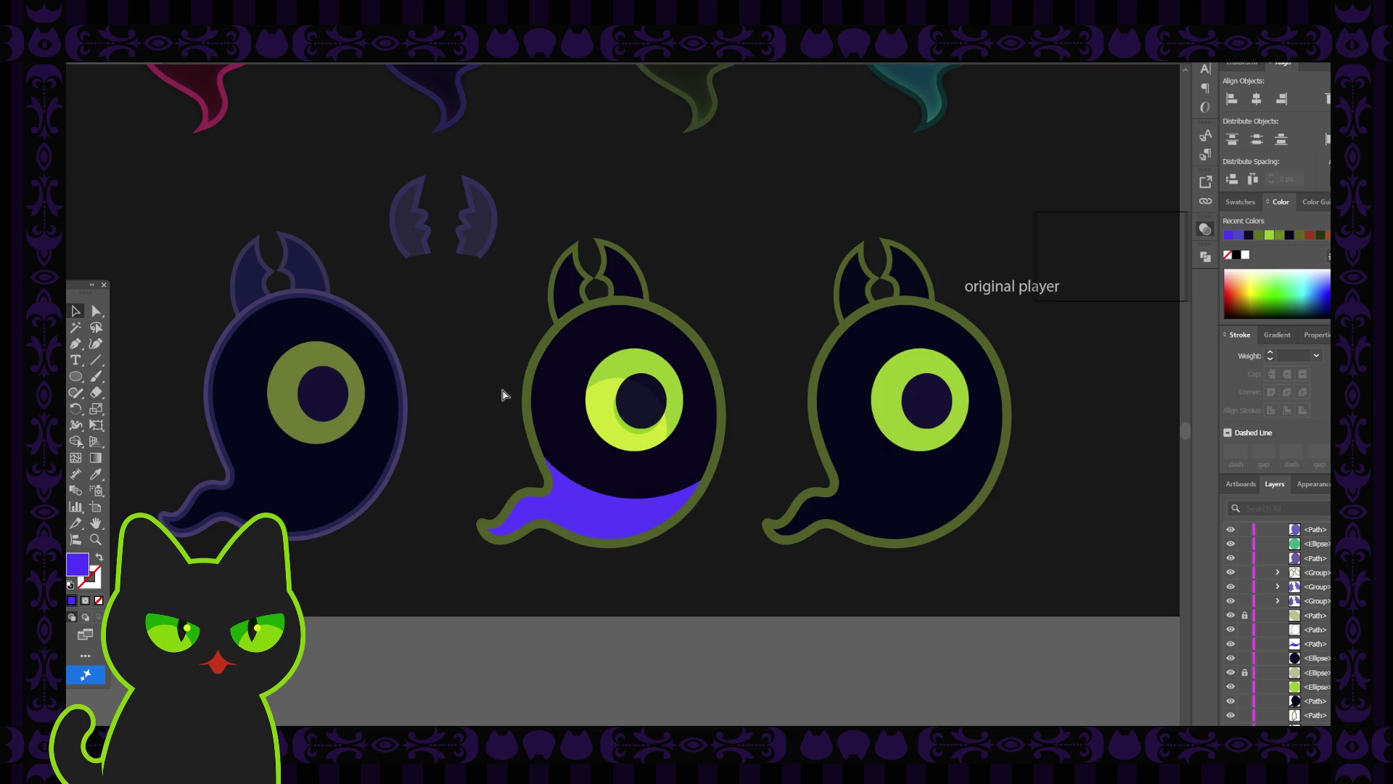
key("space")
left_click_drag(492, 311, 450, 369)
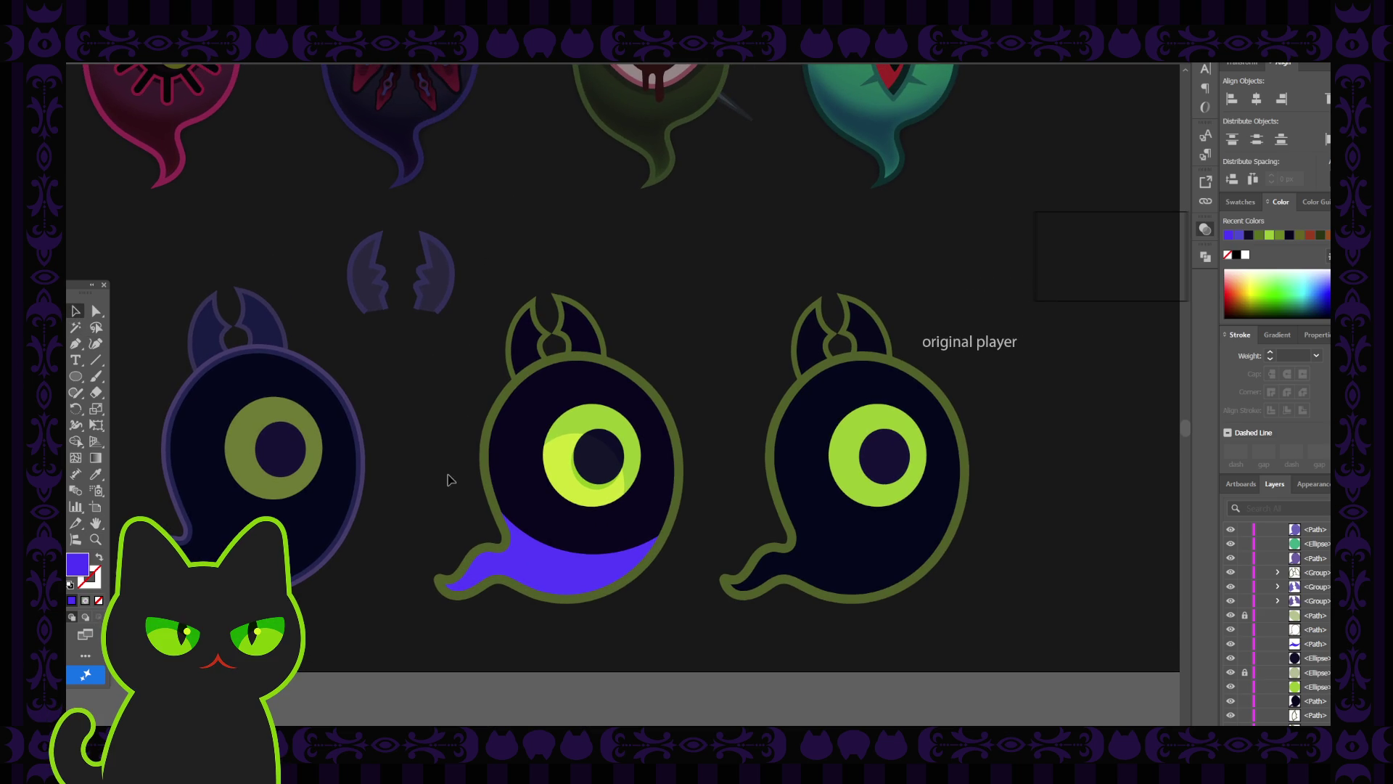
left_click(543, 563)
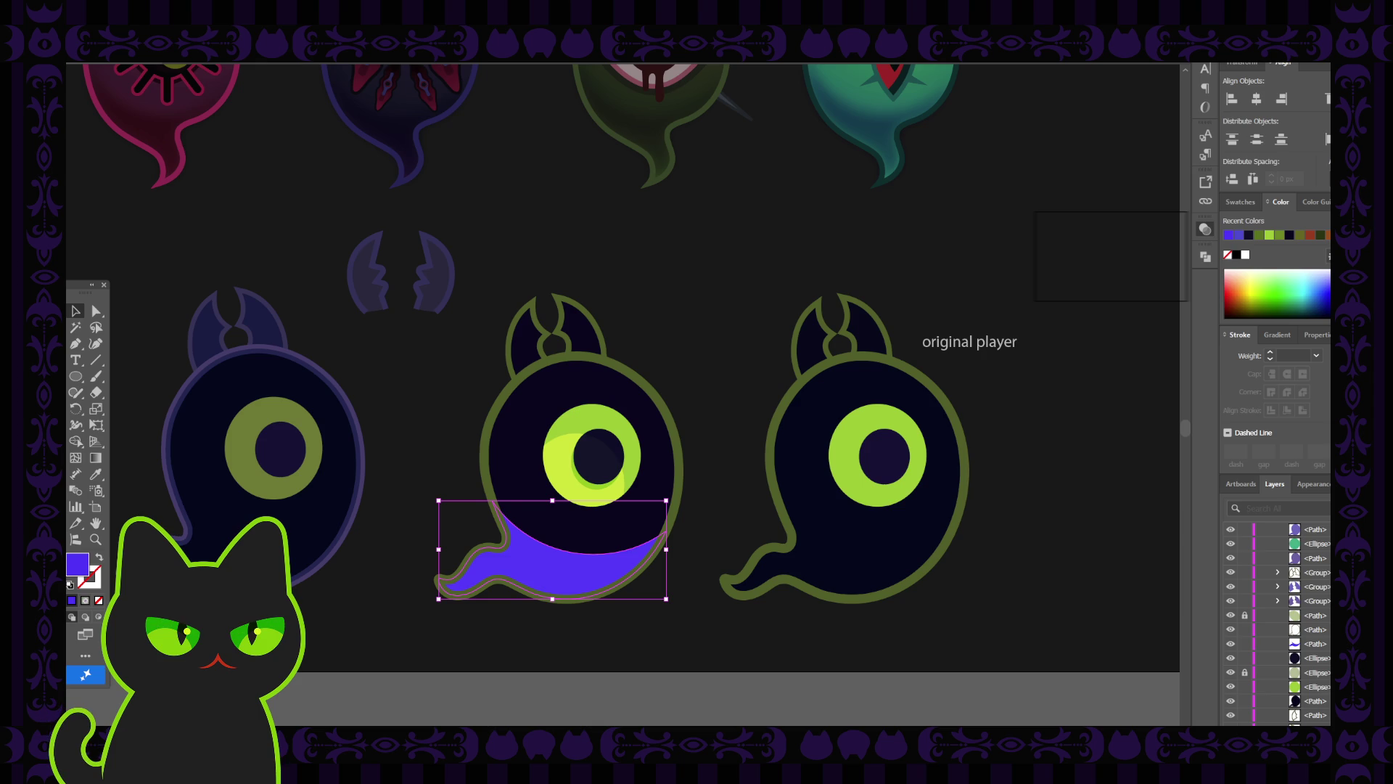
left_click(520, 520, "shift")
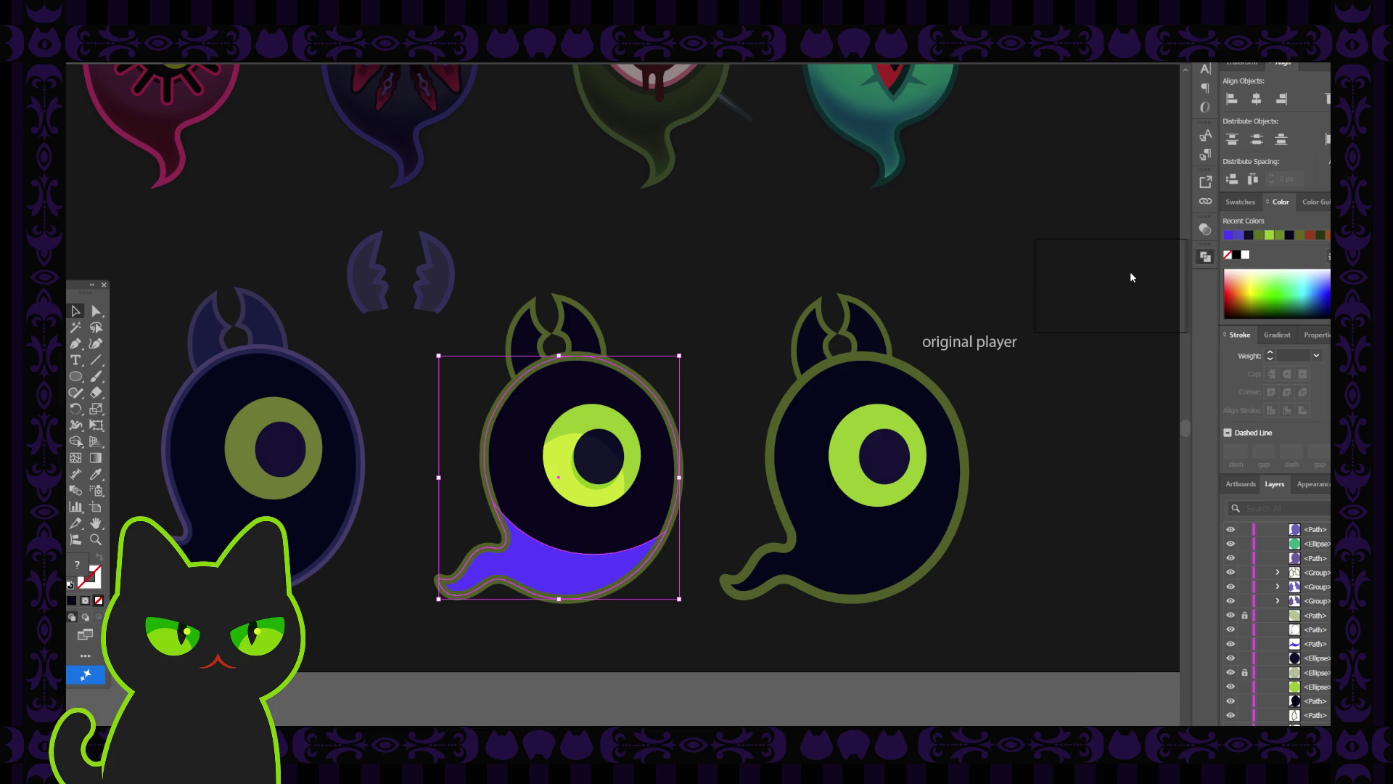
left_click(1074, 288)
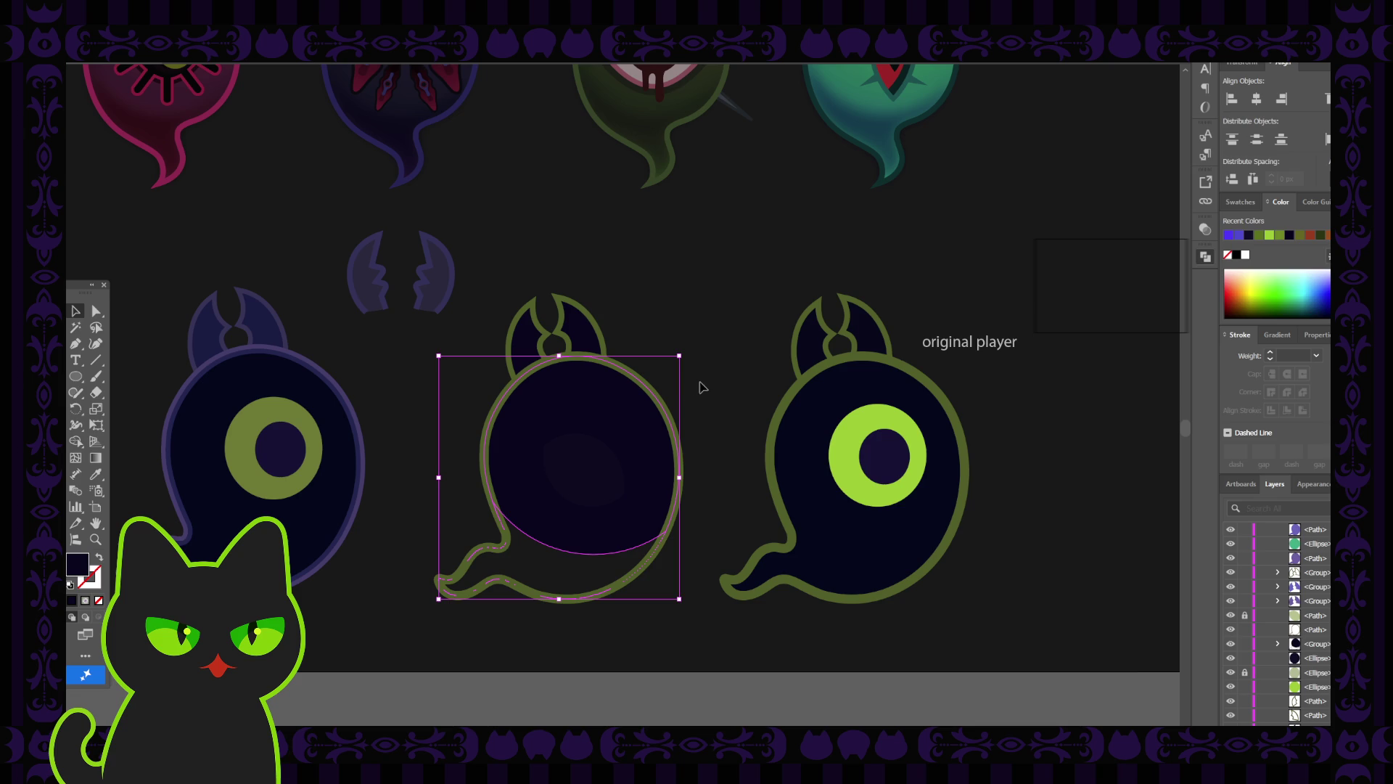
key("a")
key("v")
key("ctrl+z")
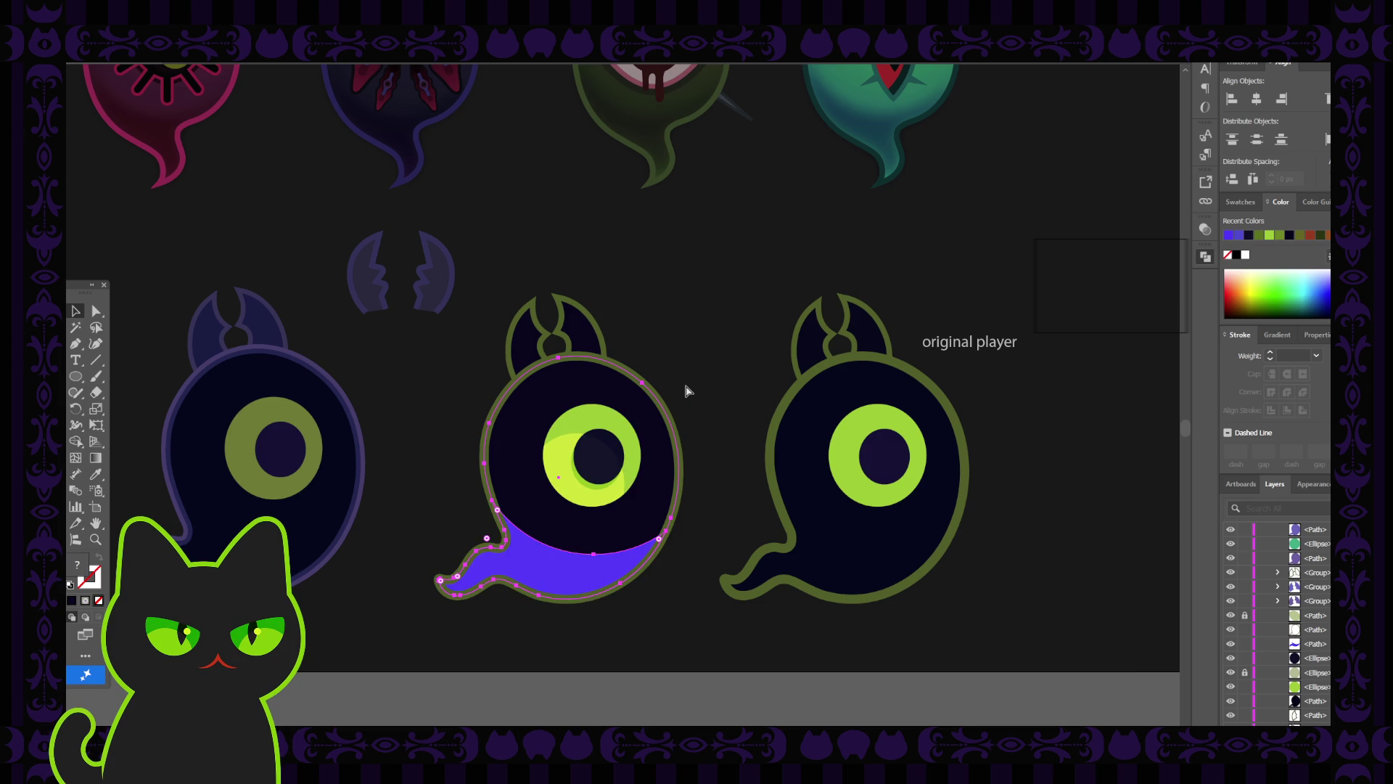
Hide the purple belly shape using its eye icon in the Layers panel.
left_click(709, 377)
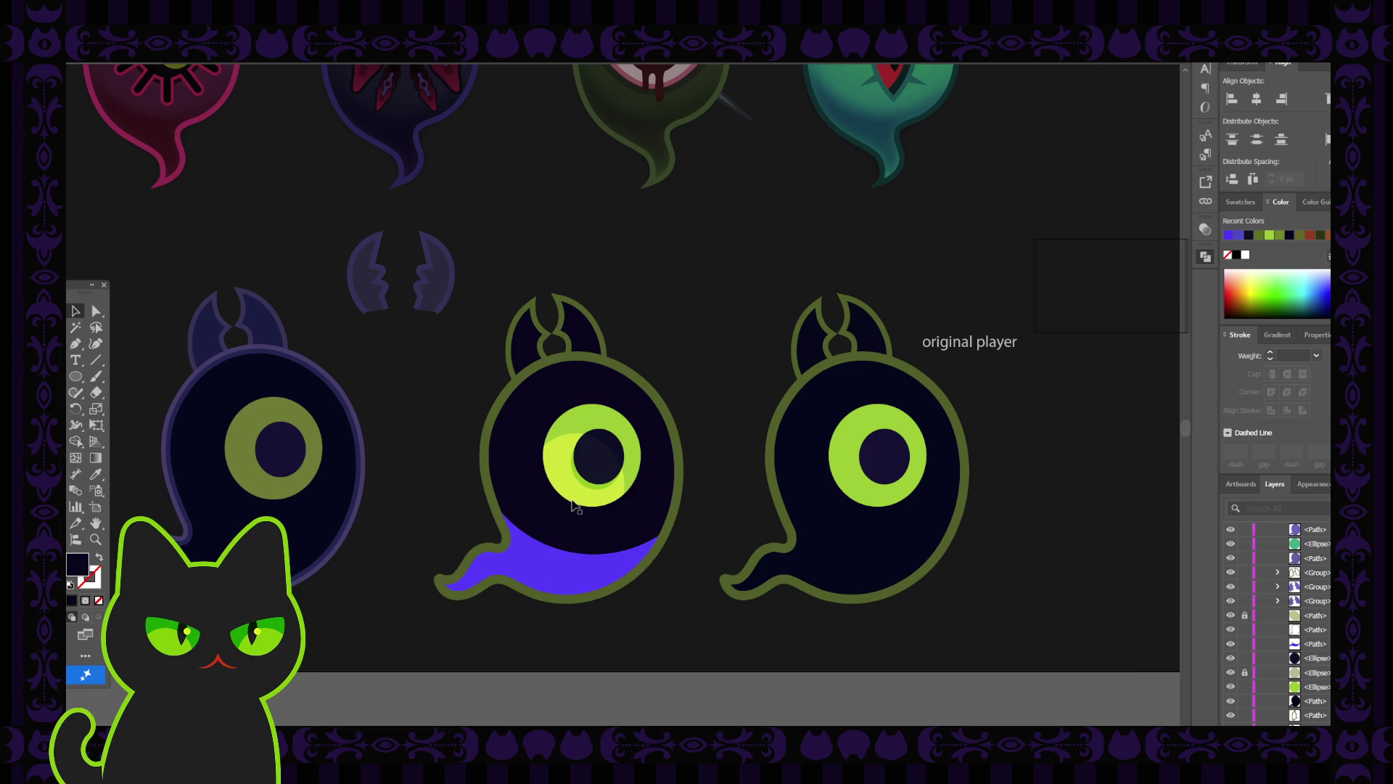
left_click(552, 575)
left_click_drag(551, 575, 435, 628)
key("ctrl+z")
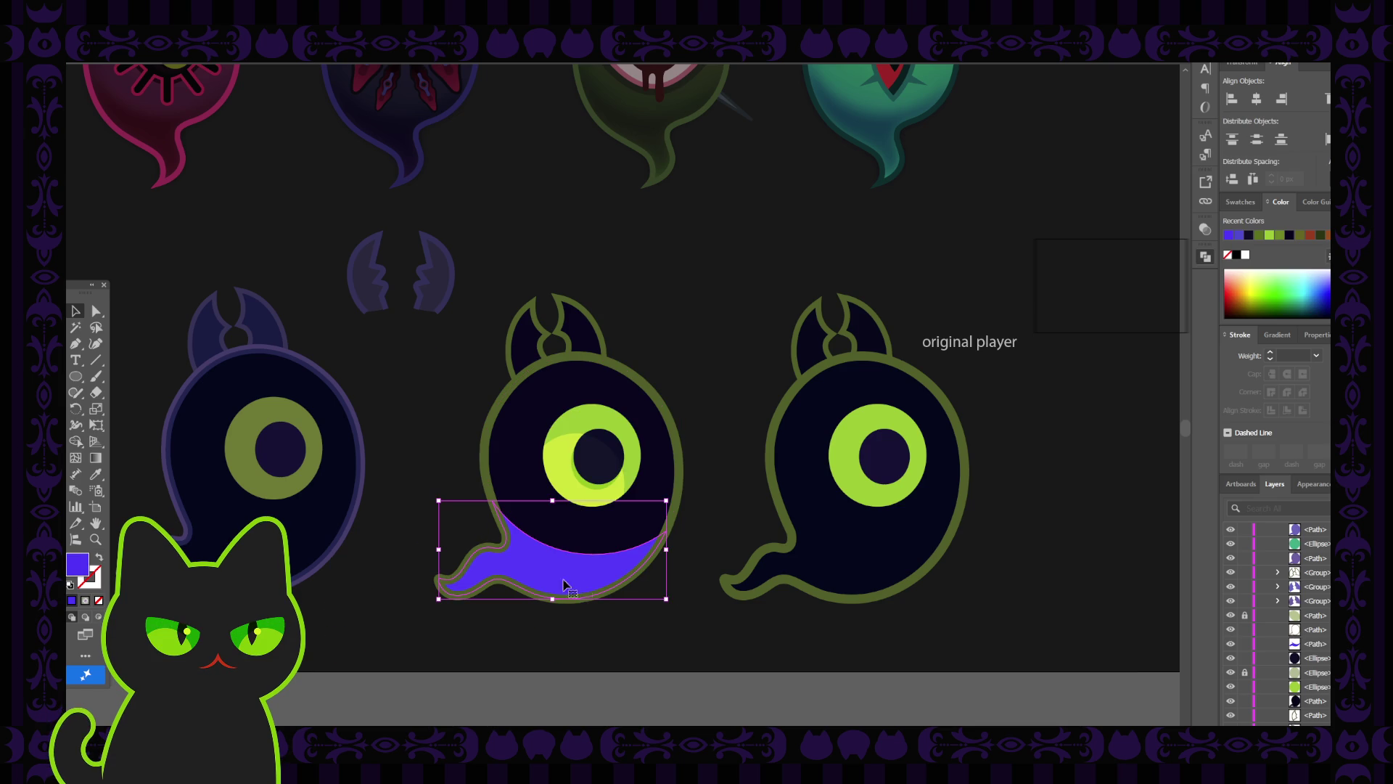
left_click(1231, 644)
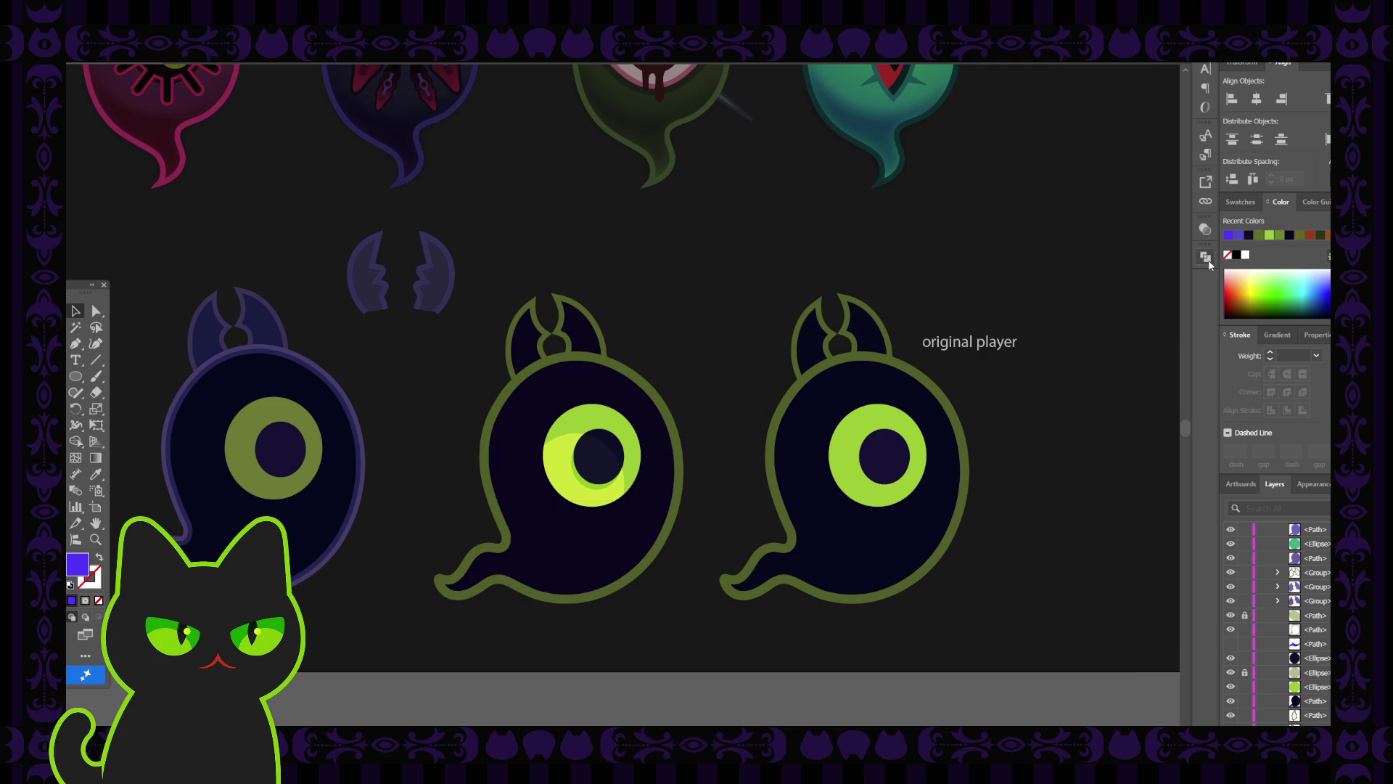
Draw a large circle over the middle ghost, make it a dark translucent overlay, and nudge it.
left_click(76, 376)
mouse_move(434, 275)
left_mouse_down()
mouse_move(516, 401)
mouse_move(695, 552)
left_mouse_up()
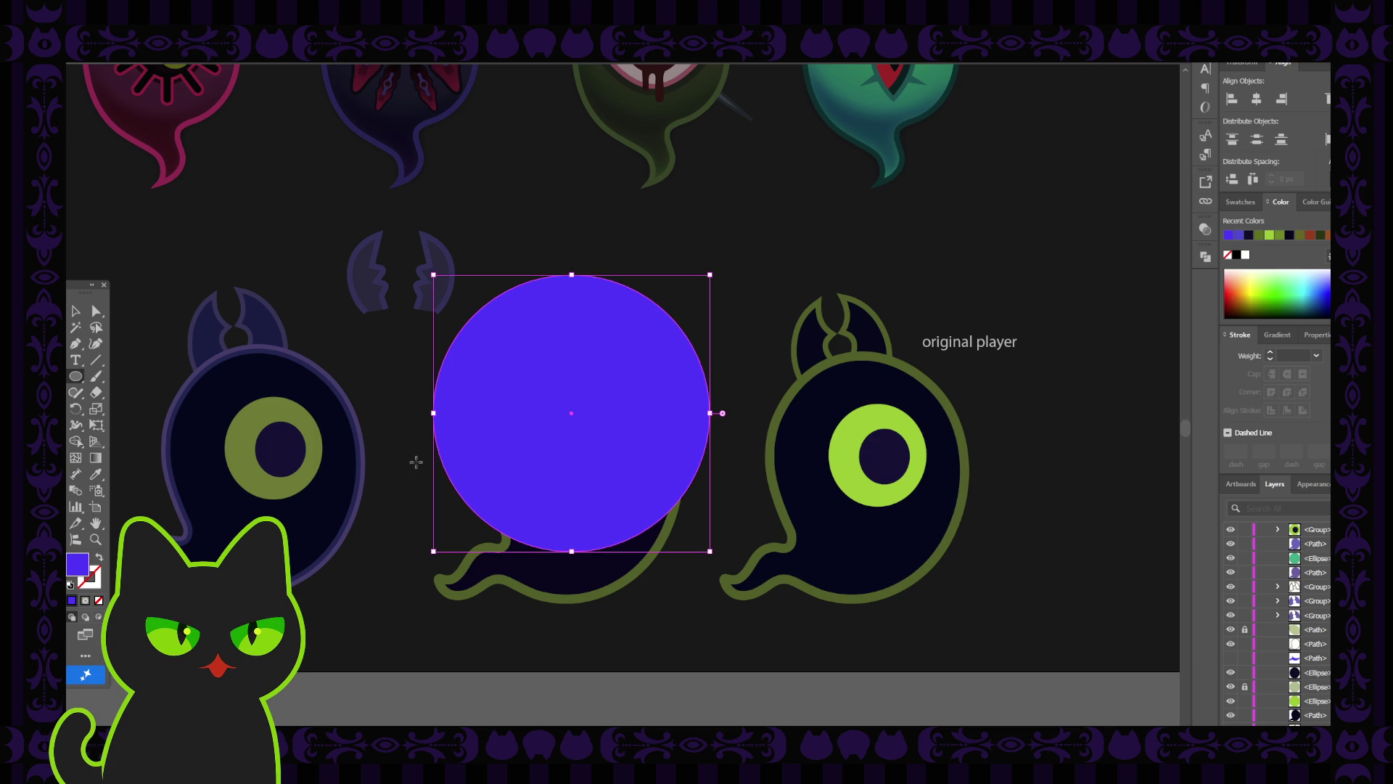
left_click(75, 311)
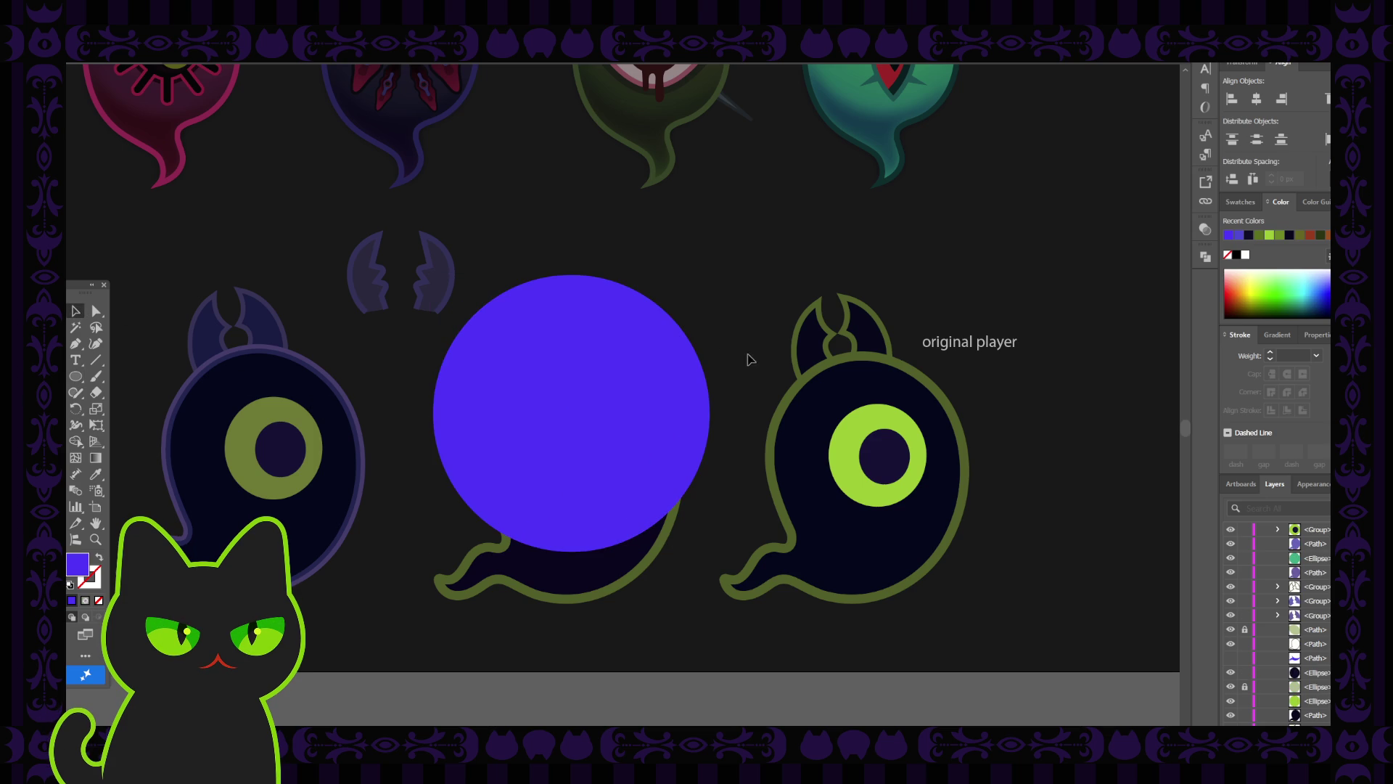
left_click(1204, 229)
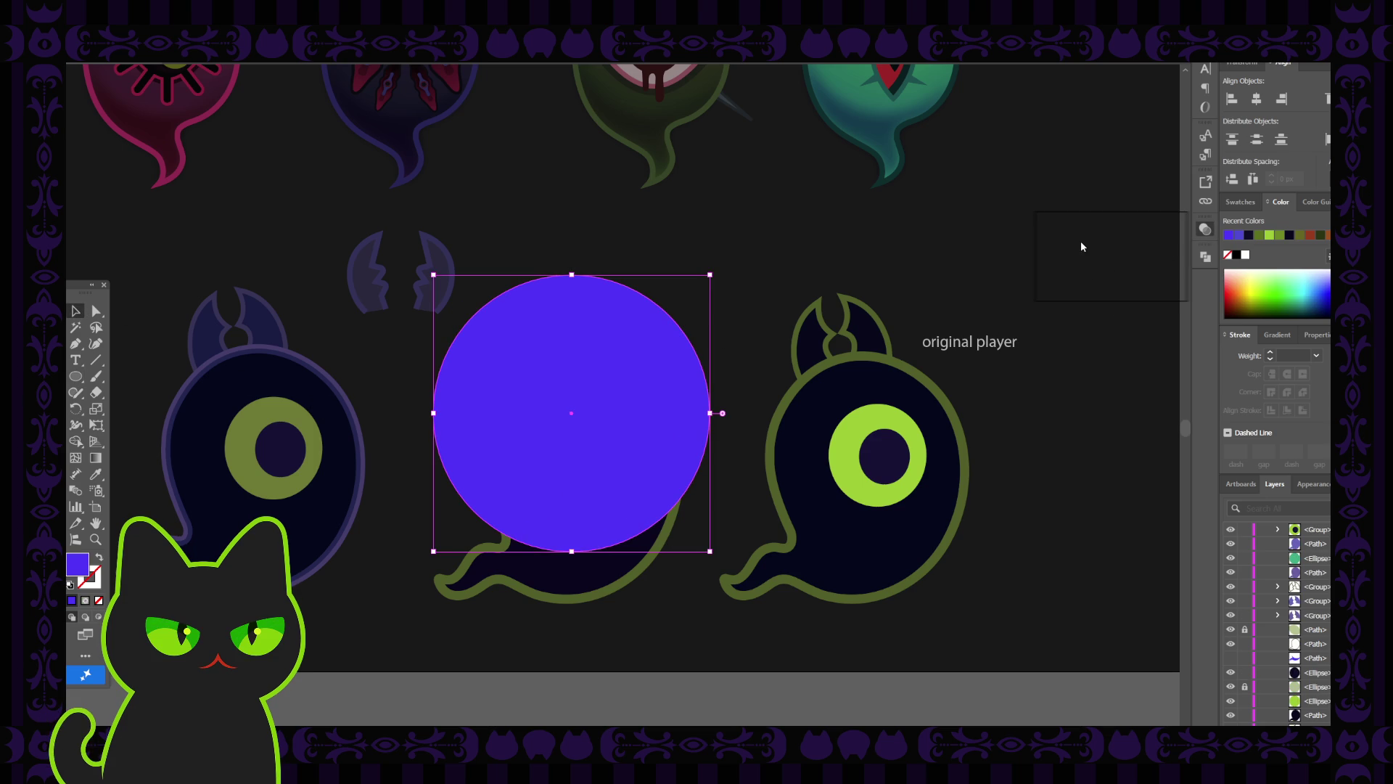
left_click(1069, 290)
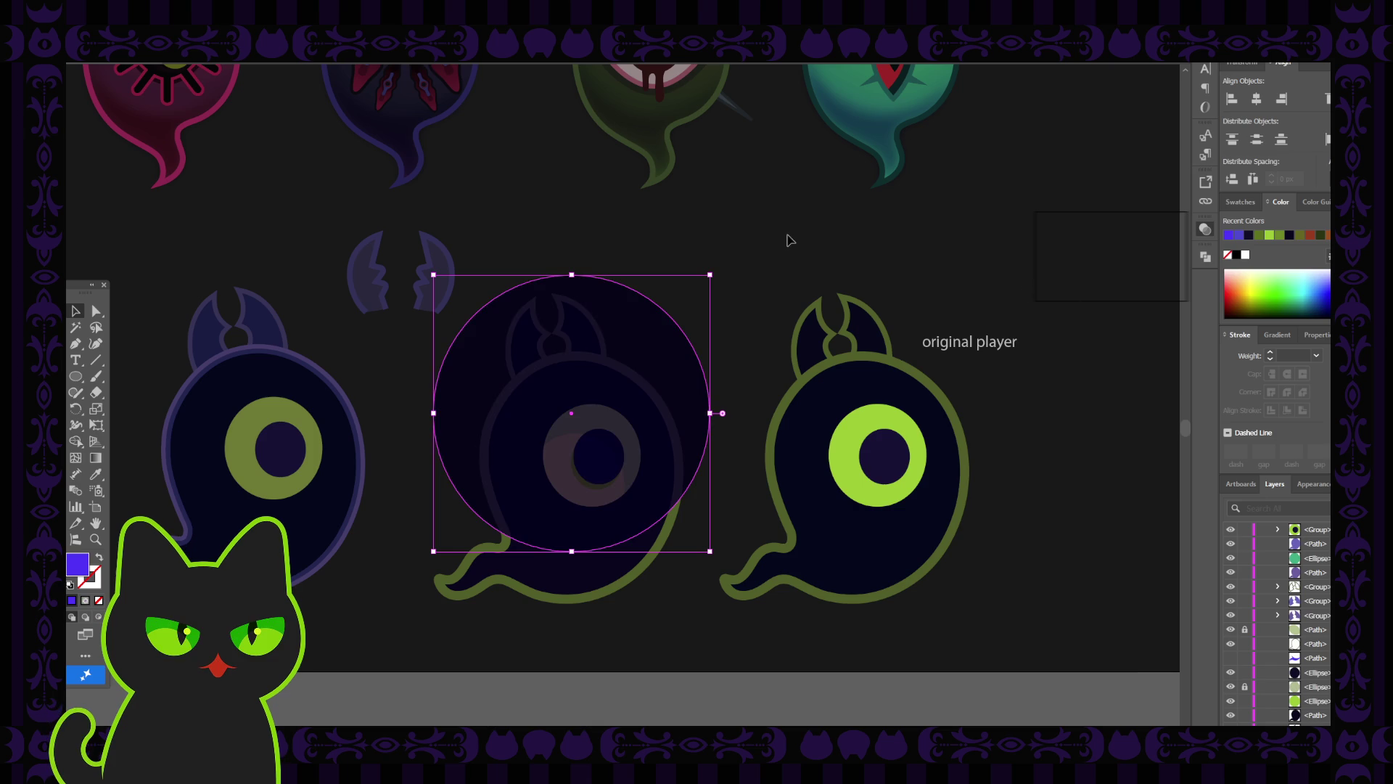
left_click(690, 314)
mouse_move(673, 360)
left_mouse_down()
mouse_move(715, 359)
mouse_move(709, 376)
left_mouse_up()
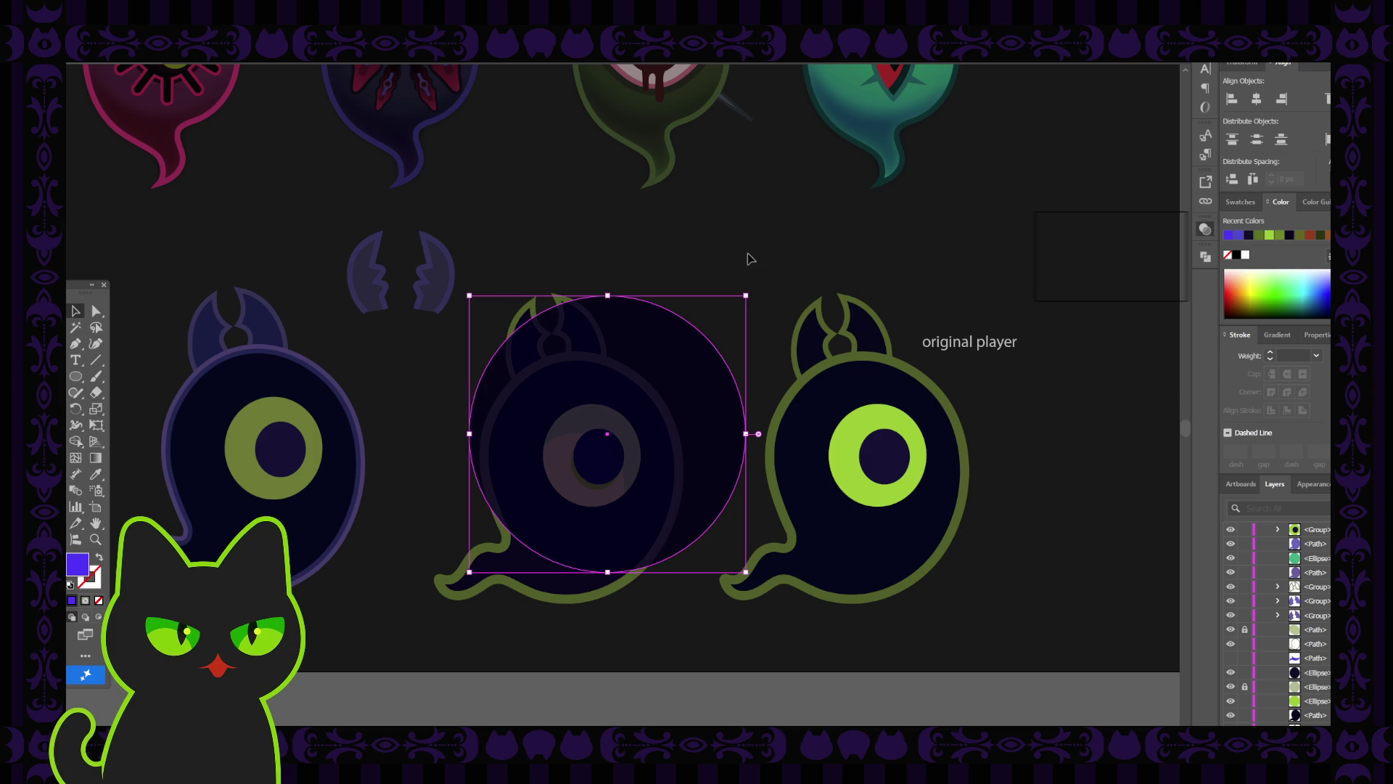
Select the dark circle together with the inner circle and ghost body shapes.
left_click(750, 258)
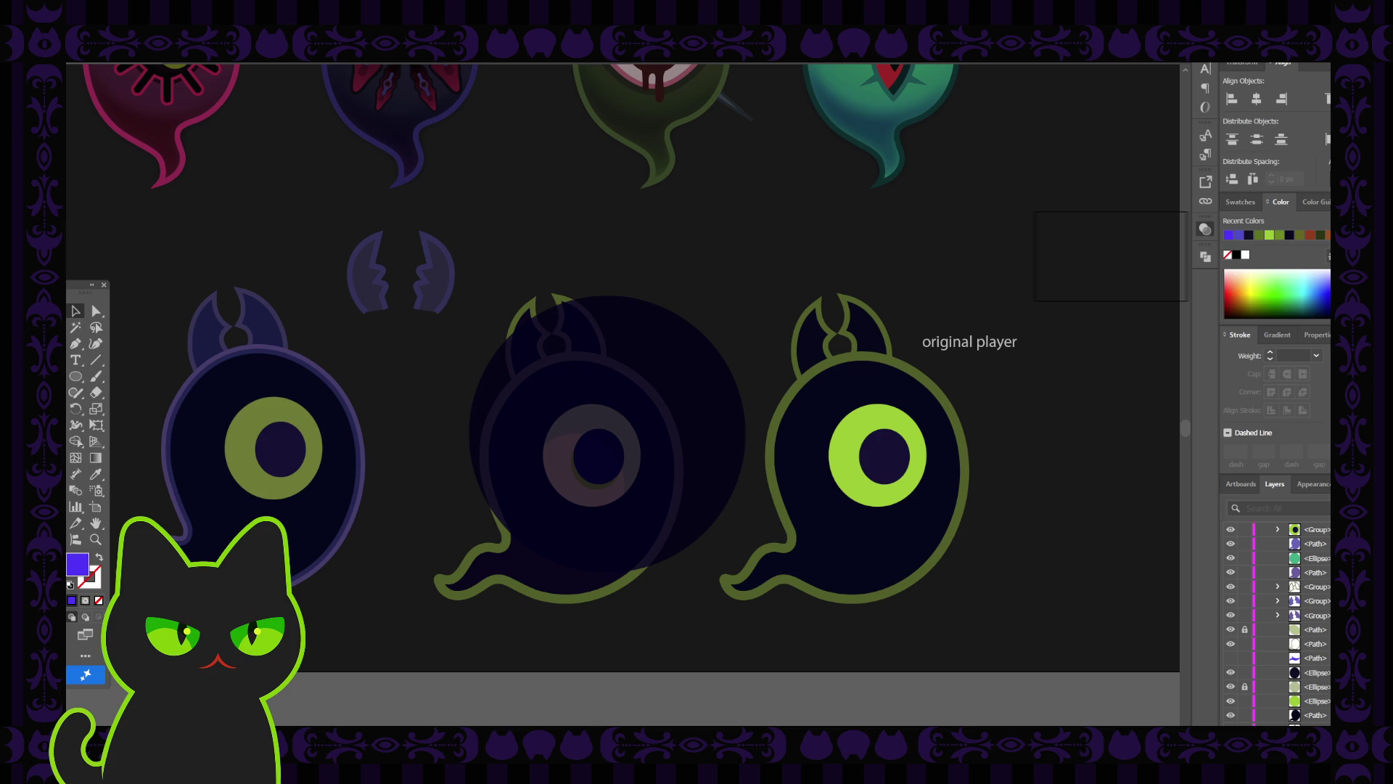
left_click(537, 566)
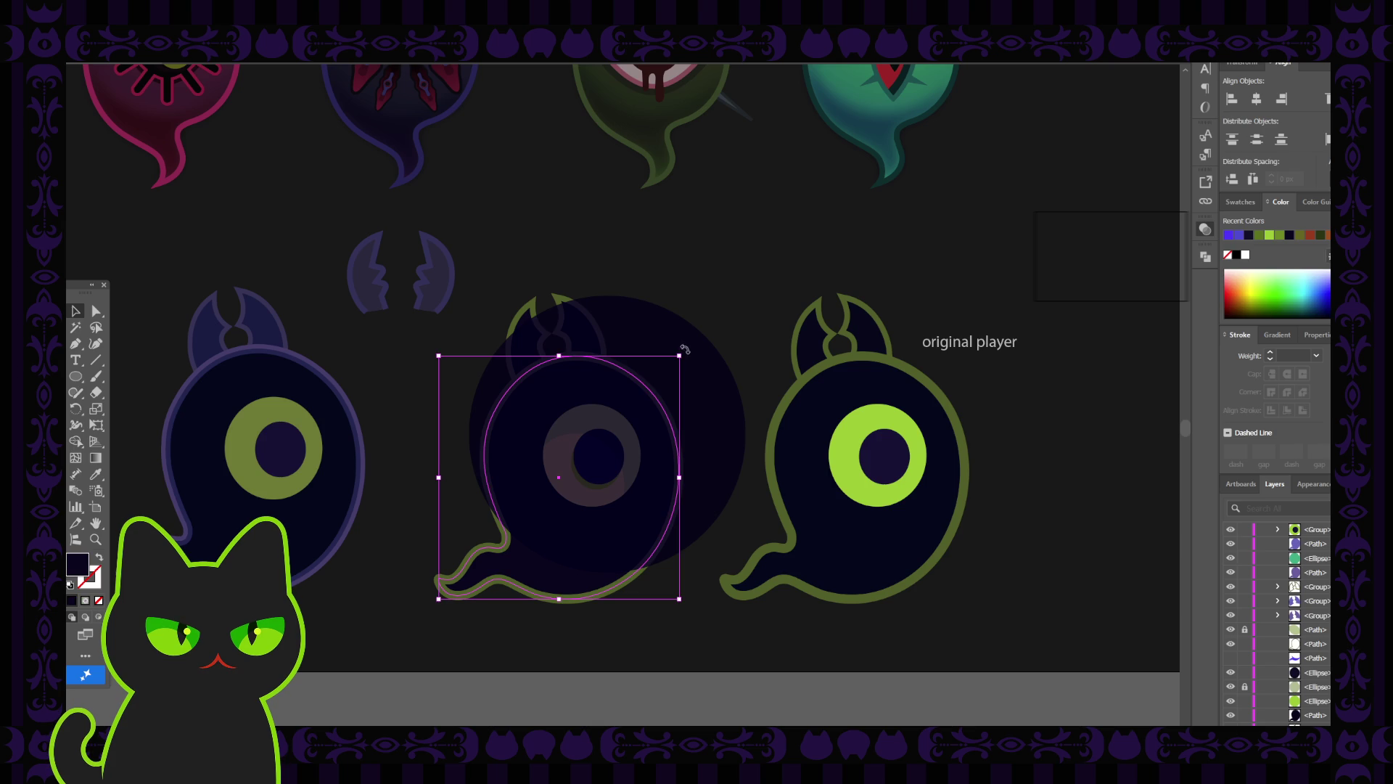
left_click(667, 340, "shift")
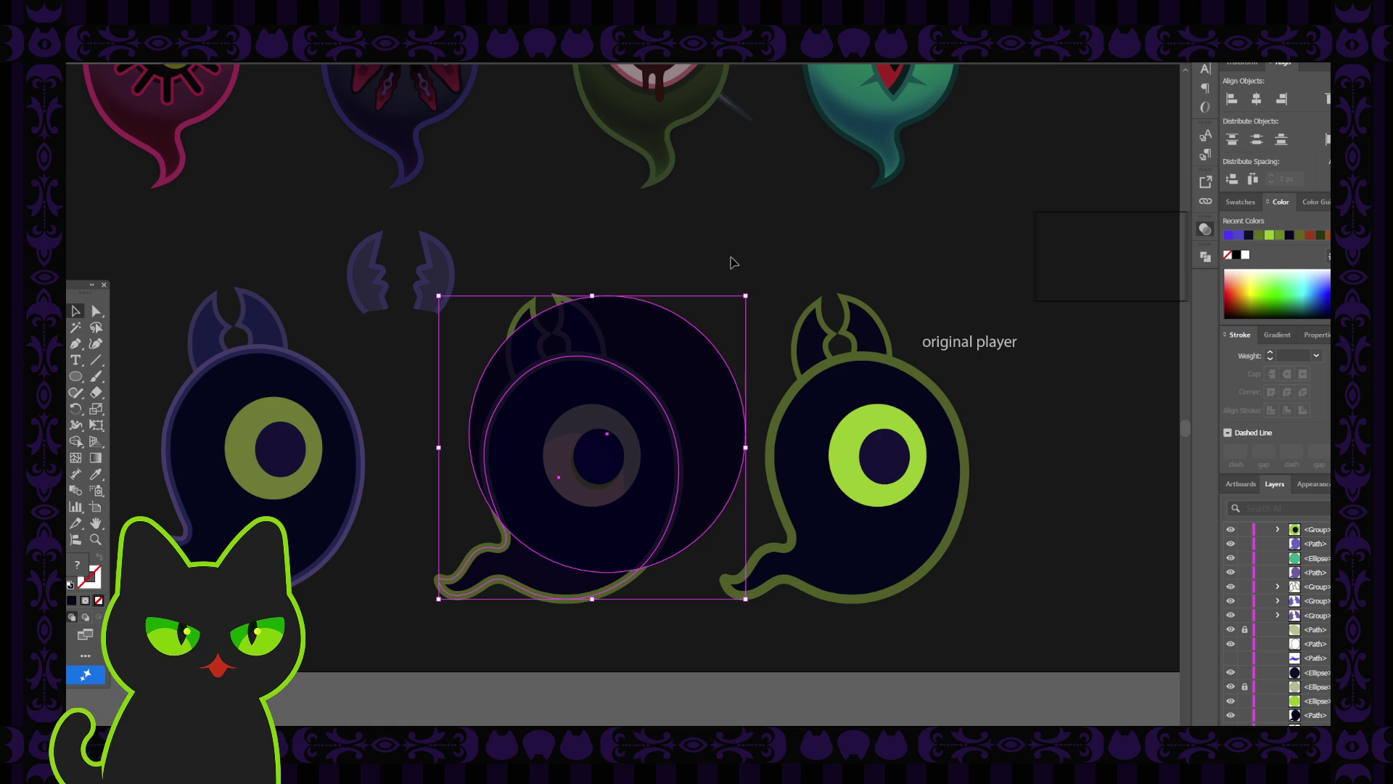
left_click(728, 264)
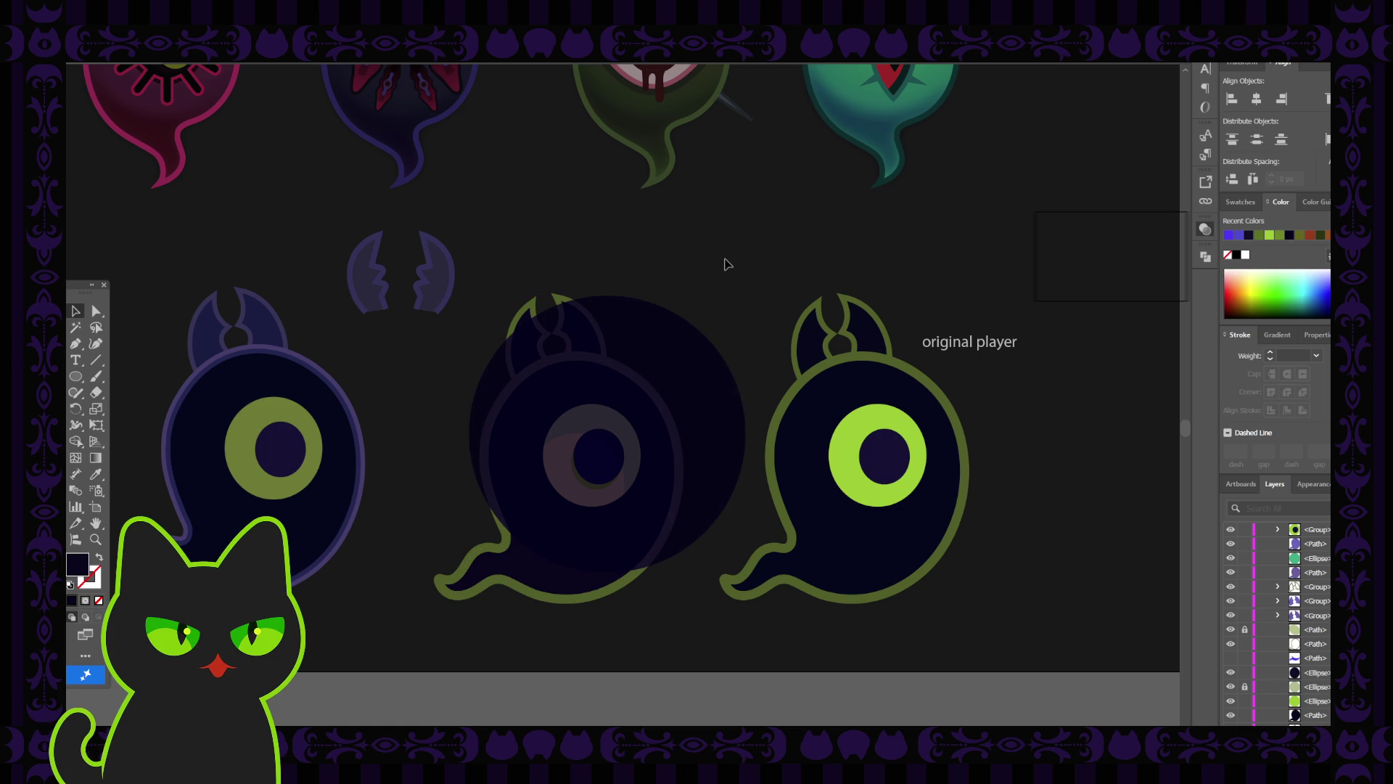
left_click(554, 457)
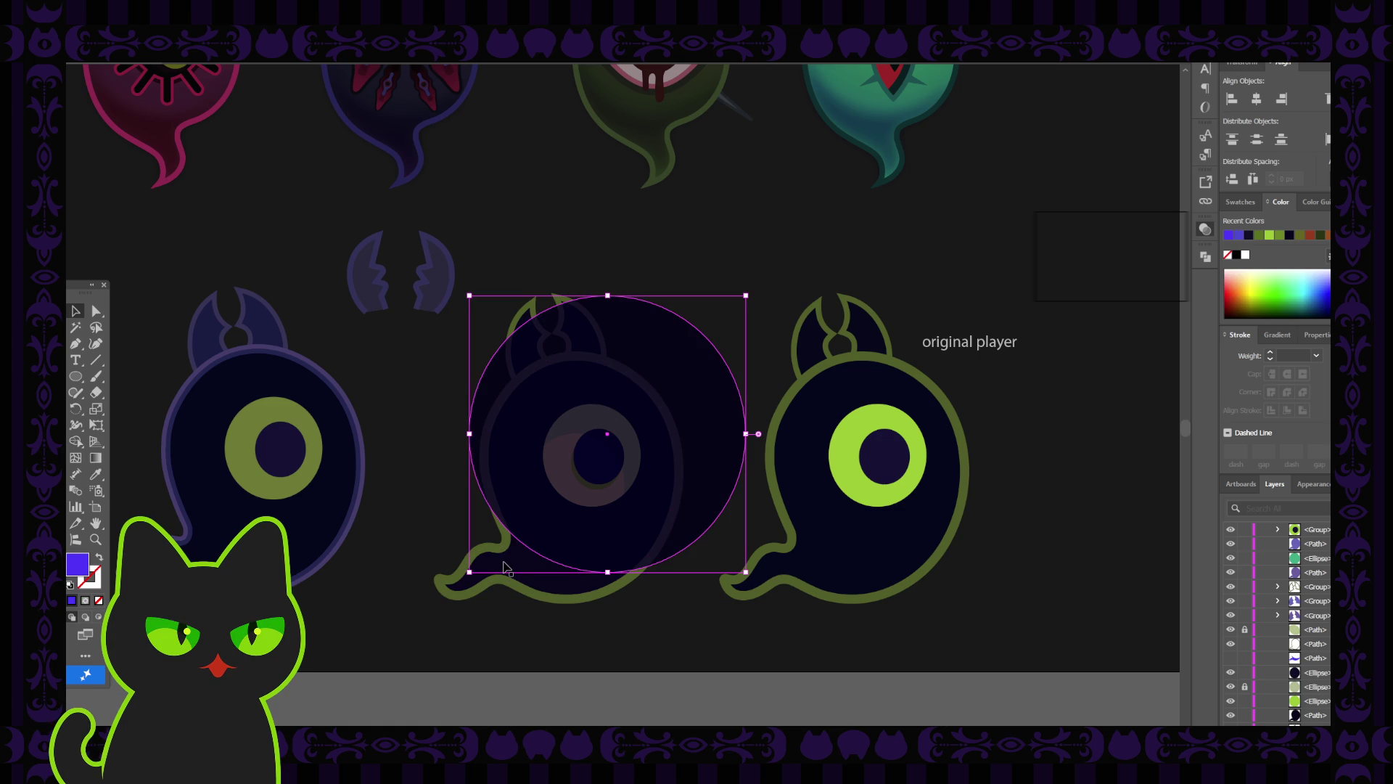
left_click_drag(505, 567, 451, 514)
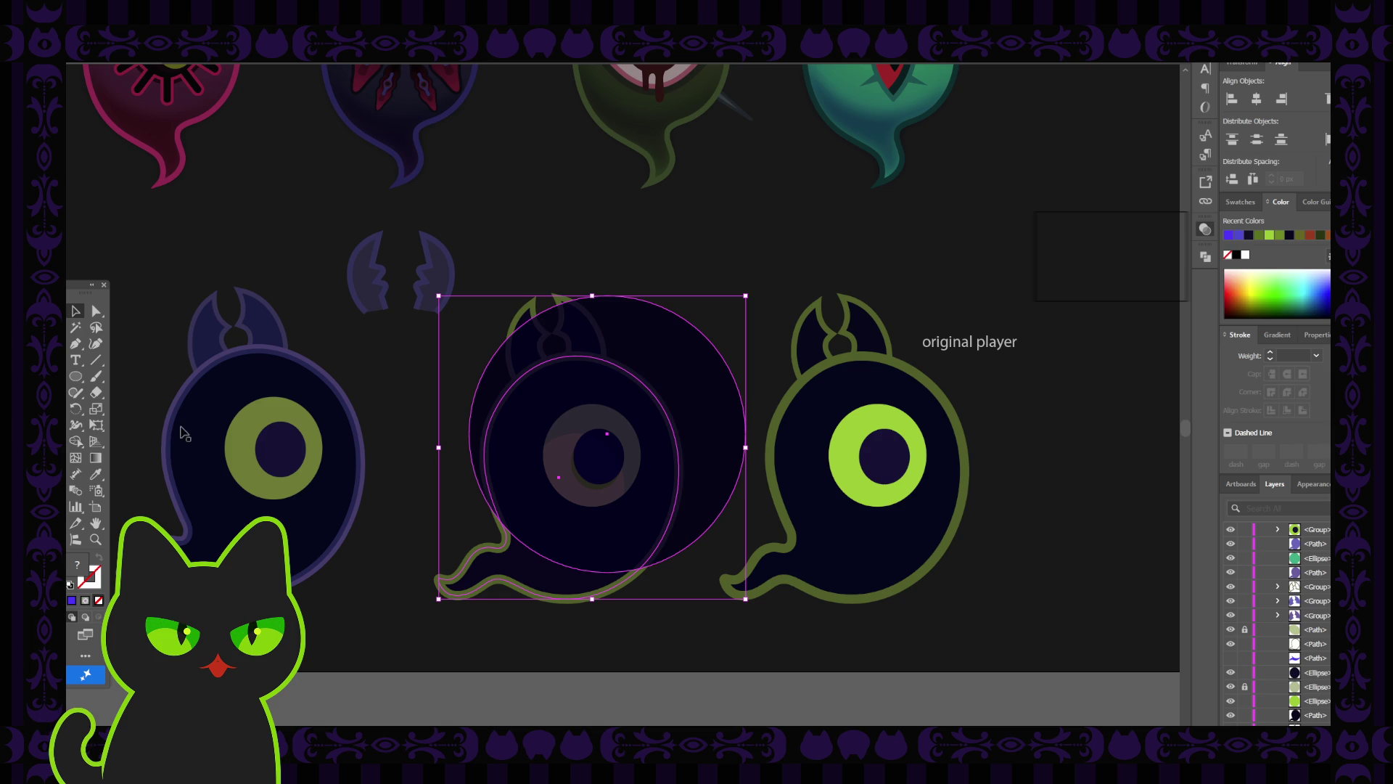
left_click_drag(75, 288, 65, 227)
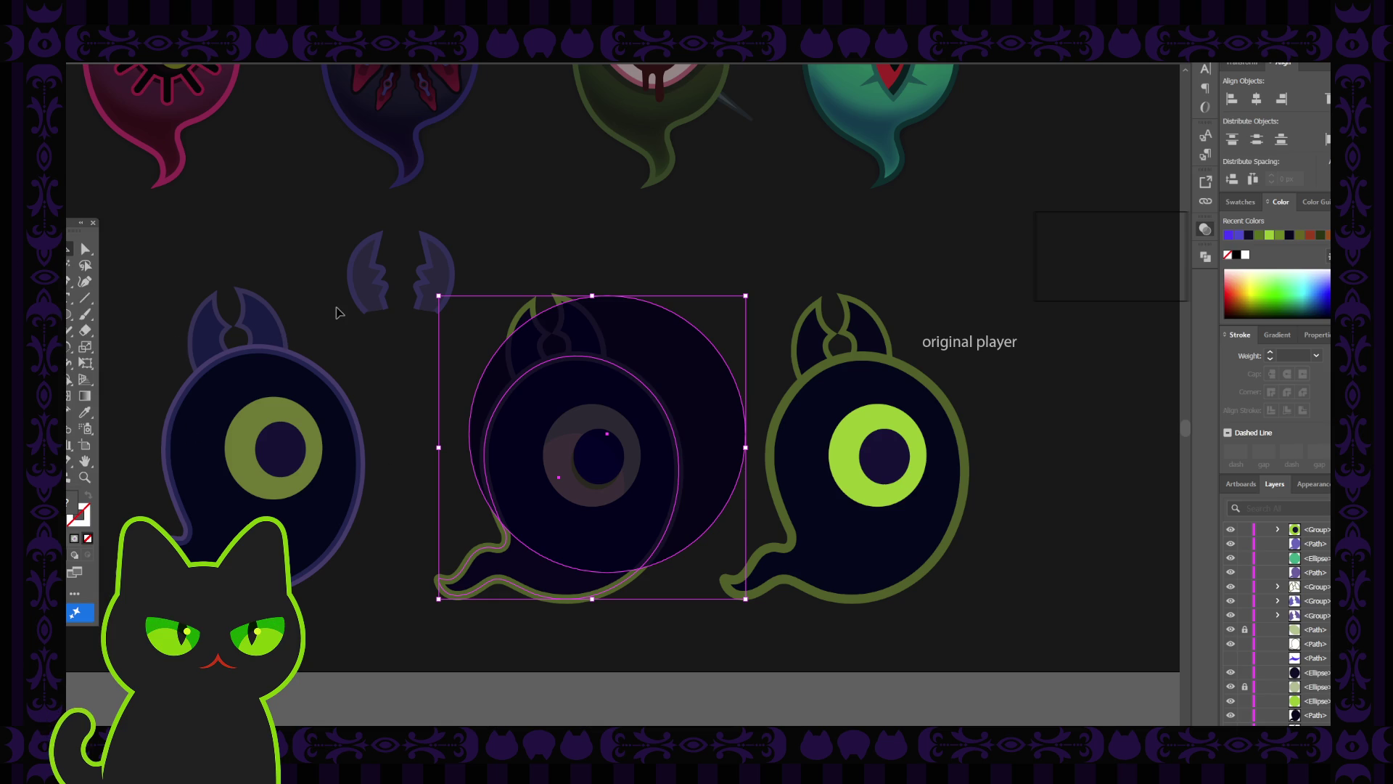
left_click(351, 347)
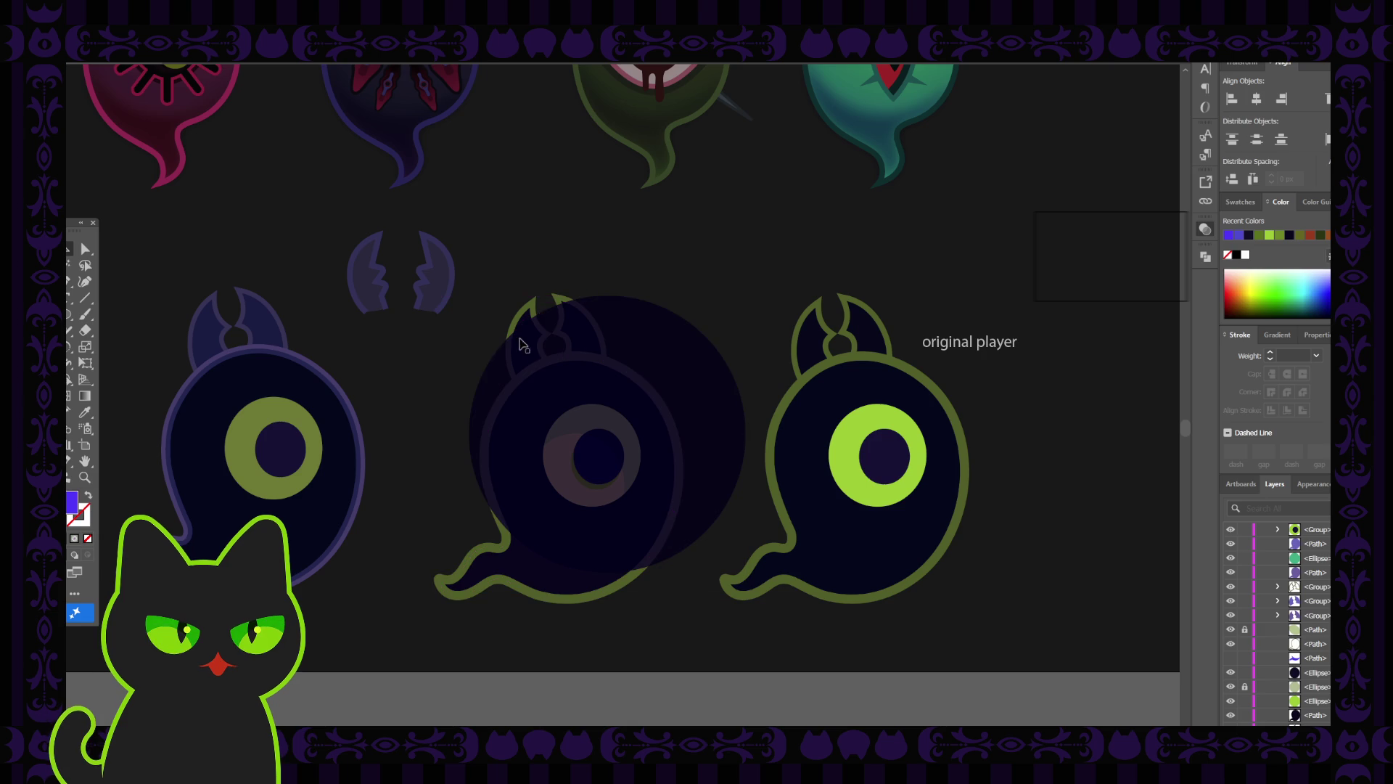
left_click(637, 342)
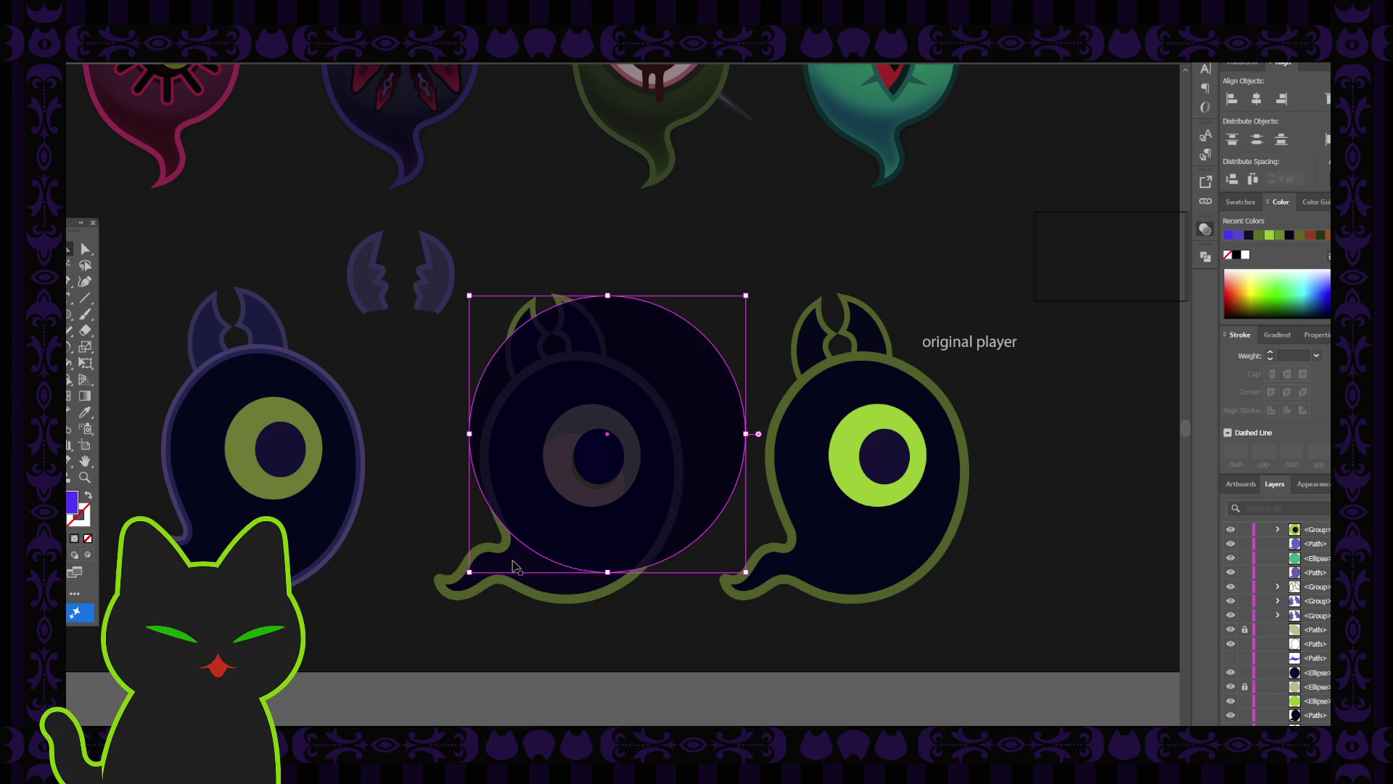
left_click(471, 563, "shift")
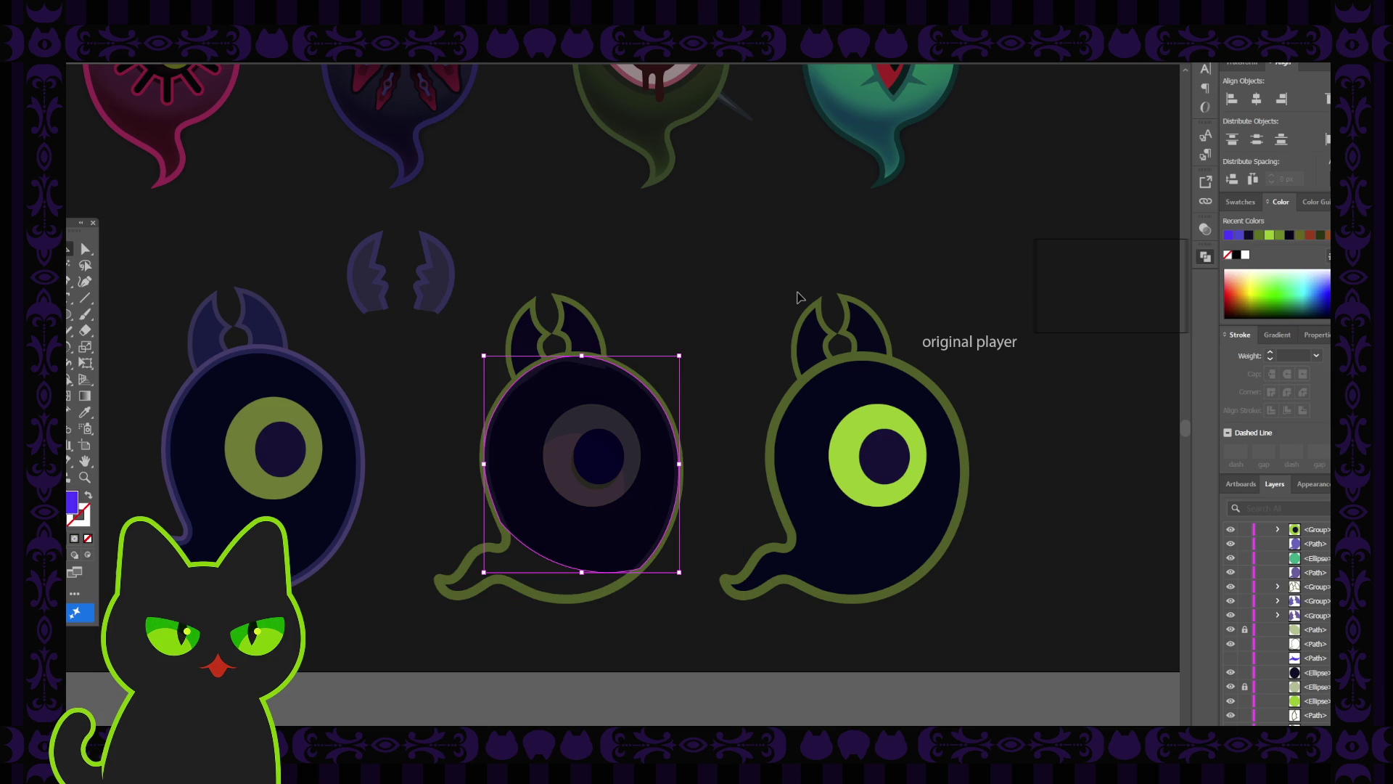
Delete the large dark overlay circle.
key("a")
key("v")
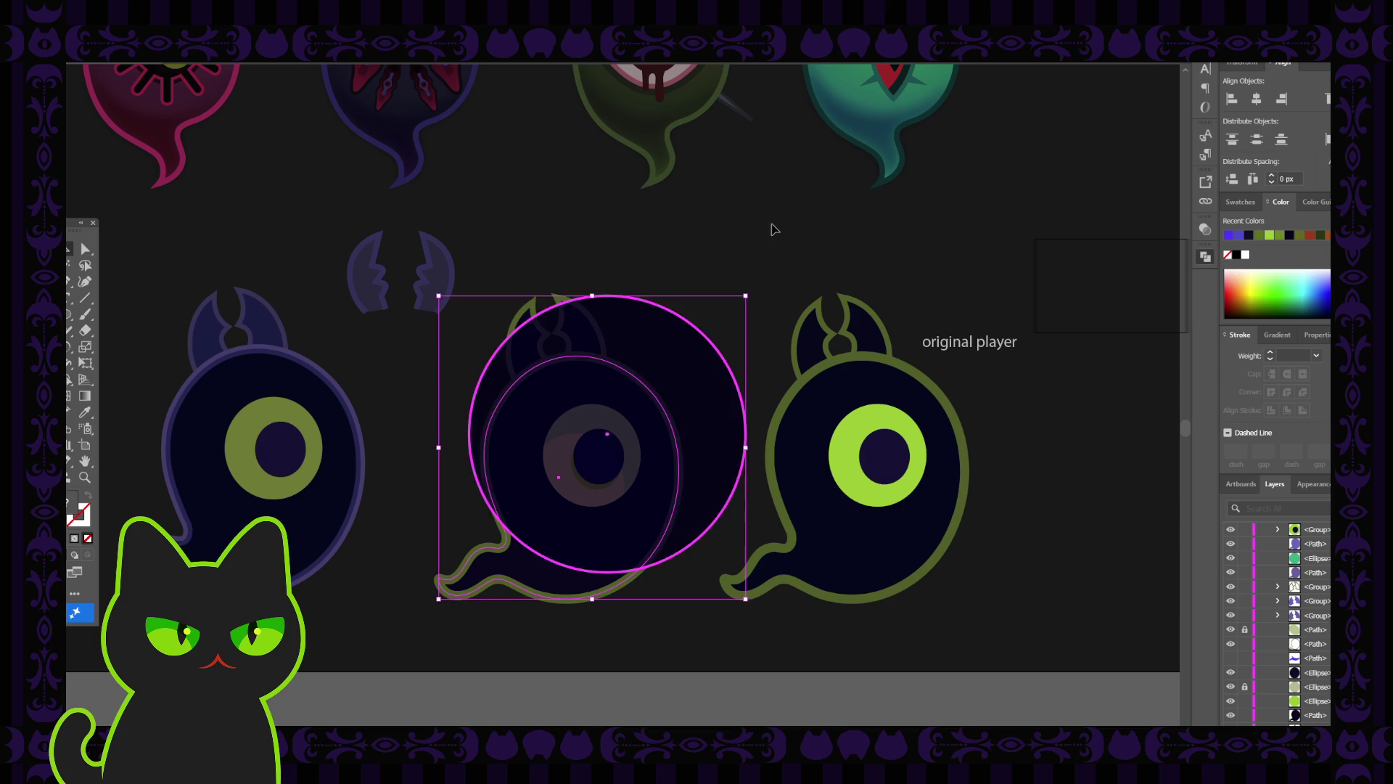
left_click(674, 341)
key("Delete")
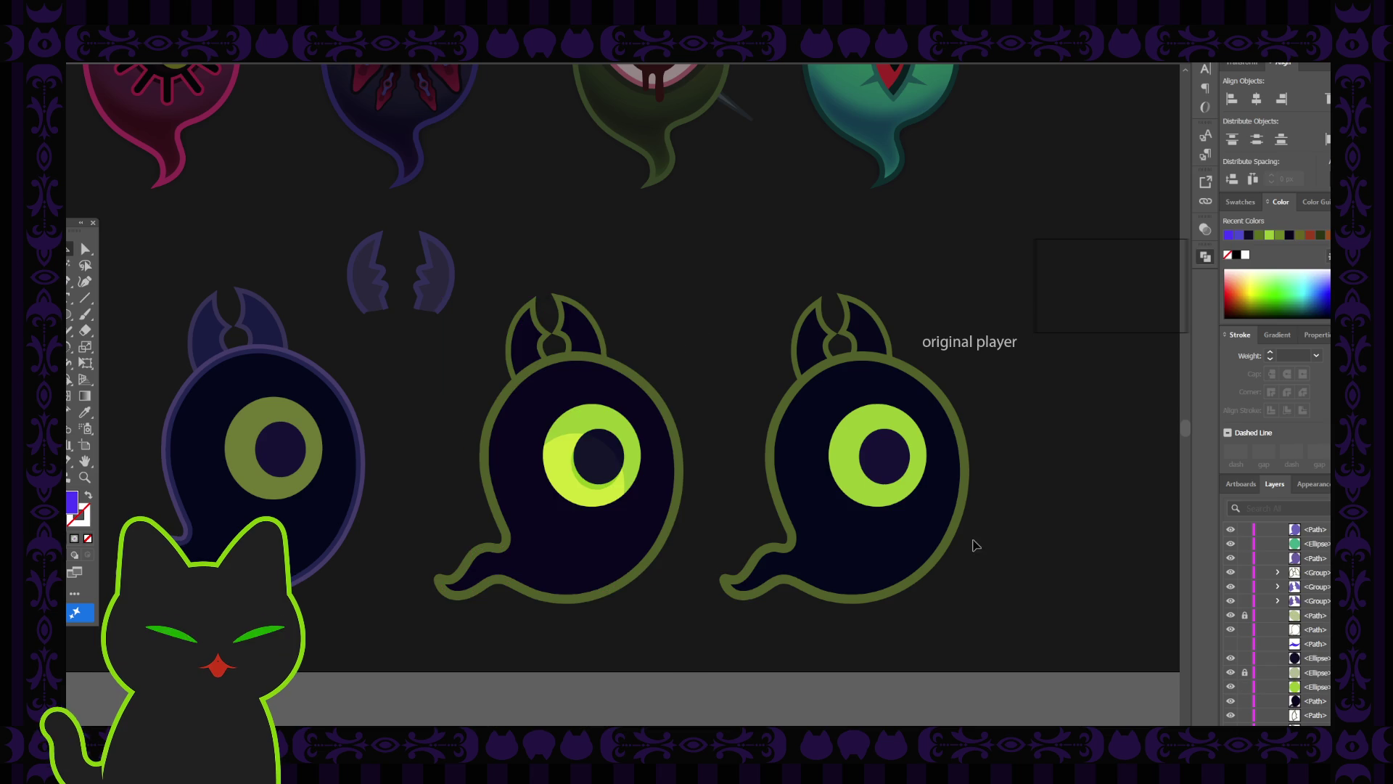
Rename the pupil ellipse's layer to 'pupil'.
left_click(1306, 661)
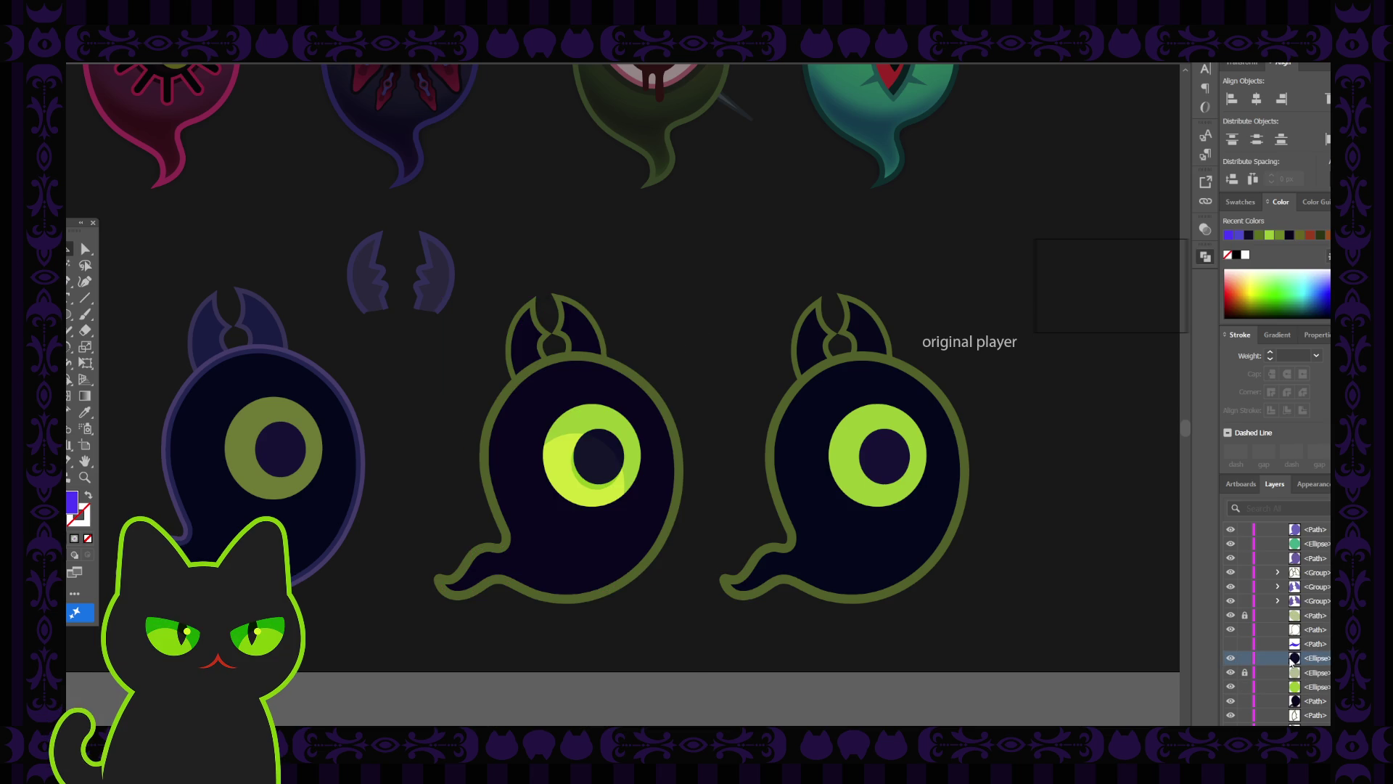
left_click(1230, 661)
left_click(1231, 661)
double_click(1319, 657)
type("pupi")
type("l")
key("Return")
Rename the pupil-shading layer and name the eye ellipse layer 'eyeball'.
left_click(1318, 673)
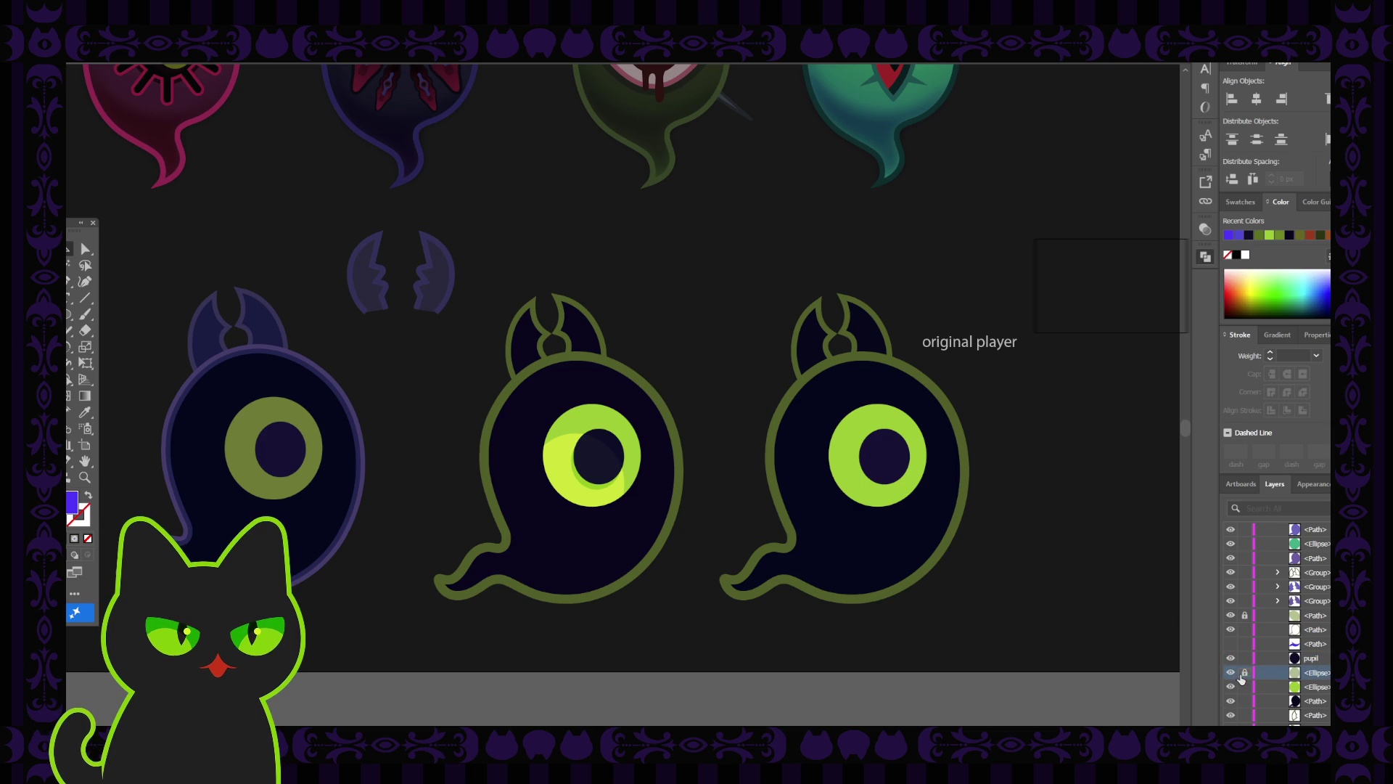
left_click(1231, 673)
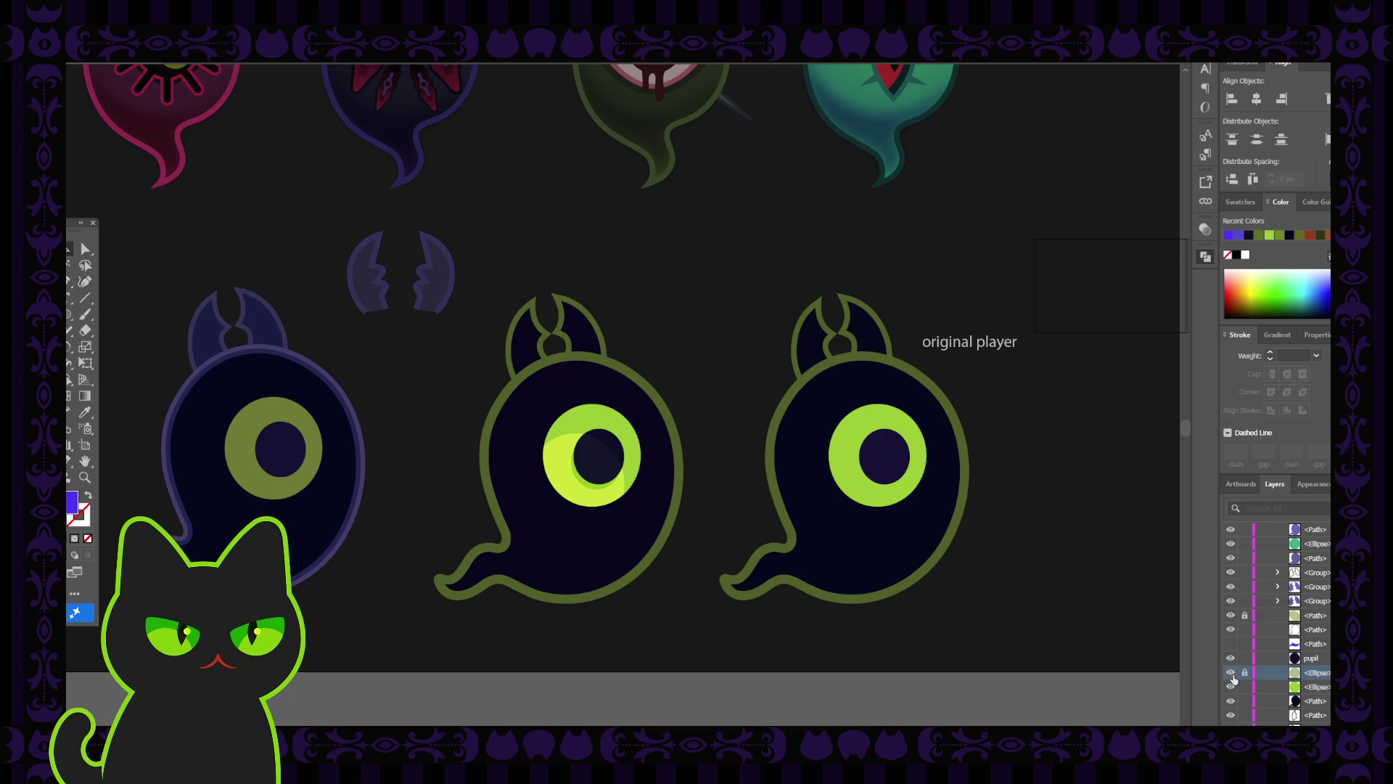
double_click(1317, 673)
type("p")
type("dow")
left_click(1238, 688)
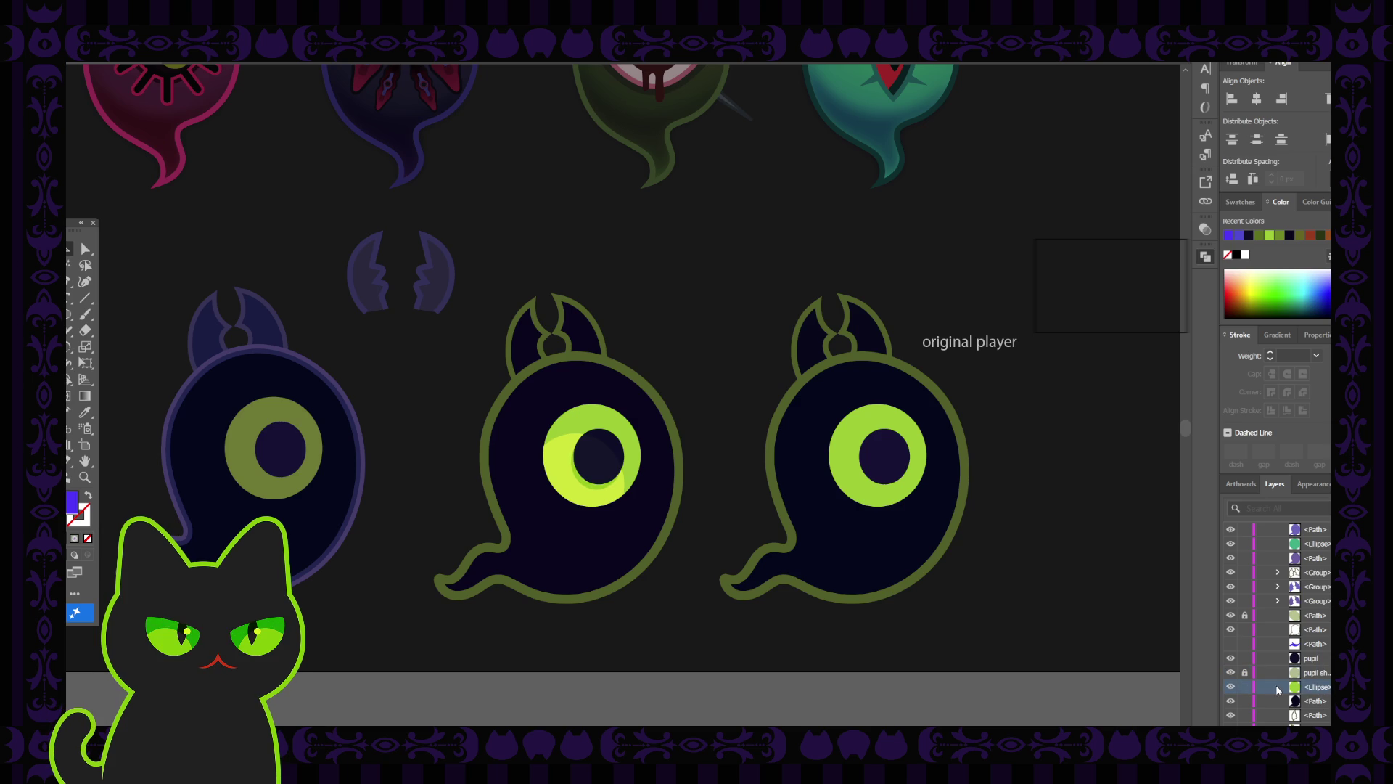
left_click(1232, 687)
left_click(1232, 687)
double_click(1318, 687)
type("eyeball")
key("Return")
Rename the ghost body path layer to 'body'.
left_click(1315, 701)
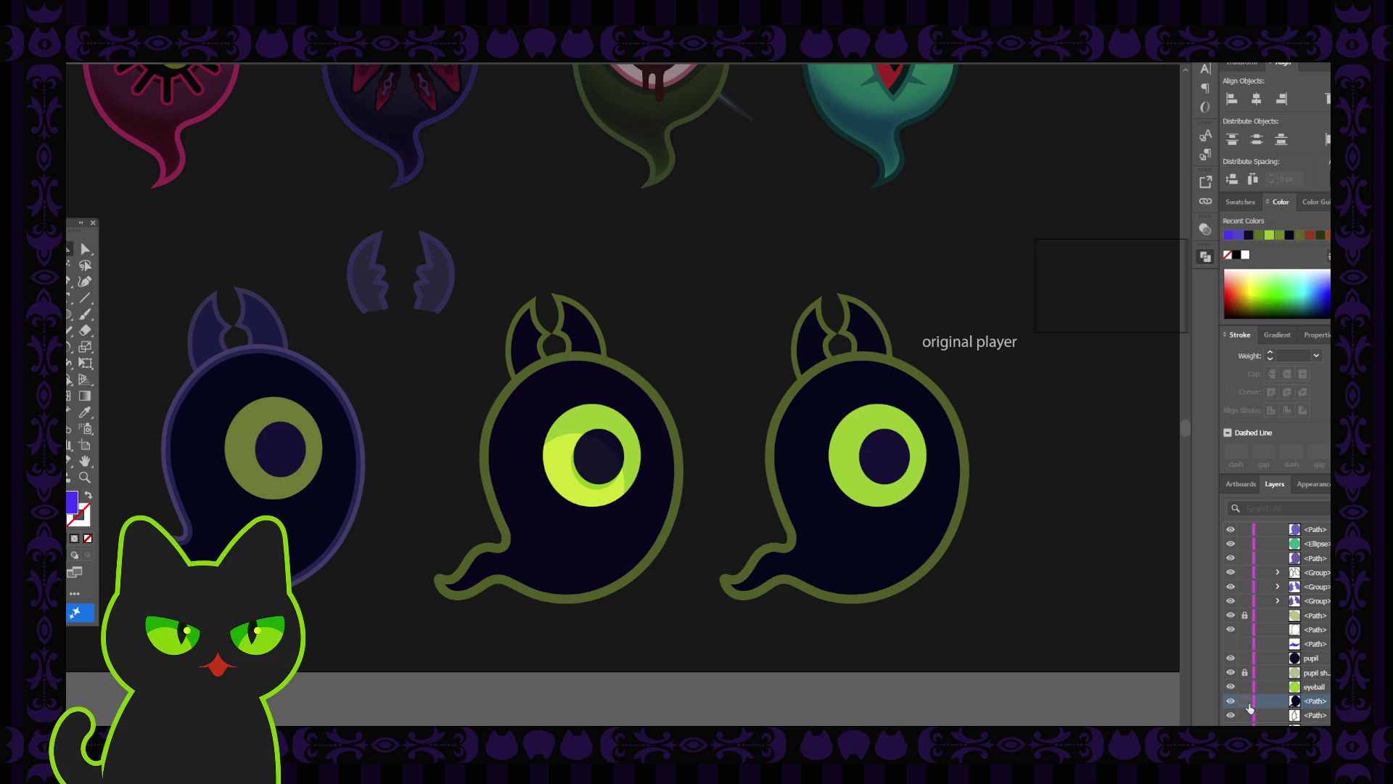
left_click(1232, 701)
left_click(1231, 701)
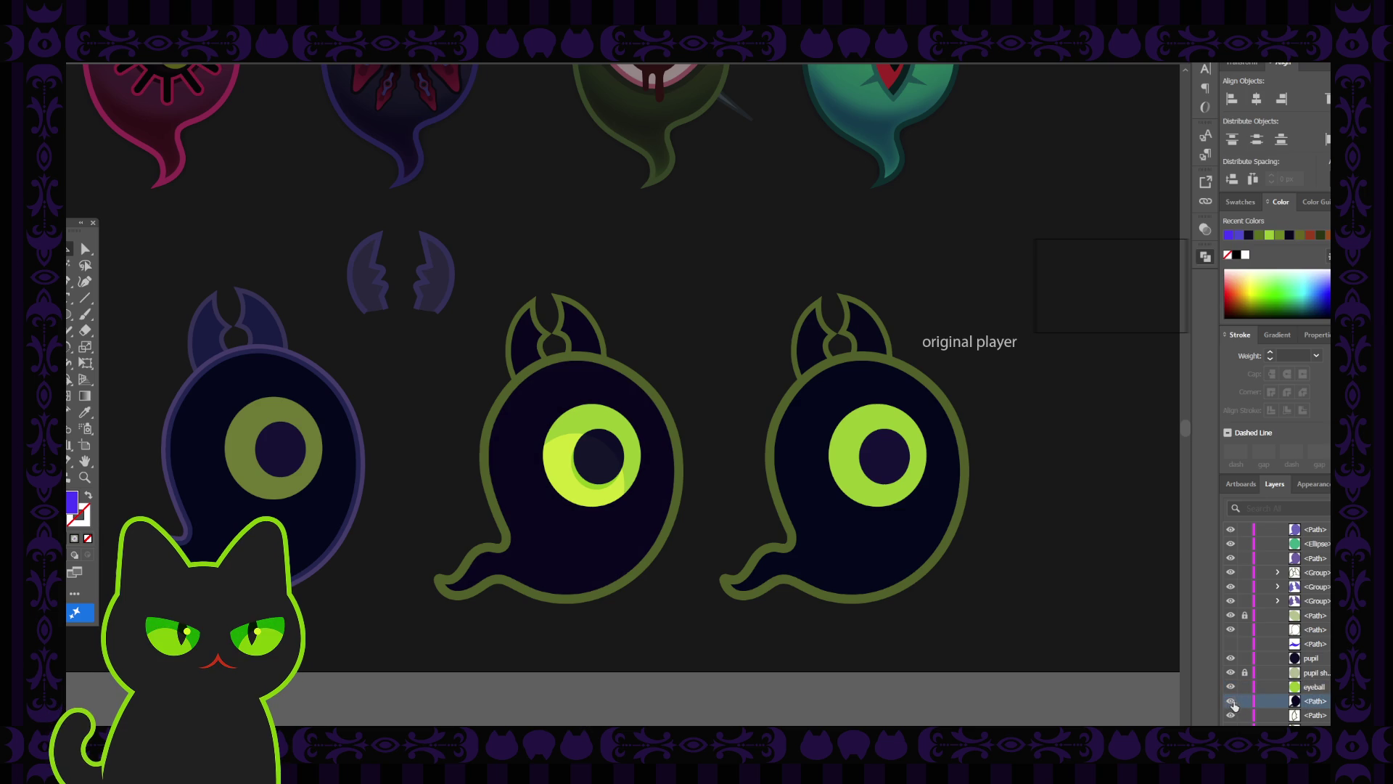
double_click(1313, 700)
type("body")
key("Return")
Create a new empty layer and select the overlay shape on the middle ghost.
key("ctrl+l")
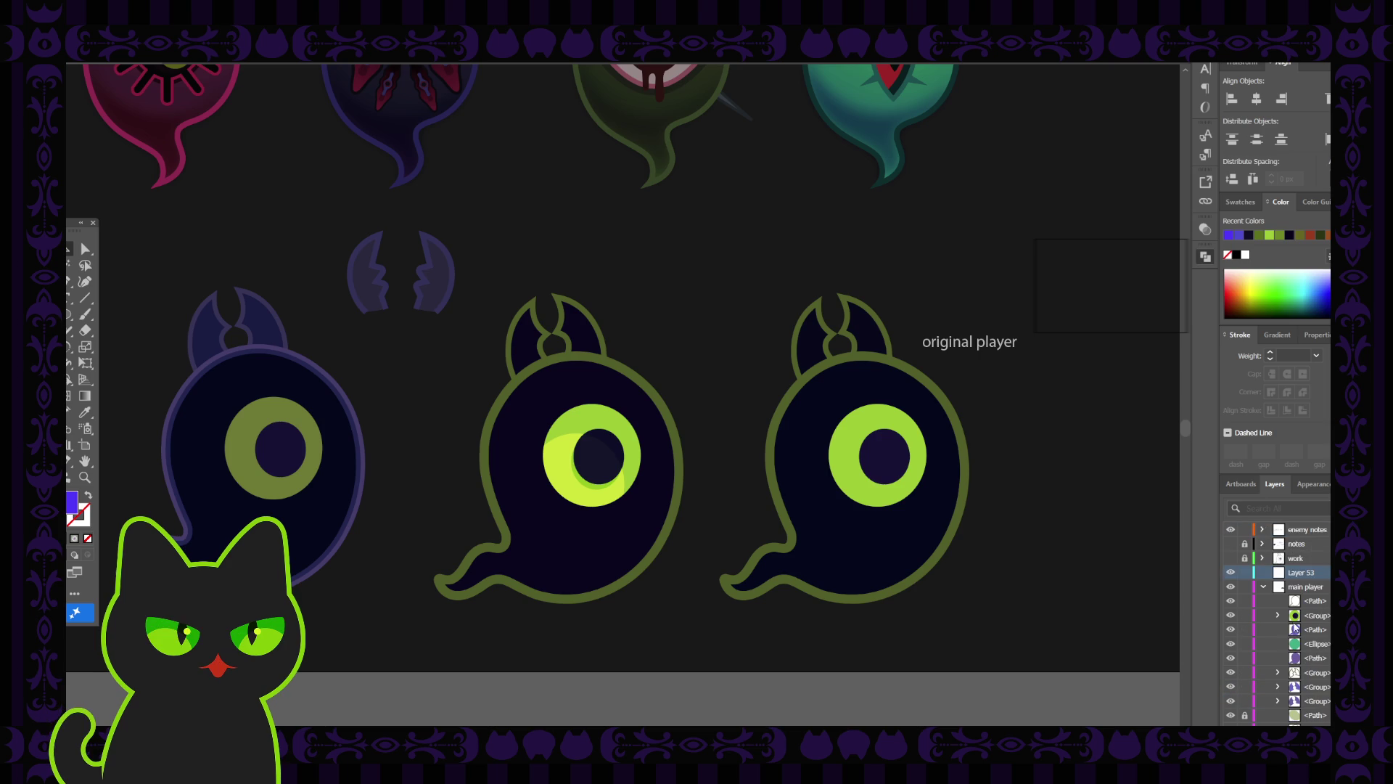
scroll(1277, 624, "down", 3)
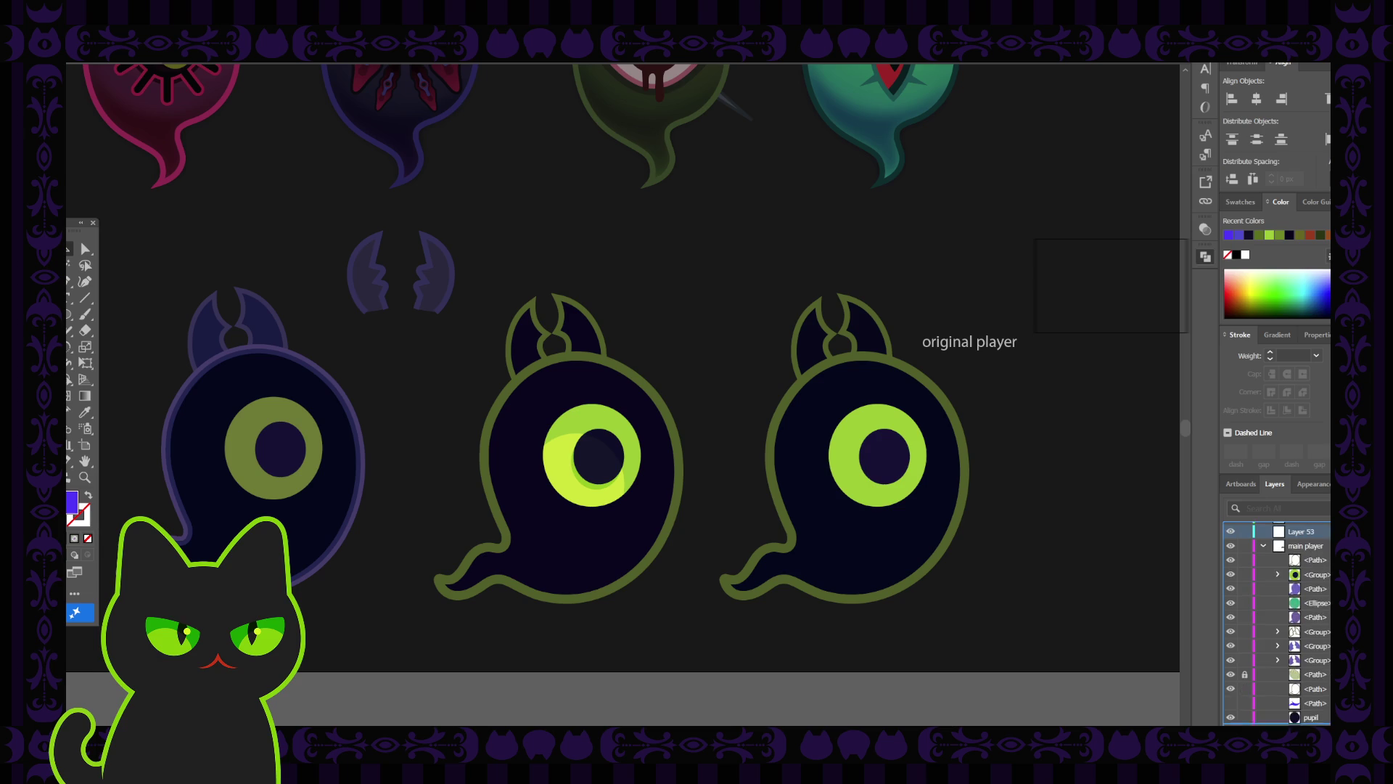
left_click_drag(1301, 531, 1320, 695)
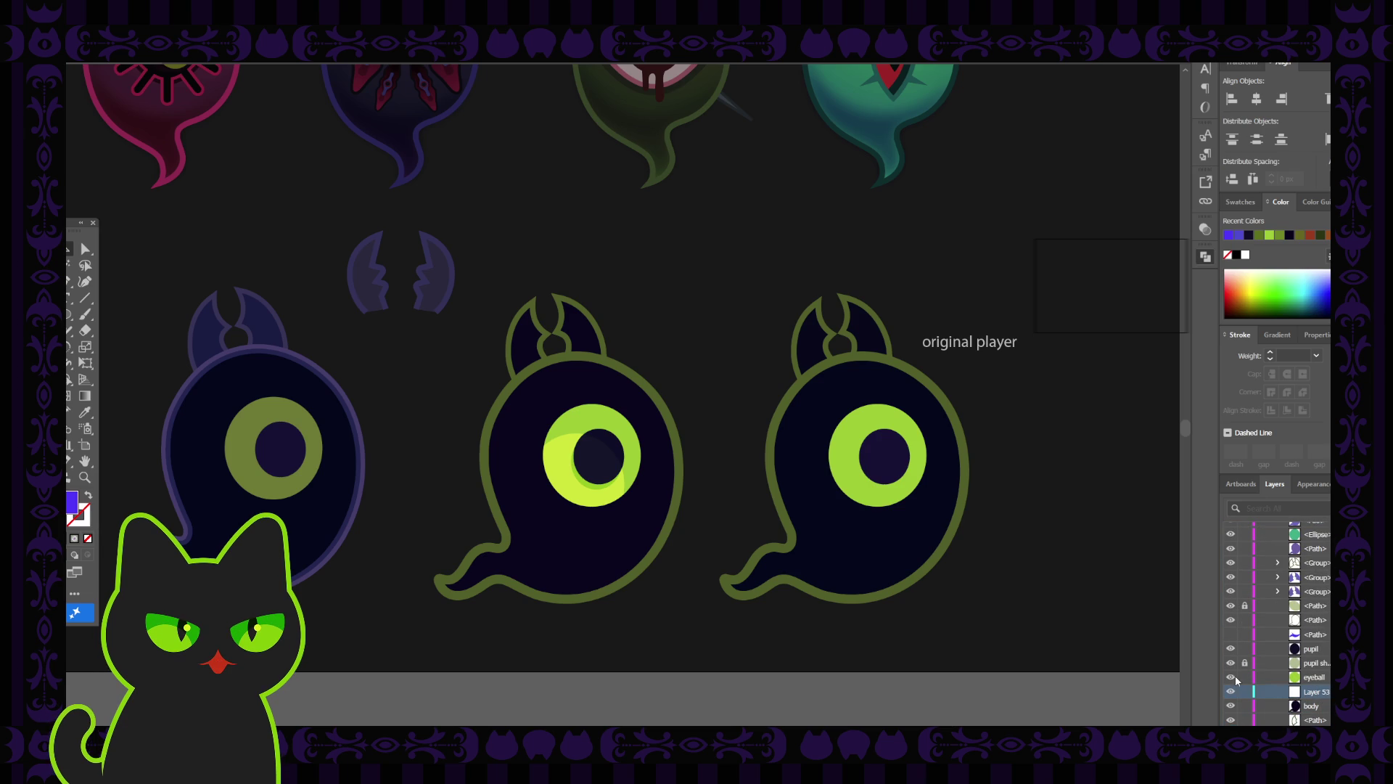
left_click(1313, 697)
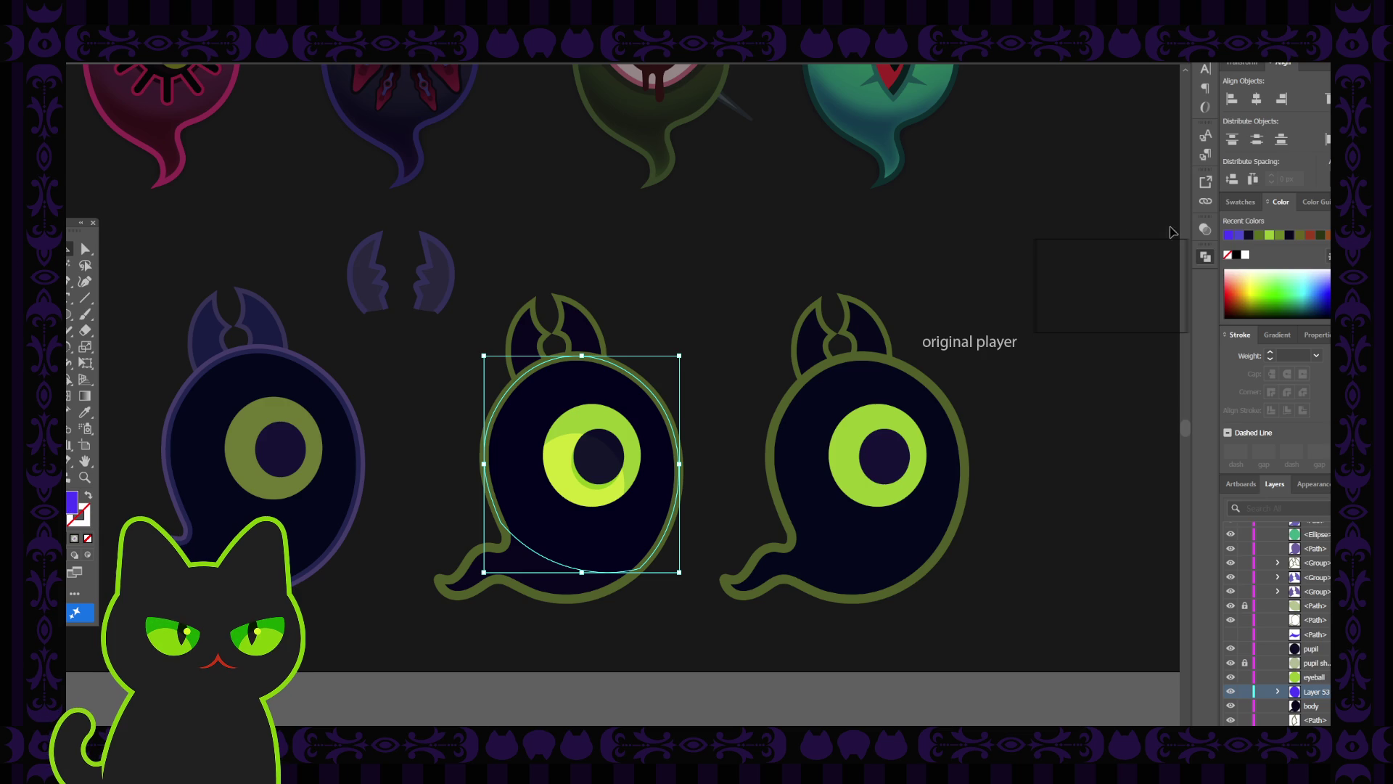
Fill the overlay blue, then darken it to a dark purple and preview the ghost.
left_click(1052, 259)
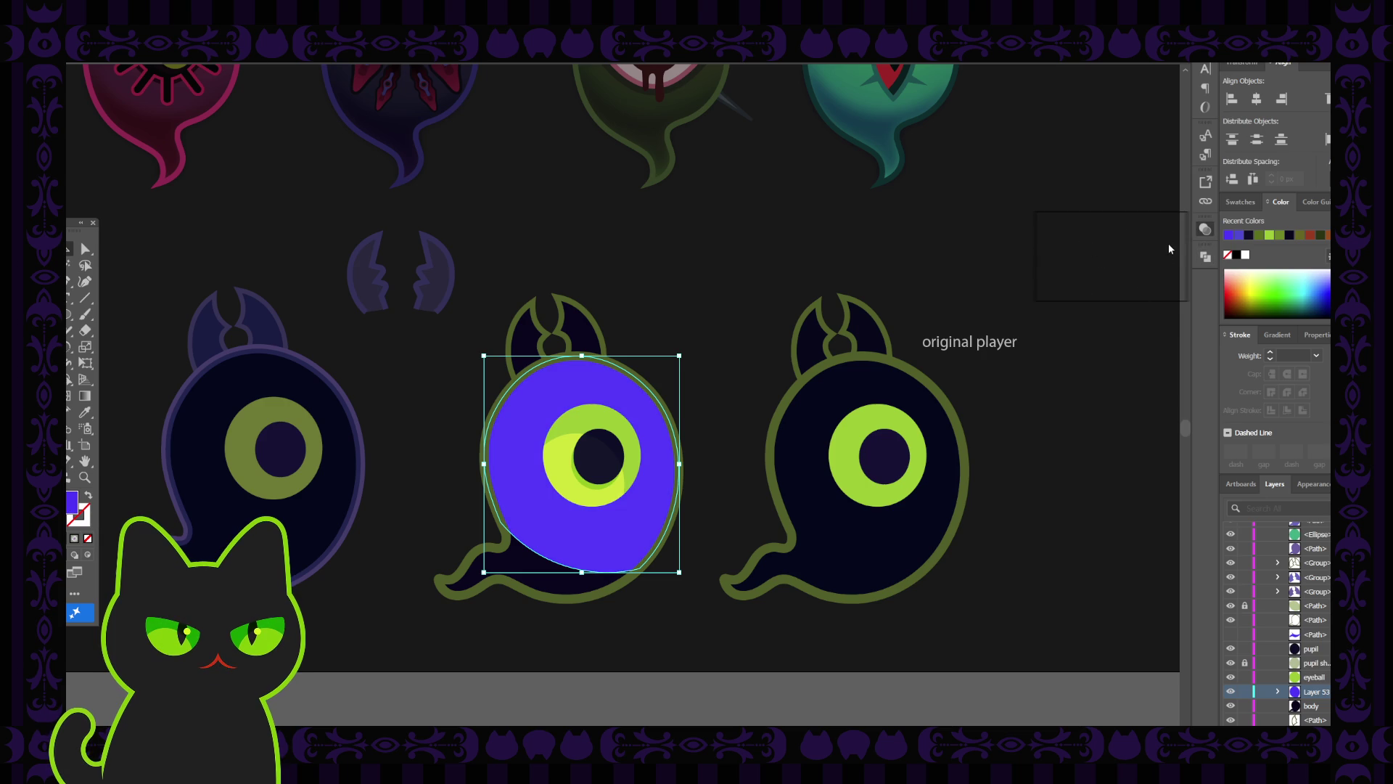
left_click(1138, 262)
left_click(1134, 262)
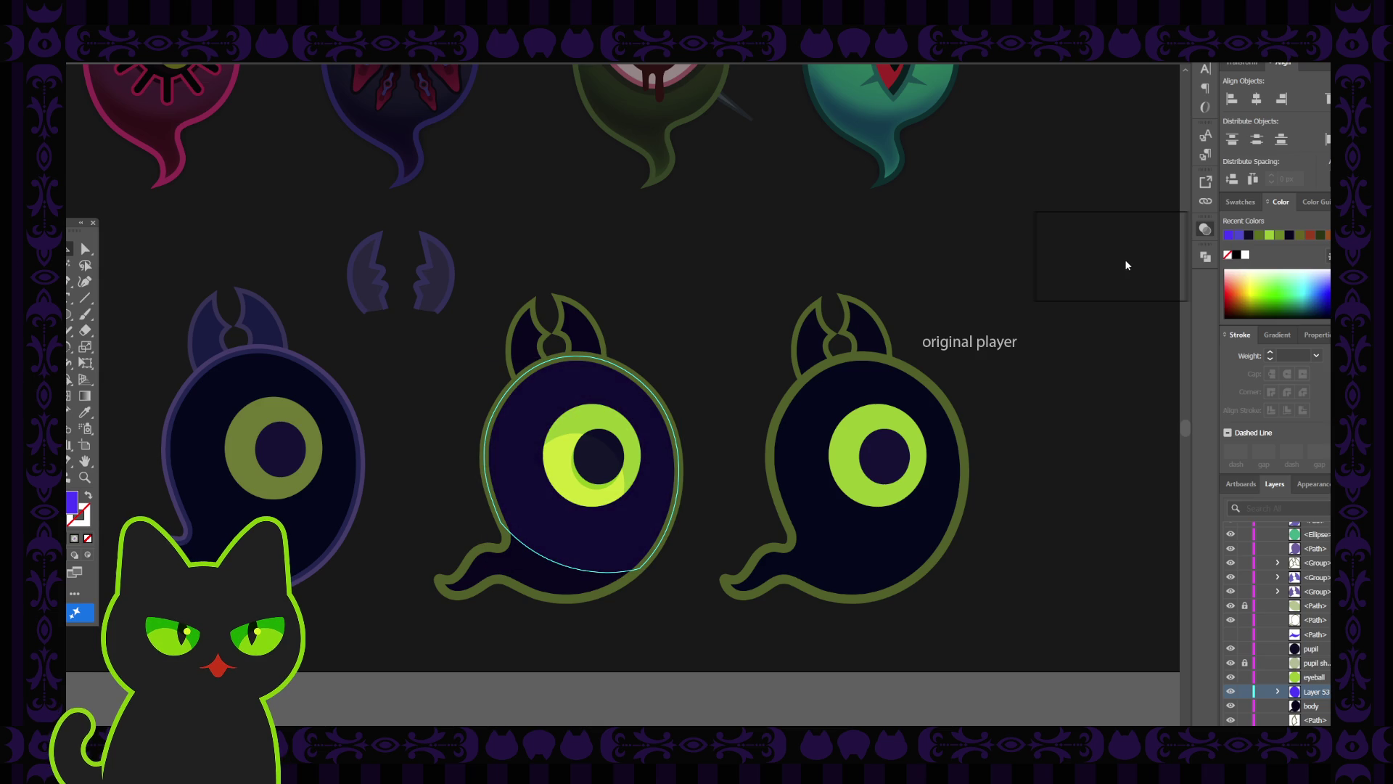
left_click(845, 216)
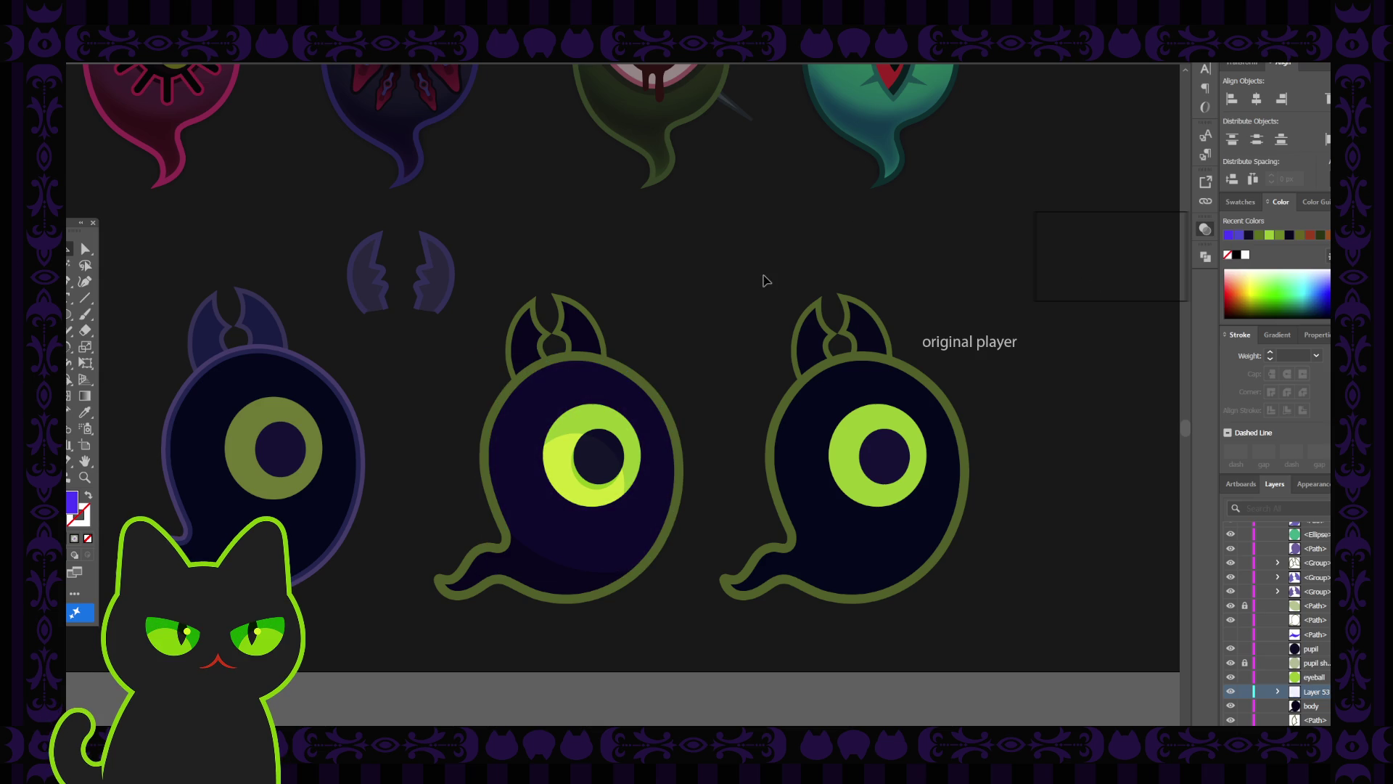
left_click(549, 398)
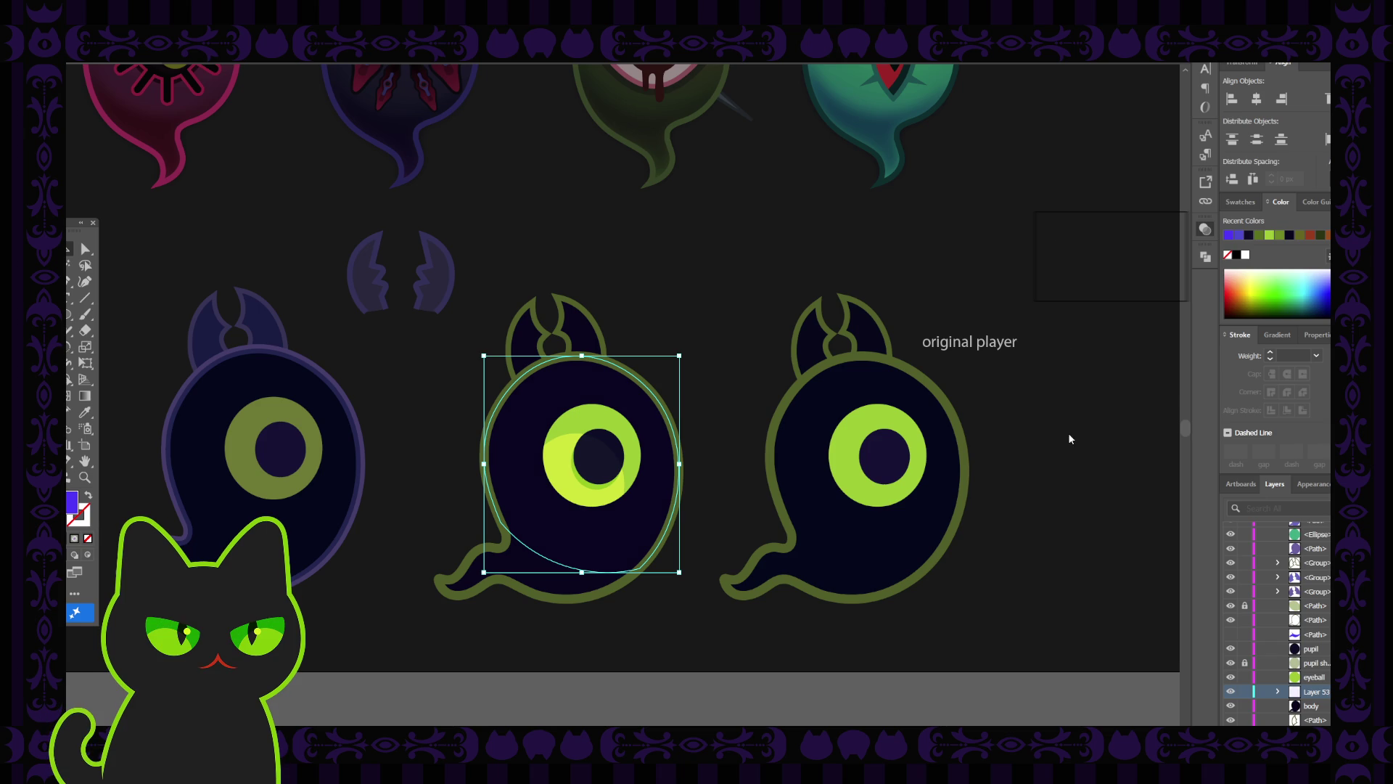
left_click(969, 269)
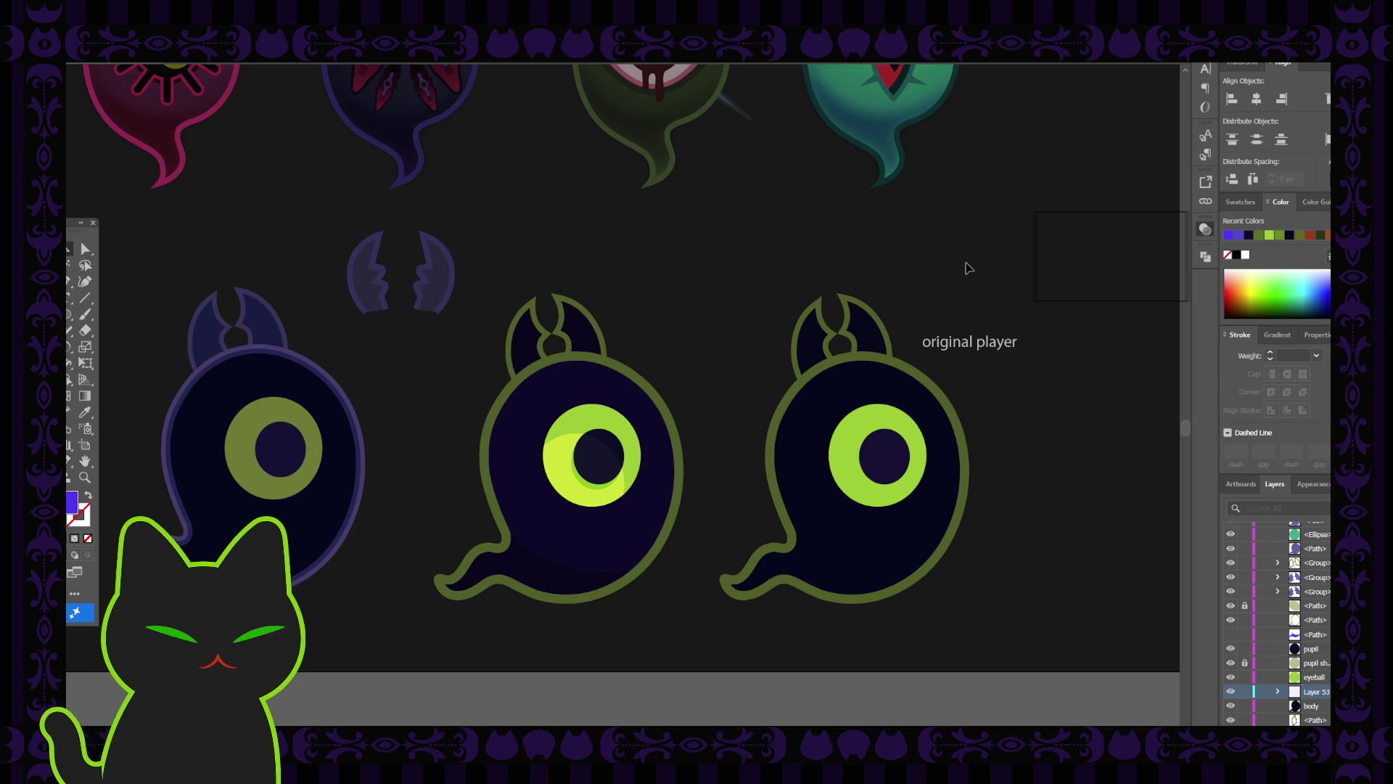
left_click(625, 392)
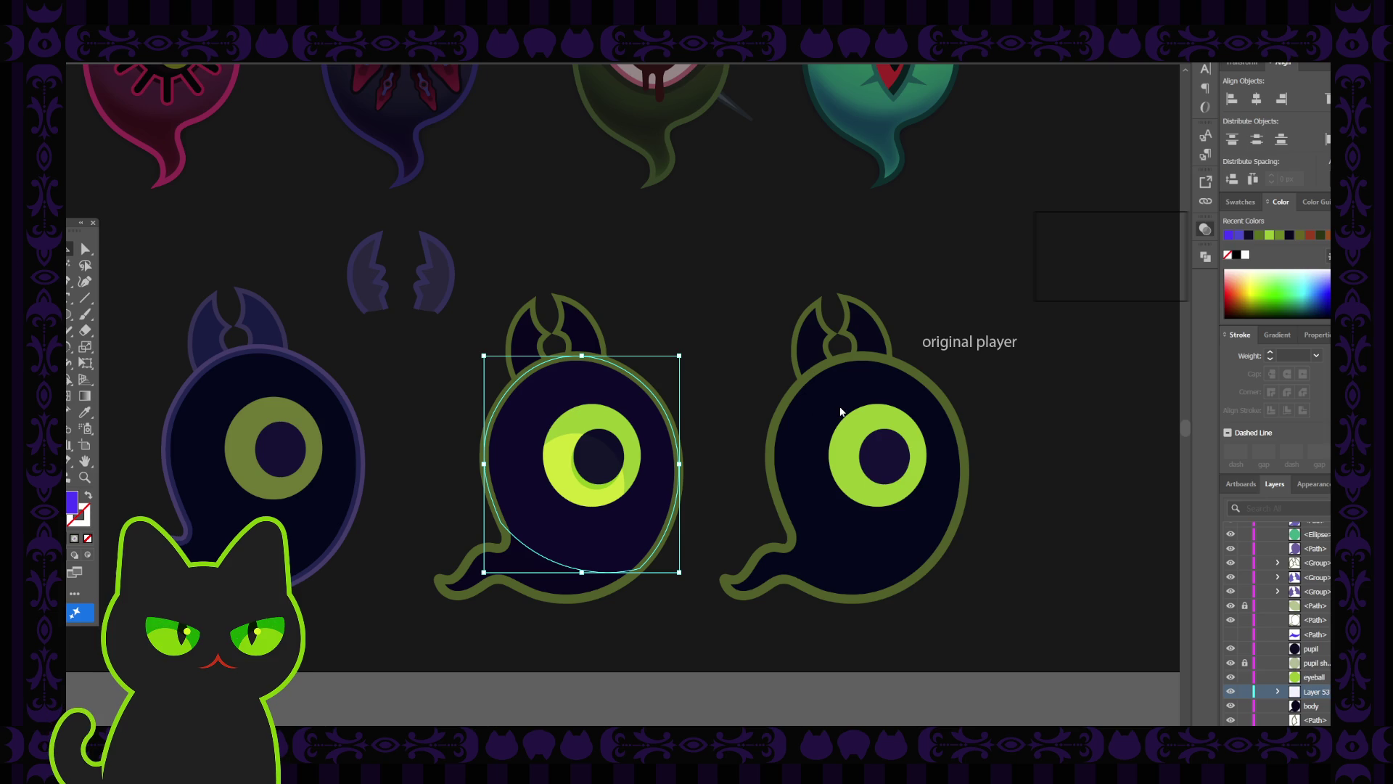
left_click(728, 335)
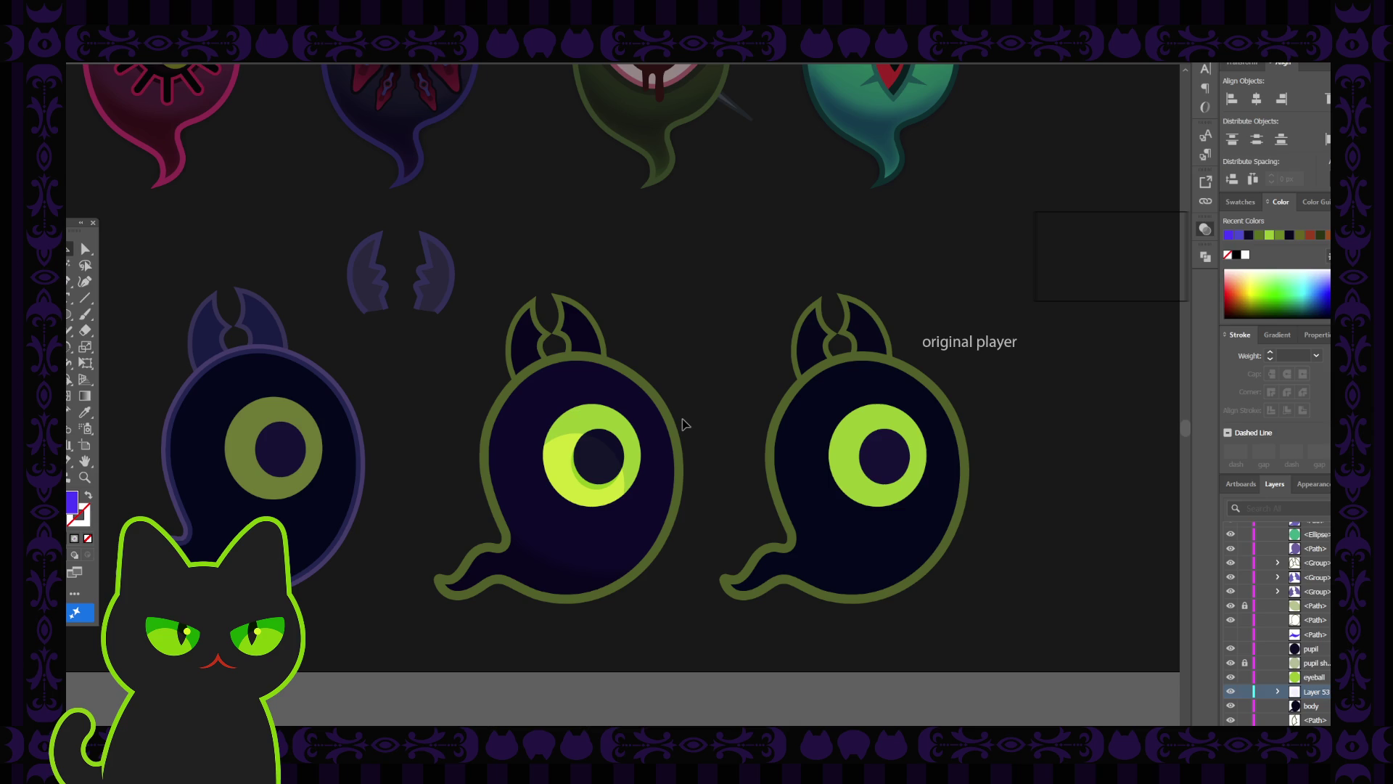
left_click(636, 409)
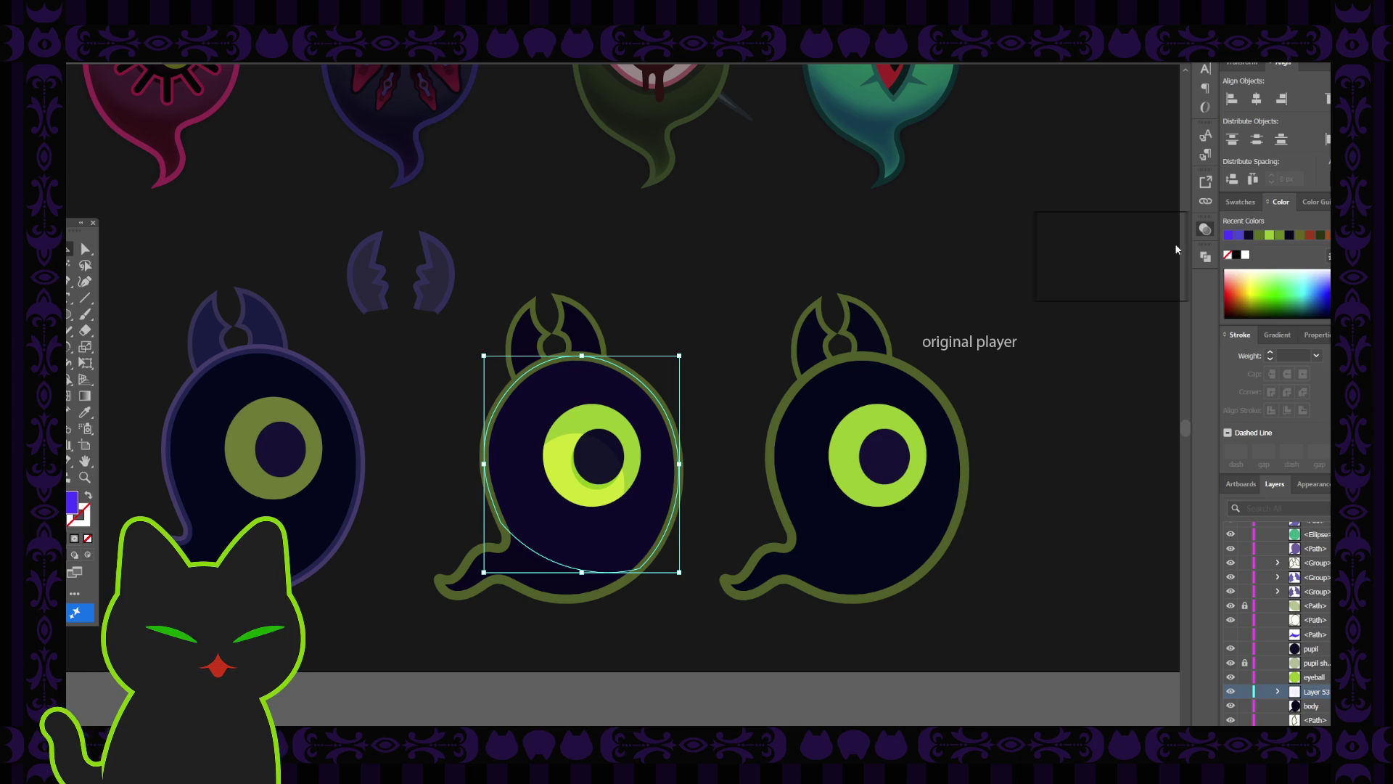
left_click(1125, 259)
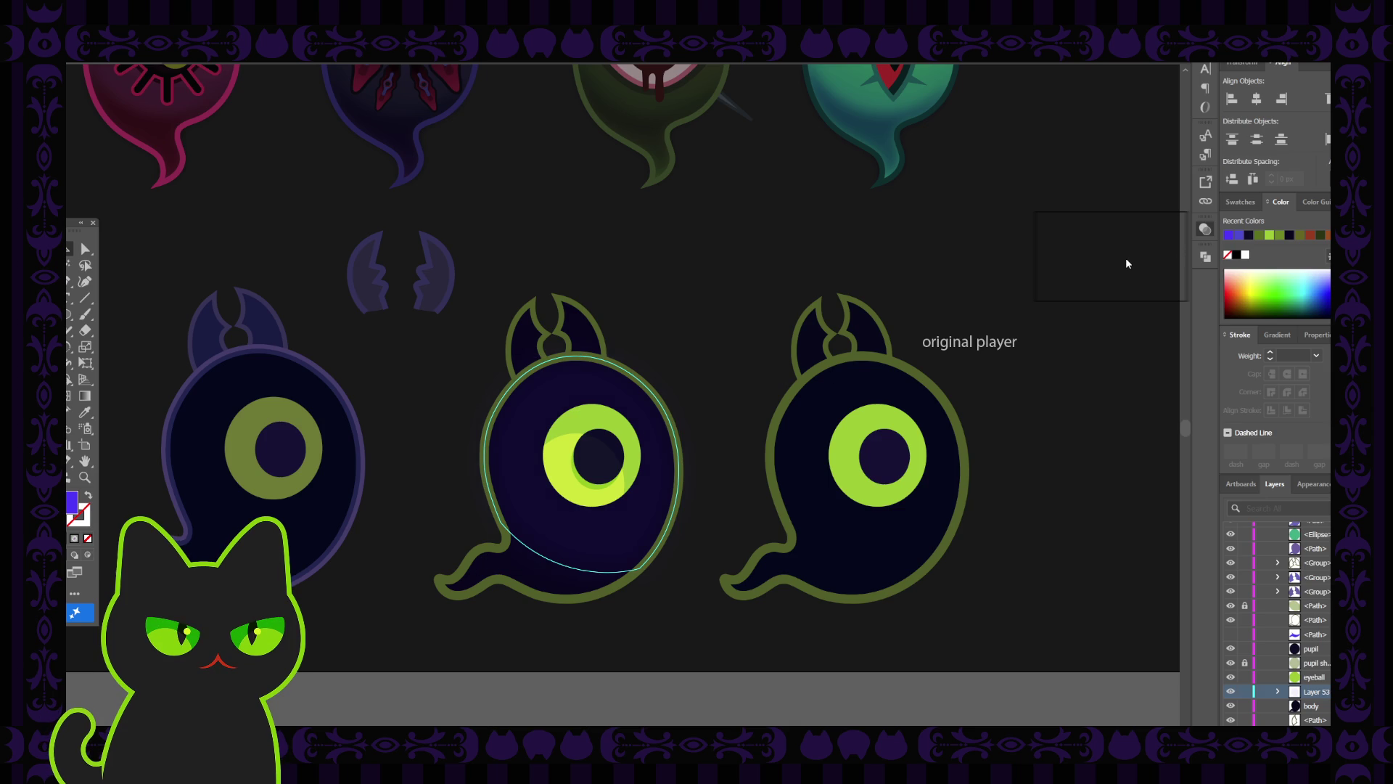
key("ctrl+z")
left_click(845, 248)
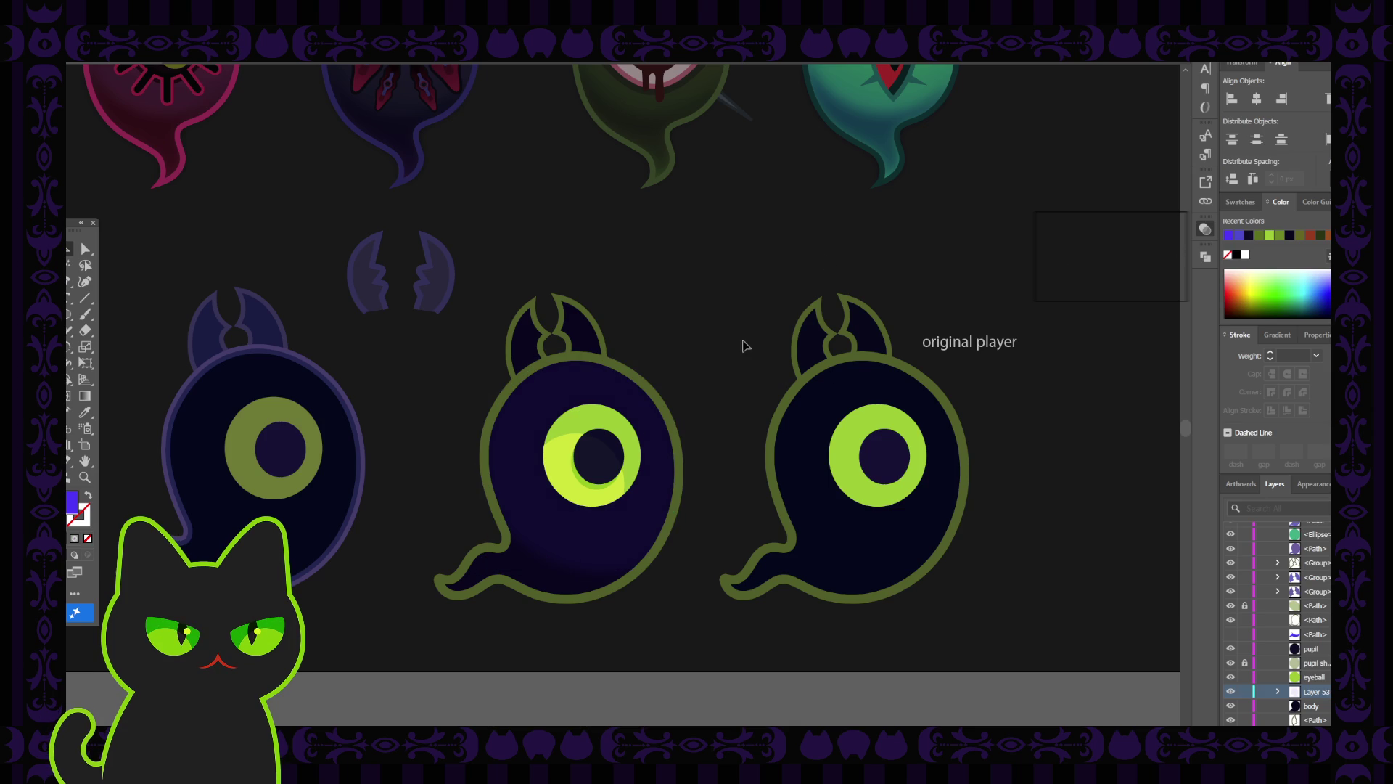
scroll(682, 312, "down", 5)
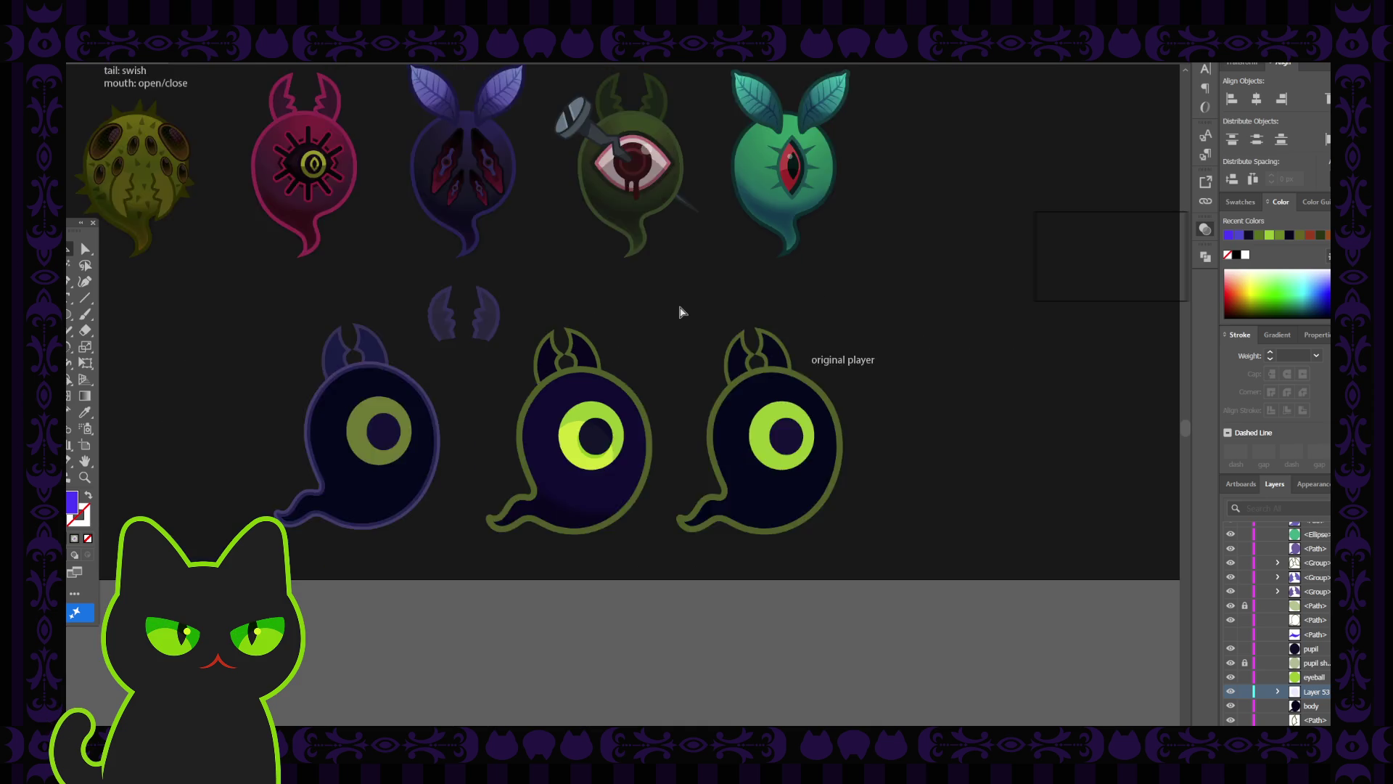
scroll(682, 312, "up", 5)
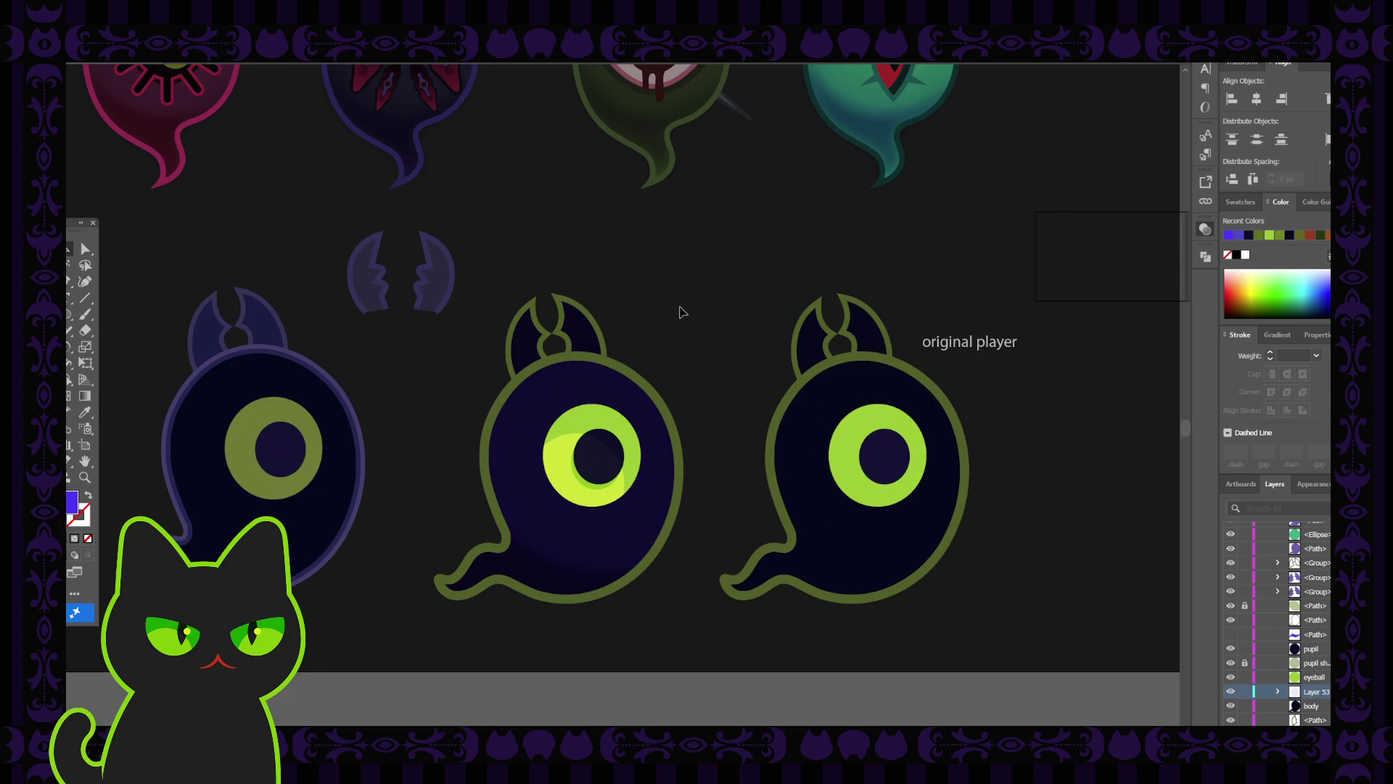
left_click(598, 397)
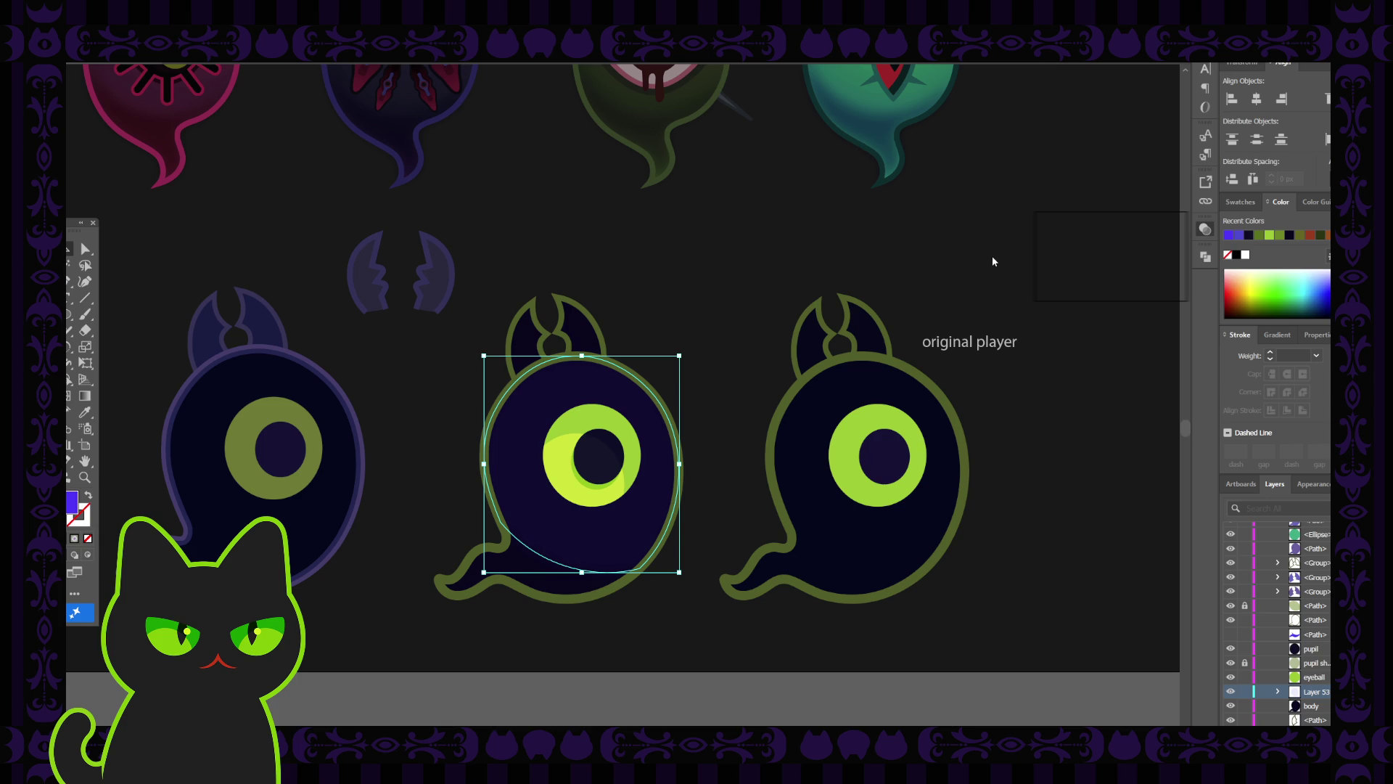
left_click(976, 242)
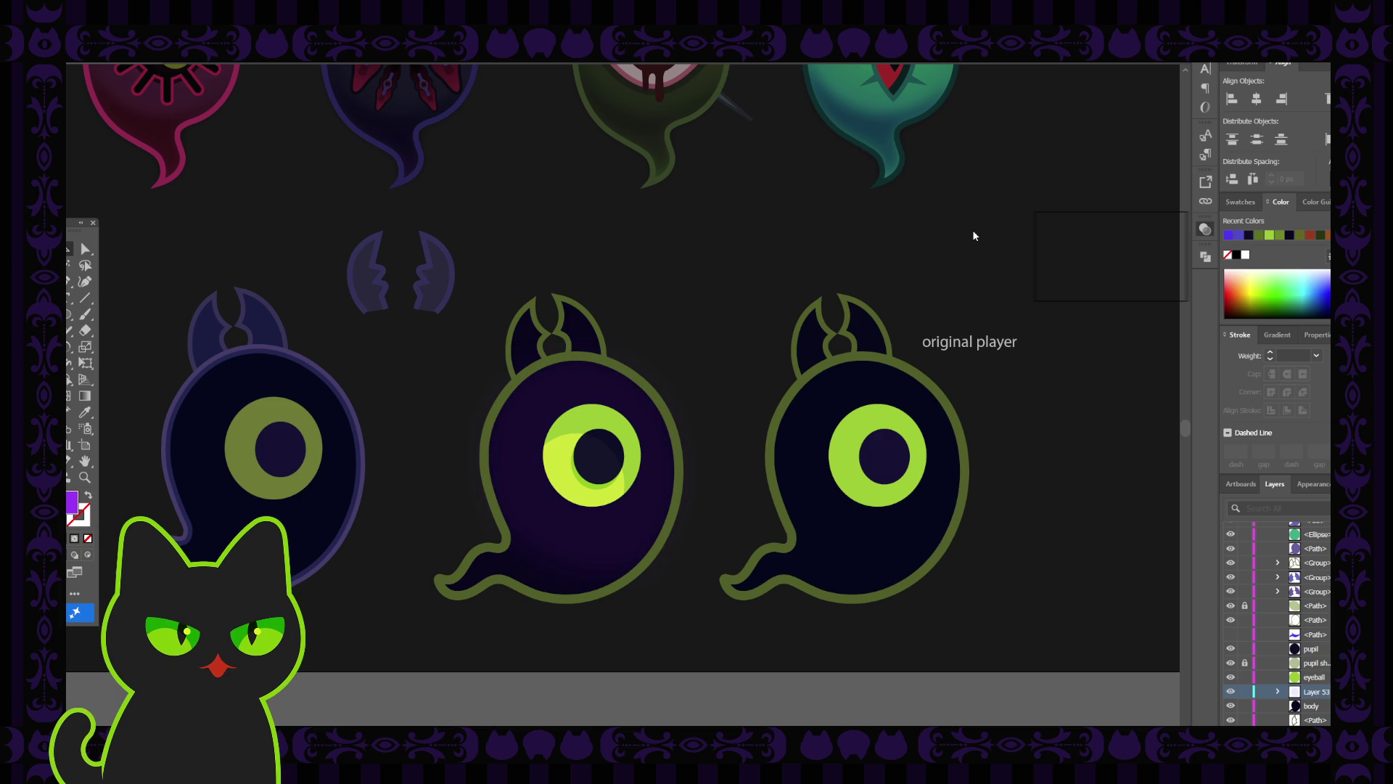
left_click(976, 219)
left_click(976, 271)
left_click(973, 279)
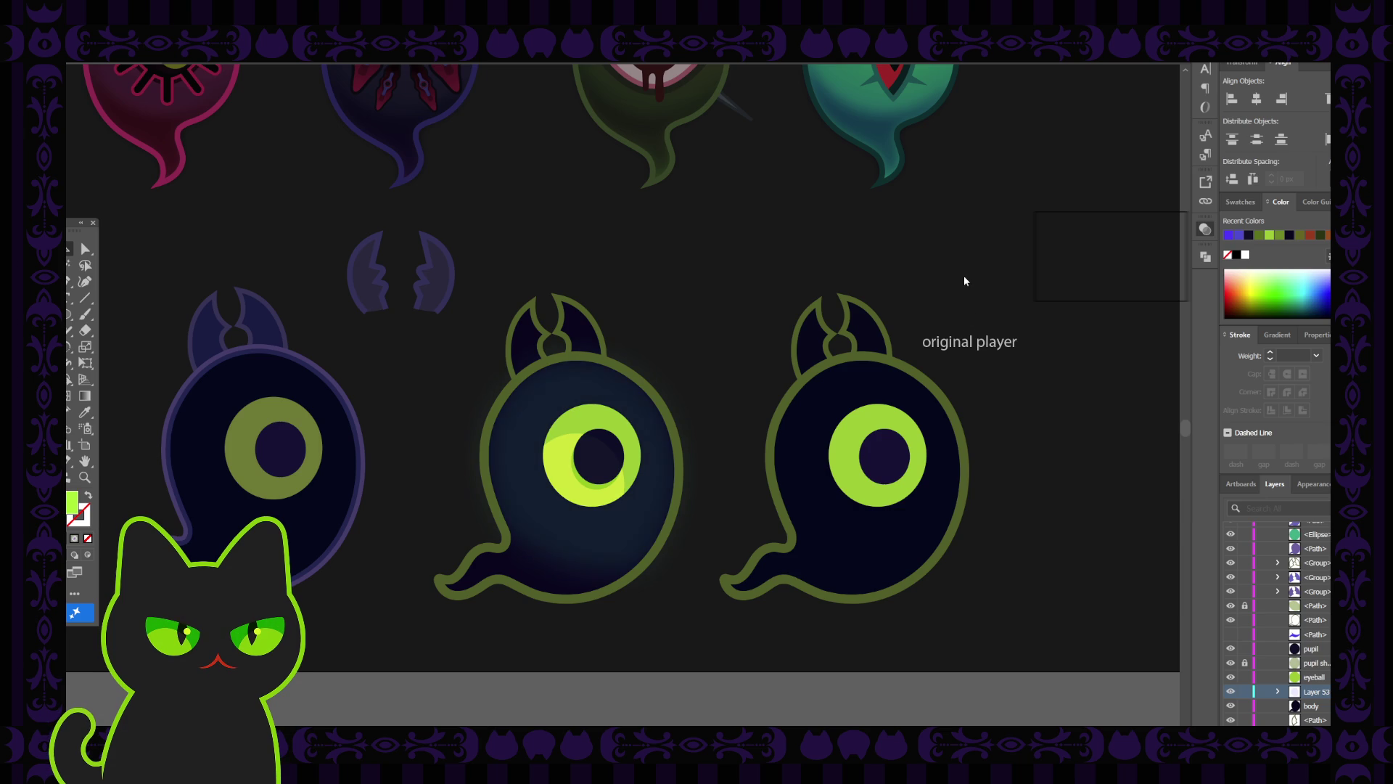
key("ctrl+z")
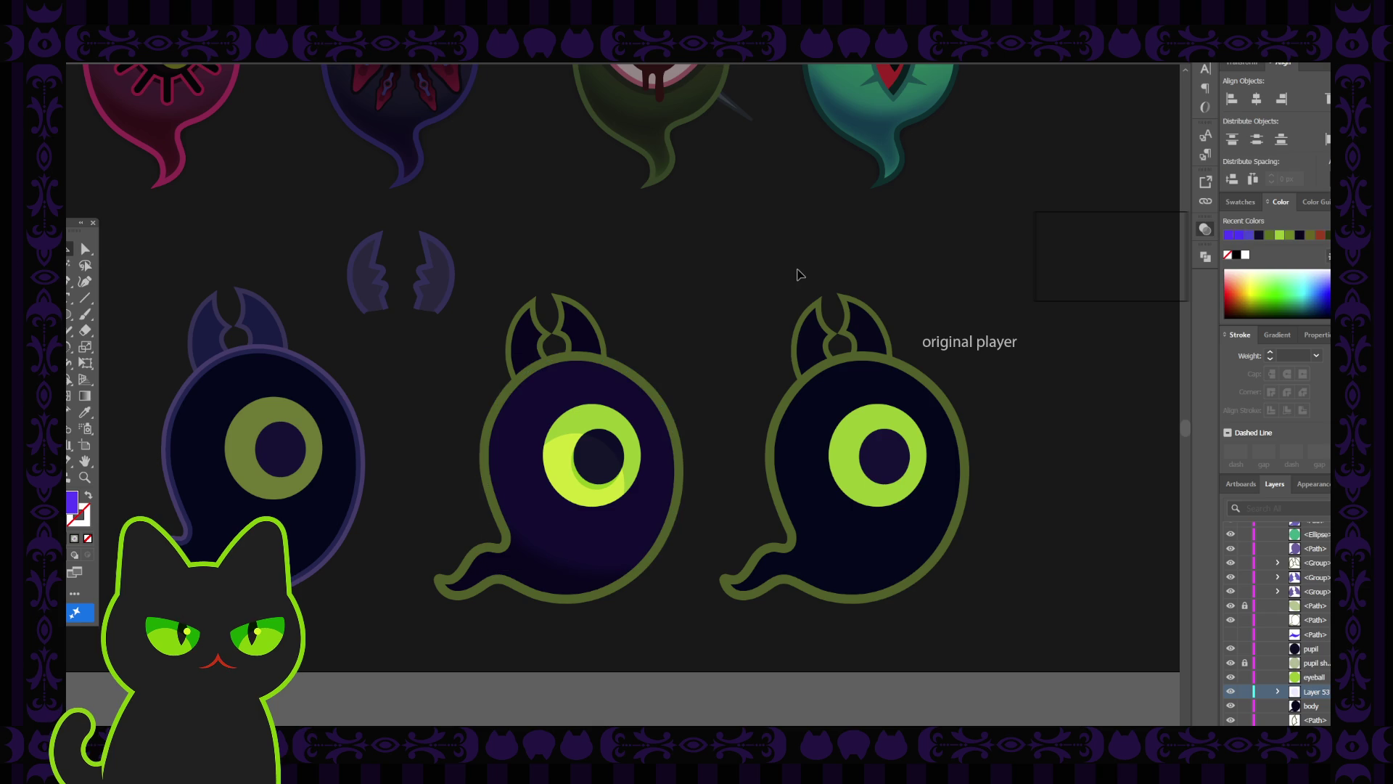
left_click(619, 398)
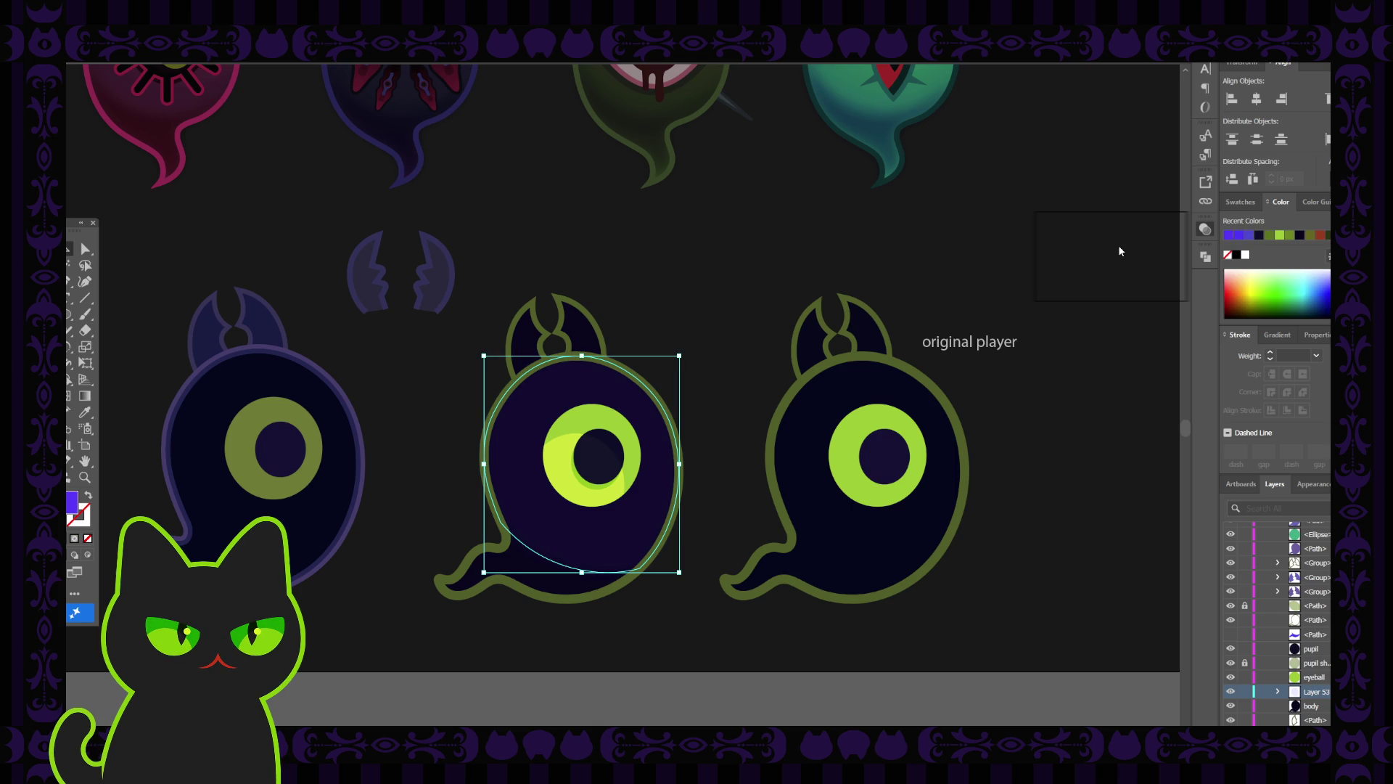
key("ctrl+shift+b")
key("ctrl+shift+b")
left_click(769, 312)
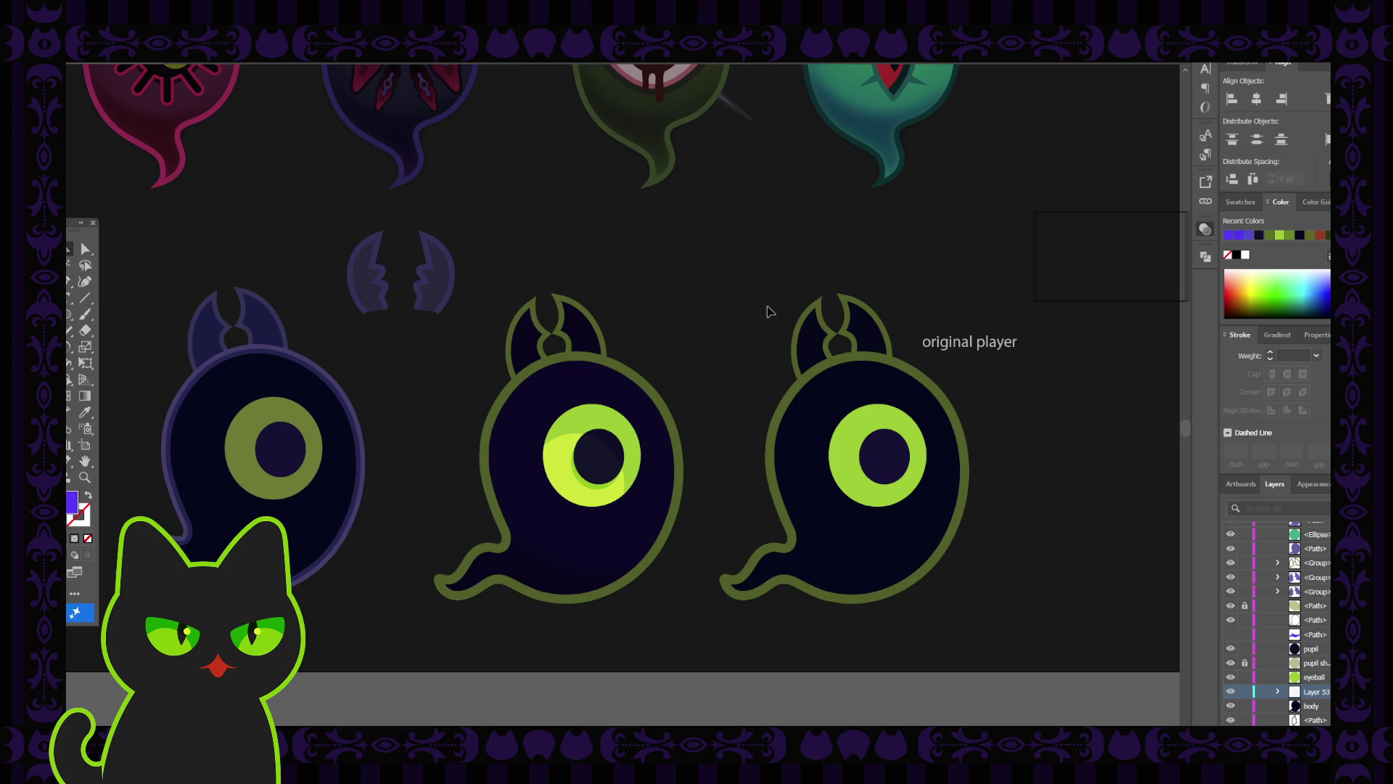
key("ctrl+minus")
key("ctrl+minus")
Hide Layer 53's purple overlay and select the middle ghost's body shape.
key("ctrl+plus")
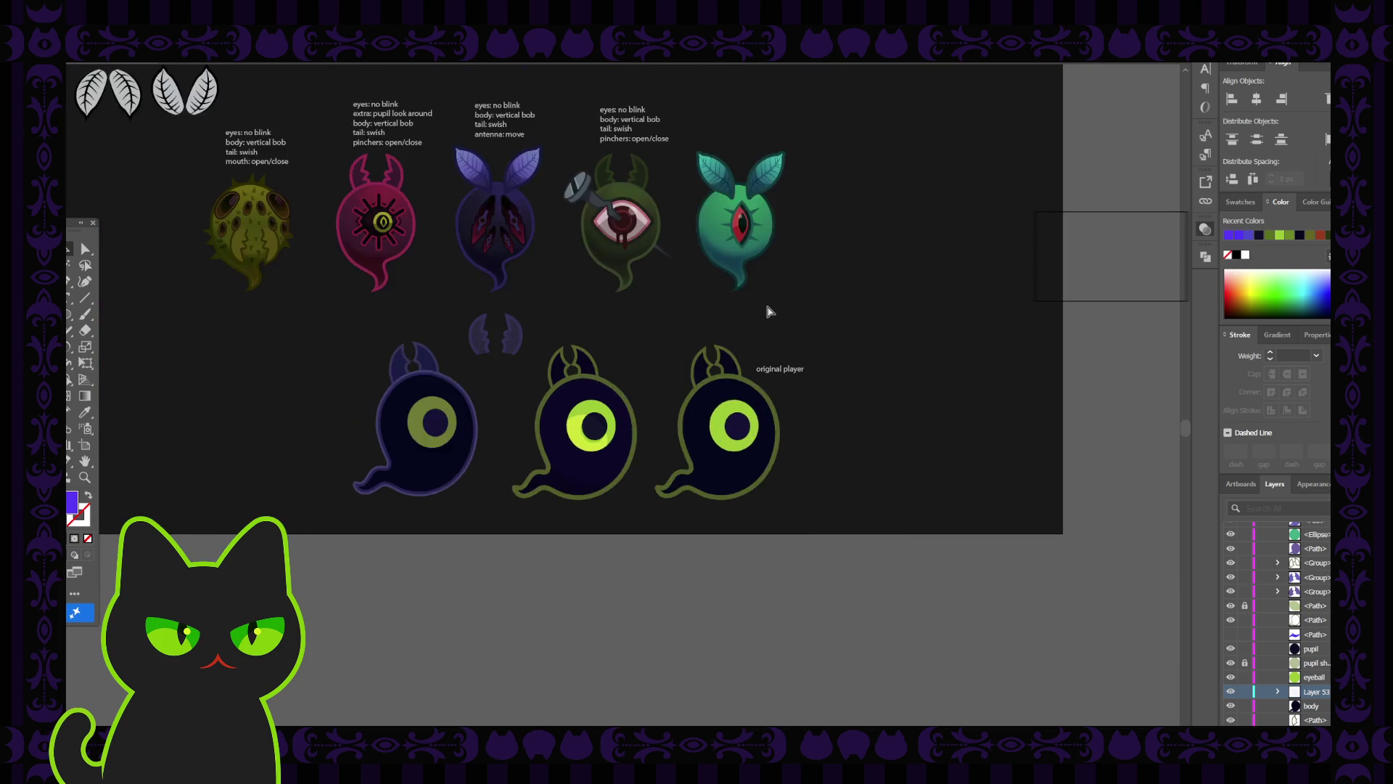
key("ctrl+plus")
left_click(618, 391)
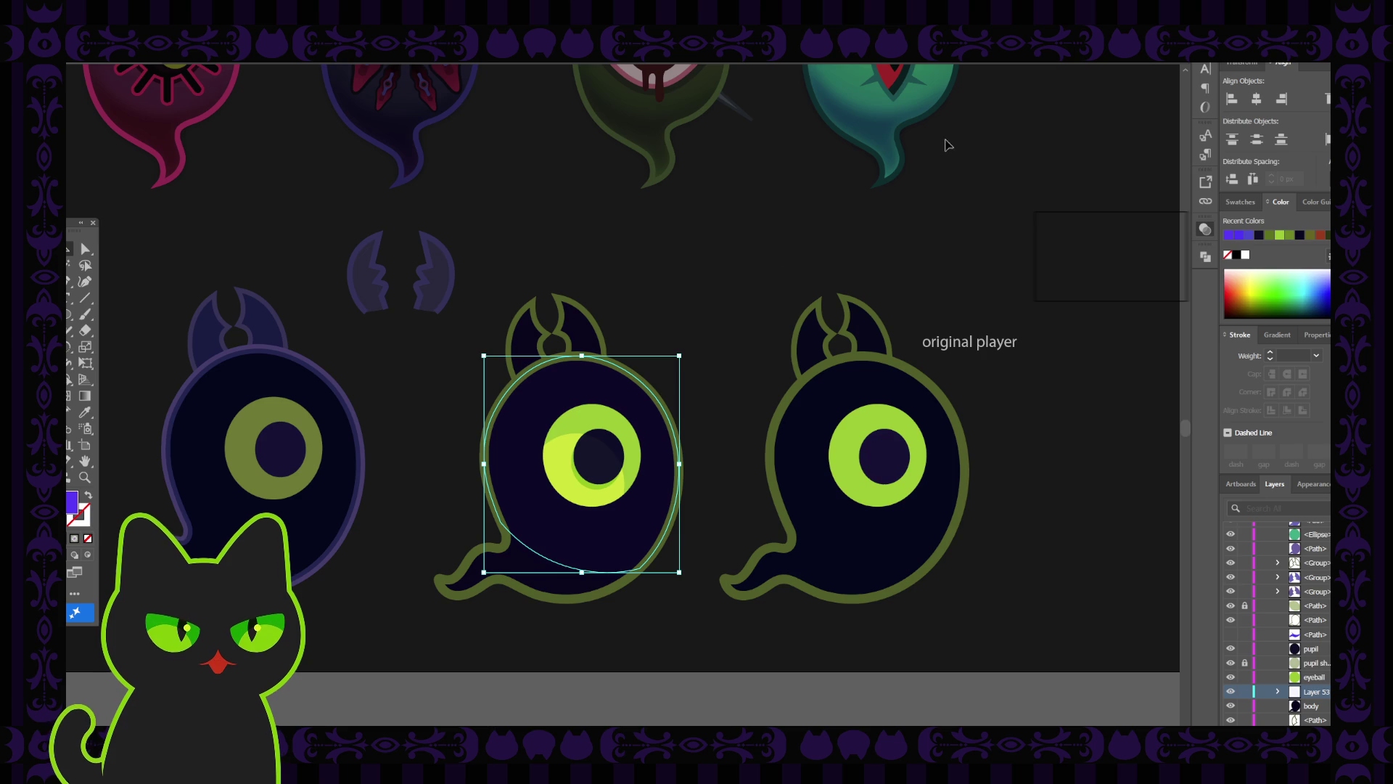
left_click(704, 347)
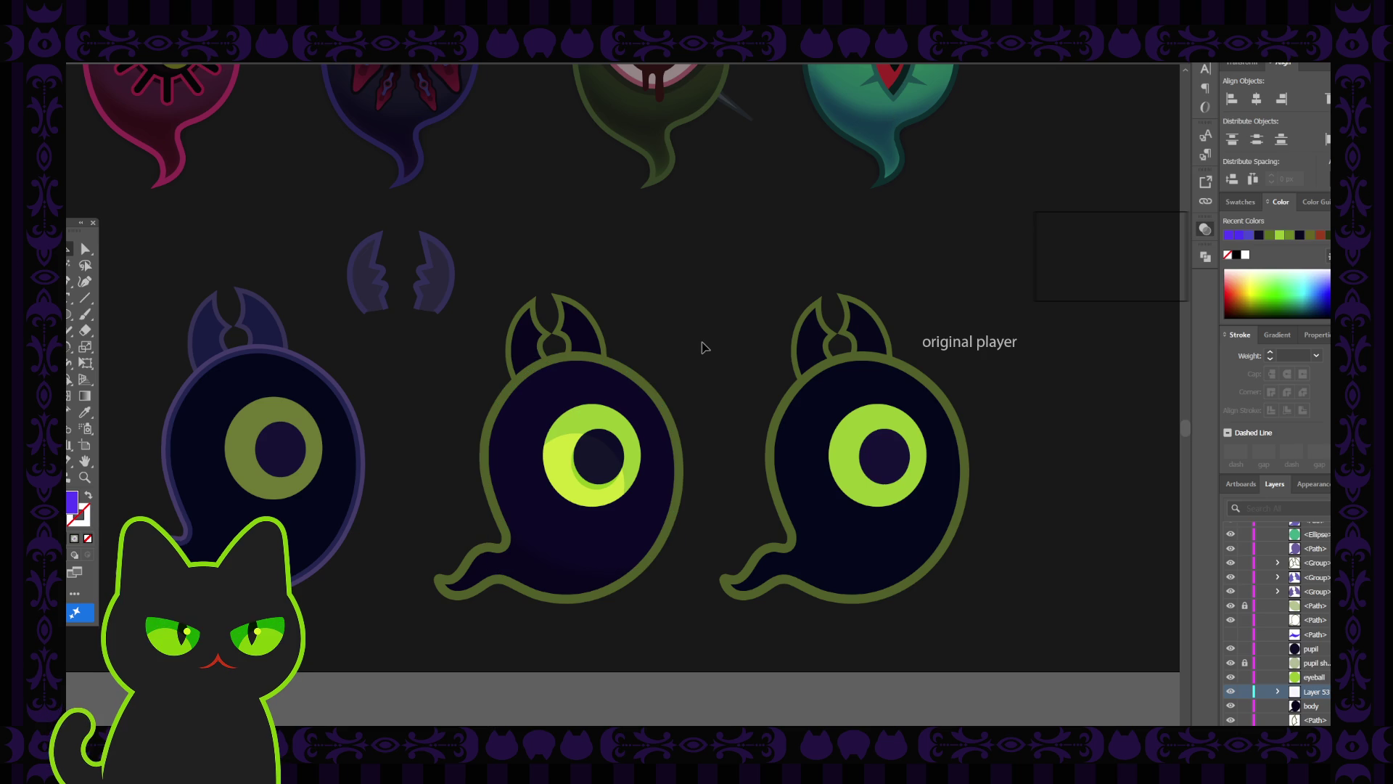
left_click(1231, 691)
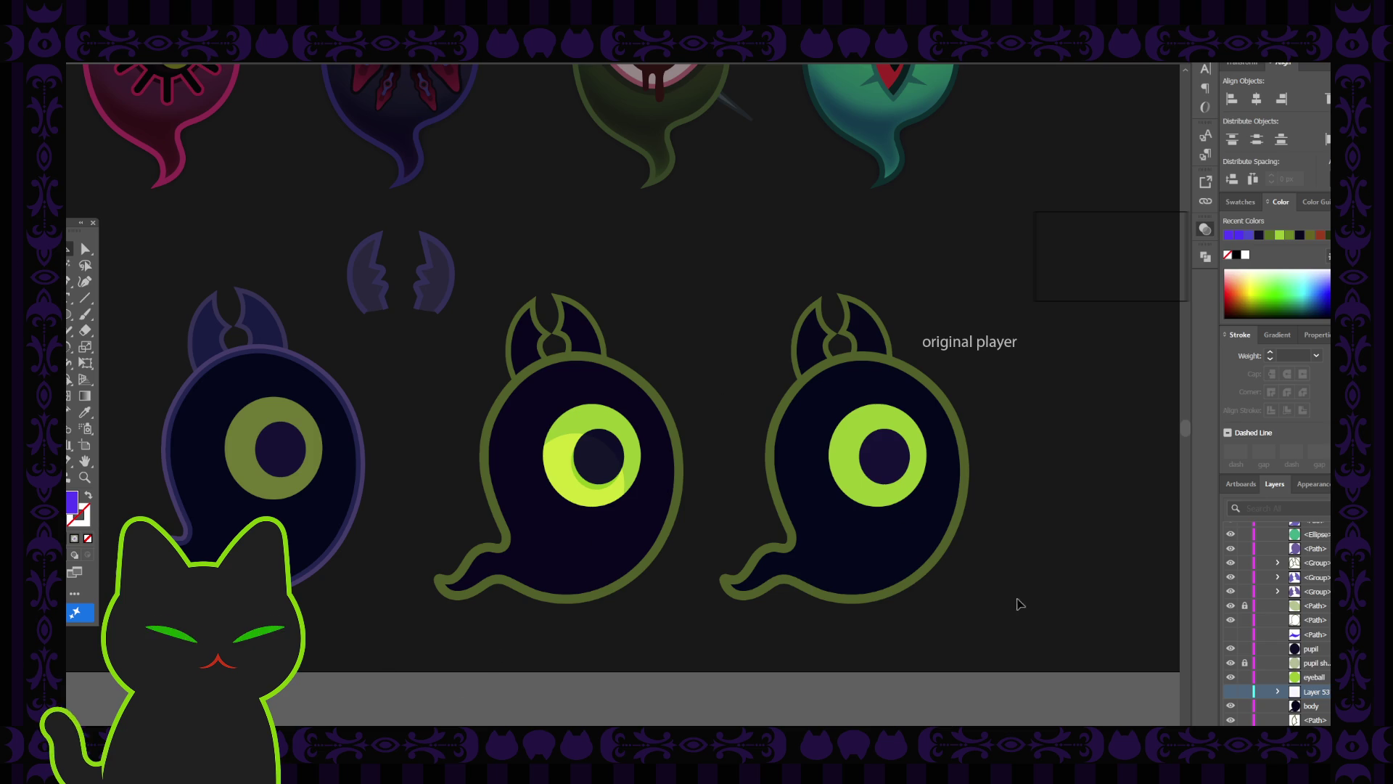
left_click(588, 563)
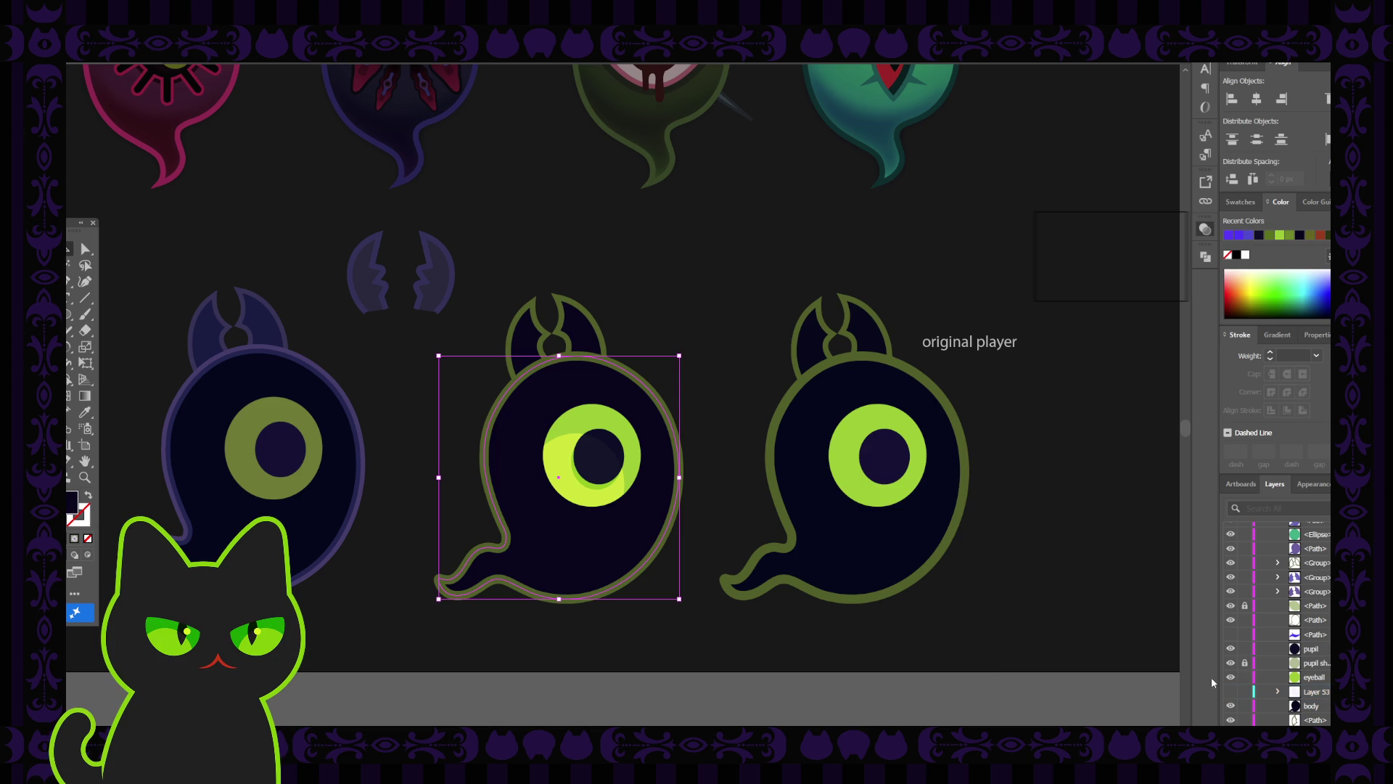
Paste a copy of the body in front with Ctrl+F and lock the original beneath.
left_click(1282, 701)
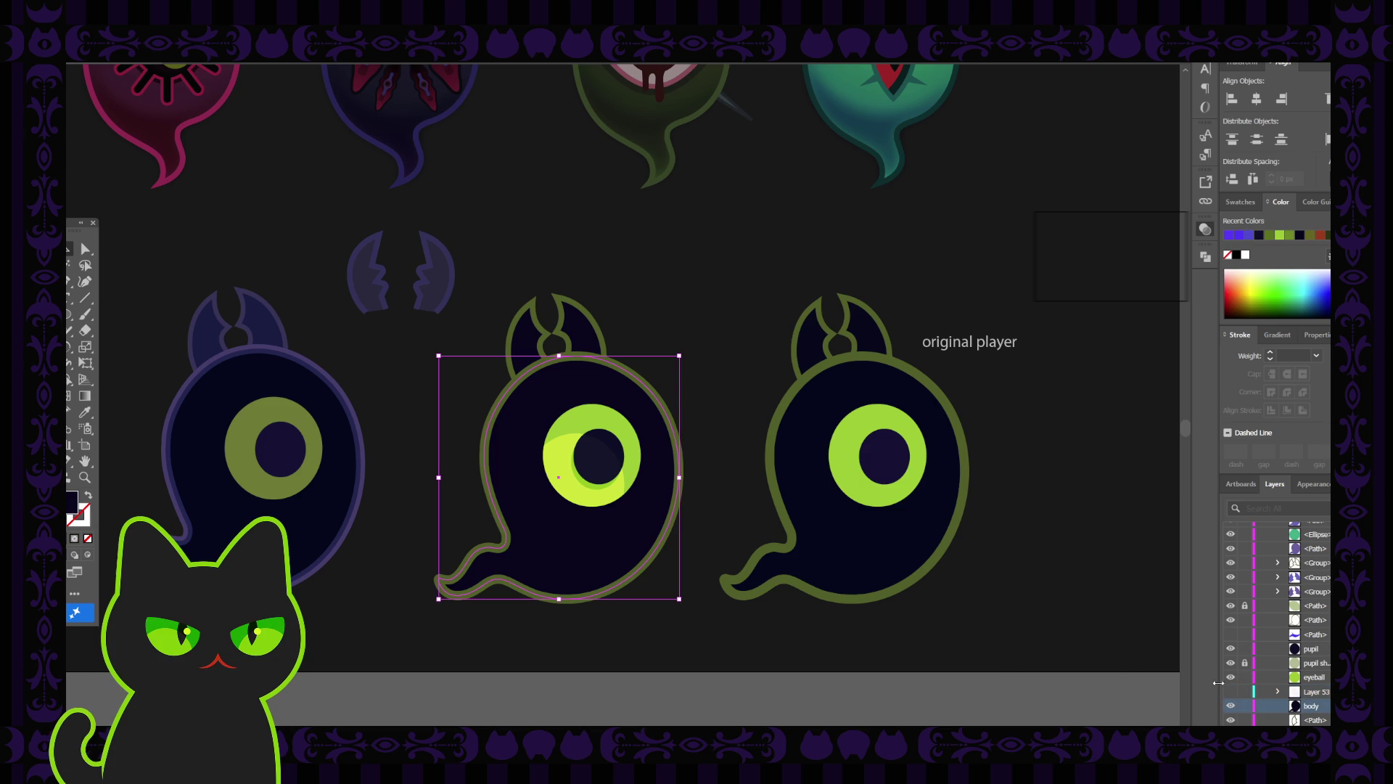
left_click(943, 622)
key("ctrl+f")
left_click(1245, 720)
Sample the purple leaf-eared ghost's gradient onto the body copy with the Eyedropper.
scroll(512, 439, "down", 2)
key("i")
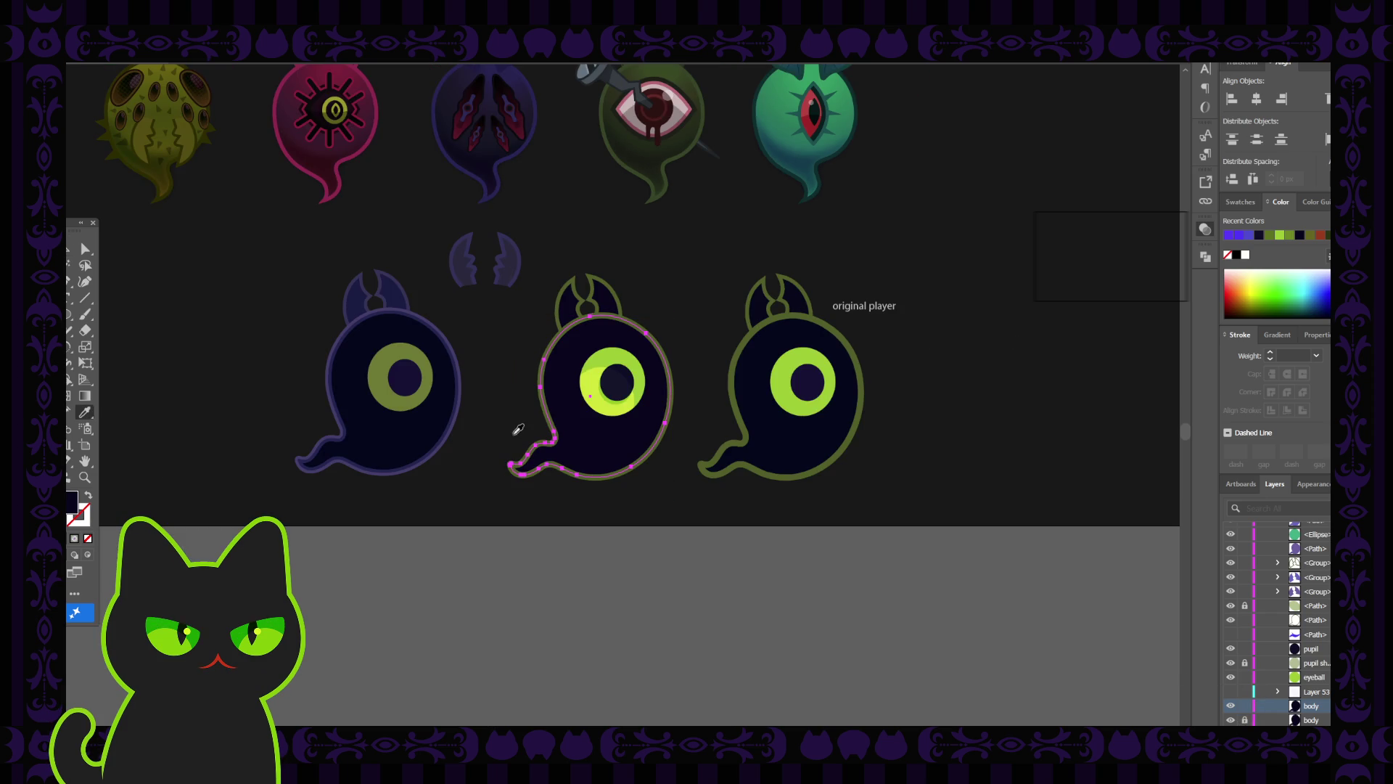
scroll(496, 267, "up", 1)
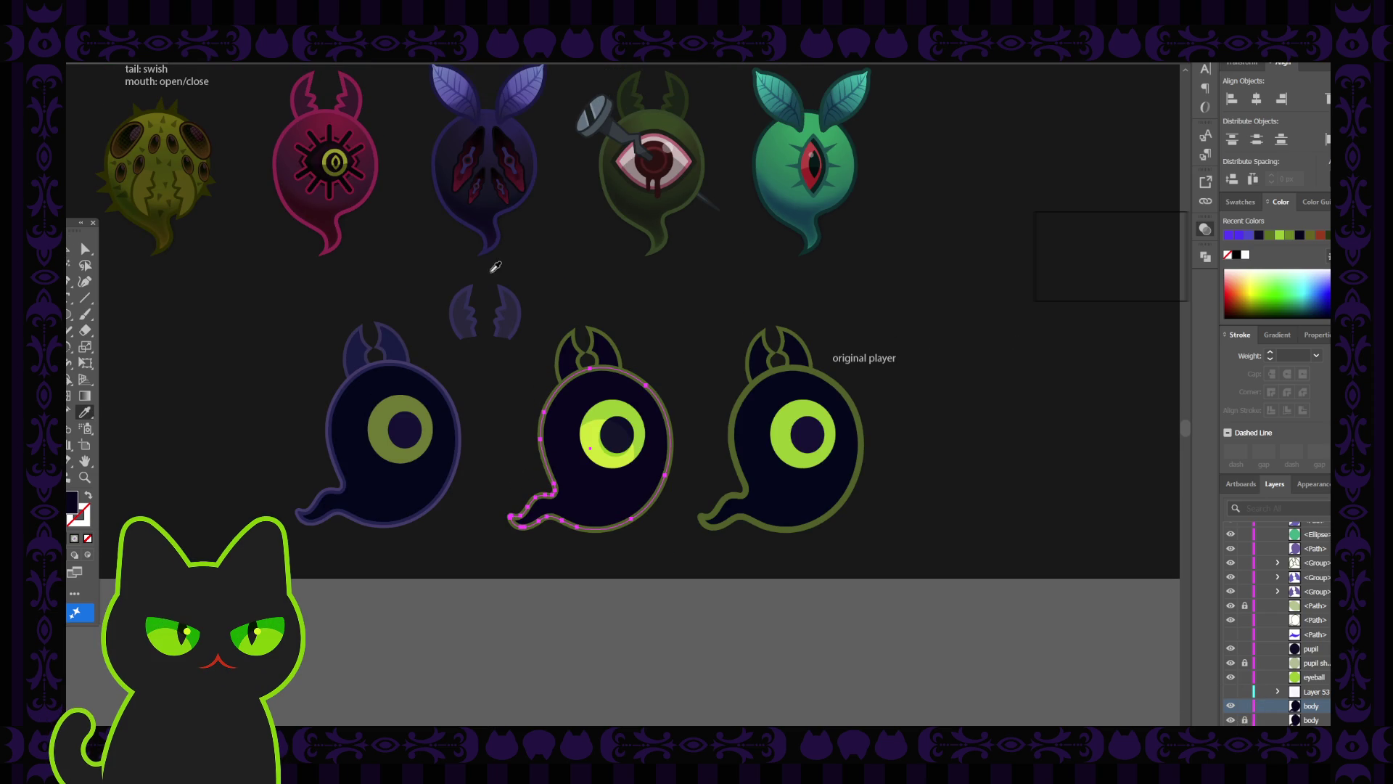
left_click(480, 126)
left_click(85, 248)
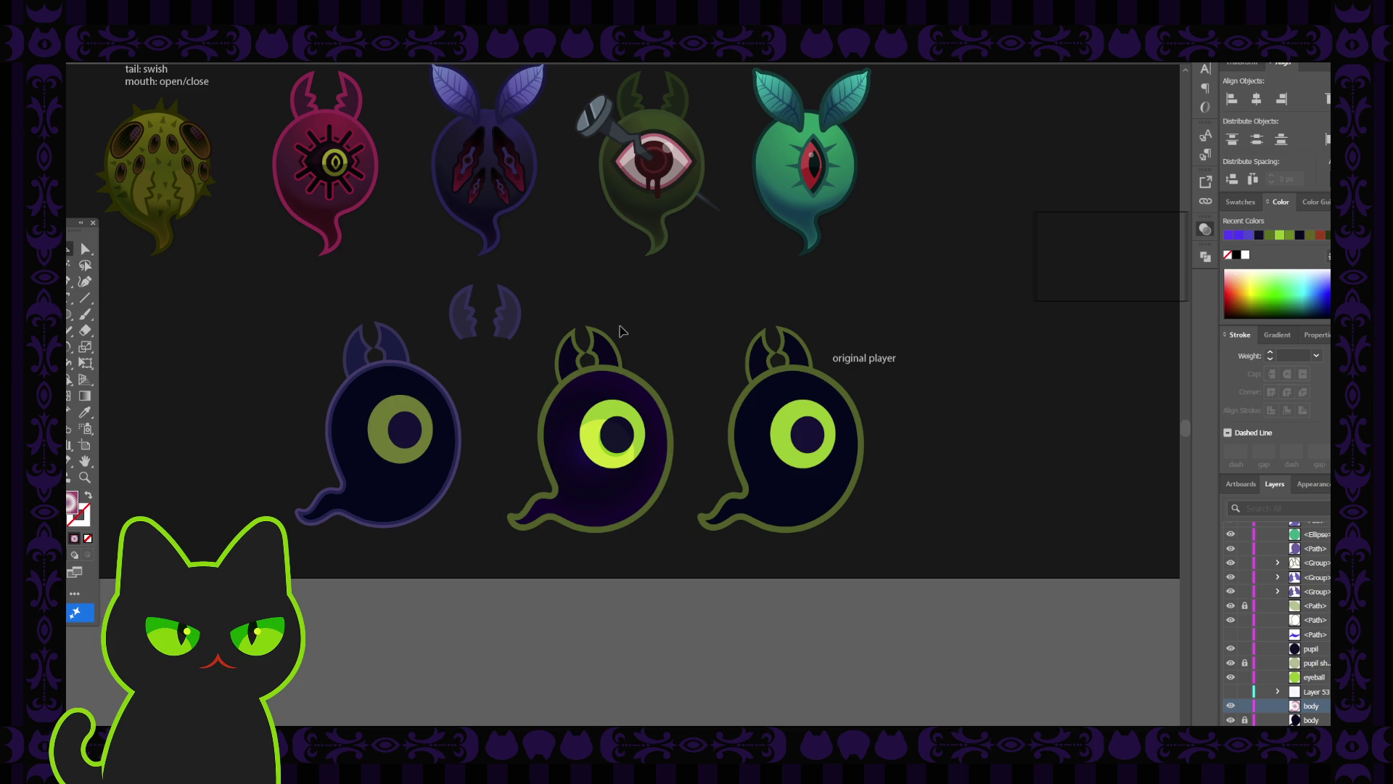
scroll(589, 400, "up", 1)
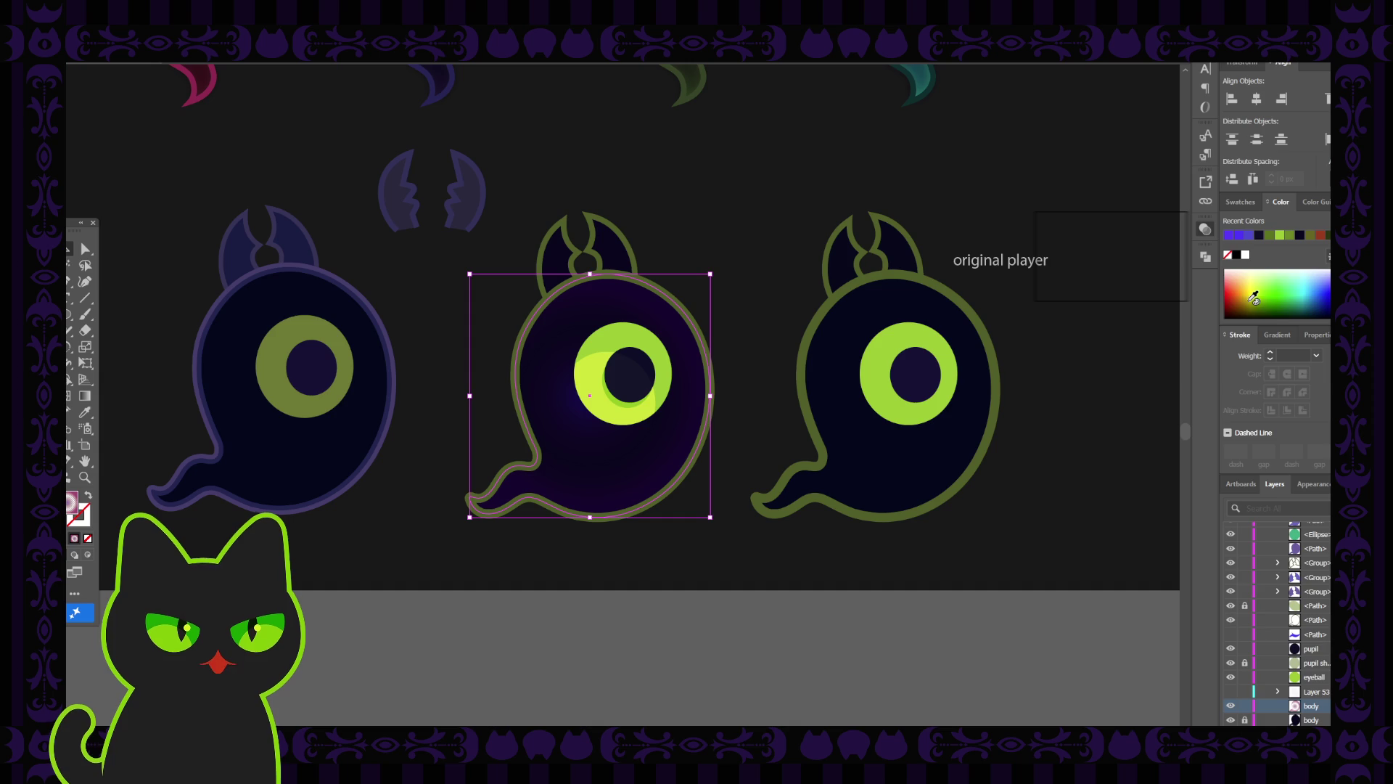
Redraw the gradient diagonally from the ghost's top toward its tail.
left_click(1278, 335)
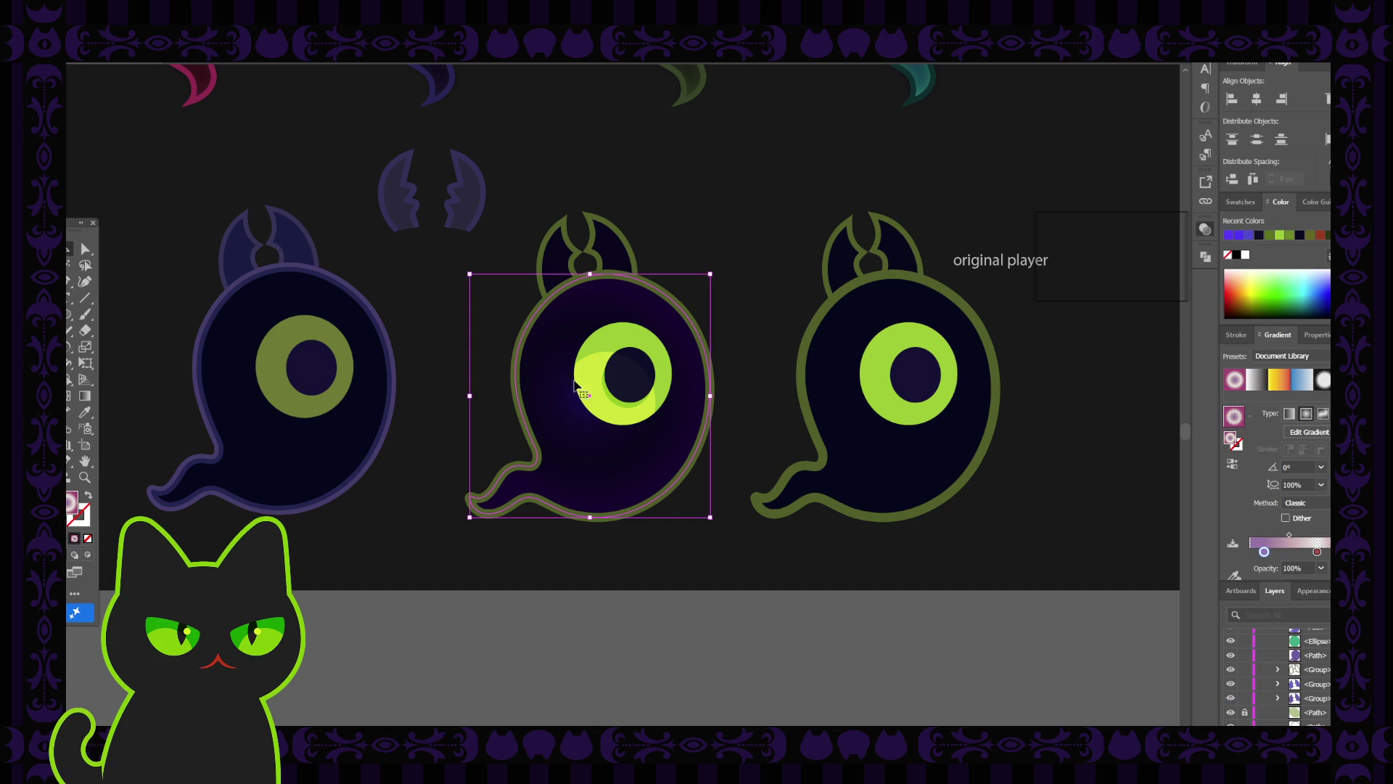
left_click(84, 396)
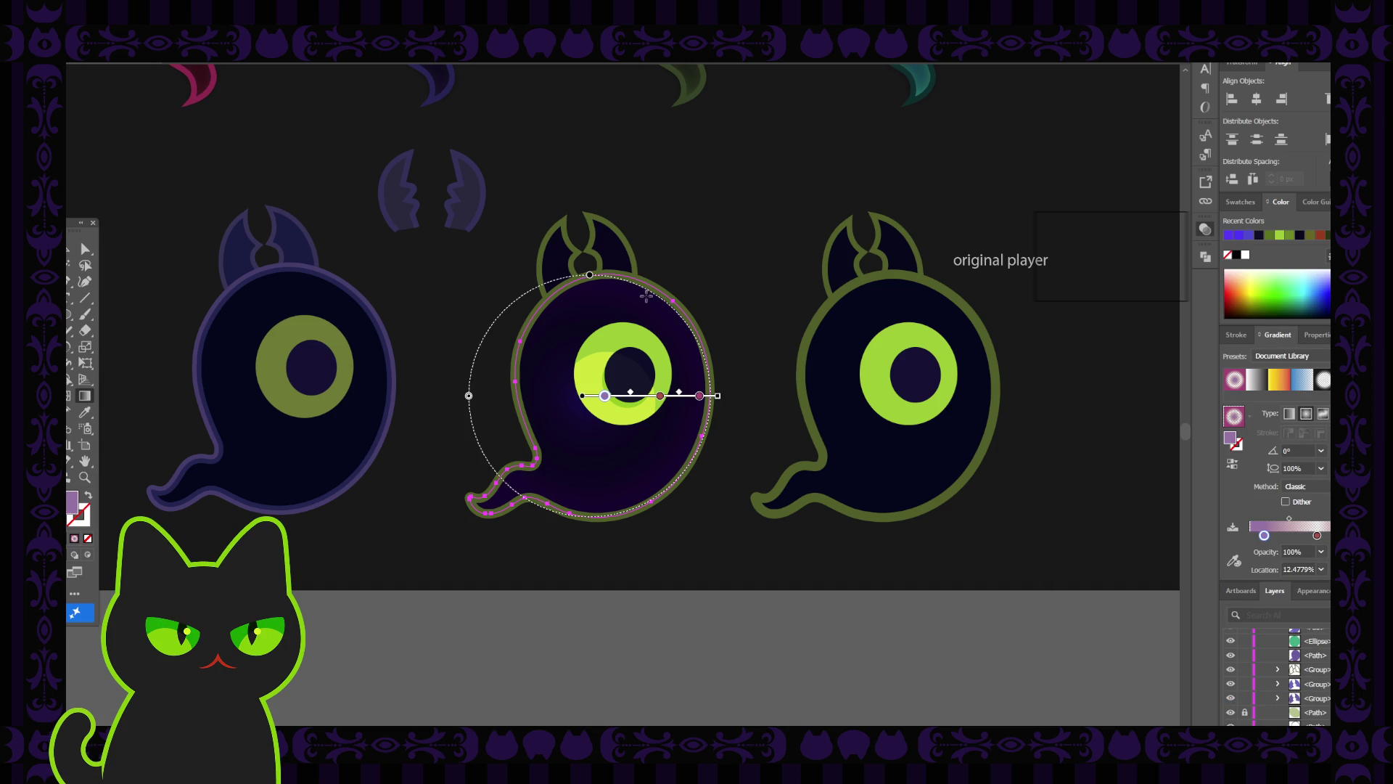
mouse_move(648, 294)
left_mouse_down()
mouse_move(575, 442)
mouse_move(551, 562)
mouse_move(546, 550)
mouse_move(576, 570)
left_mouse_up()
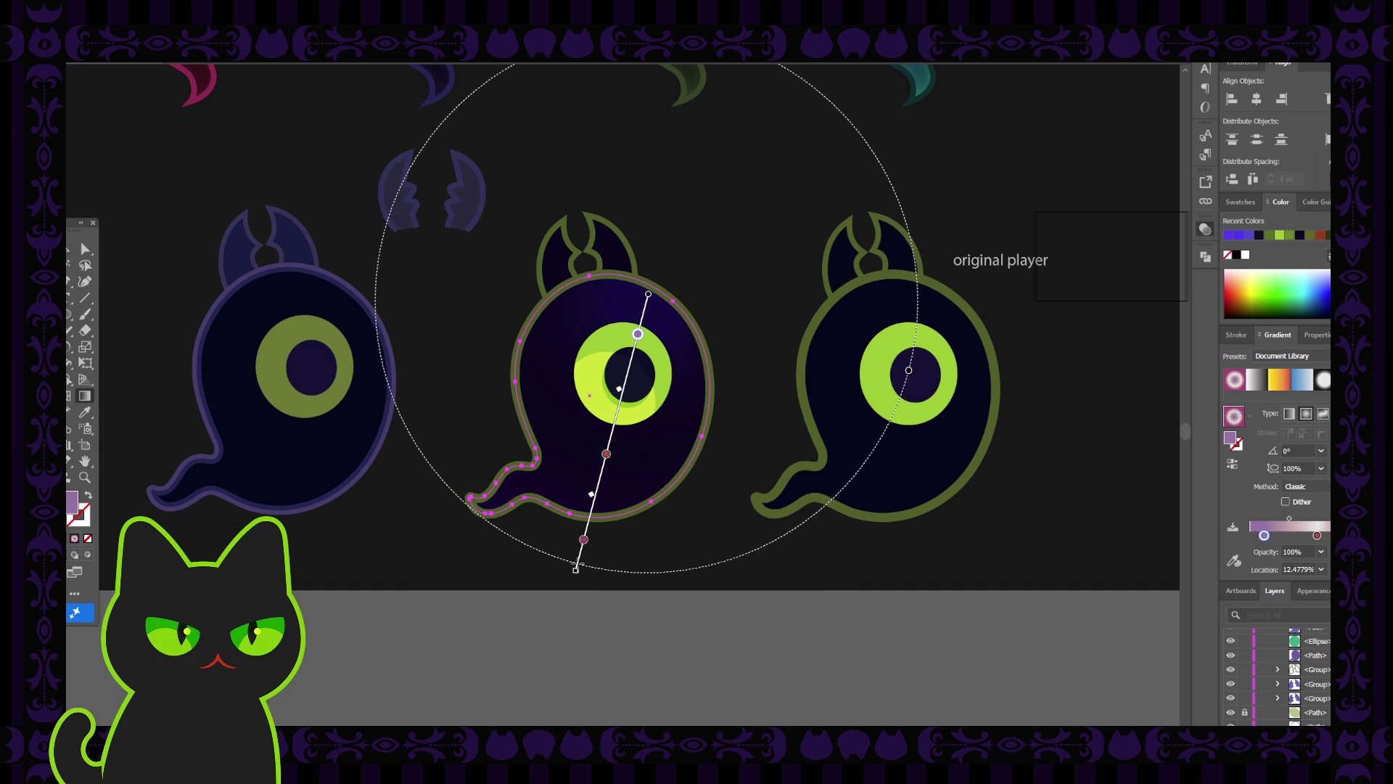
key("v")
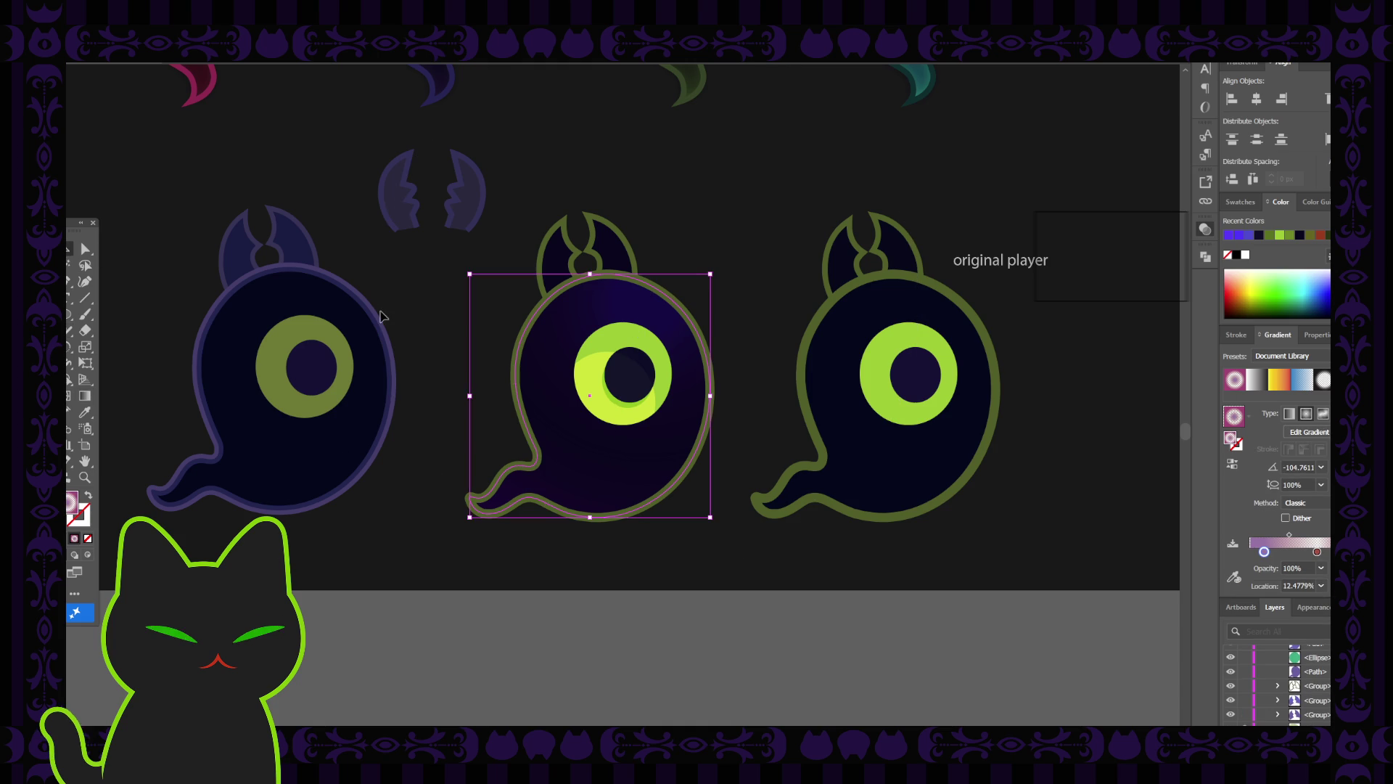
left_click(460, 264)
left_click(604, 307)
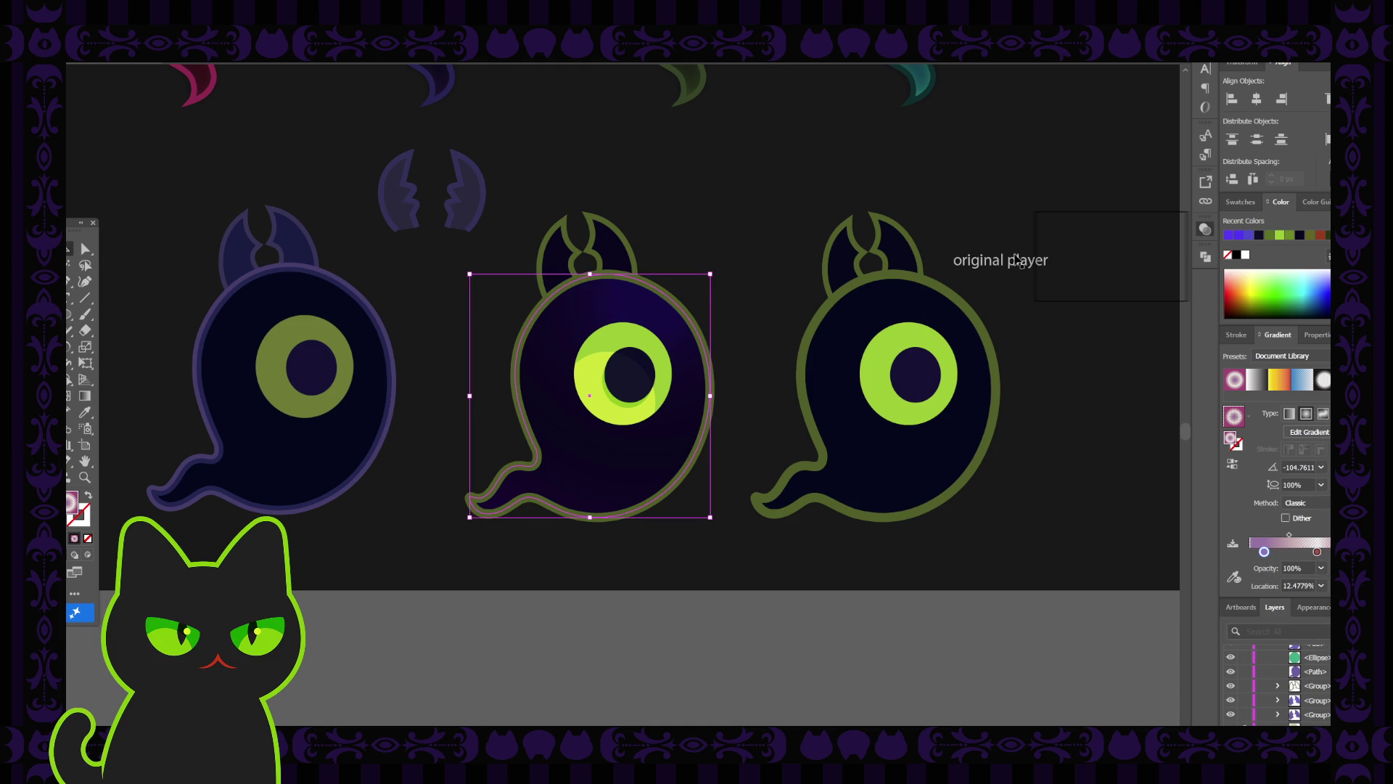
Shift the left stop toward bluish-grey and turn the right magenta stop purple.
double_click(1264, 552)
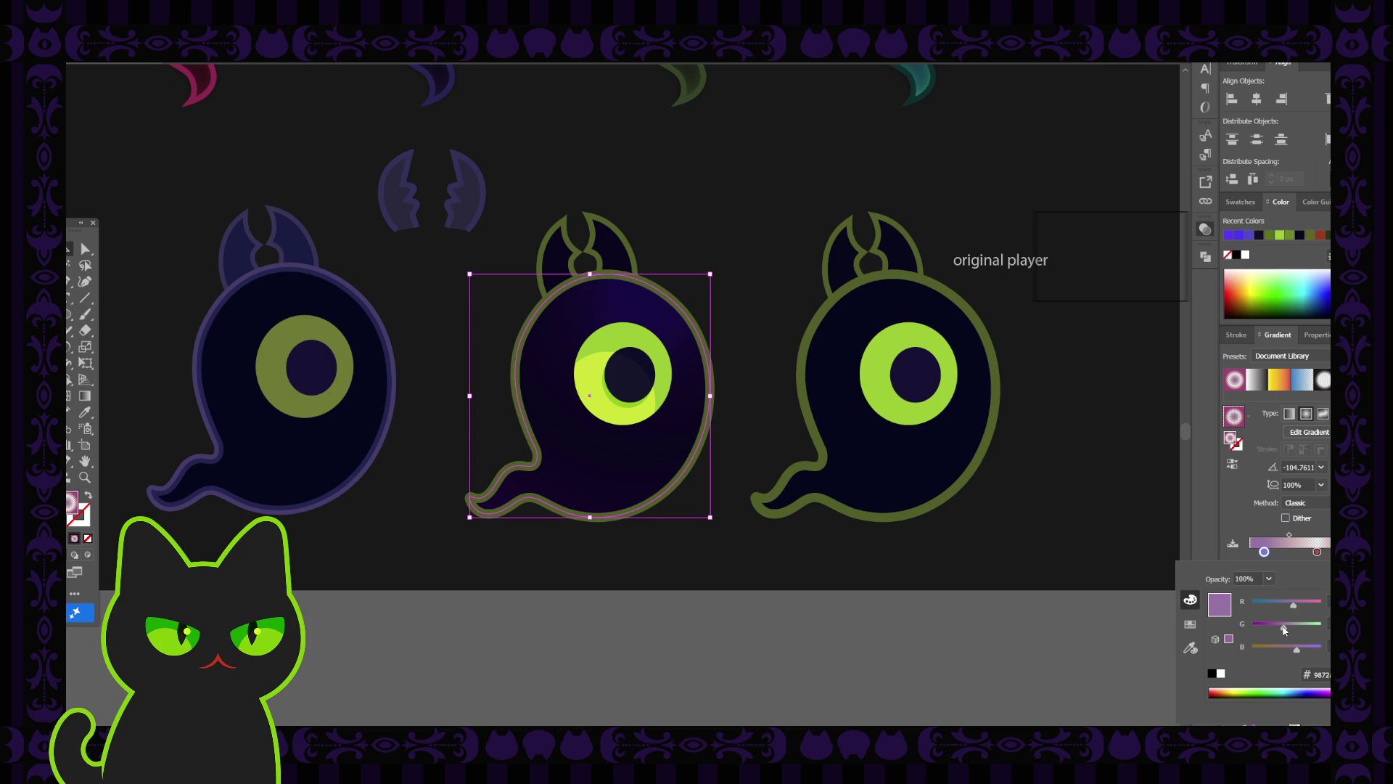
mouse_move(1285, 630)
left_mouse_down()
mouse_move(1271, 630)
mouse_move(1288, 630)
left_mouse_up()
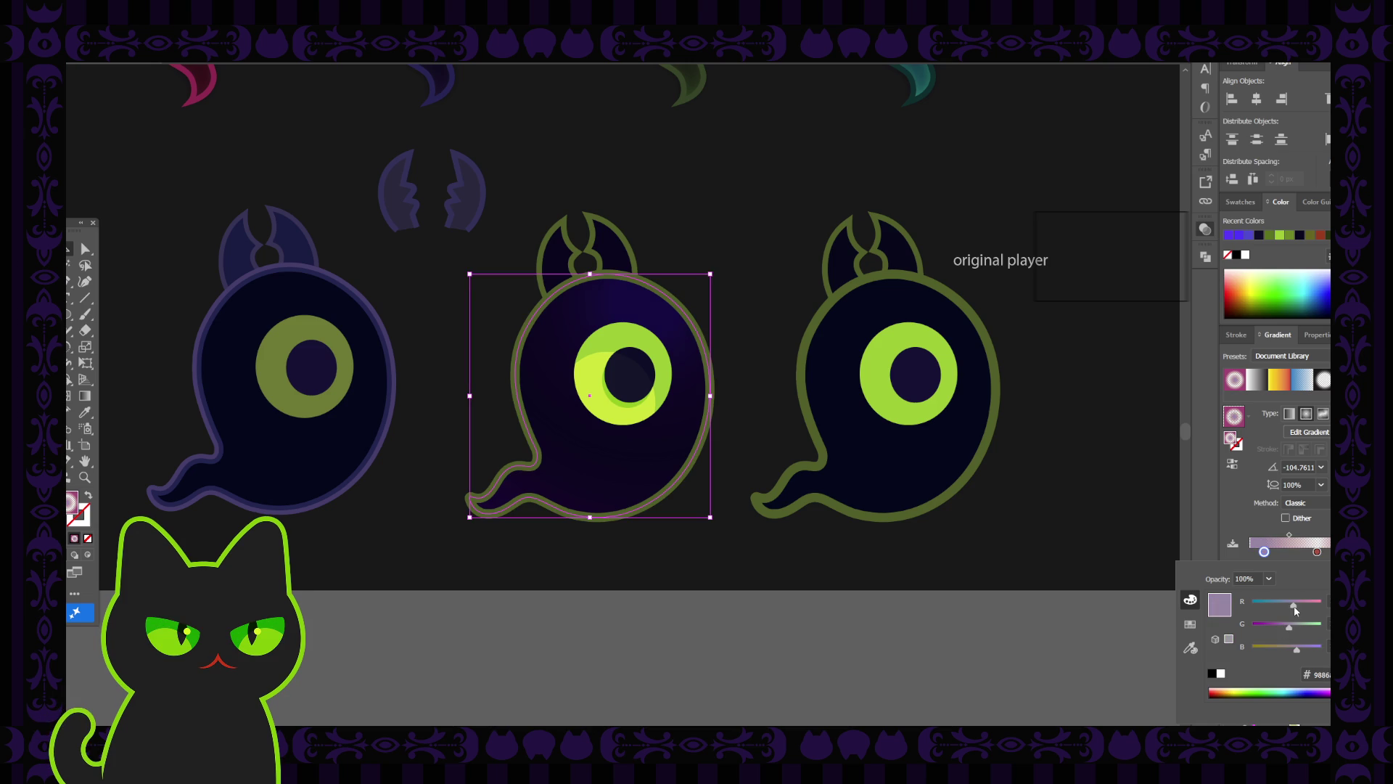
left_click_drag(1295, 608, 1283, 608)
left_click(1317, 552)
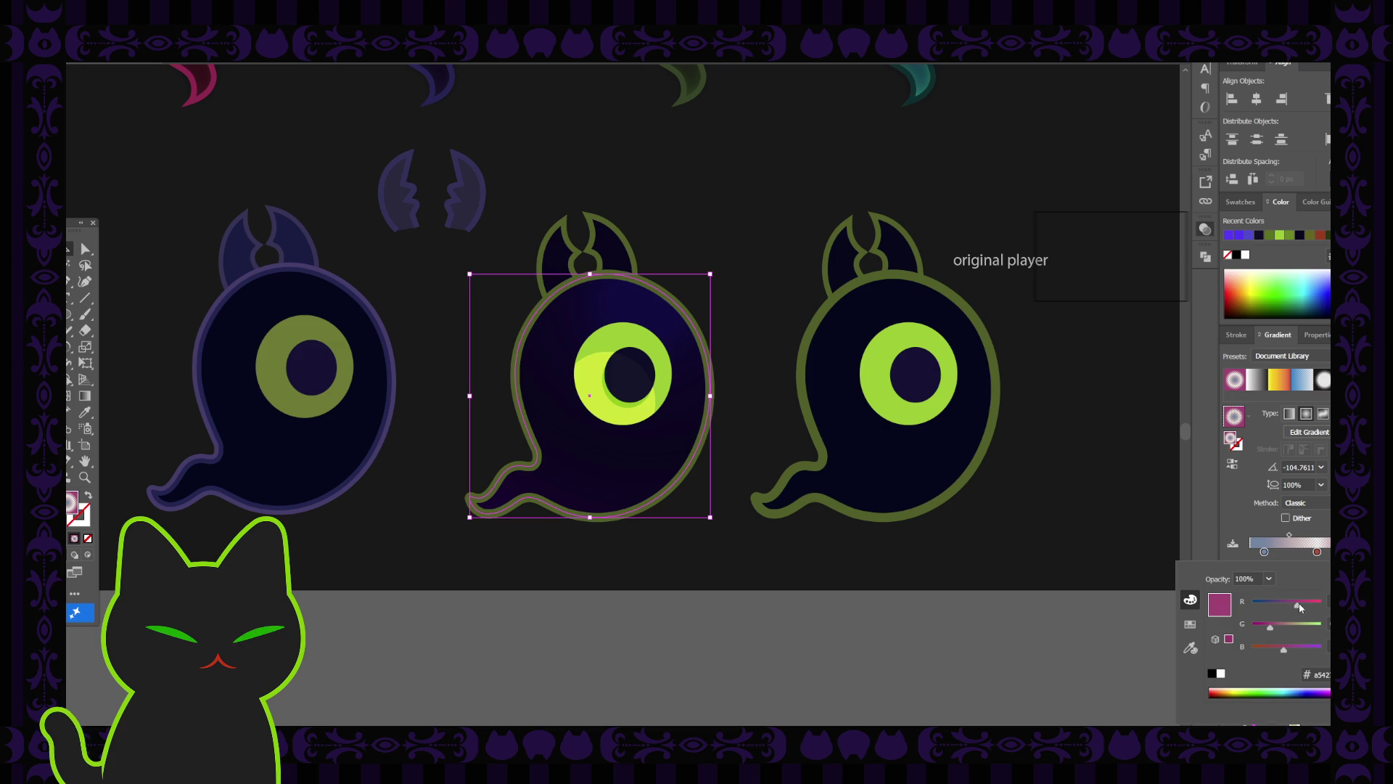
mouse_move(1287, 652)
left_mouse_down()
mouse_move(1301, 650)
mouse_move(1283, 606)
mouse_move(1308, 605)
mouse_move(1296, 604)
left_mouse_up()
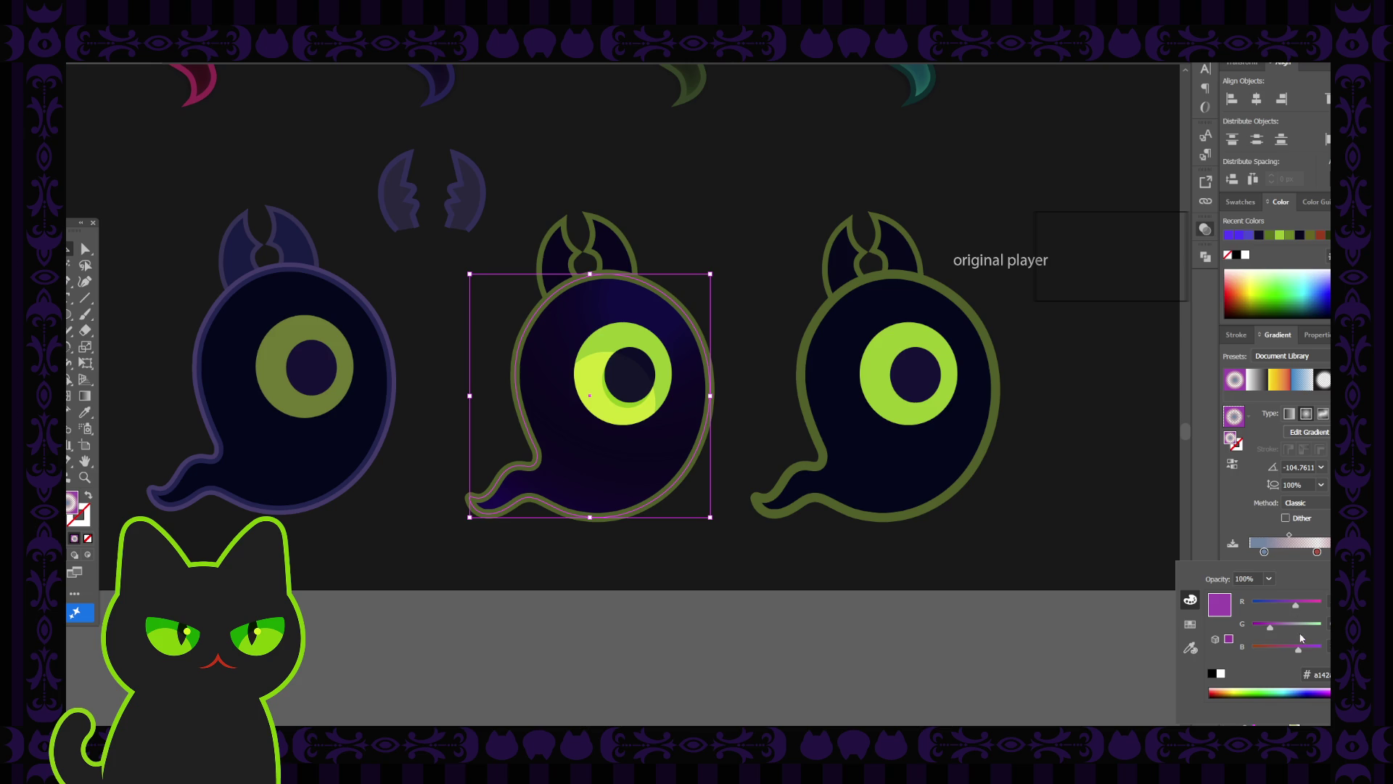
Copy the right stop's purple hex value into the left stop.
left_click(1323, 669)
left_click(1264, 551)
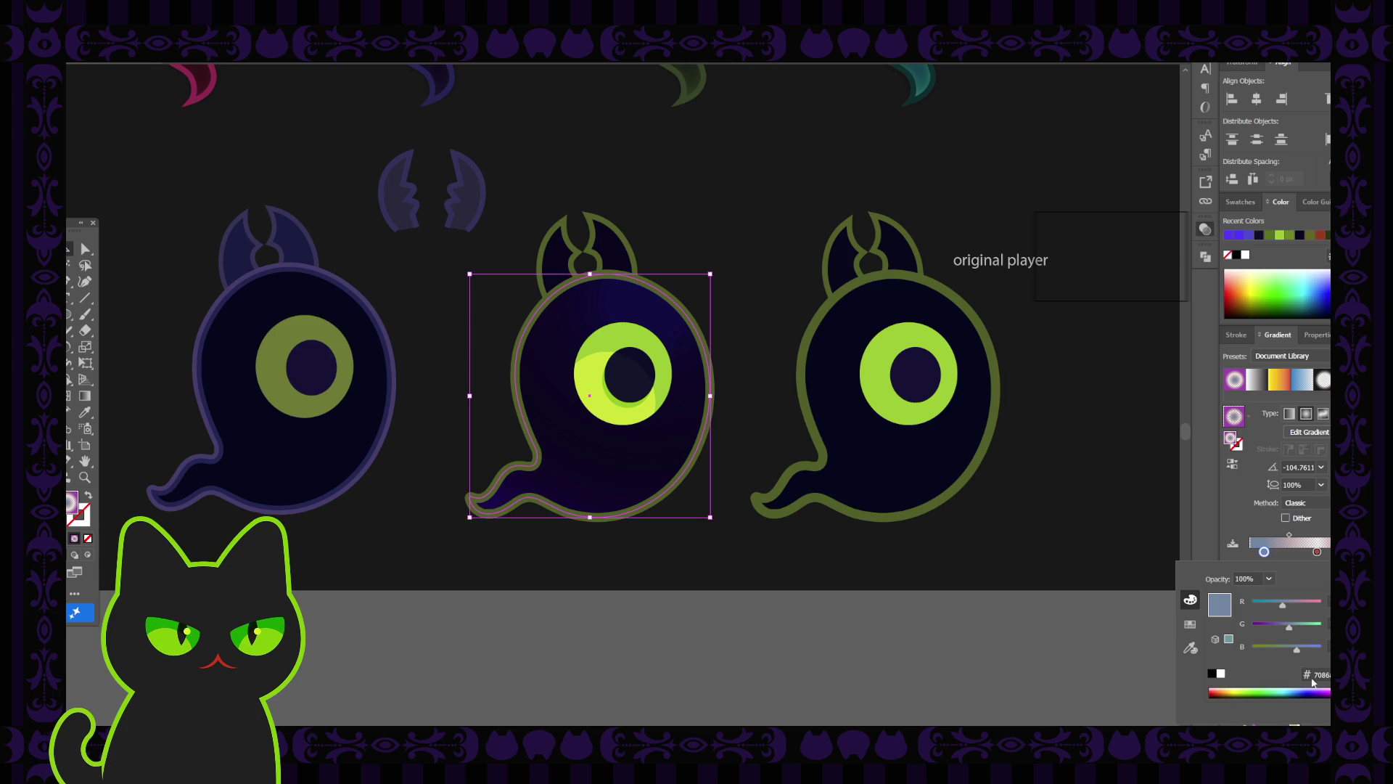
left_click(1321, 674)
key("ctrl+v")
key("Return")
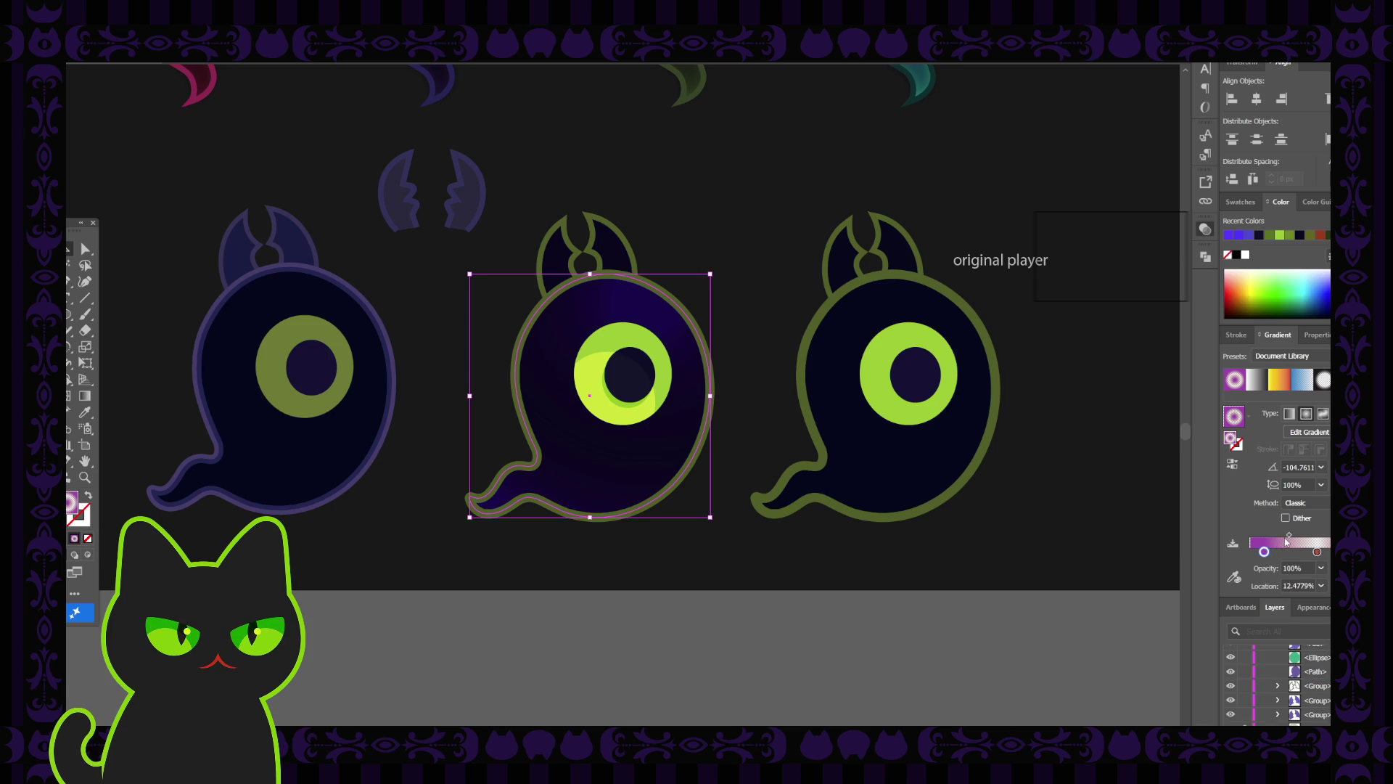
Shift the gradient midpoint and nudge the transparent right stop slightly left, then deselect all.
left_click_drag(1290, 536, 1293, 536)
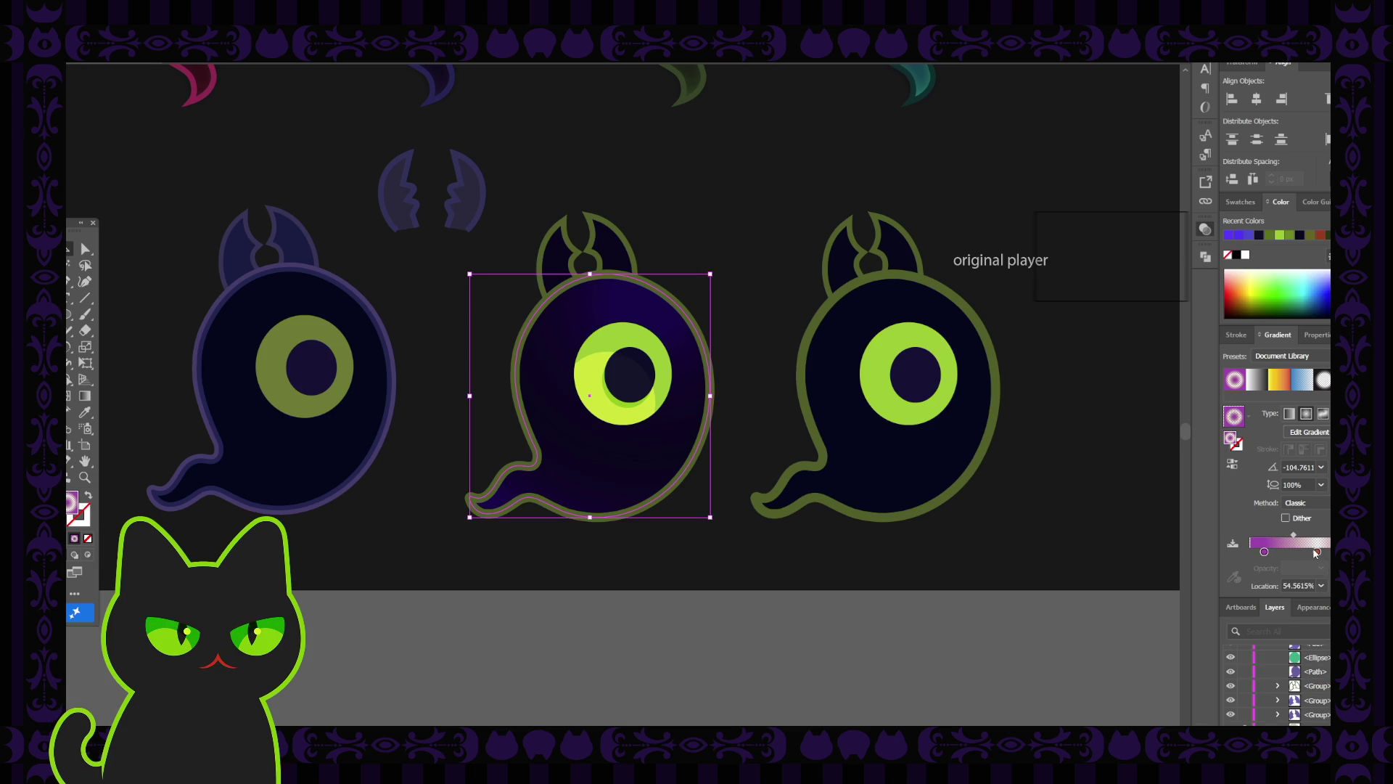
left_click(1316, 553)
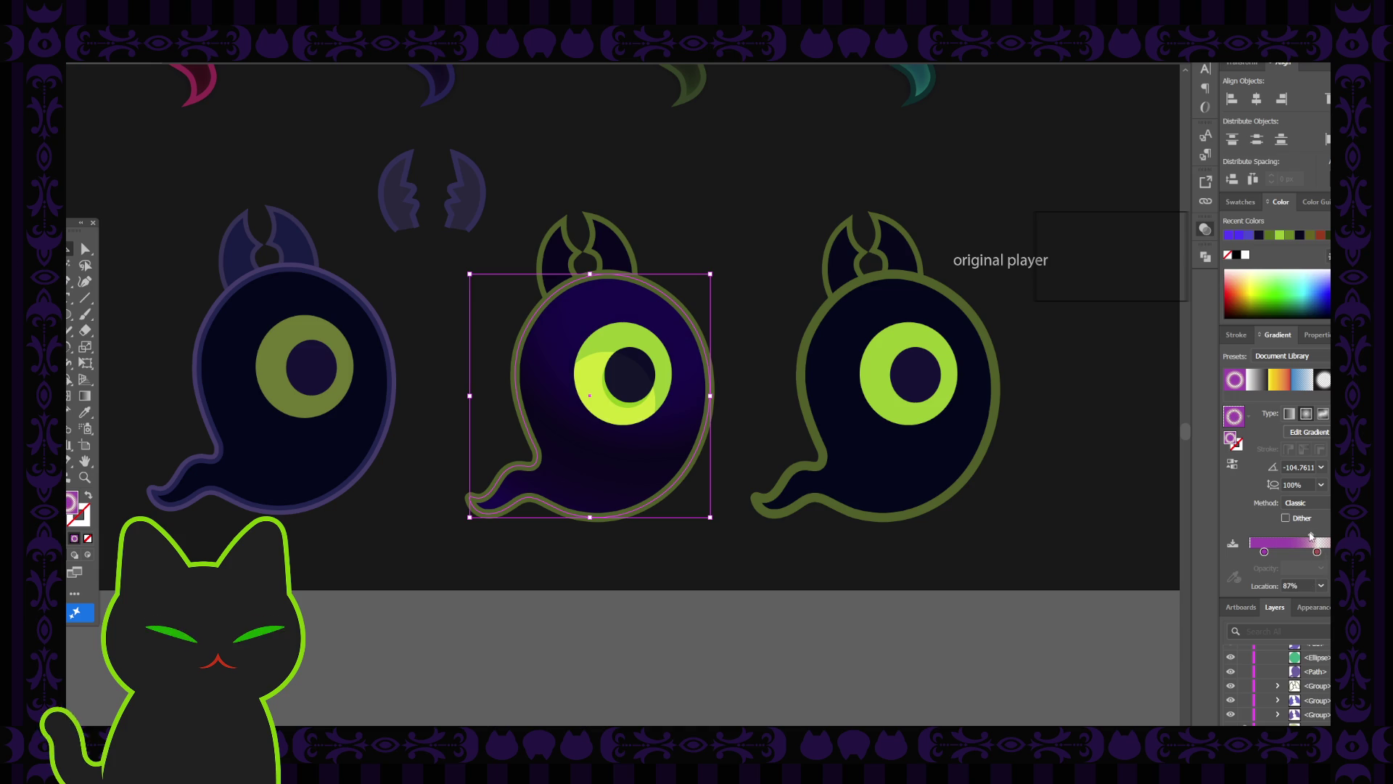
left_click_drag(1309, 536, 1300, 537)
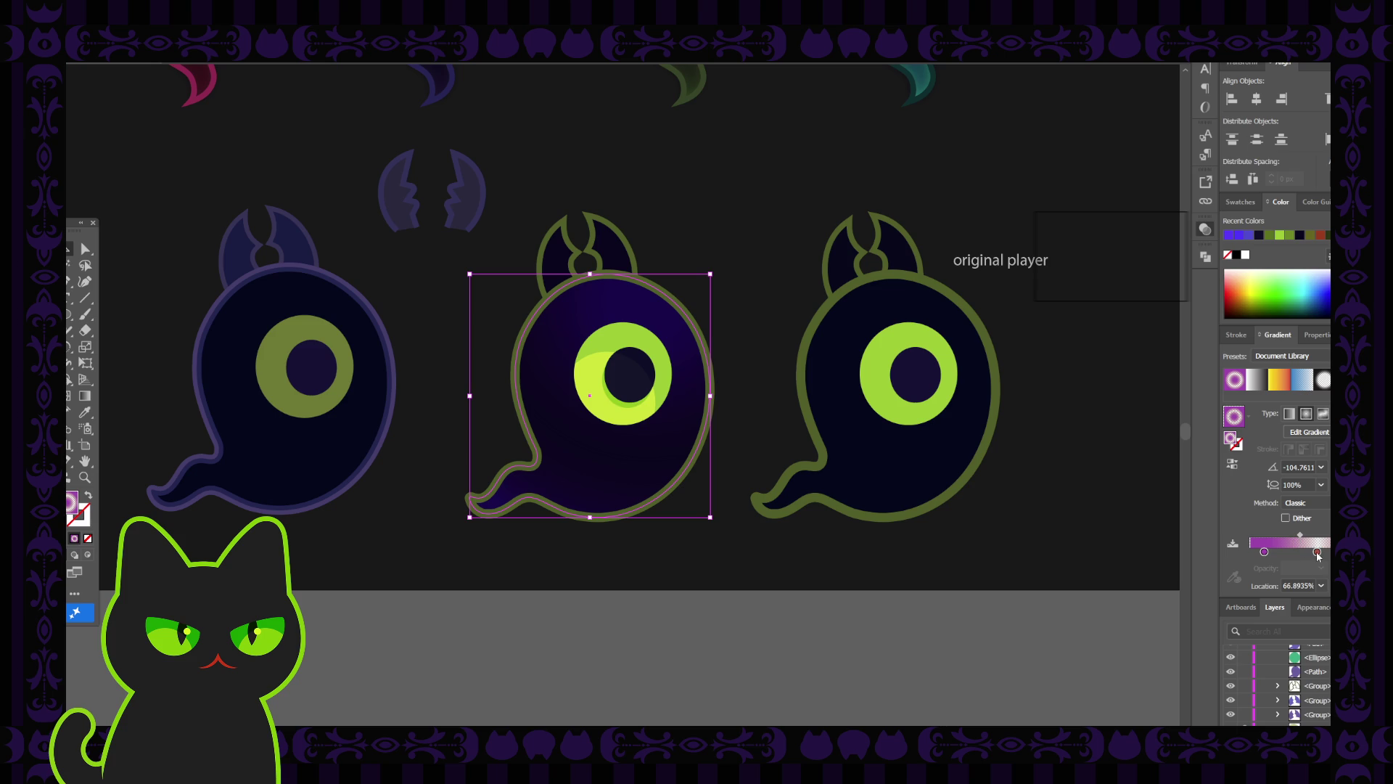
left_click_drag(1317, 553, 1312, 553)
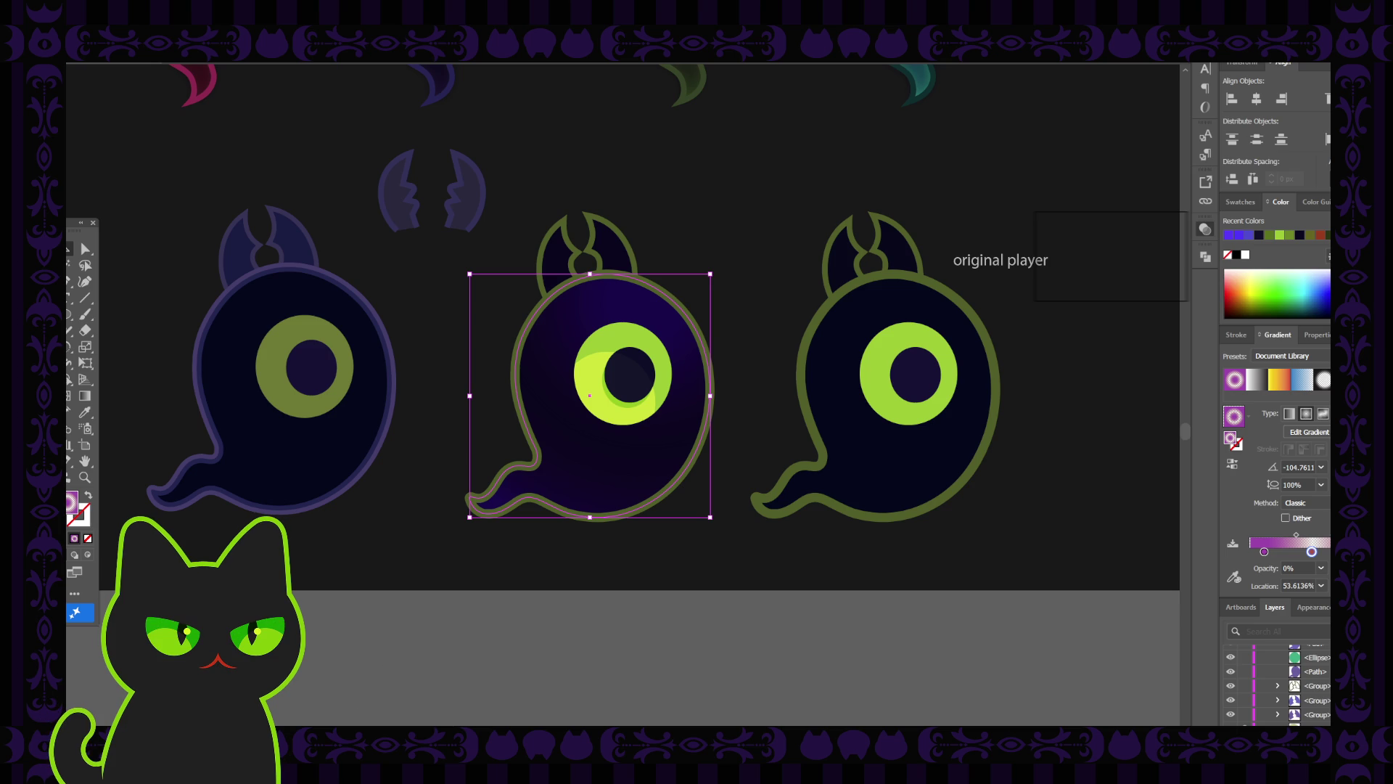
key("ctrl+shift+a")
Reselect the middle ghost's overlay, check both stops, nudge the midpoint and preview the shading.
left_click(560, 481)
left_click(1352, 552)
left_click(1315, 552)
left_click_drag(1299, 537, 1296, 537)
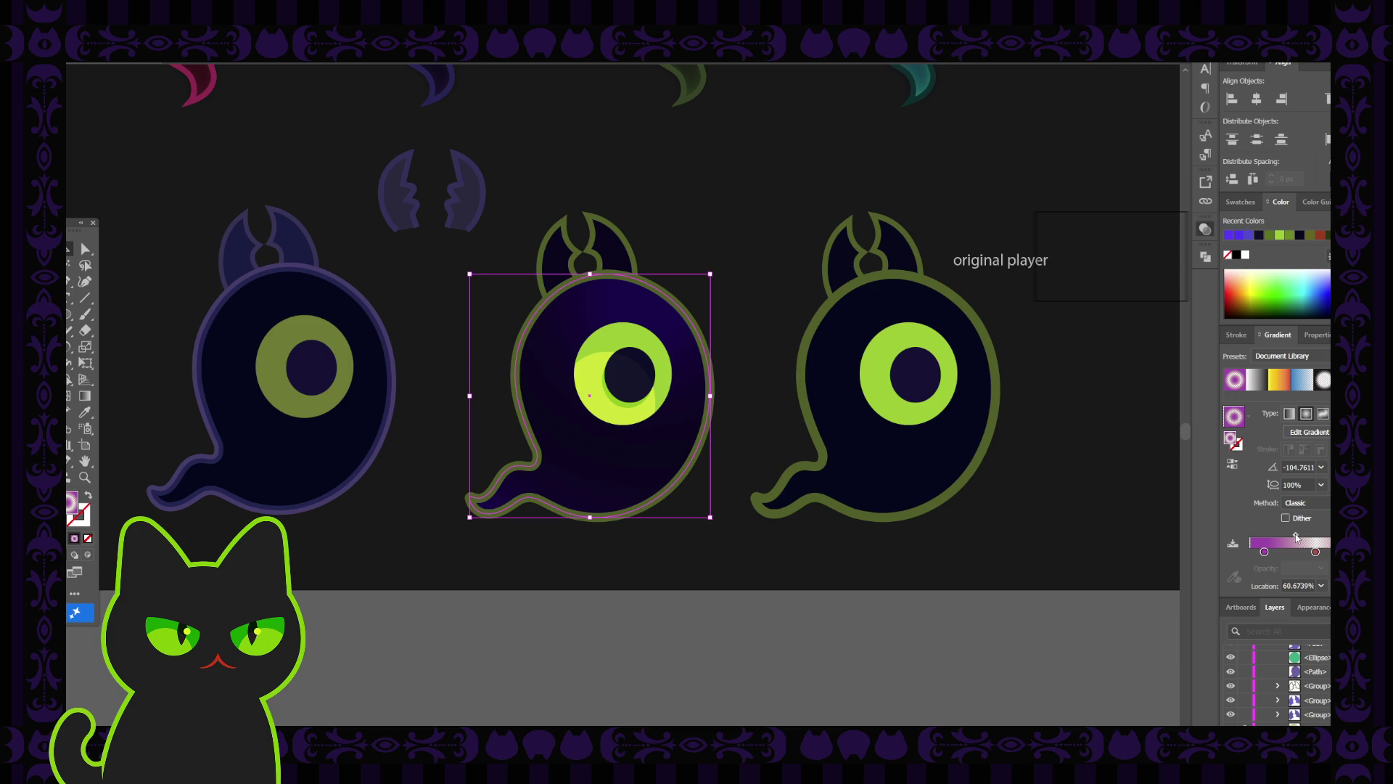
left_click(992, 628)
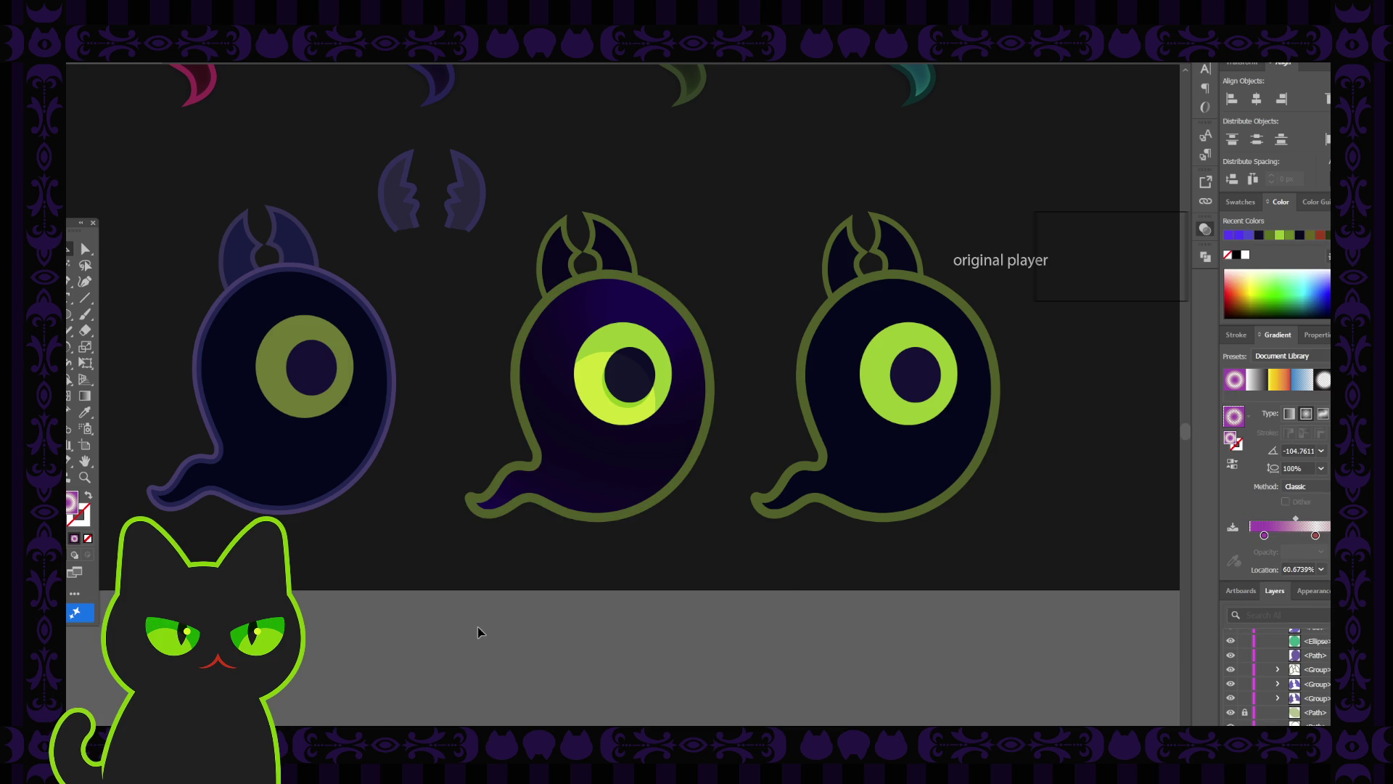
scroll(476, 631, "down", 1)
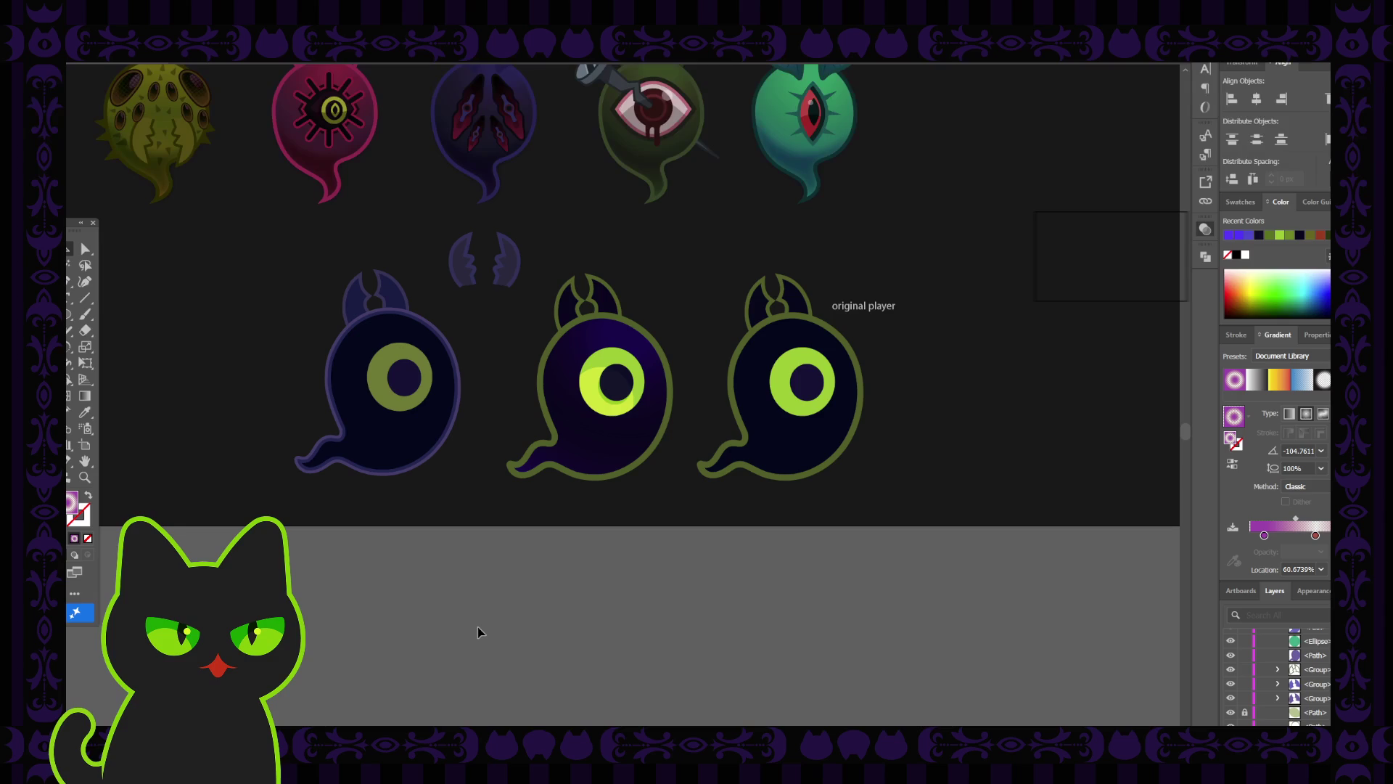
scroll(477, 632, "down", 1)
scroll(476, 632, "up", 2)
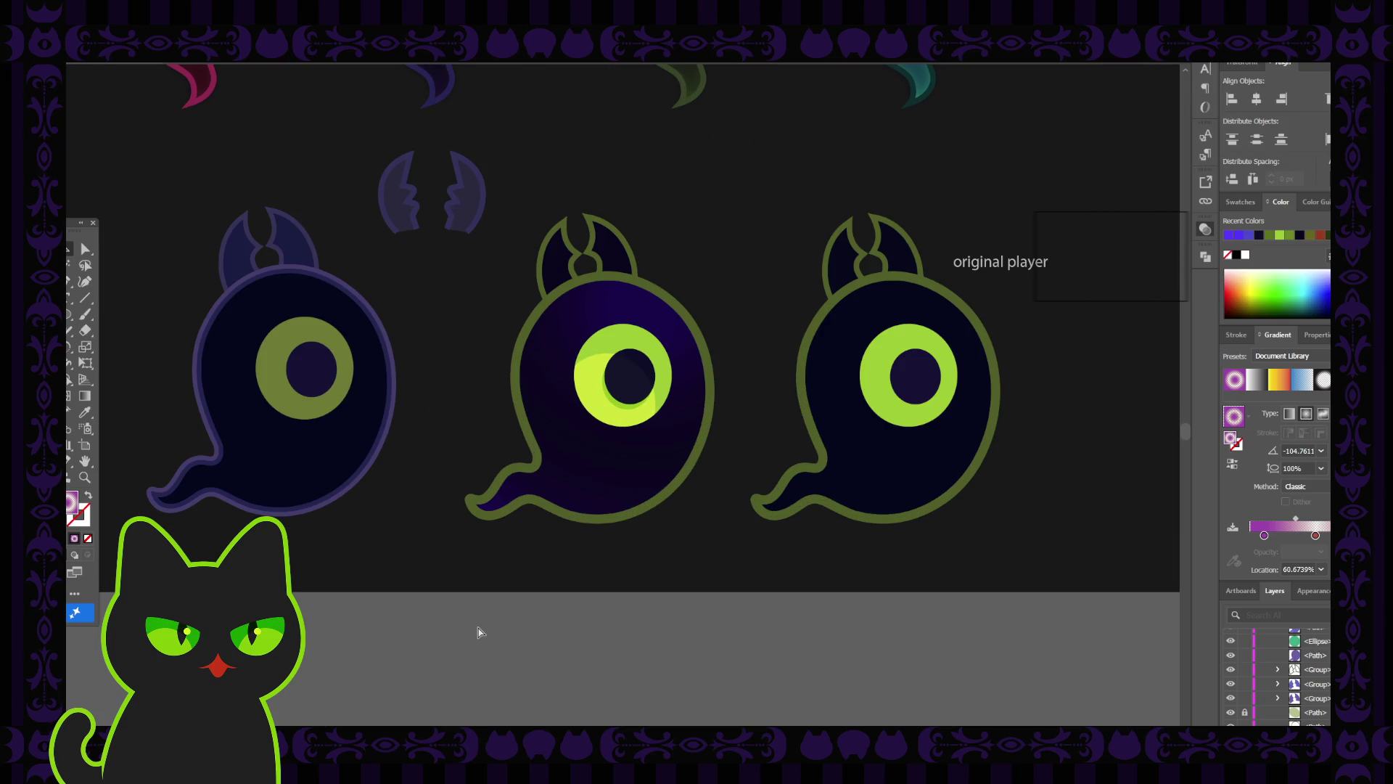
Move the midpoint further left so the purple fades out by the 0%-opacity stop at 56.3721%.
left_click(591, 471)
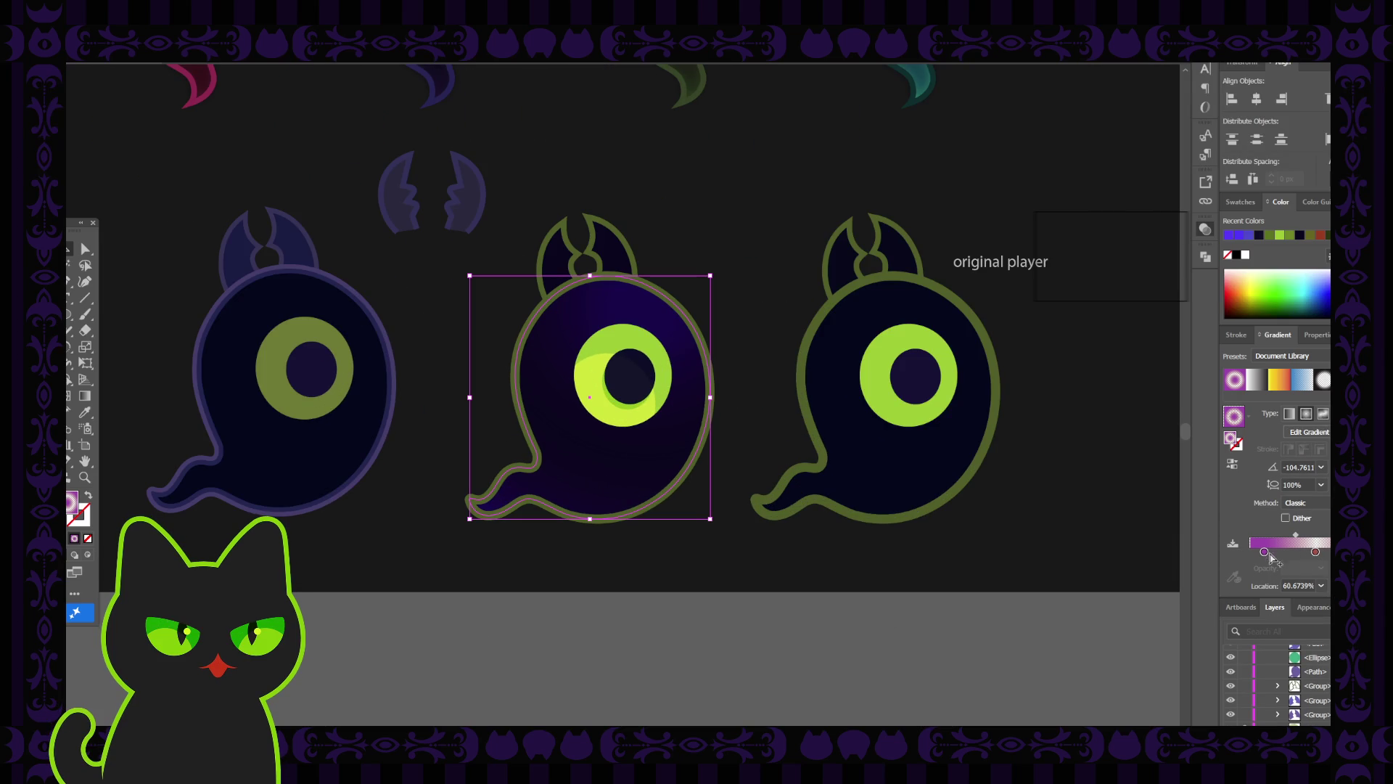
left_click(1317, 552)
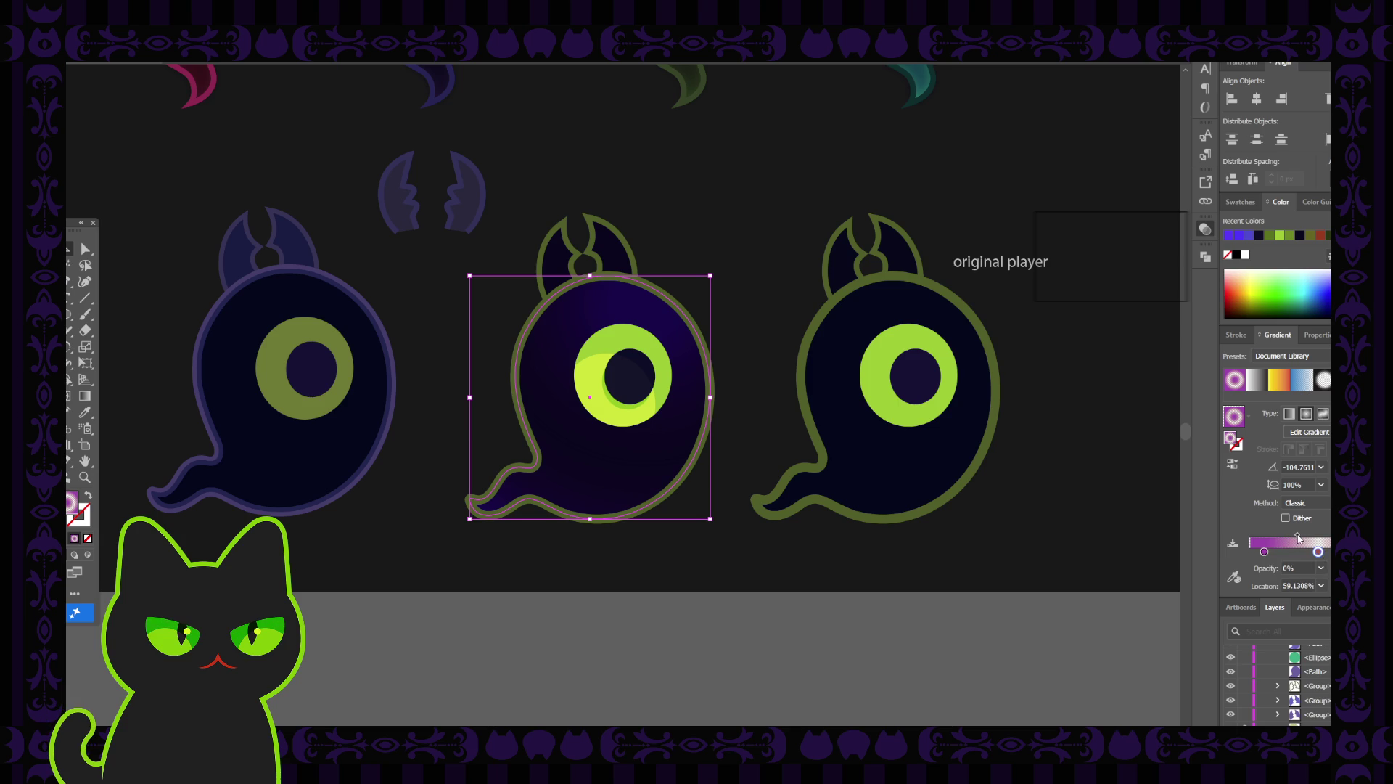
left_click_drag(1299, 537, 1293, 538)
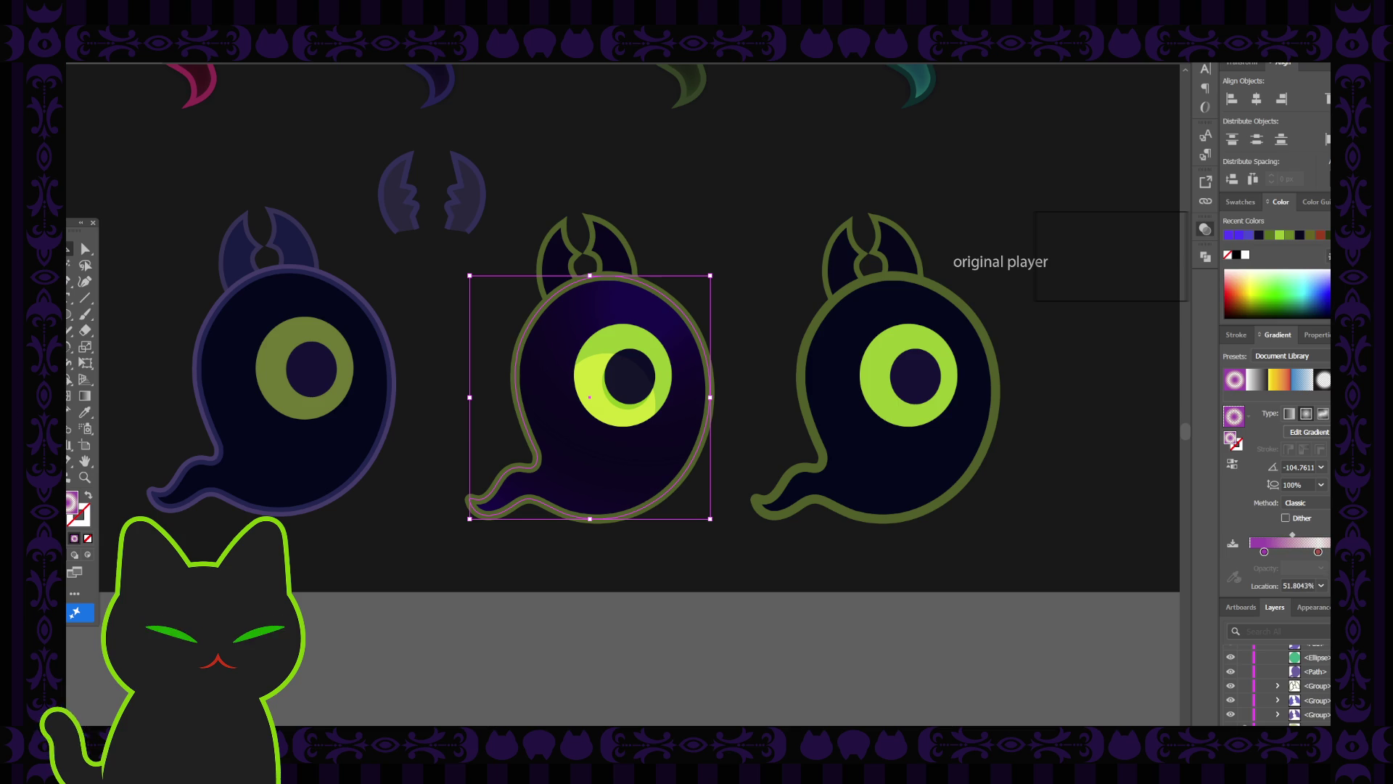
left_click_drag(1294, 535, 1316, 552)
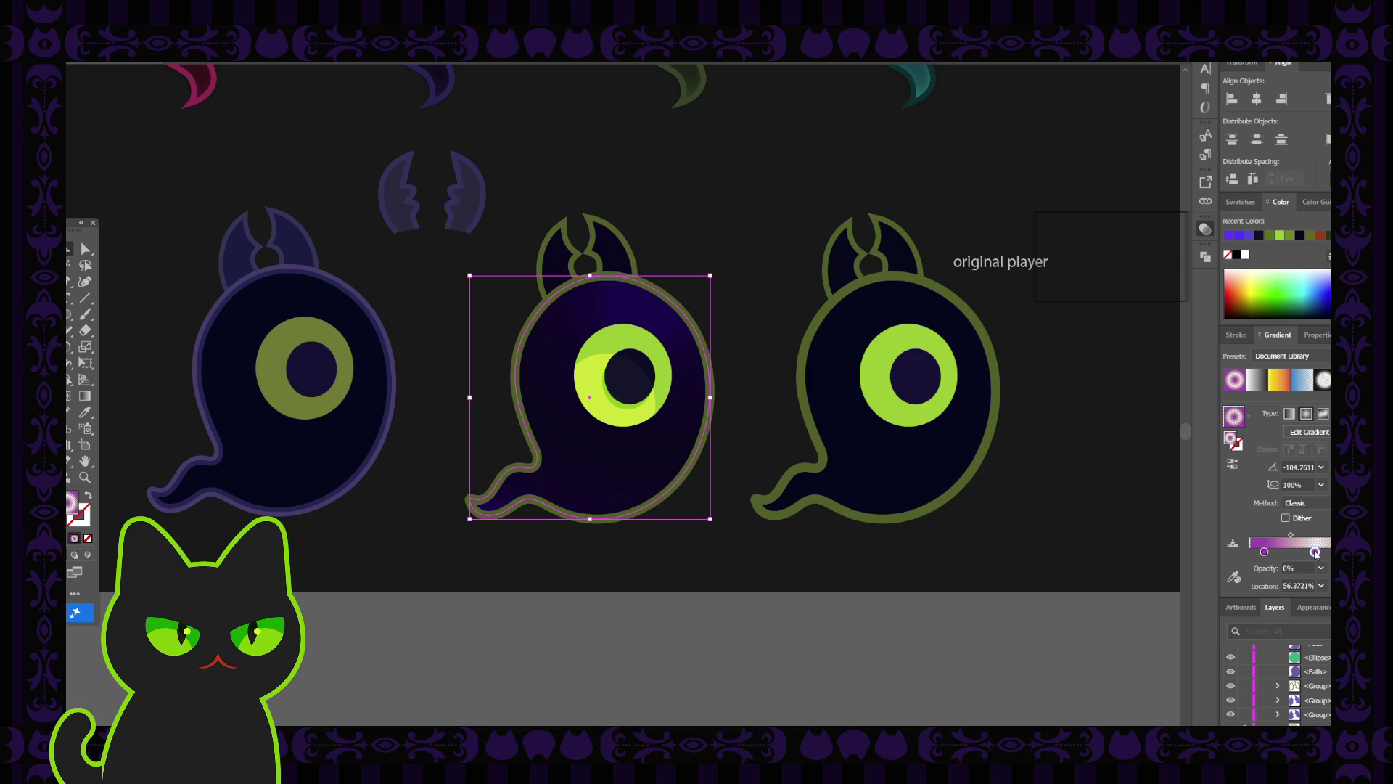
left_click(1015, 626)
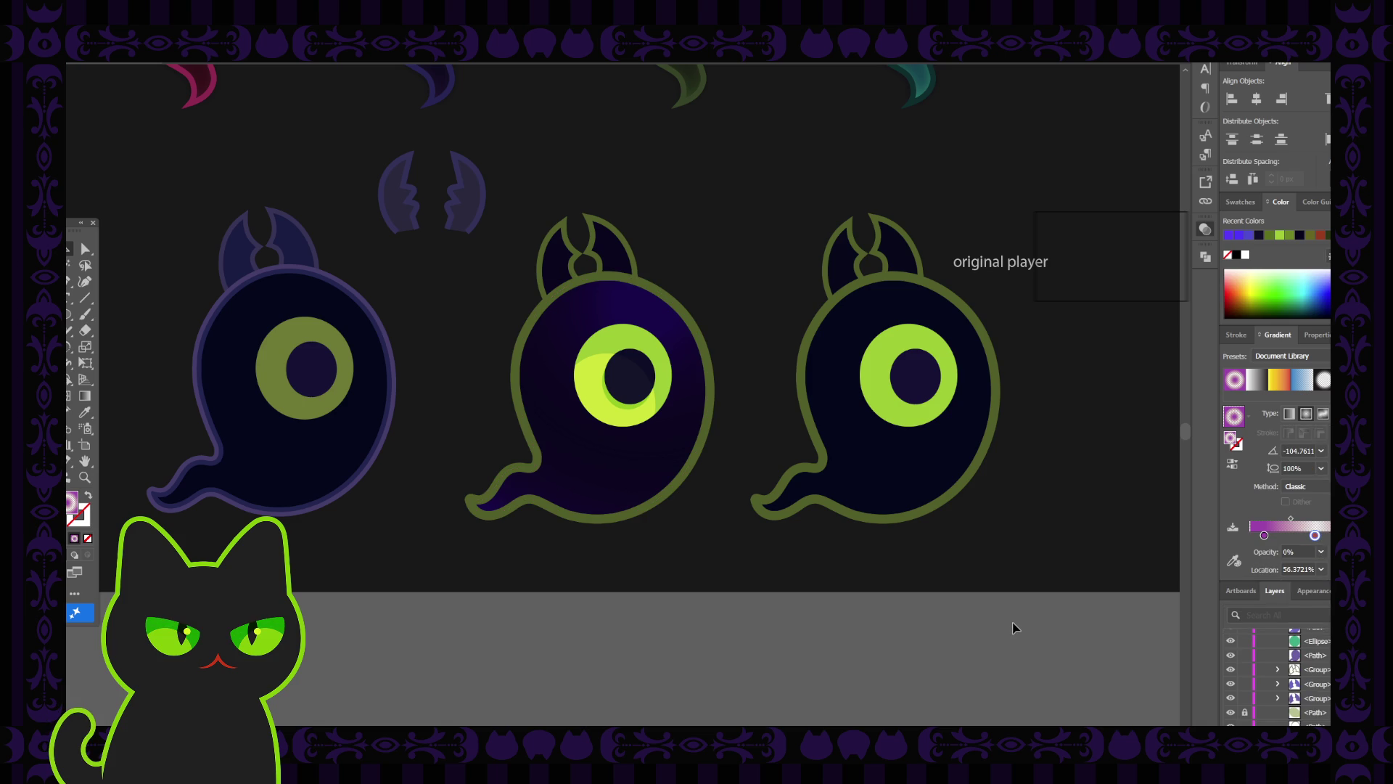
left_click(681, 368)
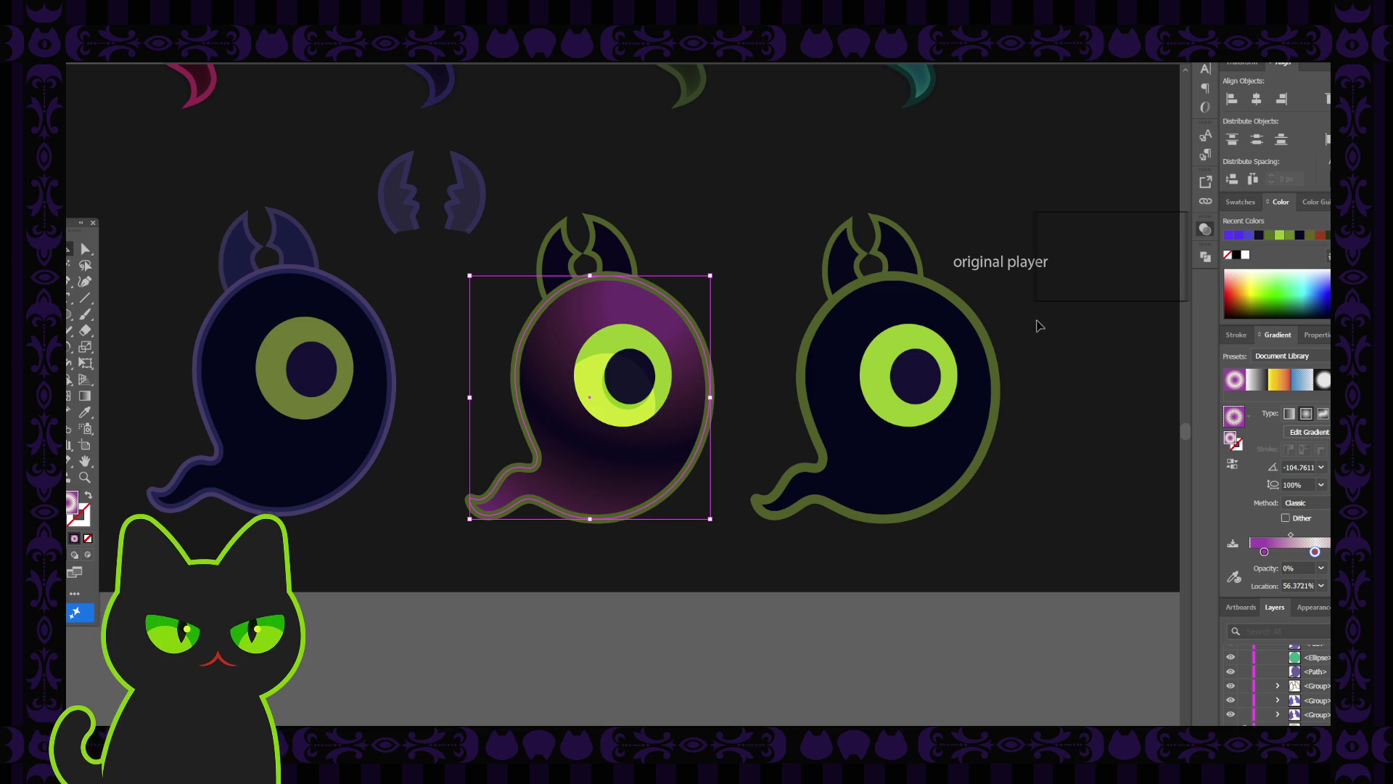
left_click(1016, 590)
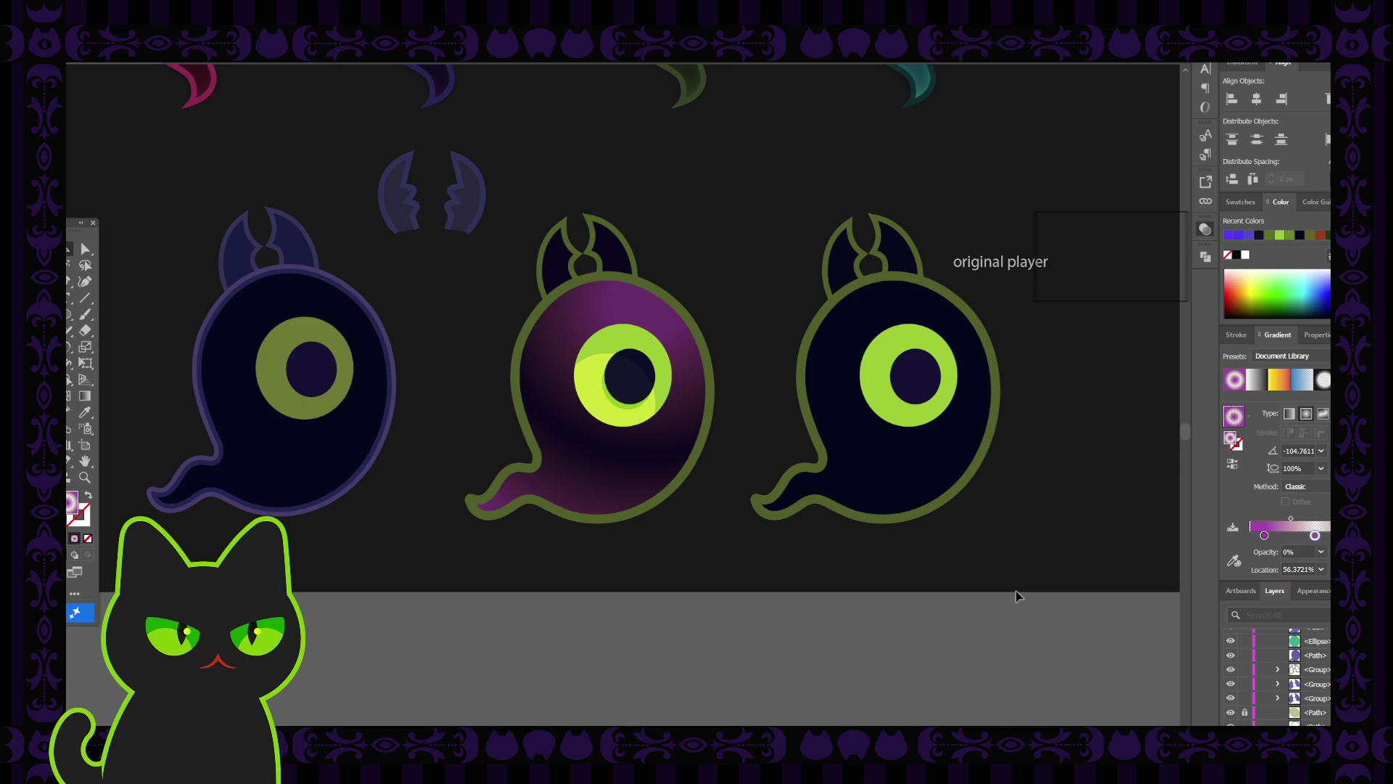
left_click(678, 339)
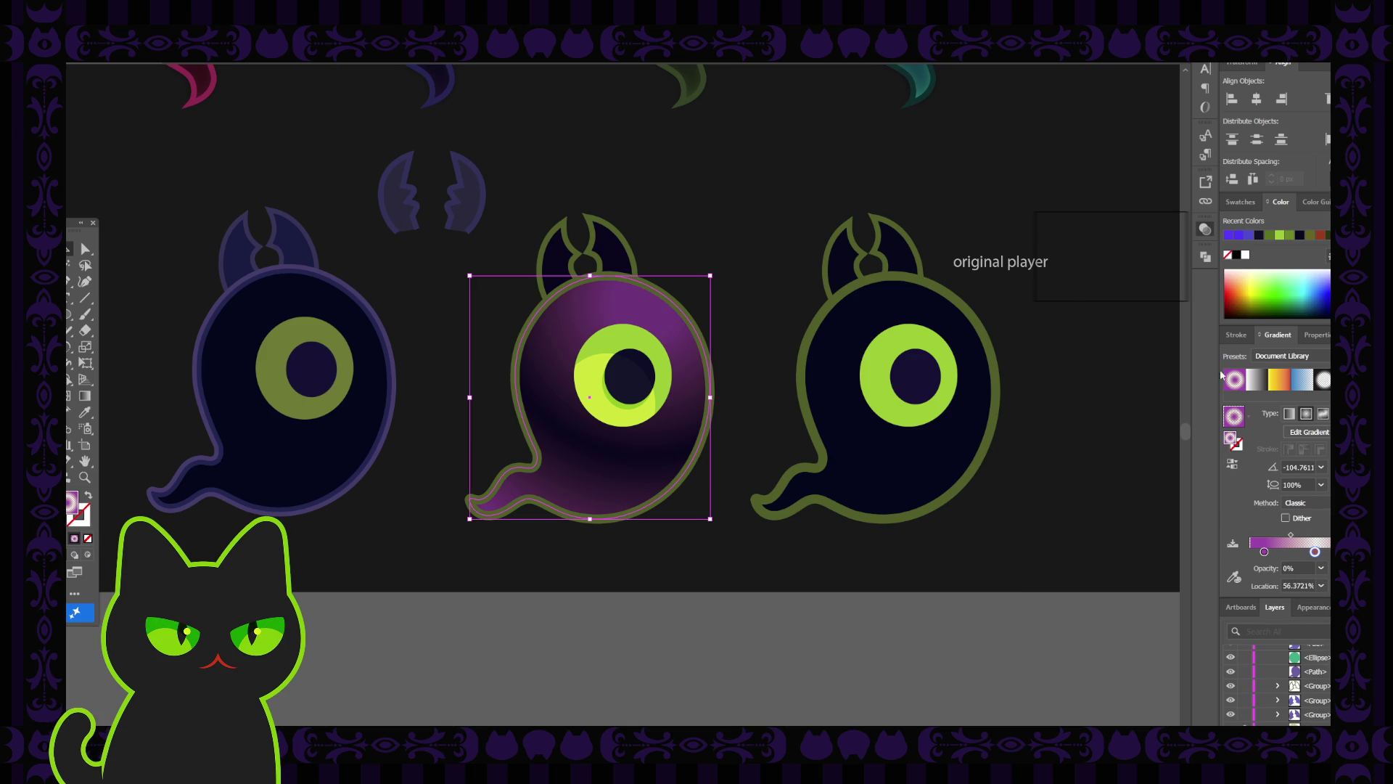
left_click(1149, 258)
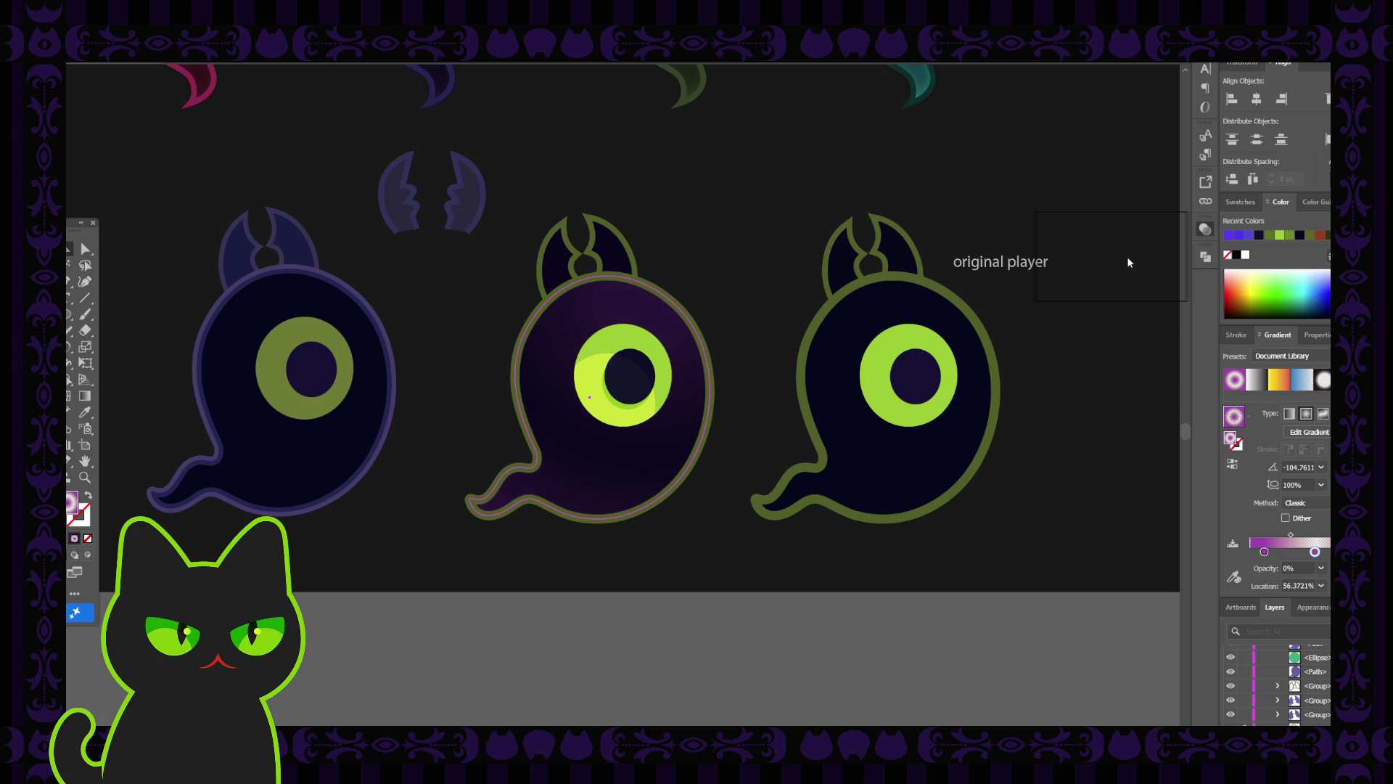
left_click(1015, 622)
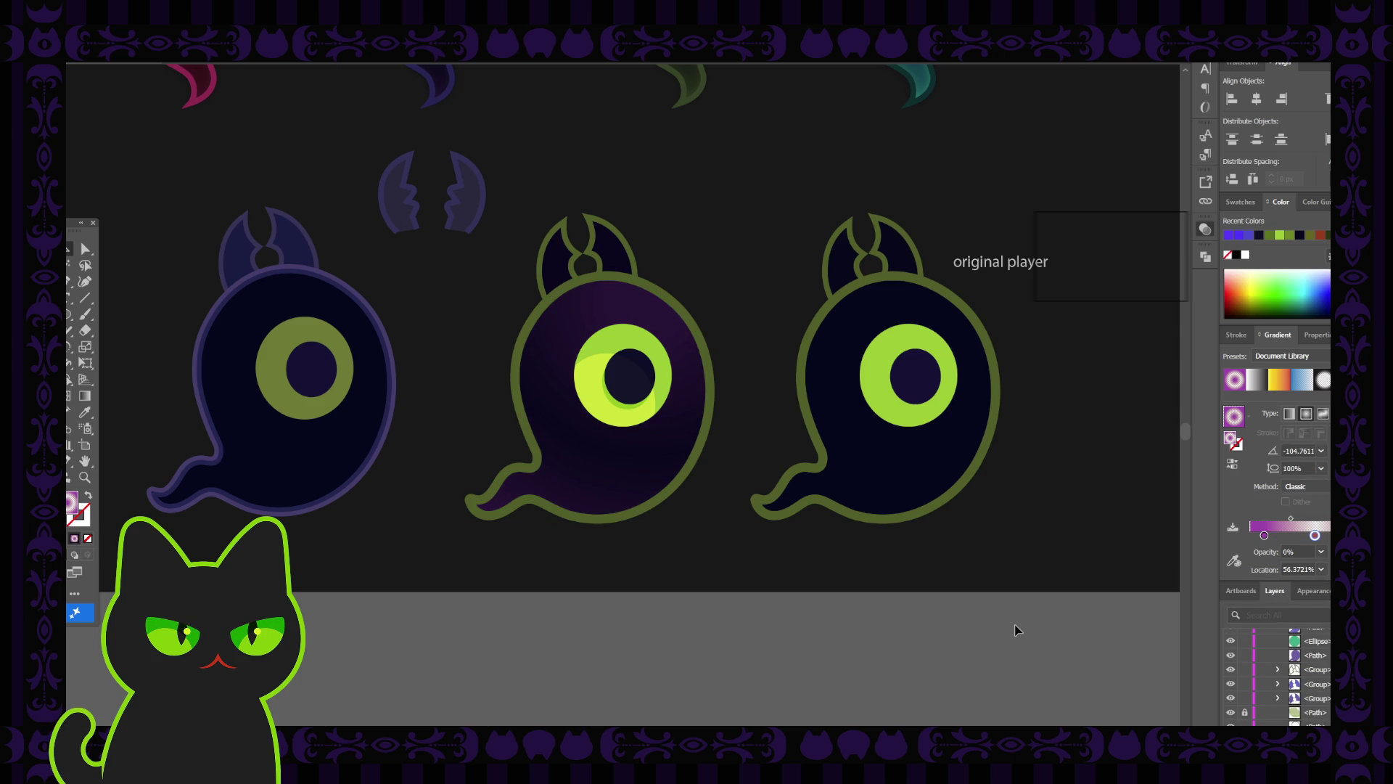
key("ctrl+minus")
key("ctrl+minus")
key("ctrl+plus")
key("ctrl+plus")
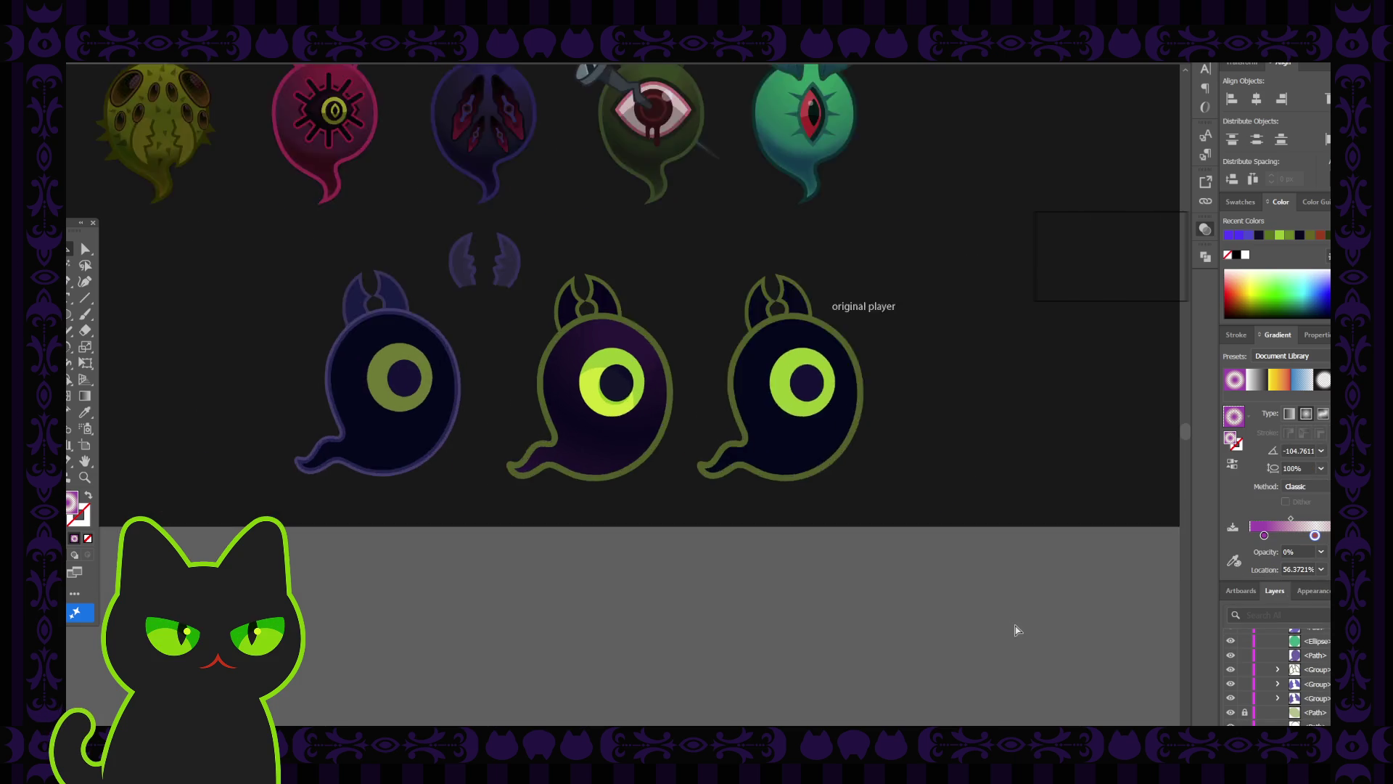